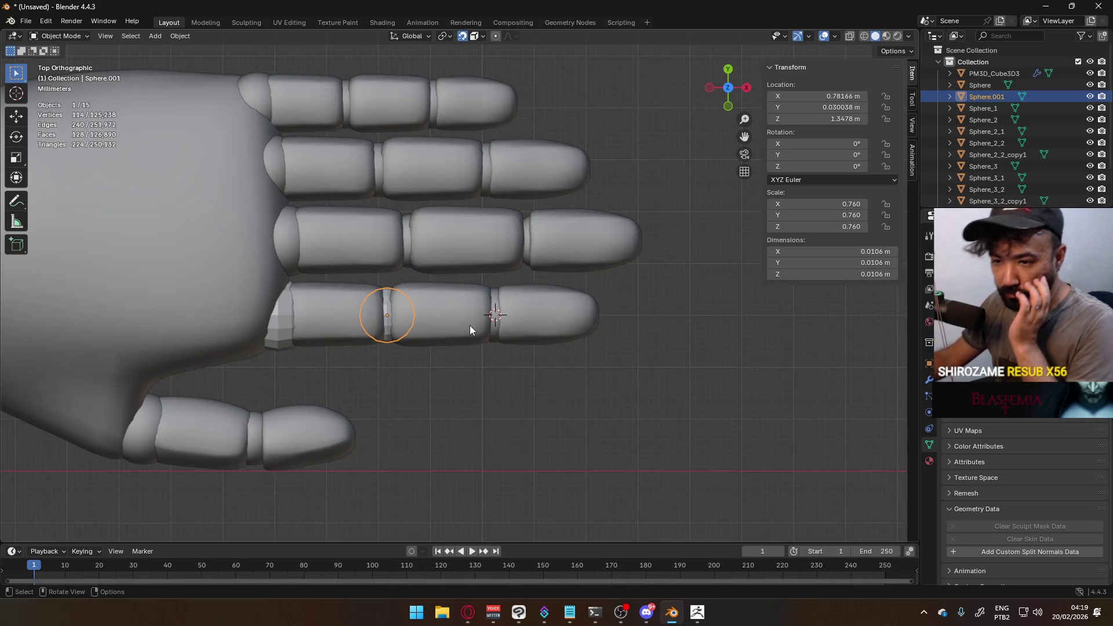
Set snapping to Volume target with Center base and start moving Sphere.001 toward the knuckle
key(alt+Tab)
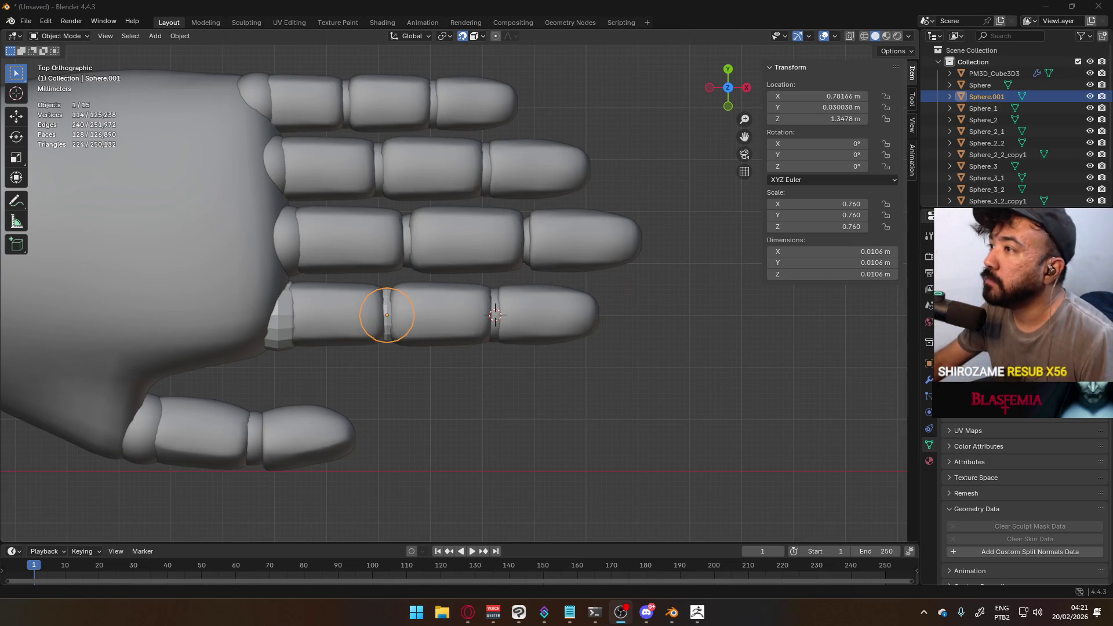
click(475, 37)
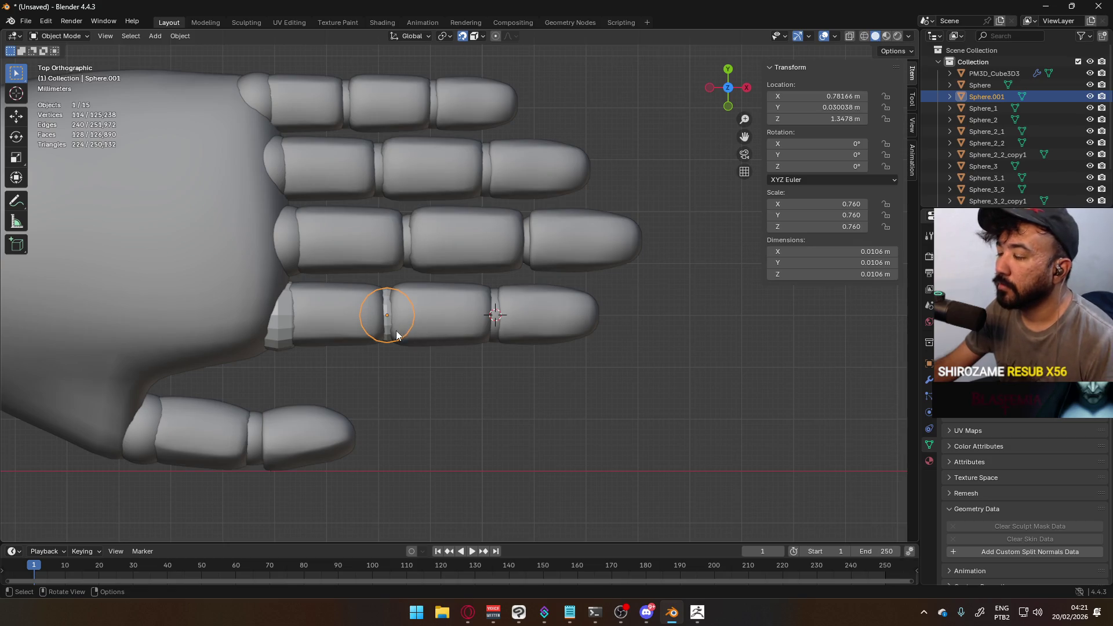
key(g)
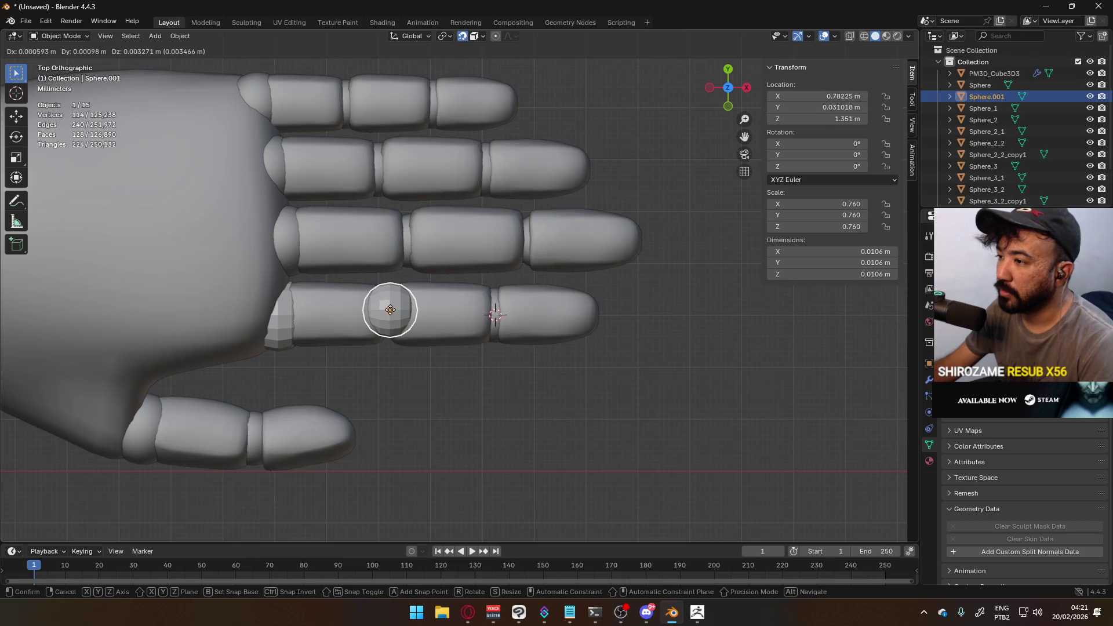
click(391, 335)
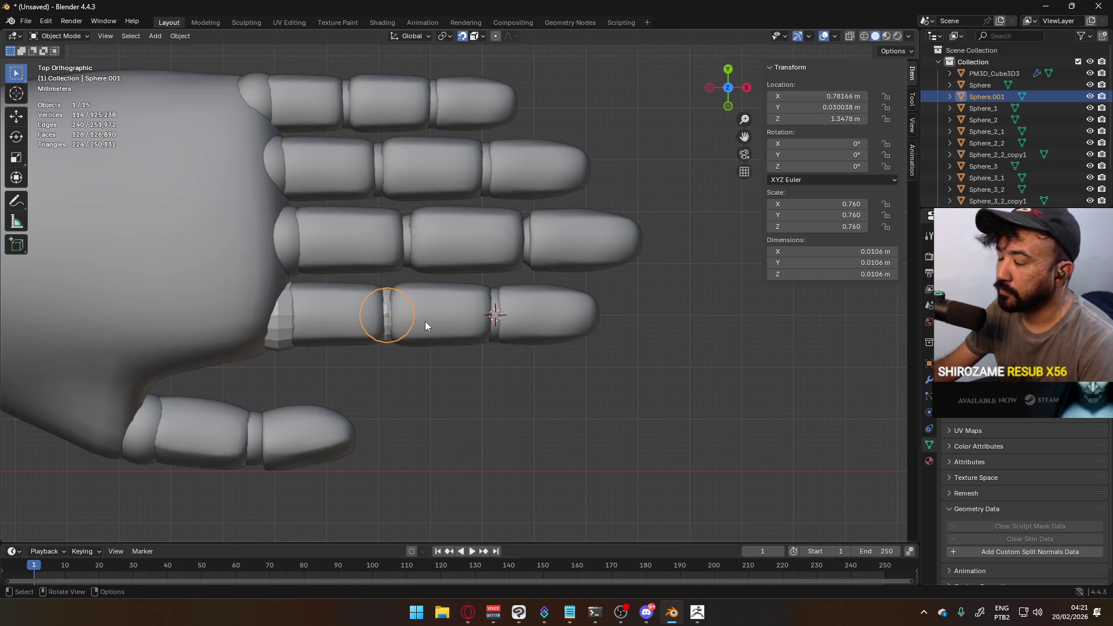
key(shift+d)
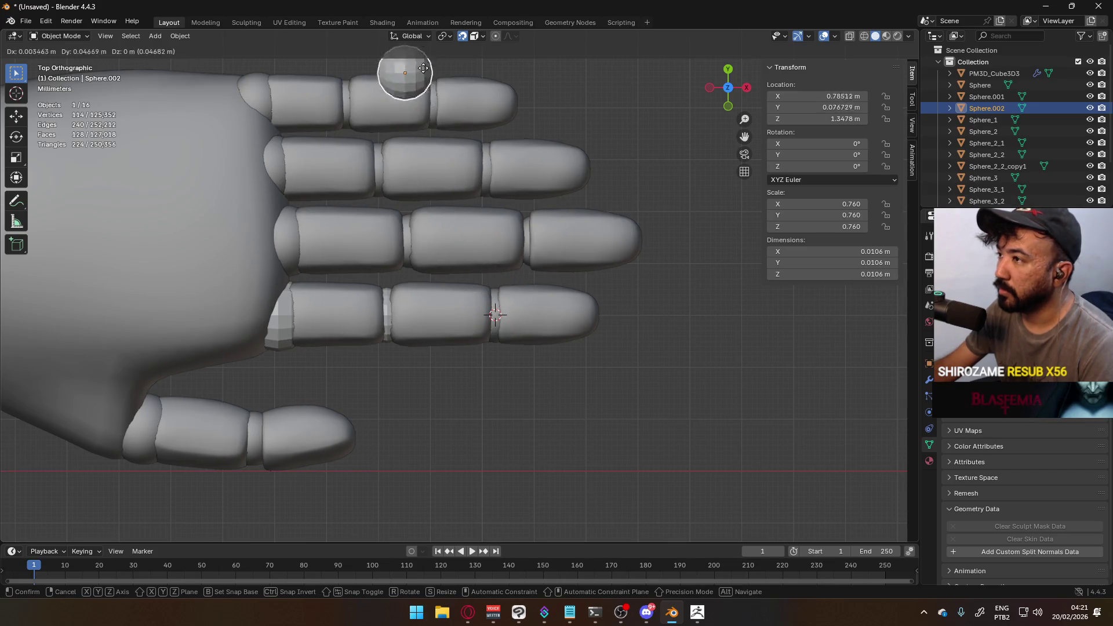
click(477, 38)
click(477, 38)
key(ctrl+z)
scroll(531, 70, down, 4)
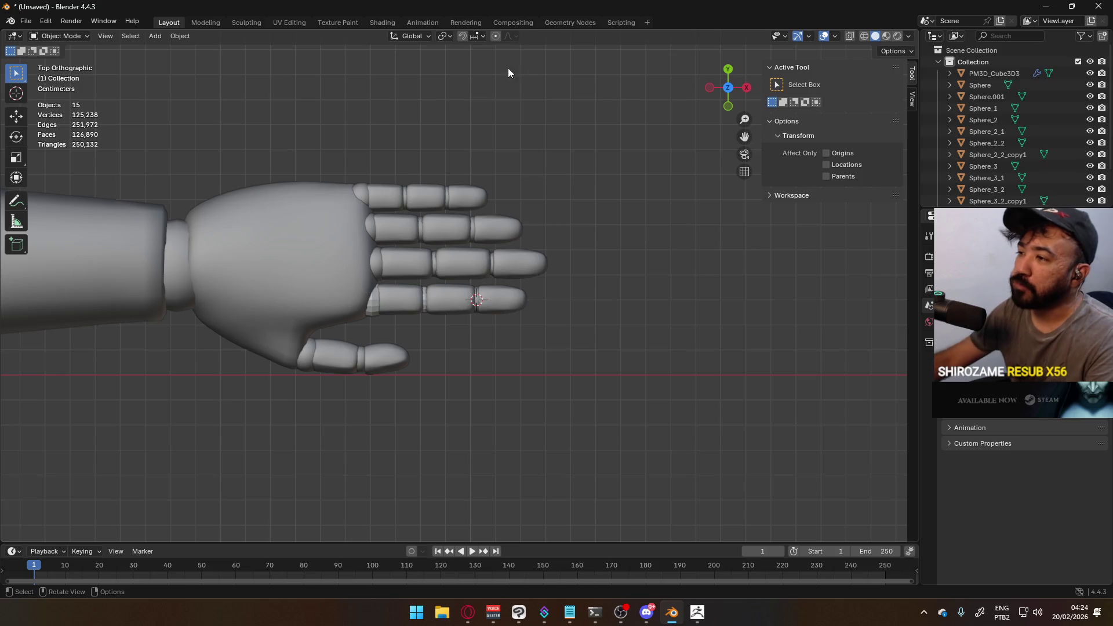
Select the middle knuckle sphere and bring up the Shift+A add menu
scroll(479, 313, up, 5)
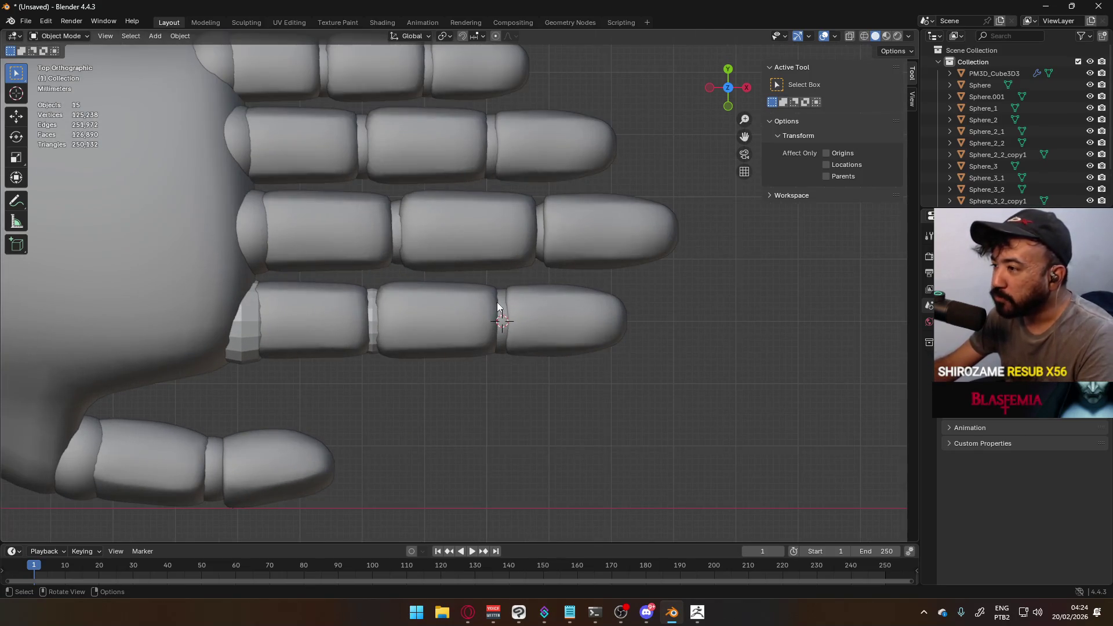
click(503, 303)
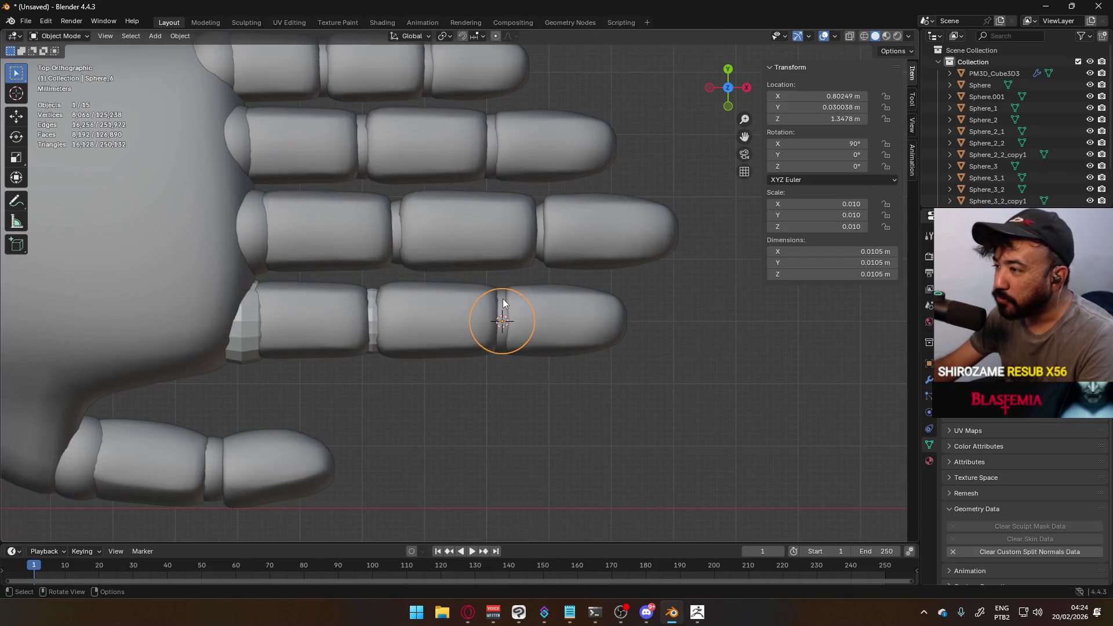
click(373, 314)
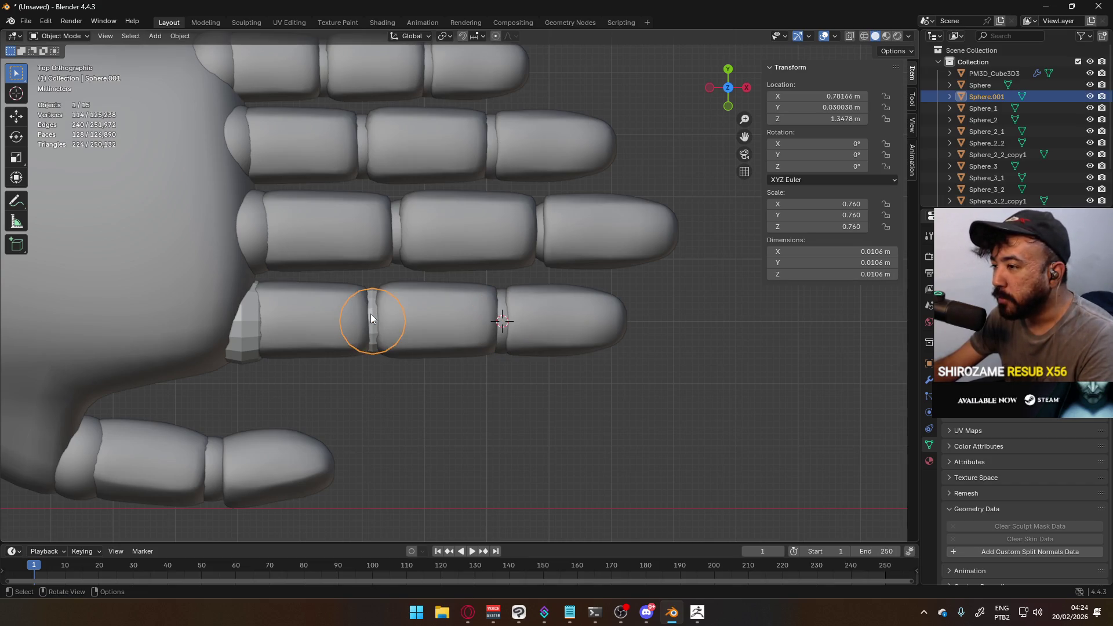
click(503, 304)
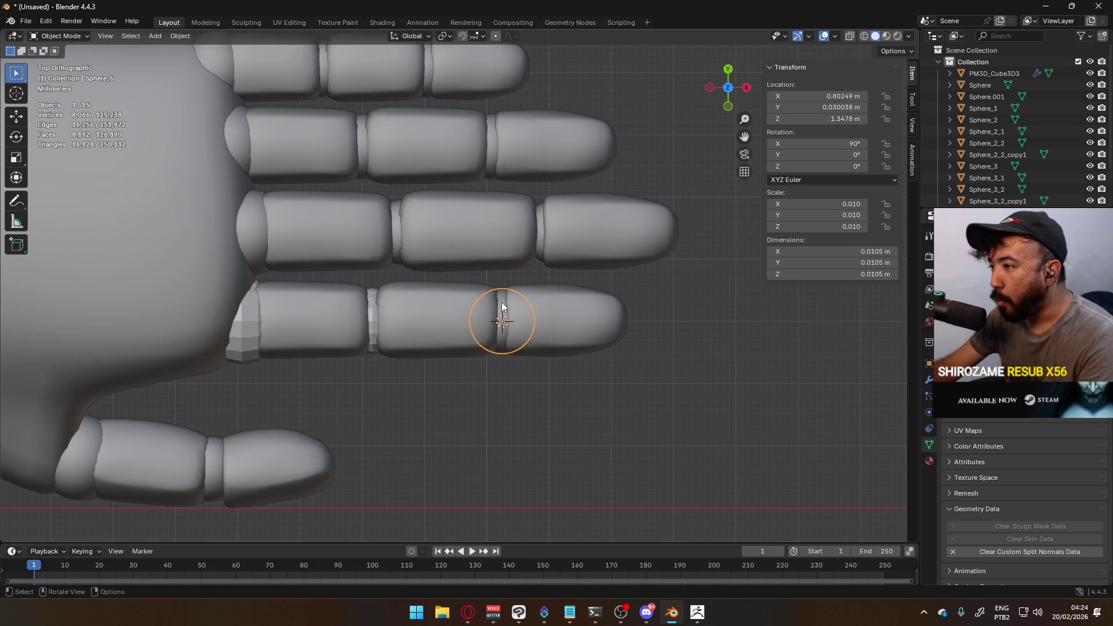
right_click(528, 314)
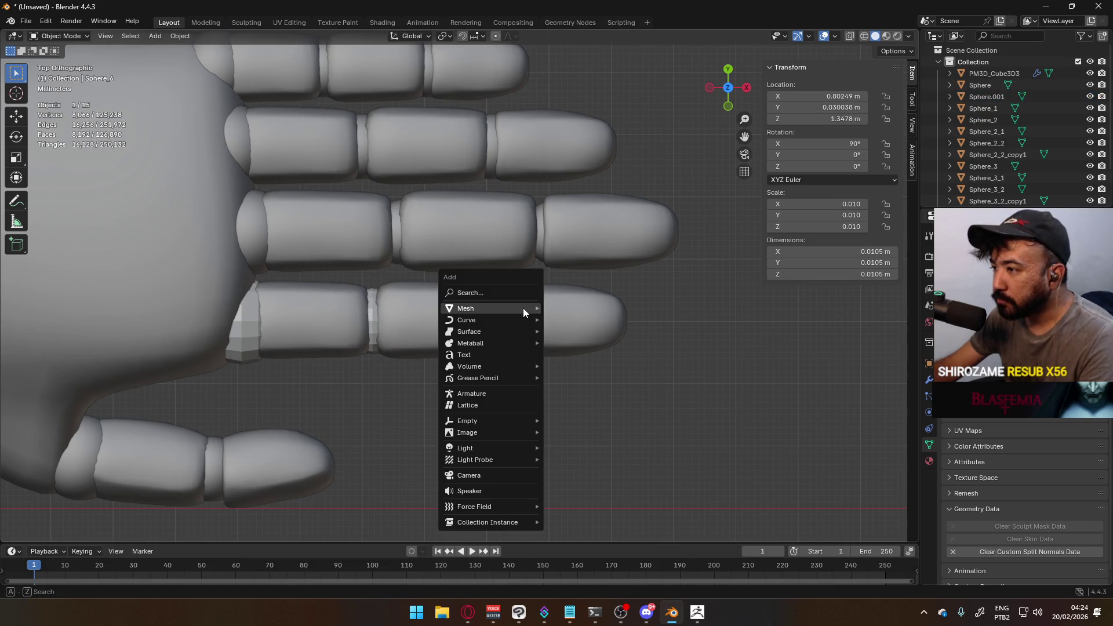
click(370, 308)
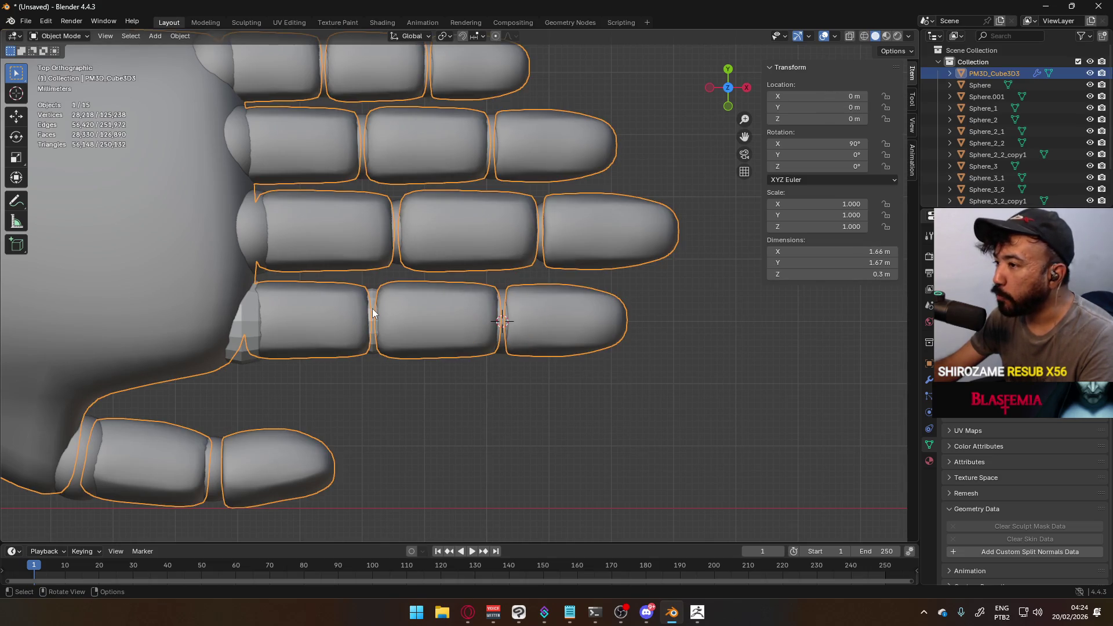
click(373, 309)
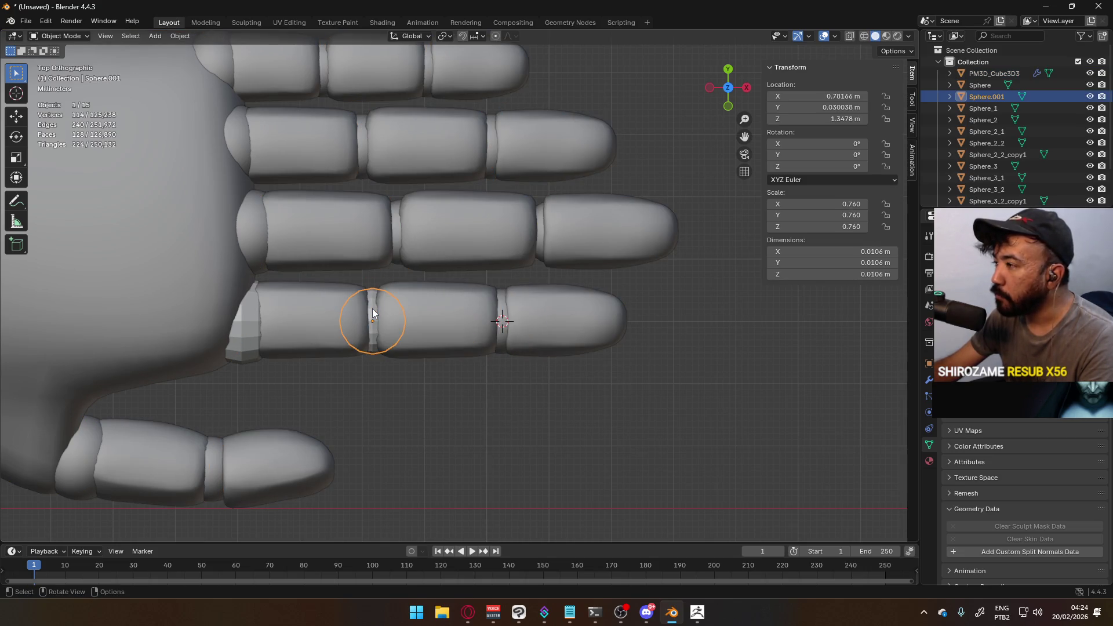
click(501, 298)
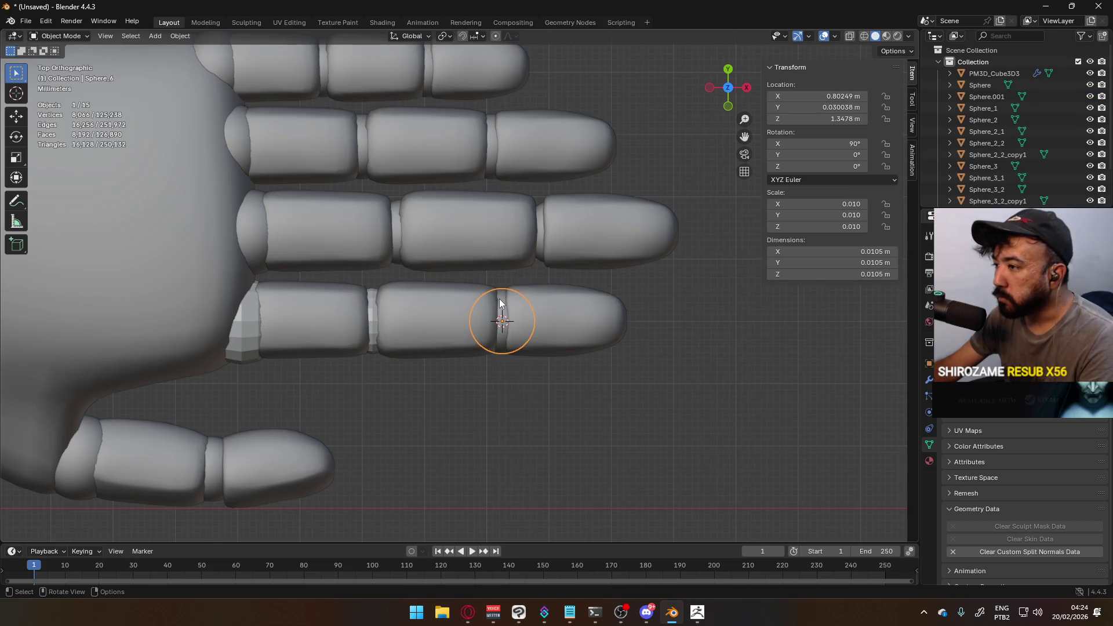
key(shift+a)
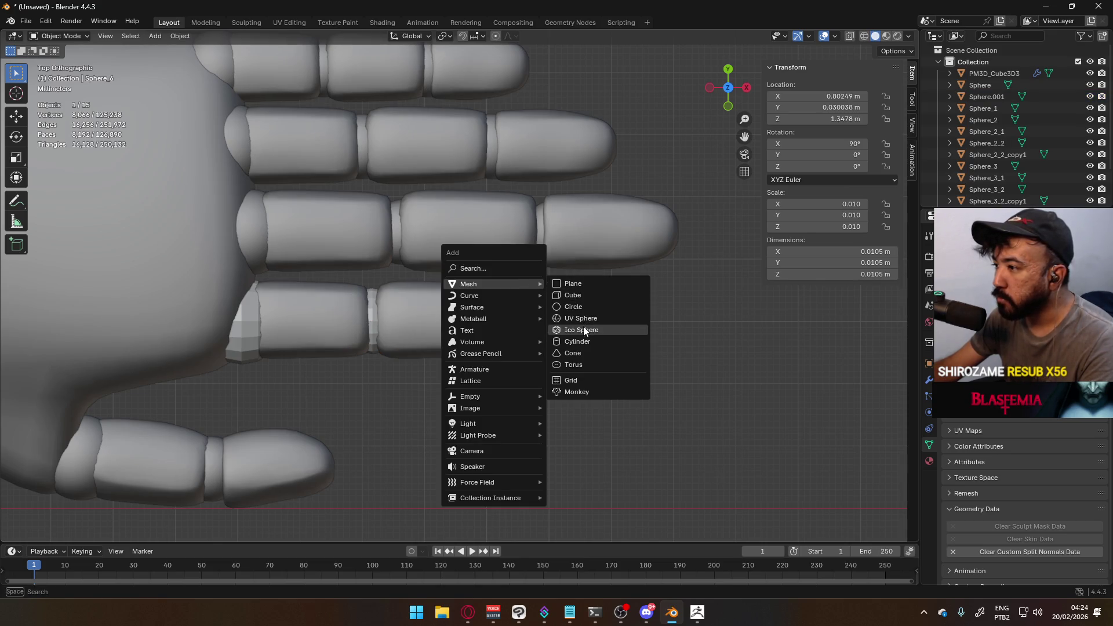
Add a UV sphere at the knuckle and scale it down to 0.076
click(590, 318)
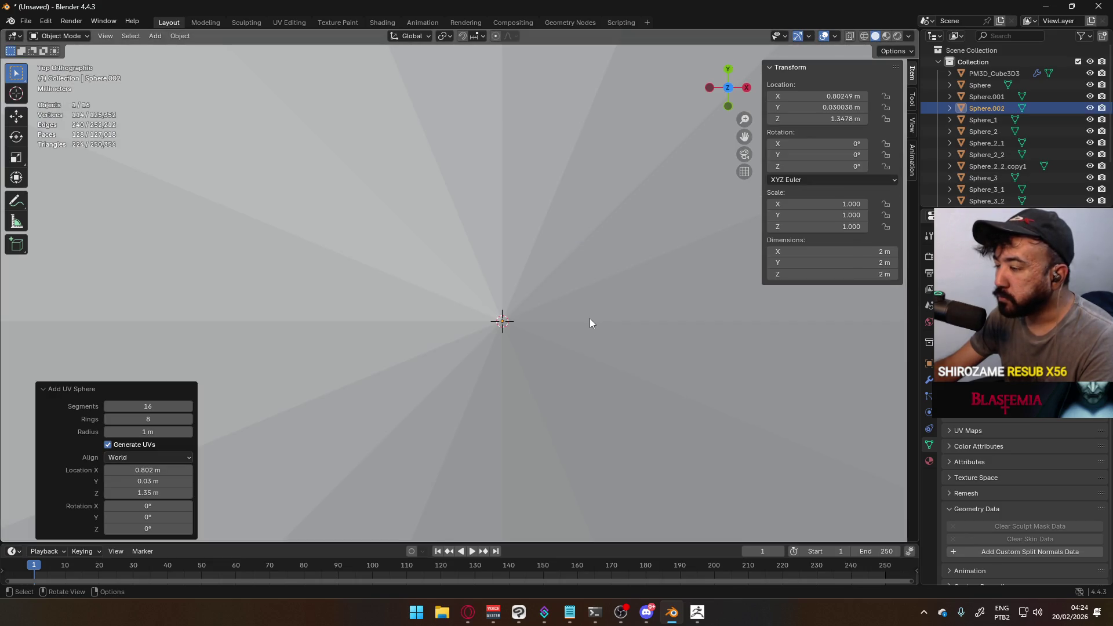
scroll(586, 322, down, 10)
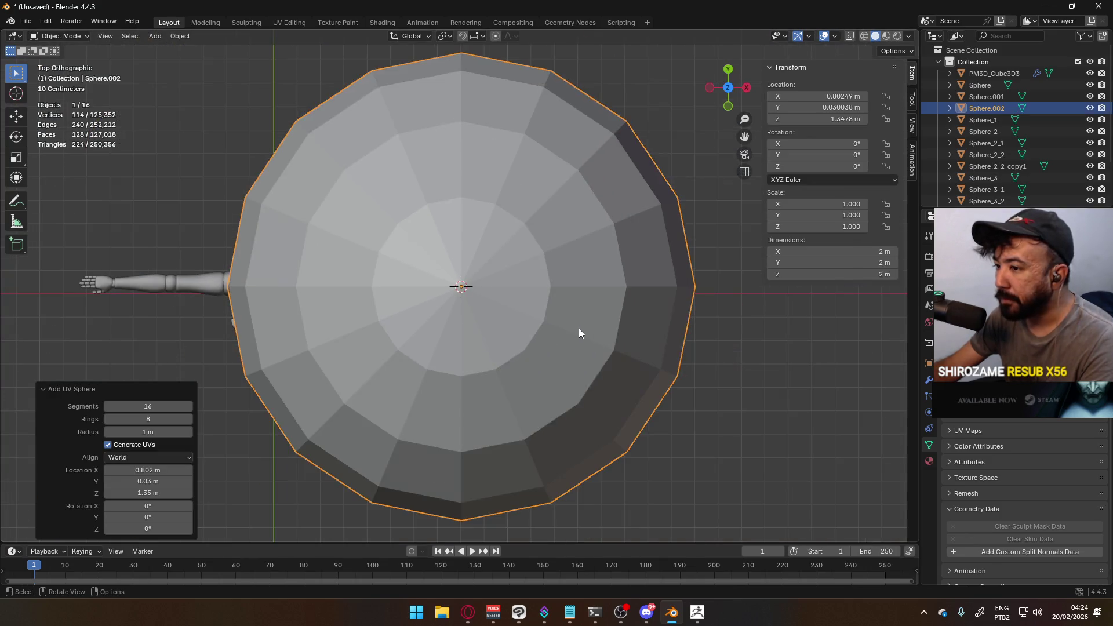
text(s.76)
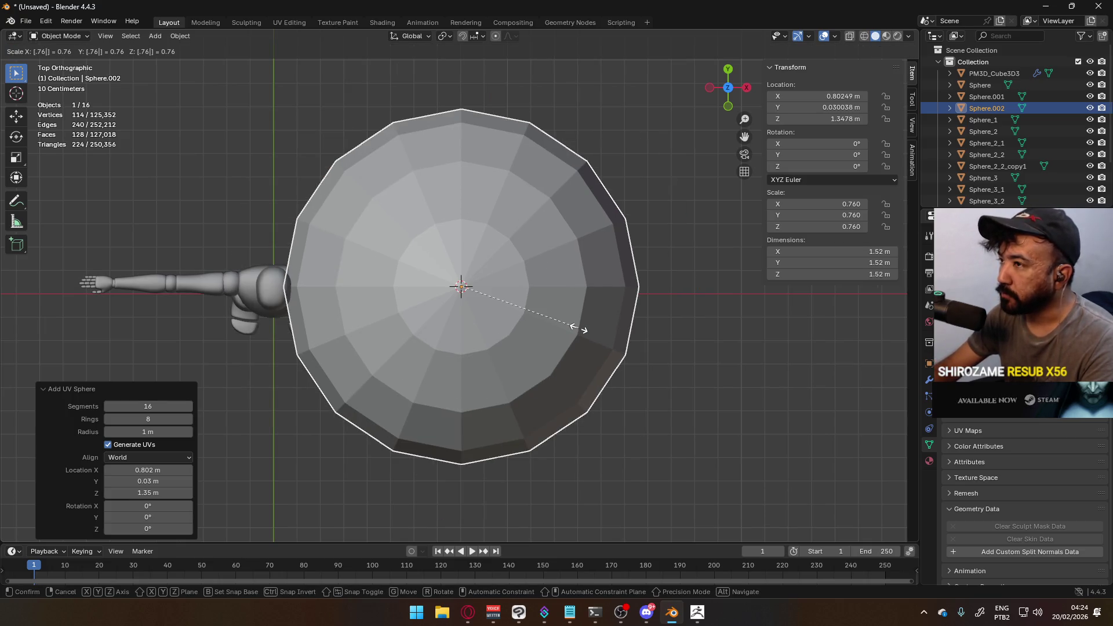
key(BackSpace)
key(BackSpace)
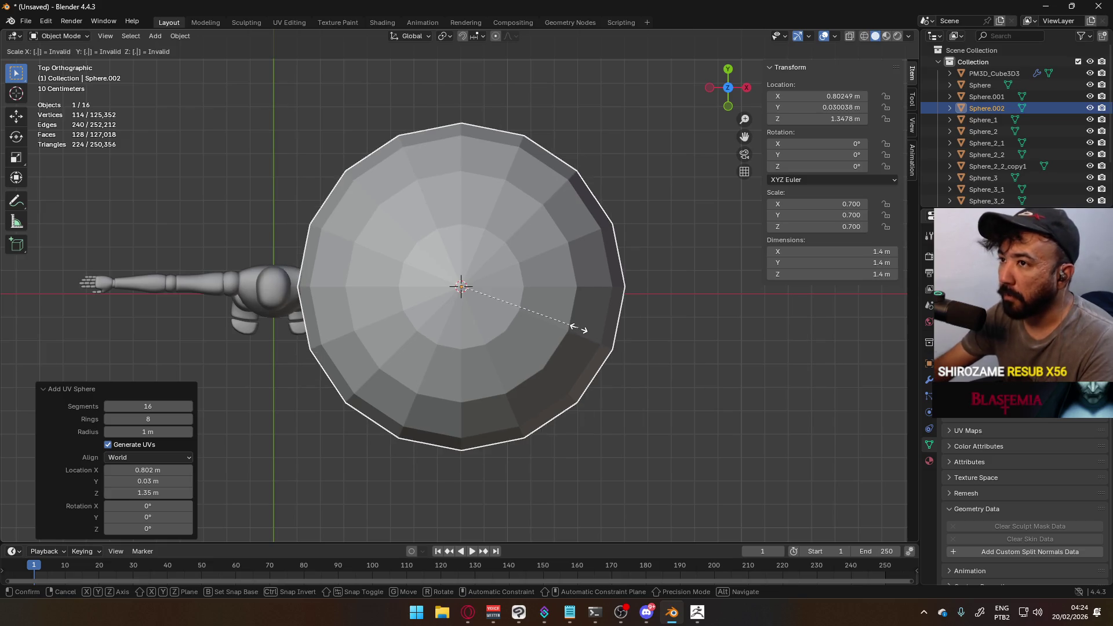
text(076)
key(Return)
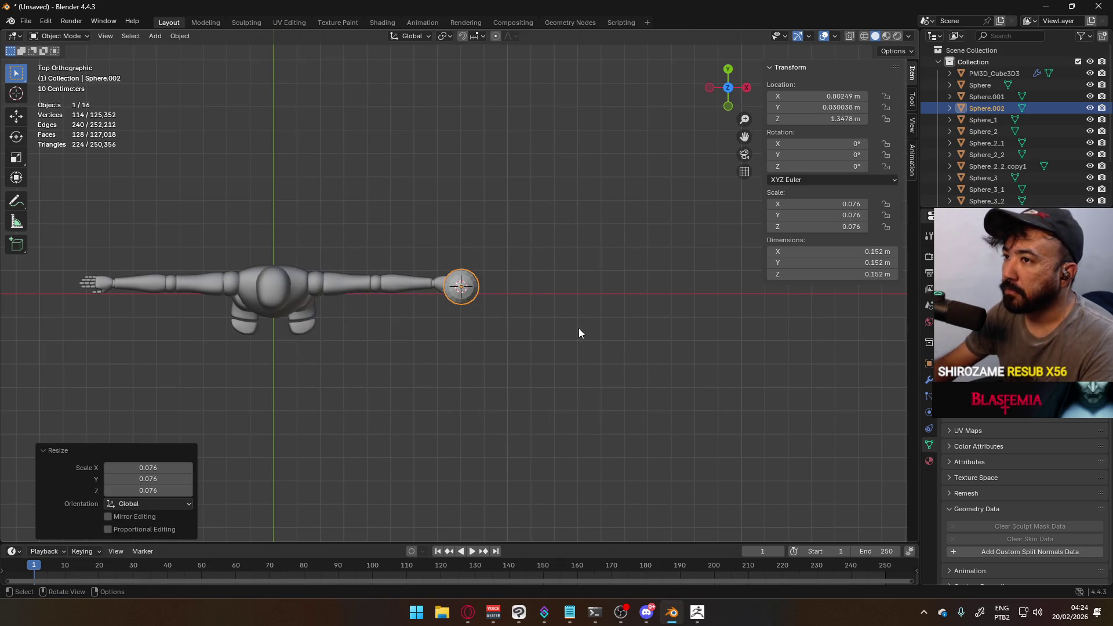
Frame and orbit around the new sphere, then start a rescale and cancel it
key(KP_Decimal)
mouse_move(481, 268)
middle_down()
mouse_move(485, 322)
mouse_move(497, 223)
middle_up()
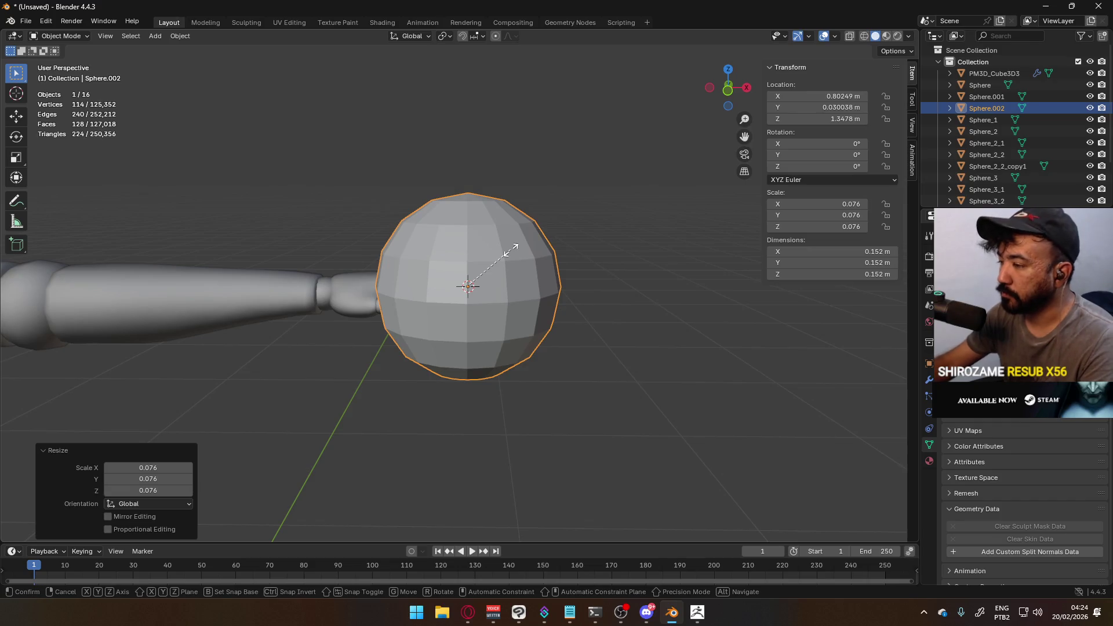
key(s)
key(equal)
text(*0.1)
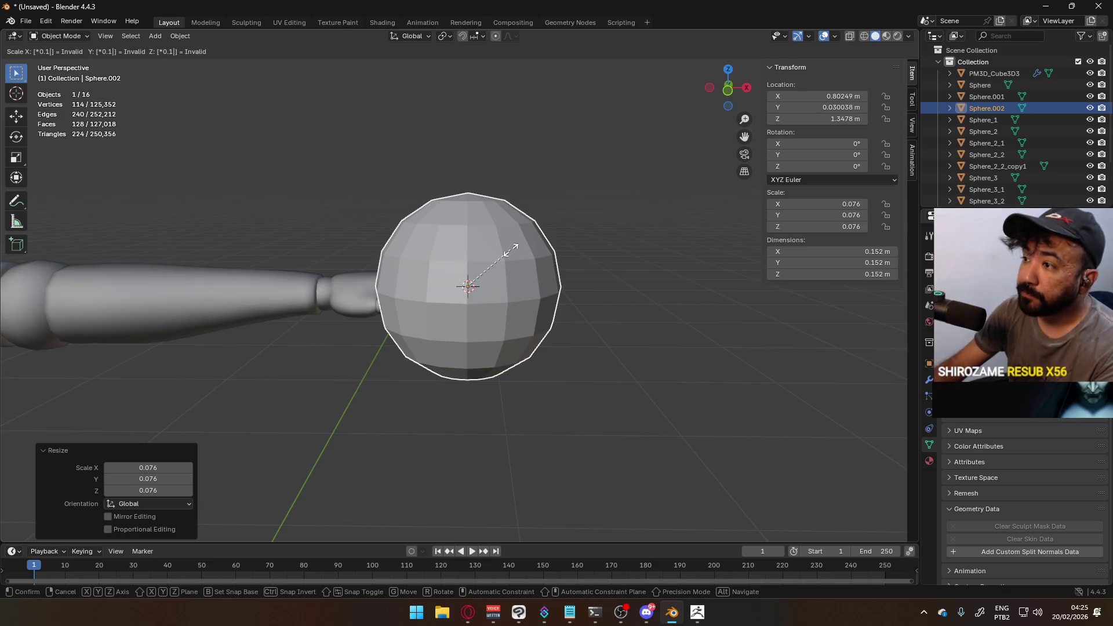
key(Return)
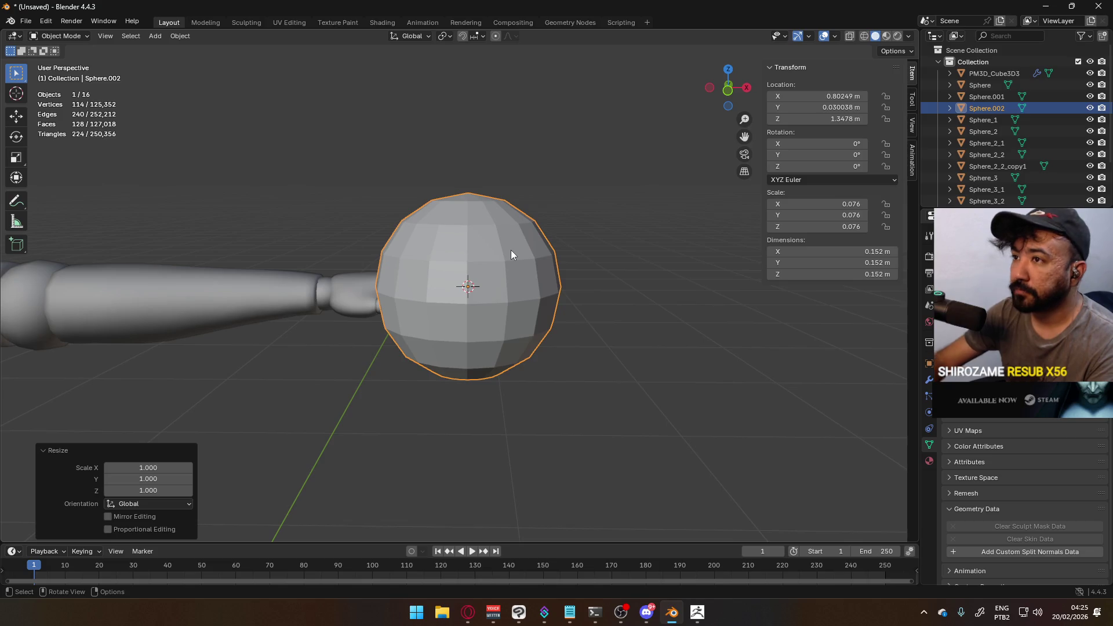
Undo the sphere's scaling and addition, then reselect the middle knuckle sphere
key(ctrl+z)
key(ctrl+z)
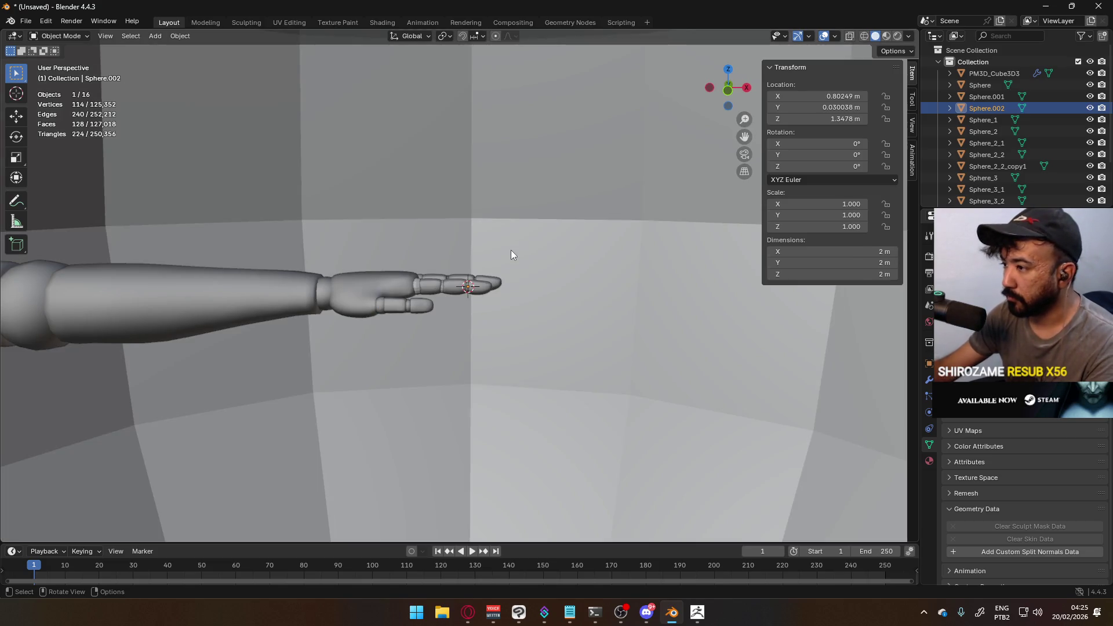
key(ctrl+z)
scroll(450, 264, up, 9)
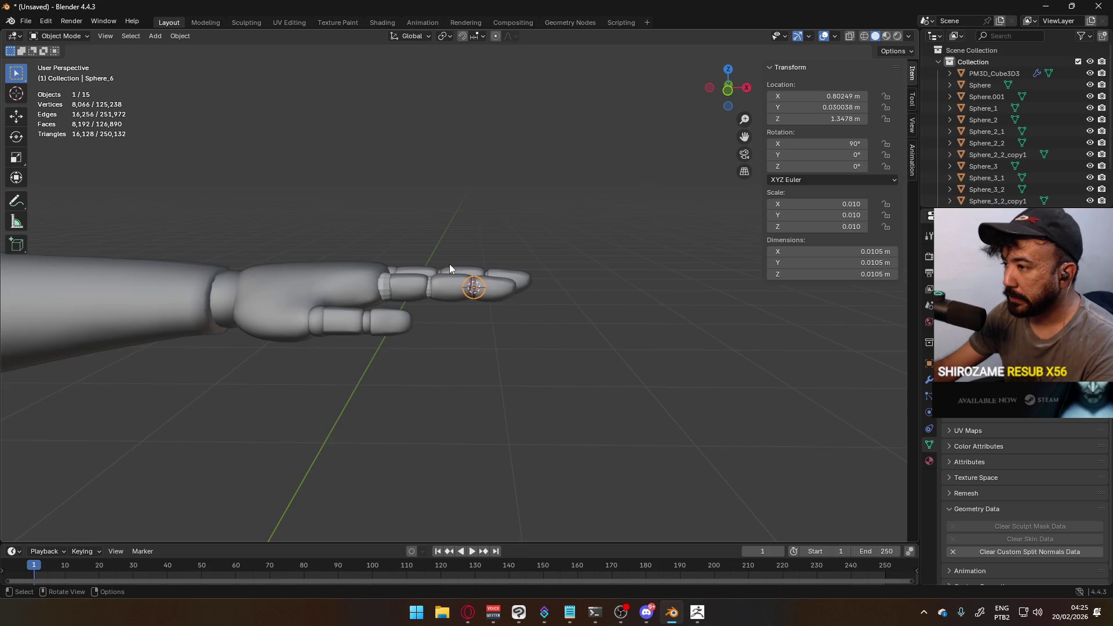
click(522, 284)
key(ctrl+z)
click(340, 287)
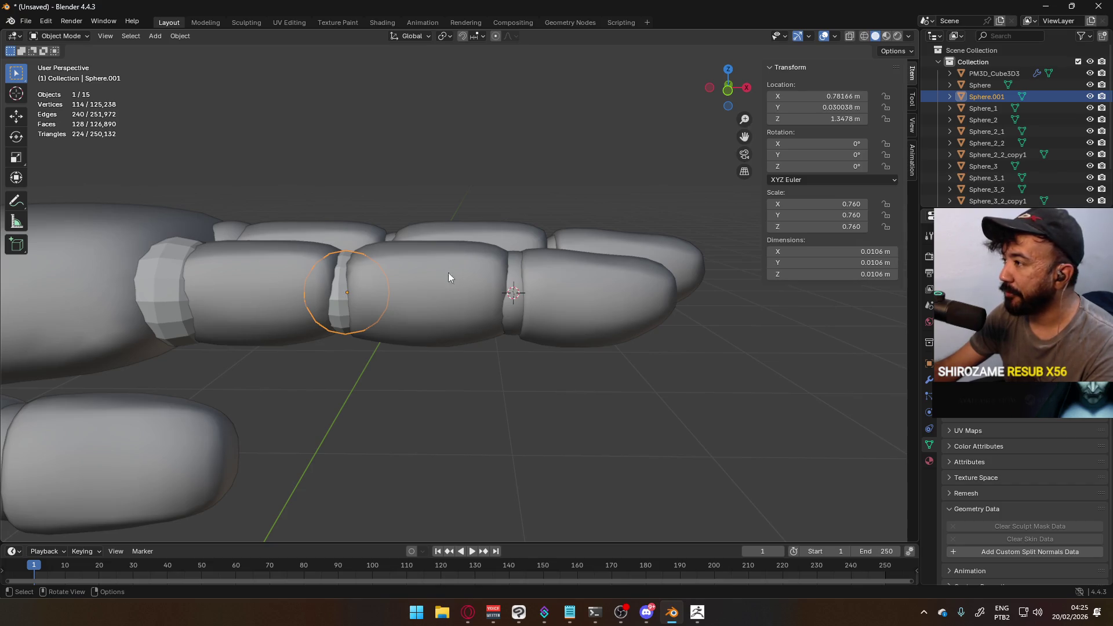
click(504, 264)
Add another UV sphere, abandon scaling it to 0.0076, and delete the oversized sphere
key(shift+a)
mouse_move(549, 262)
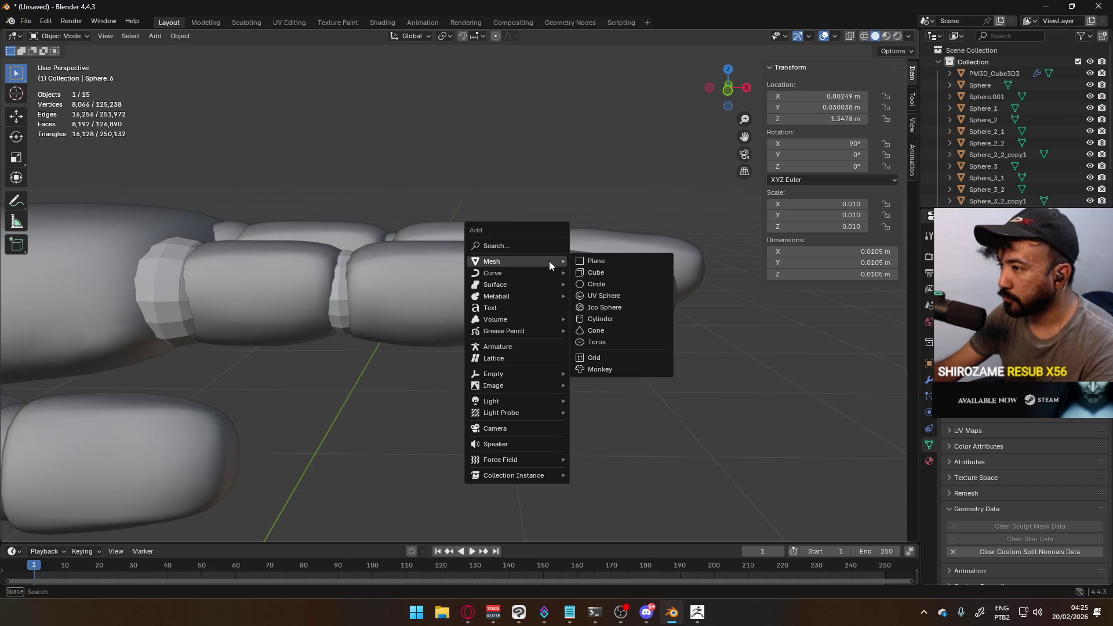
click(607, 295)
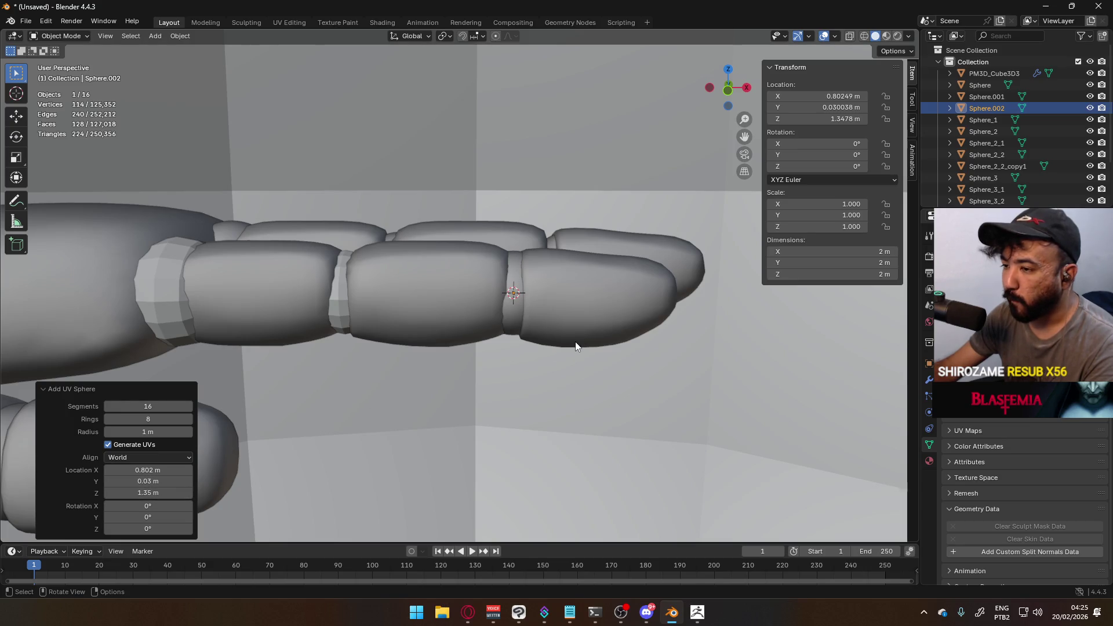
key(s)
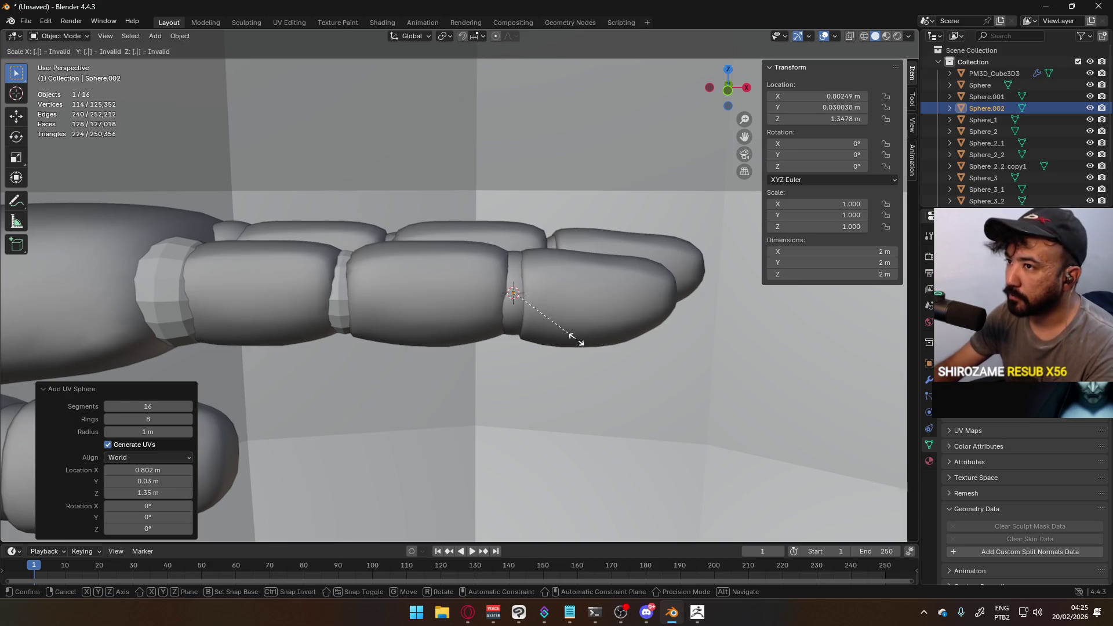
text(.007)
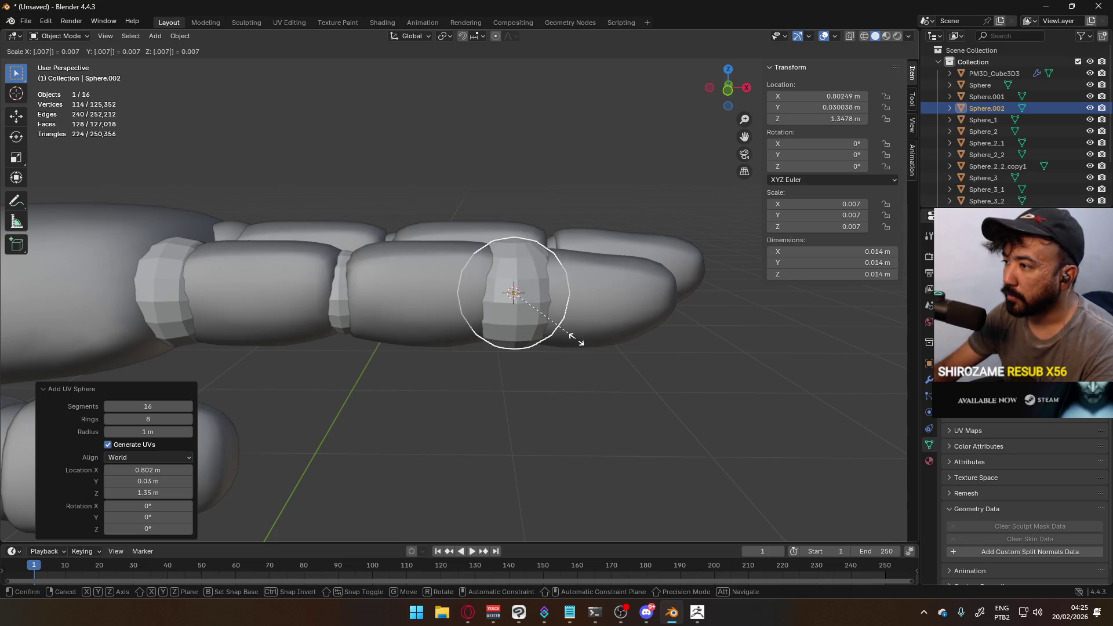
text(6)
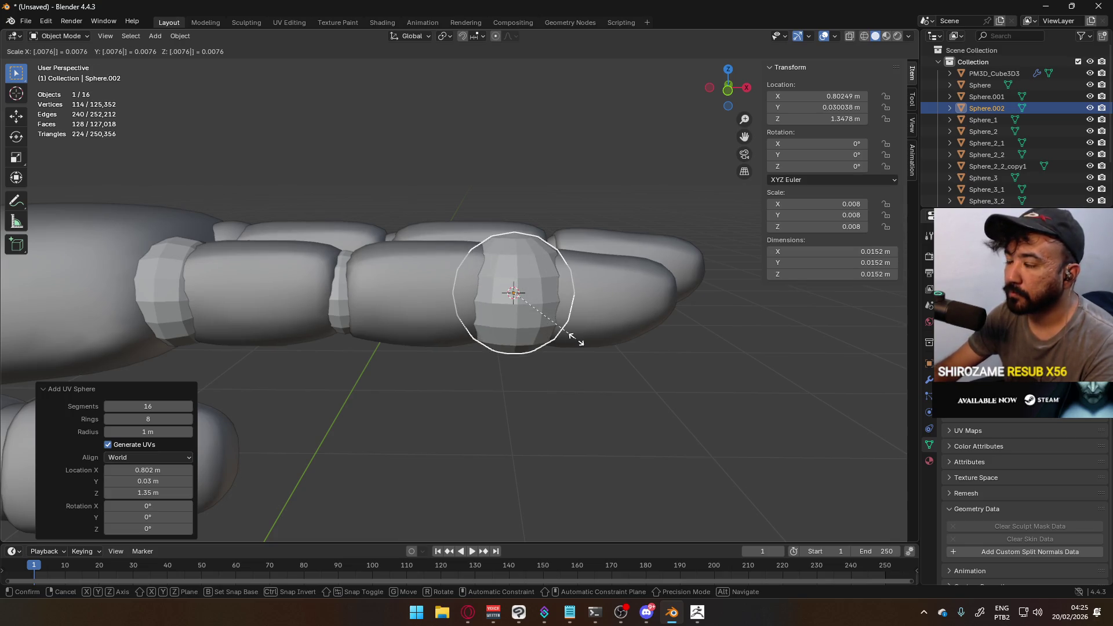
key(BackSpace)
key(BackSpace)
text(76)
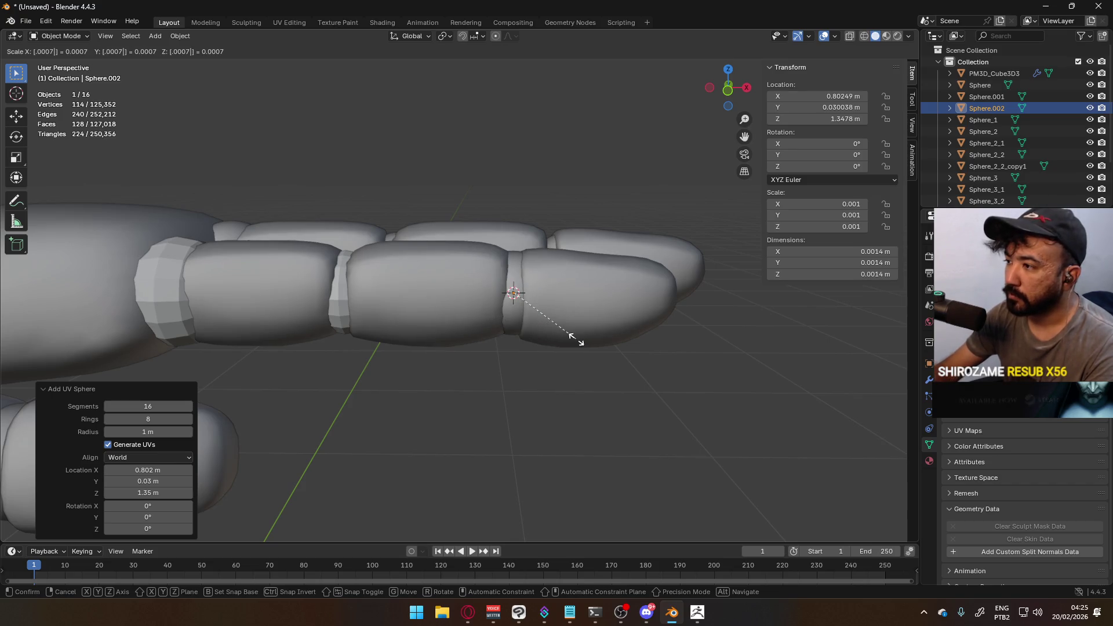
key(Escape)
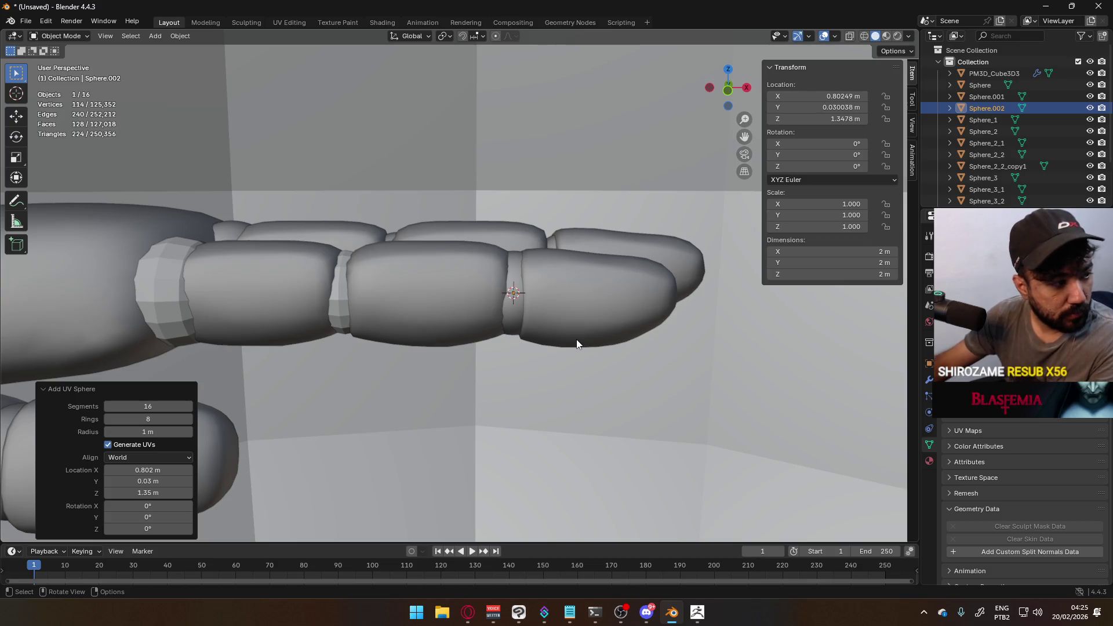
key(Delete)
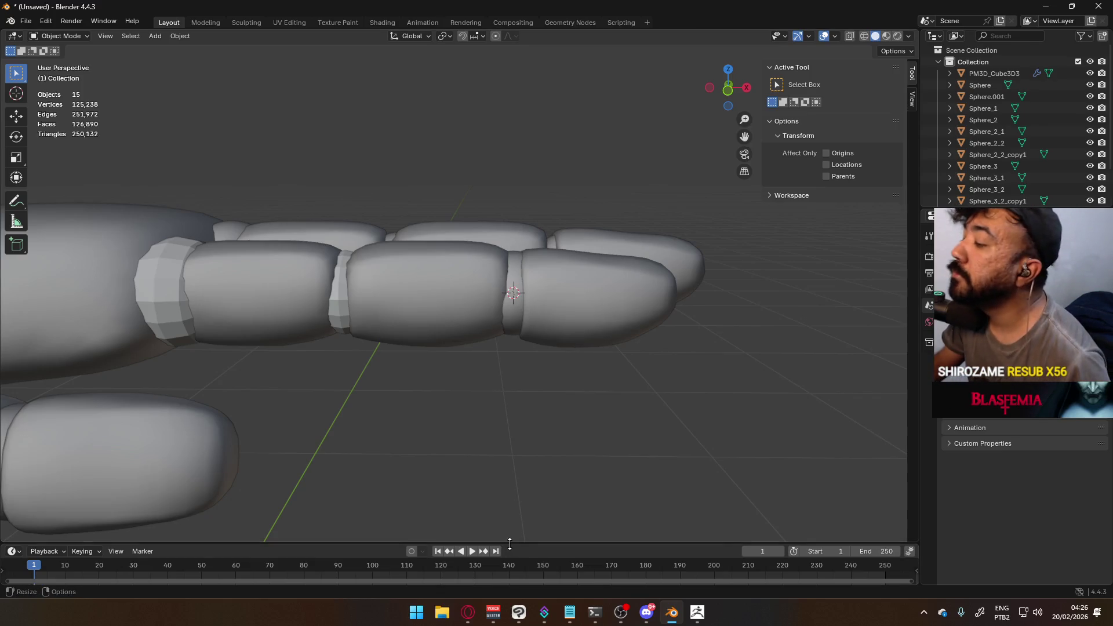
Bring the browser forward and pause the playing music video
mouse_move(474, 612)
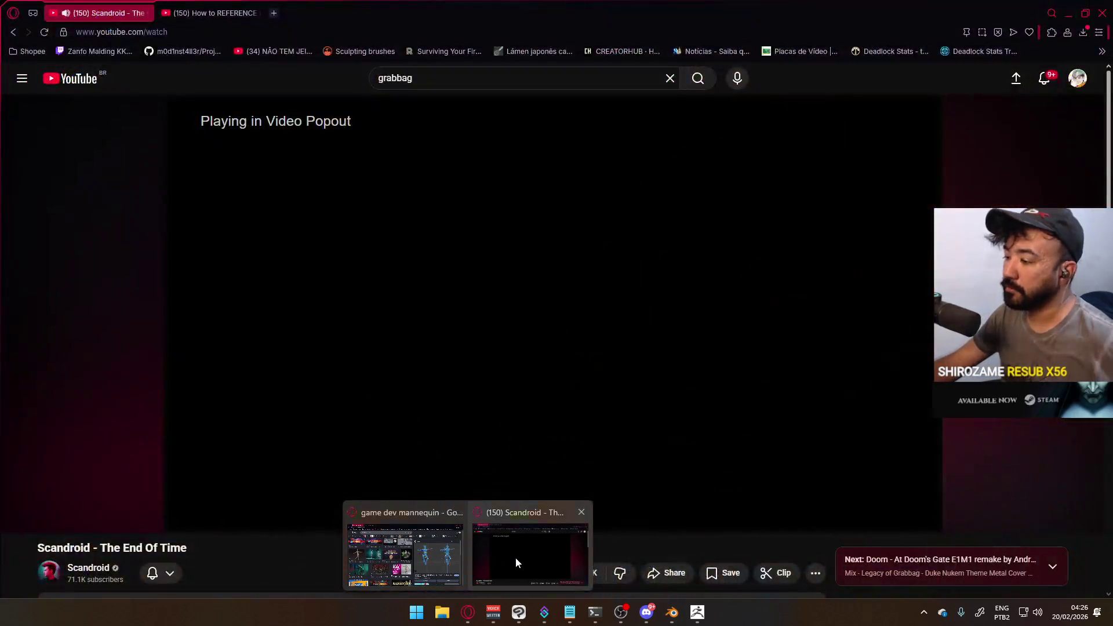
click(516, 558)
click(424, 238)
Open YouTube's home page in a new tab and switch to it
right_click(90, 72)
click(139, 86)
click(214, 5)
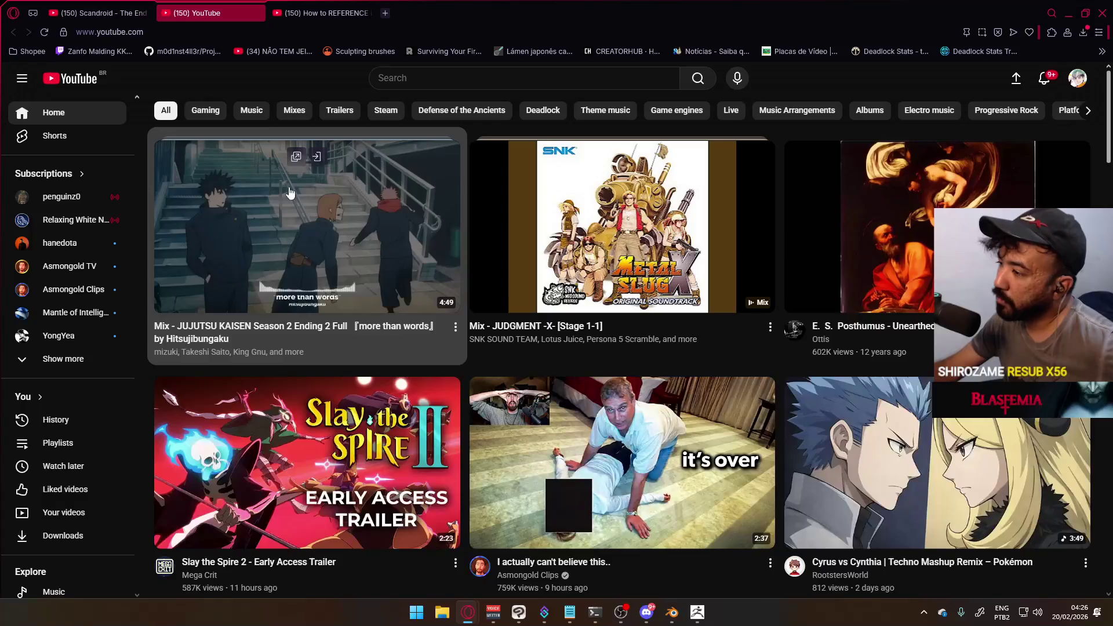
scroll(244, 188, down, 2)
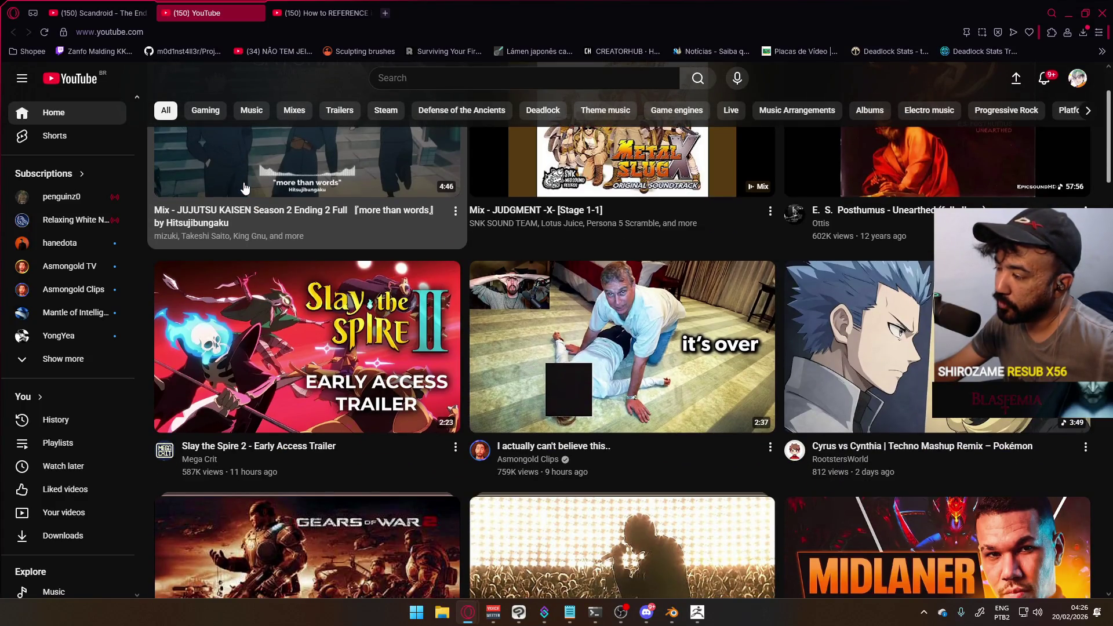
scroll(264, 202, down, 6)
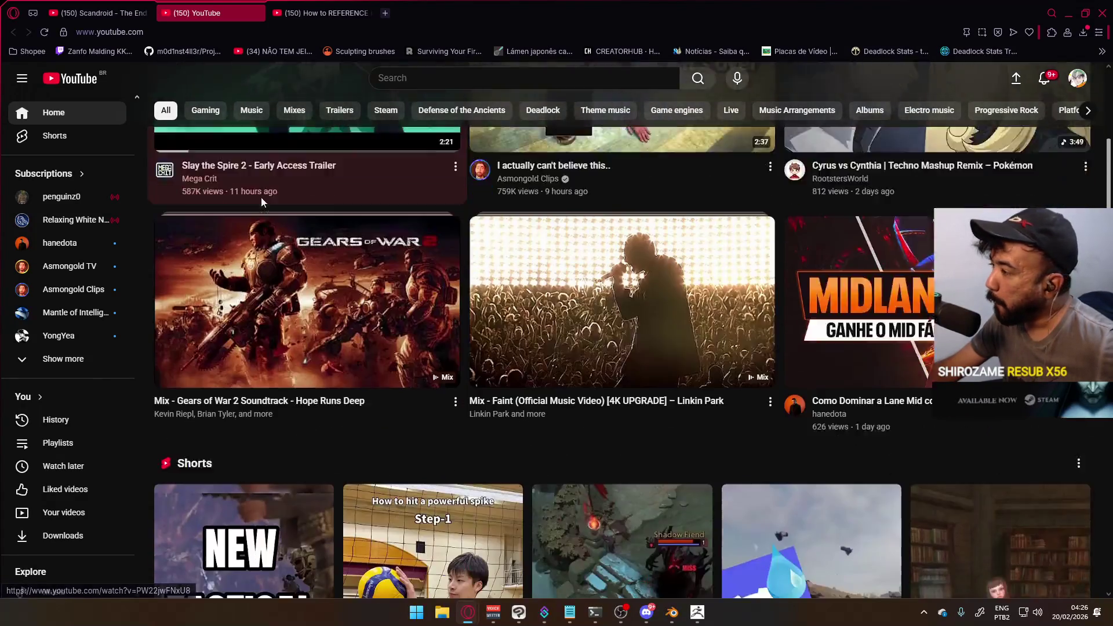
scroll(264, 202, down, 4)
scroll(189, 181, down, 4)
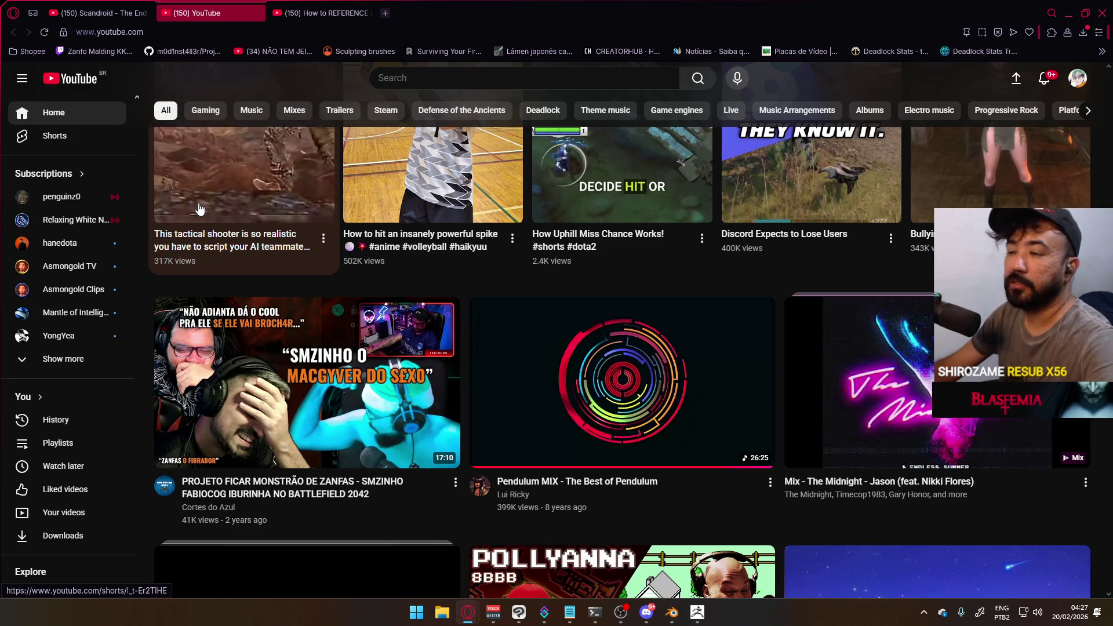
scroll(195, 232, down, 3)
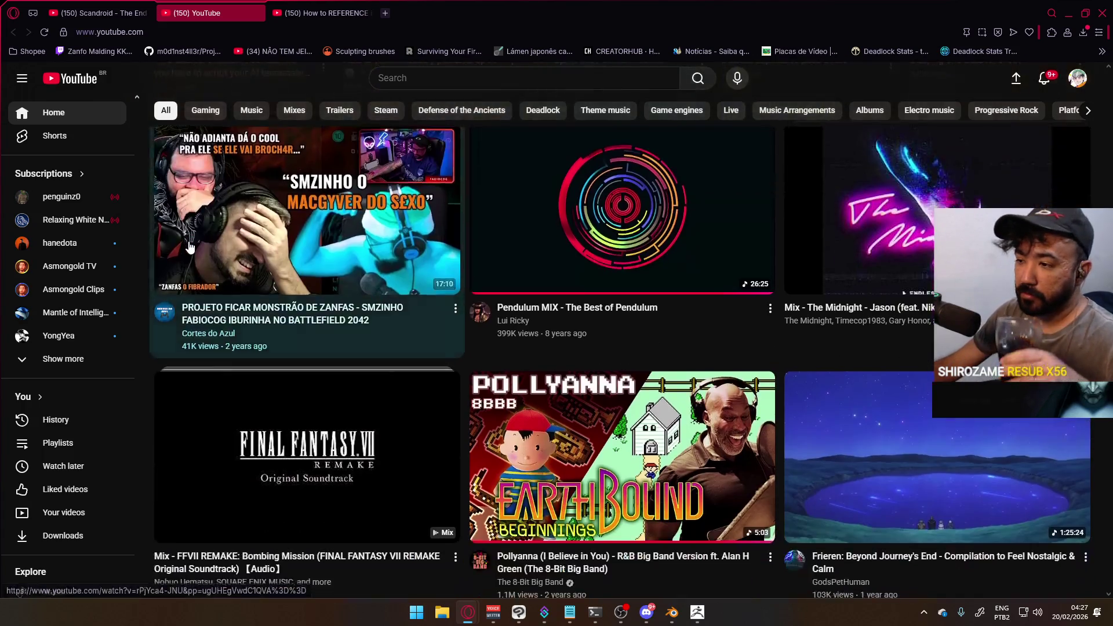
scroll(190, 247, down, 7)
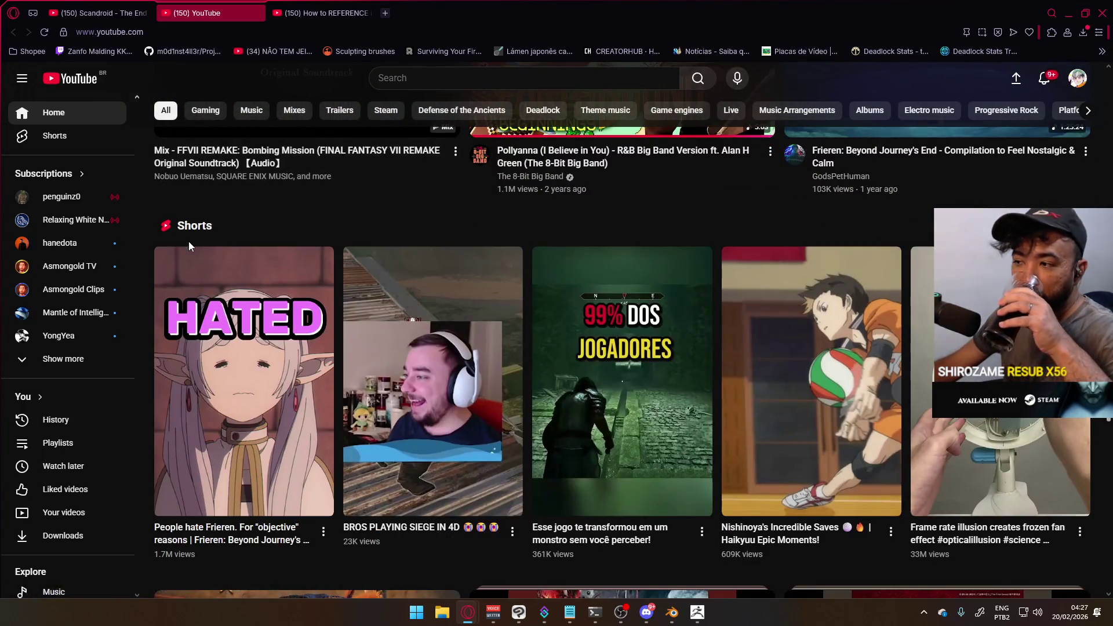
scroll(191, 247, down, 2)
scroll(190, 249, down, 3)
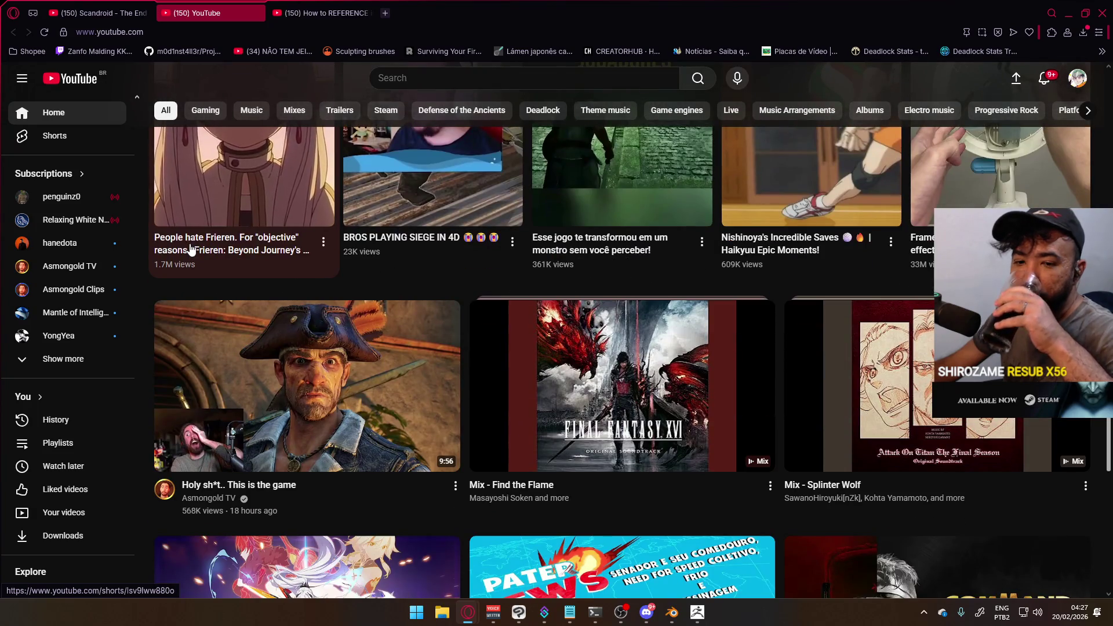
mouse_move(607, 448)
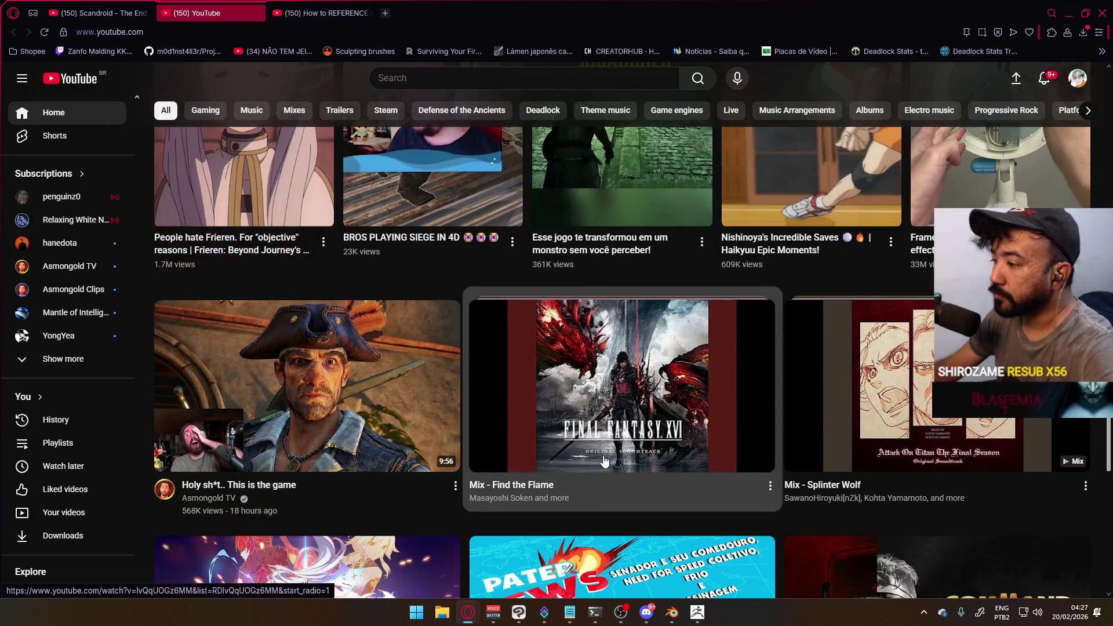
scroll(605, 441, down, 3)
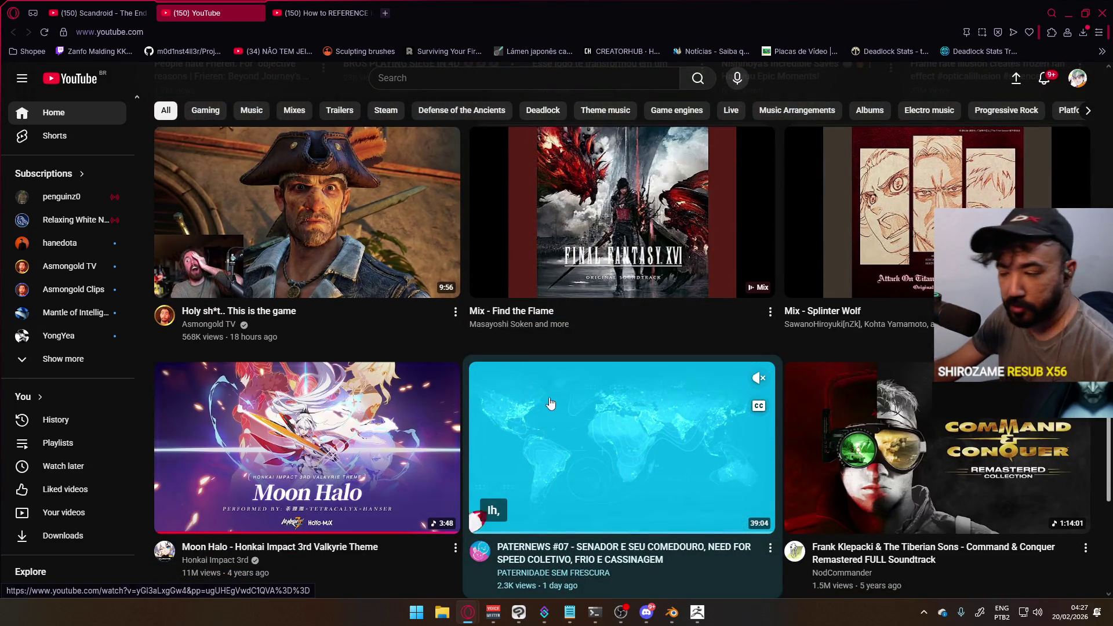
scroll(600, 424, down, 7)
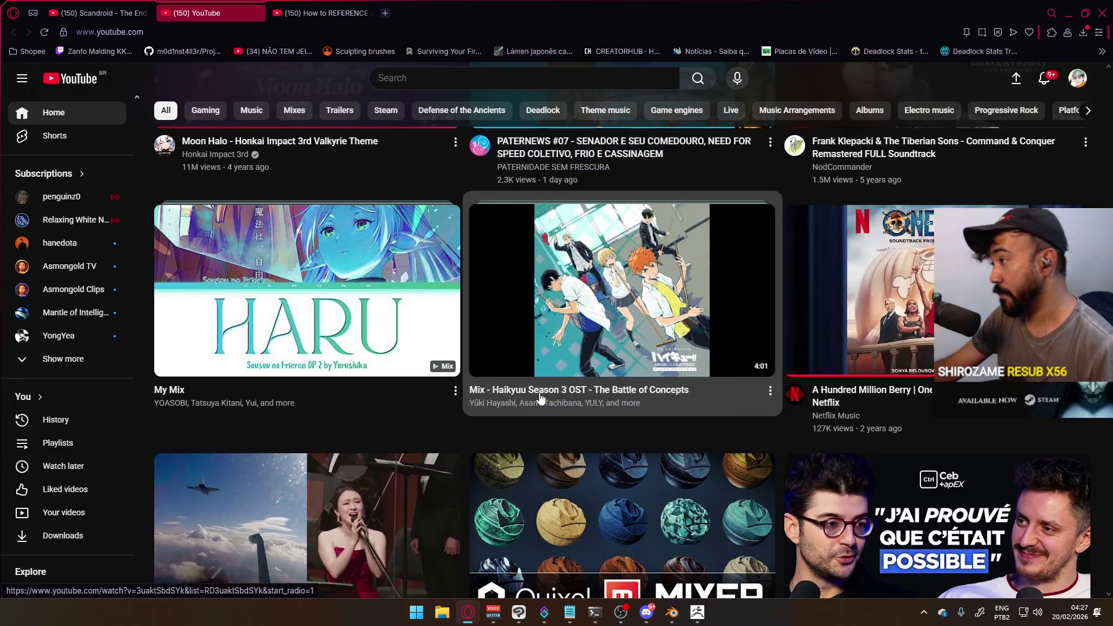
scroll(539, 400, down, 4)
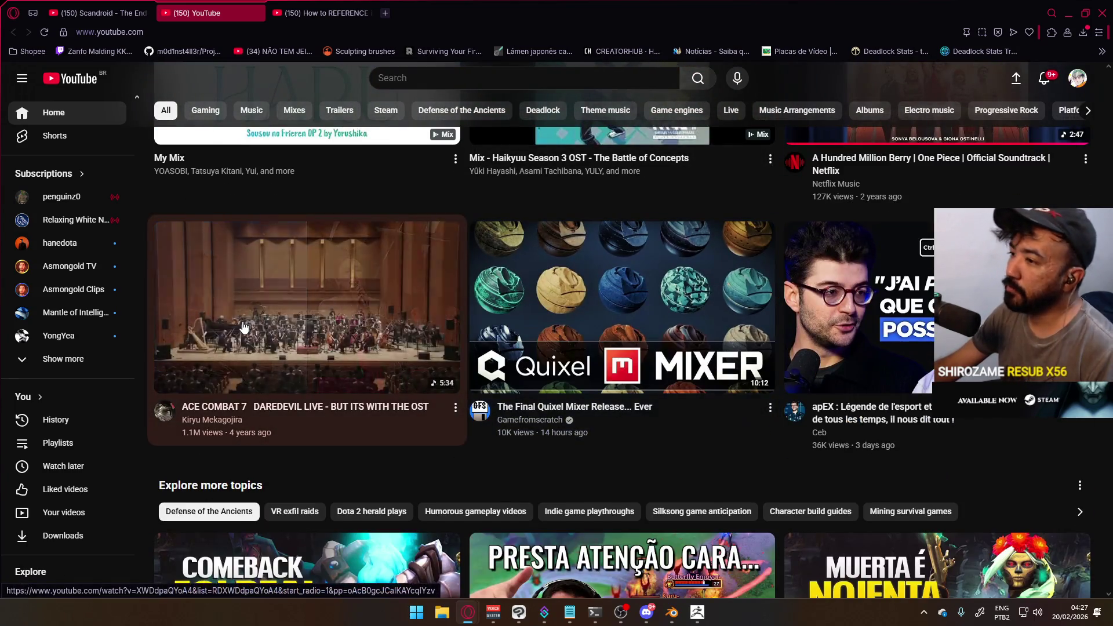
scroll(244, 328, down, 4)
scroll(249, 319, down, 4)
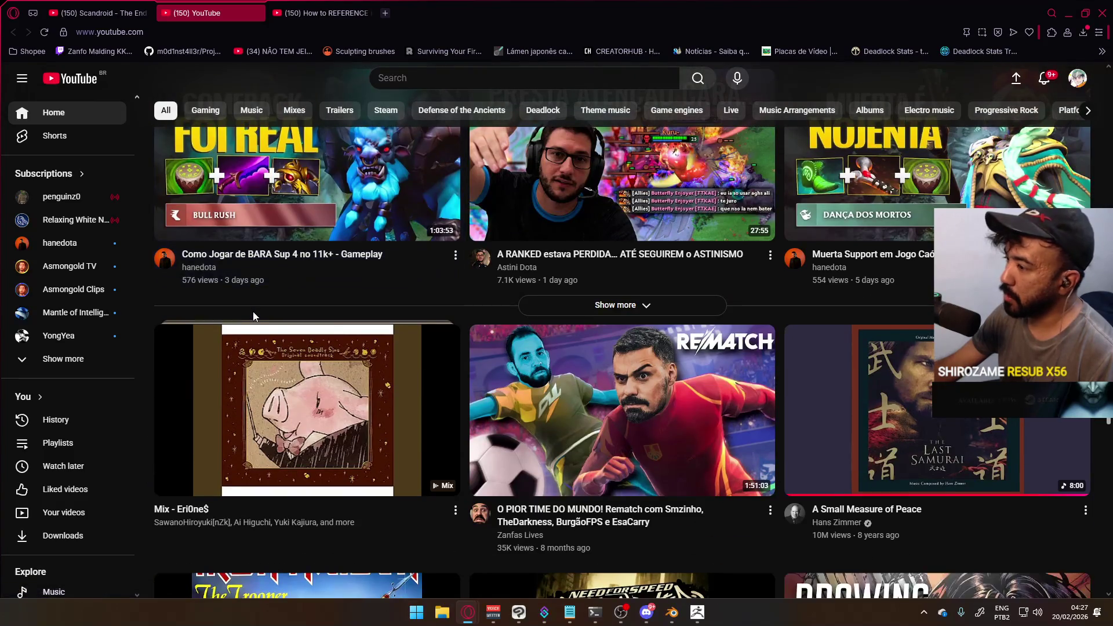
scroll(252, 316, down, 10)
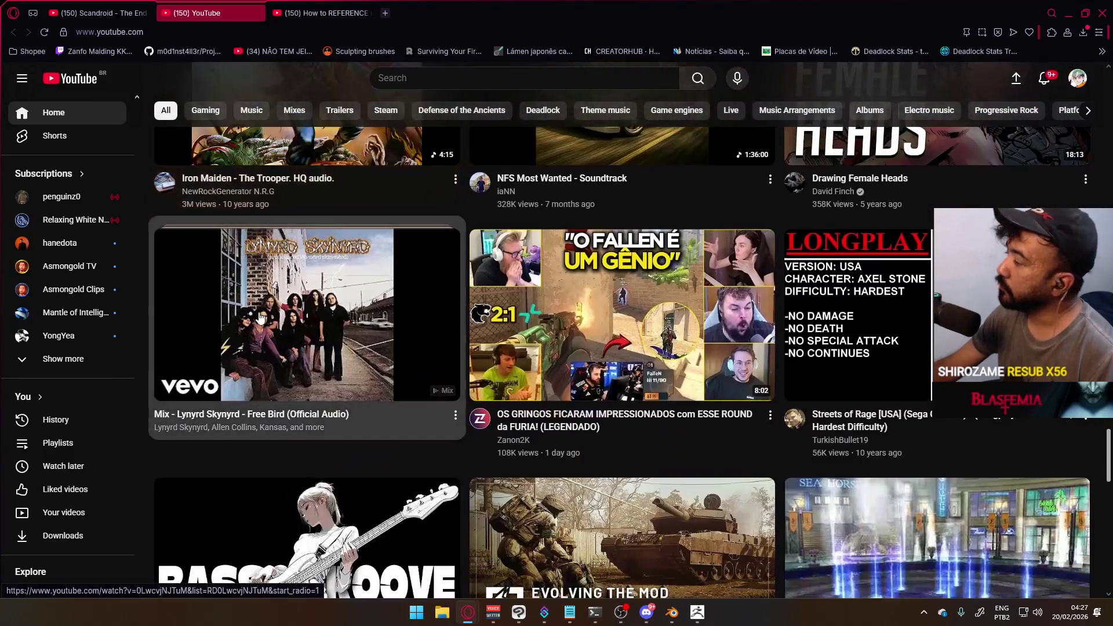
scroll(261, 318, down, 4)
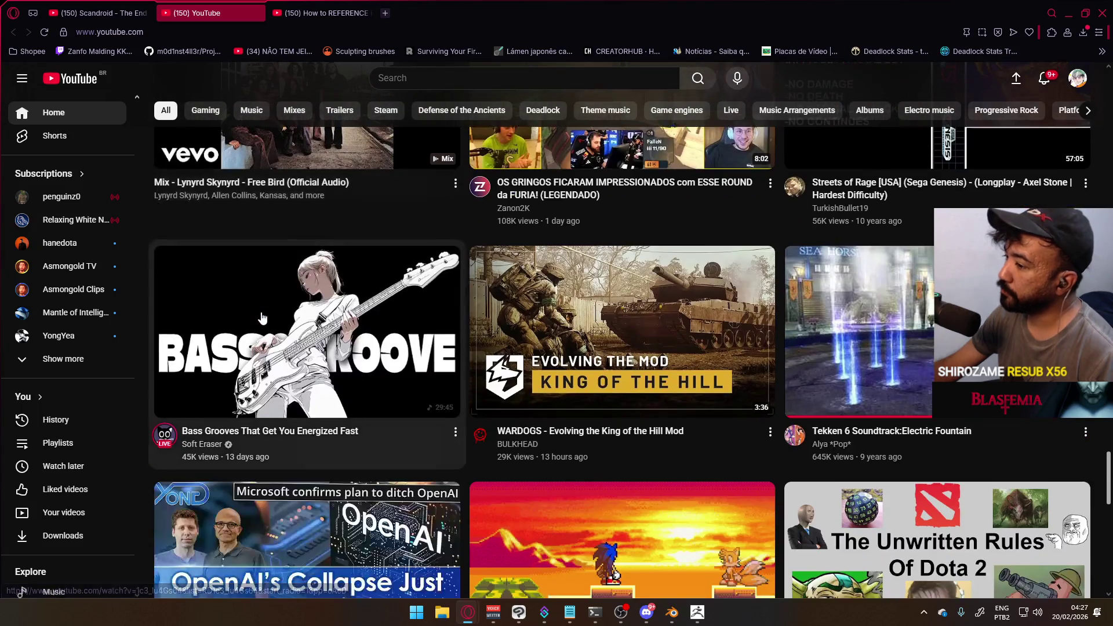
scroll(264, 319, down, 4)
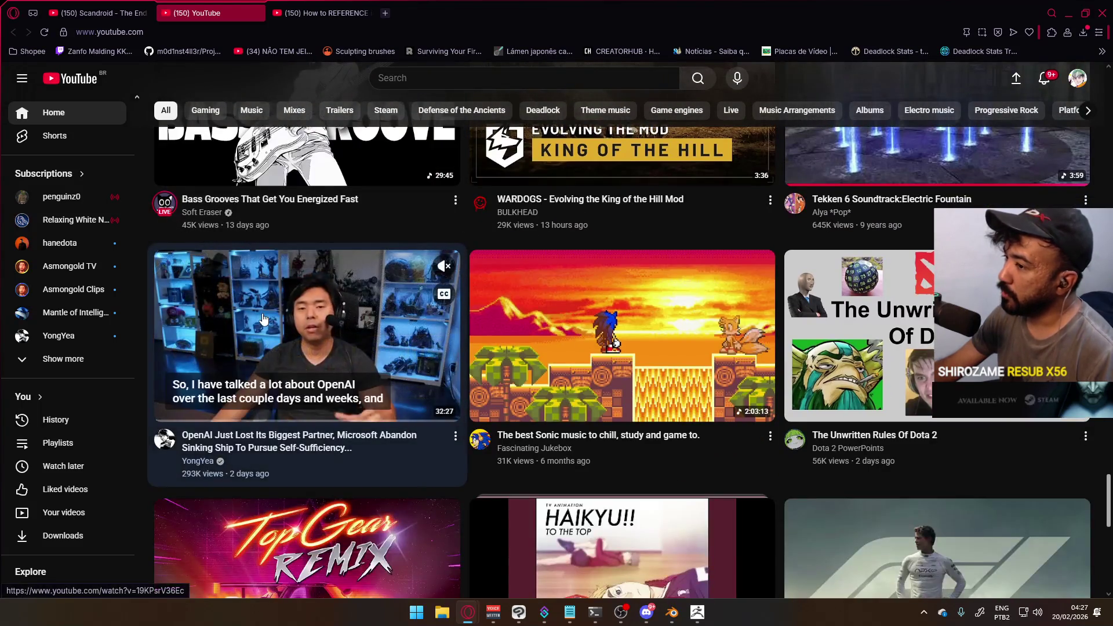
scroll(265, 319, down, 7)
scroll(270, 319, down, 1)
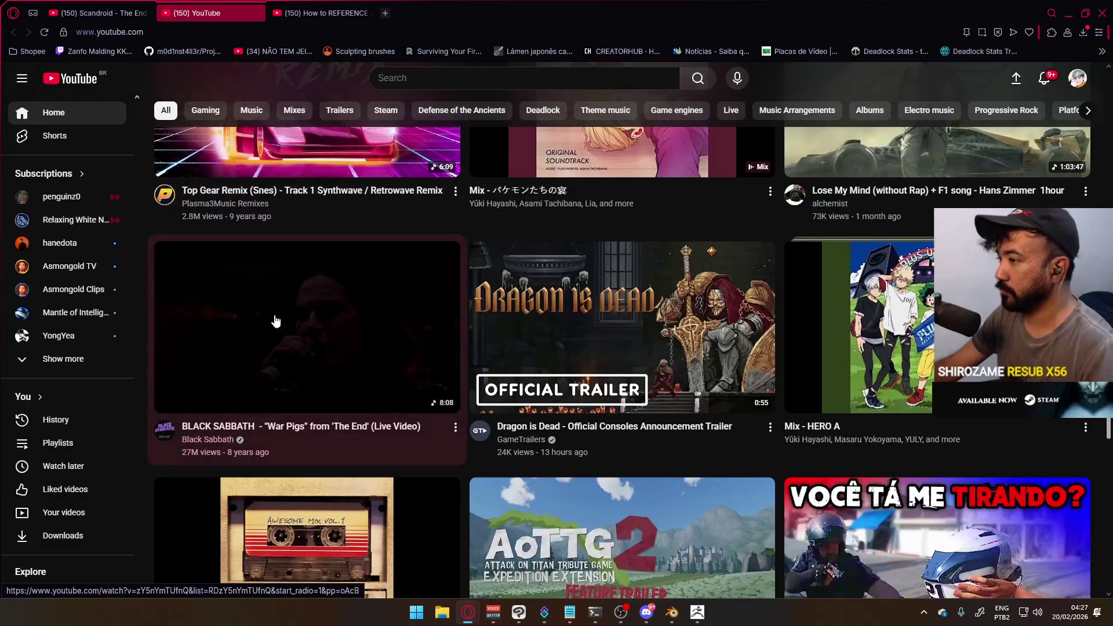
click(525, 439)
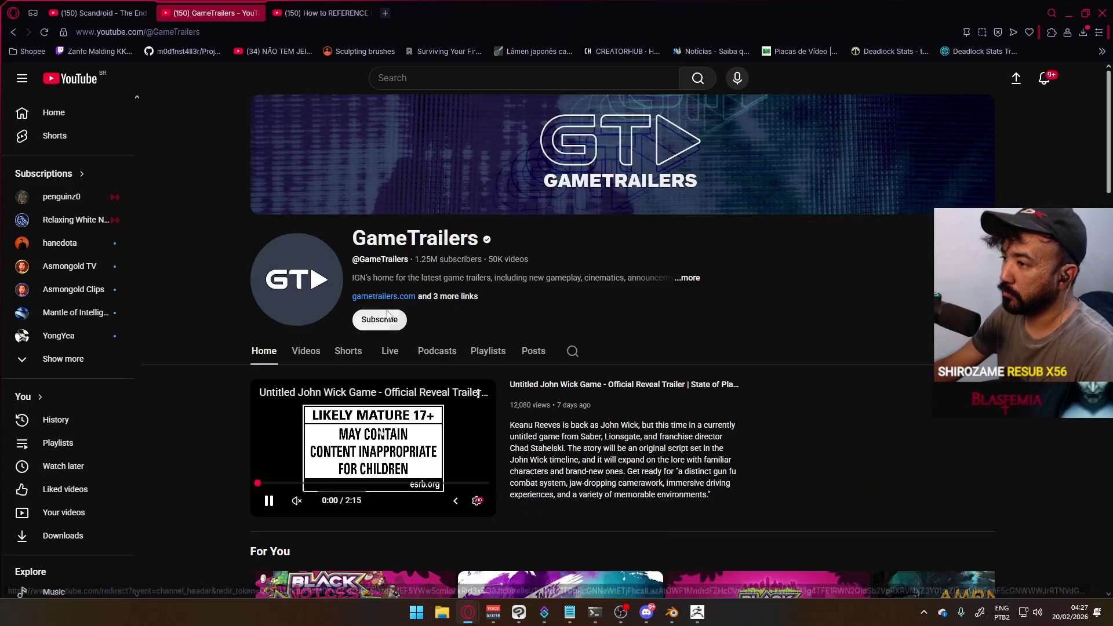
click(318, 351)
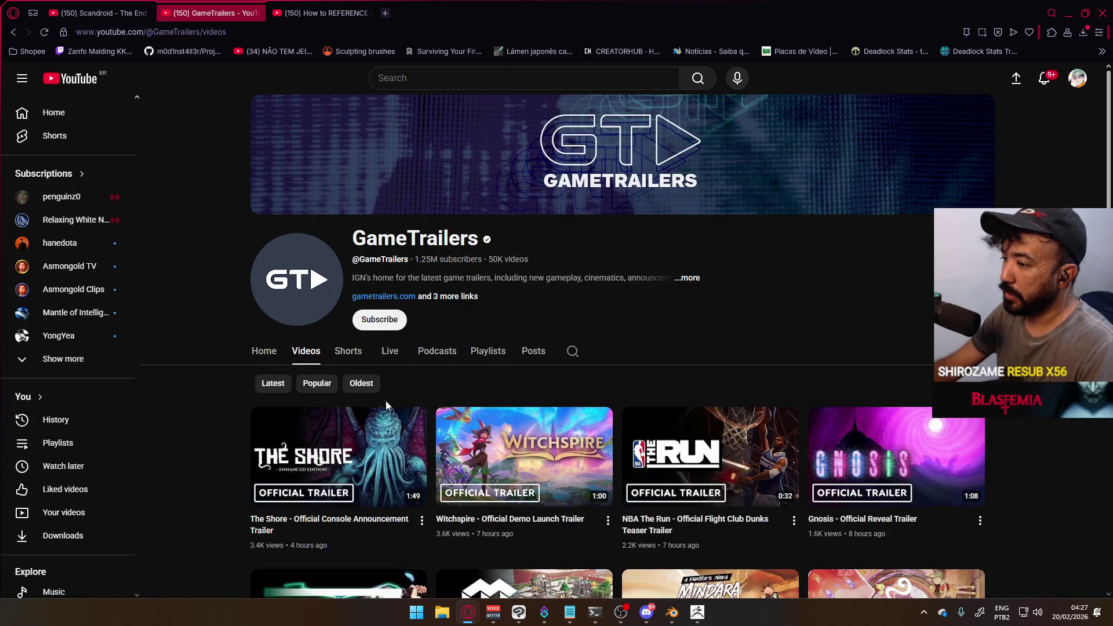
mouse_move(469, 443)
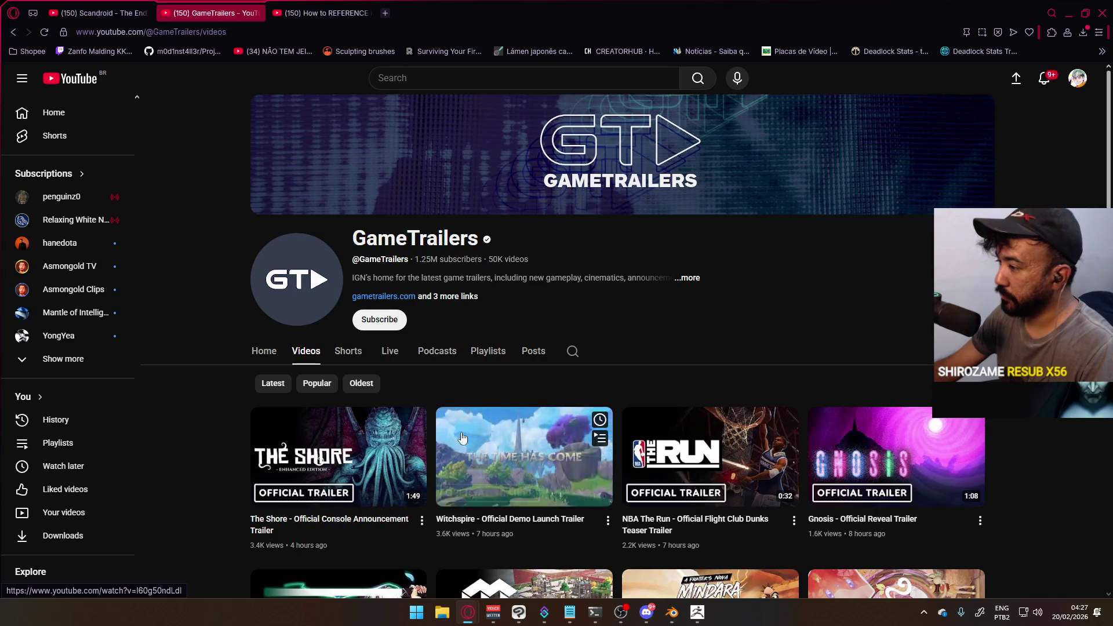
scroll(469, 443, down, 3)
mouse_move(703, 296)
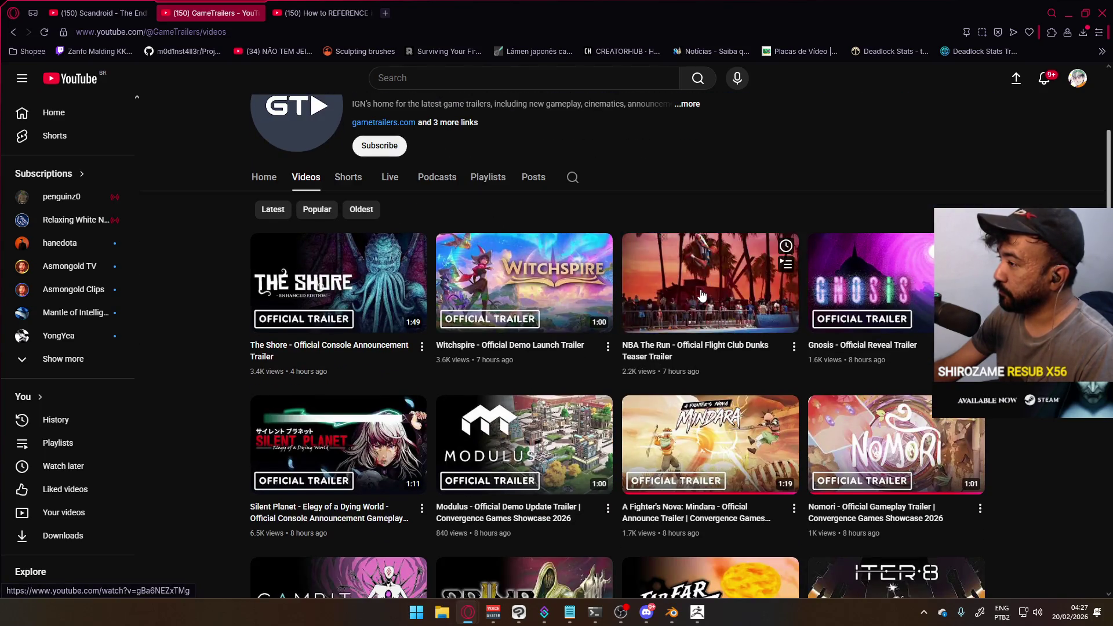
scroll(507, 343, down, 4)
mouse_move(508, 343)
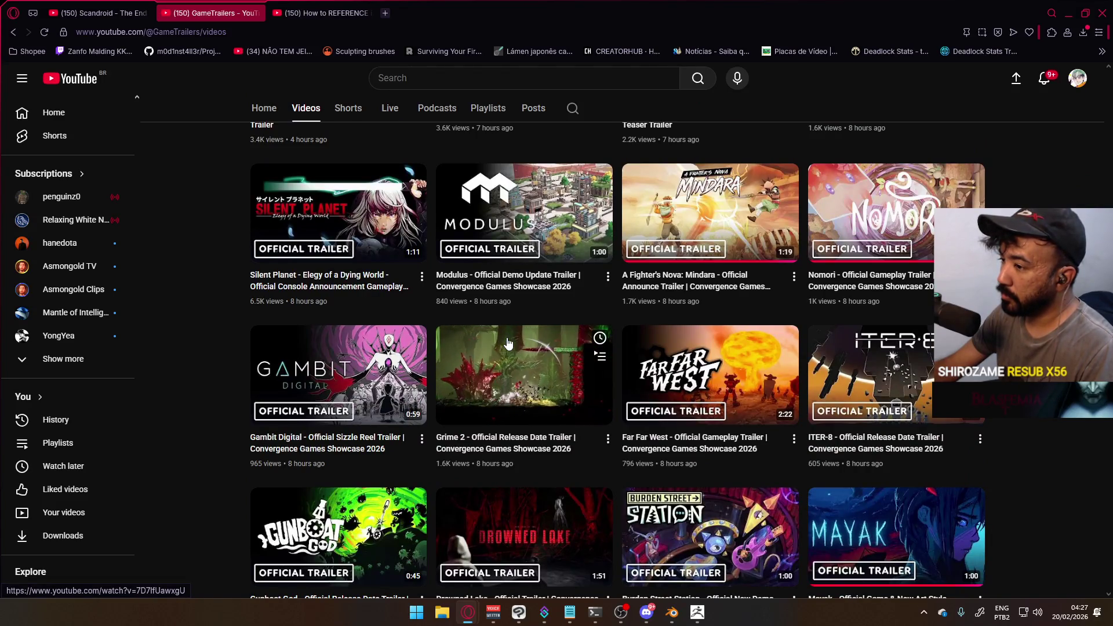
scroll(508, 343, down, 3)
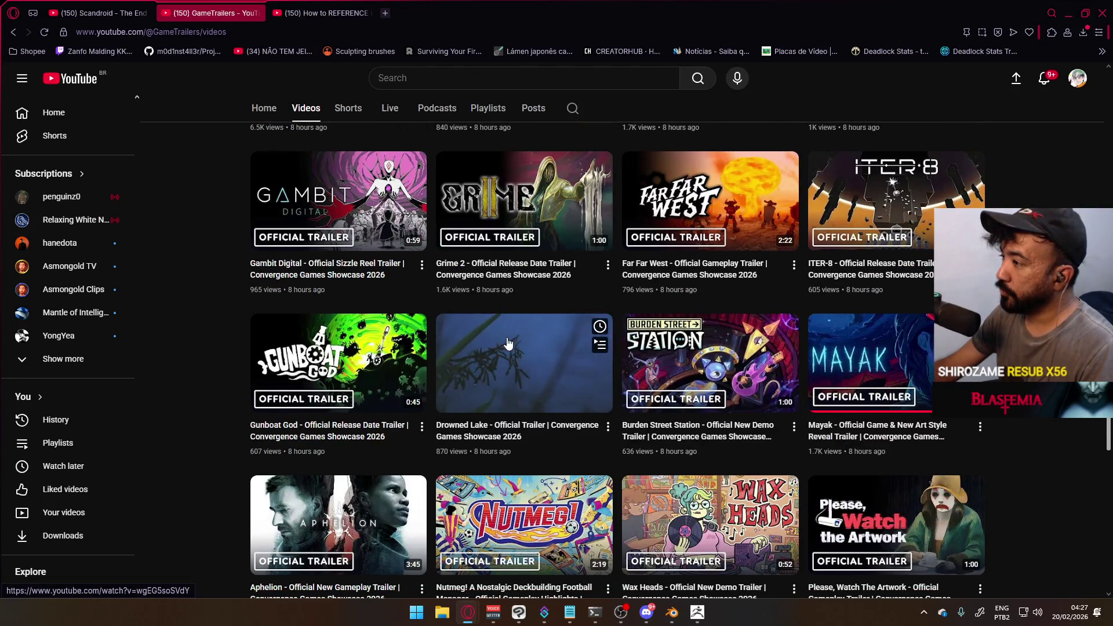
scroll(508, 343, down, 6)
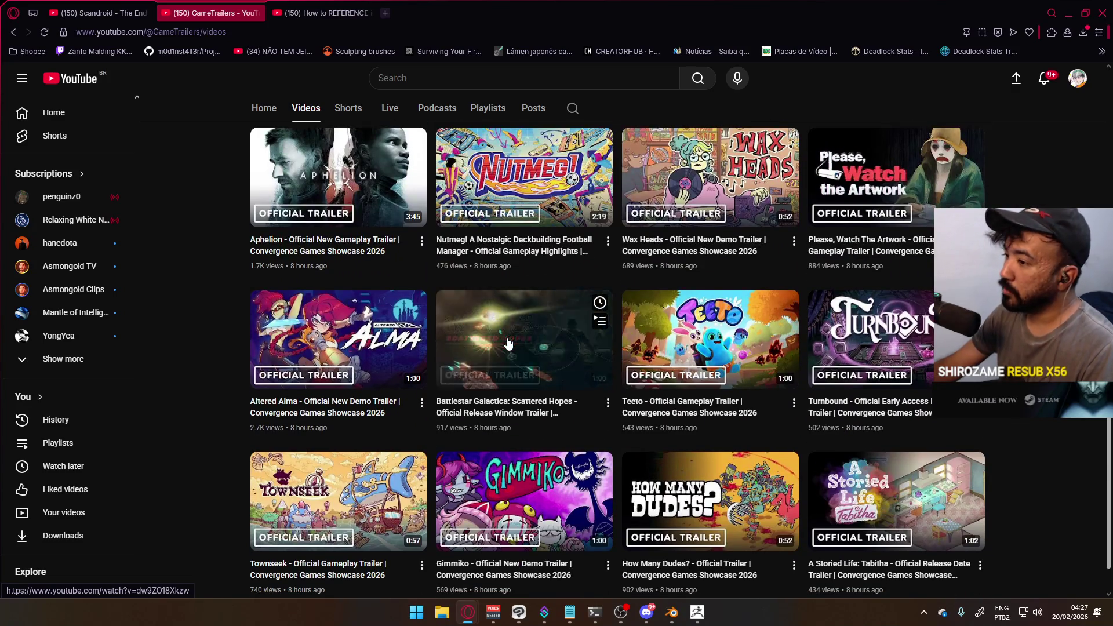
scroll(508, 343, down, 1)
scroll(503, 346, down, 3)
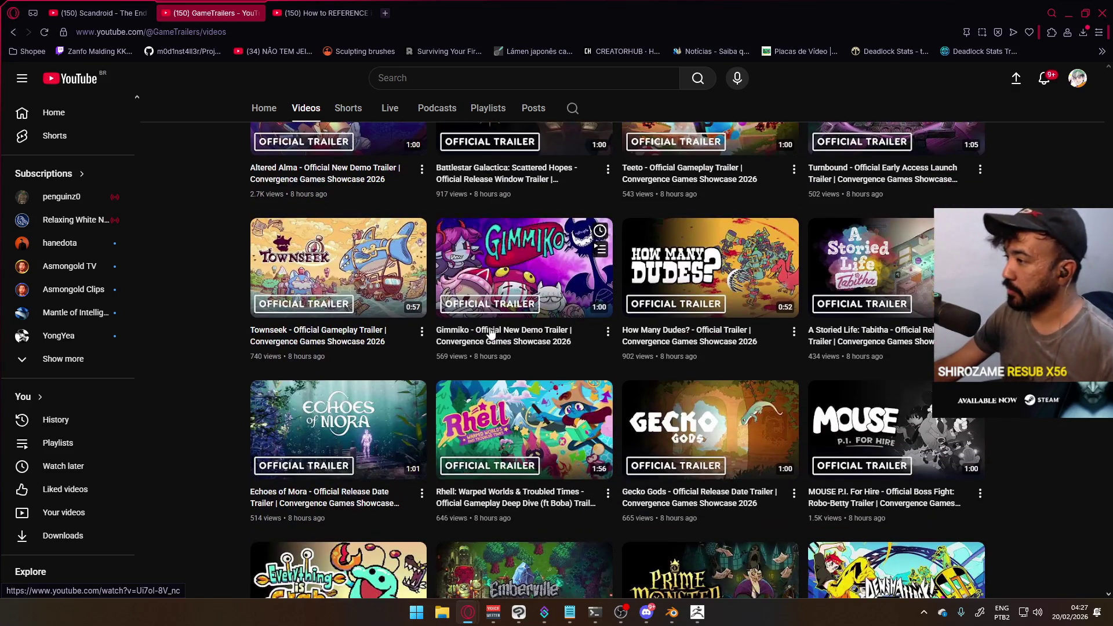
scroll(514, 325, down, 3)
scroll(514, 325, down, 3)
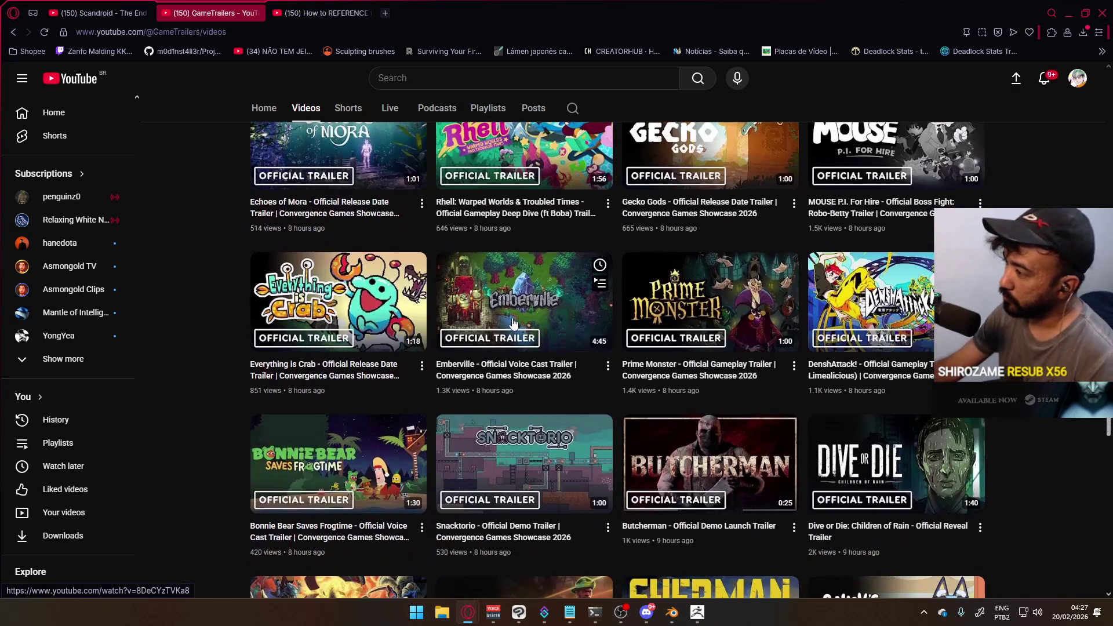
scroll(514, 325, down, 2)
scroll(514, 325, down, 6)
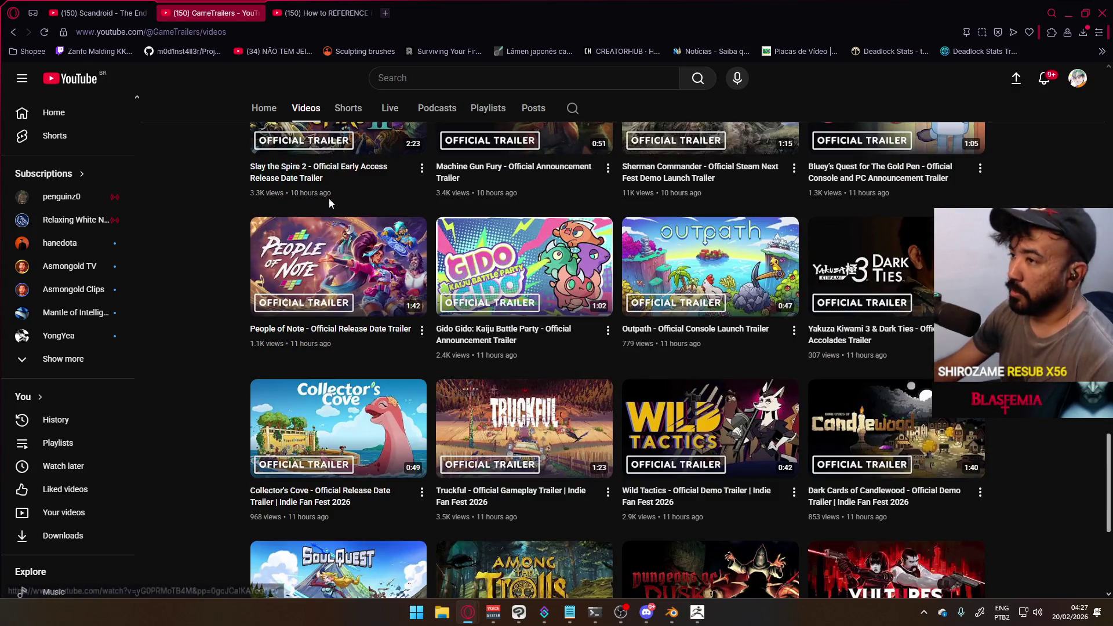
middle_click(73, 78)
Search YouTube for 'requiem' and open the Resident Evil Requiem 4th Trailer
click(299, 13)
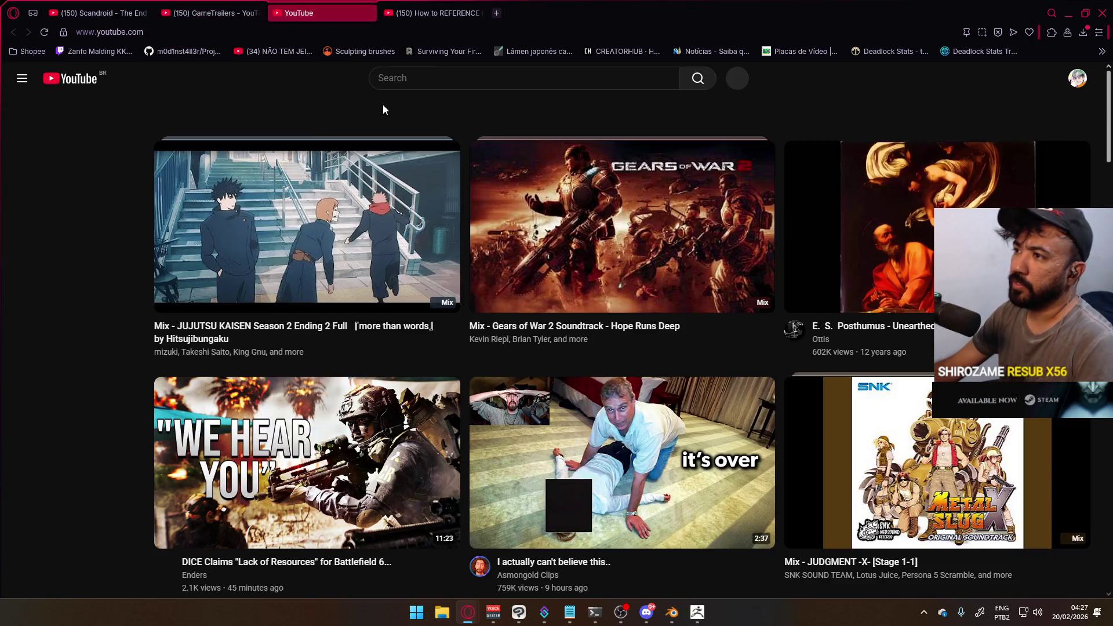
click(469, 79)
text(req)
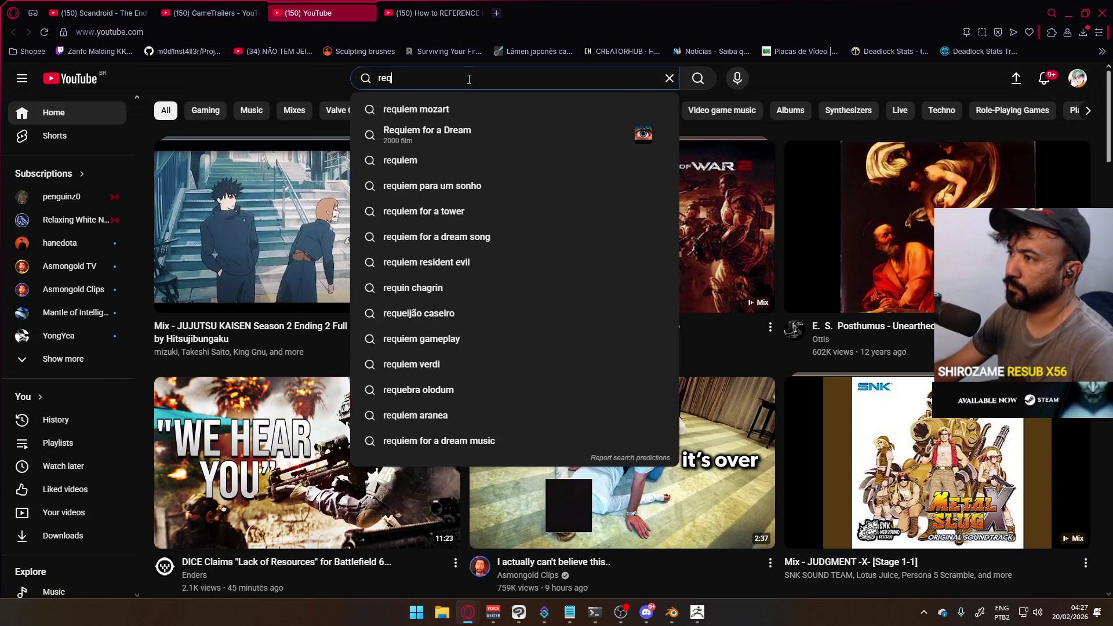
text(u)
click(394, 160)
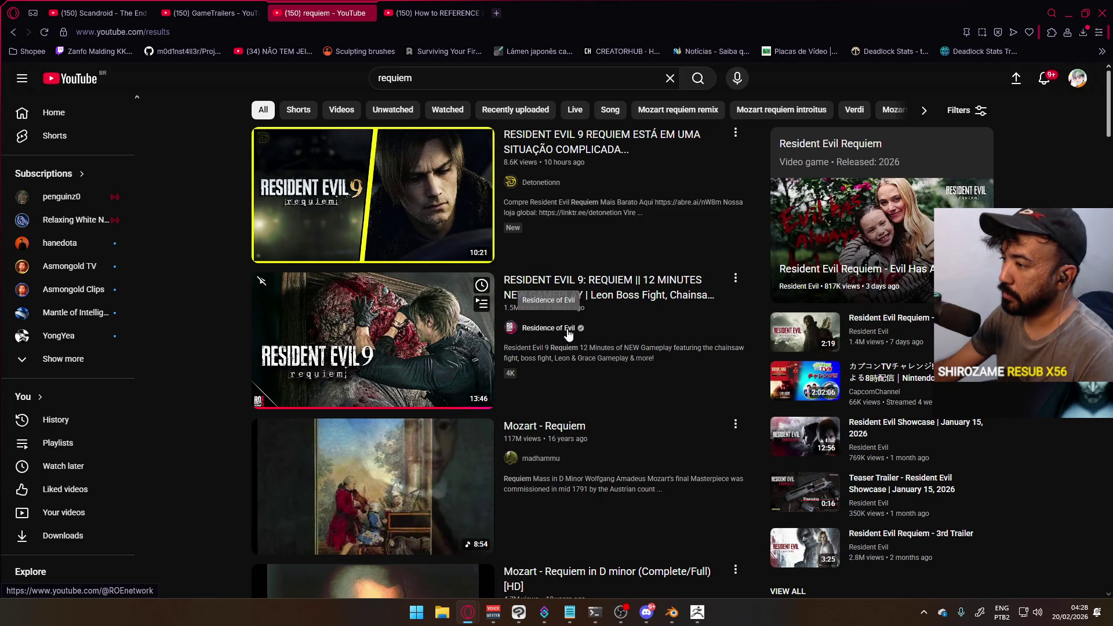
scroll(621, 324, down, 7)
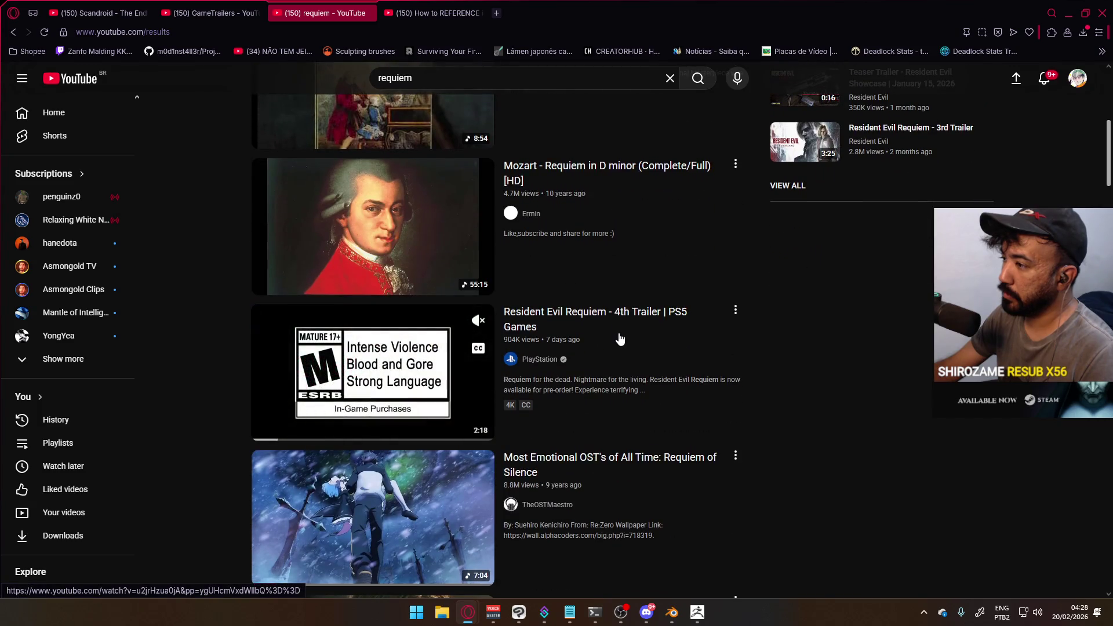
click(423, 356)
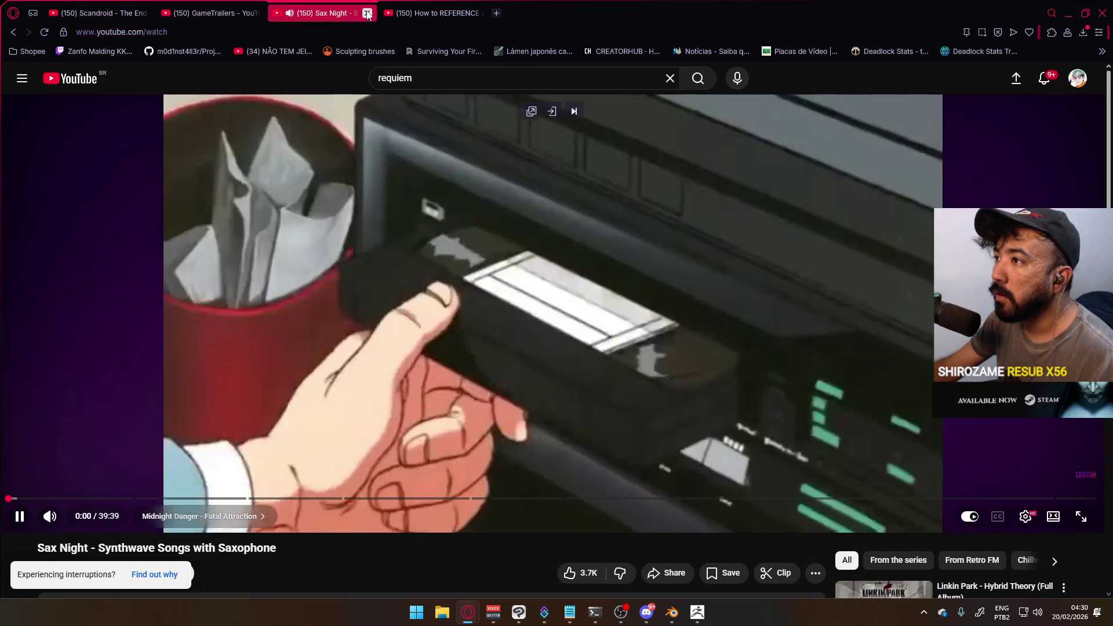
Close the tab playing the Sax Night video
click(367, 13)
Scroll down through the GameTrailers video grid
scroll(444, 301, down, 4)
mouse_move(523, 361)
mouse_move(390, 378)
scroll(400, 371, down, 1)
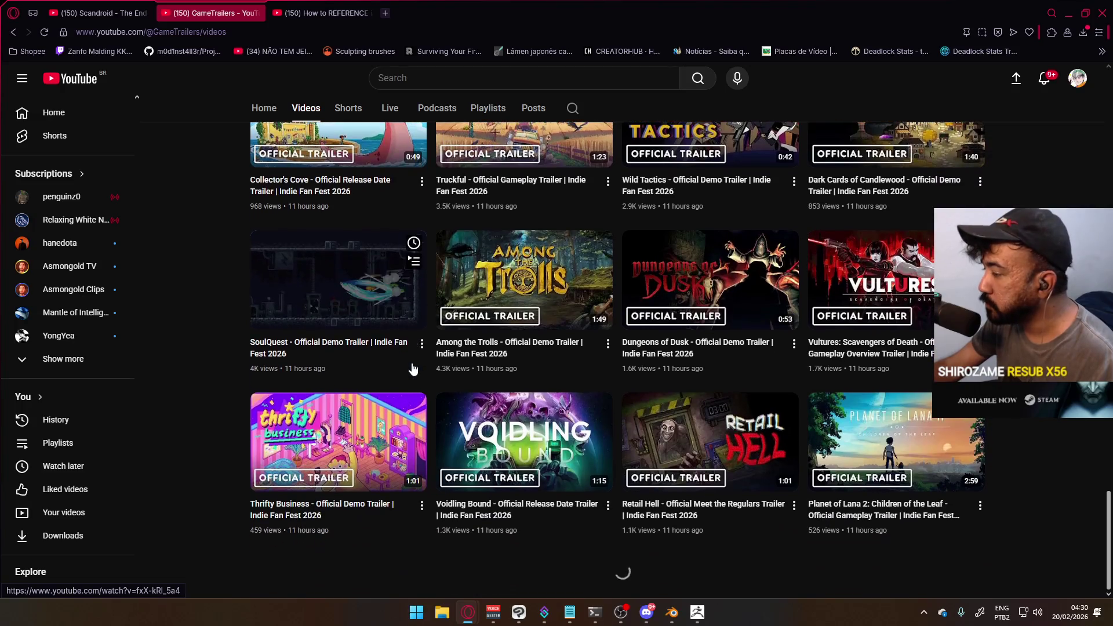
scroll(414, 367, down, 4)
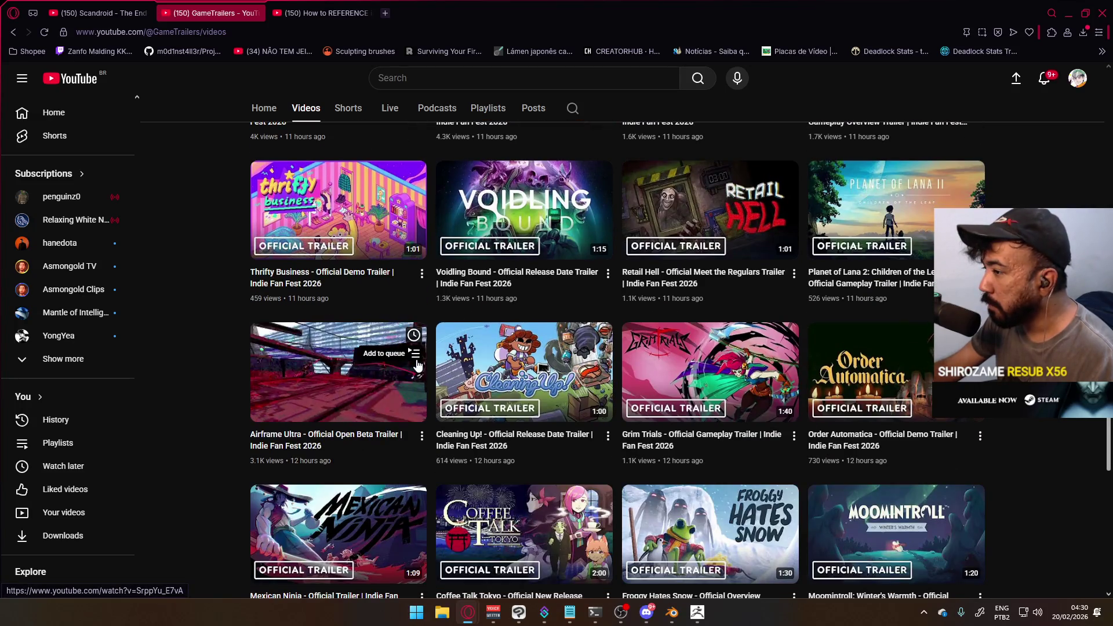
mouse_move(482, 376)
scroll(482, 376, down, 2)
scroll(483, 372, down, 13)
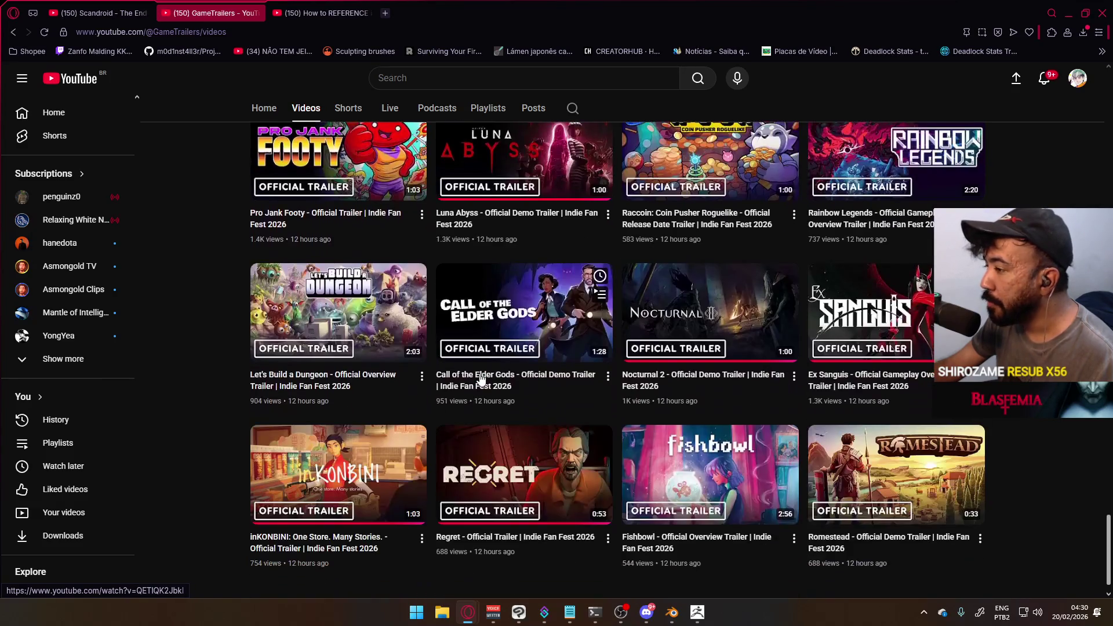
scroll(482, 375, down, 7)
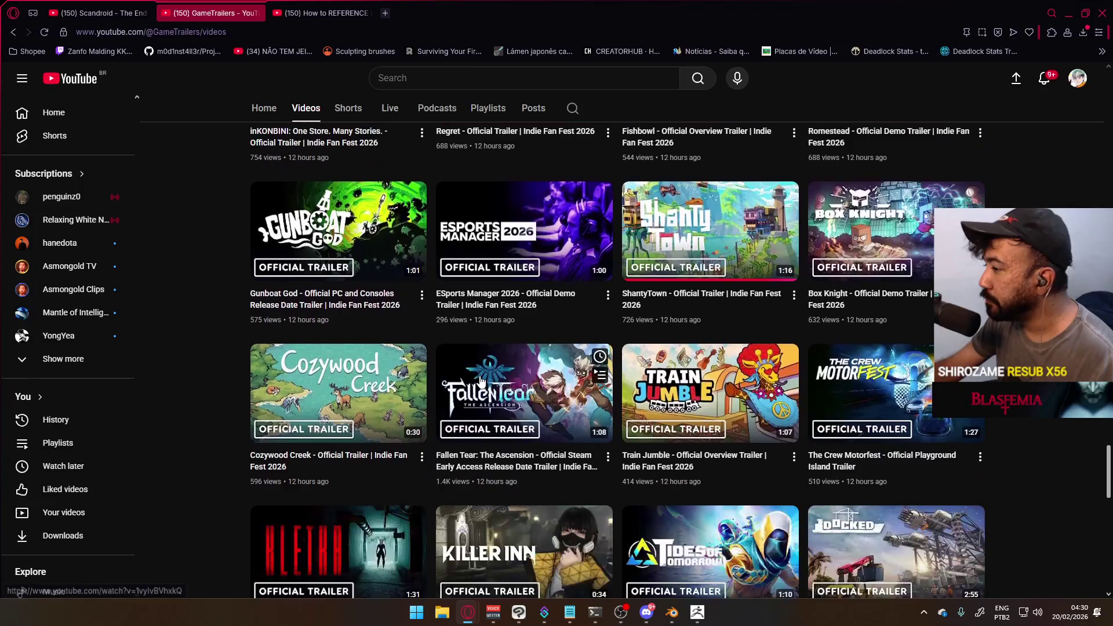
scroll(480, 379, down, 4)
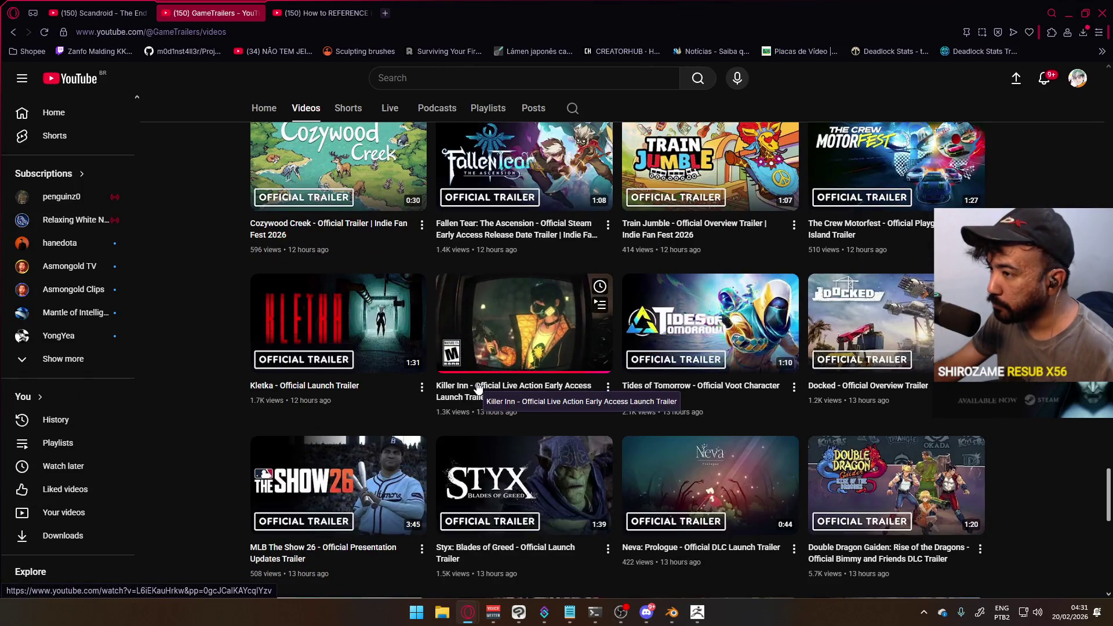
scroll(477, 388, down, 3)
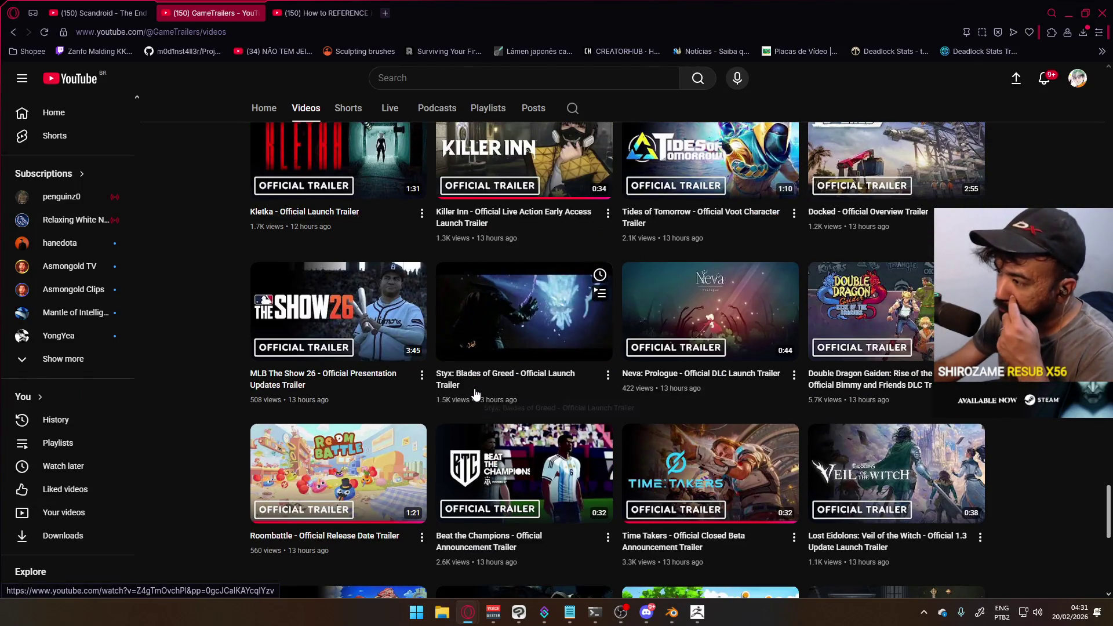
scroll(475, 394, down, 4)
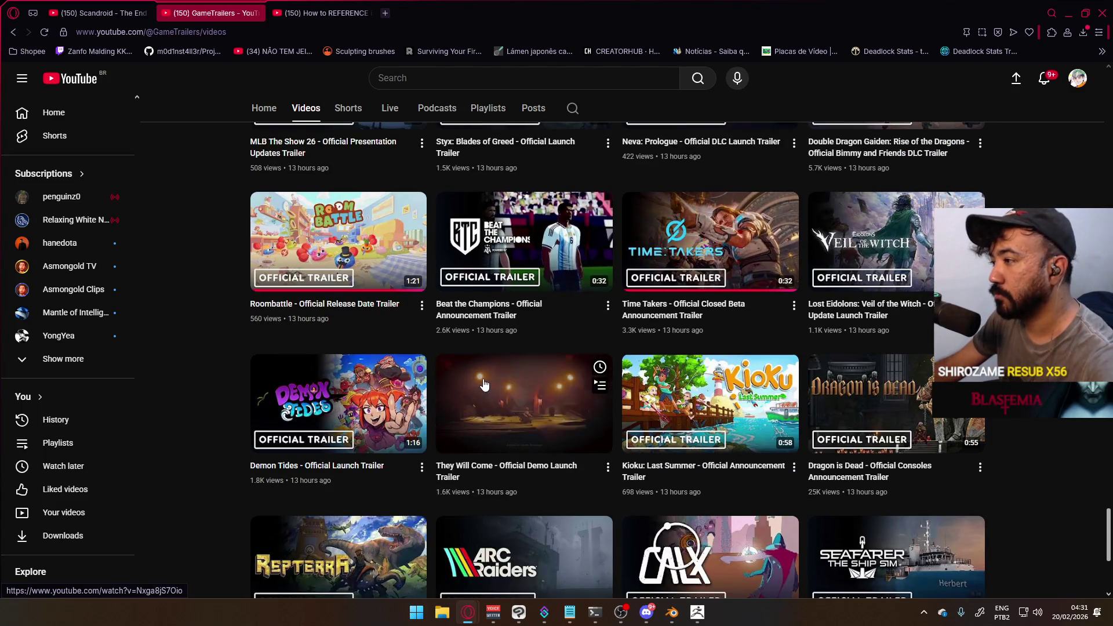
scroll(525, 377, down, 3)
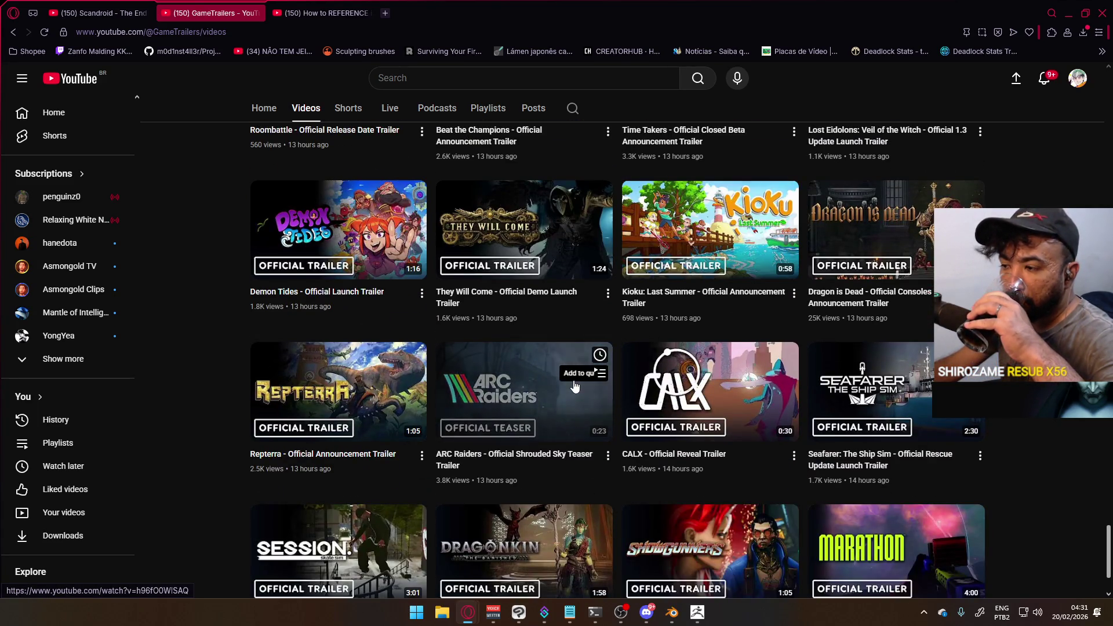
scroll(576, 386, down, 2)
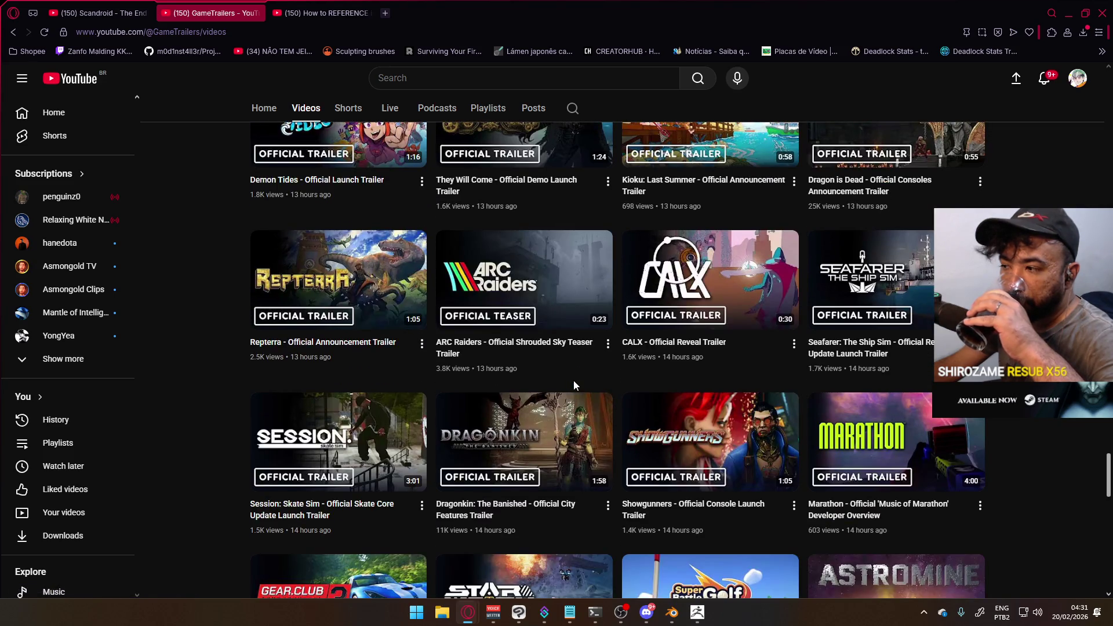
scroll(573, 377, down, 3)
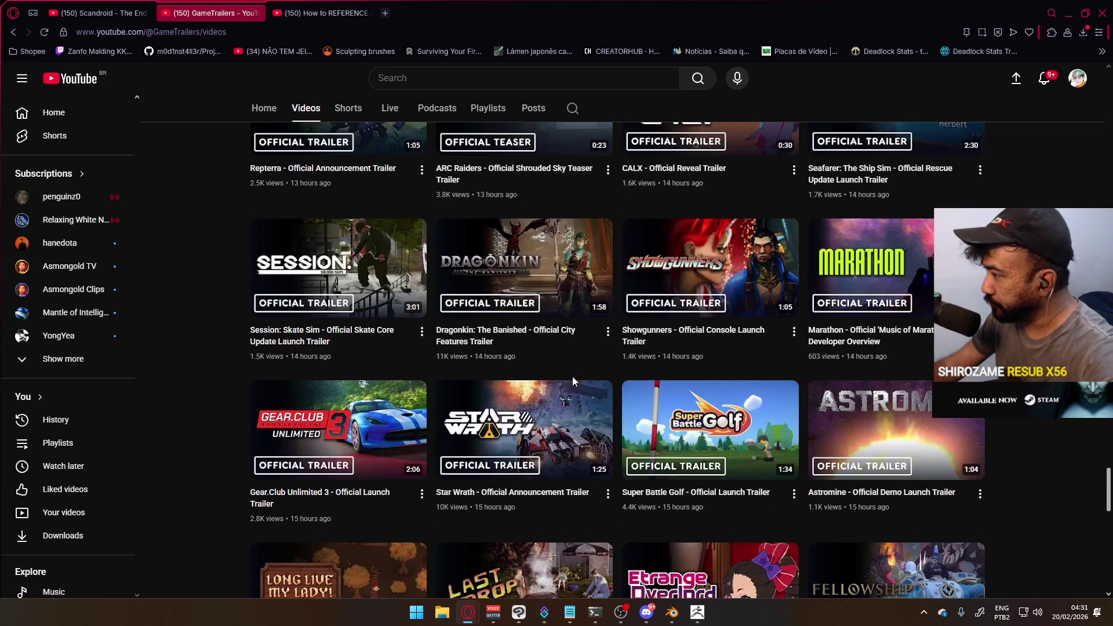
scroll(572, 376, down, 3)
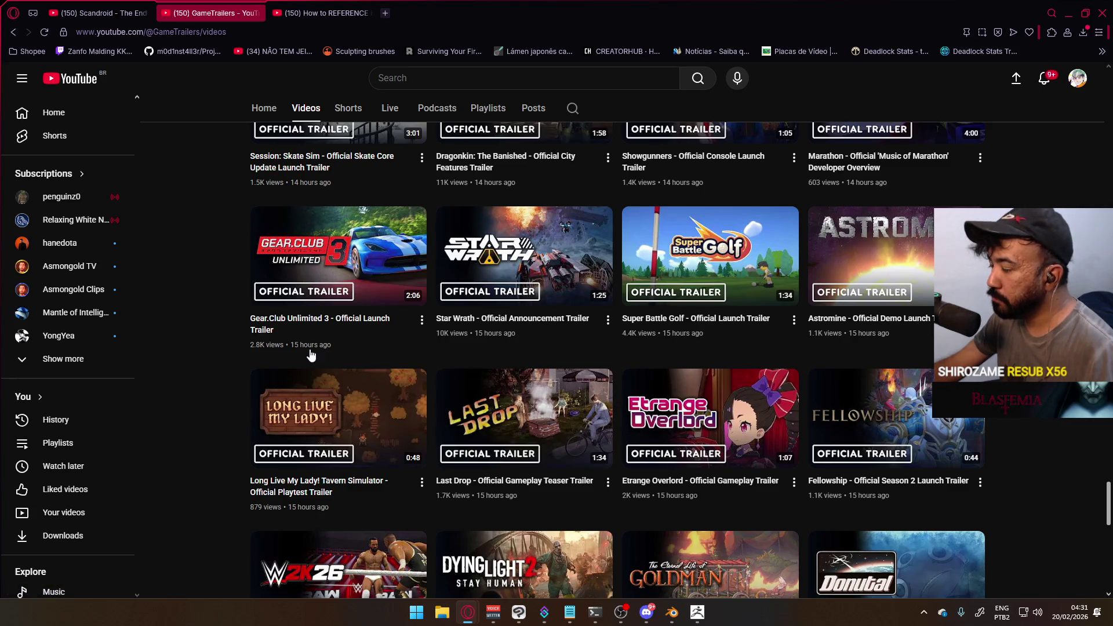
scroll(331, 348, down, 3)
scroll(335, 348, down, 3)
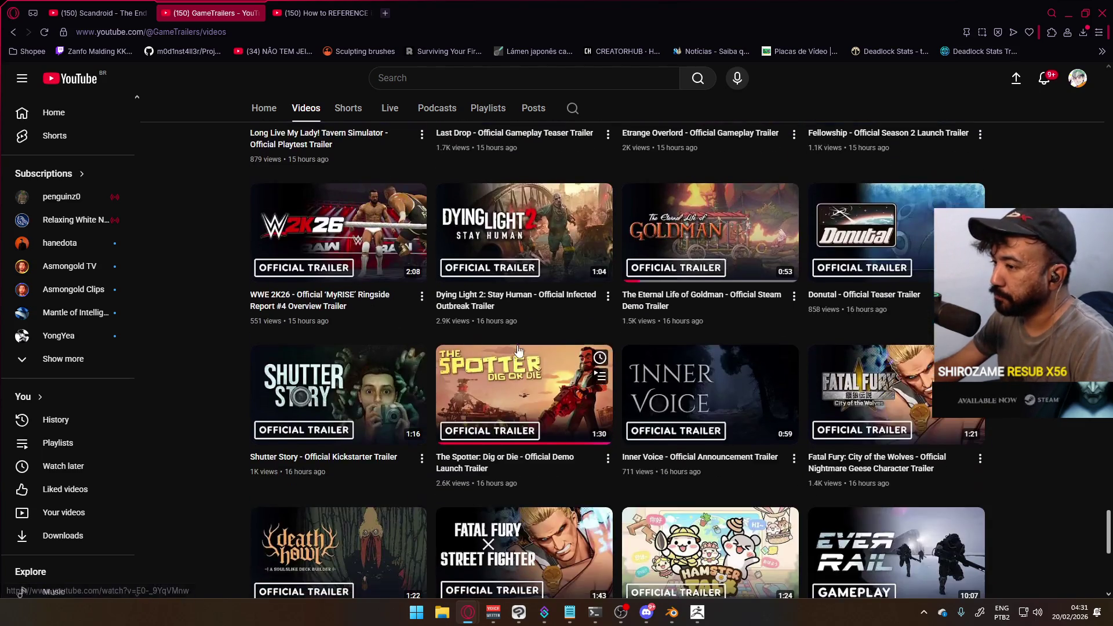
Return to the YouTube home feed and play the 'Bullying The Cute NPC Girl' short
click(79, 72)
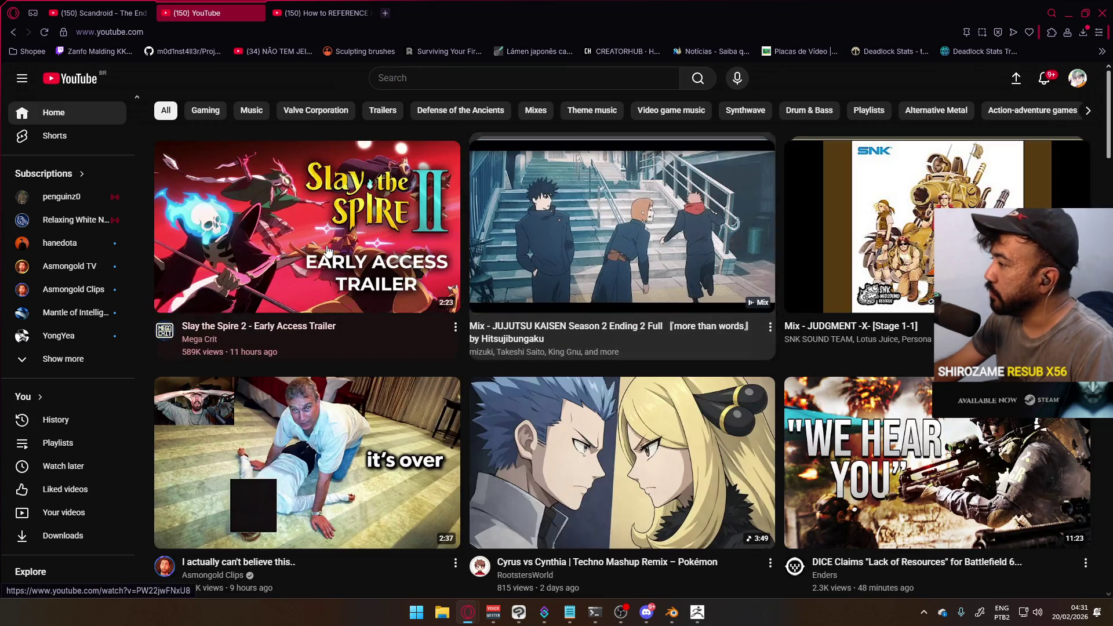
mouse_move(339, 249)
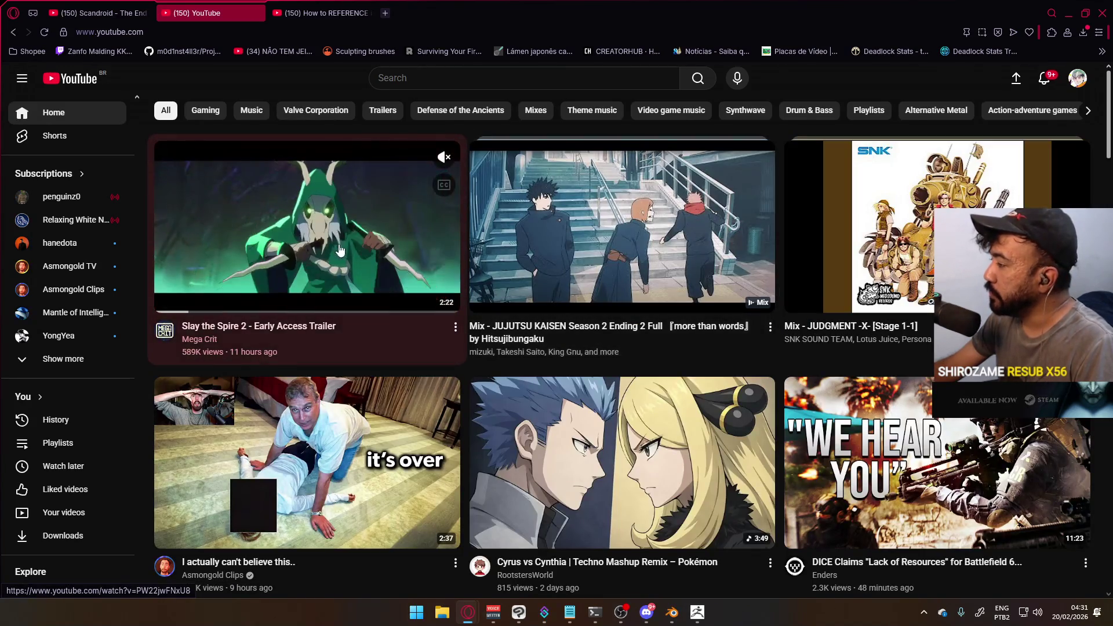
mouse_move(583, 307)
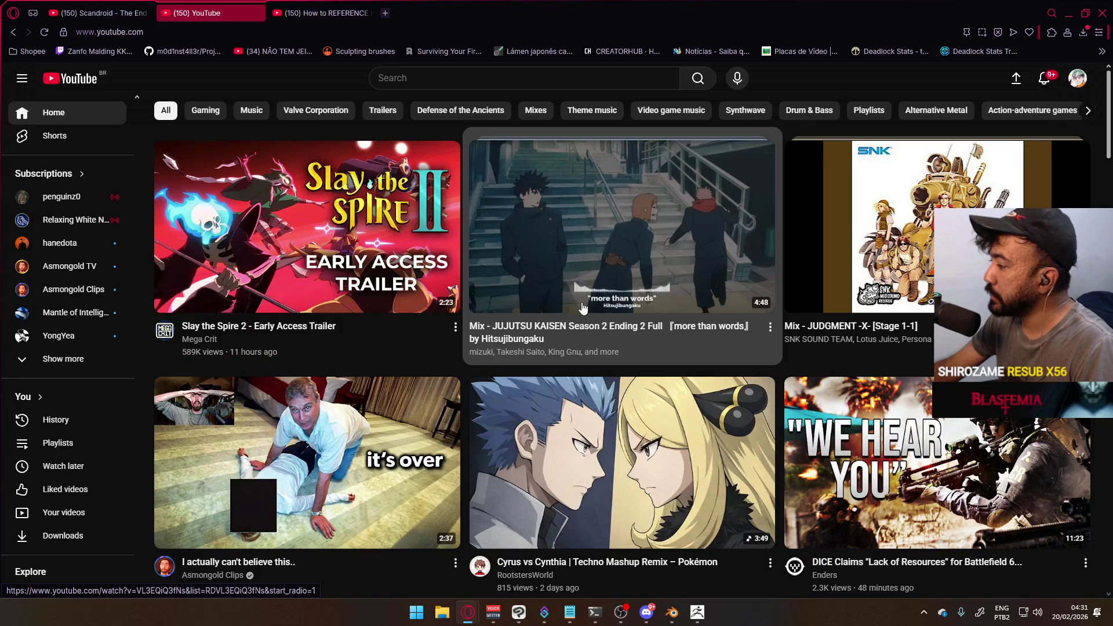
scroll(583, 307, down, 4)
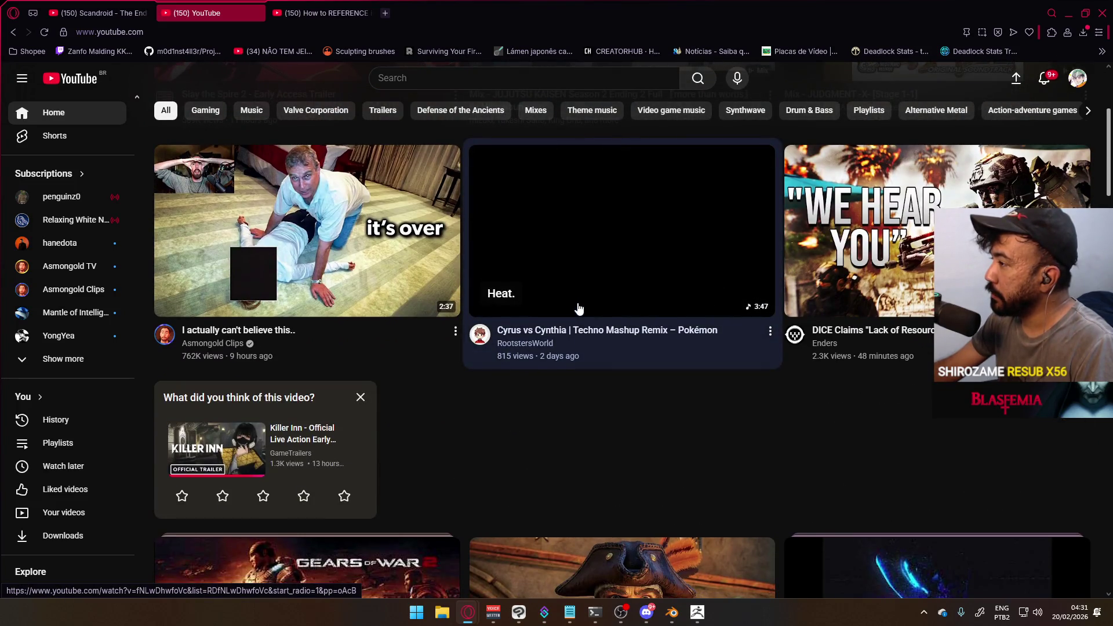
scroll(579, 307, down, 4)
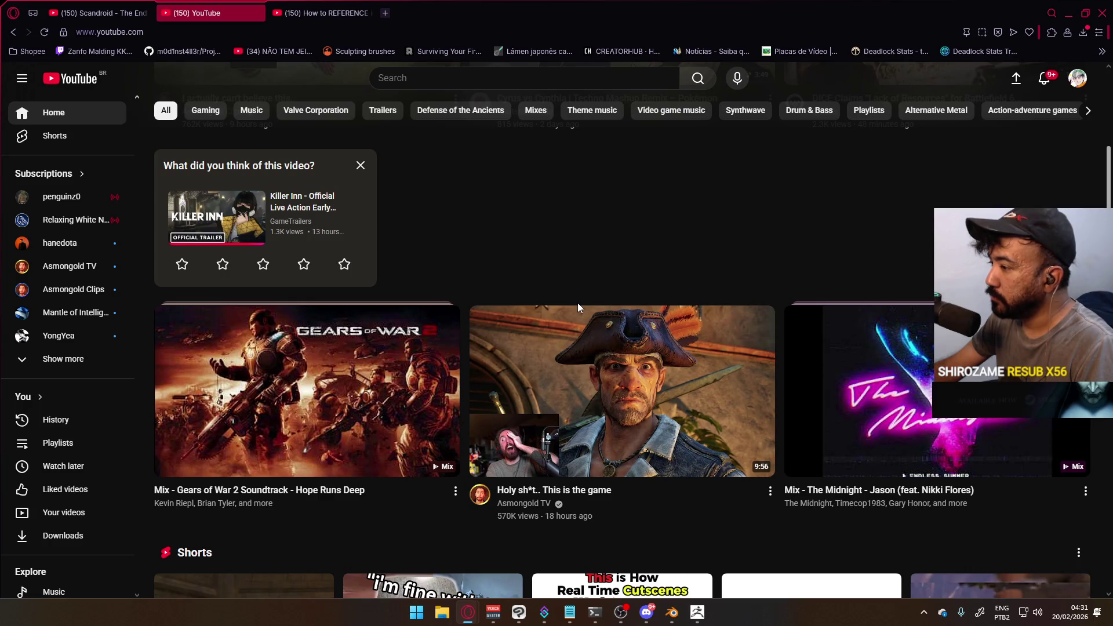
scroll(578, 303, down, 3)
mouse_move(616, 280)
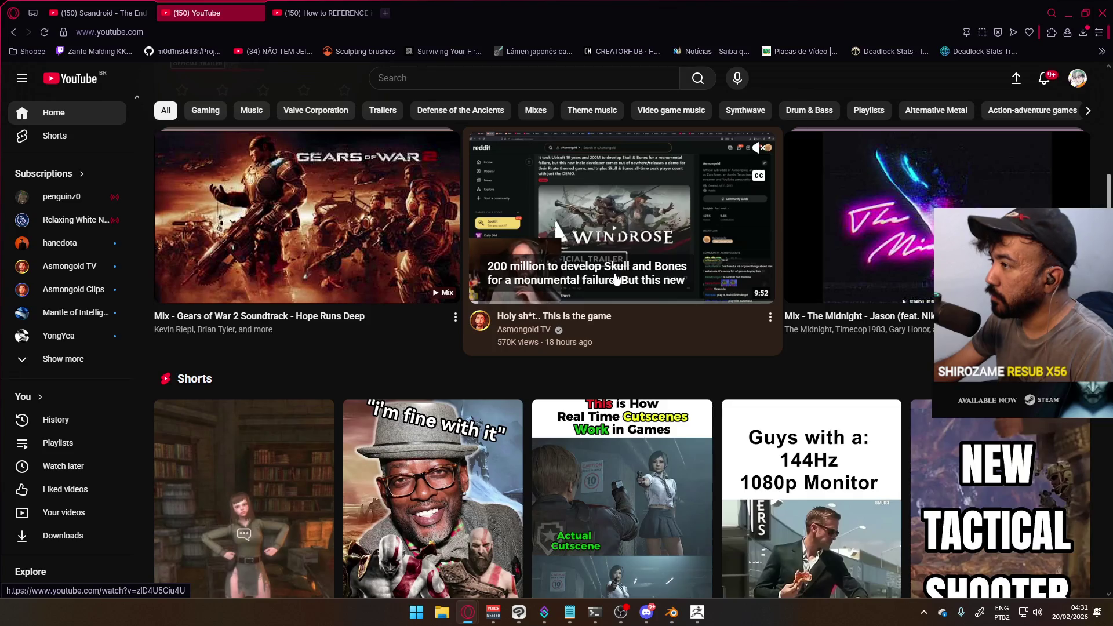
scroll(616, 280, down, 9)
scroll(603, 285, up, 4)
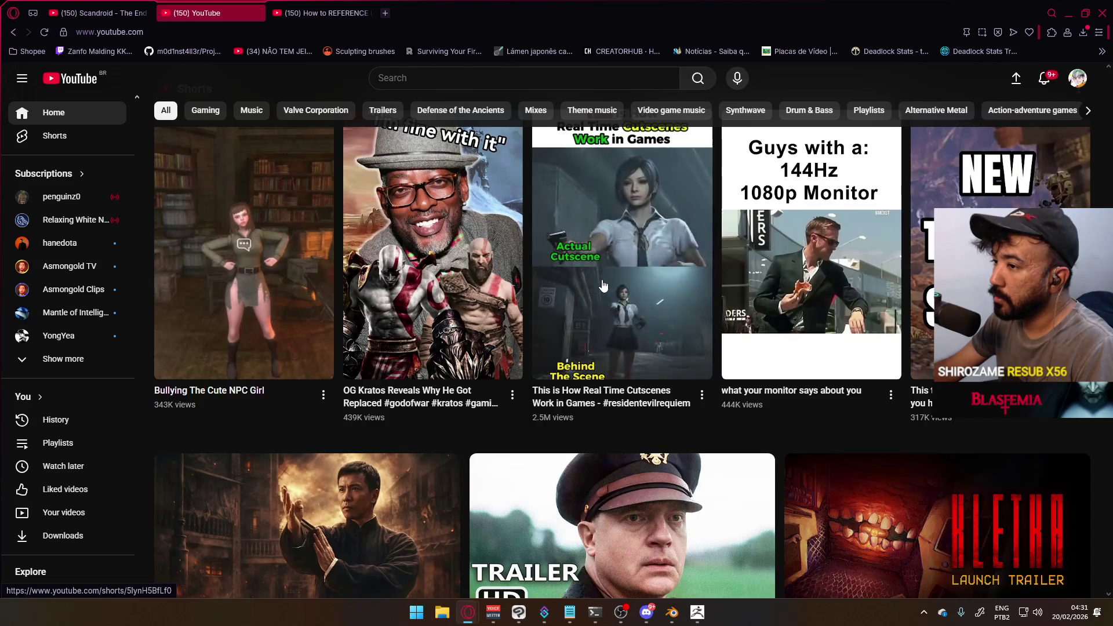
scroll(294, 302, up, 1)
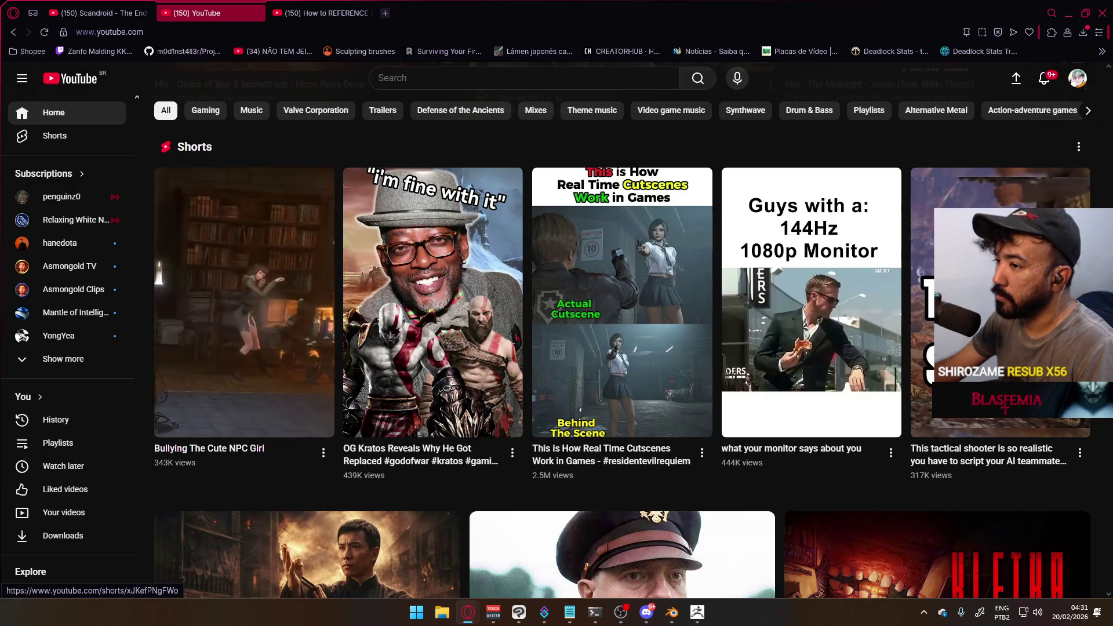
click(244, 302)
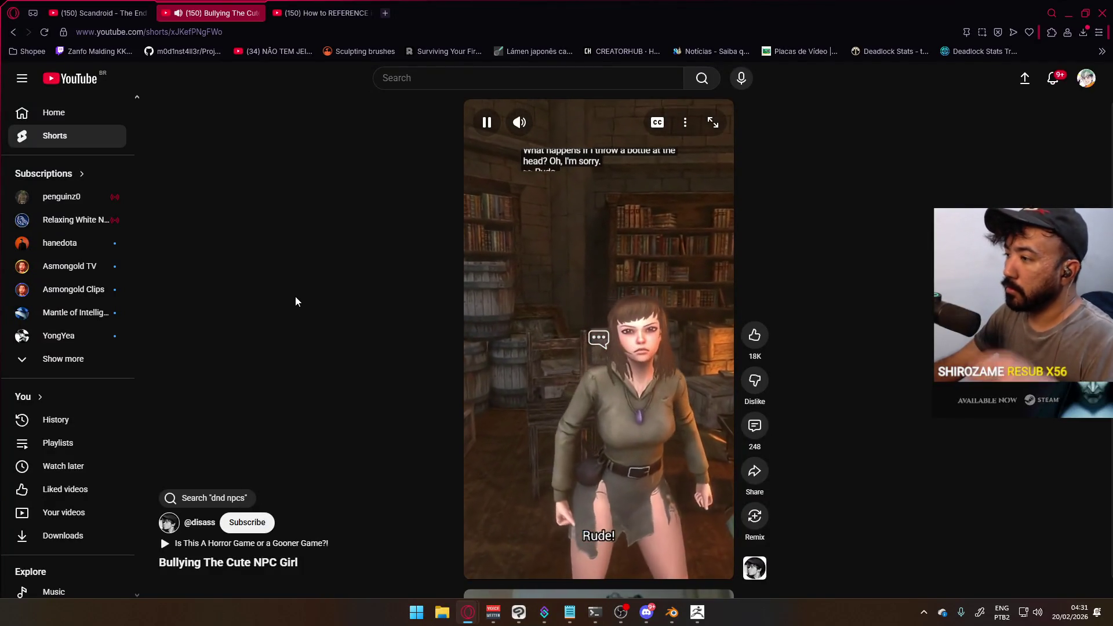
Show the short's comments and expand the 7 replies to the comment about the game
click(752, 419)
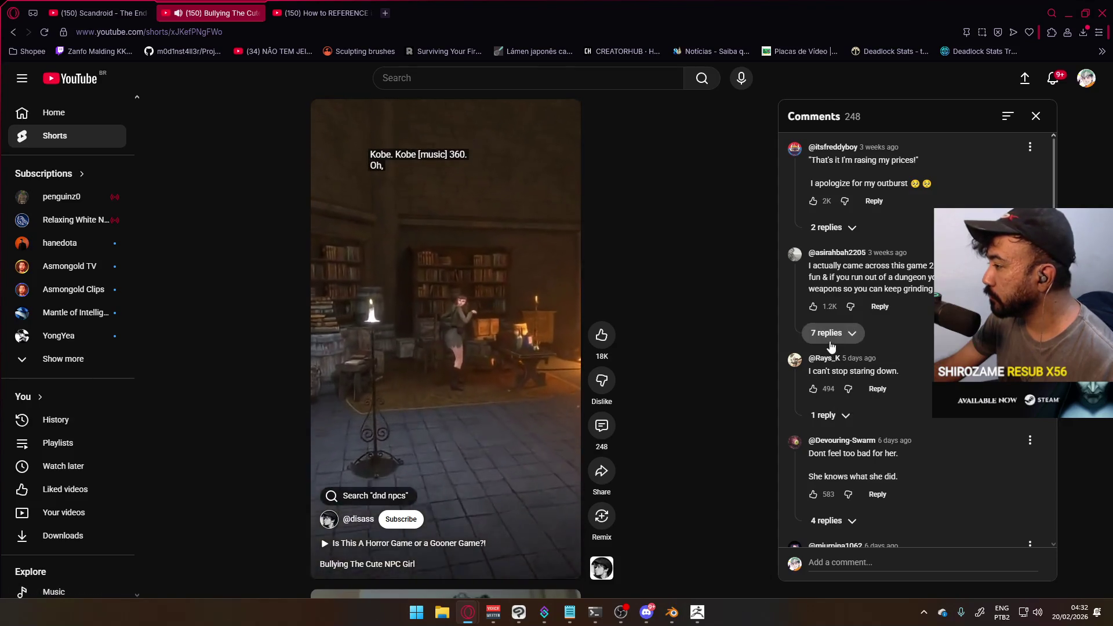
scroll(860, 348, down, 3)
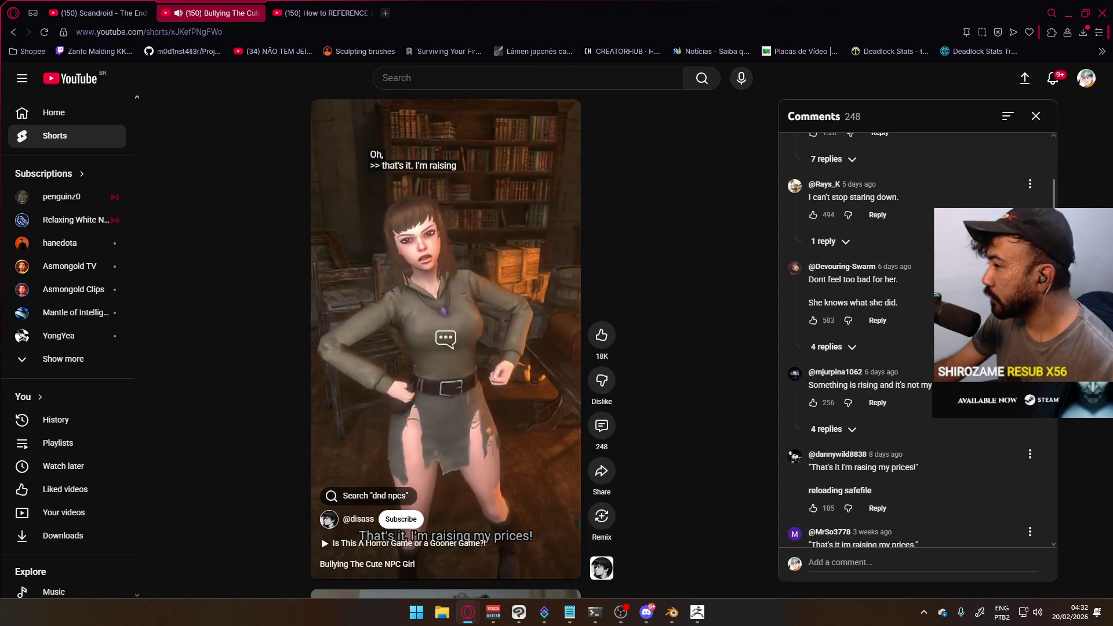
scroll(861, 348, down, 3)
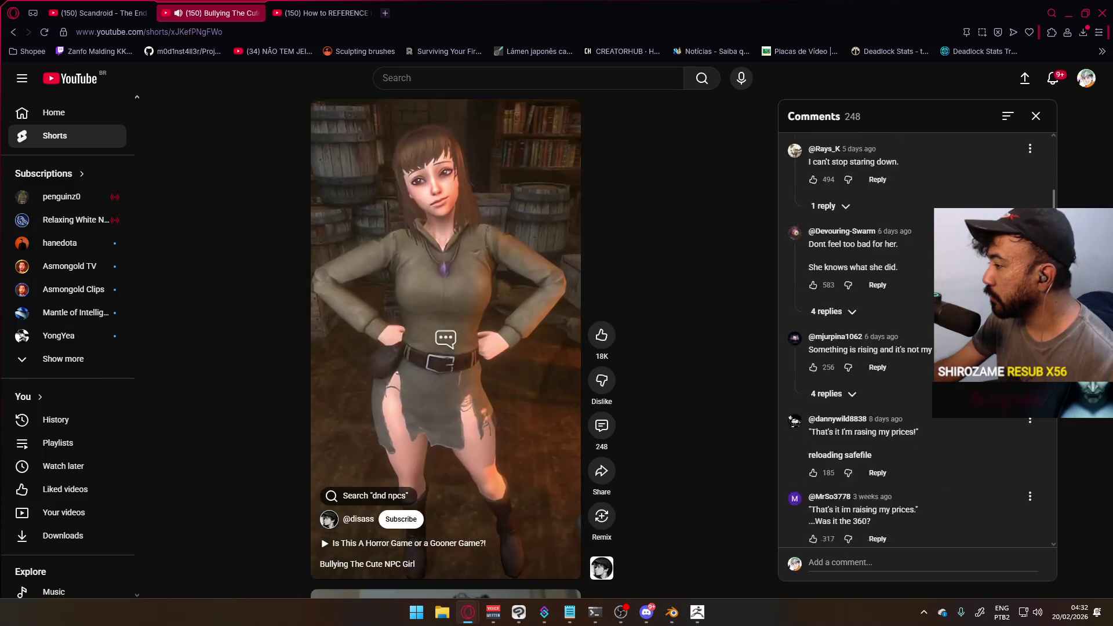
scroll(861, 348, down, 2)
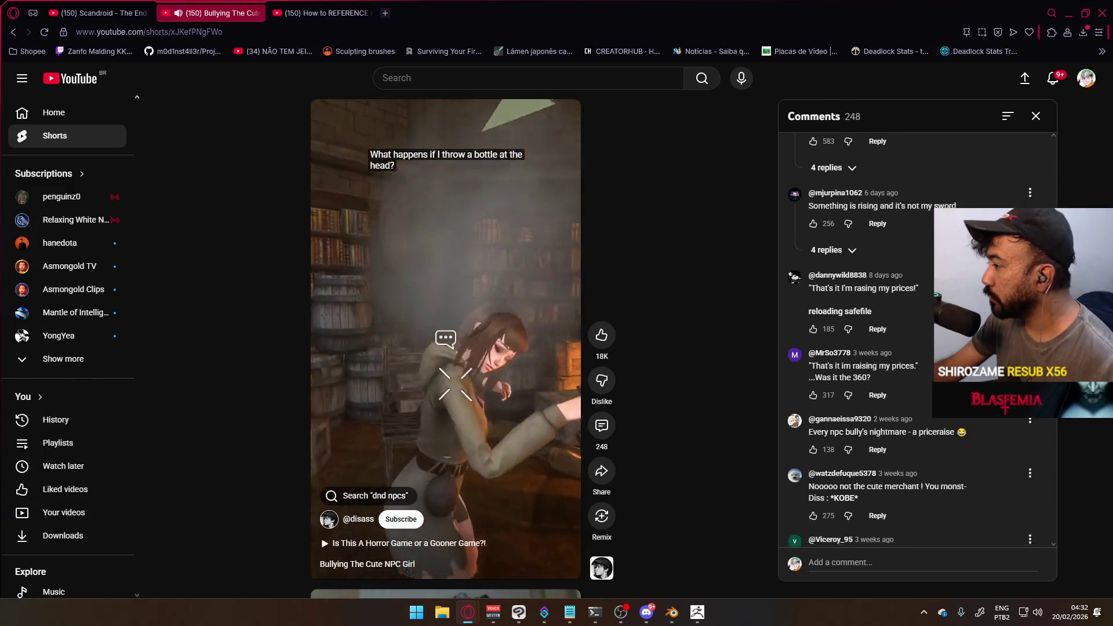
scroll(860, 348, up, 6)
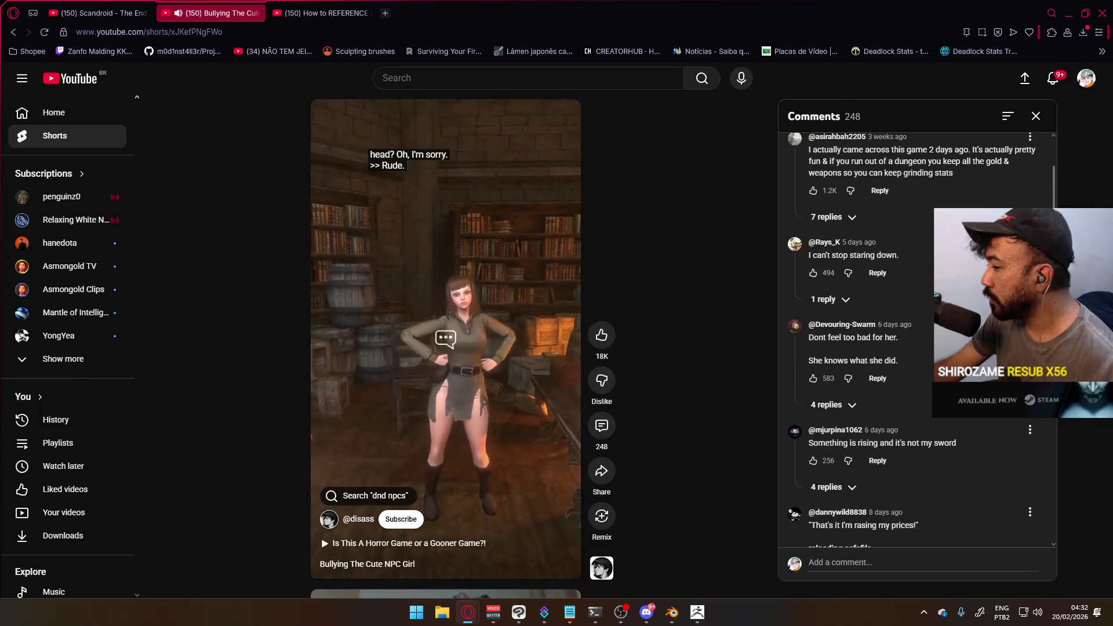
scroll(923, 351, up, 1)
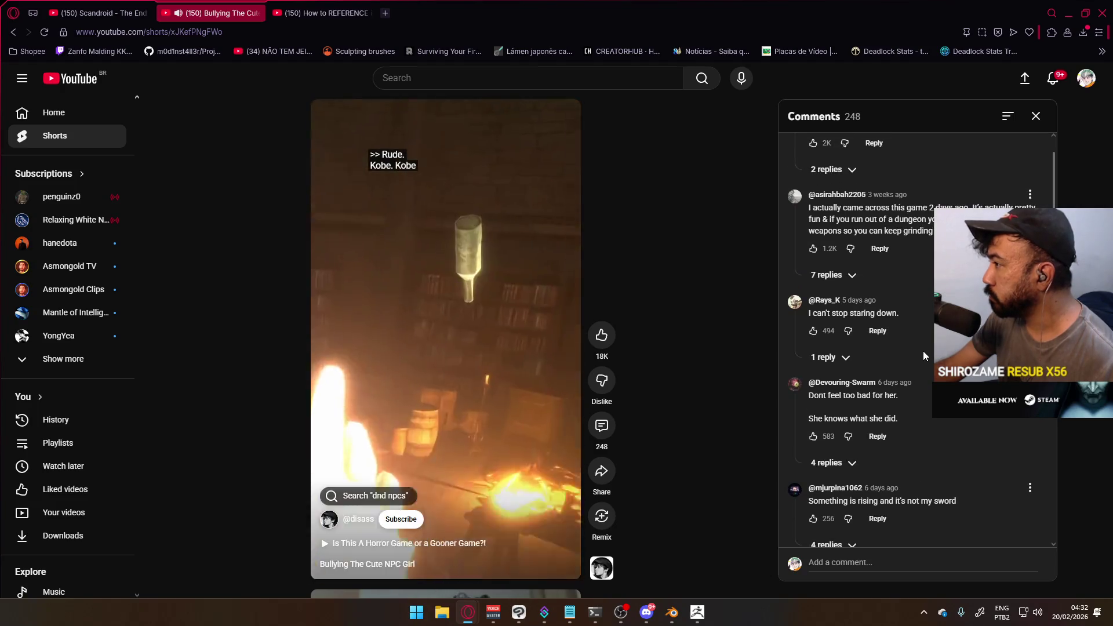
click(829, 275)
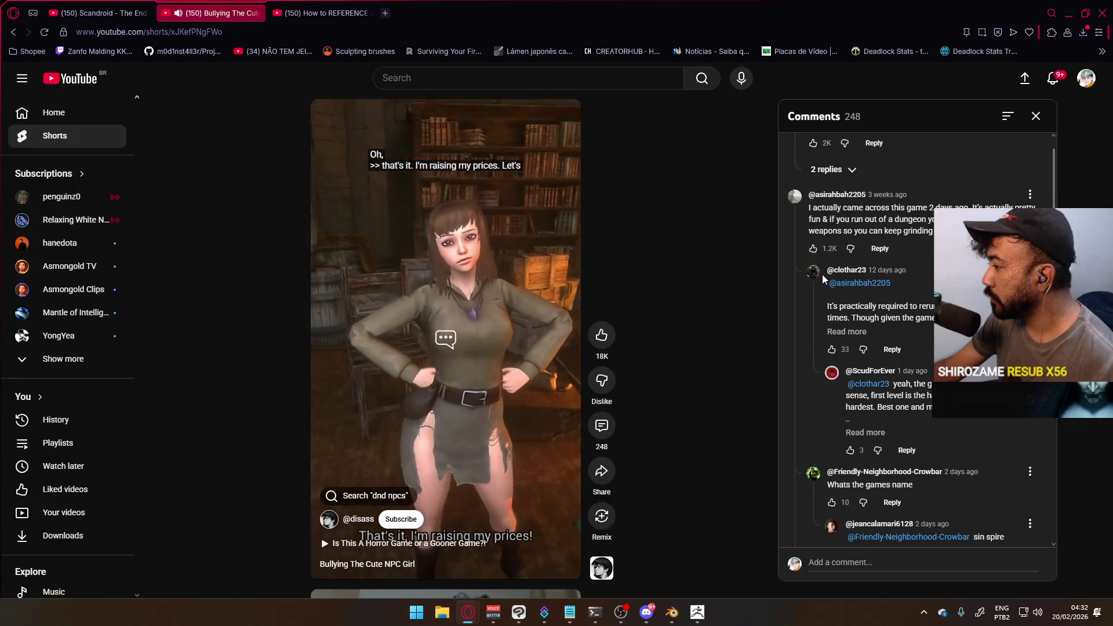
scroll(822, 273, down, 3)
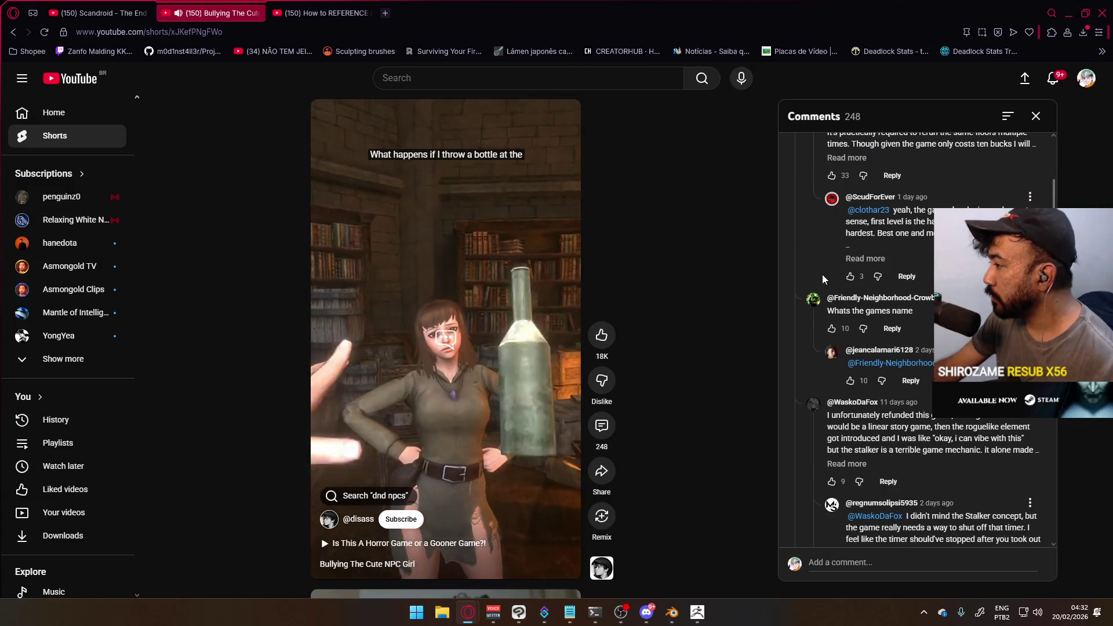
Pause the short and open the YouTube home page in a new tab
click(430, 223)
right_click(76, 77)
click(109, 89)
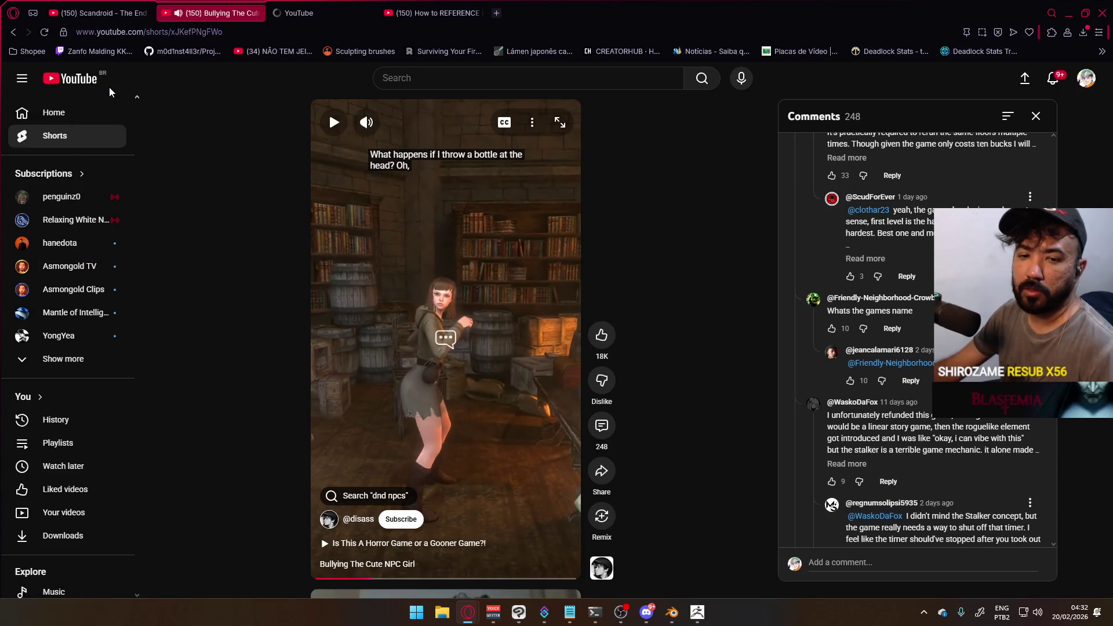
click(313, 13)
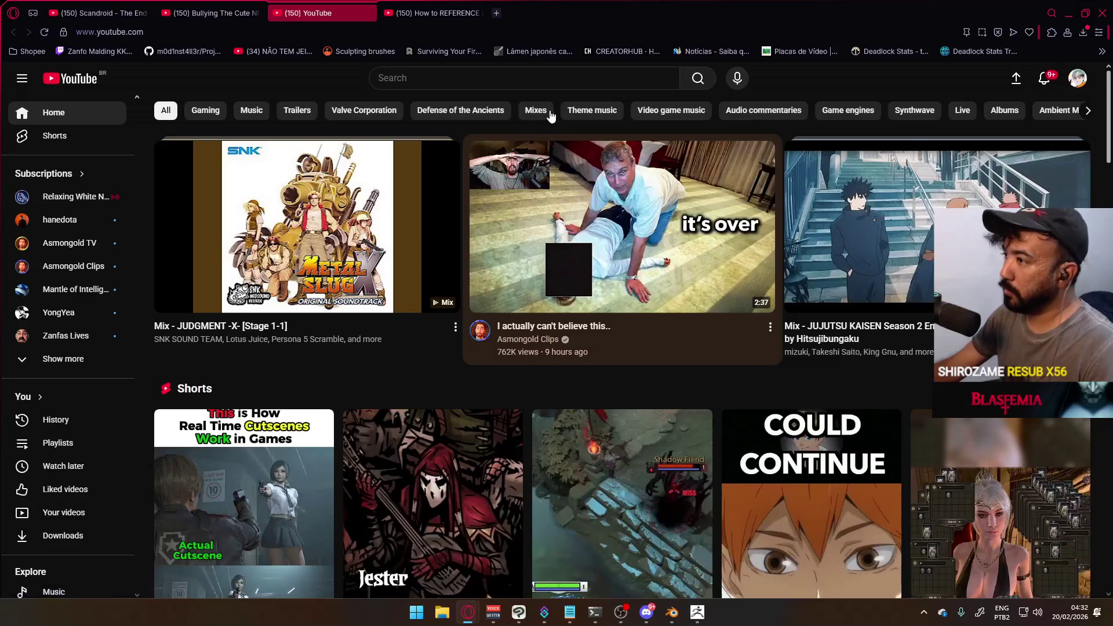
Search YouTube for 'sin spire' and scroll through the results
click(501, 83)
text(s)
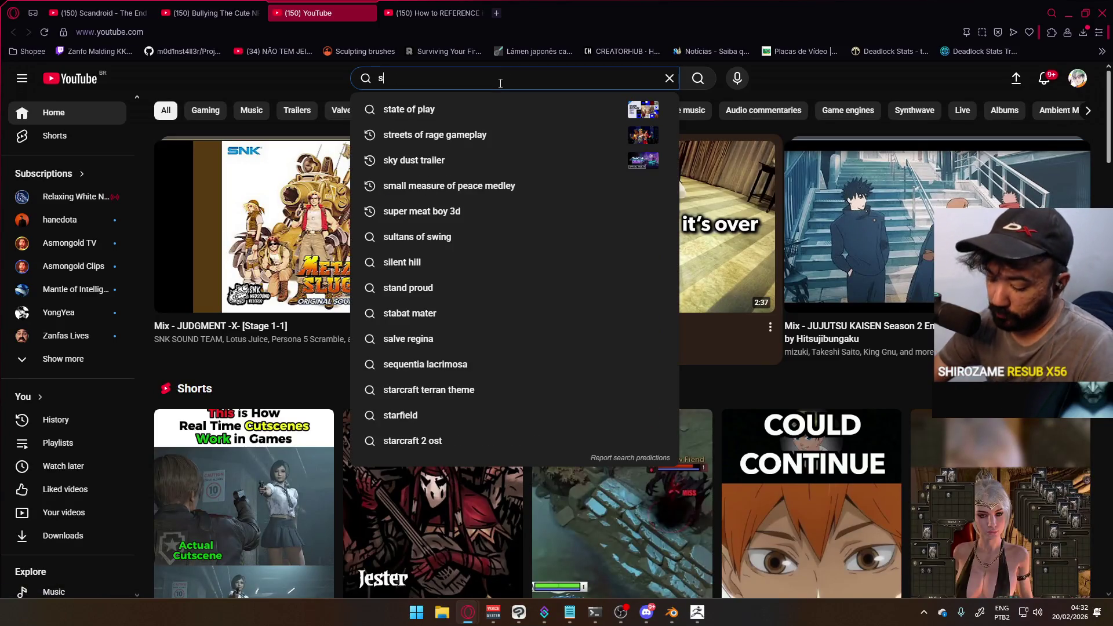
text(in spire)
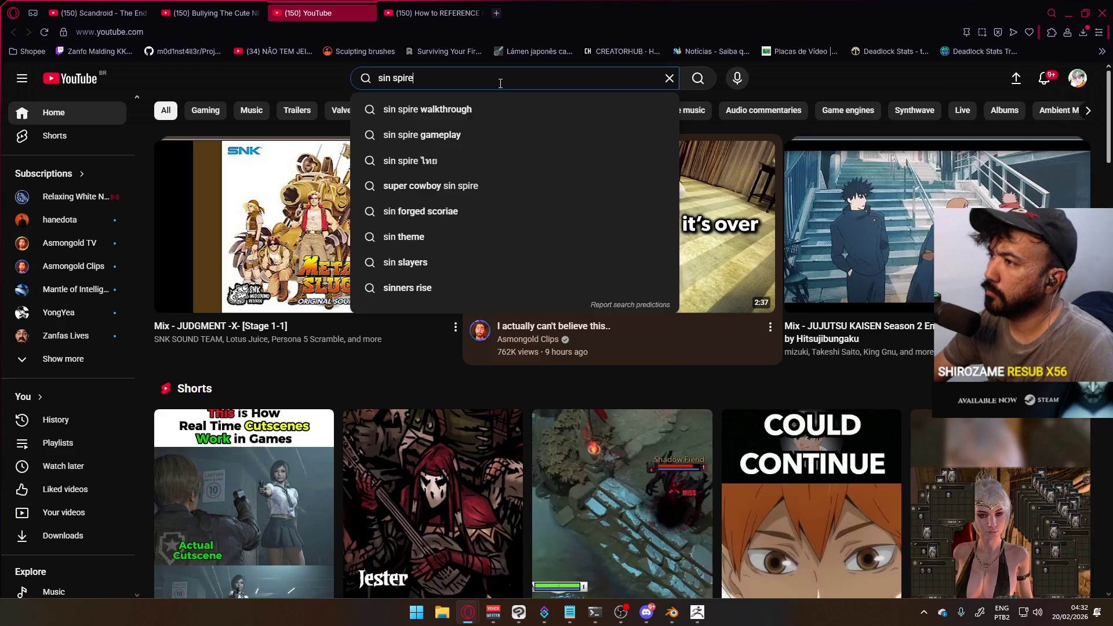
key(Return)
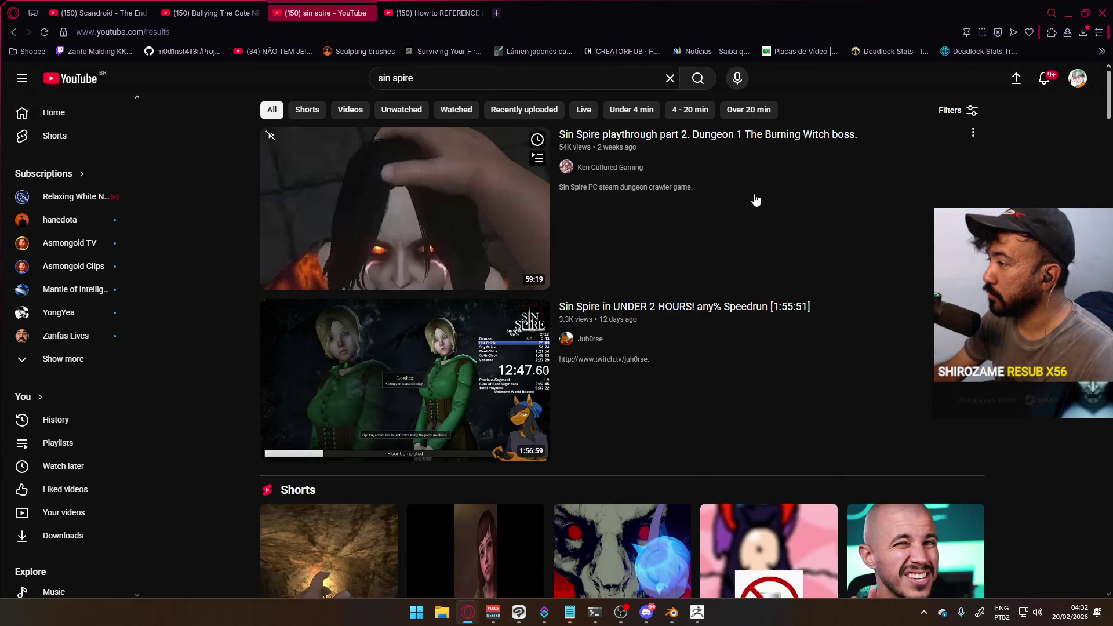
scroll(669, 269, down, 15)
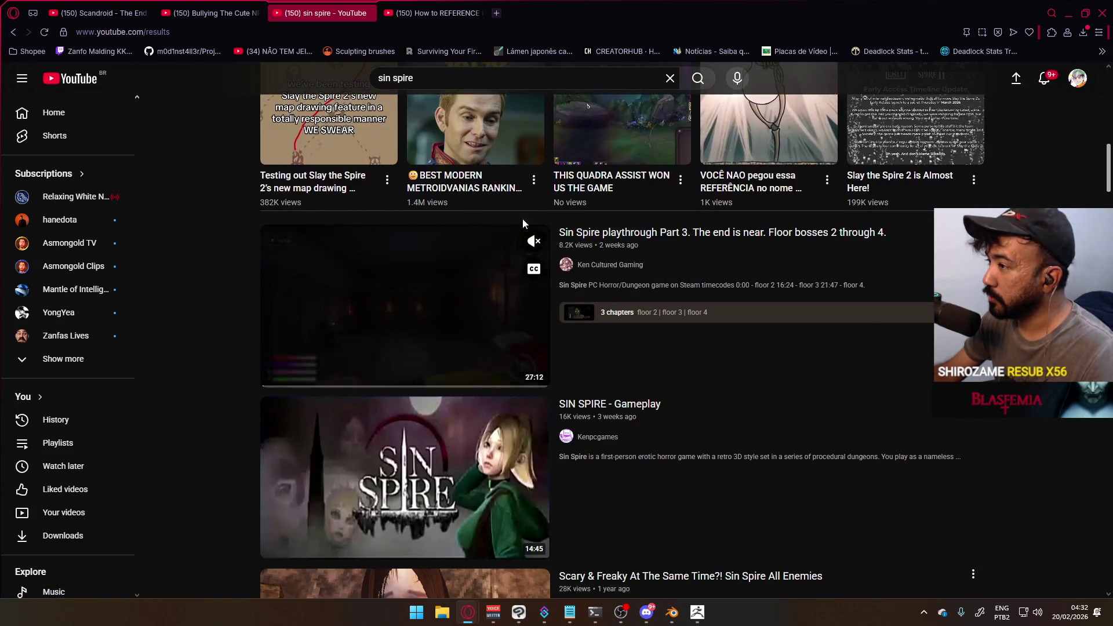
scroll(451, 199, down, 4)
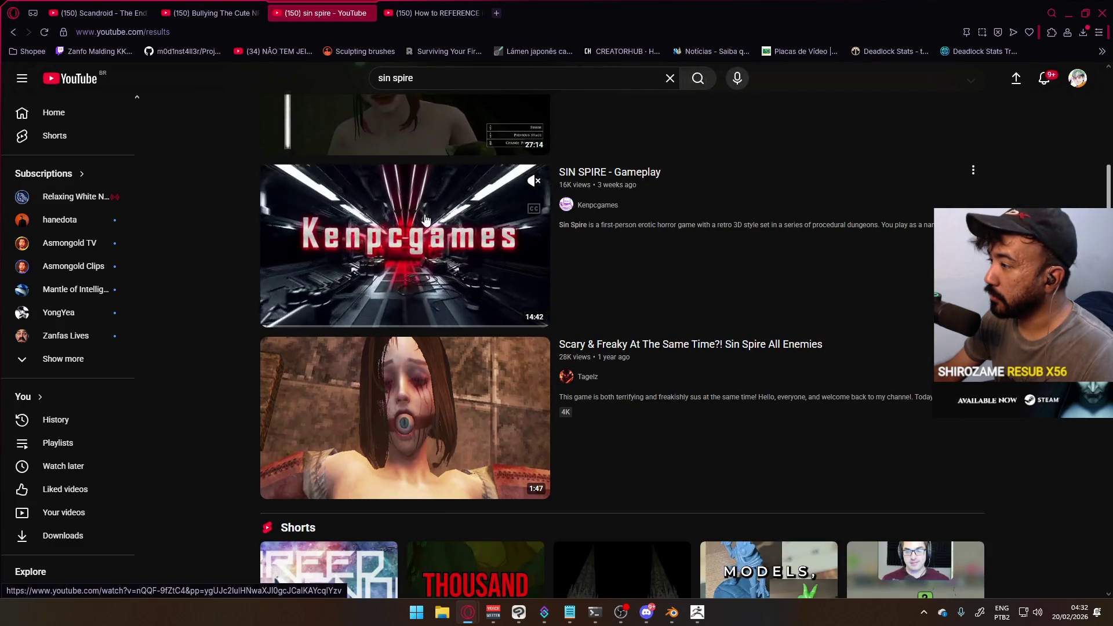
scroll(425, 219, down, 5)
scroll(425, 219, down, 5)
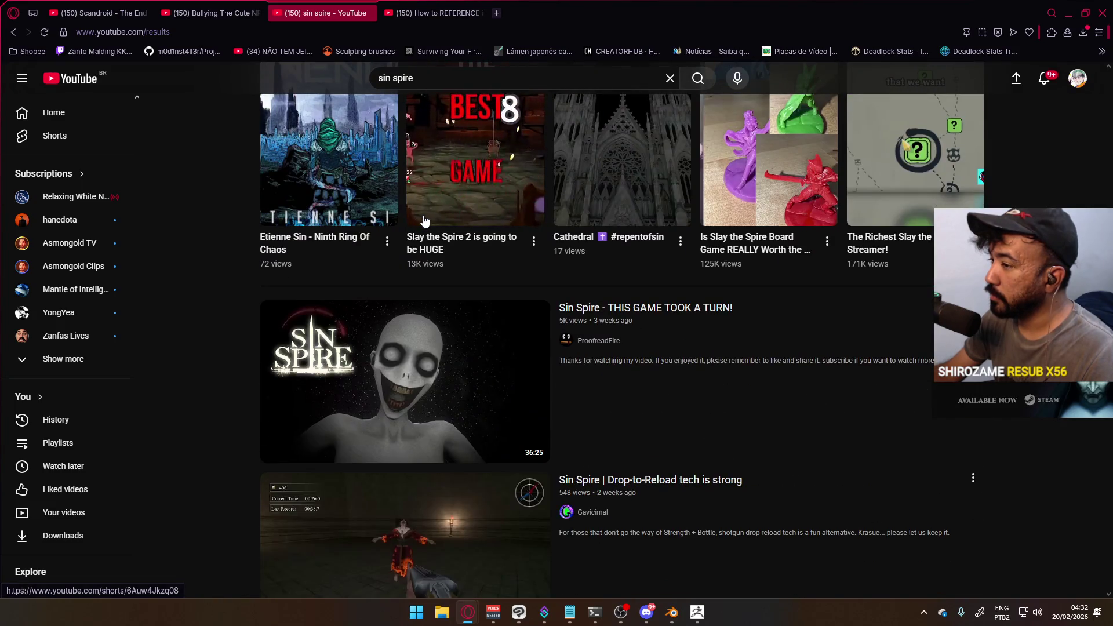
scroll(423, 221, down, 4)
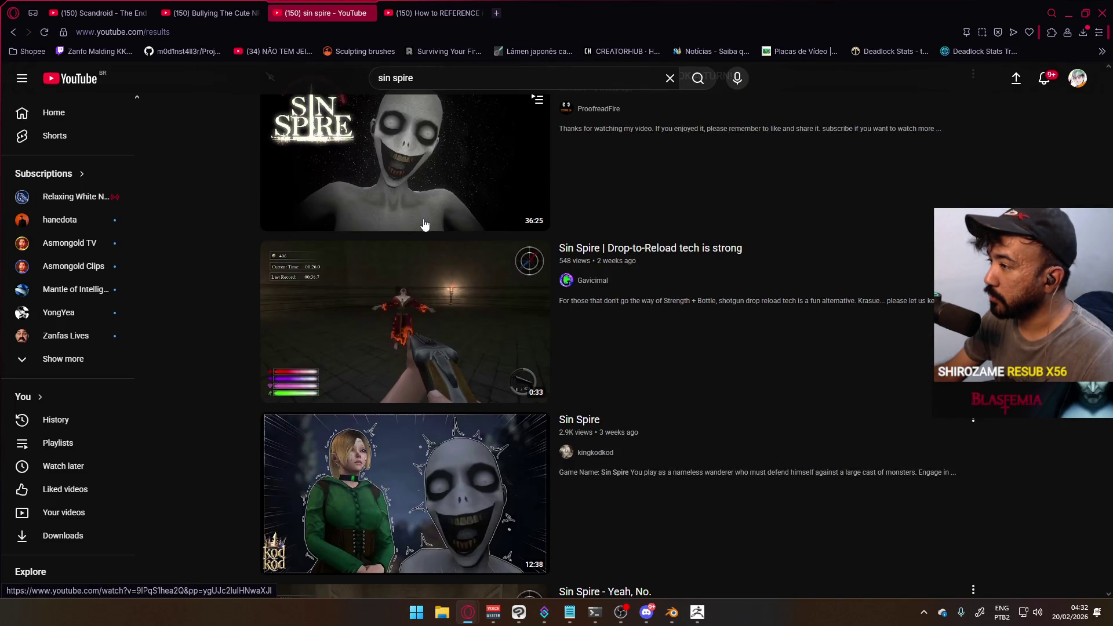
scroll(425, 225, down, 4)
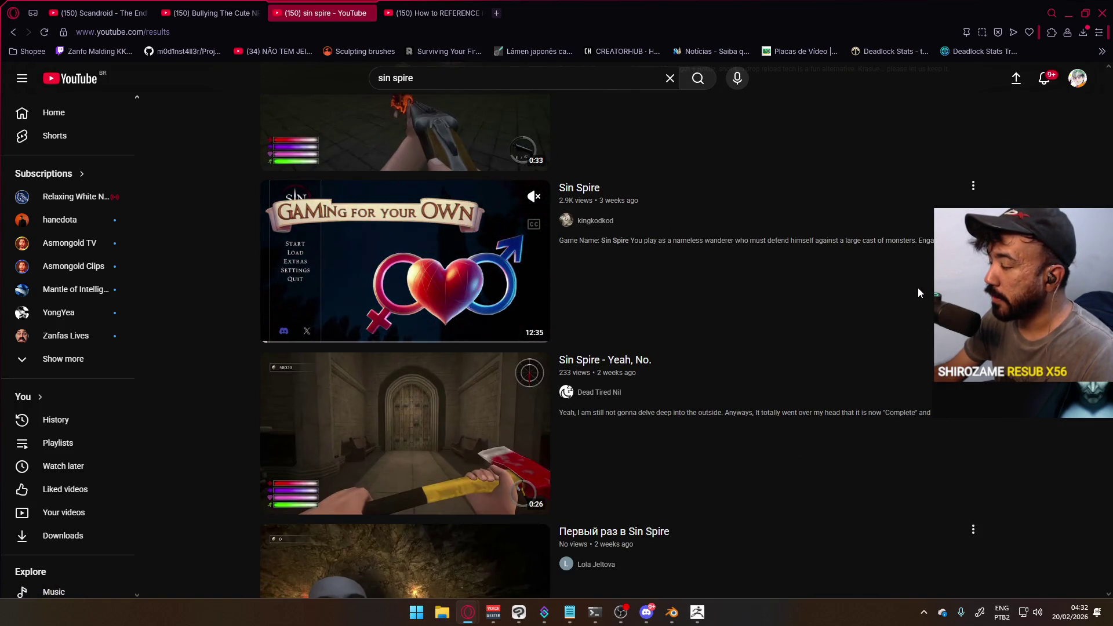
scroll(867, 294, down, 5)
scroll(868, 295, down, 3)
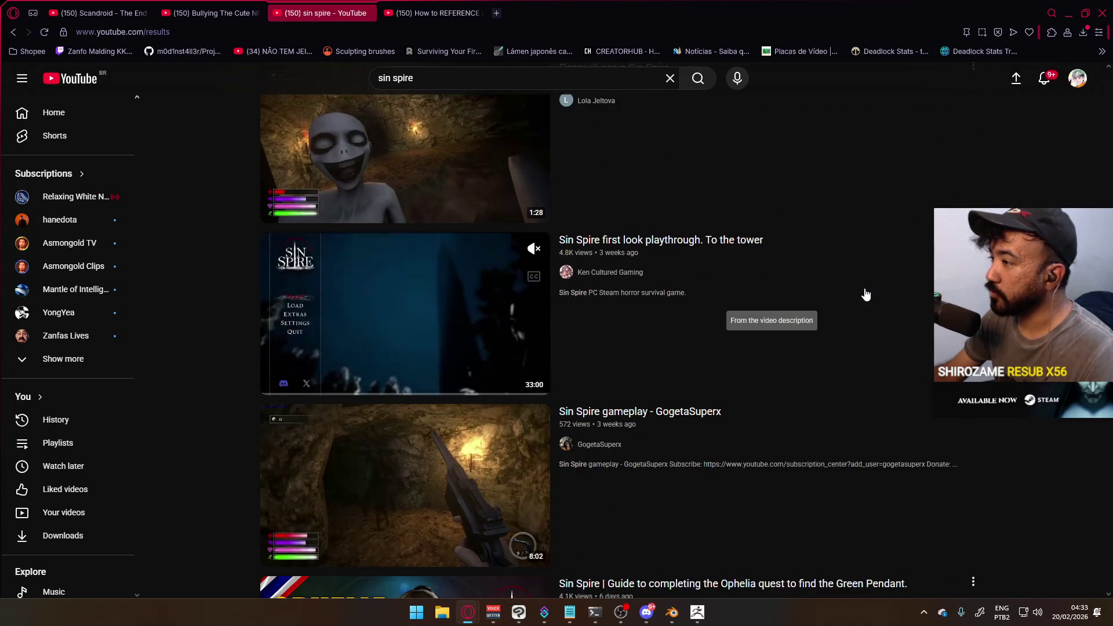
scroll(867, 294, down, 5)
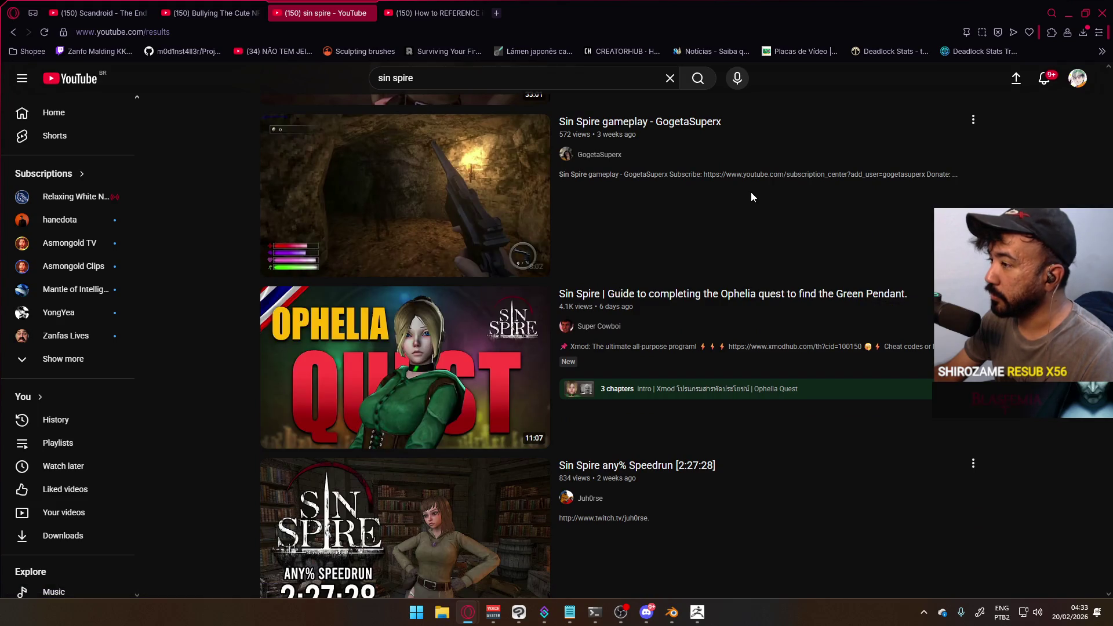
scroll(742, 203, down, 4)
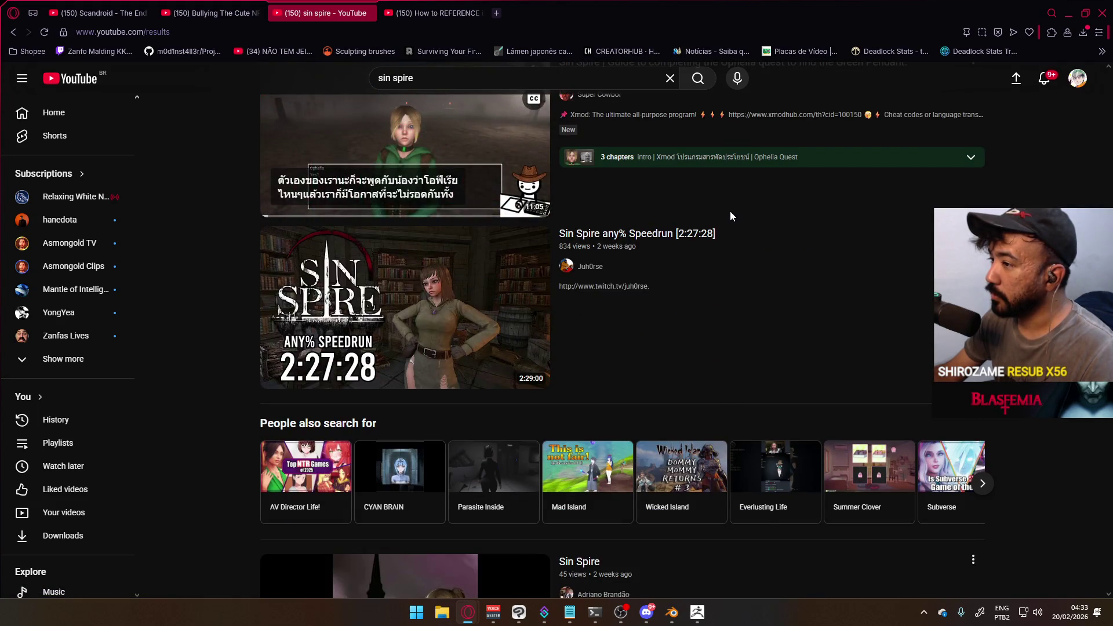
Open the YouTube home page in another new tab
mouse_move(461, 265)
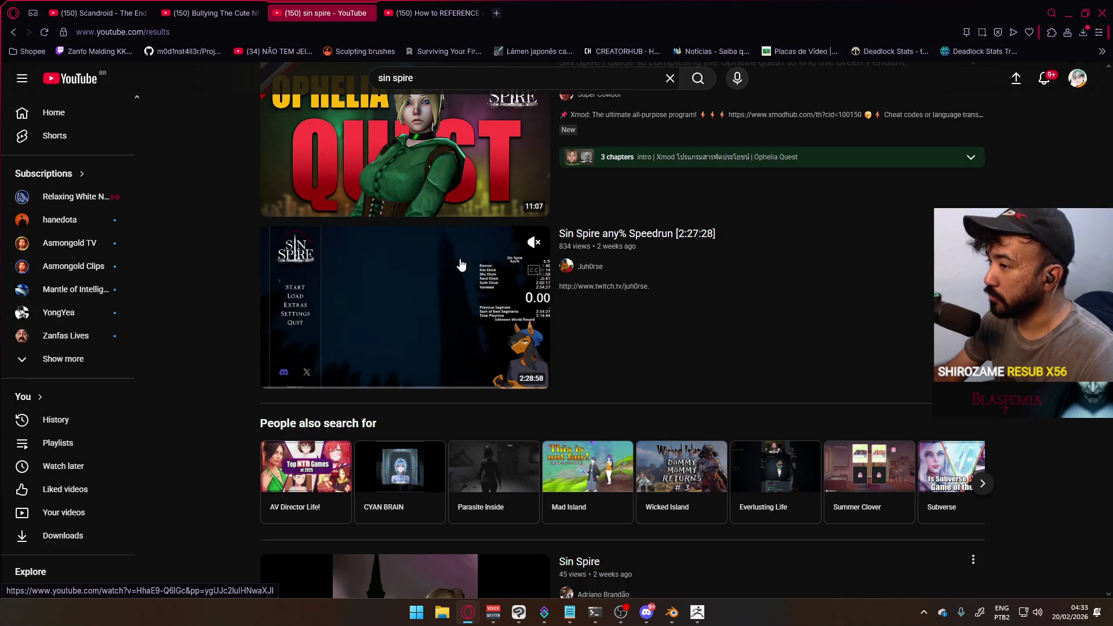
right_click(70, 82)
click(105, 89)
Scroll far down the YouTube home feed's recommended videos, then close the home page tab
click(406, 14)
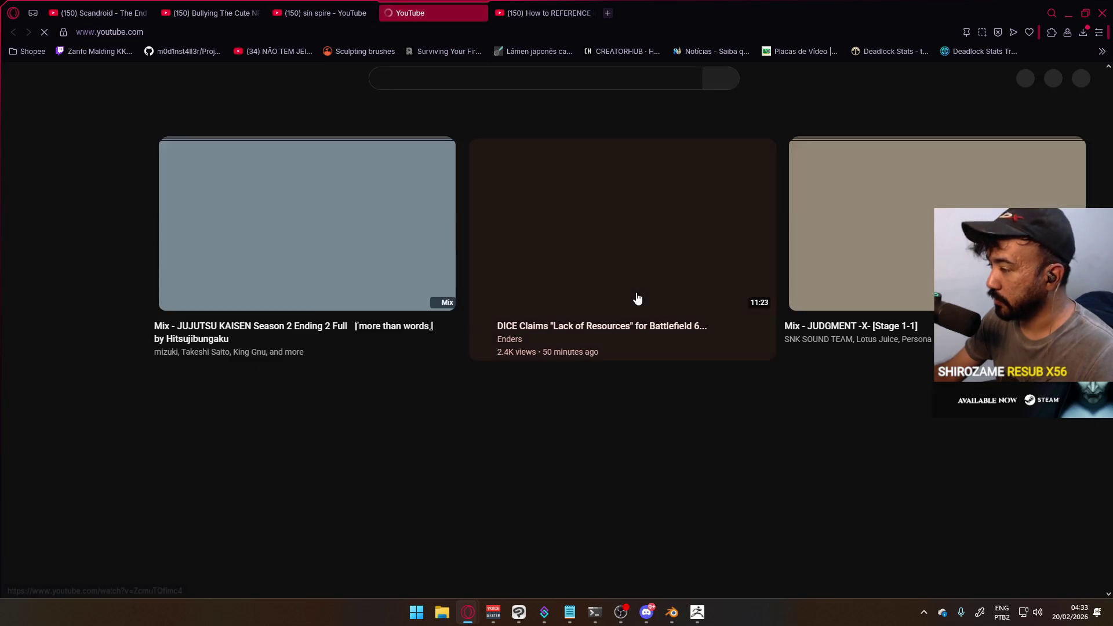
scroll(400, 314, down, 5)
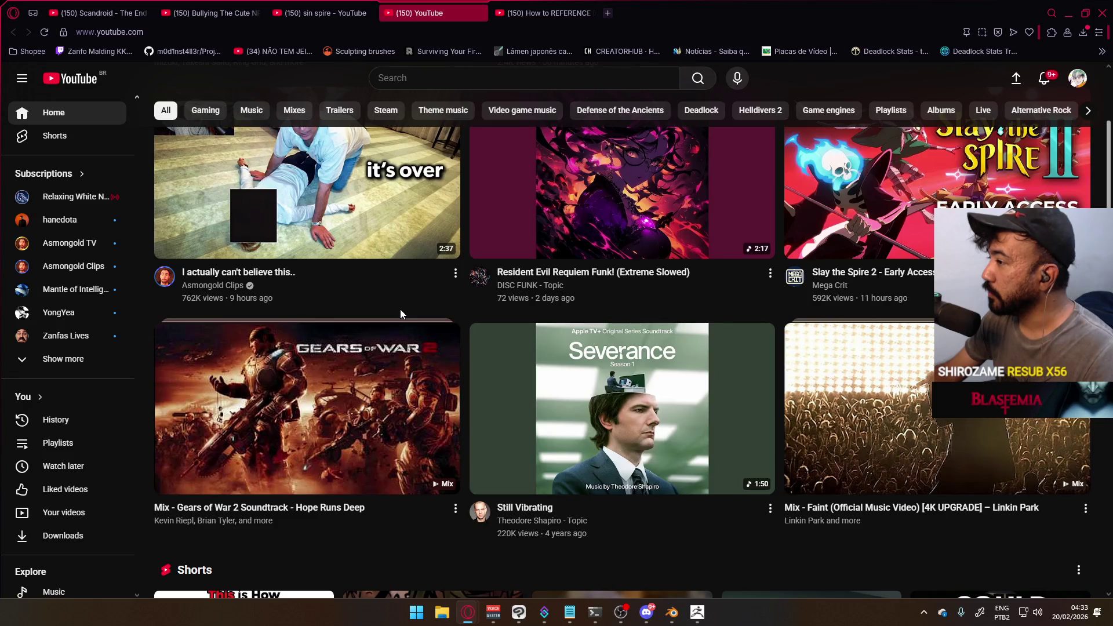
scroll(401, 310, down, 8)
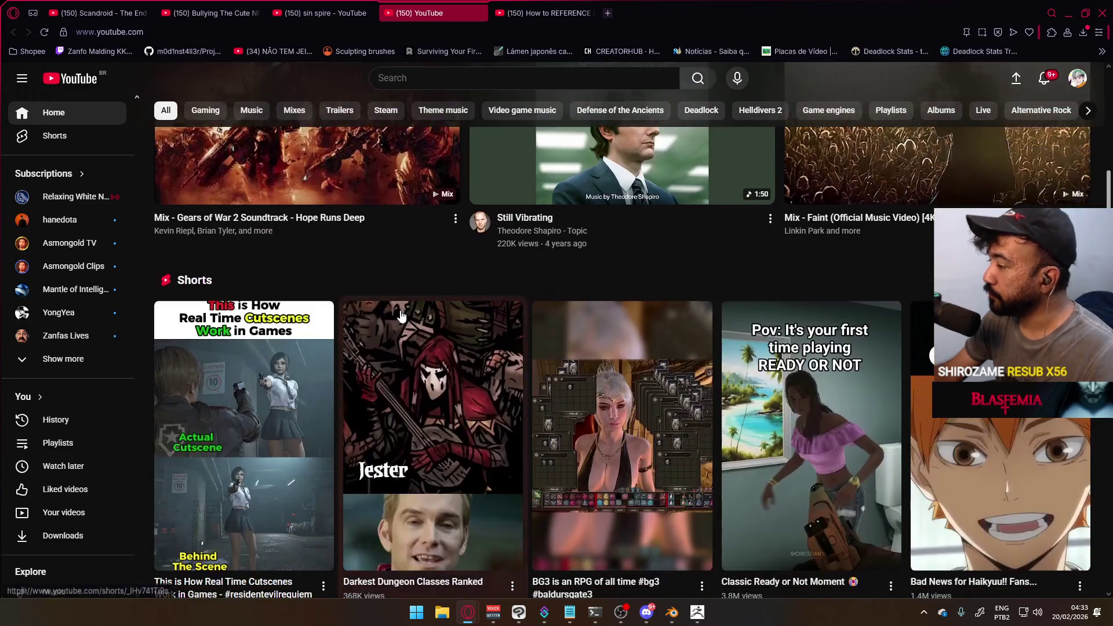
scroll(401, 316, down, 8)
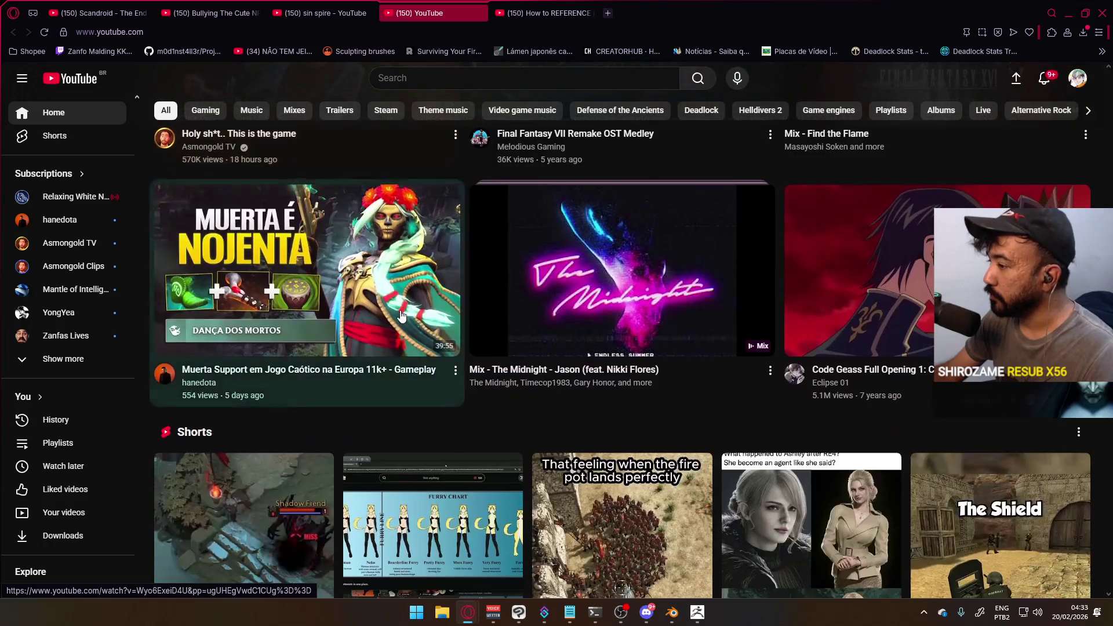
scroll(649, 366, down, 4)
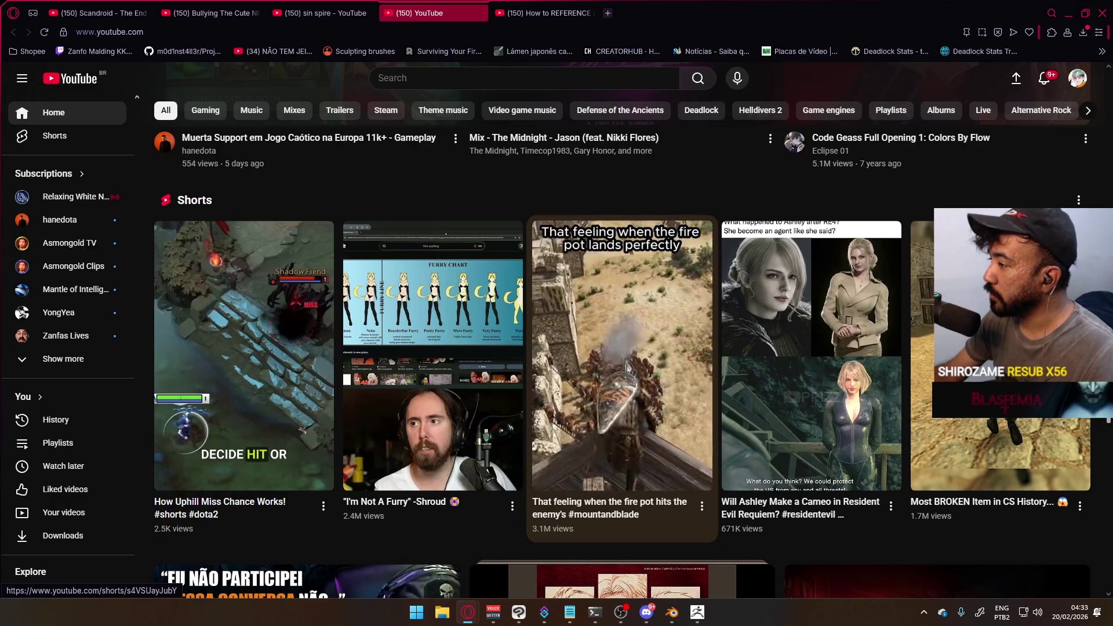
scroll(650, 368, down, 5)
scroll(649, 371, down, 4)
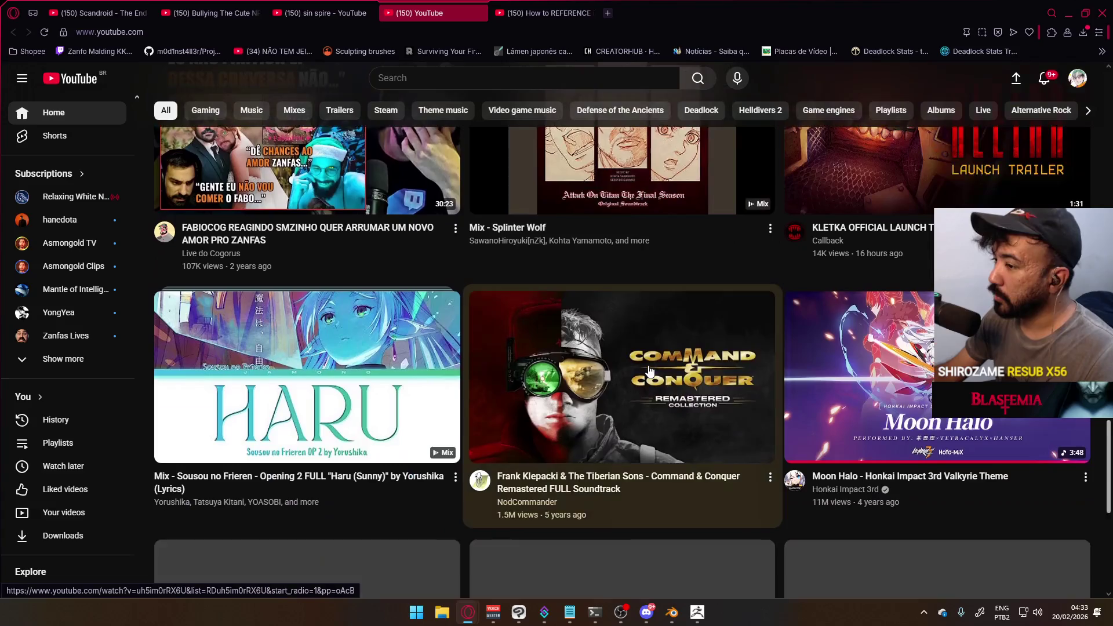
scroll(650, 371, down, 4)
scroll(649, 371, down, 4)
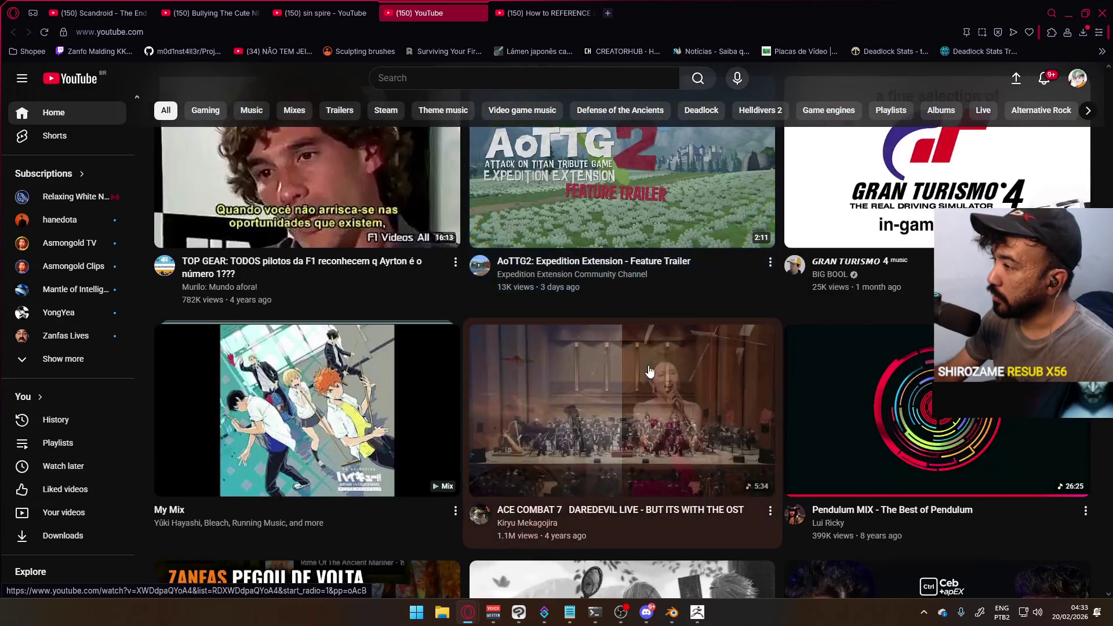
scroll(649, 371, down, 4)
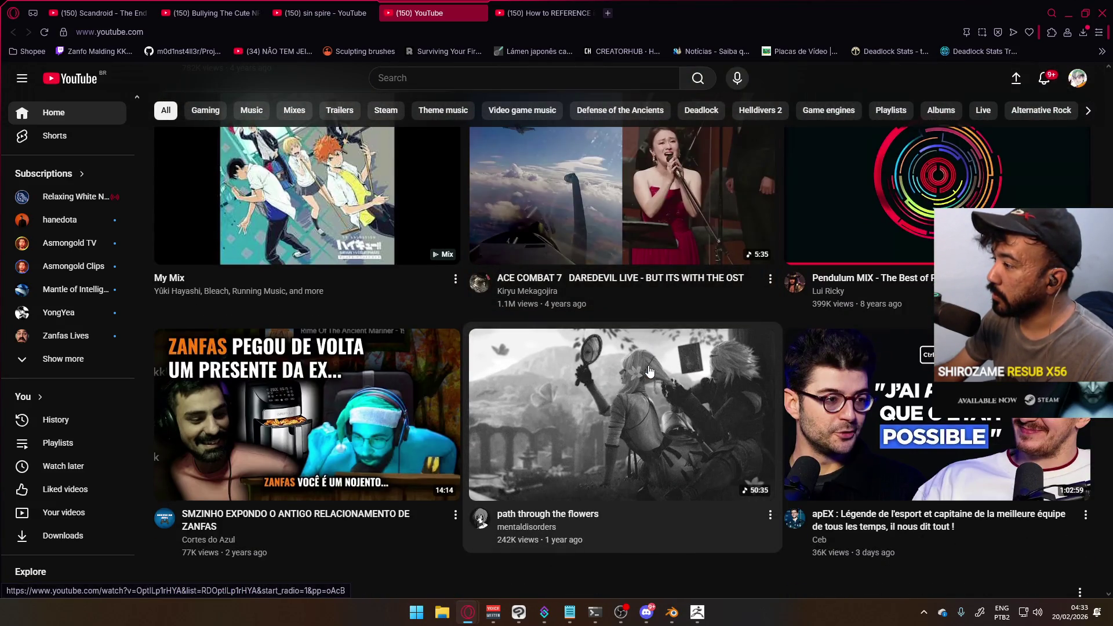
scroll(650, 371, down, 5)
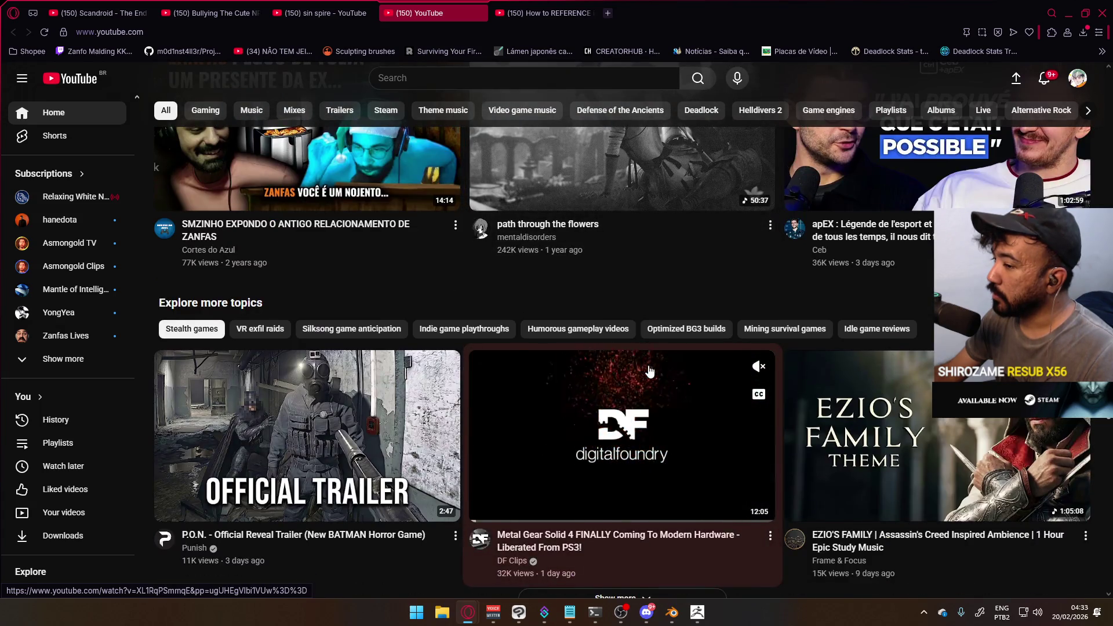
scroll(649, 371, down, 2)
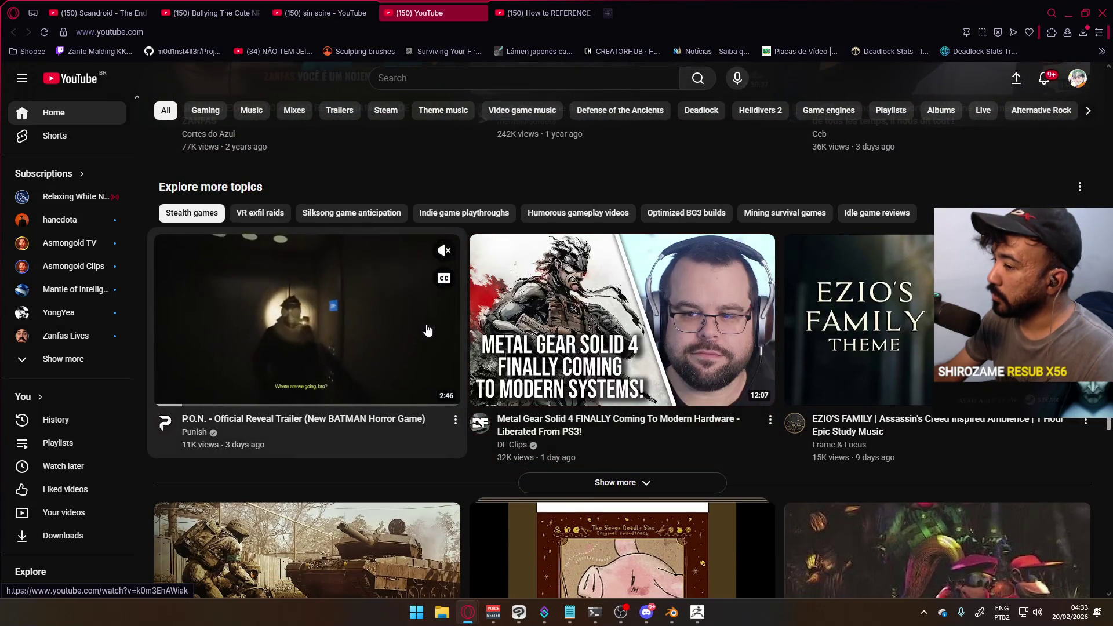
scroll(429, 330, down, 5)
scroll(437, 328, down, 4)
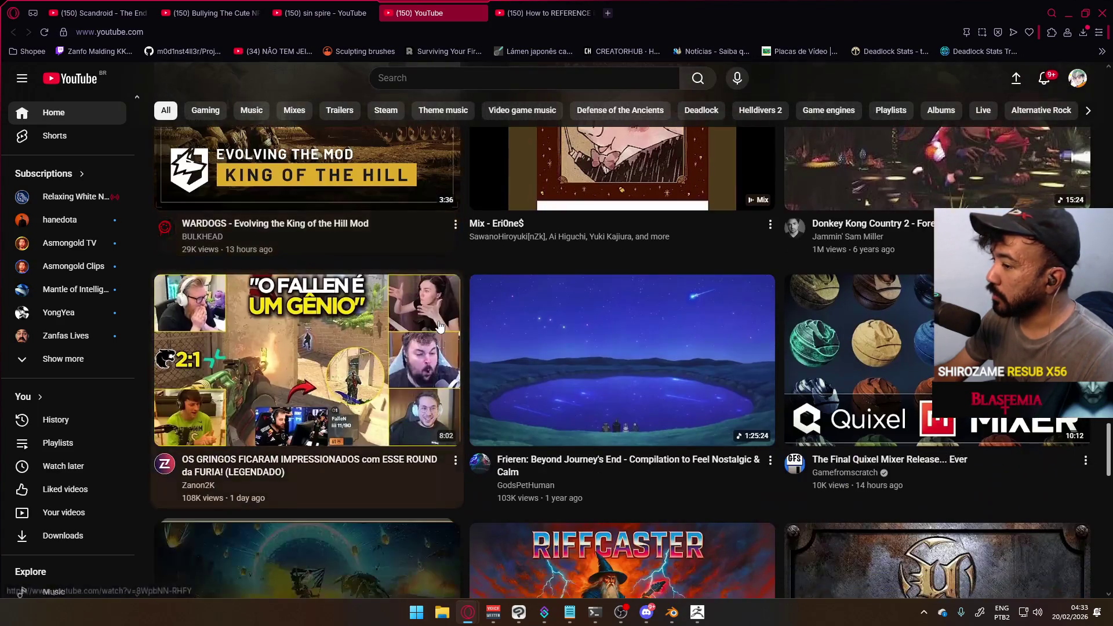
scroll(440, 327, down, 4)
scroll(439, 326, down, 3)
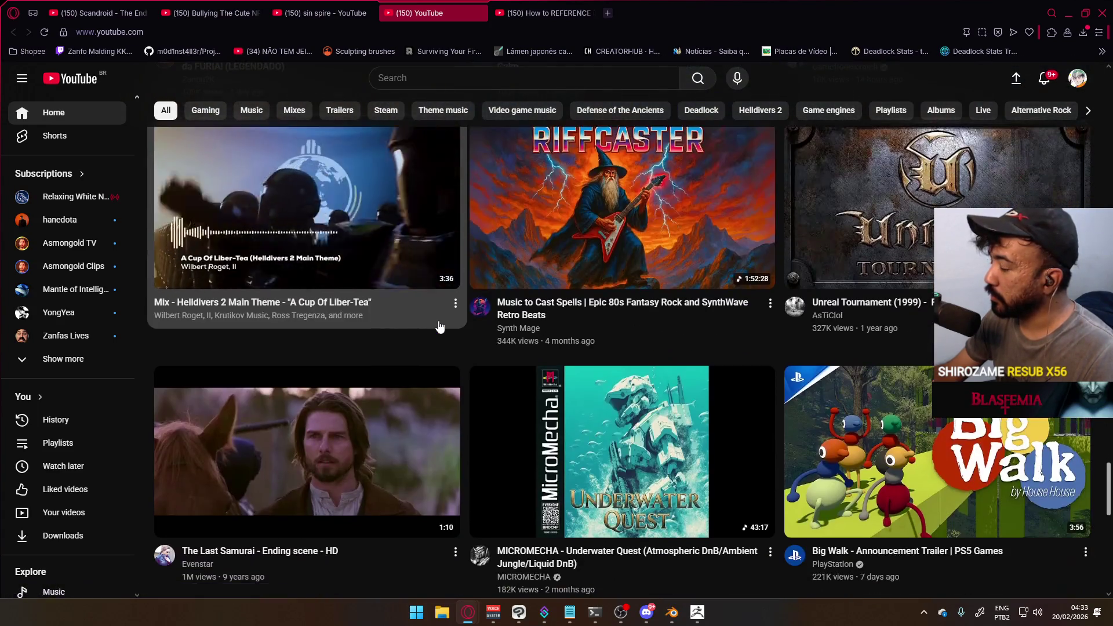
scroll(439, 326, down, 4)
scroll(440, 322, down, 4)
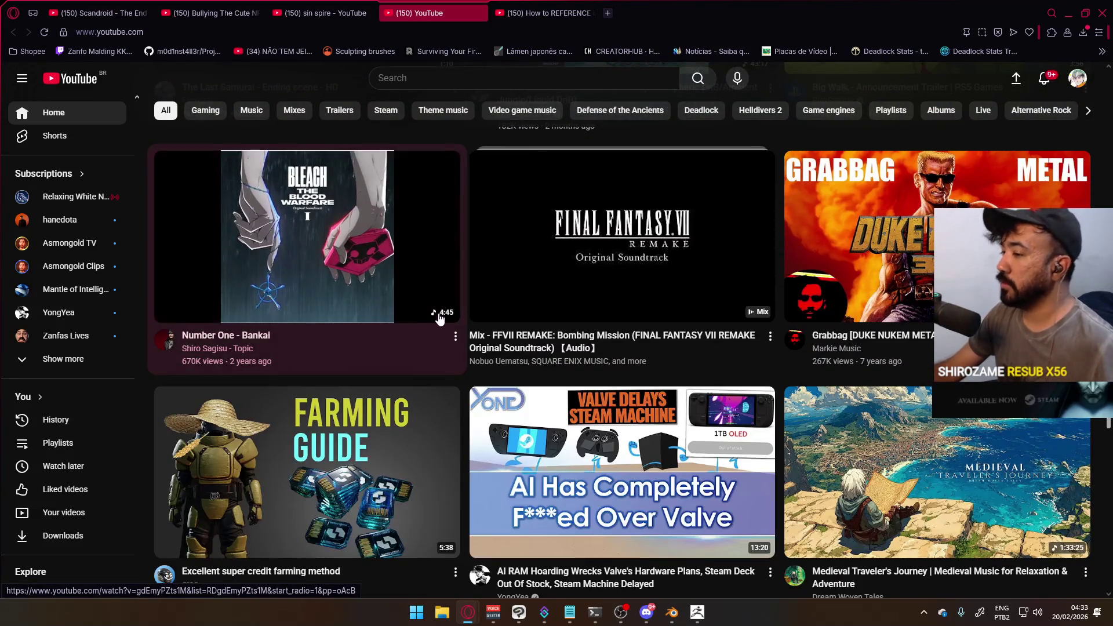
scroll(439, 319, down, 4)
scroll(440, 316, down, 4)
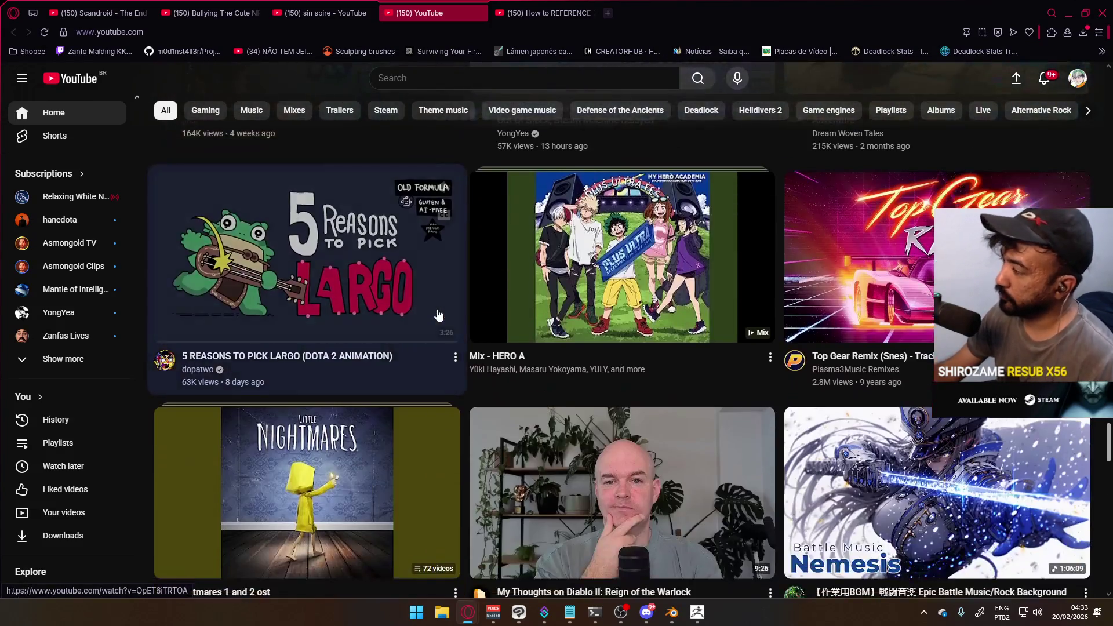
scroll(439, 316, down, 4)
key(ctrl+w)
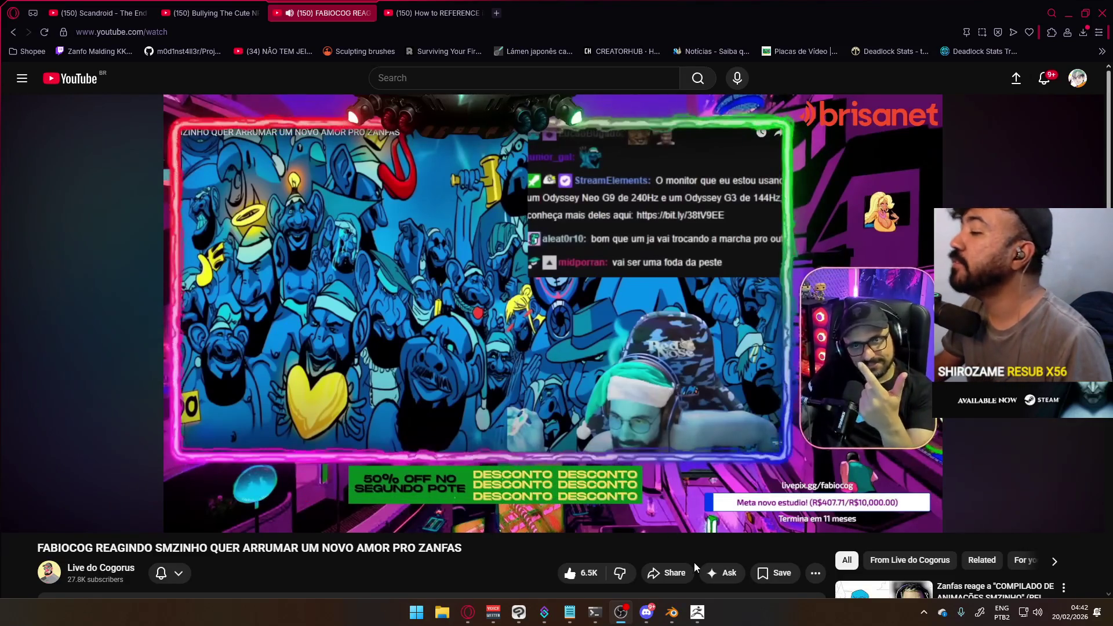
Switch from Opera back to the Blender window showing the robot hand scene
click(672, 612)
Orbit around the hand and inspect the ring- and middle-finger knuckle spheres
mouse_move(455, 352)
middle_down()
mouse_move(437, 308)
mouse_move(507, 348)
mouse_move(430, 331)
middle_up()
scroll(430, 331, up, 2)
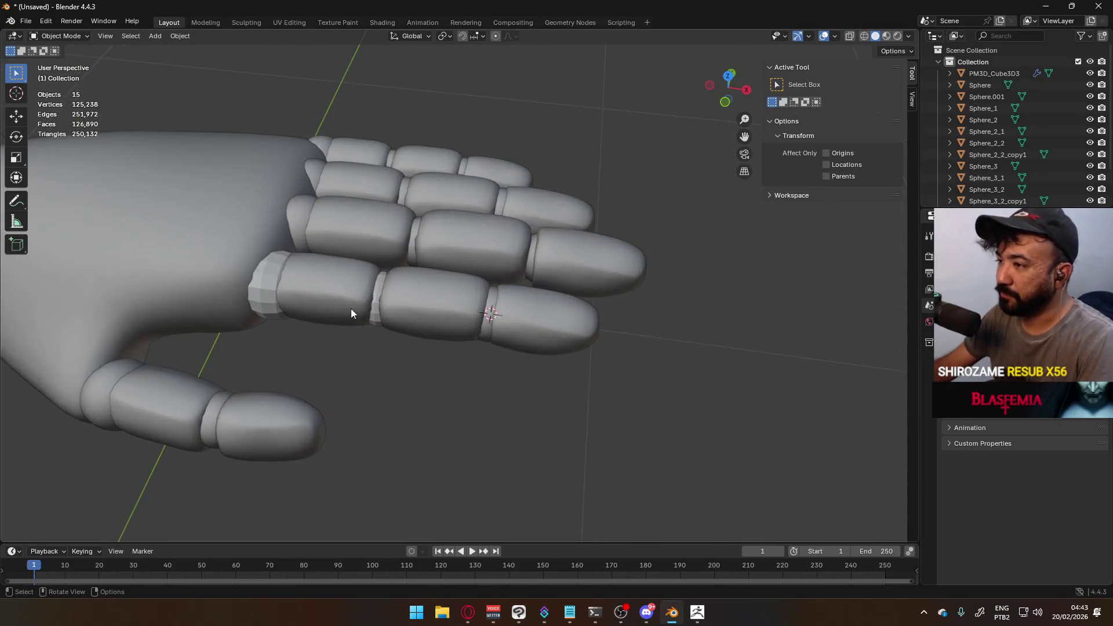
shift+middle_drag(353, 315, 520, 332)
click(448, 328)
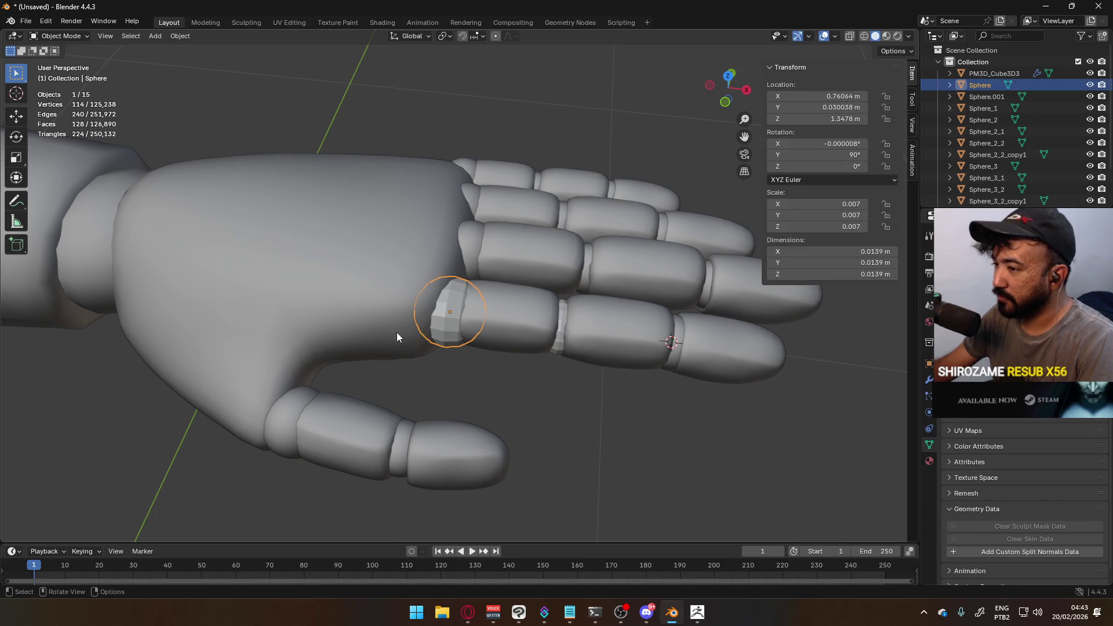
click(477, 248)
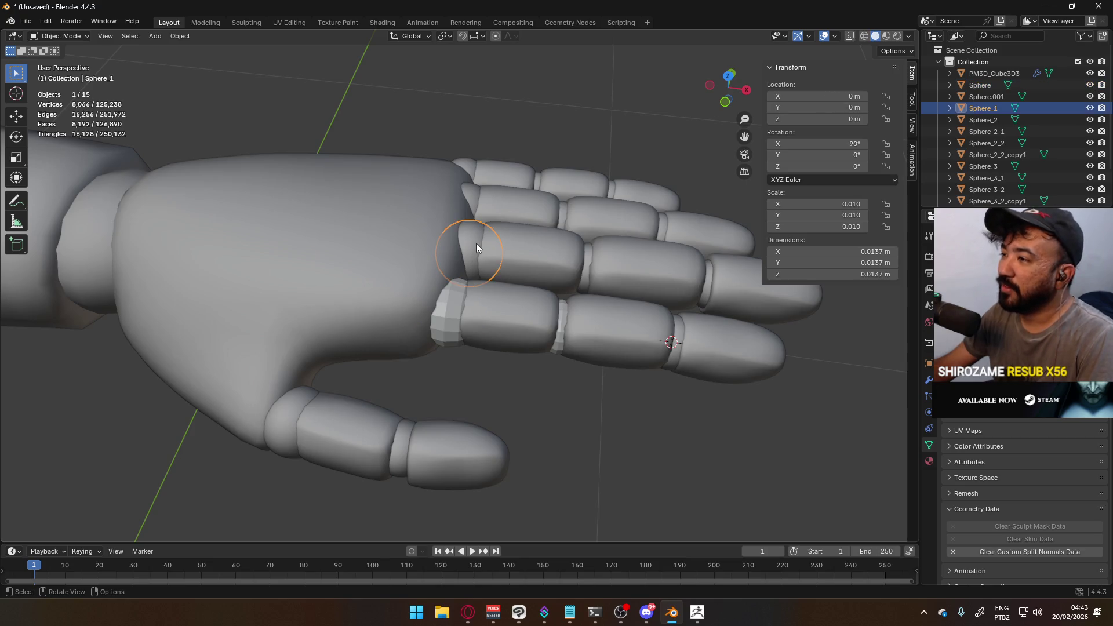
click(446, 312)
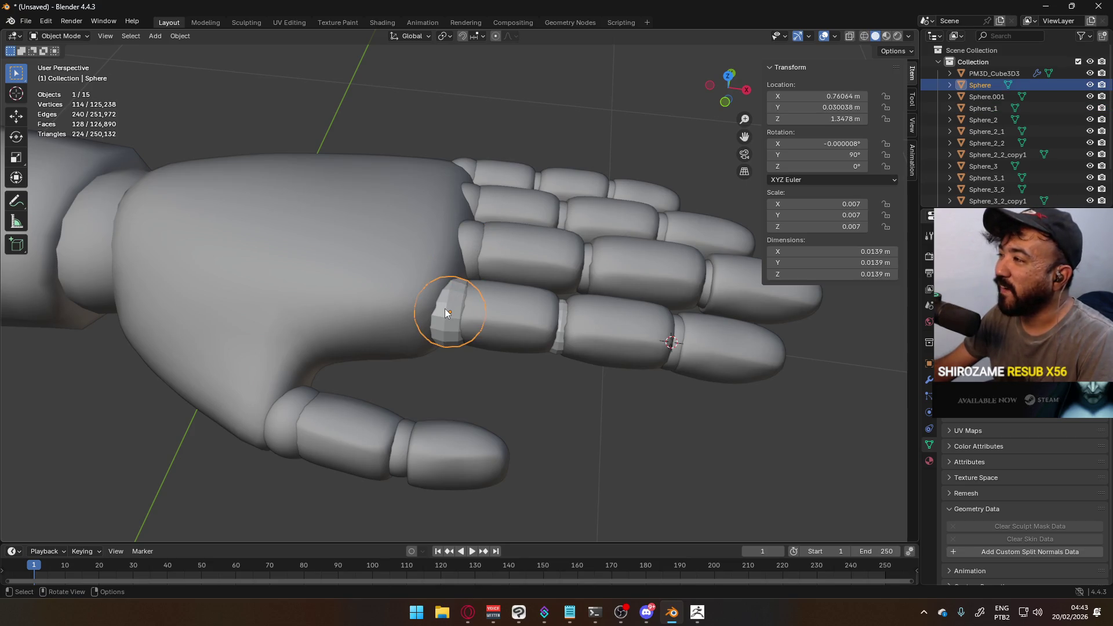
scroll(486, 306, down, 4)
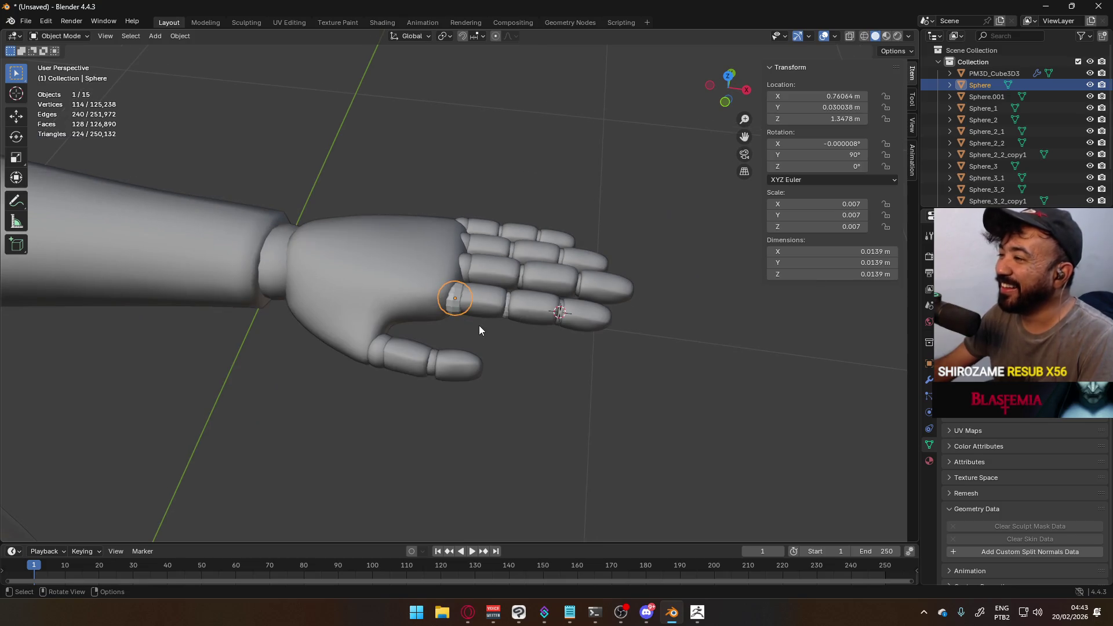
mouse_move(507, 304)
middle_down()
mouse_move(460, 259)
mouse_move(473, 216)
mouse_move(497, 250)
mouse_move(476, 306)
mouse_move(484, 308)
middle_up()
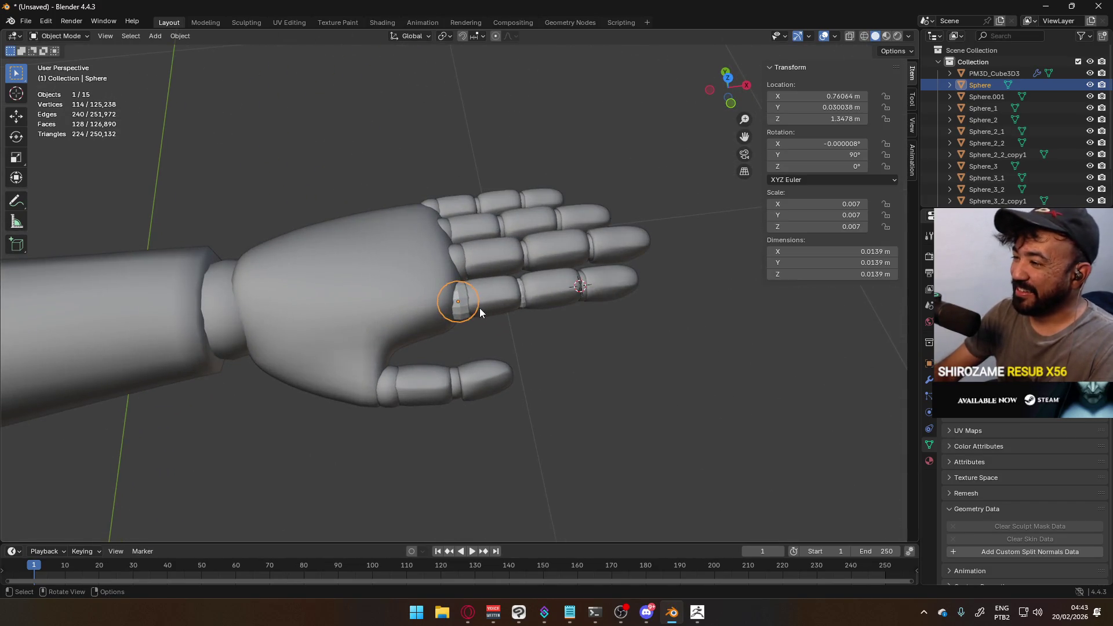
Switch to Top Orthographic view, zoom in, and select the middle-finger knuckle sphere
key(KP_7)
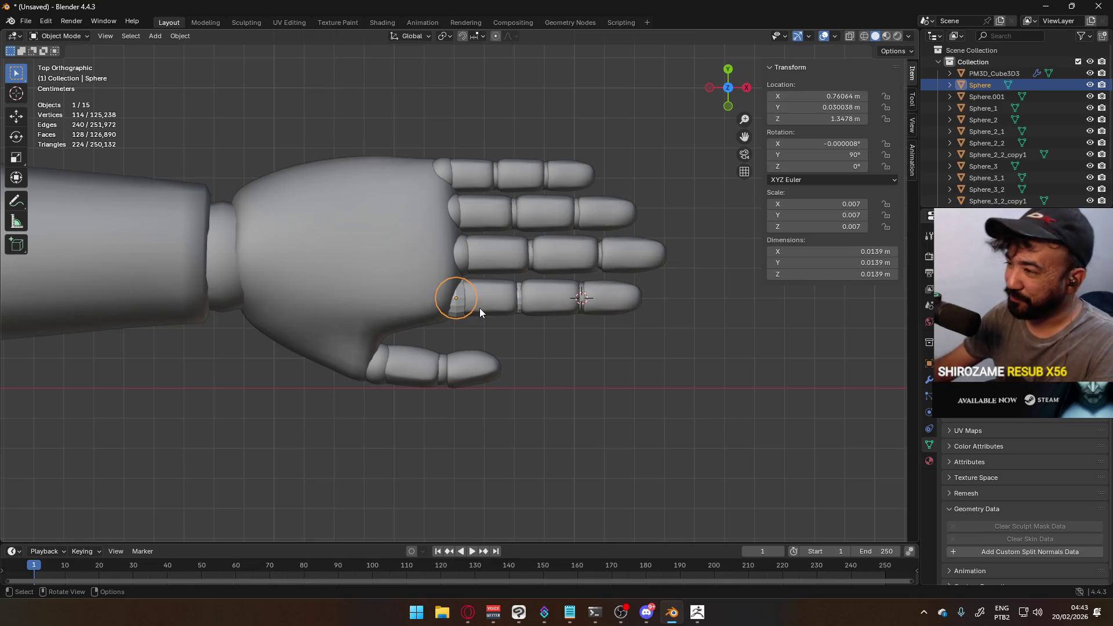
scroll(478, 308, up, 5)
scroll(421, 259, down, 4)
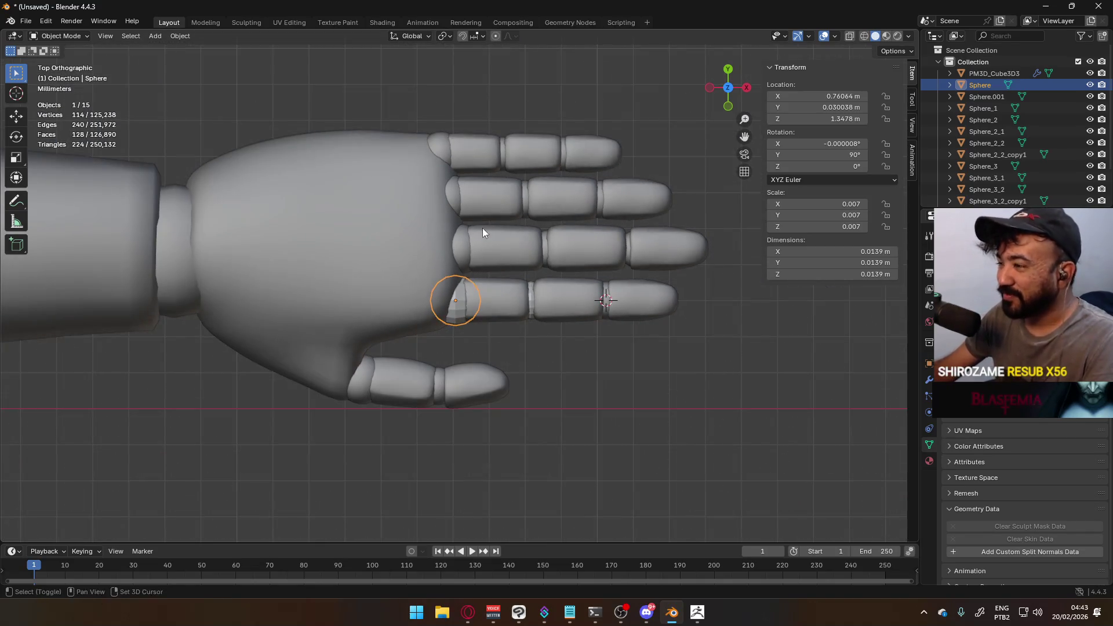
scroll(458, 284, up, 2)
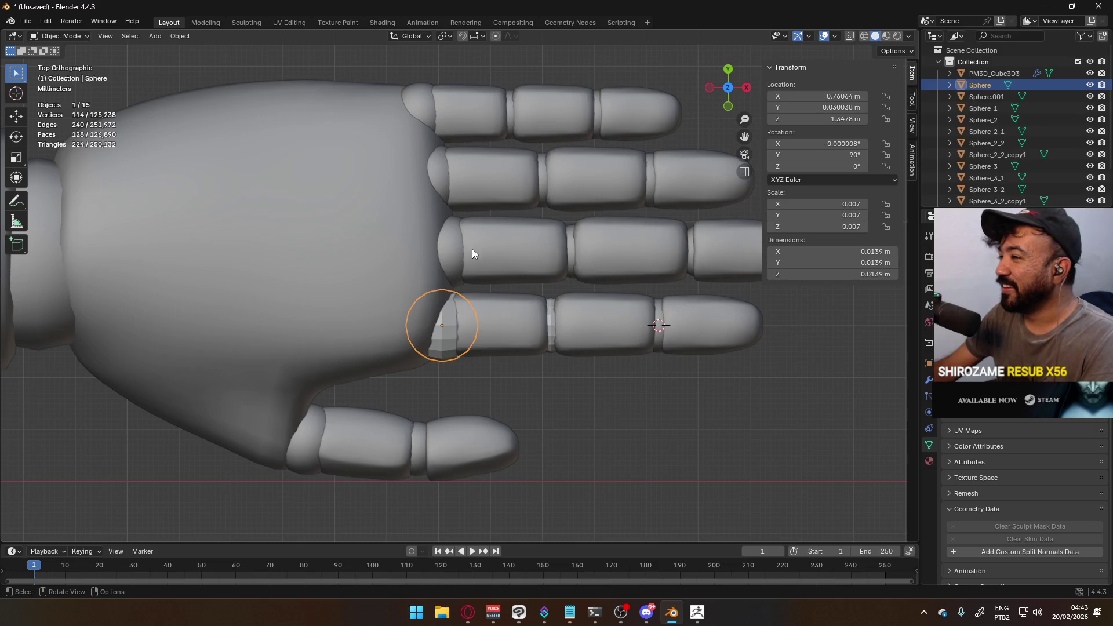
click(450, 253)
Snap the 3D cursor to the middle-finger knuckle sphere's centre and set its origin there
key(q)
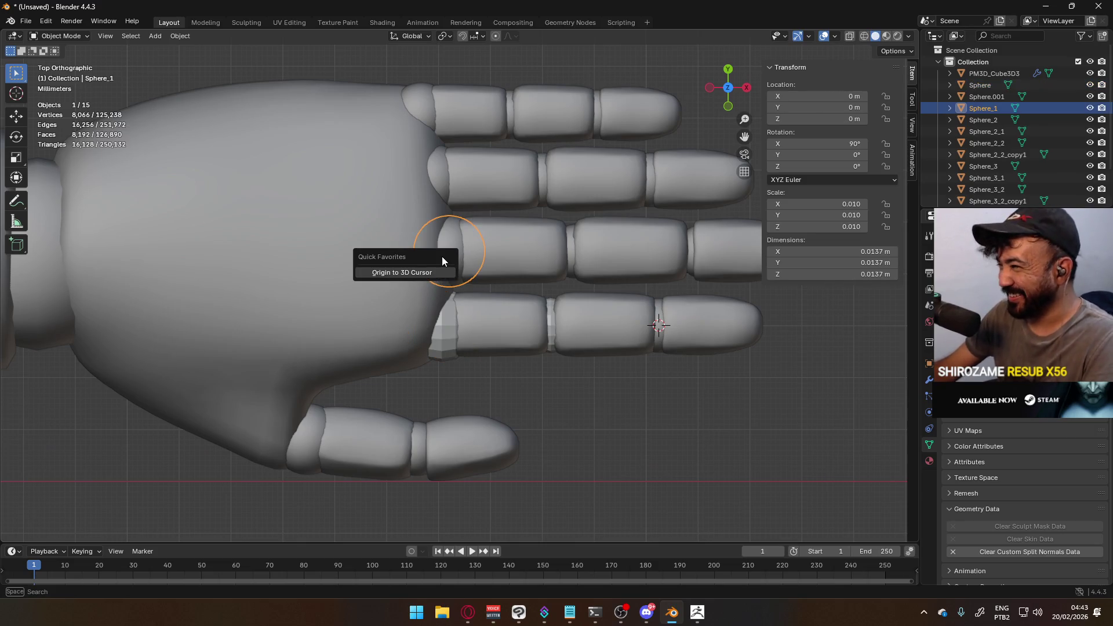
key(Escape)
key(Tab)
key(q)
click(467, 252)
key(Tab)
key(q)
click(495, 255)
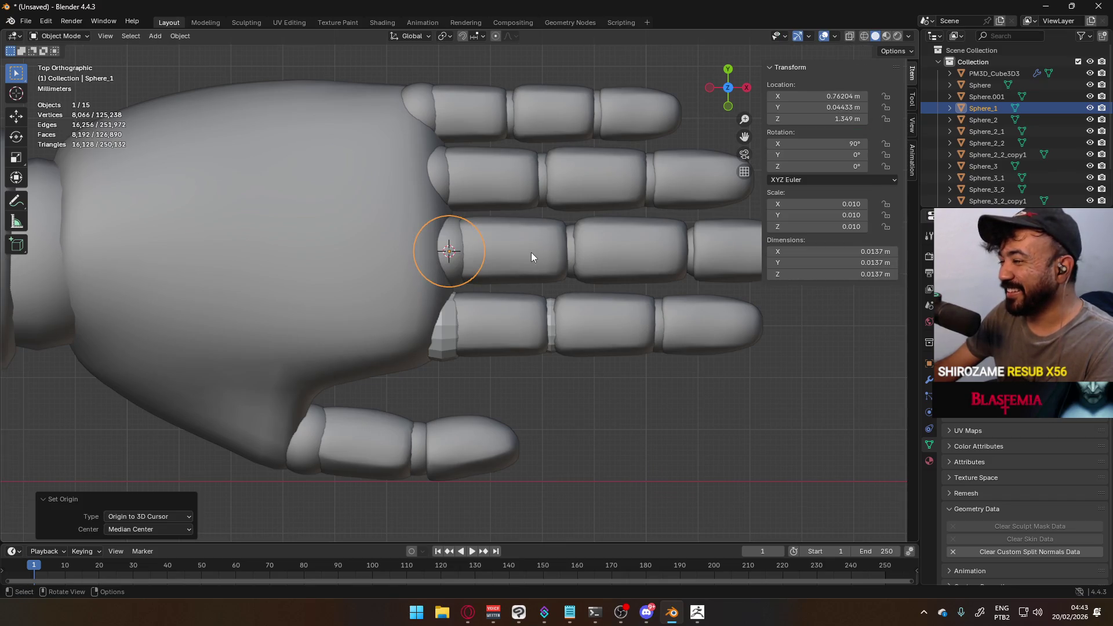
Add a UV sphere at the 3D cursor on the middle-finger knuckle
key(shift+a)
mouse_move(531, 253)
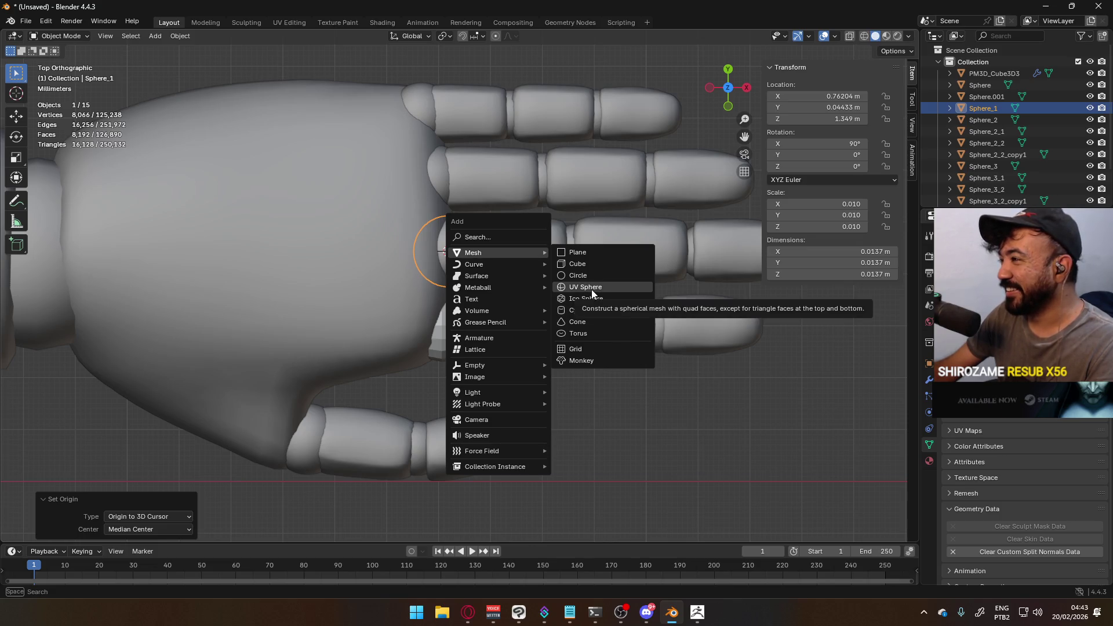
click(591, 291)
scroll(541, 315, down, 8)
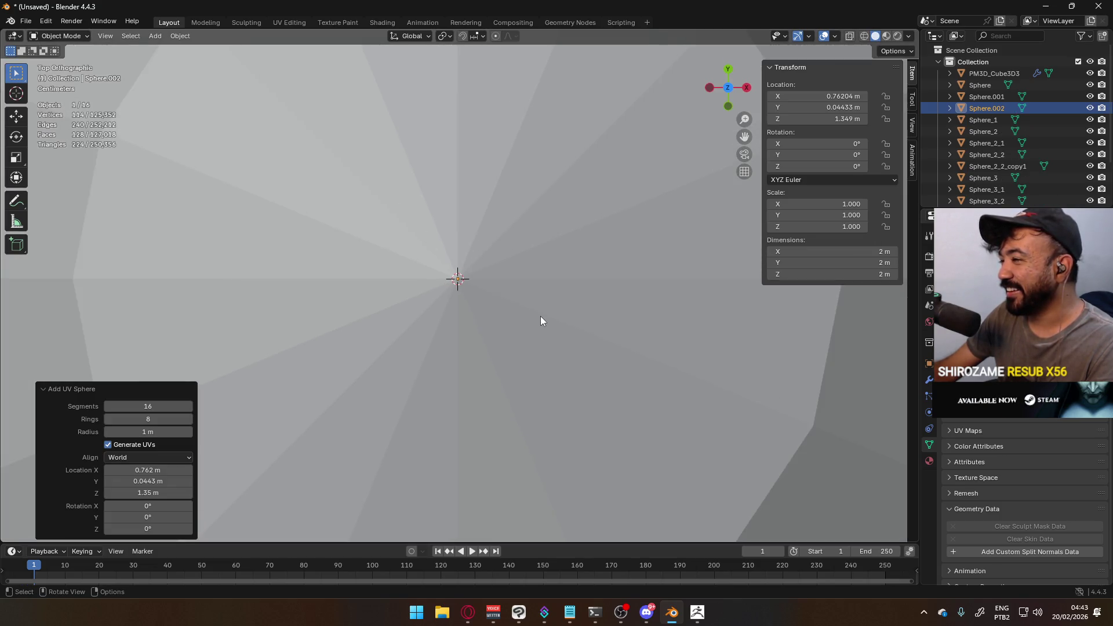
Shrink the new UV sphere in three scaling passes down to knuckle size
key(s)
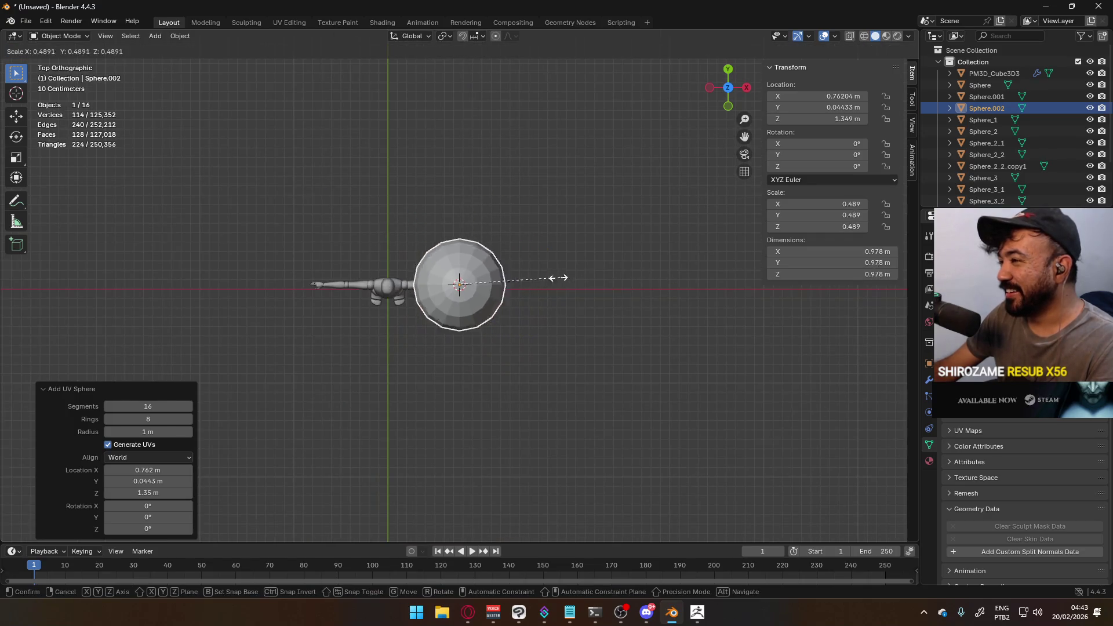
click(489, 273)
scroll(550, 280, up, 5)
scroll(544, 281, up, 3)
key(s)
click(476, 269)
scroll(546, 276, up, 3)
scroll(546, 278, up, 3)
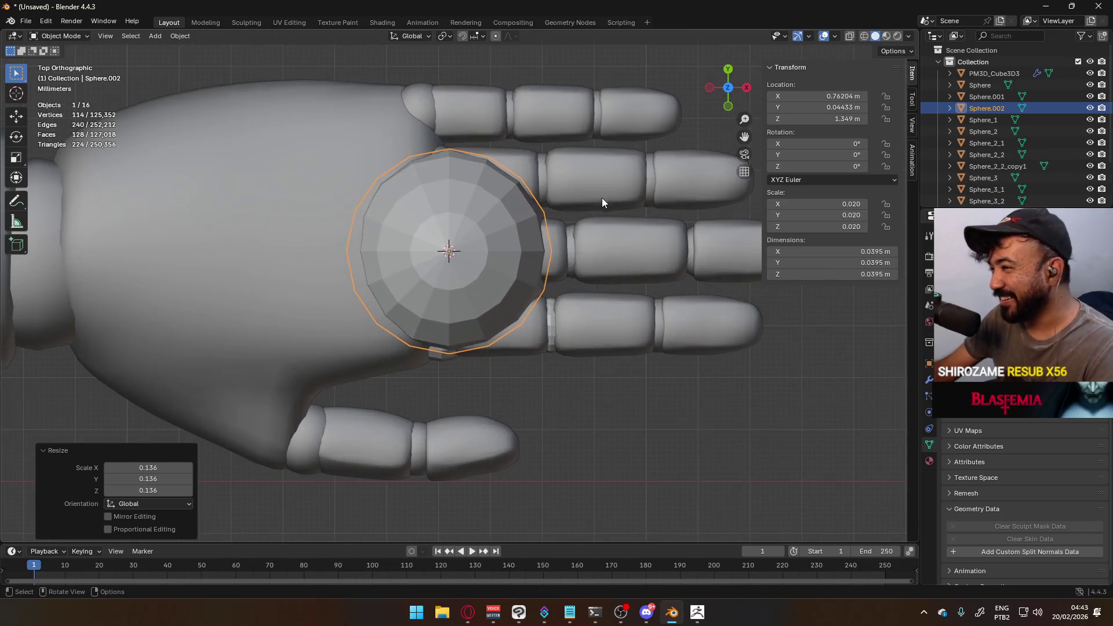
key(s)
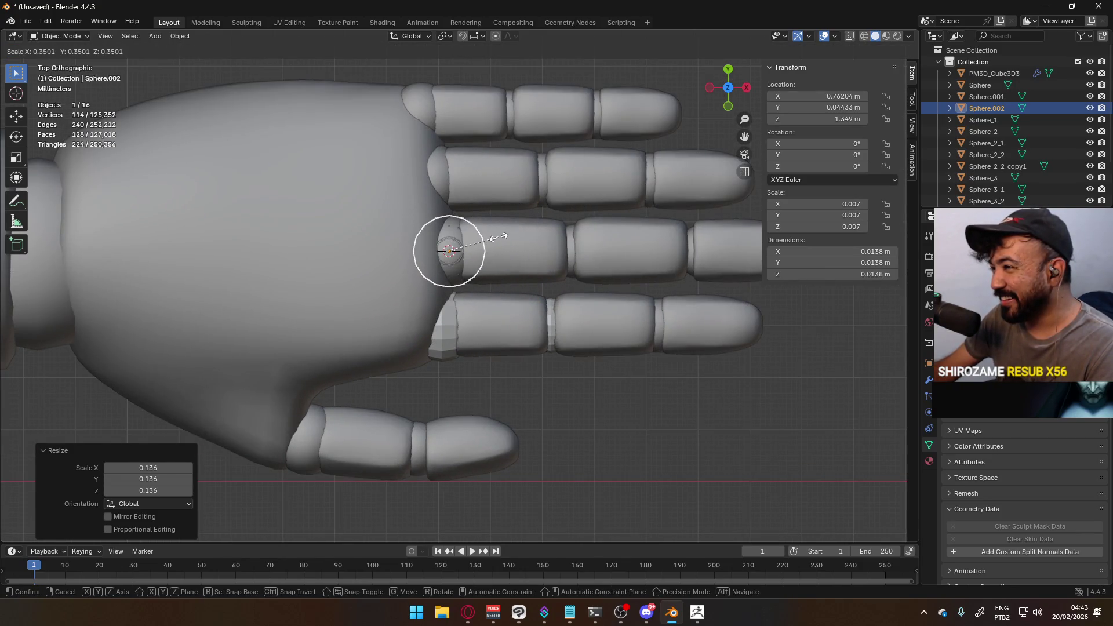
click(501, 237)
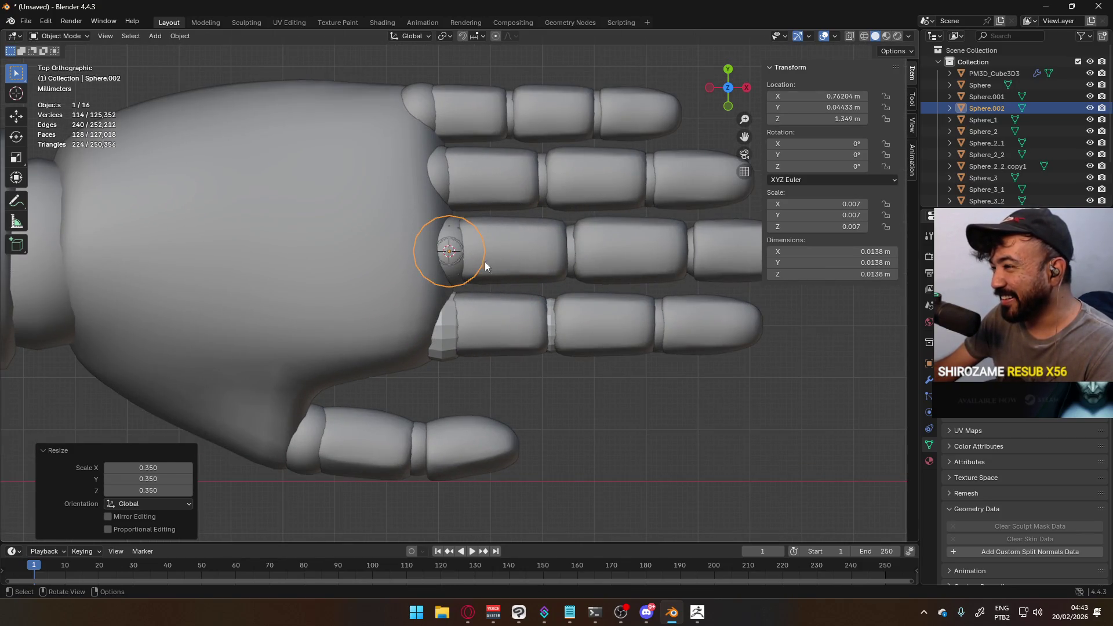
Compare the new sphere with the existing ring- and middle-finger knuckle spheres by reselecting them
click(444, 335)
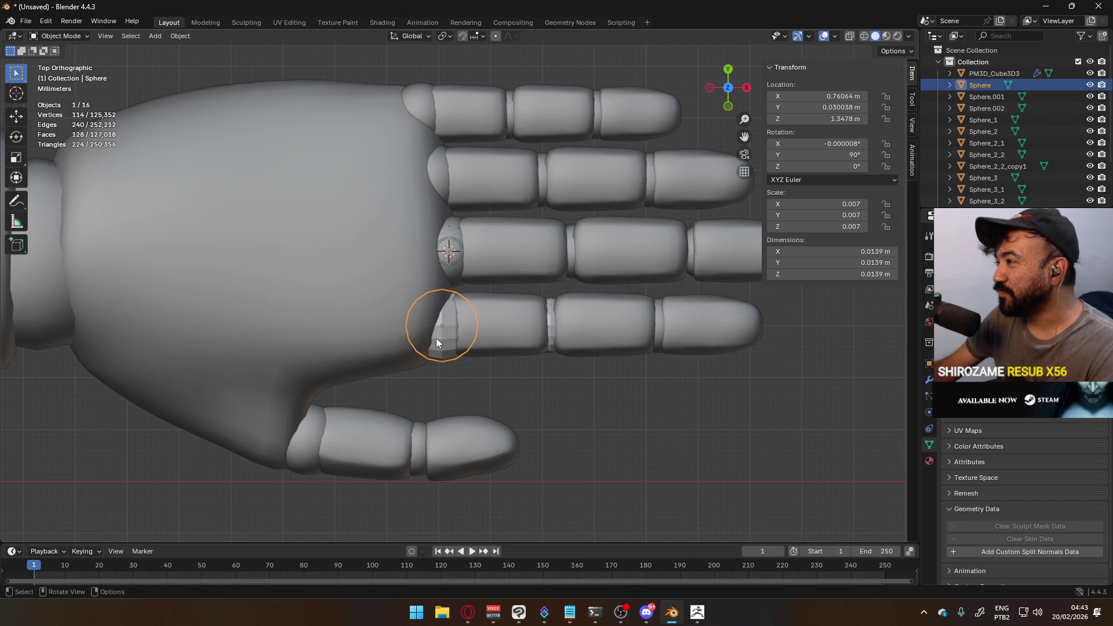
click(464, 273)
key(ctrl+z)
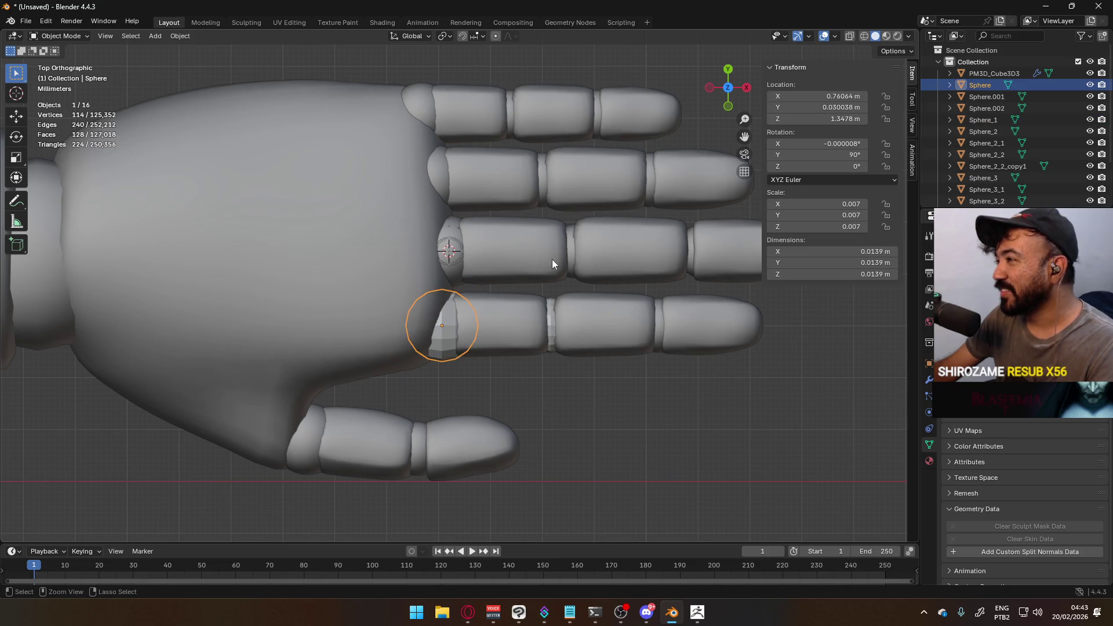
click(467, 259)
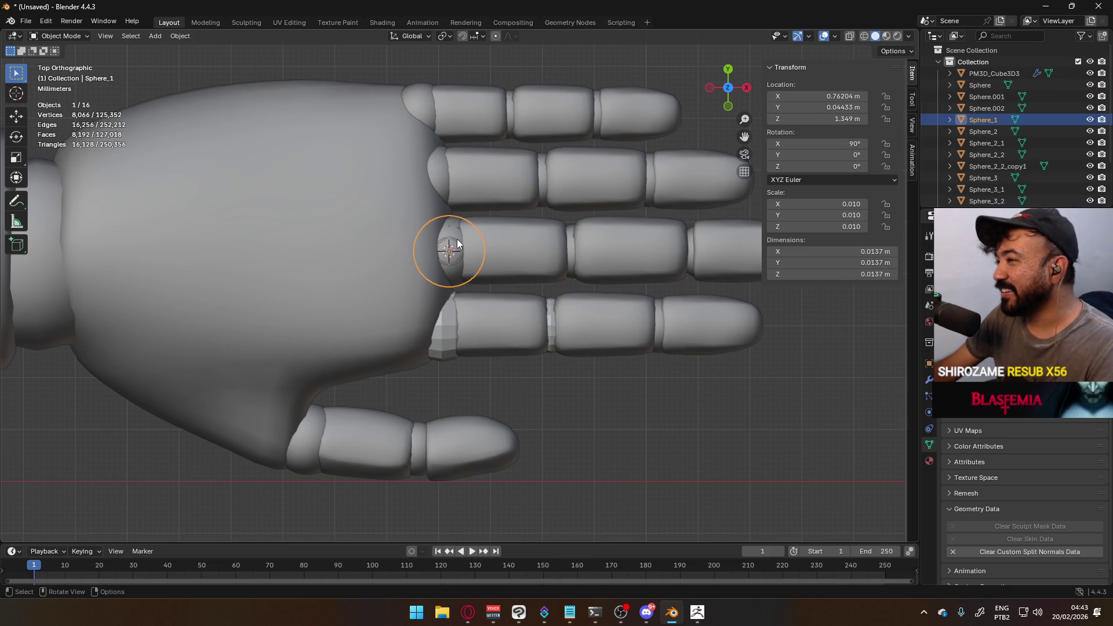
click(451, 255)
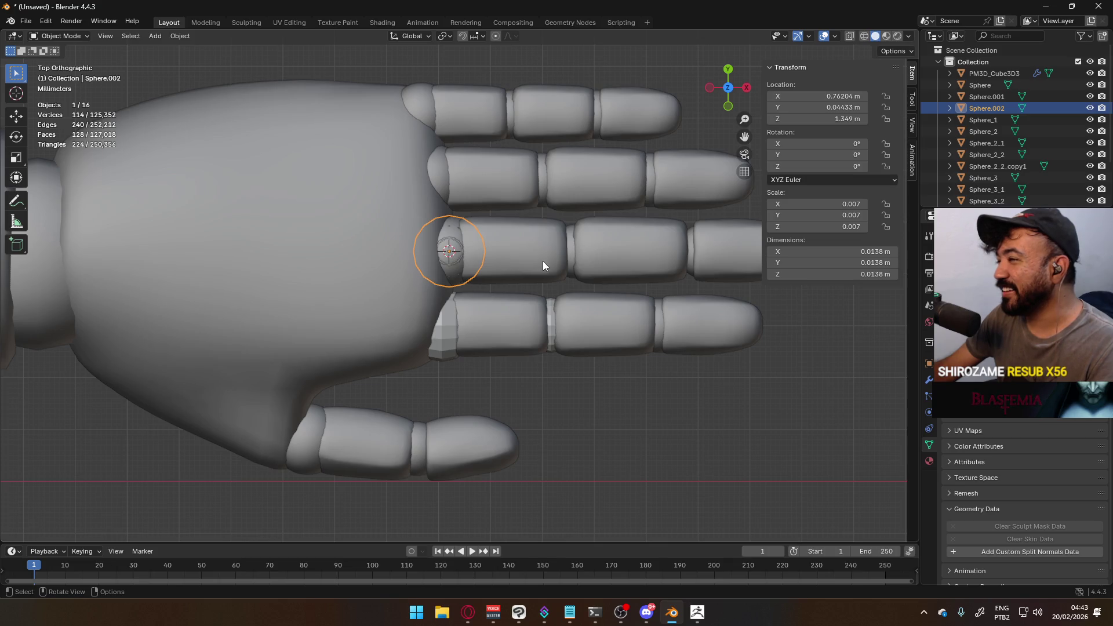
key(ctrl+z)
key(ctrl+z)
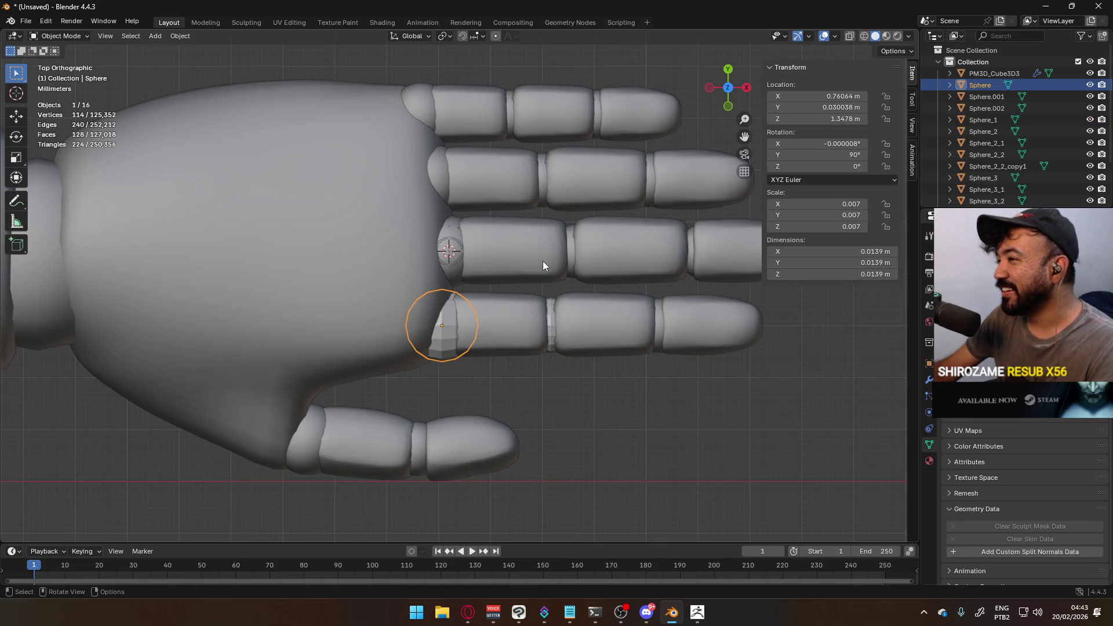
key(ctrl+shift+z)
key(ctrl+shift+z)
Reset the new sphere's X, Y and Z scale to 1
click(823, 204)
text(1)
key(Tab)
text(1)
key(Tab)
text(1)
key(Return)
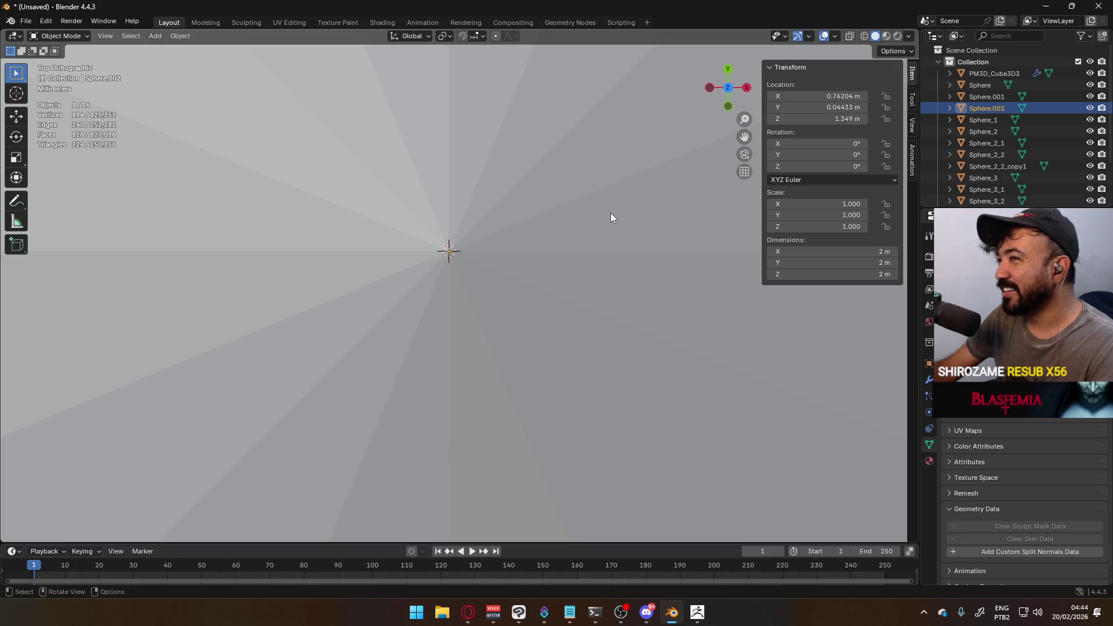
Scale the sphere by an exact factor of 0.007
key(s)
key(equal)
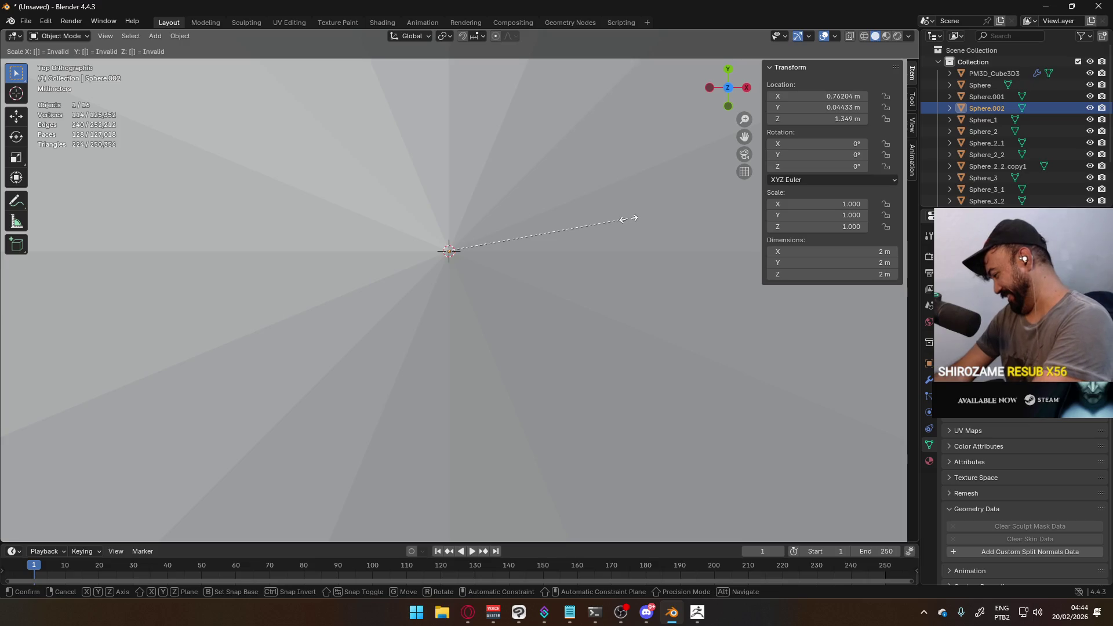
text(0.00)
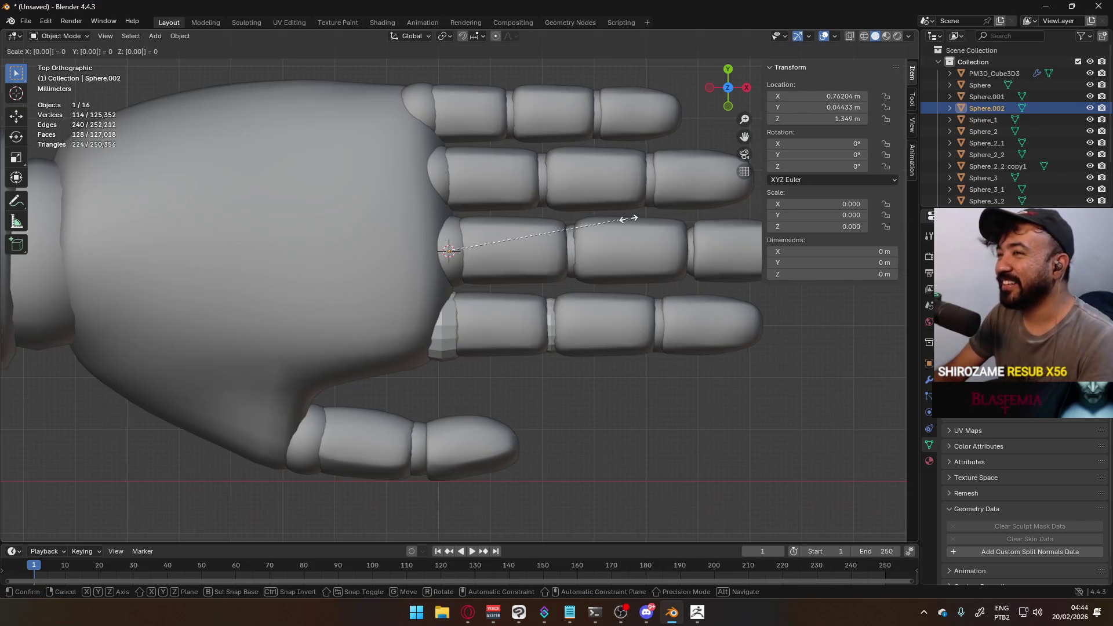
text(7)
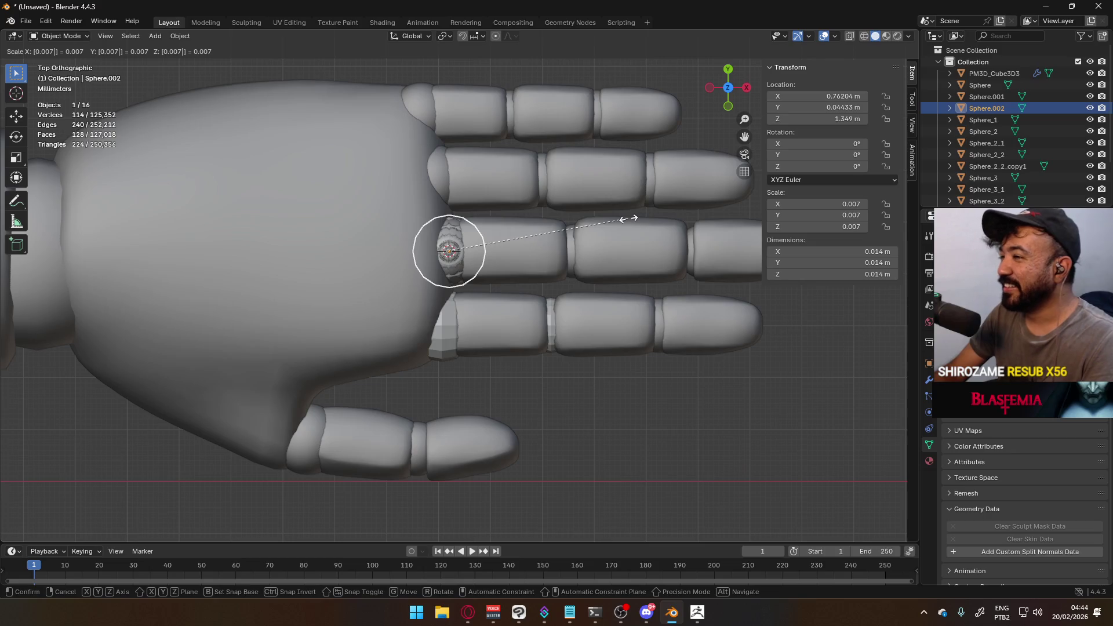
key(Return)
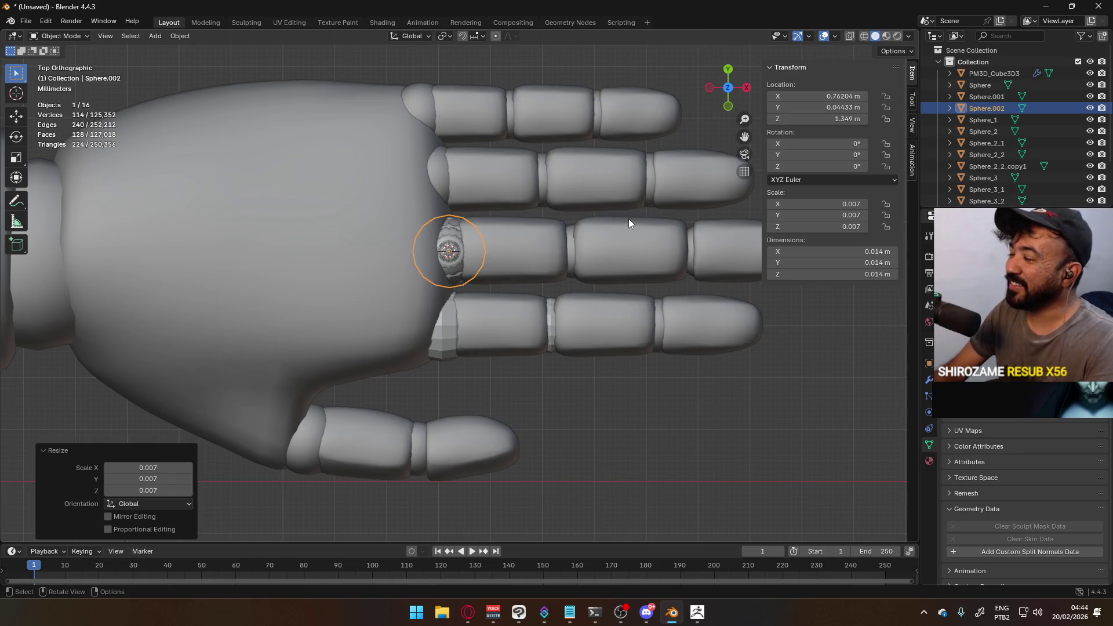
Rotate Sphere.002 90° about the Y axis
text(ry90)
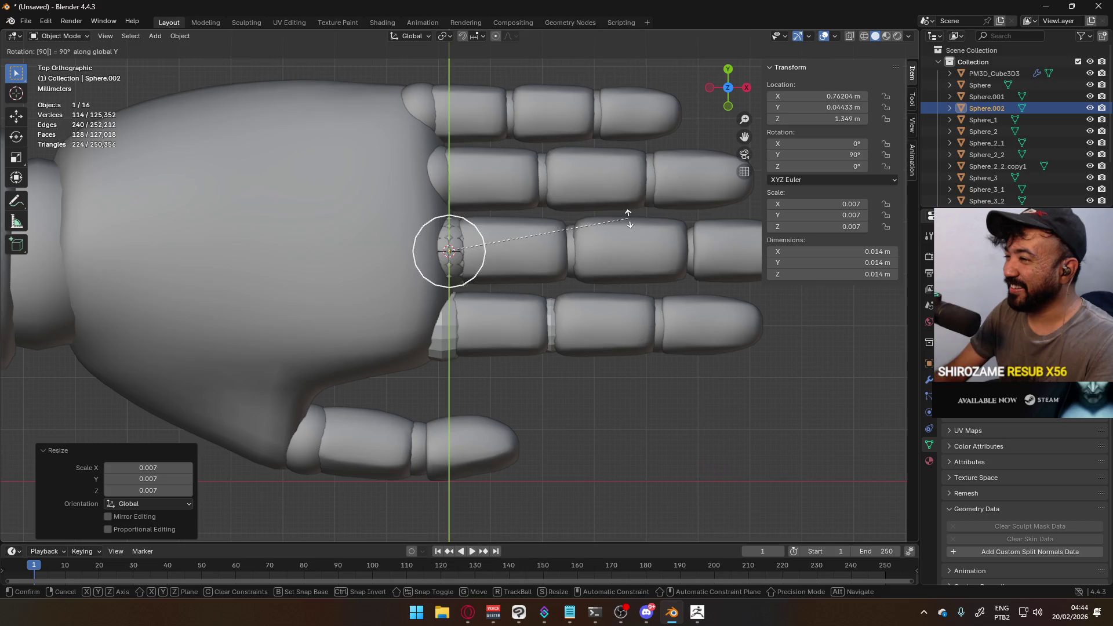
key(Return)
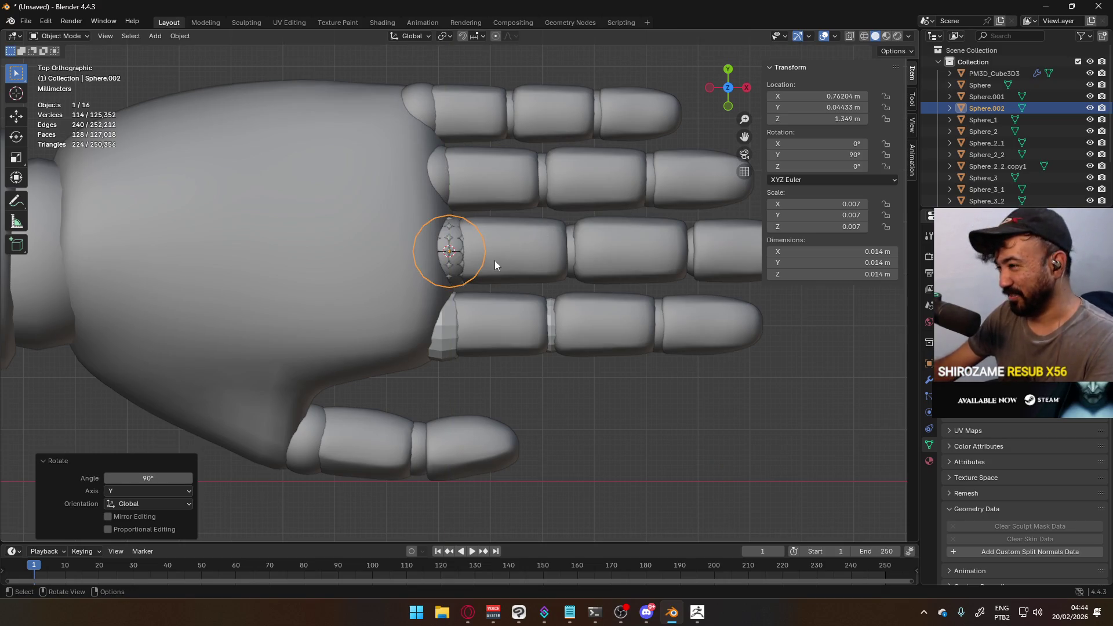
scroll(496, 269, down, 3)
scroll(406, 252, up, 2)
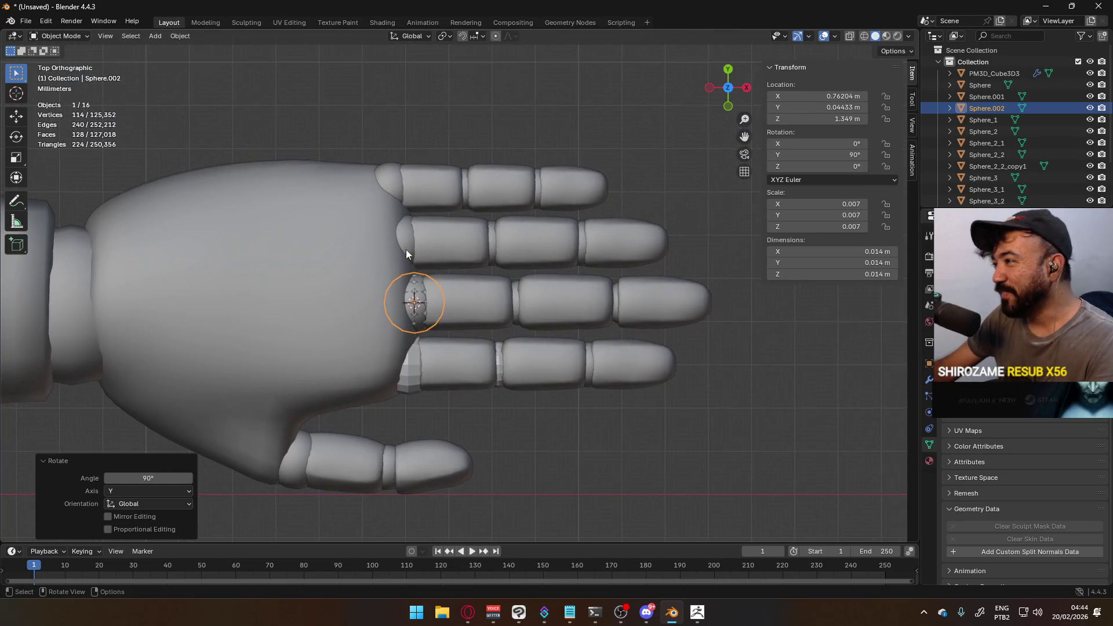
scroll(407, 251, up, 1)
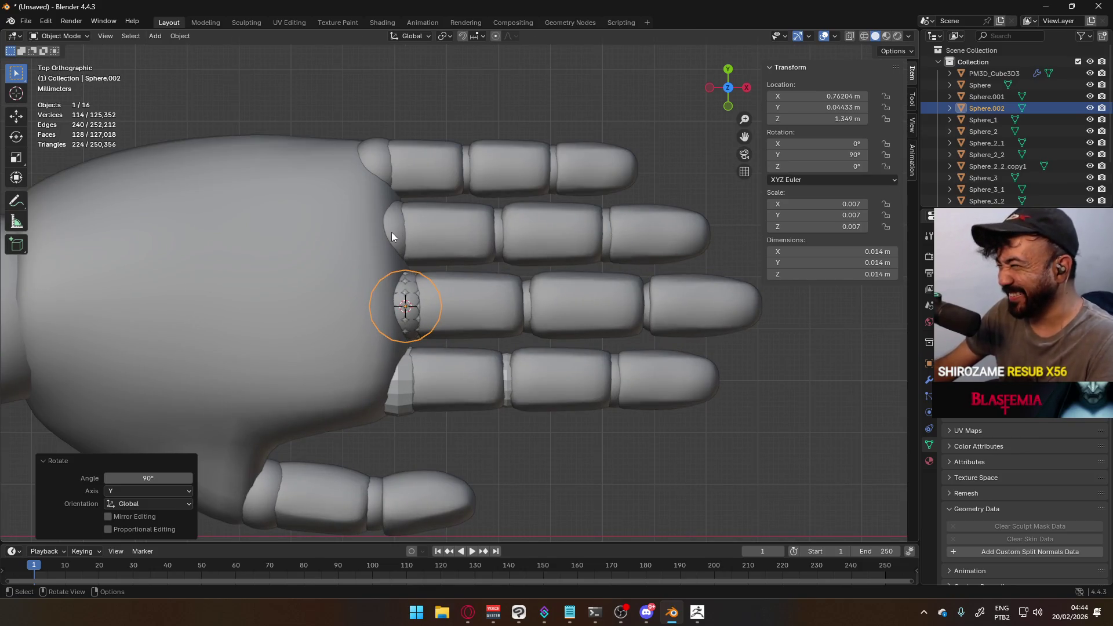
Snap the 3D cursor to the ring-finger nub and set that nub's origin to the cursor
click(391, 232)
key(q)
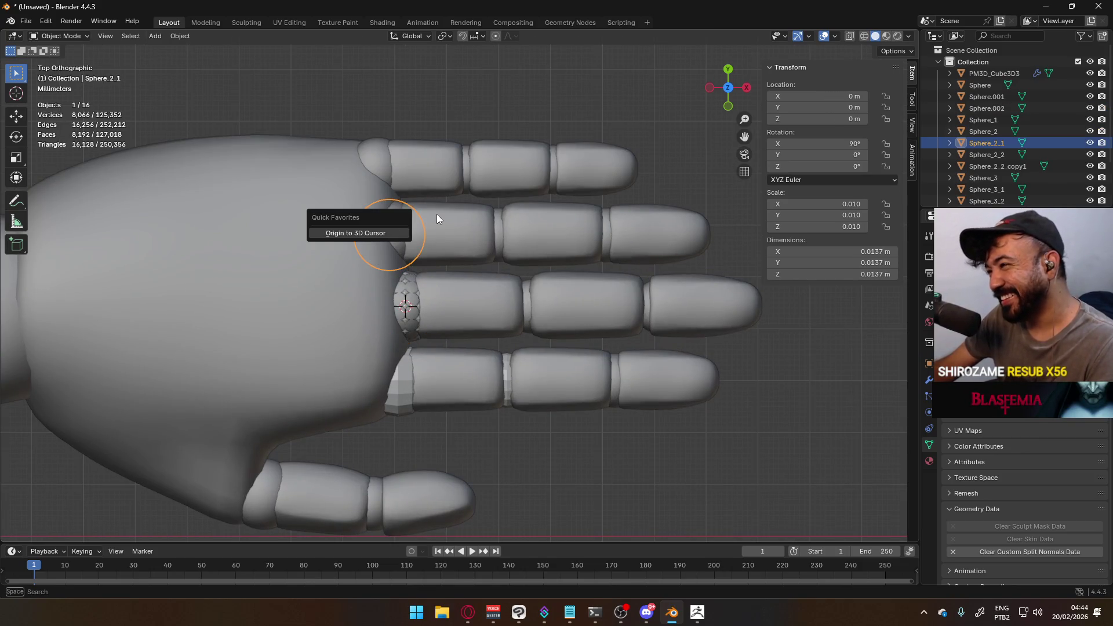
key(Tab)
key(q)
click(472, 210)
key(Tab)
key(q)
click(464, 214)
Add a UV sphere at the ring-finger knuckle, rotated 90° about Y and scaled to 0.007
key(shift+a)
mouse_move(485, 215)
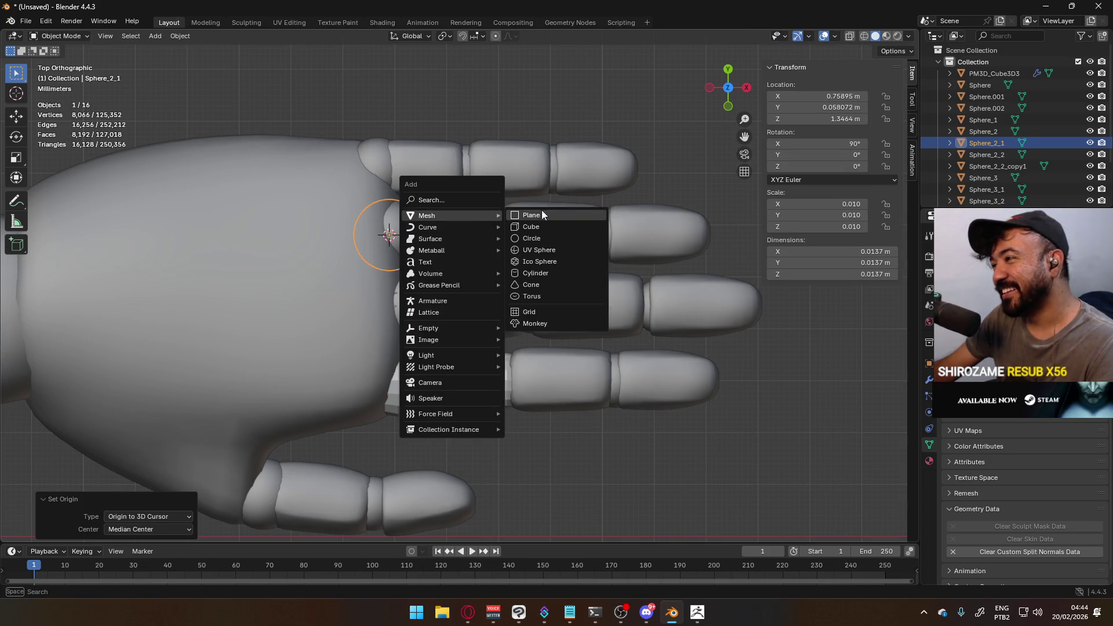
click(538, 252)
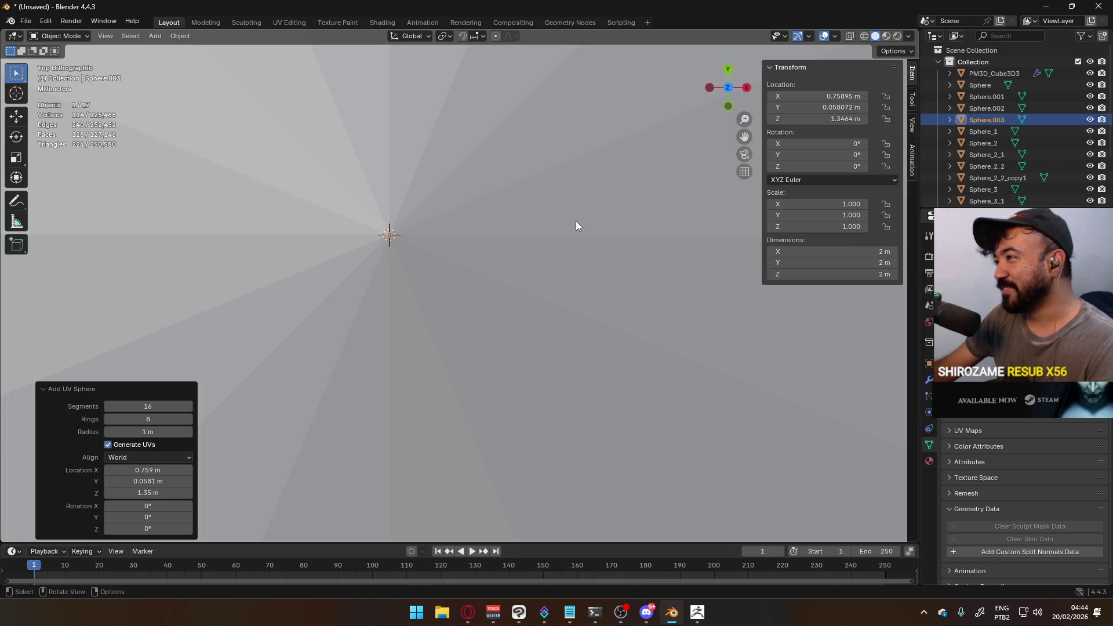
text(ry90)
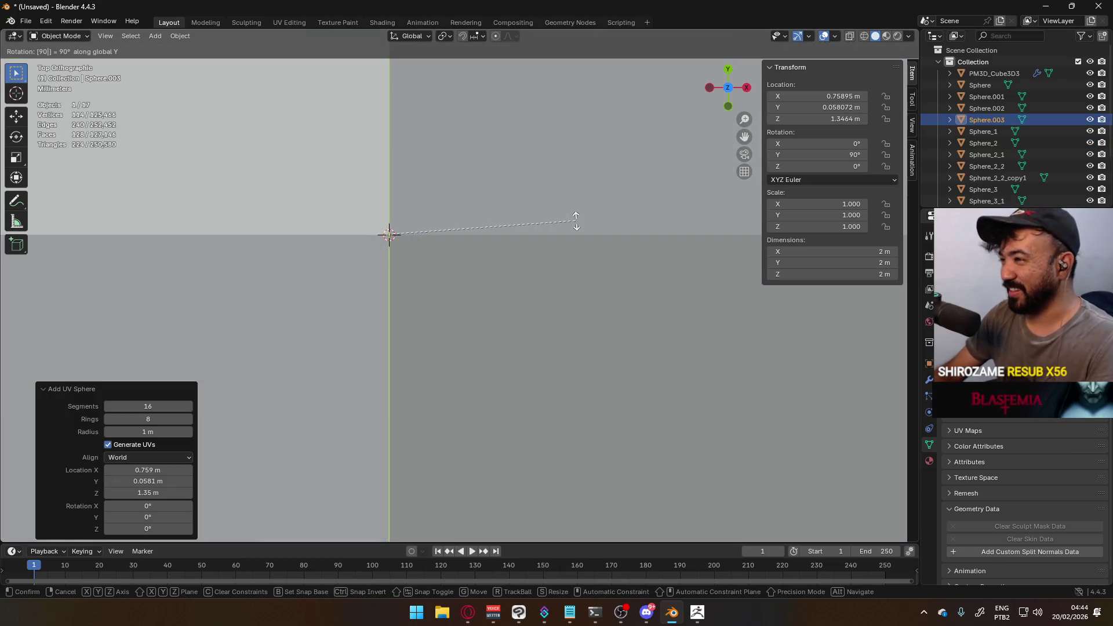
key(Return)
key(s)
key(equal)
text(0)
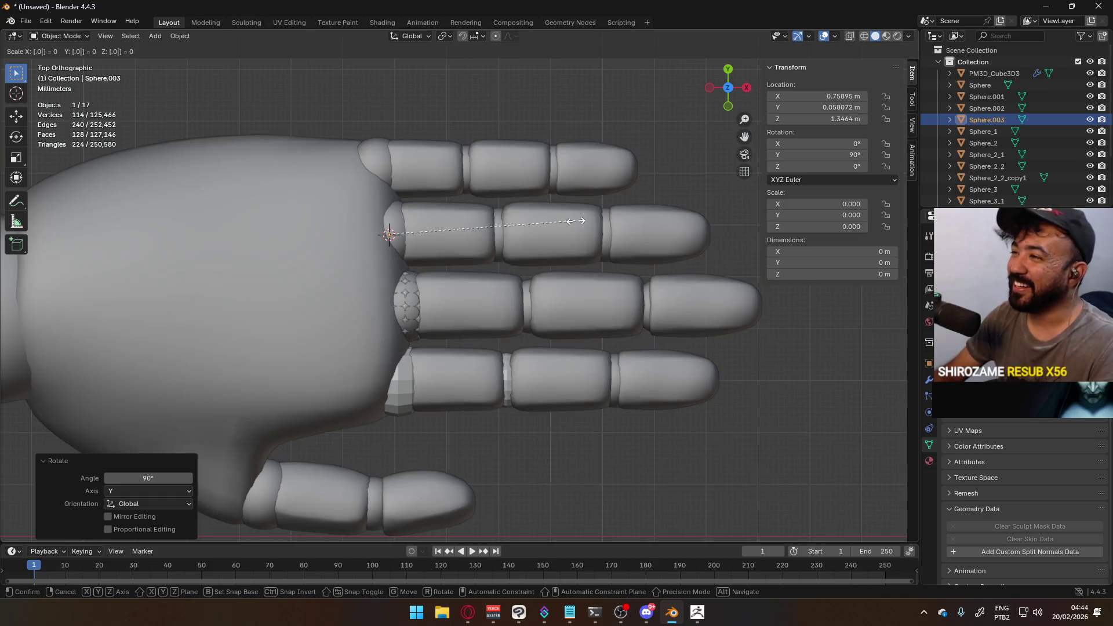
text(07)
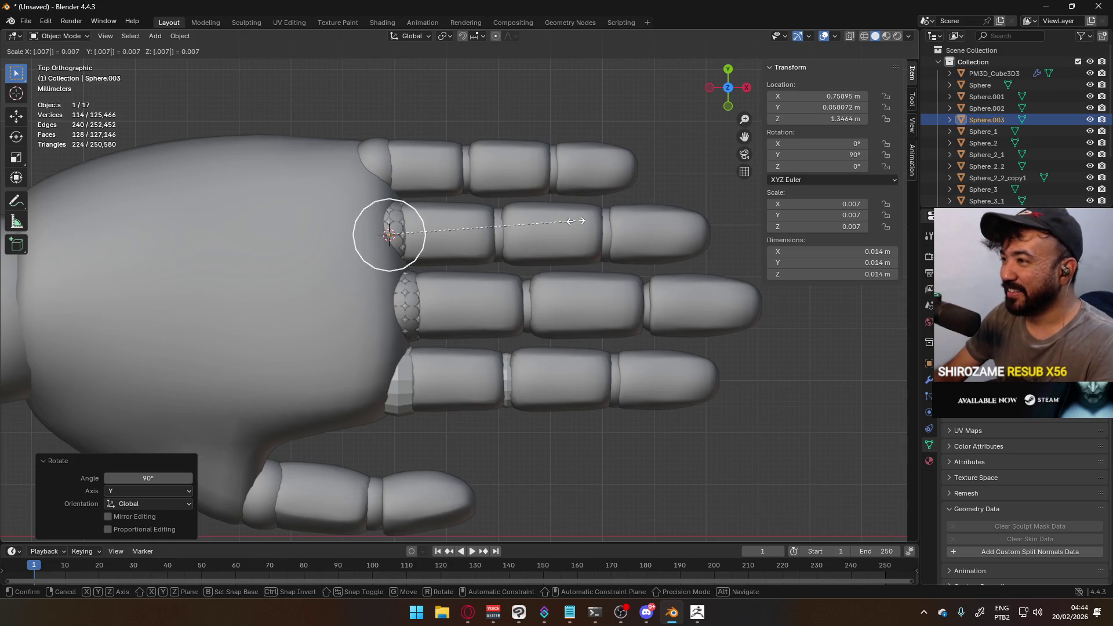
key(Return)
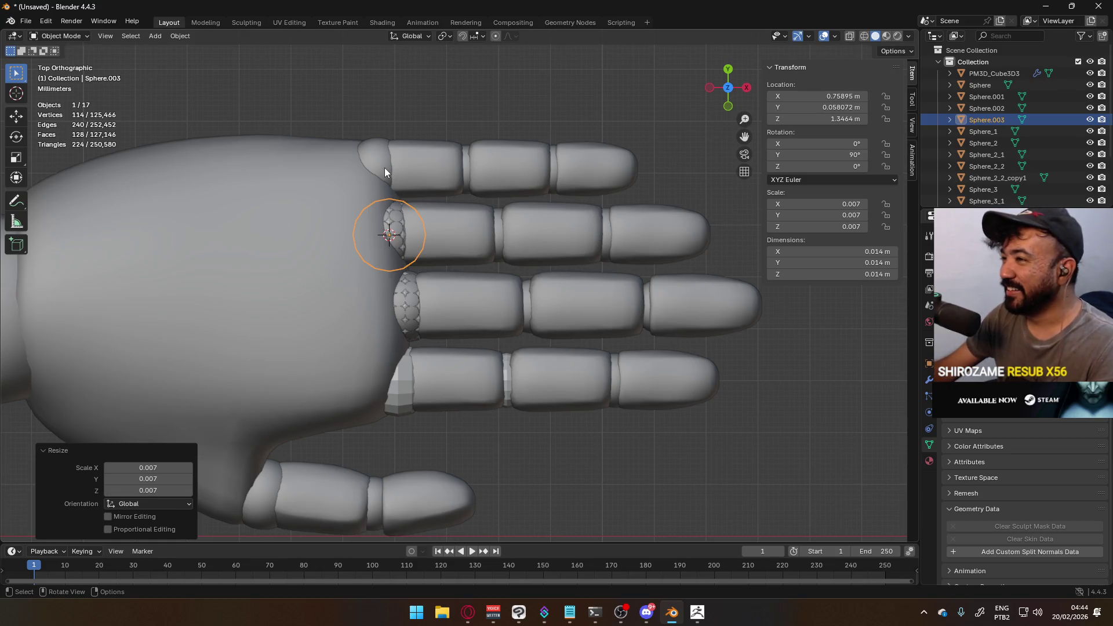
alt+click(384, 168)
Snap the 3D cursor to the Sphere_2_2 nub and set its origin to the cursor
click(378, 173)
key(Tab)
key(q)
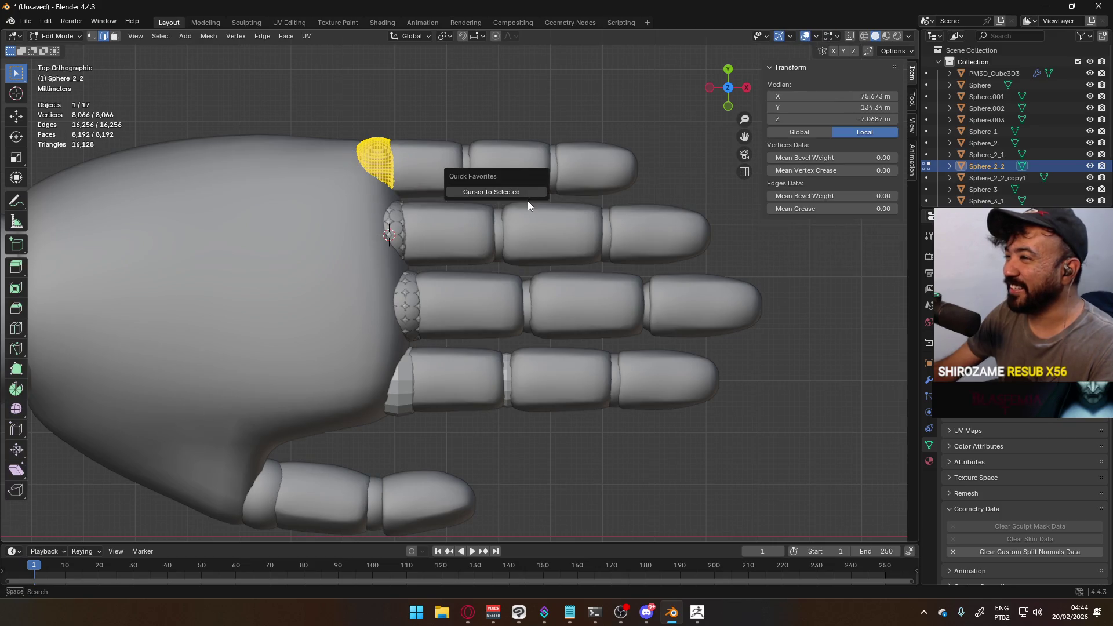
click(515, 195)
key(Tab)
key(q)
click(465, 167)
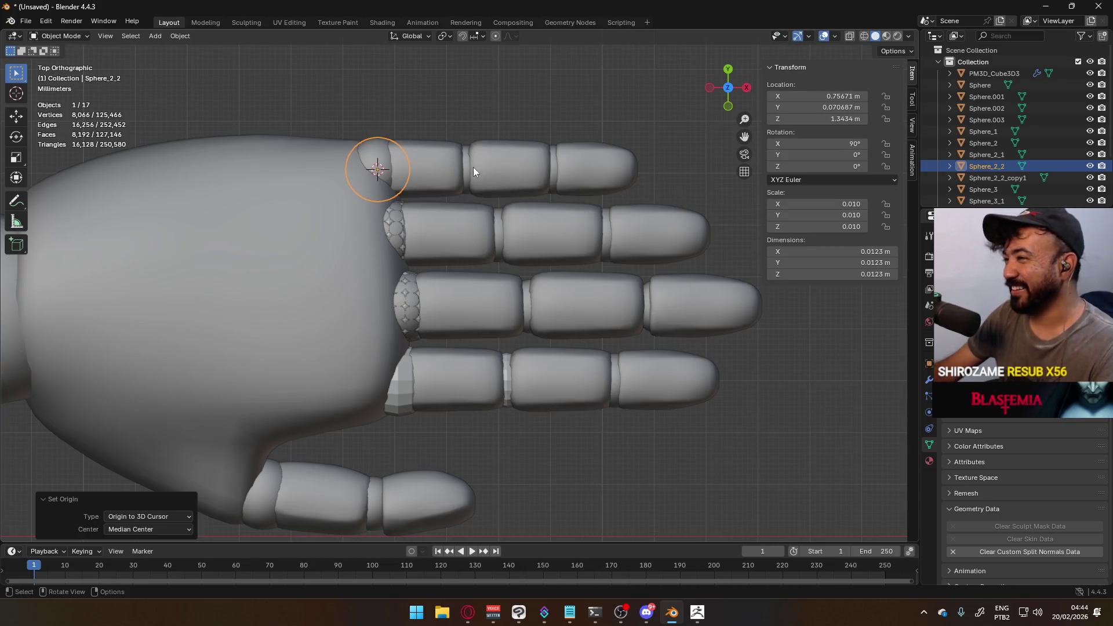
Deselect everything and add a UV sphere at the little-finger knuckle
key(shift+a)
mouse_move(498, 162)
key(Escape)
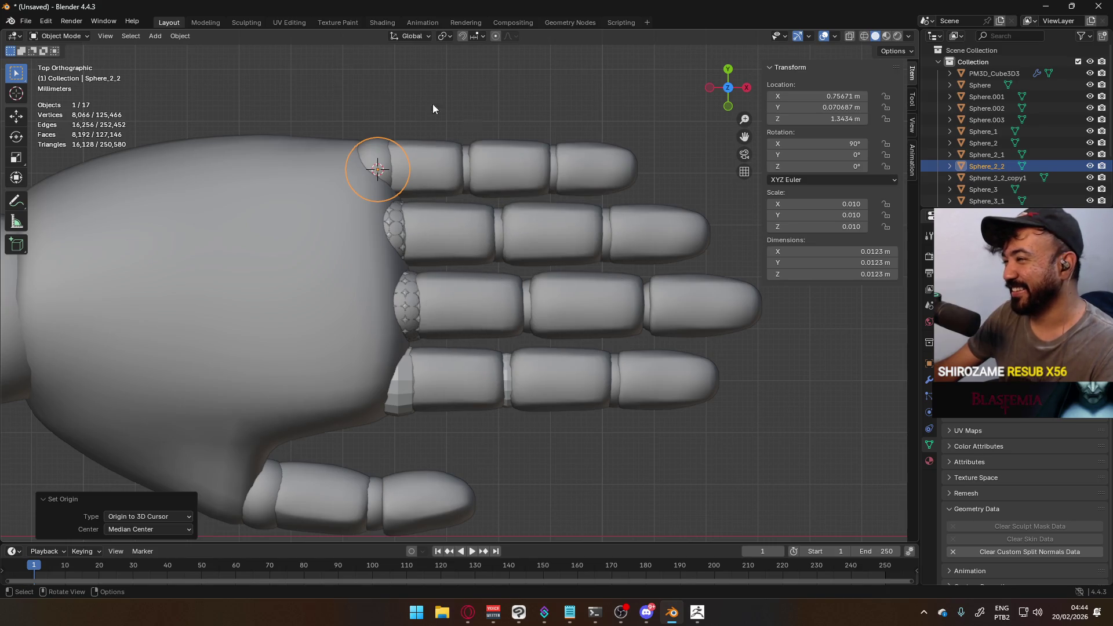
key(Tab)
key(Tab)
click(479, 99)
key(shift+a)
mouse_move(467, 99)
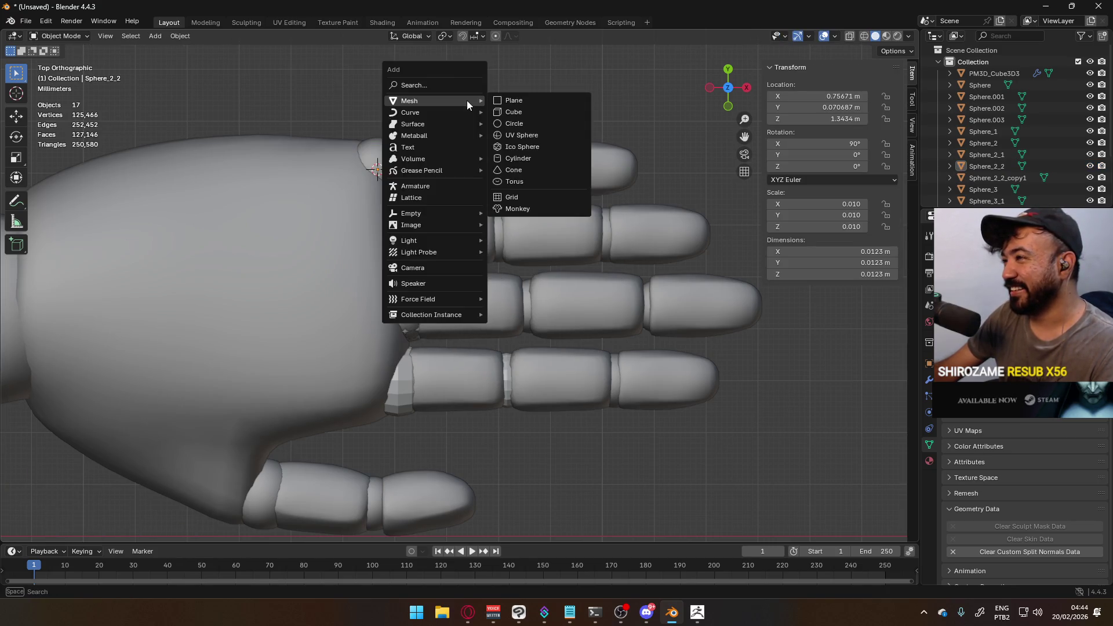
click(528, 136)
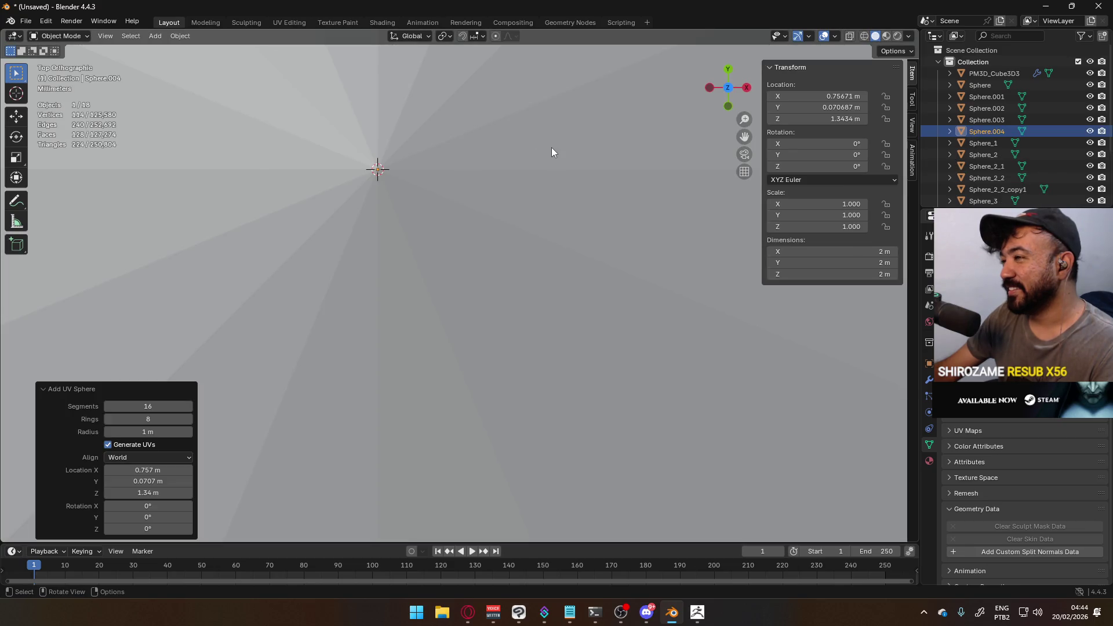
Rotate the new sphere 90° about Y, scale it to 0.007, then shrink it slightly more
text(ry90)
key(Return)
text(s.00)
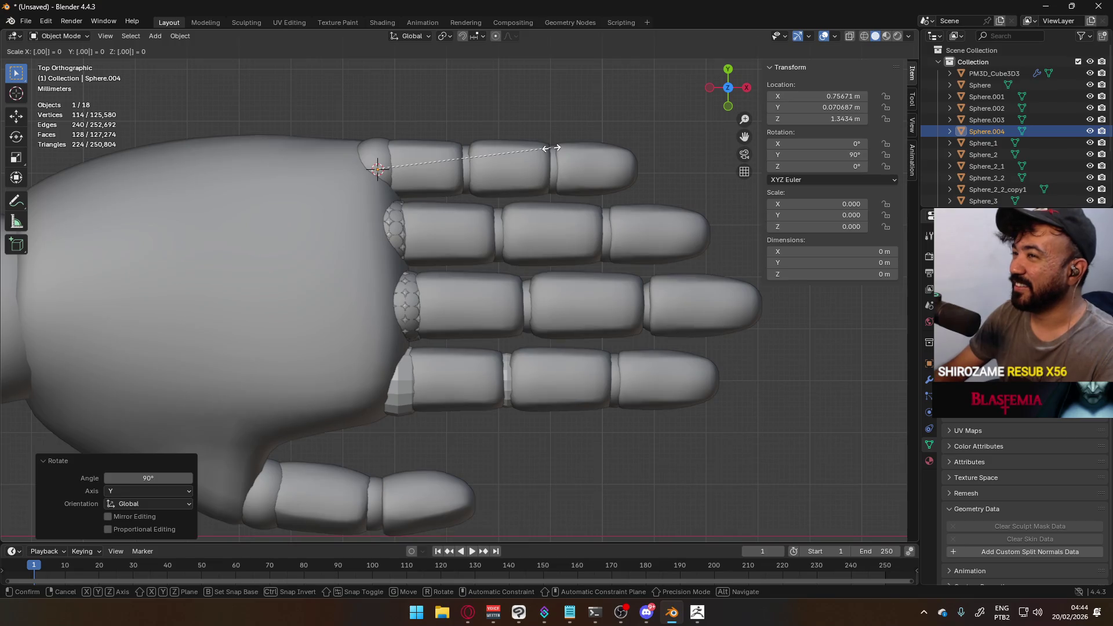
text(7)
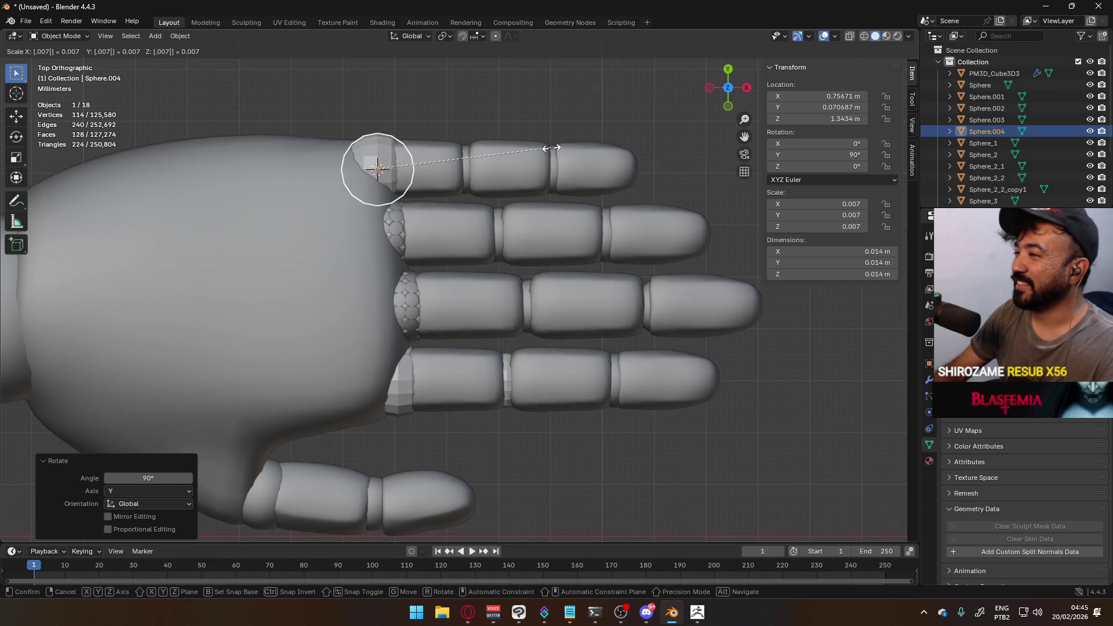
key(Return)
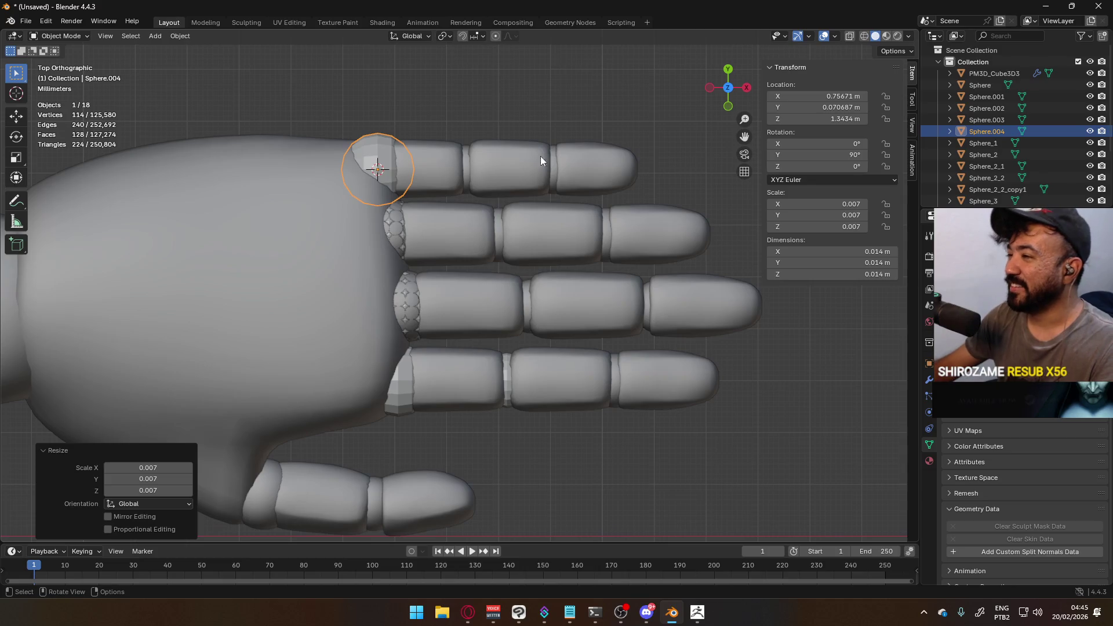
scroll(536, 154, up, 4)
scroll(454, 292, up, 1)
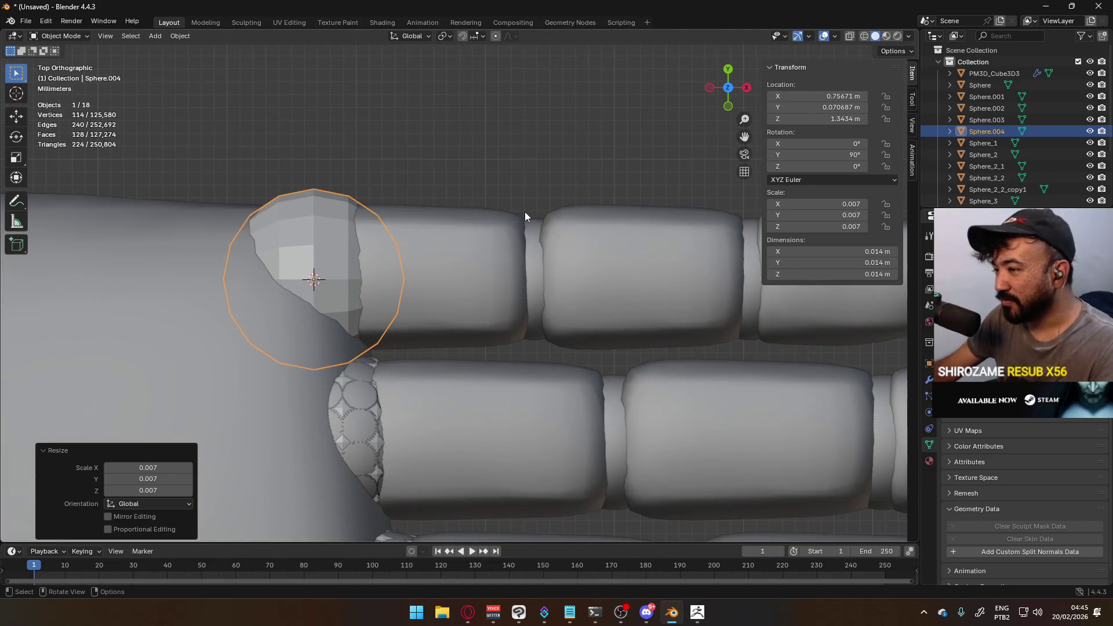
key(s)
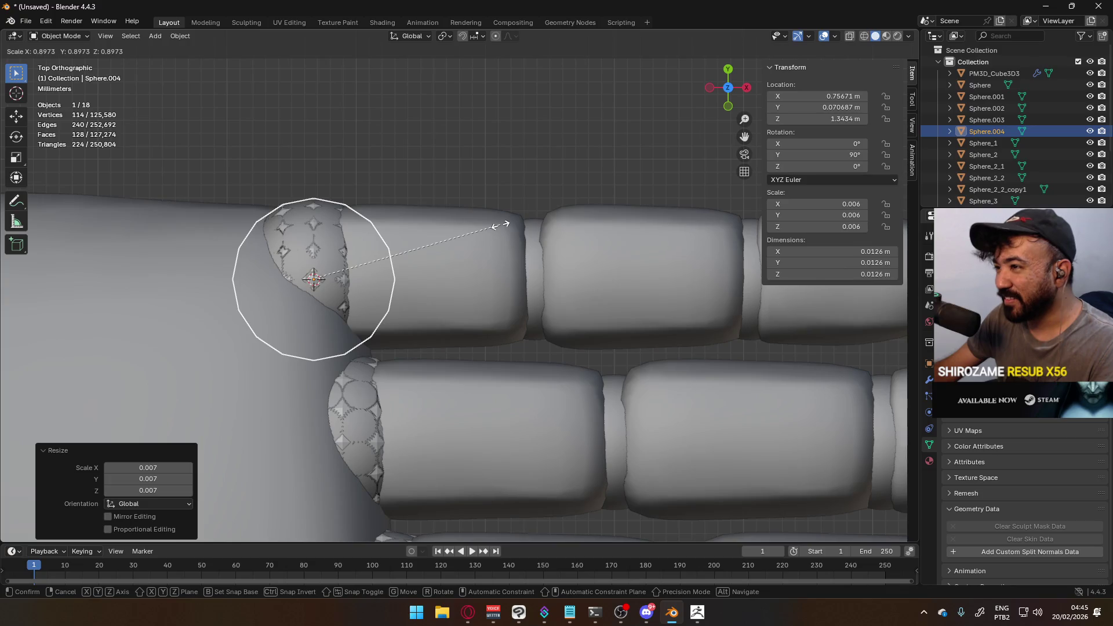
click(500, 225)
click(332, 239)
scroll(338, 217, down, 4)
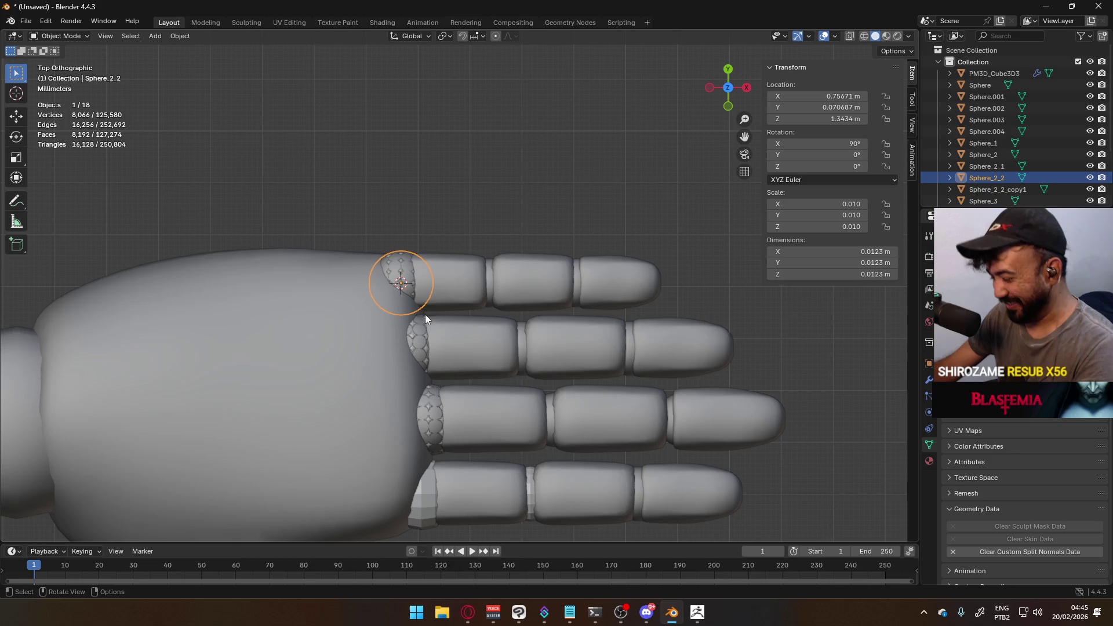
Delete the old Sphere_2_2 nub and the two other old knuckle nubs, including the middle finger's
key(Delete)
click(421, 333)
key(Delete)
click(436, 398)
key(Delete)
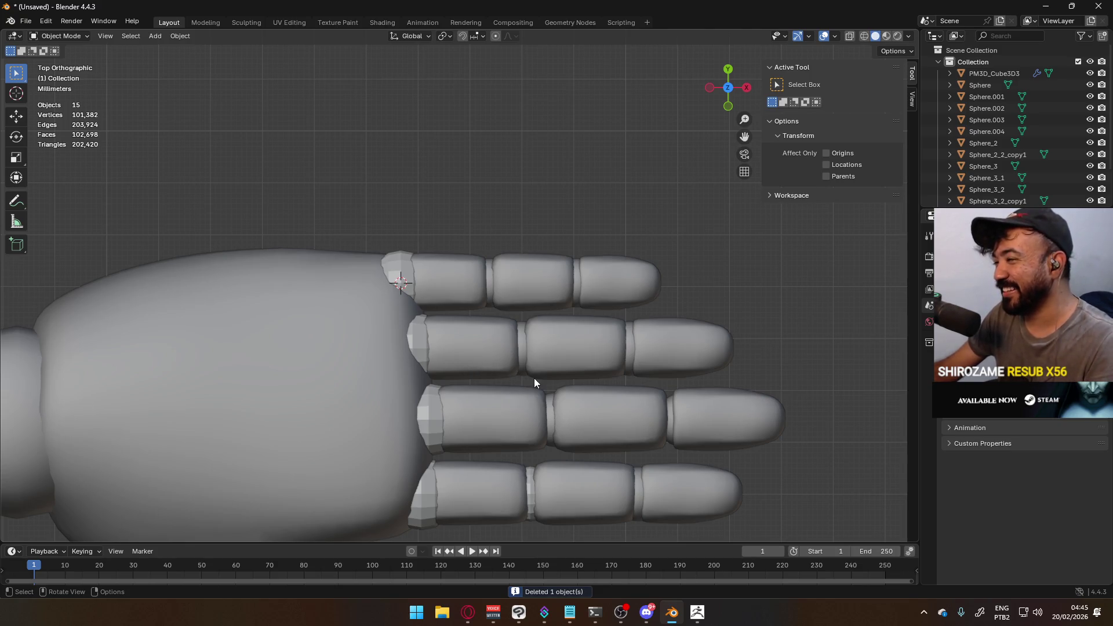
Select the Sphere.001 joint between the lower finger segments and delete it
scroll(528, 384, up, 2)
shift+middle_drag(552, 392, 443, 183)
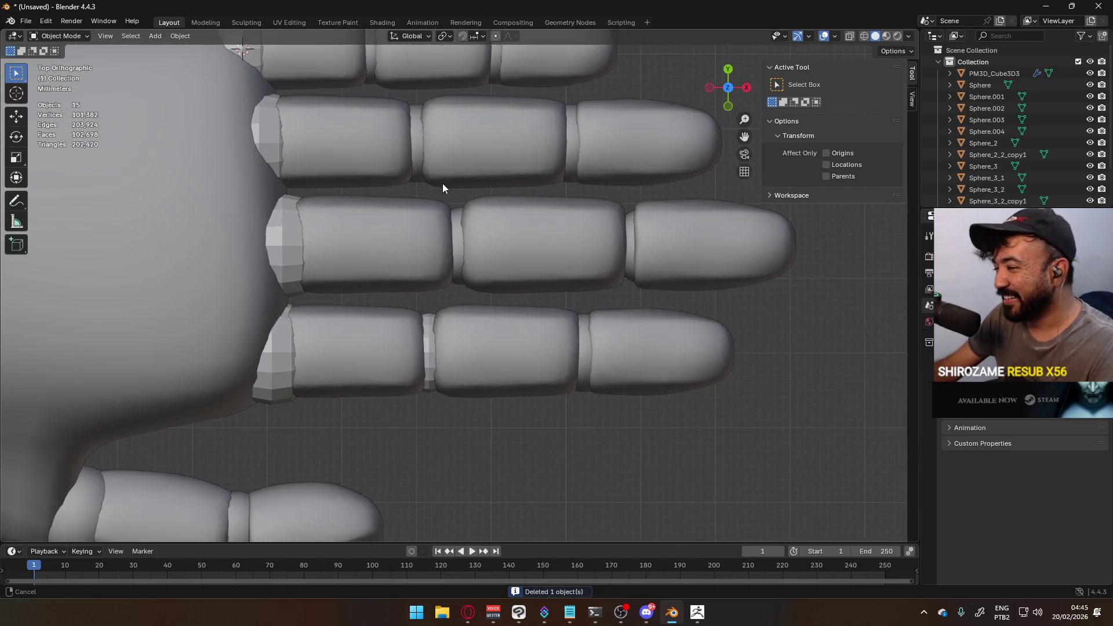
click(429, 347)
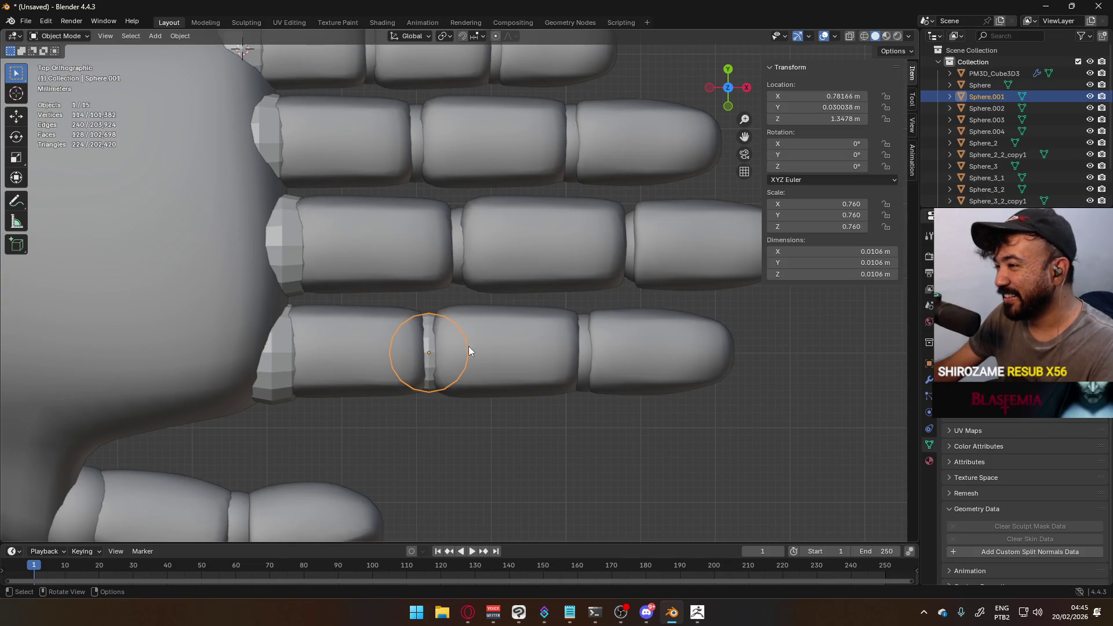
click(585, 348)
click(429, 352)
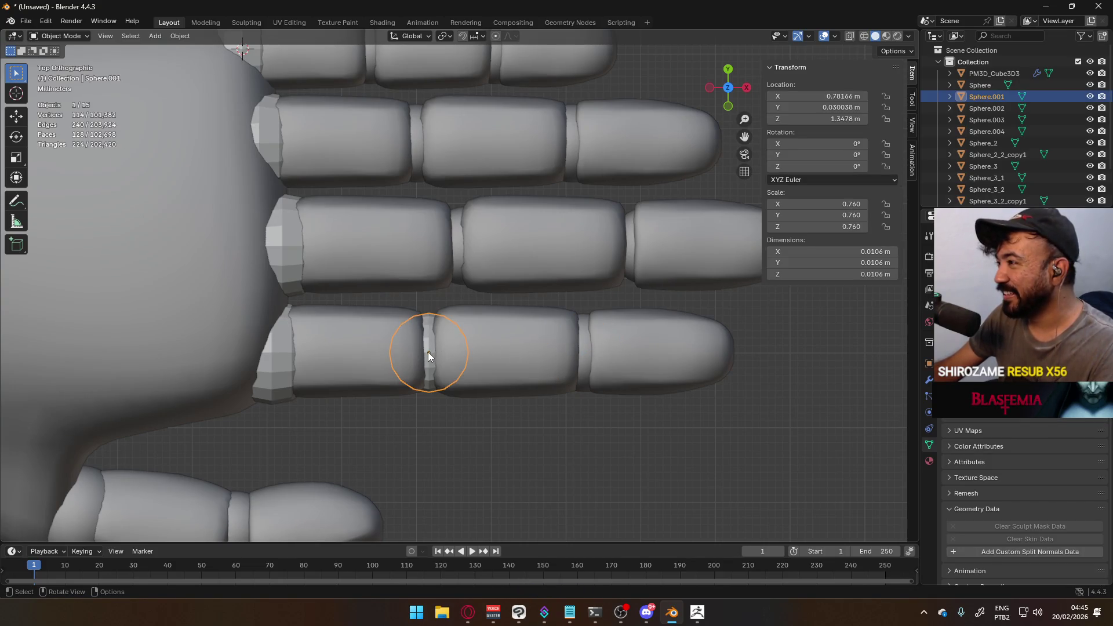
scroll(433, 346, down, 3)
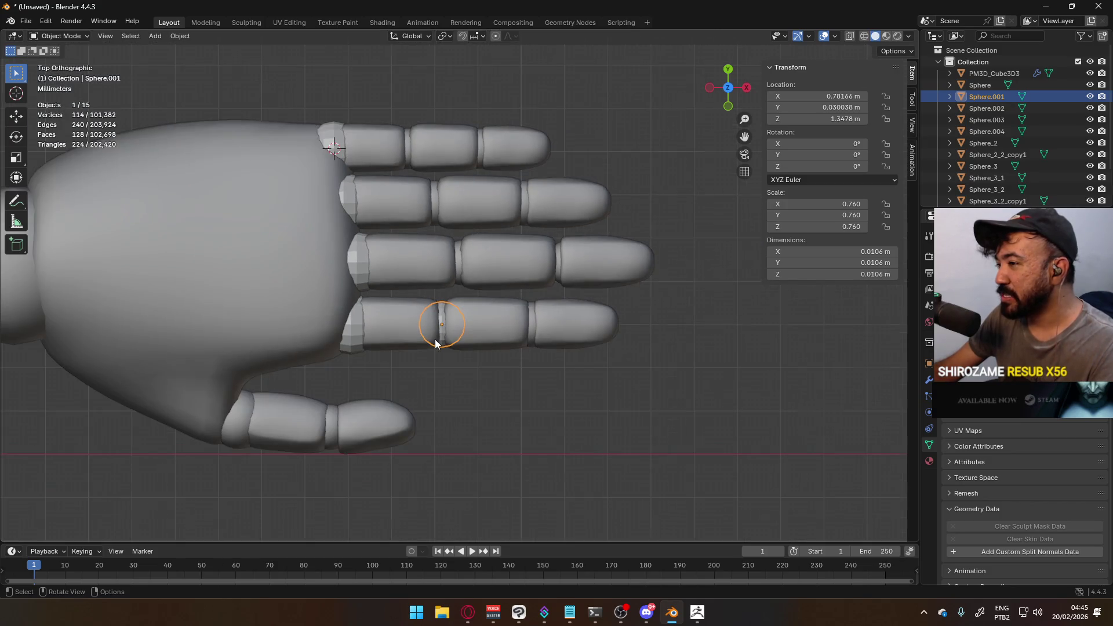
scroll(437, 347, up, 3)
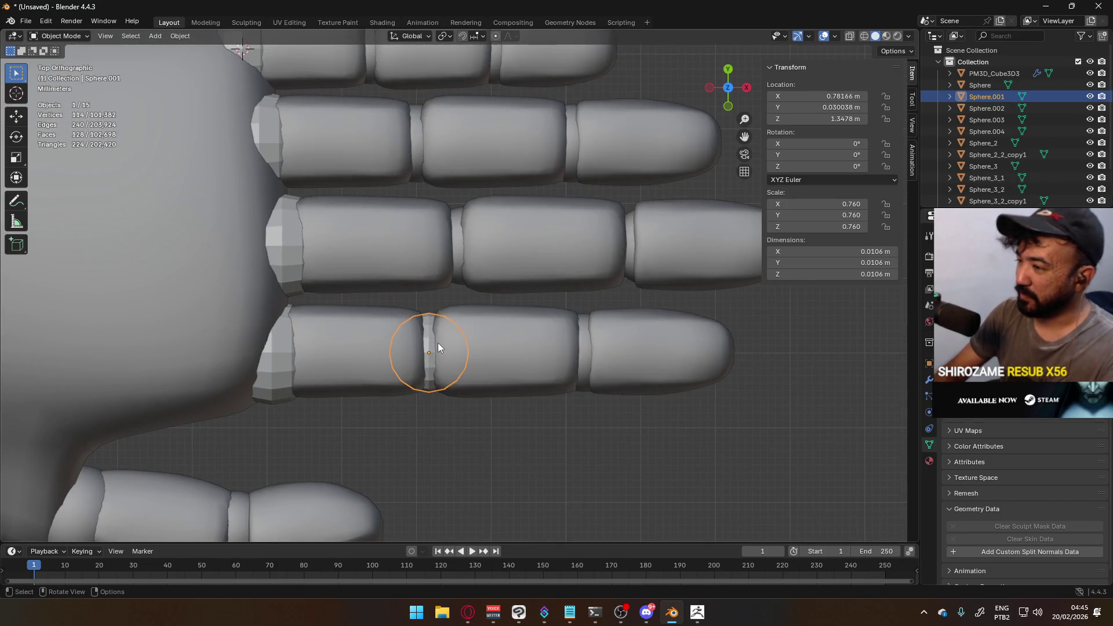
key(Delete)
Restore the knuckle ring and slide a duplicate along X into the finger's inner joint
key(ctrl+z)
key(ctrl+z)
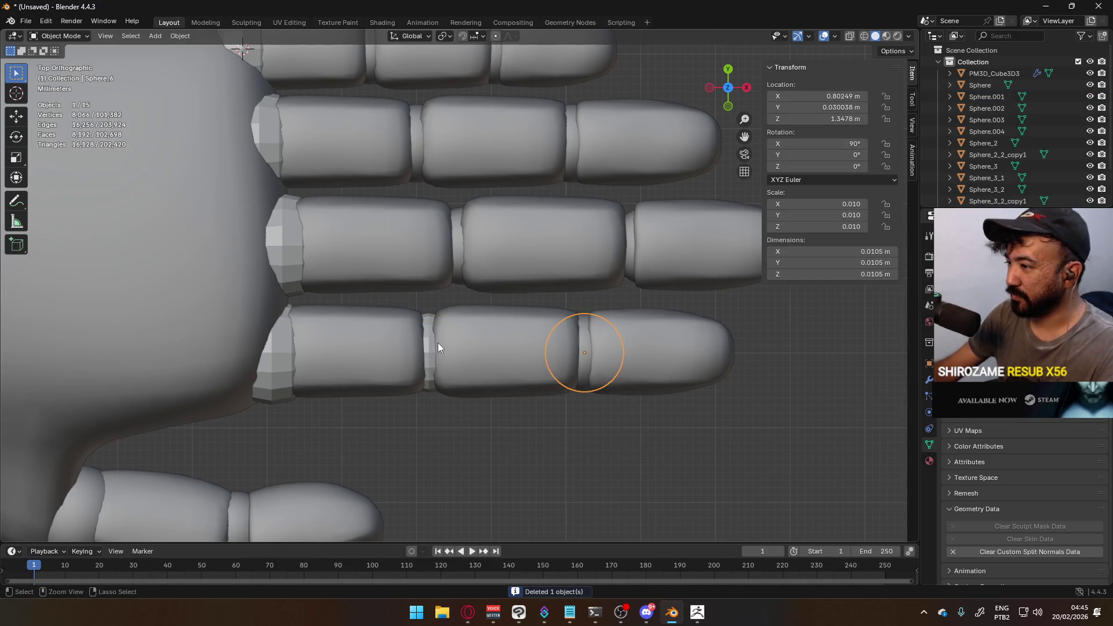
key(shift+d)
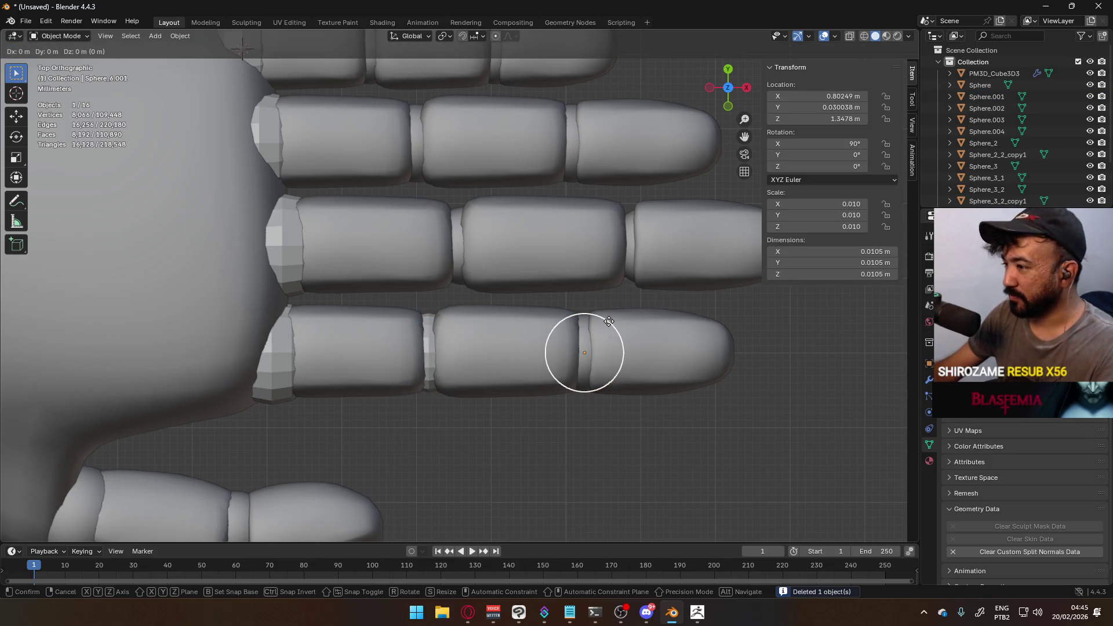
key(x)
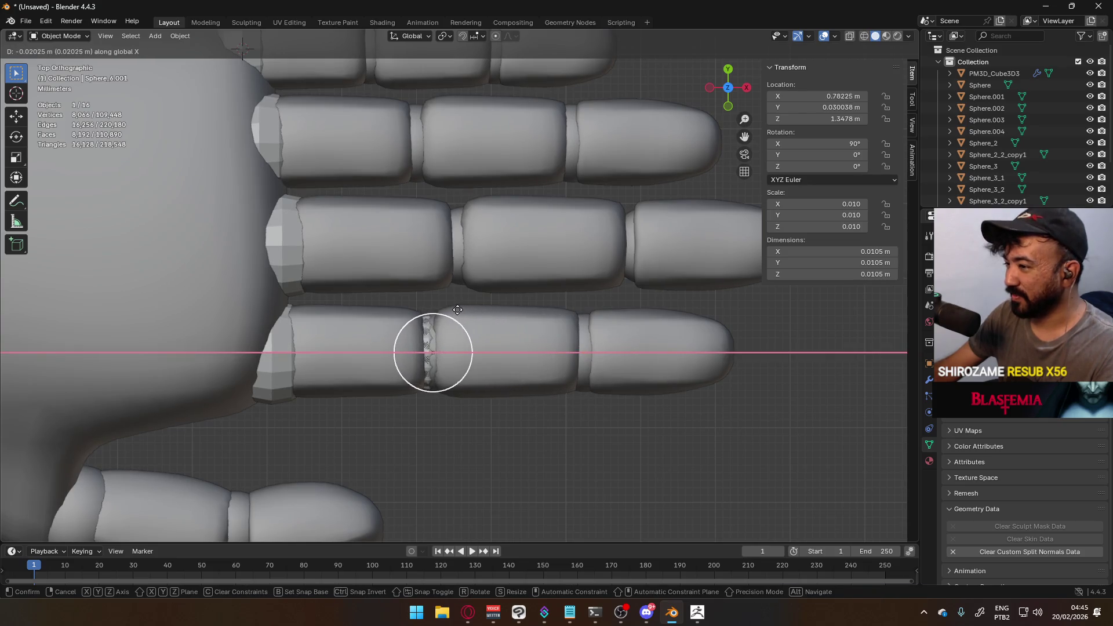
click(453, 309)
Delete the stray low-poly sphere
scroll(445, 367, up, 5)
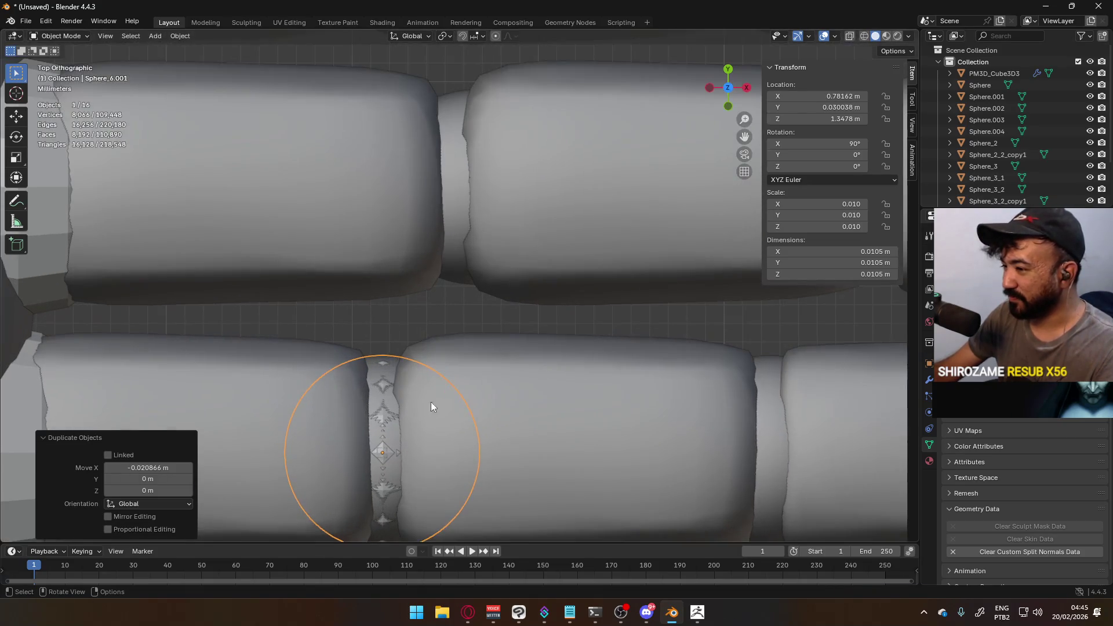
click(388, 453)
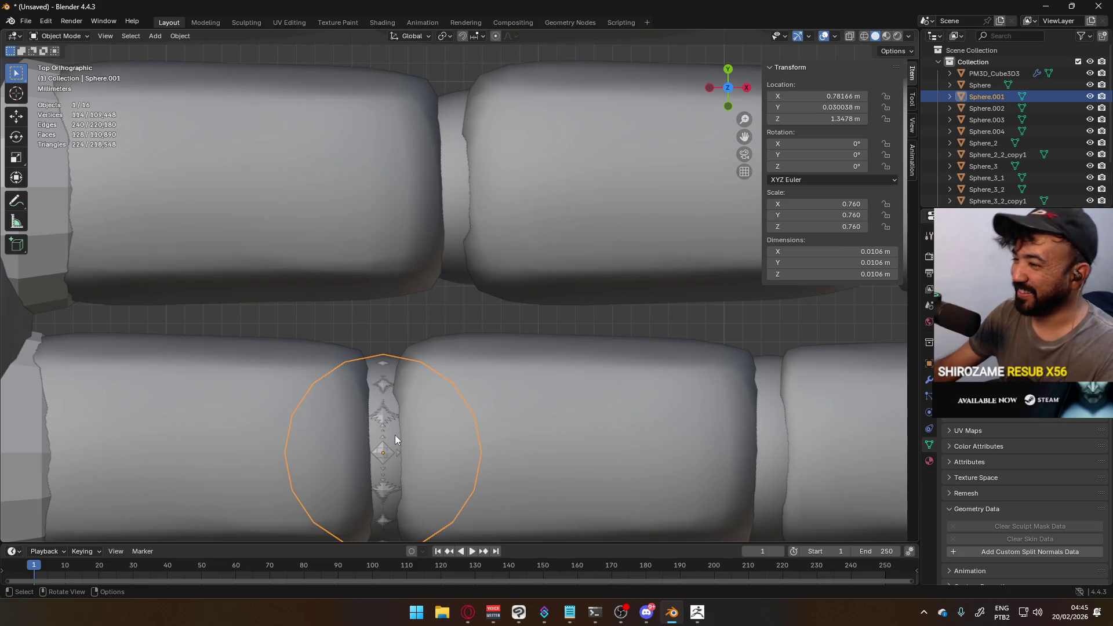
key(Delete)
Snap the 3D cursor to the copied knuckle ring's centre
click(395, 435)
key(Tab)
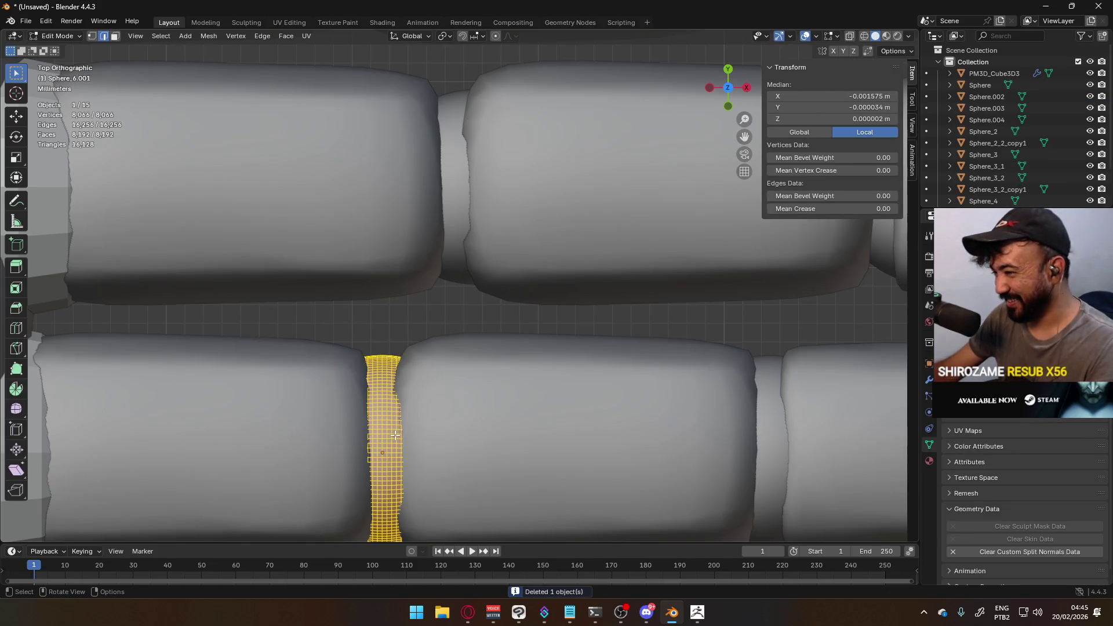
scroll(395, 435, down, 4)
key(q)
key(Tab)
key(Tab)
key(q)
click(502, 373)
key(Tab)
key(shift+a)
Add a UV sphere at the 3D cursor, scale it by .005, then reset its X, Y and Z scale fields to 1
mouse_move(529, 374)
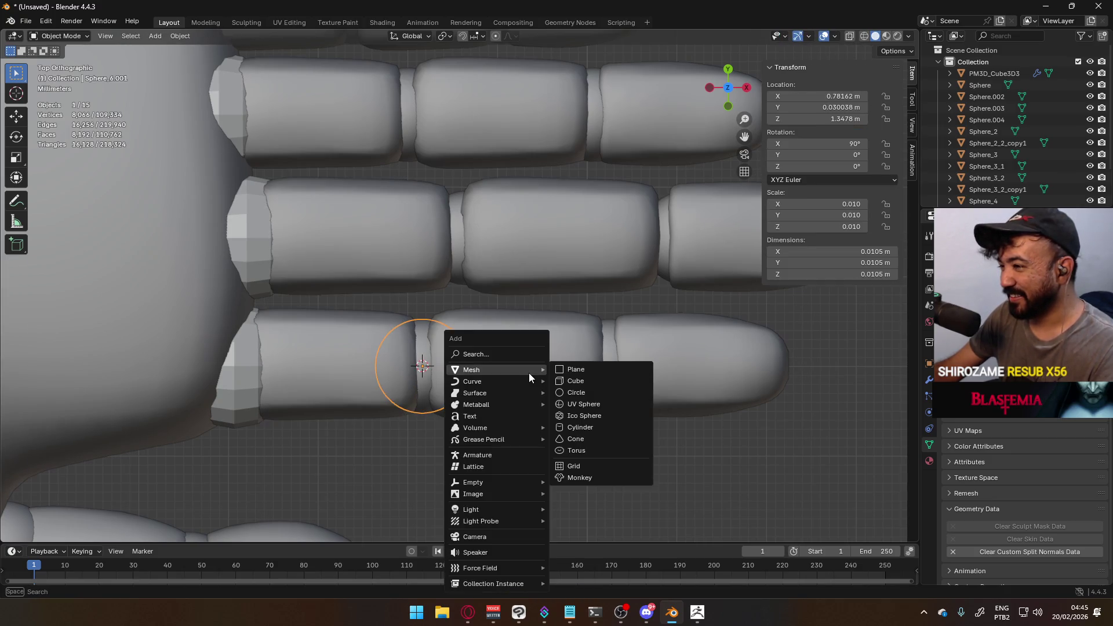
click(588, 406)
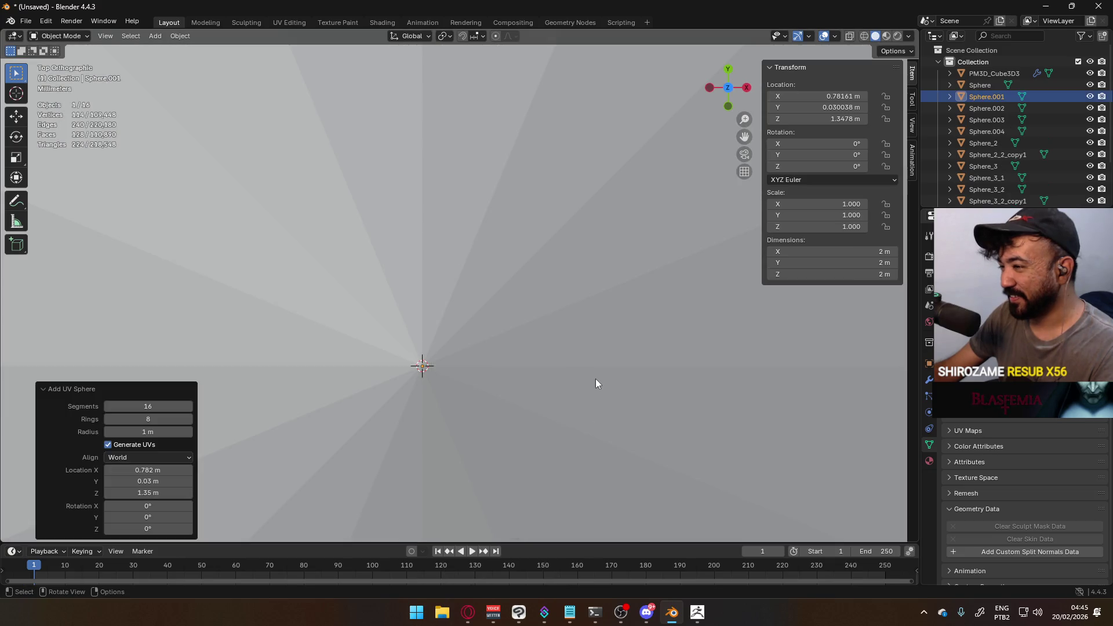
text(s.005)
key(Return)
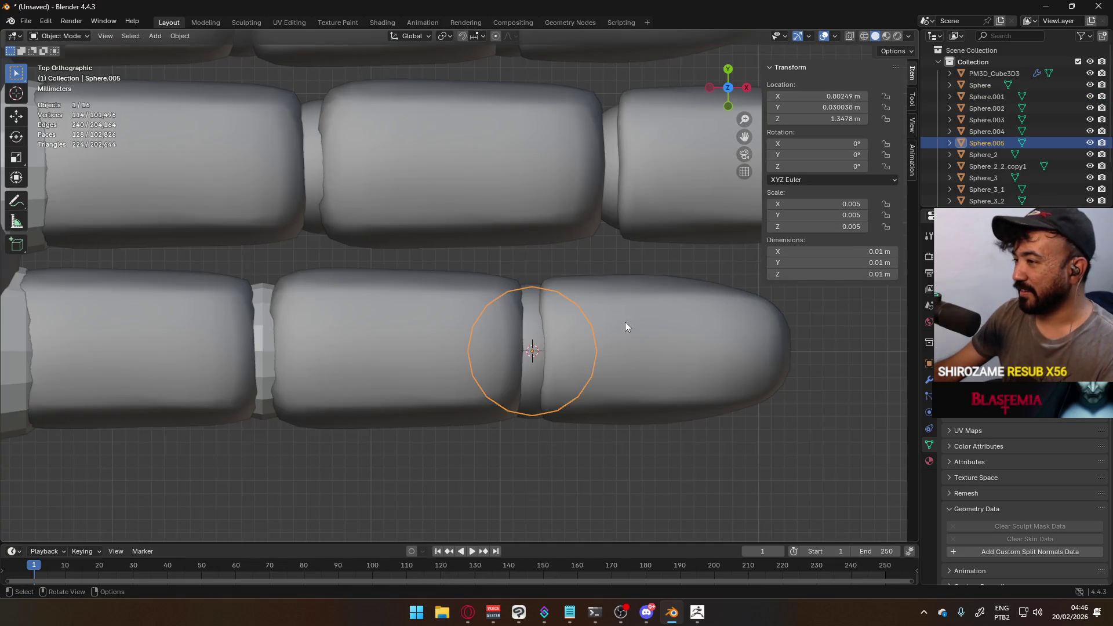
click(818, 204)
text(1)
key(Tab)
text(1)
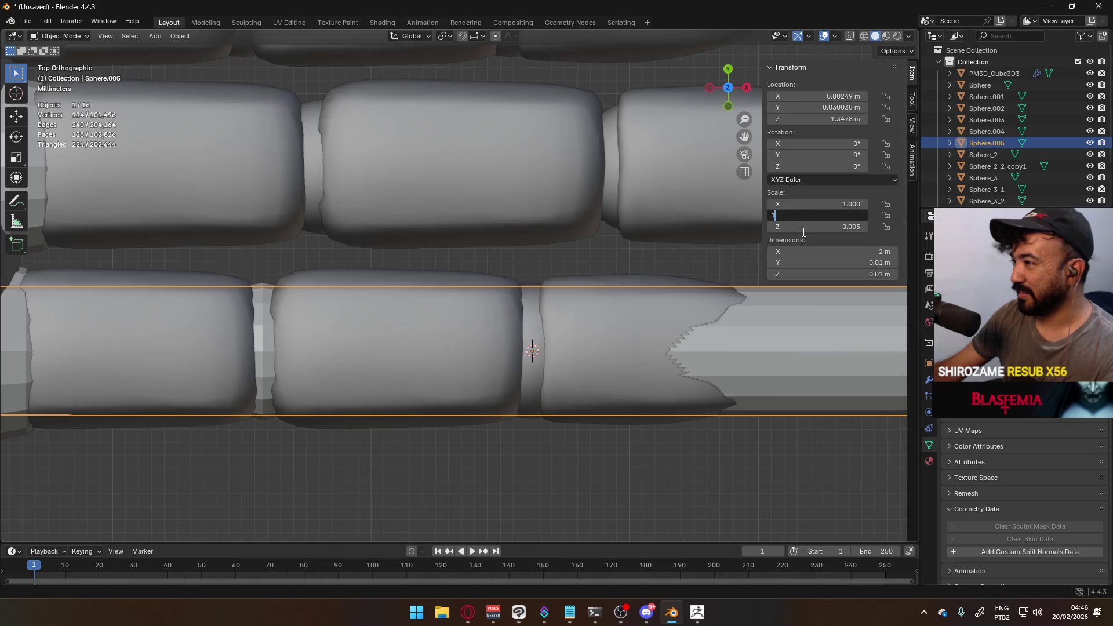
key(Return)
click(817, 227)
text(1)
key(Return)
Scale the new sphere to 0.005 and rotate it 90° about Y
text(s)
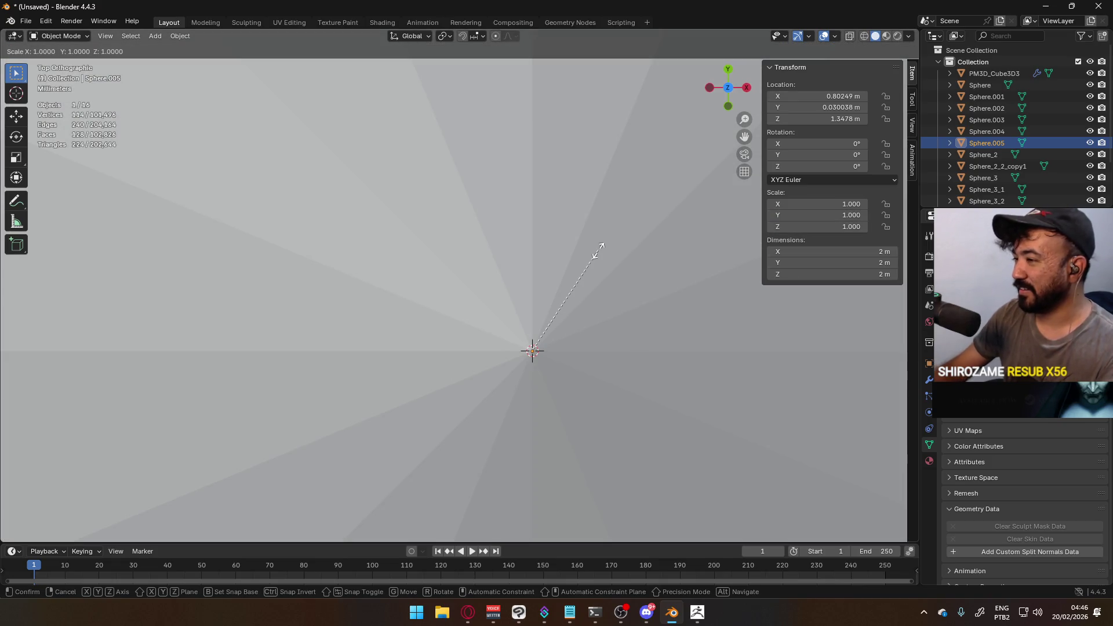
text(0.00)
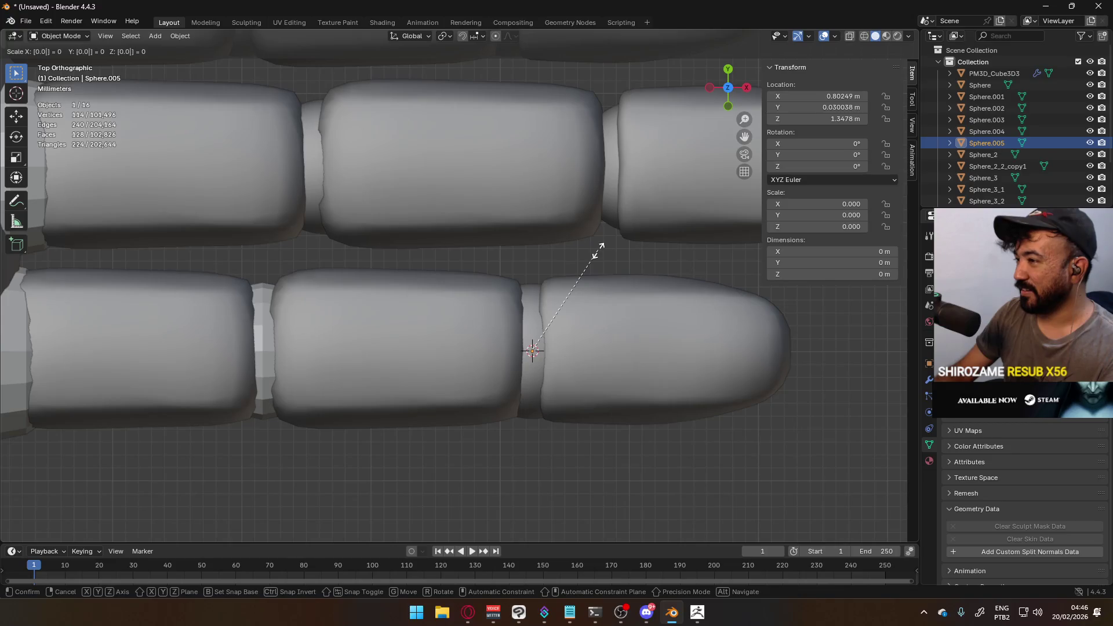
text(531)
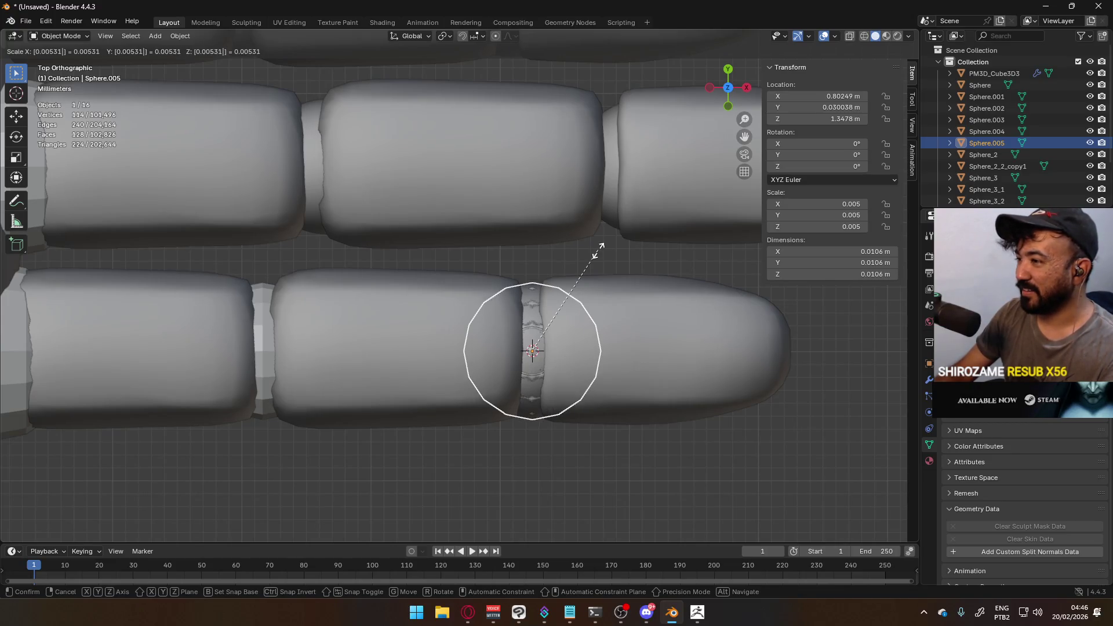
key(Return)
text(ry)
text(90)
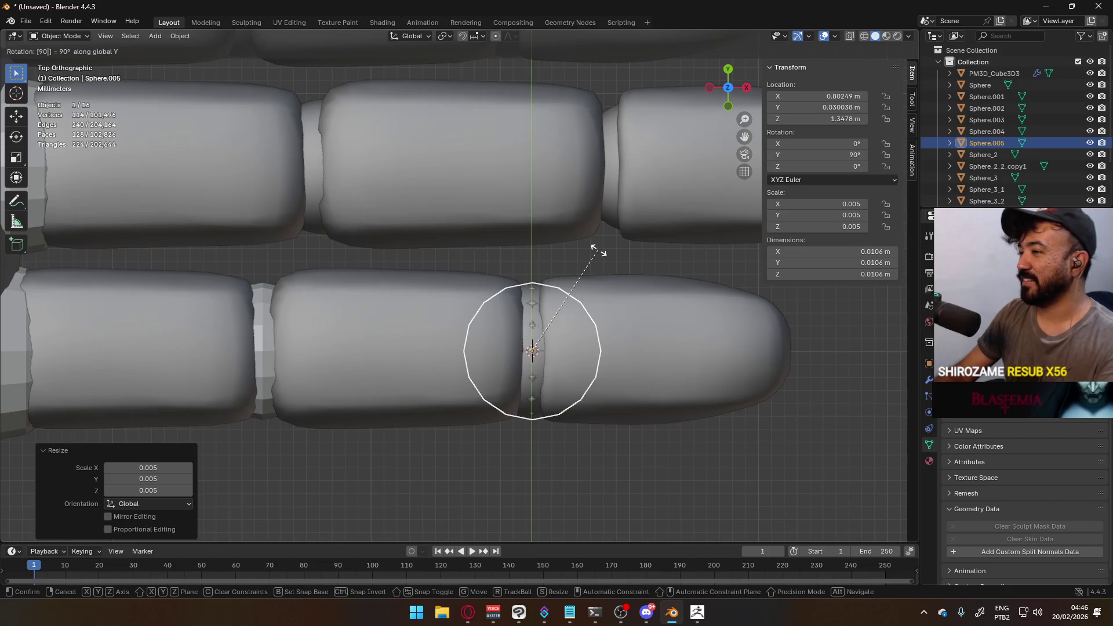
key(Return)
Delete the old knuckle ring hidden under the new sphere joint
scroll(558, 293, down, 3)
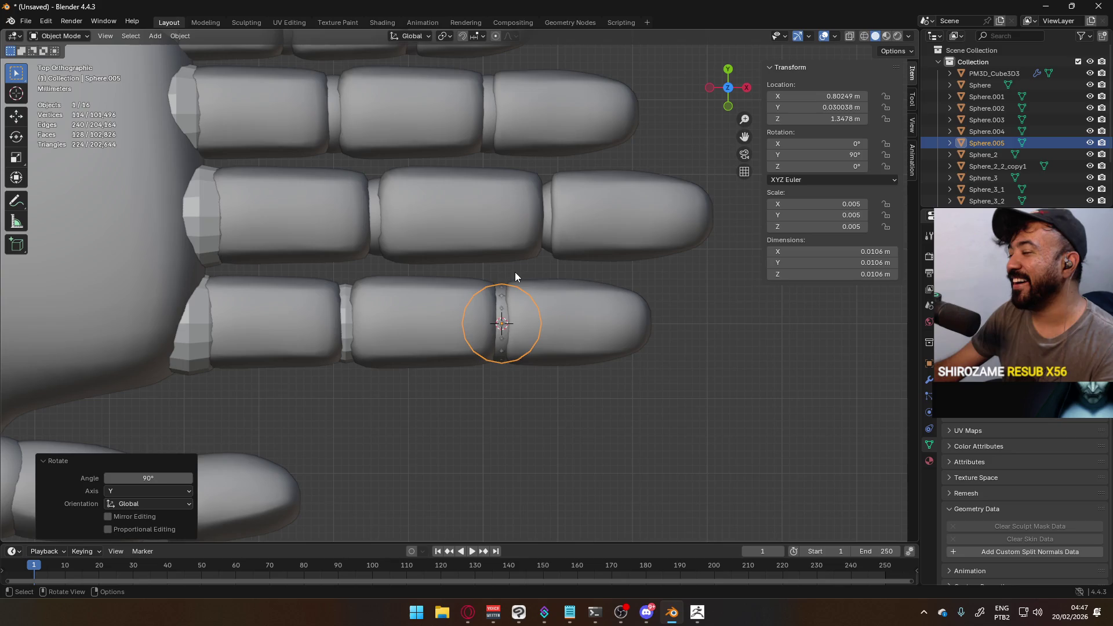
click(505, 303)
click(503, 303)
key(Delete)
click(503, 305)
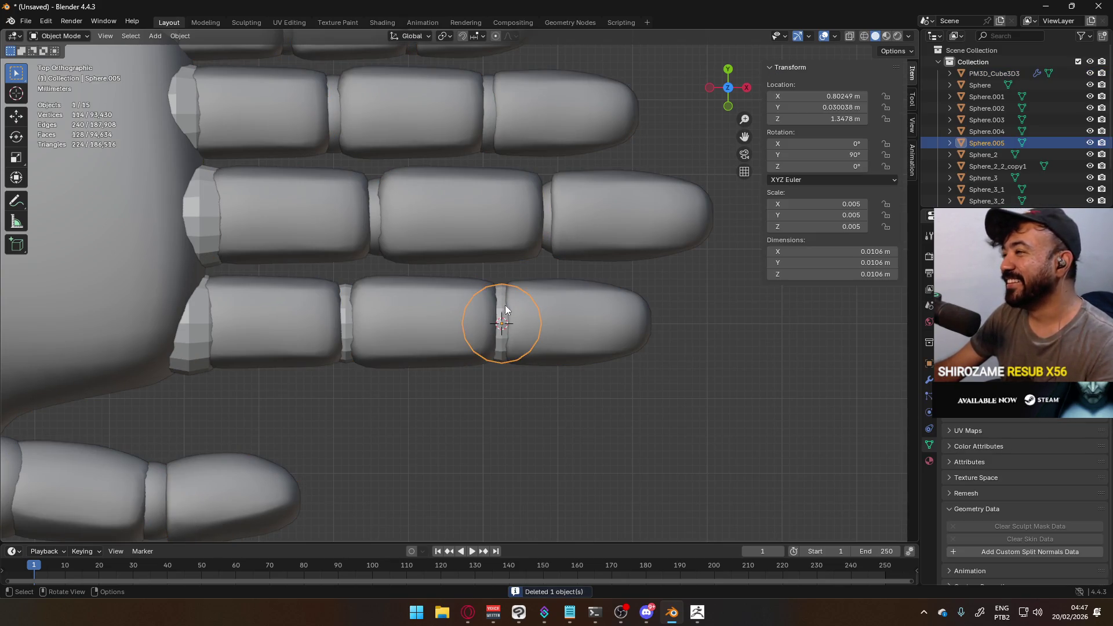
shift+middle_drag(524, 256, 433, 325)
scroll(450, 322, up, 1)
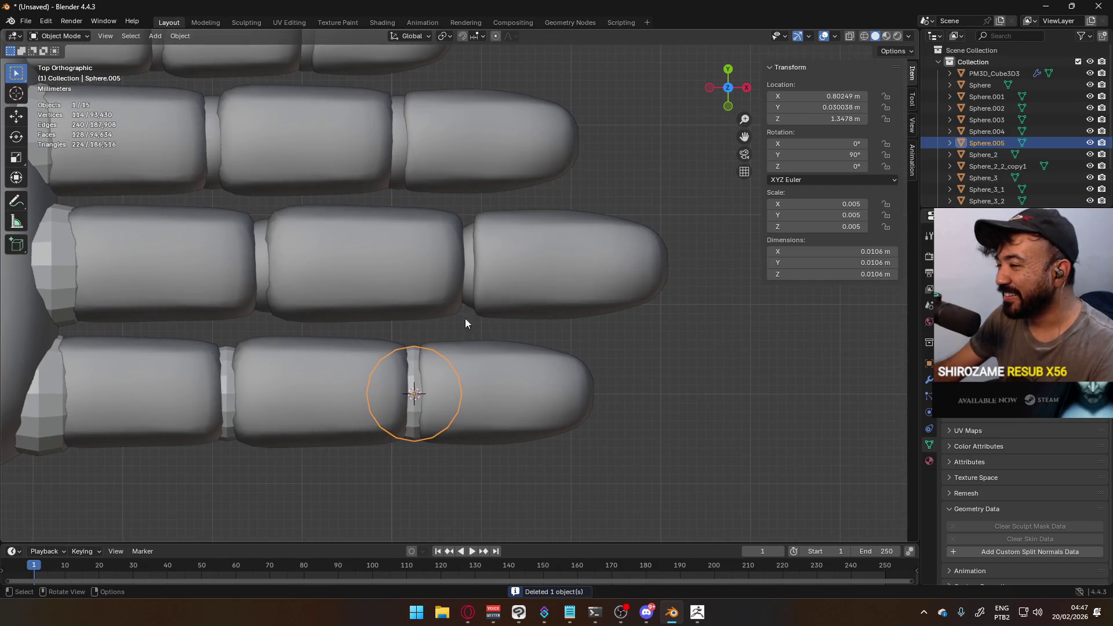
click(472, 280)
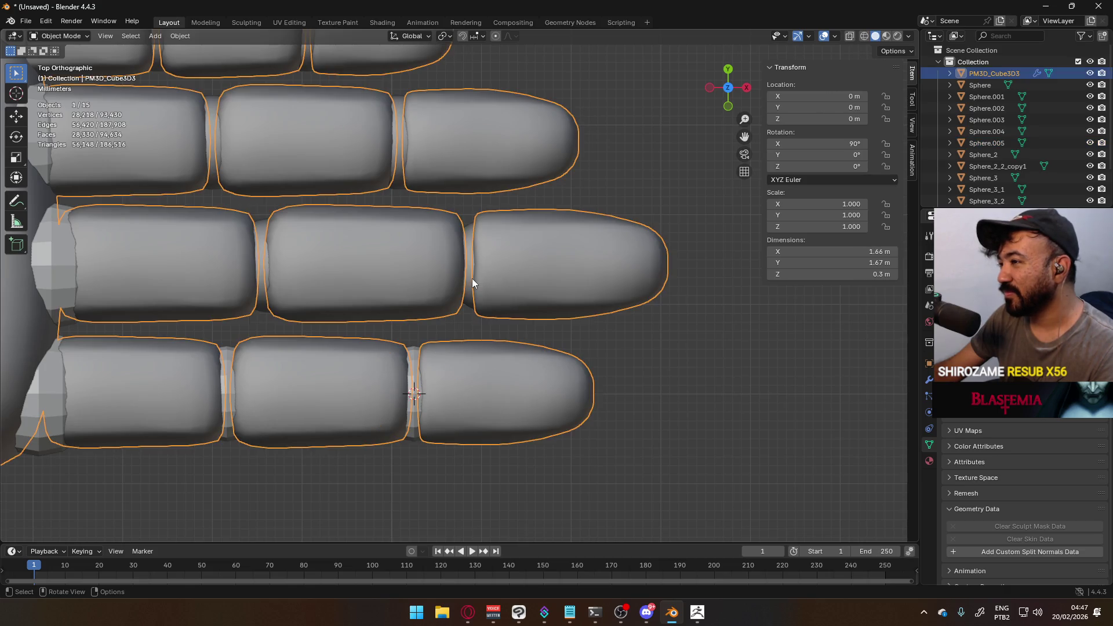
Centre the middle finger ring's origin on its geometry and nudge the ring along X
click(472, 280)
key(Tab)
key(shift+s)
key(Tab)
key(q)
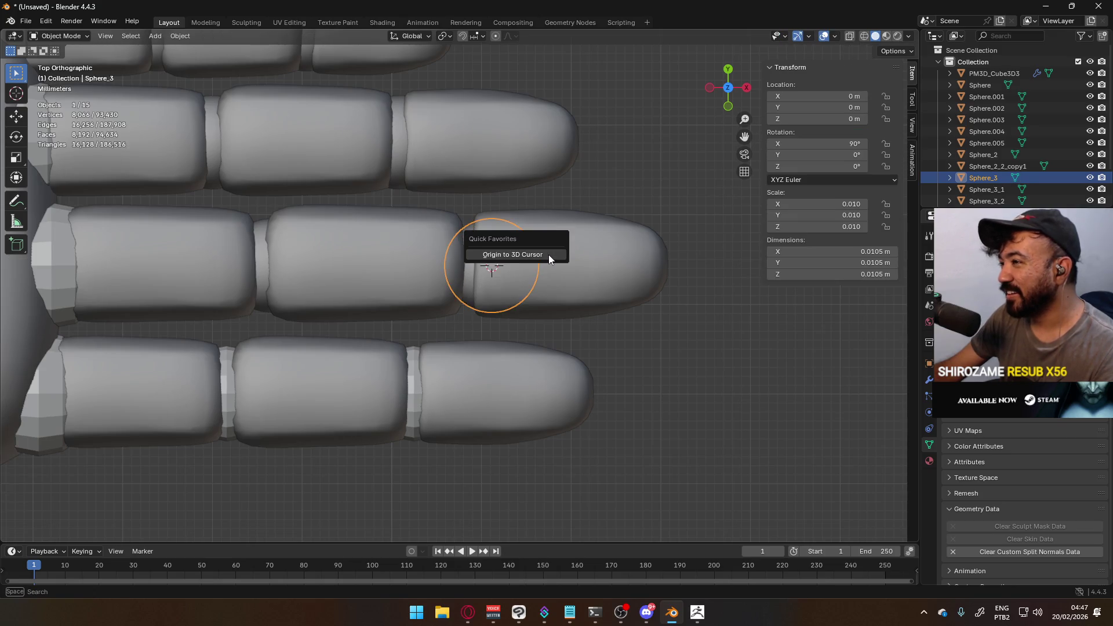
click(549, 255)
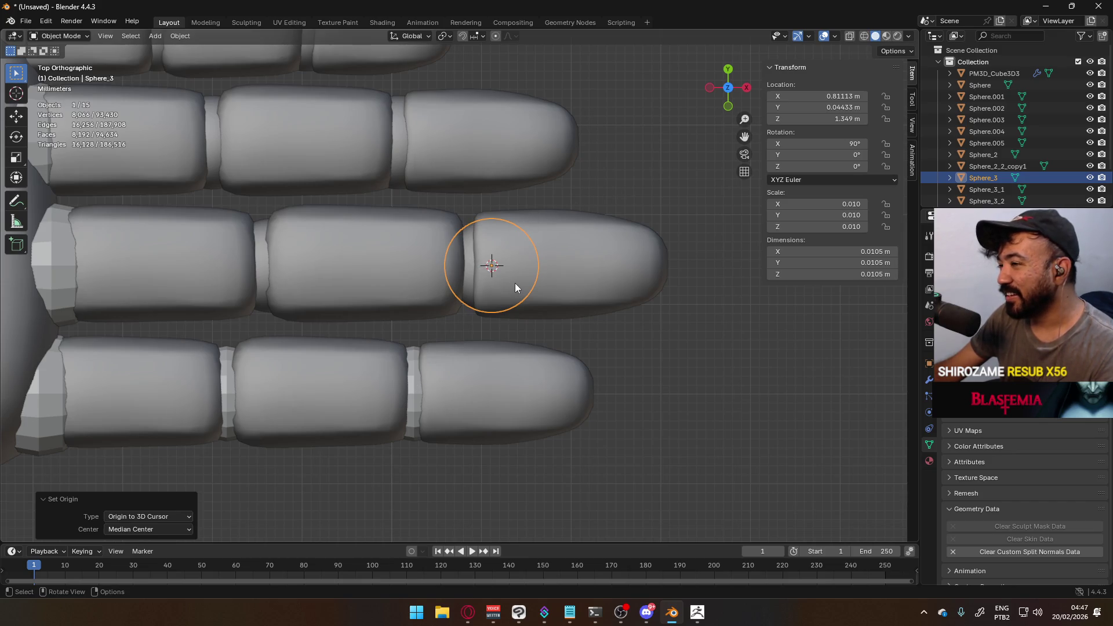
key(g)
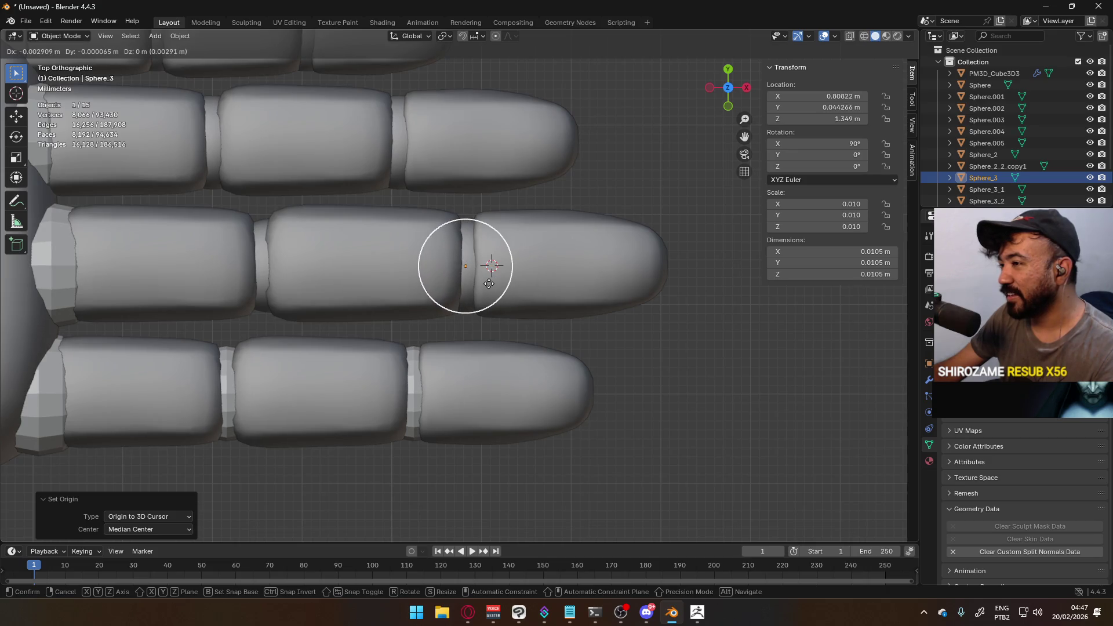
key(x)
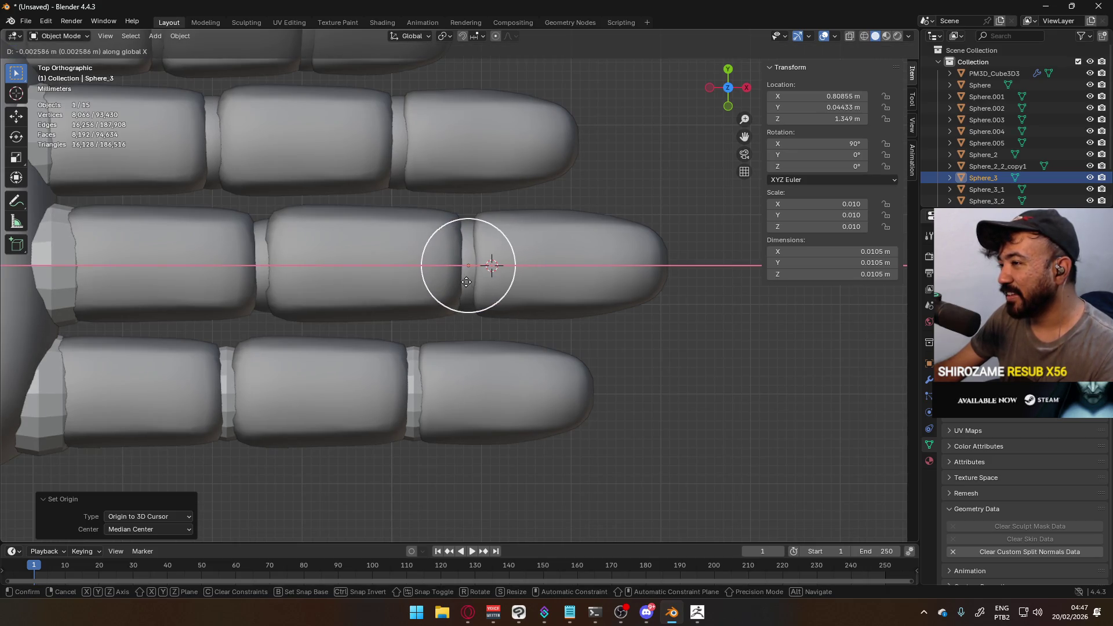
click(468, 282)
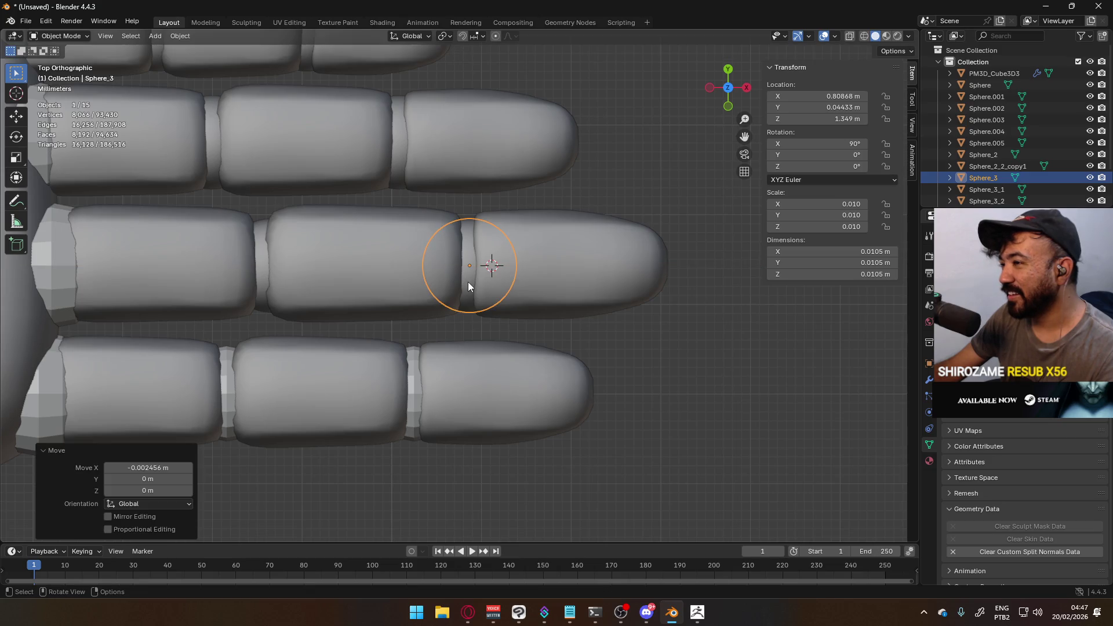
Duplicate the bottom finger's sphere joint in place, then select the middle finger's knuckle ring
click(414, 366)
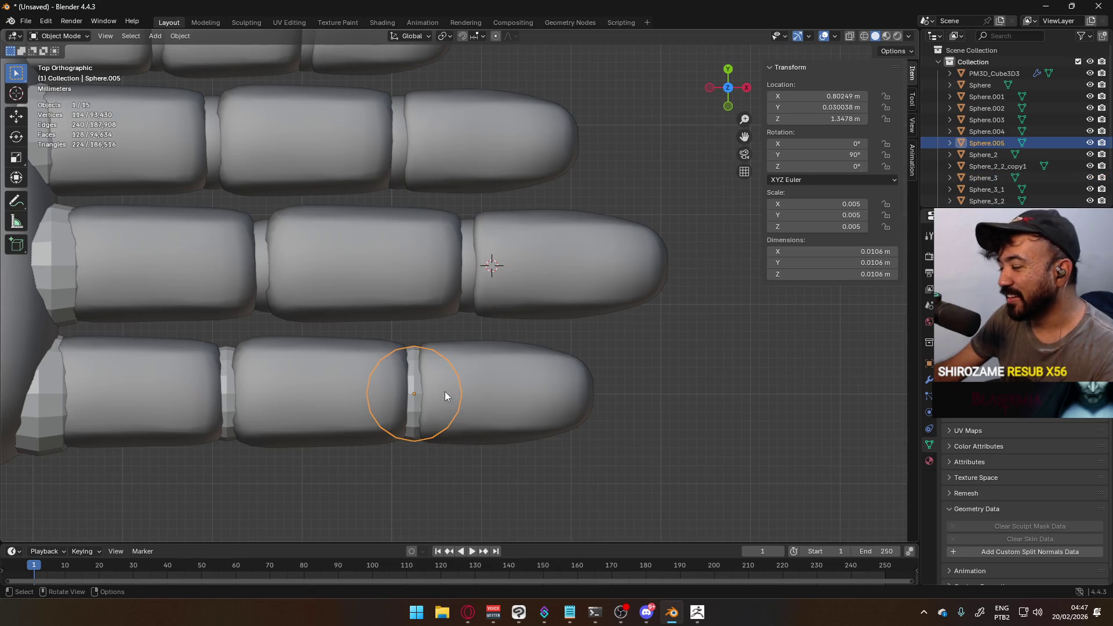
key(shift+d)
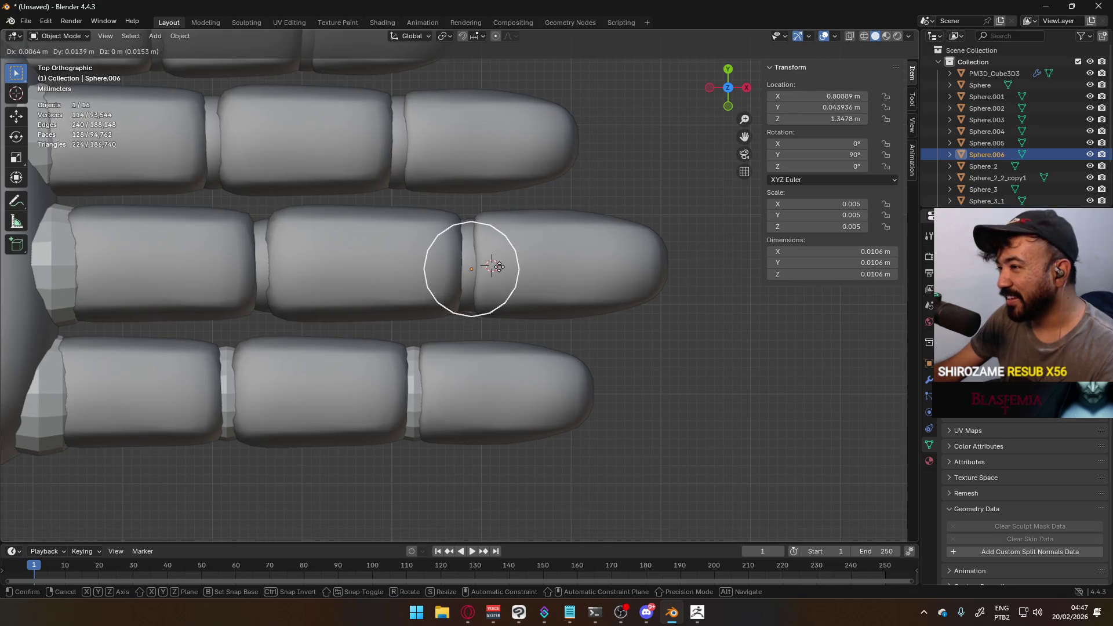
right_click(497, 269)
middle_drag(456, 338, 476, 270)
click(472, 277)
click(470, 274)
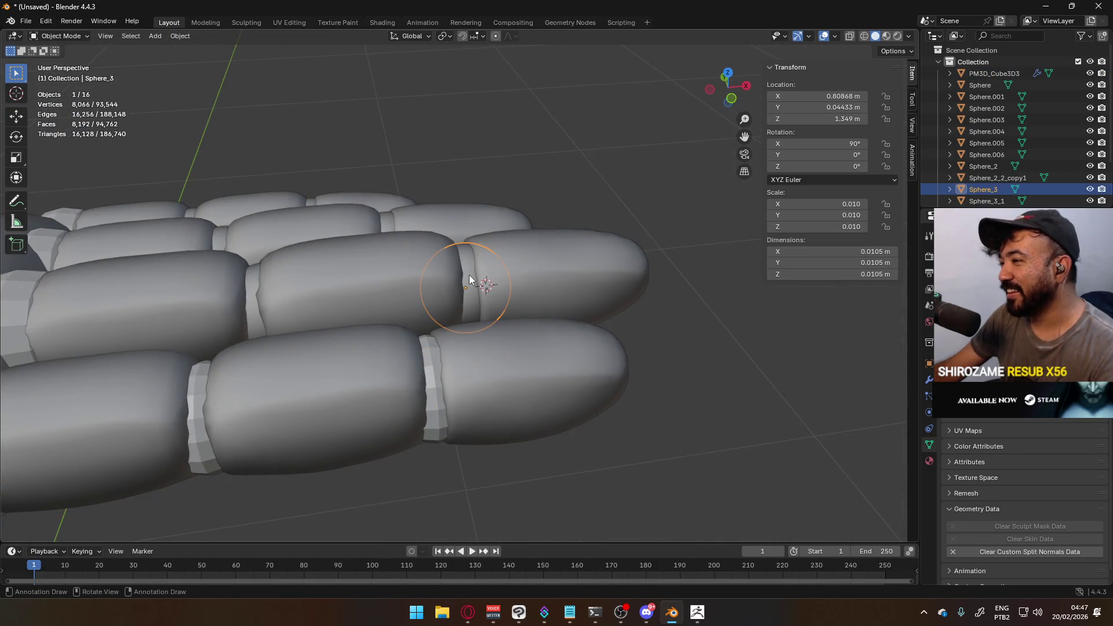
Add a UV sphere at the ring, scaled to 0.0053 and rotated 90° about Y
key(Tab)
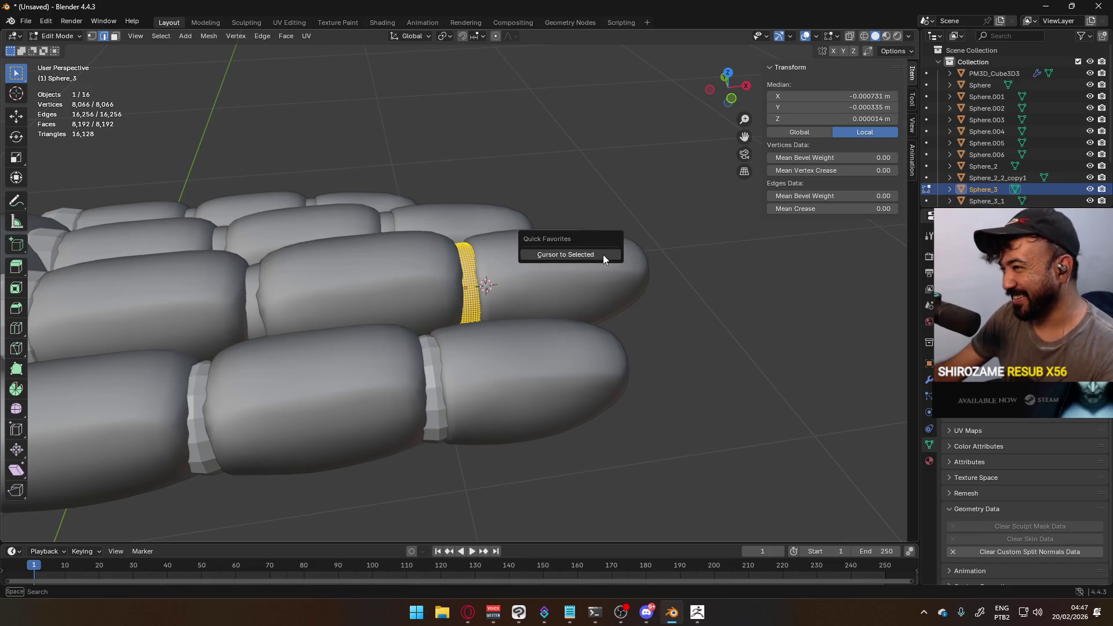
key(Tab)
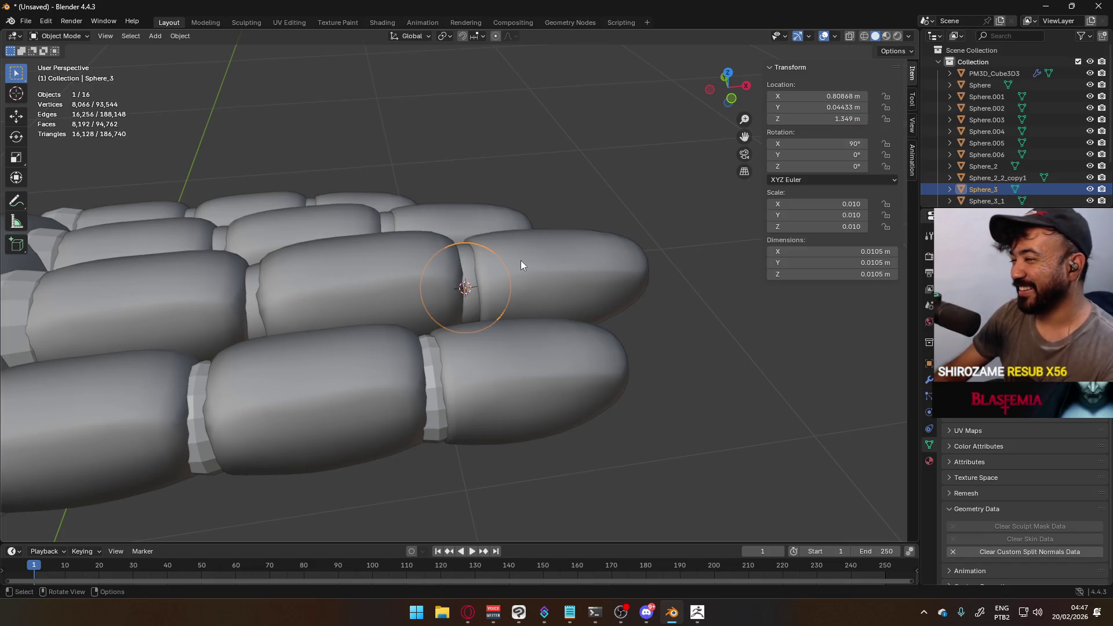
key(shift+a)
mouse_move(521, 260)
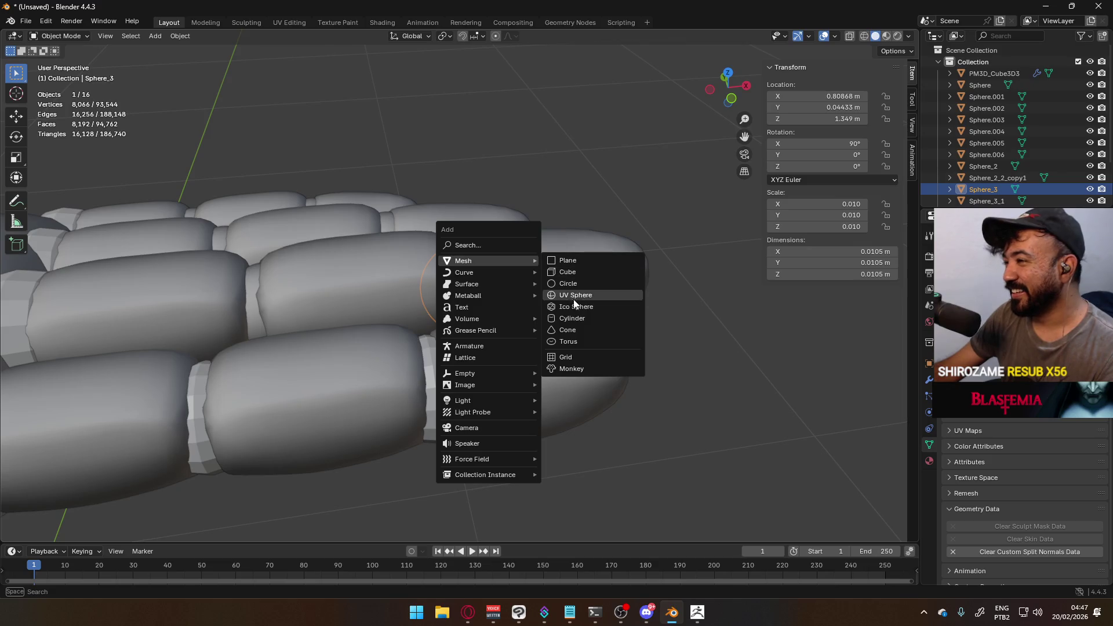
click(587, 297)
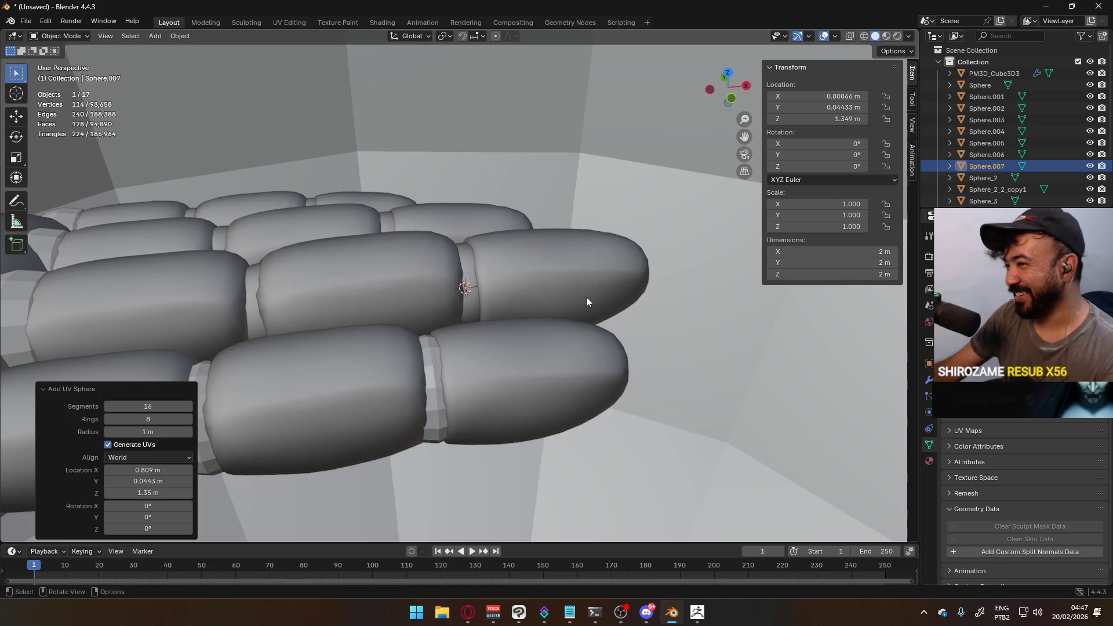
scroll(585, 248, down, 5)
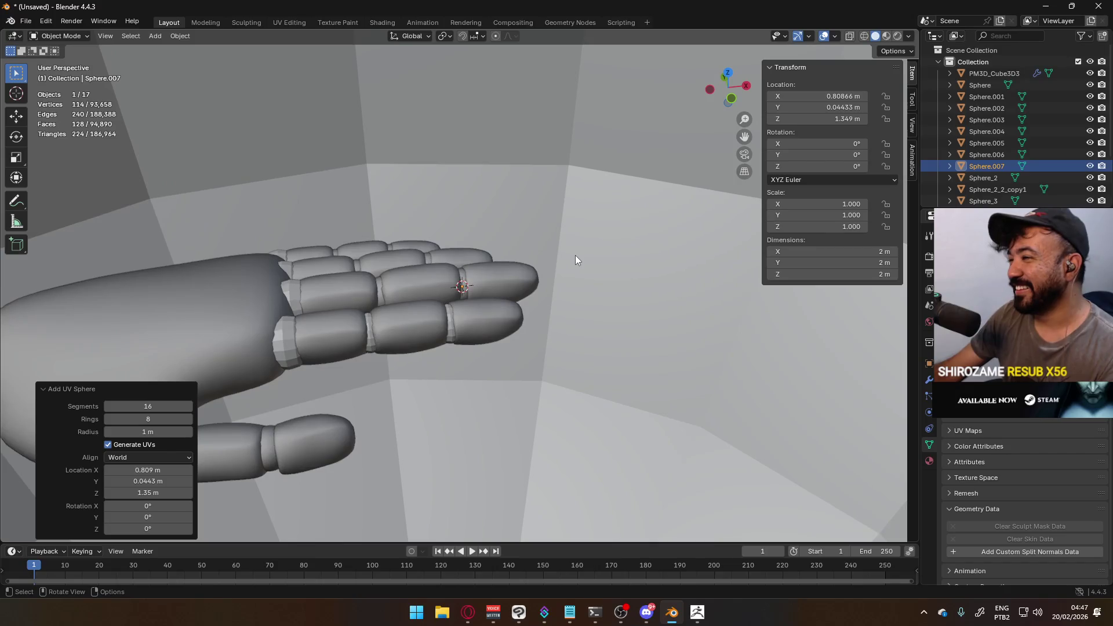
text(s0.0)
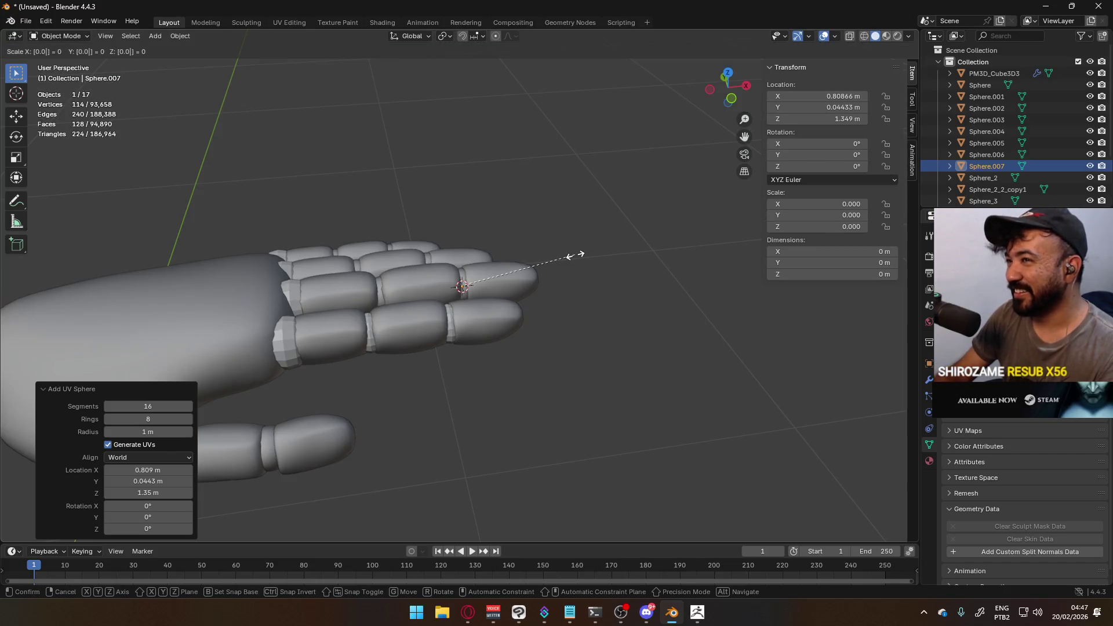
text(053)
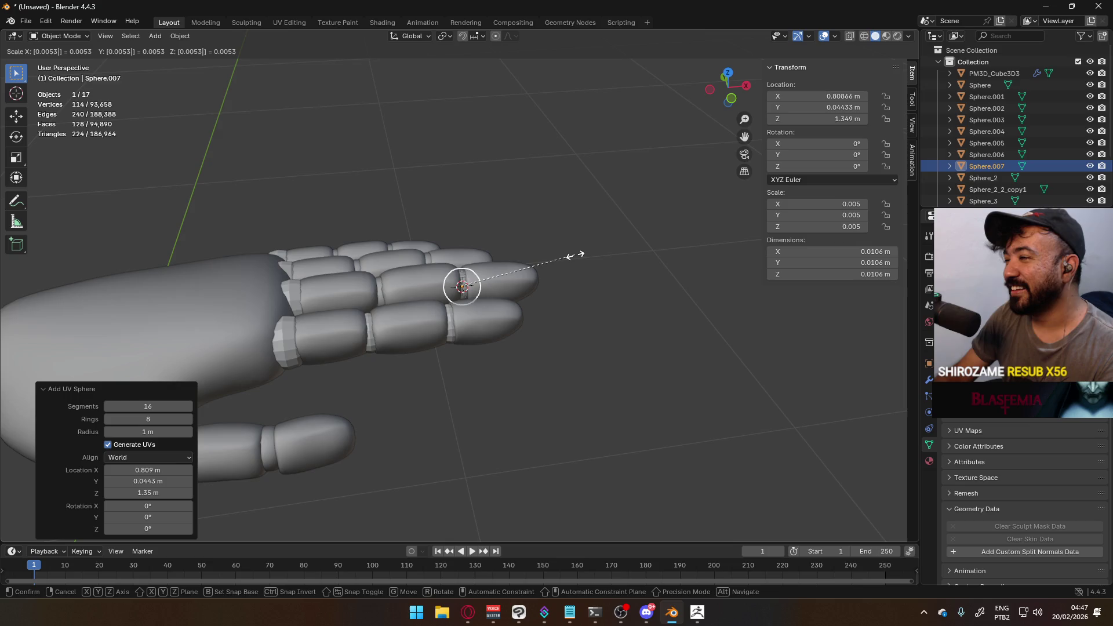
key(Return)
text(ry90)
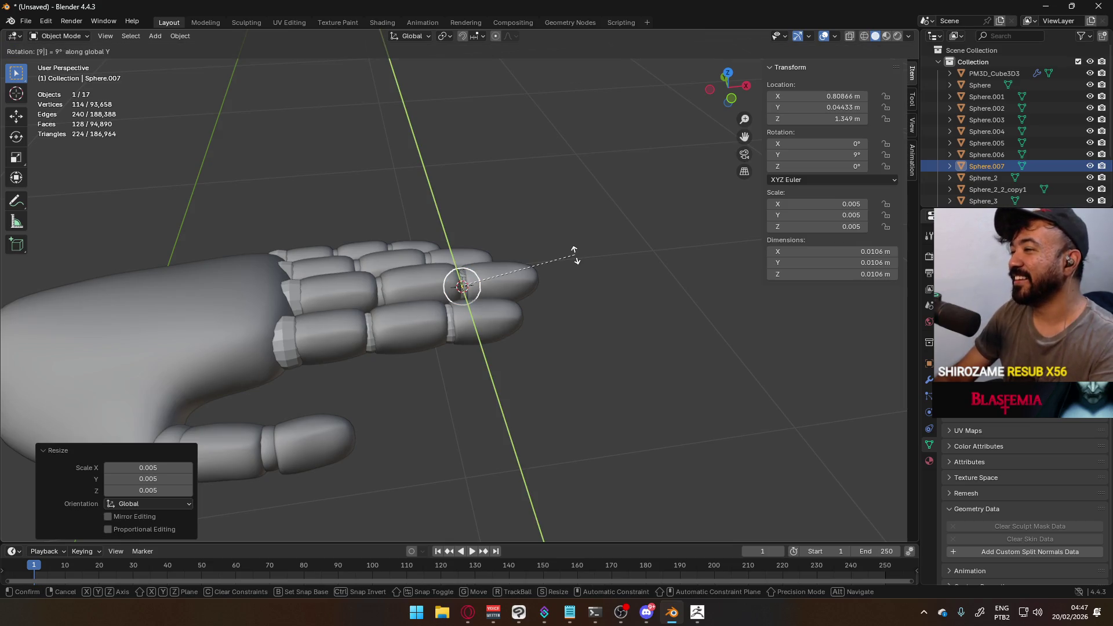
key(Return)
Switch to Top view and select the hand model
key(KP_7)
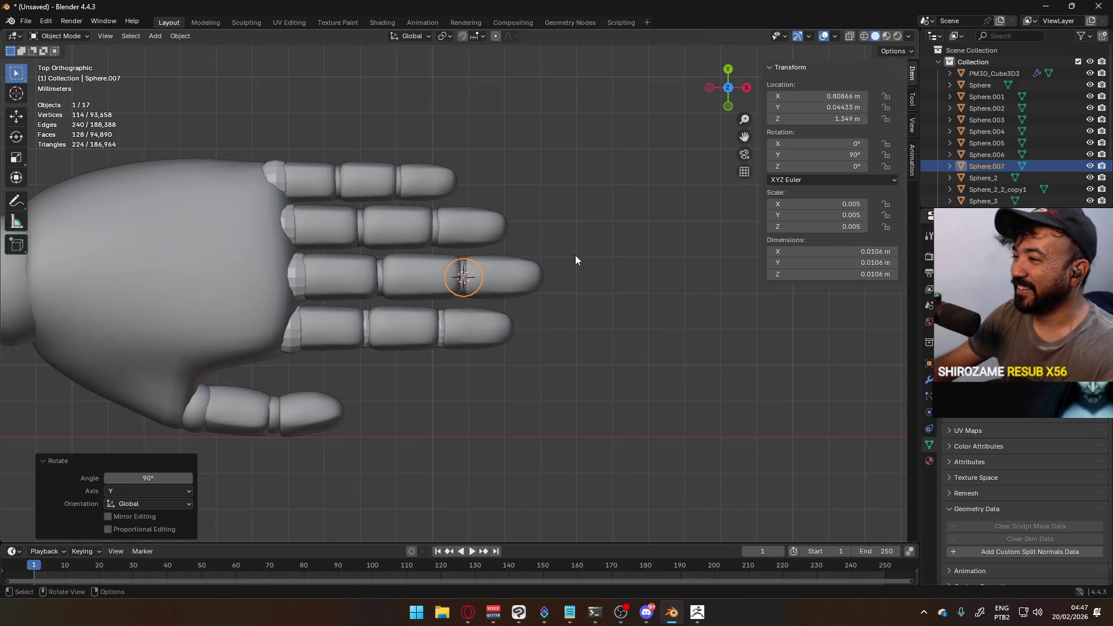
scroll(330, 282, up, 3)
click(326, 281)
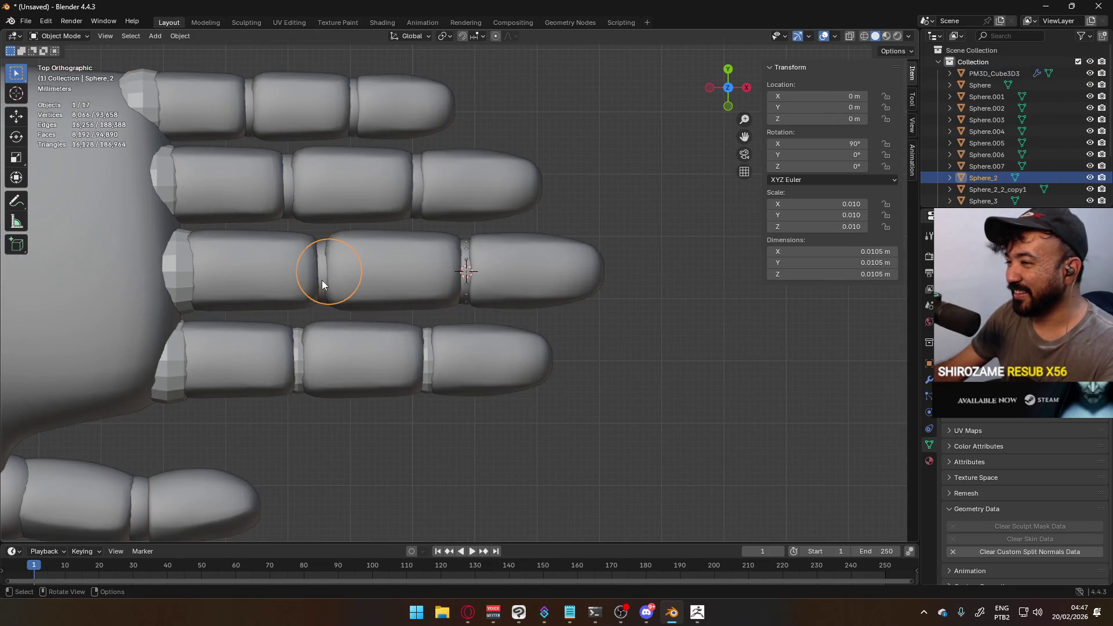
Snap the cursor to the middle finger's inner ring and set its origin there
click(322, 280)
scroll(321, 280, up, 2)
key(Tab)
key(q)
click(352, 257)
key(Tab)
key(q)
click(385, 257)
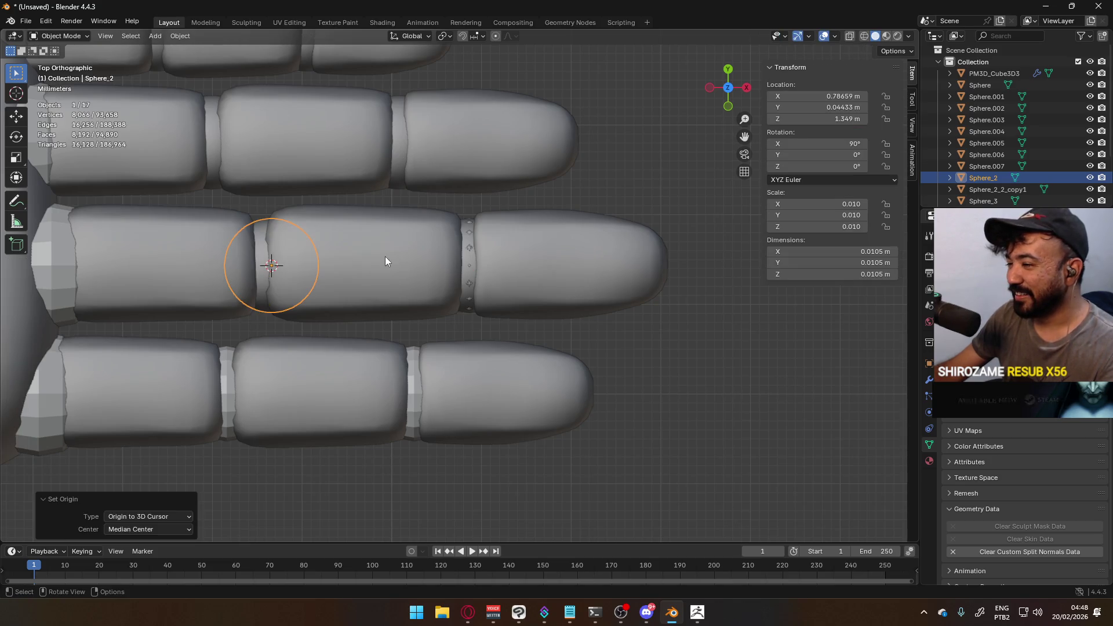
key(g)
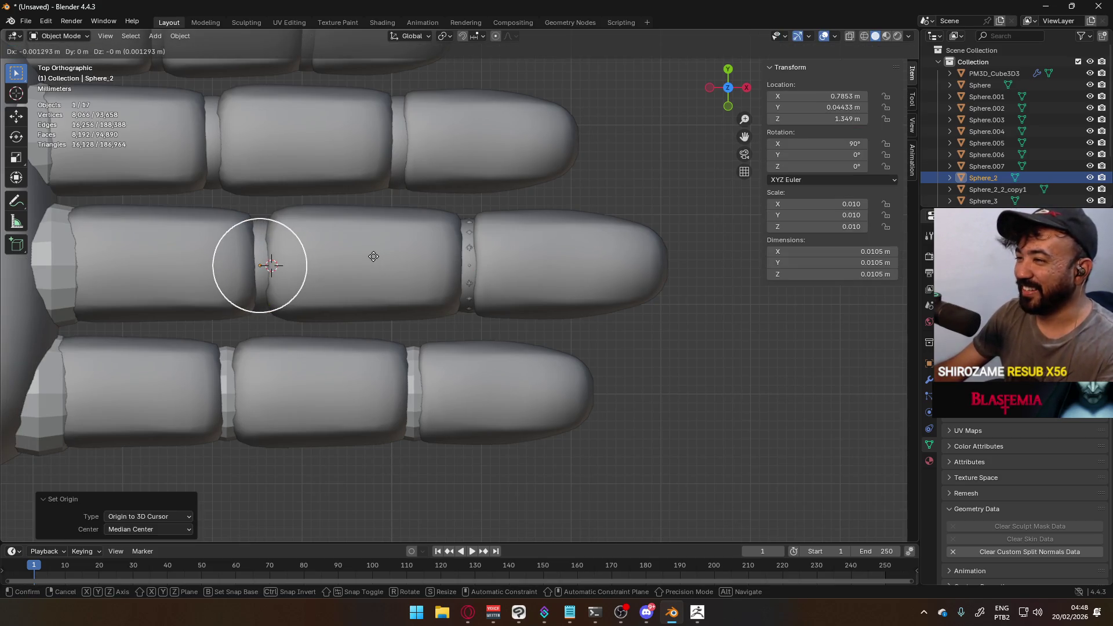
click(374, 256)
key(ctrl+z)
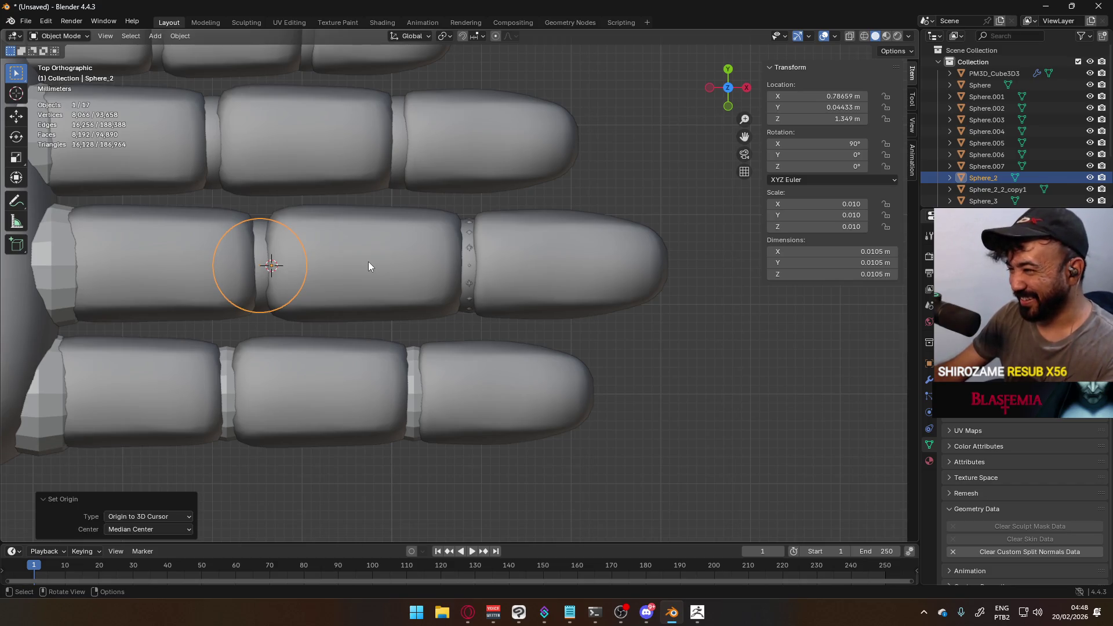
Snap the 3D cursor to the inner ring again
key(q)
key(Tab)
key(q)
click(438, 247)
shift+middle_drag(310, 263, 450, 294)
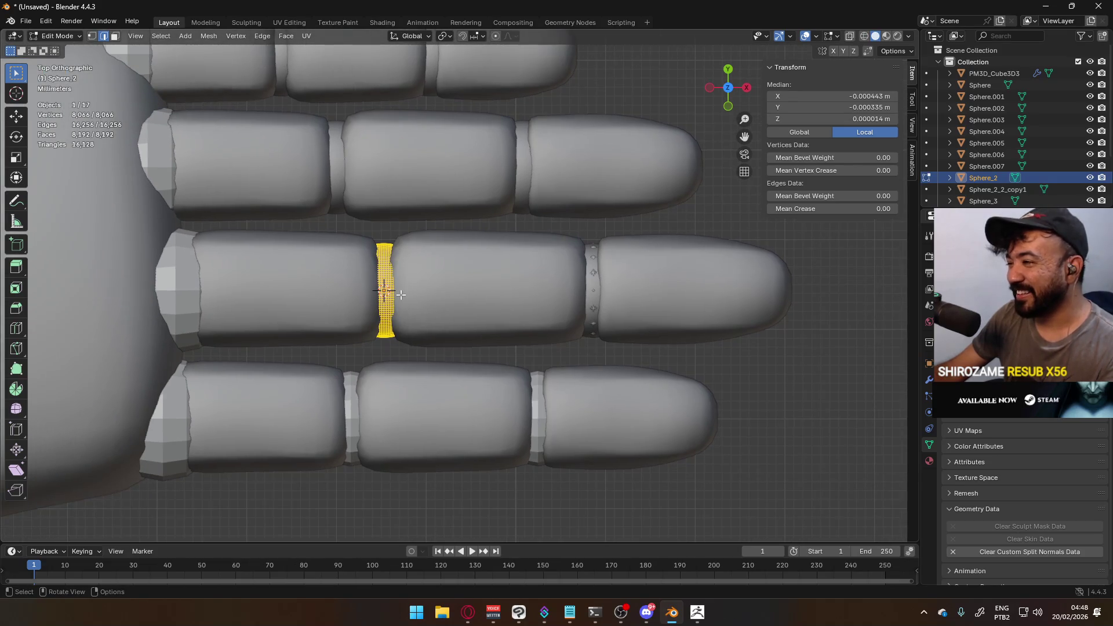
key(Tab)
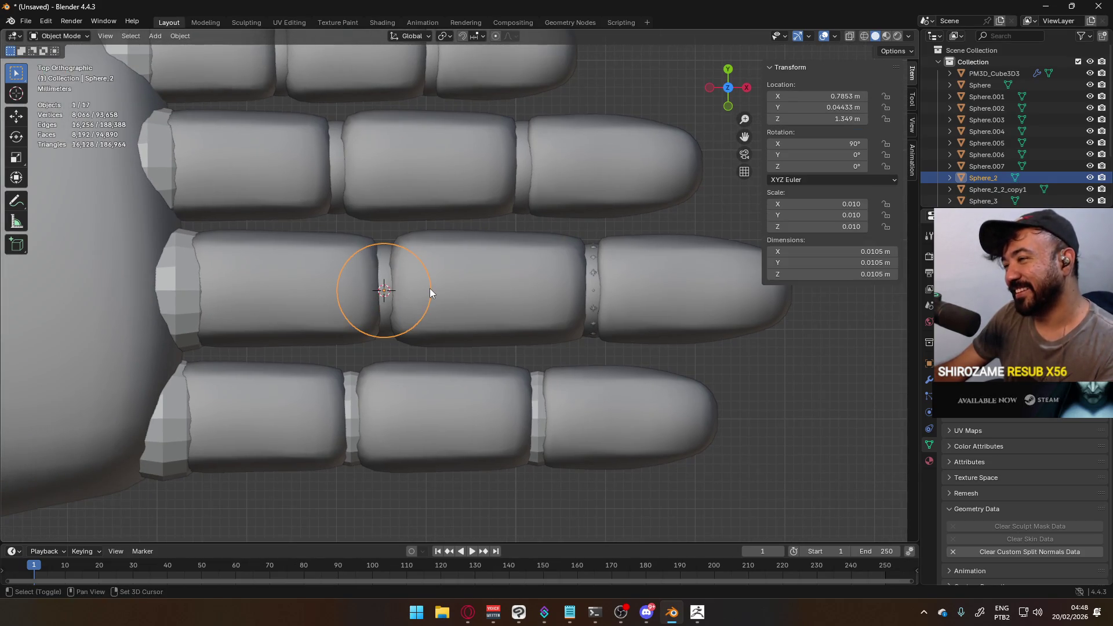
Add a UV sphere at the cursor, scaled to 0.005 and rotated 90° about Y
key(shift+a)
mouse_move(430, 289)
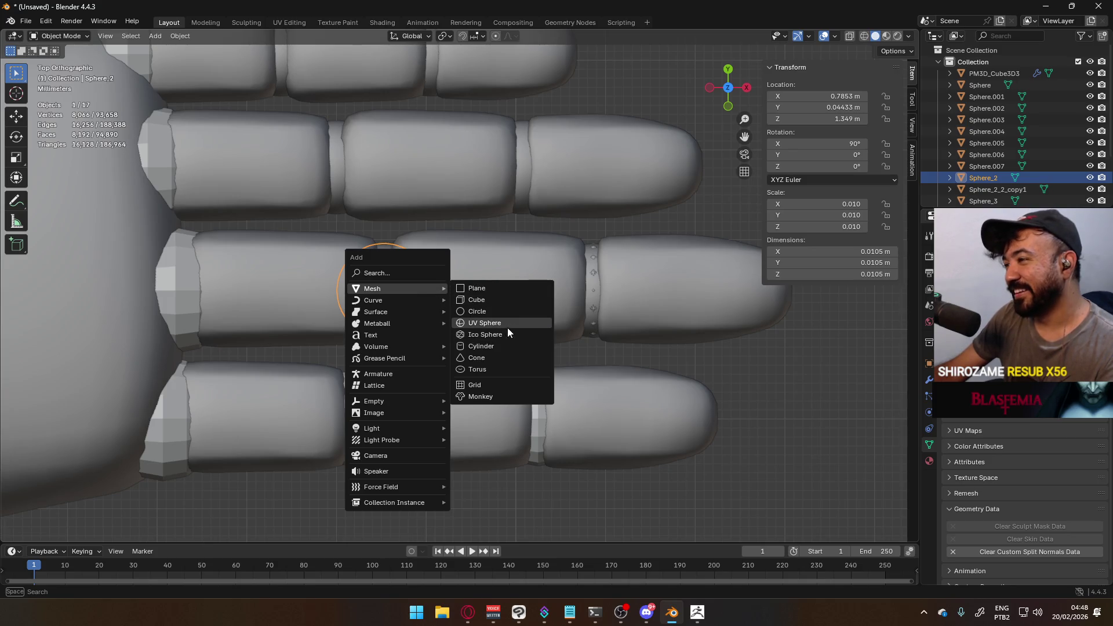
click(504, 323)
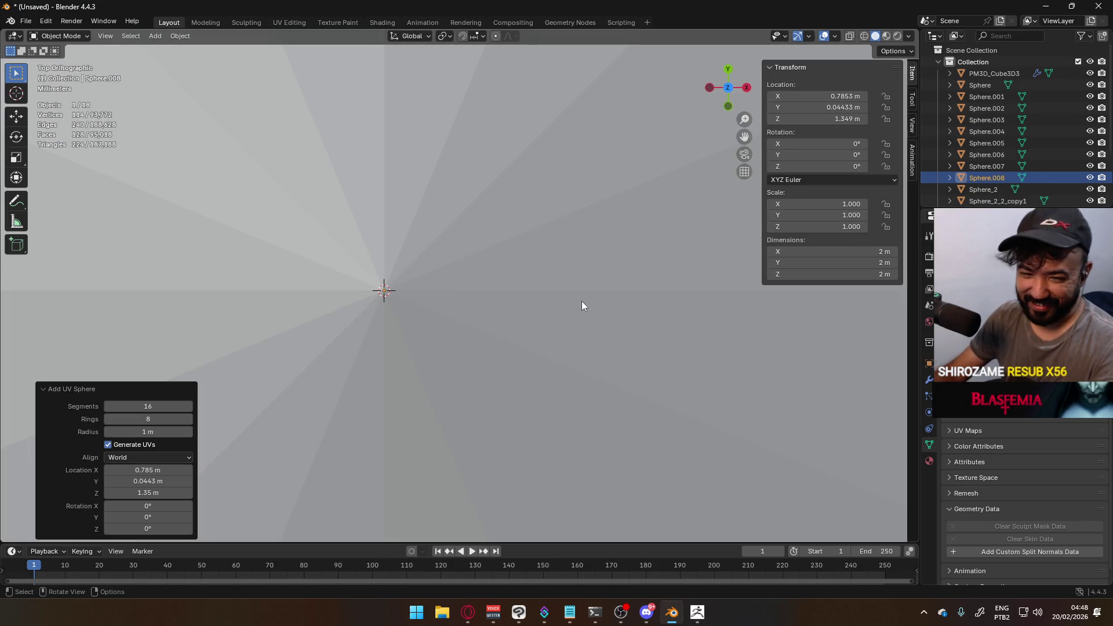
text(s0.00.00)
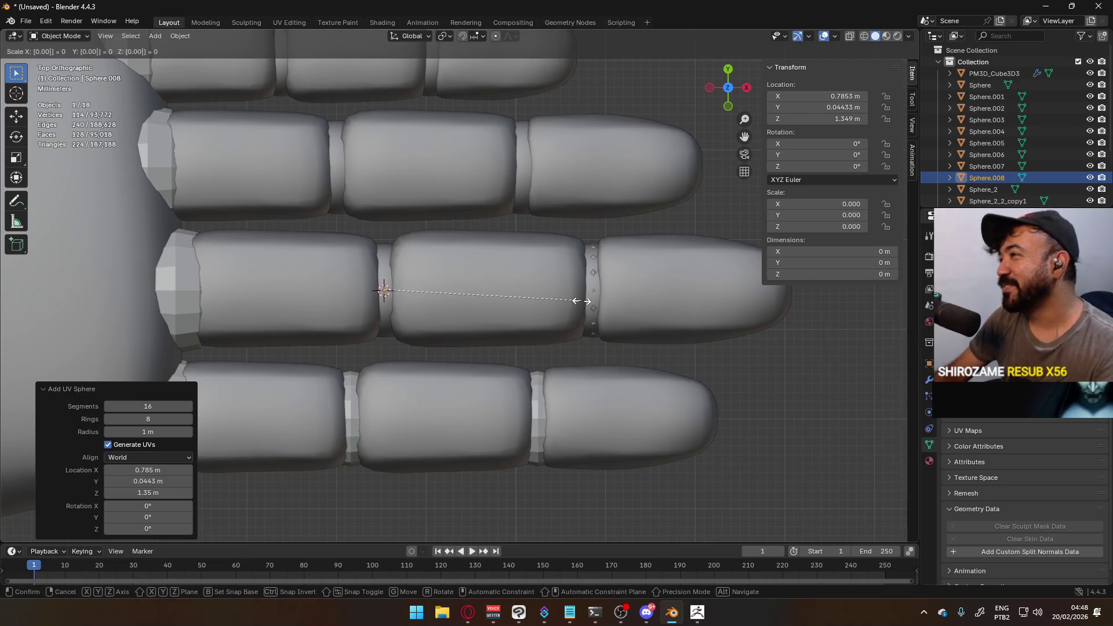
text(53)
key(Return)
text(ry90)
key(Return)
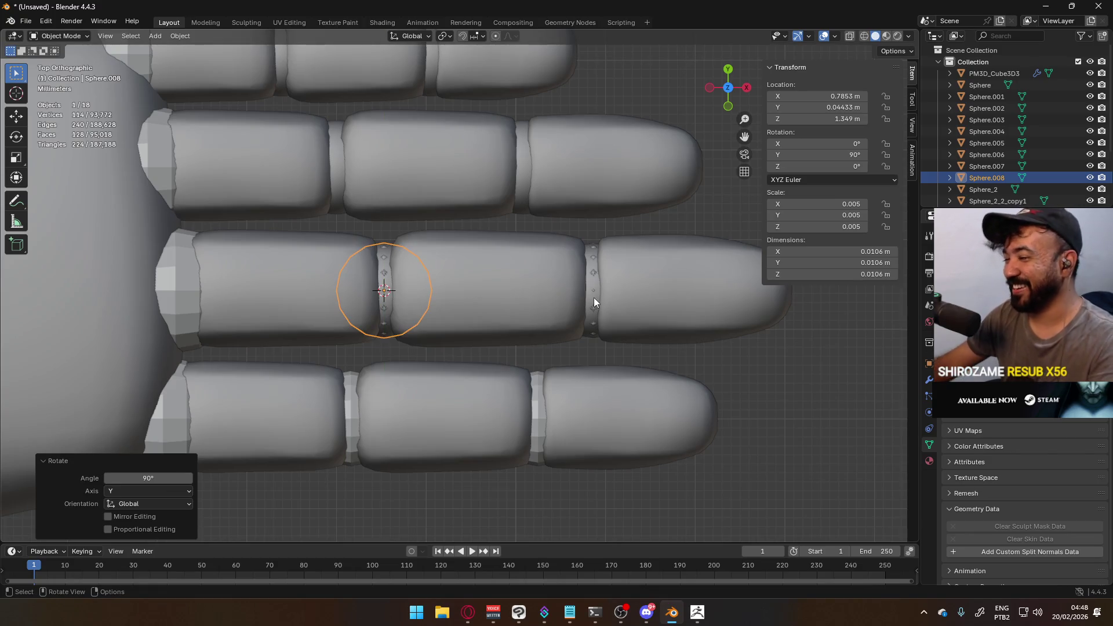
Delete the old ring under the new sphere and another leftover ring between segments
click(390, 285)
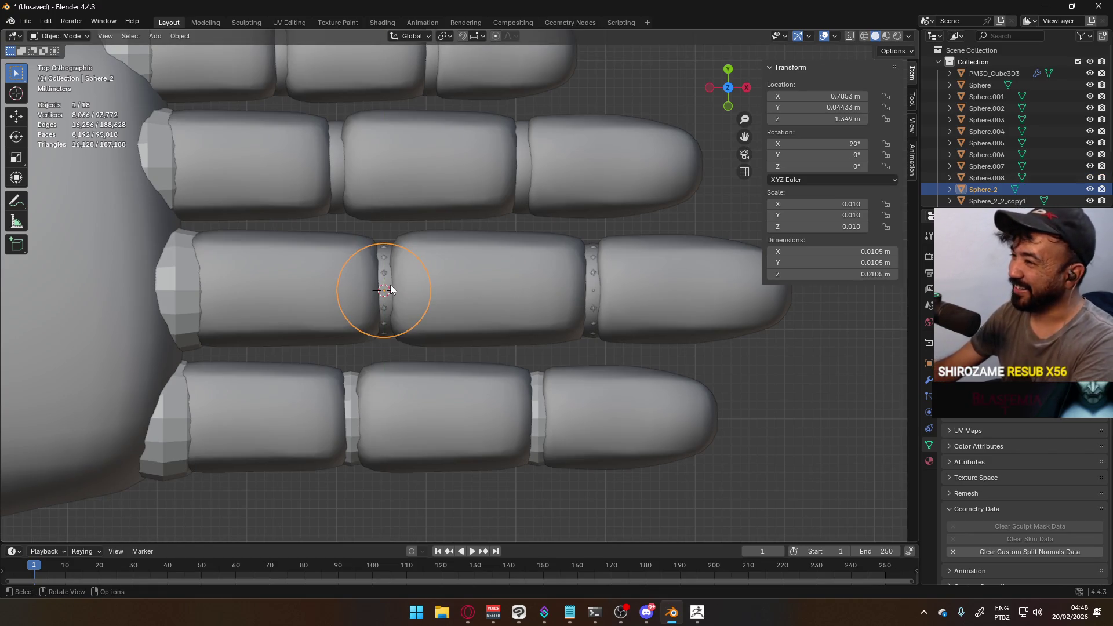
key(Delete)
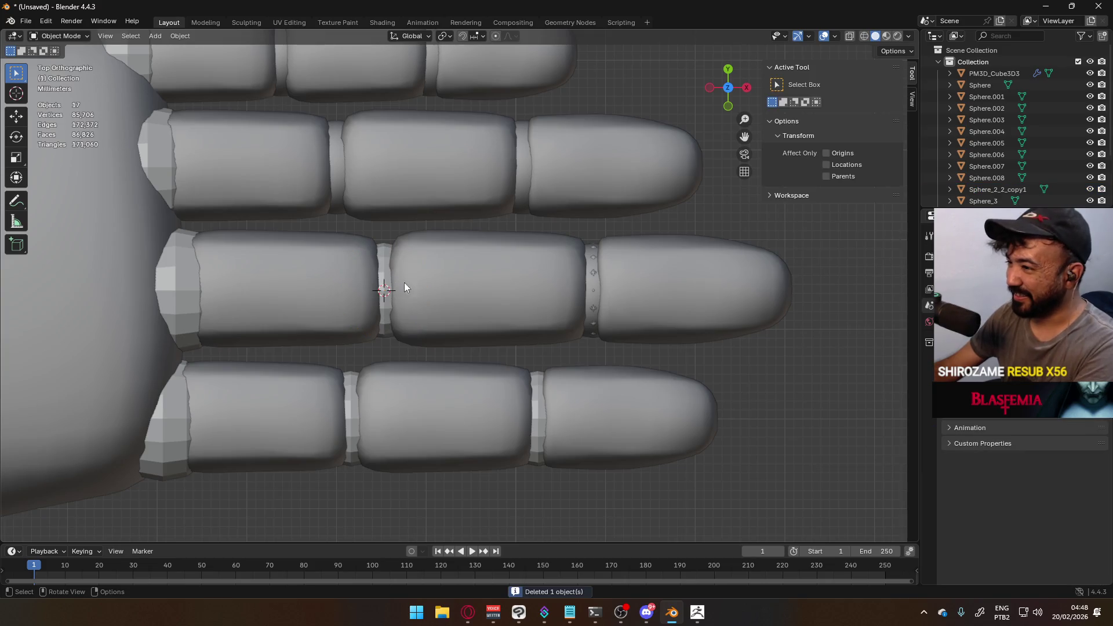
click(590, 280)
key(Delete)
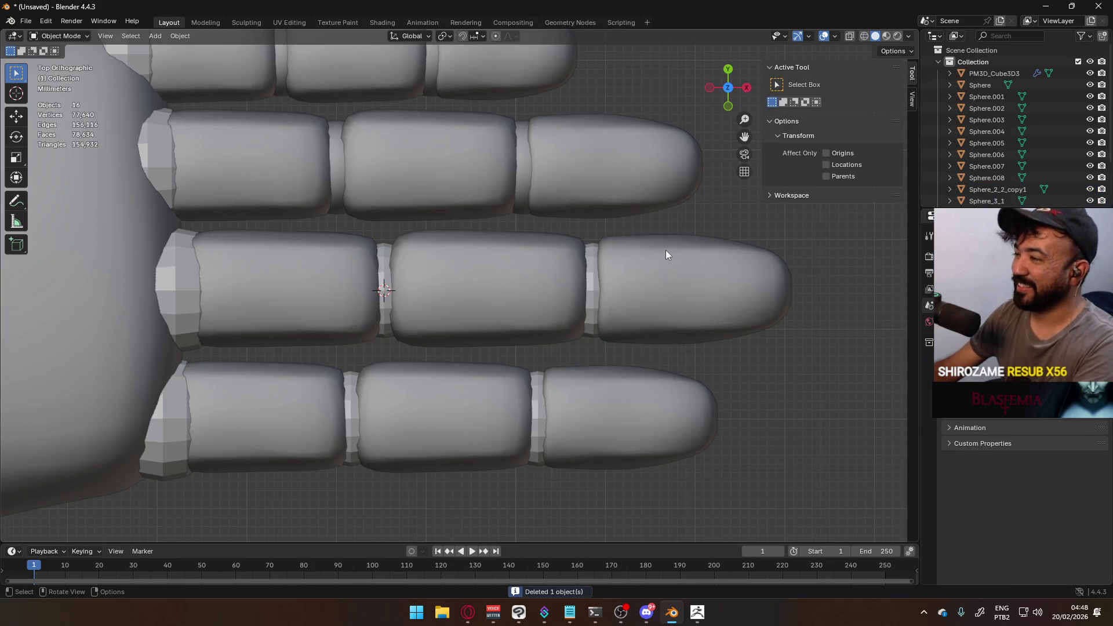
scroll(458, 284, down, 4)
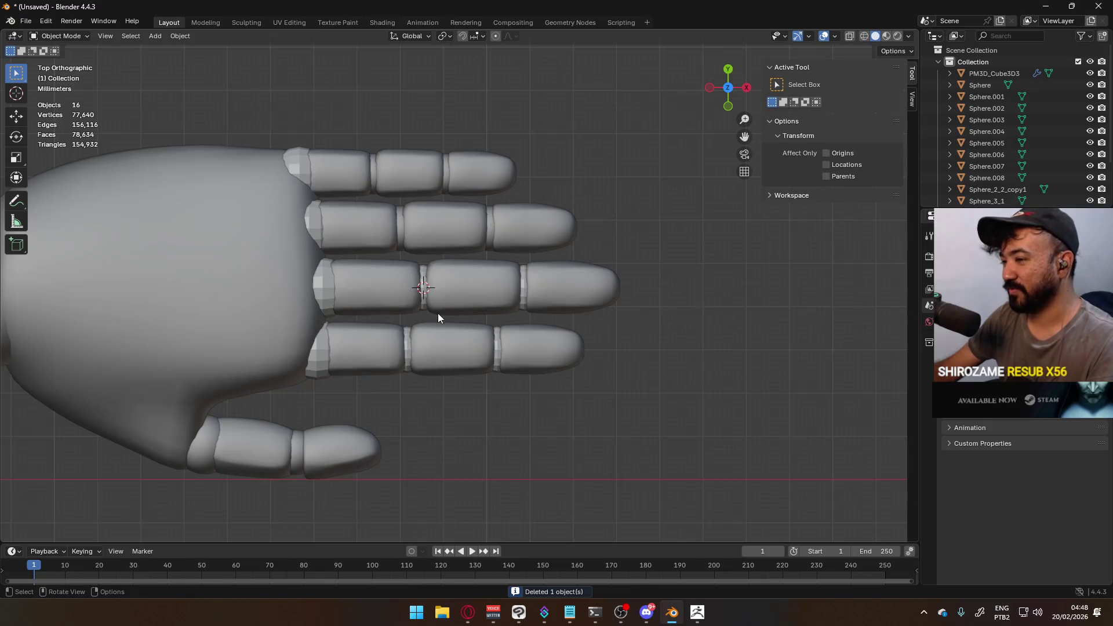
scroll(435, 324, up, 3)
mouse_move(434, 332)
shift+middle_down()
mouse_move(461, 267)
mouse_move(448, 358)
mouse_move(437, 332)
shift+middle_up()
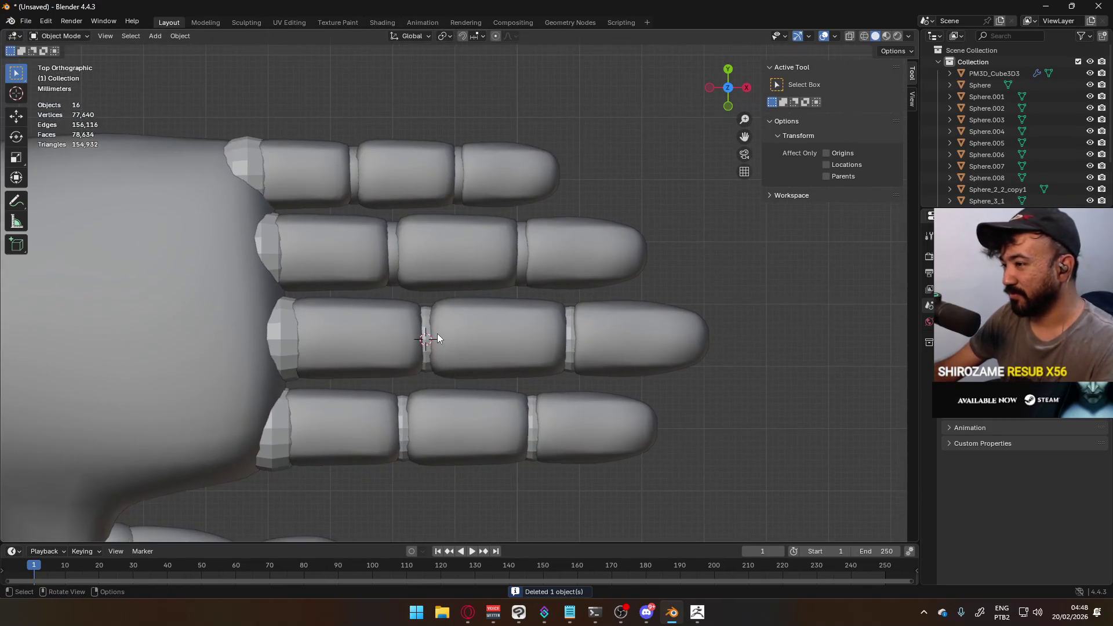
scroll(432, 340, up, 1)
click(420, 338)
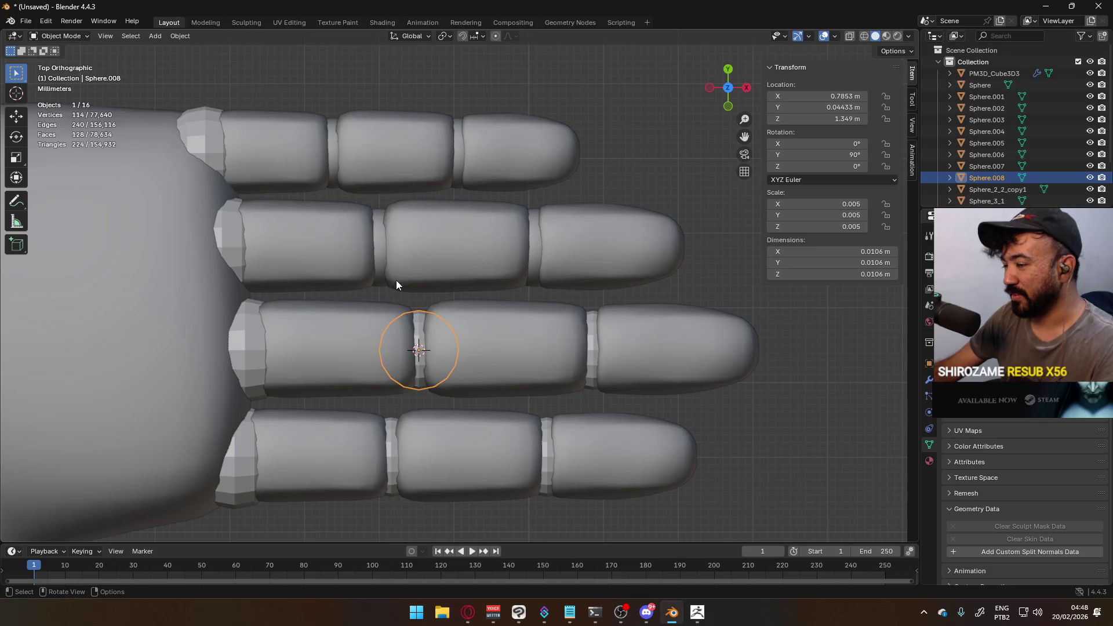
Snap the 3D cursor to the Sphere_3_1 ring and set its origin to the cursor
click(378, 250)
click(379, 249)
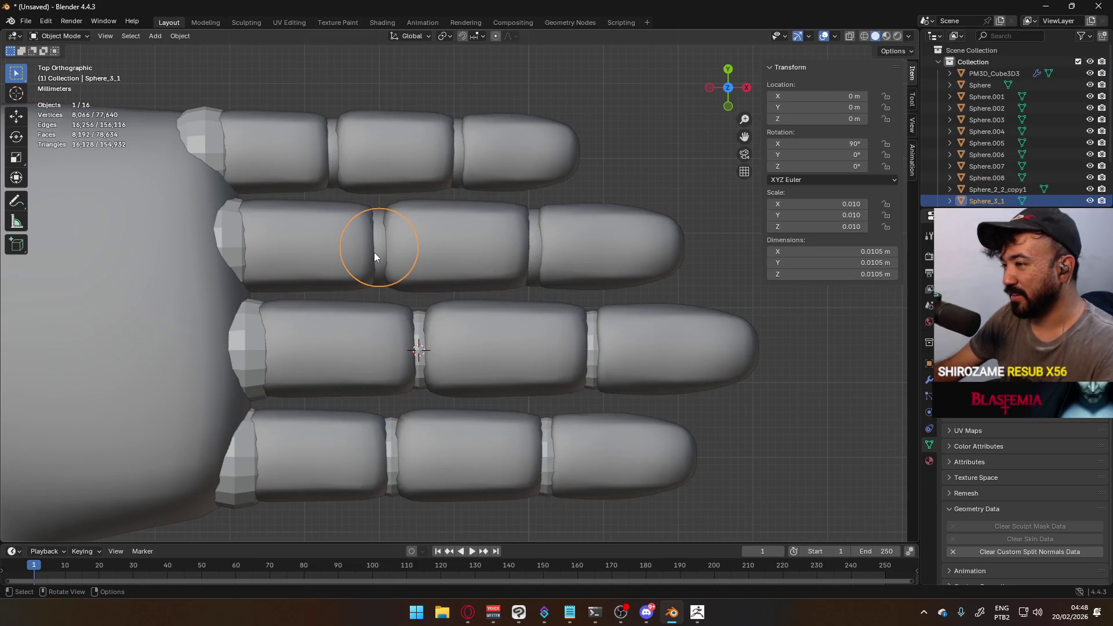
key(Tab)
key(q)
click(426, 289)
key(Tab)
key(q)
click(464, 280)
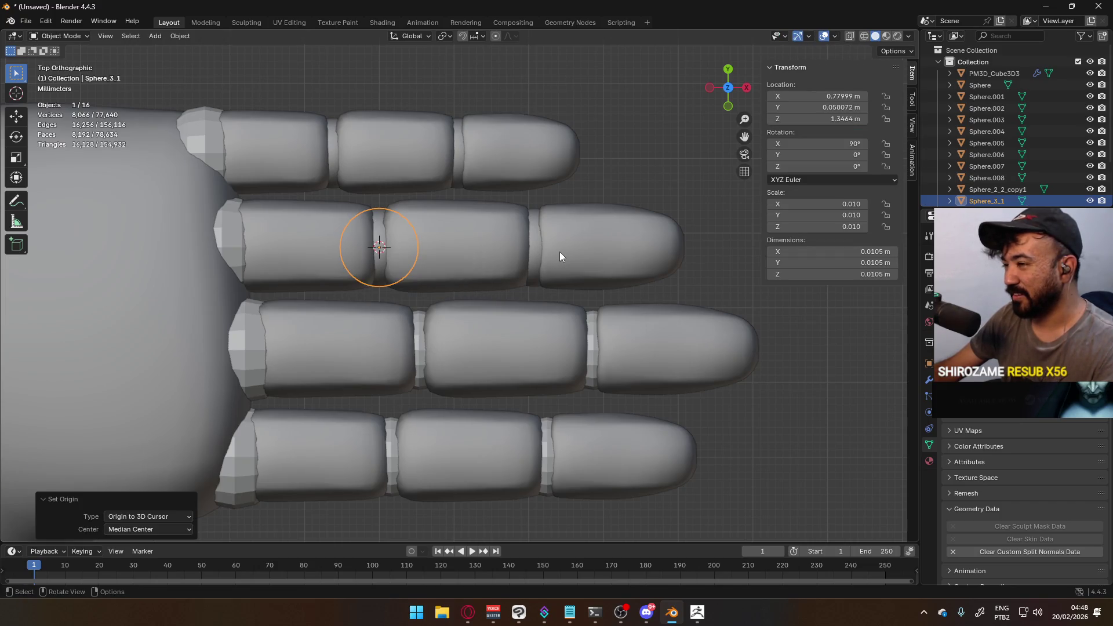
Add a UV sphere scaled 0.00531 and rotated 90° about Y, then delete the old ring
key(Tab)
key(Tab)
key(shift+a)
mouse_move(533, 272)
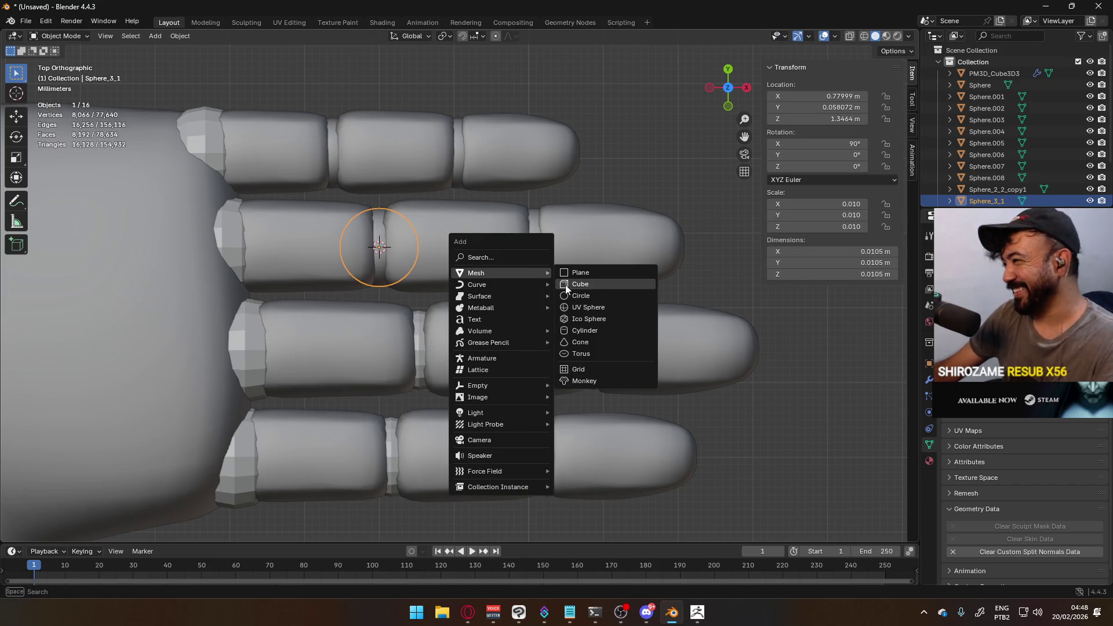
click(603, 309)
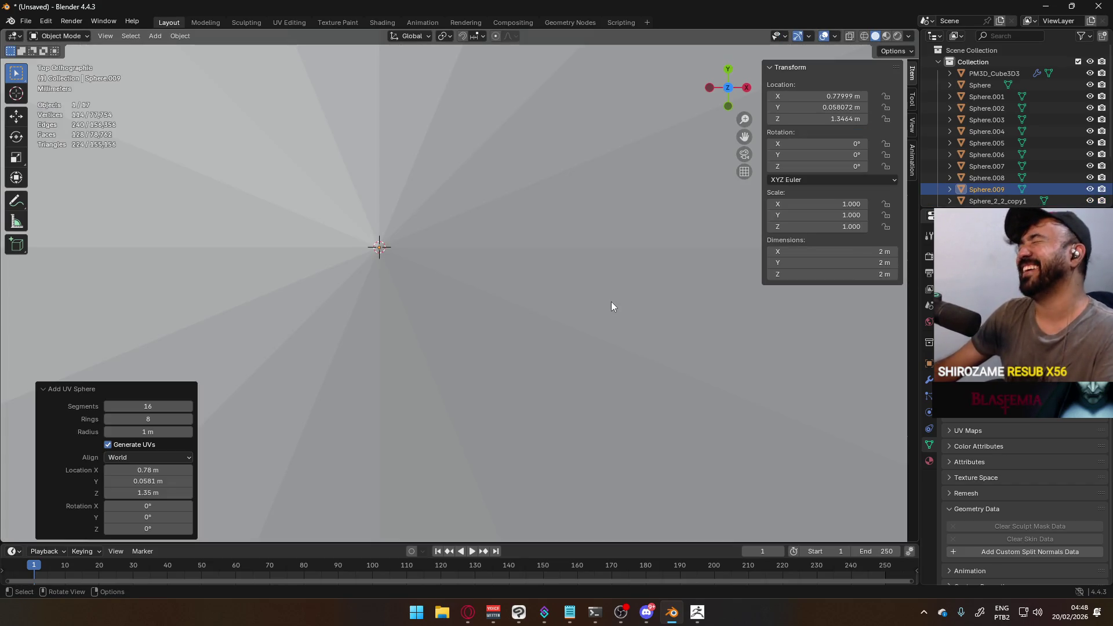
text(s0.00531)
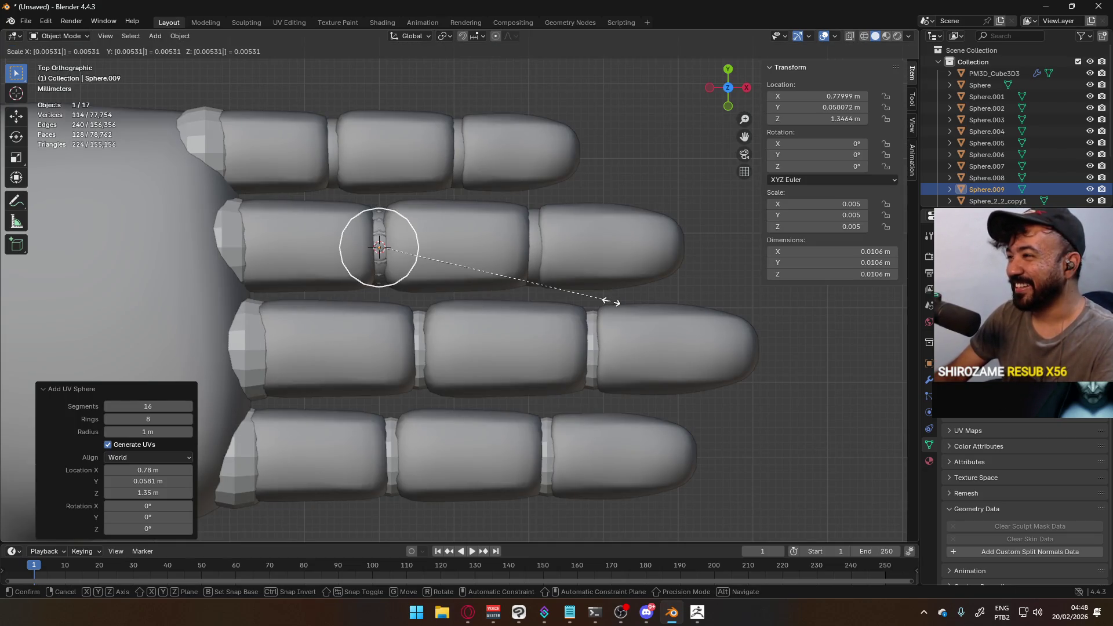
key(Return)
text(ry90)
key(Return)
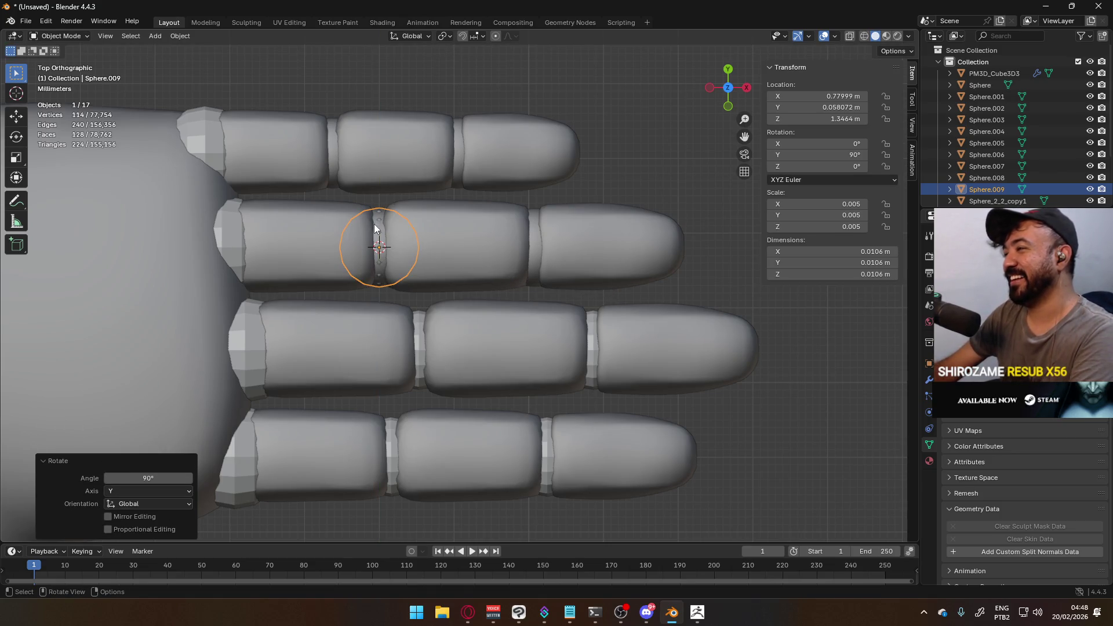
key(Delete)
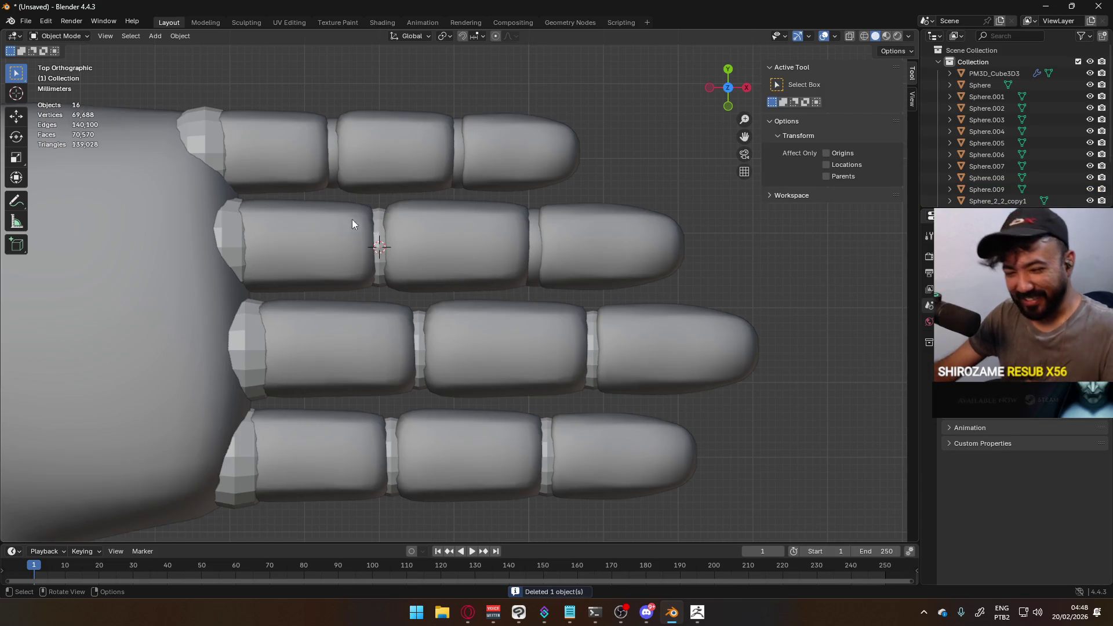
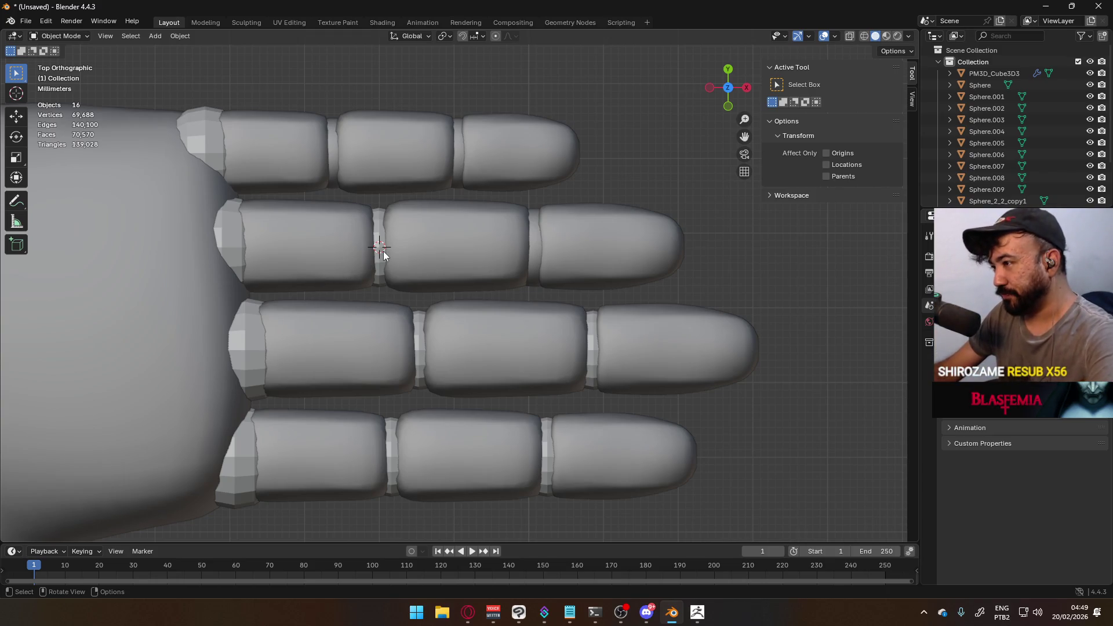
Move the second finger's outer joint piece's origin to its centre using the 3D cursor
click(537, 240)
key(Tab)
key(Tab)
key(q)
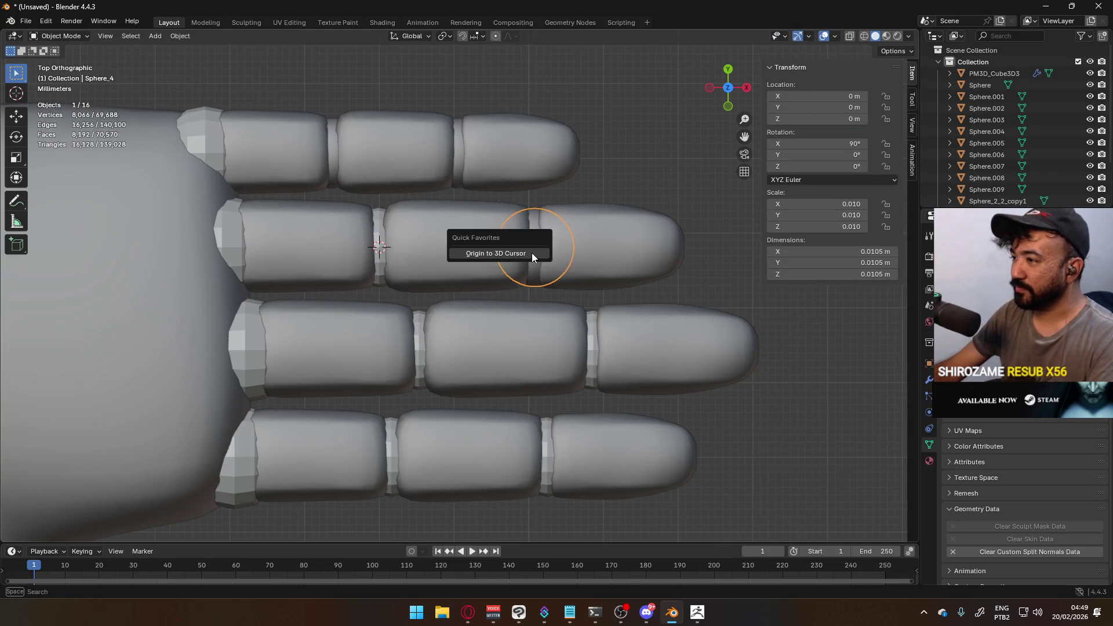
click(531, 253)
key(Tab)
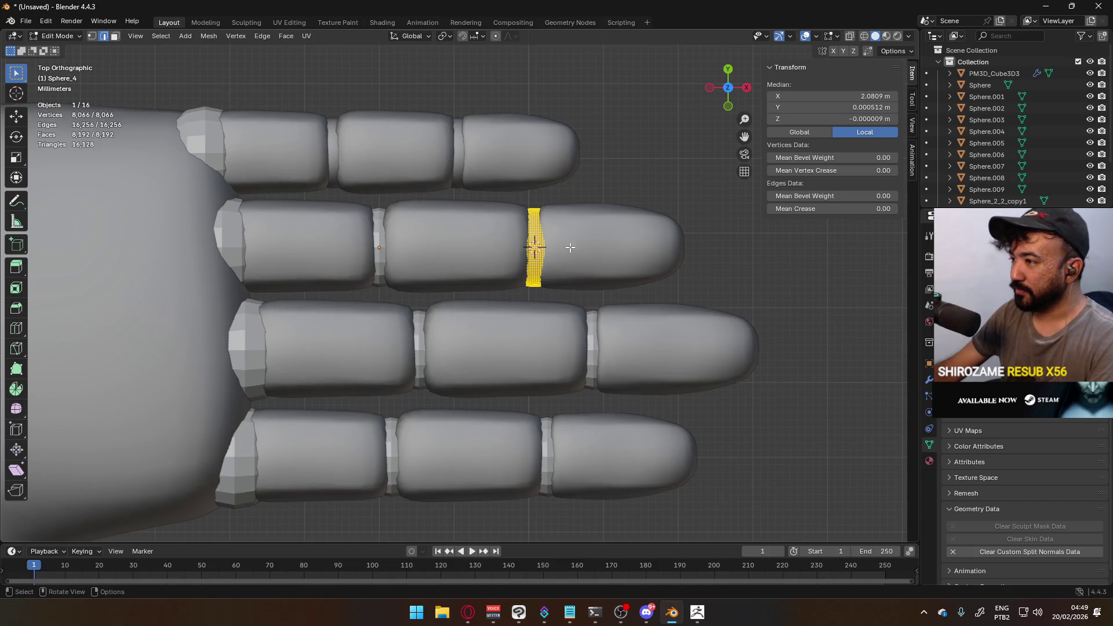
key(Tab)
key(q)
click(586, 245)
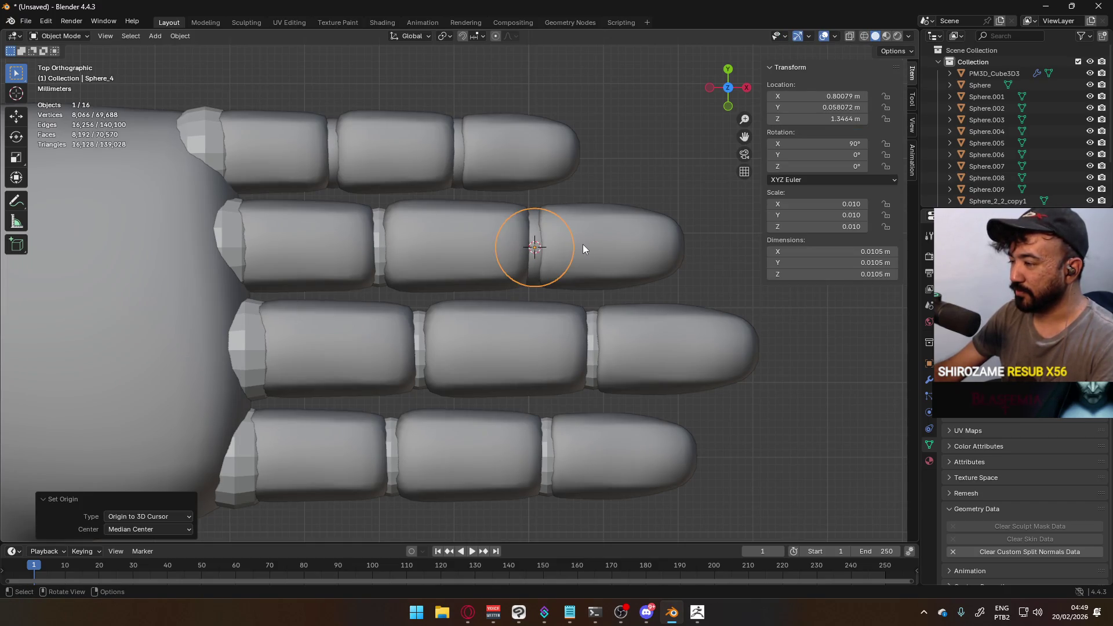
Add a UV sphere at the joint, rotated 90° around Y
key(shift+a)
click(656, 261)
text(ry90)
key(Return)
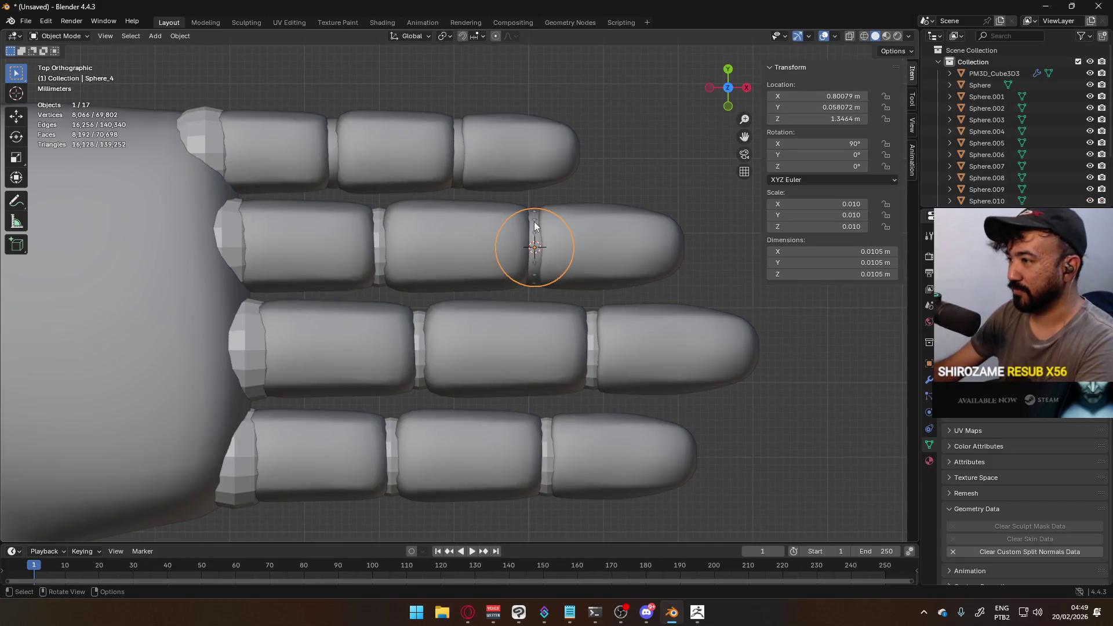
Delete the old dense joint piece and select the hand mesh
key(Delete)
shift+middle_drag(399, 227, 458, 307)
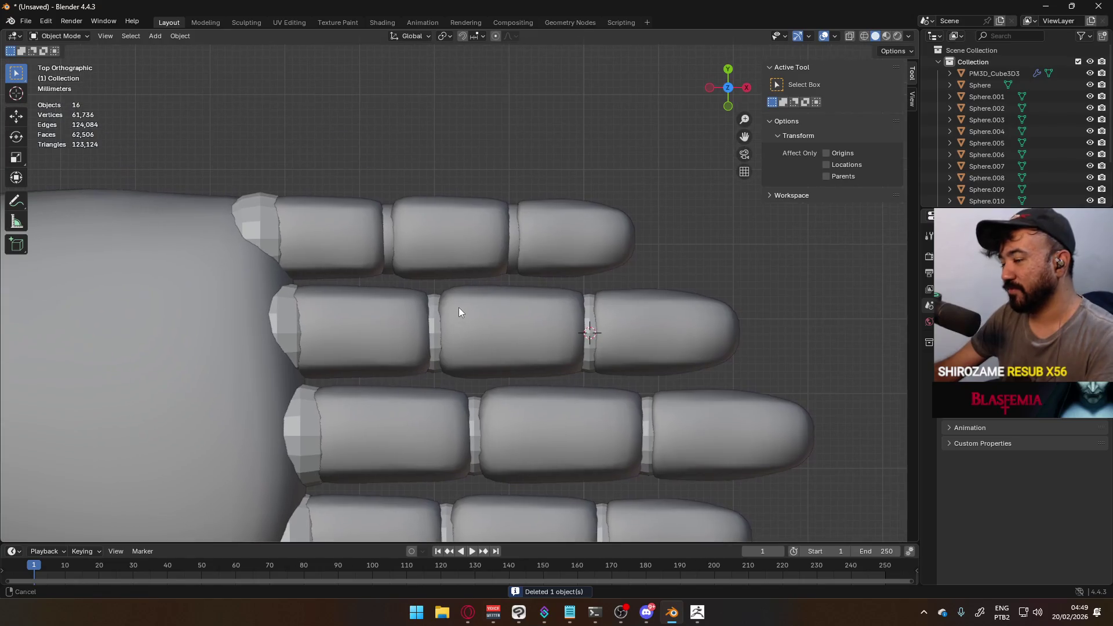
click(392, 247)
Snap the 3D cursor and origin to the top finger's first joint piece
click(388, 244)
key(Tab)
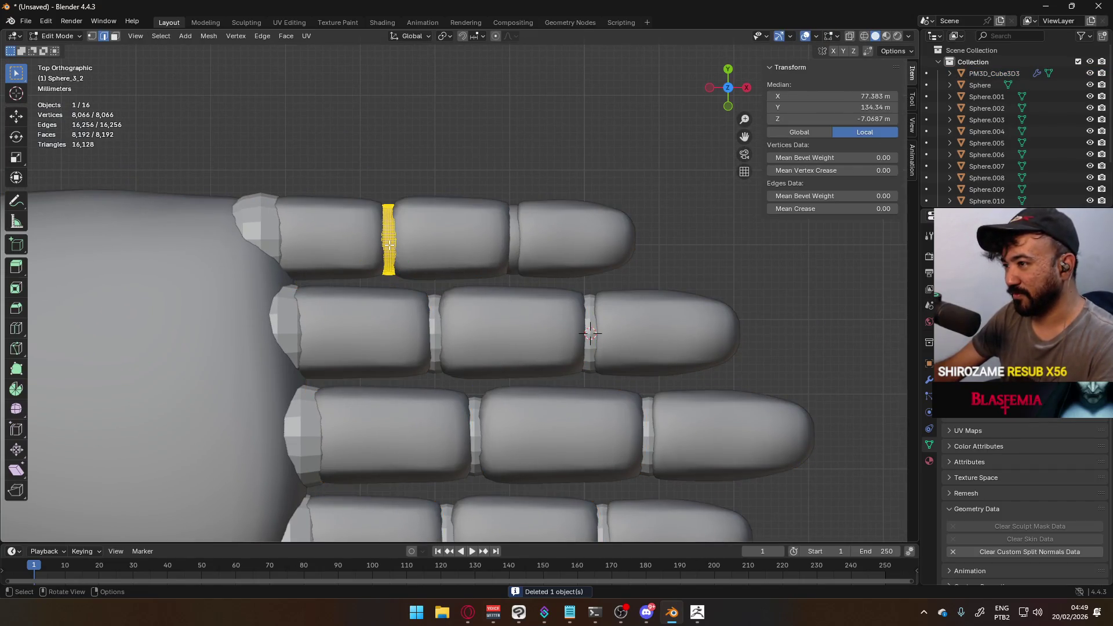
key(q)
click(390, 244)
key(Tab)
key(q)
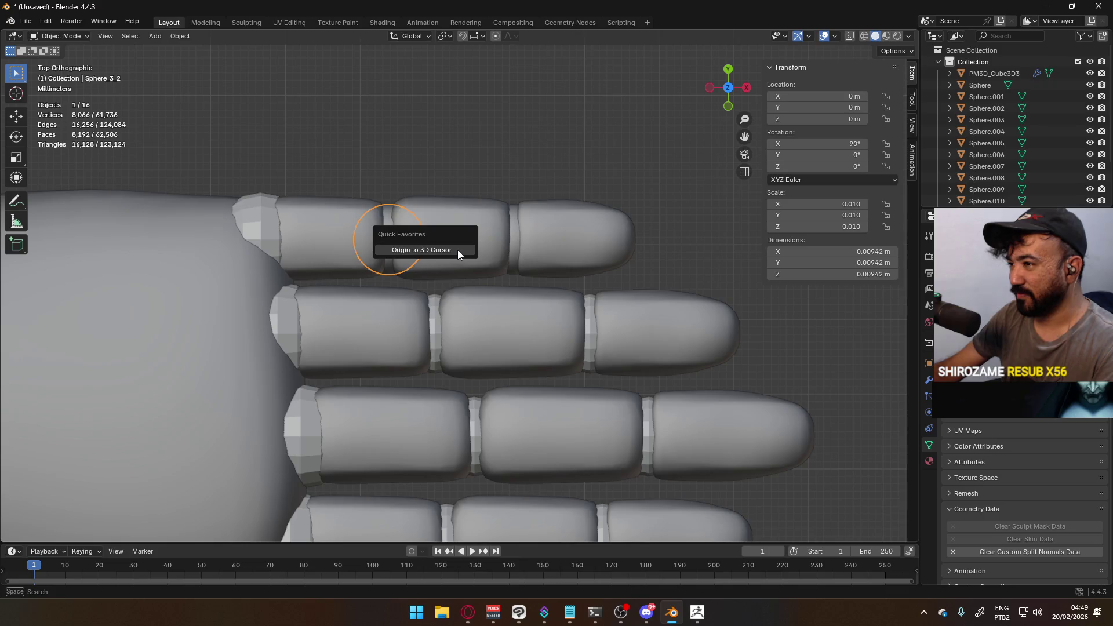
click(458, 250)
Add a UV sphere at the first joint and shrink it to fit the joint gap
key(shift+a)
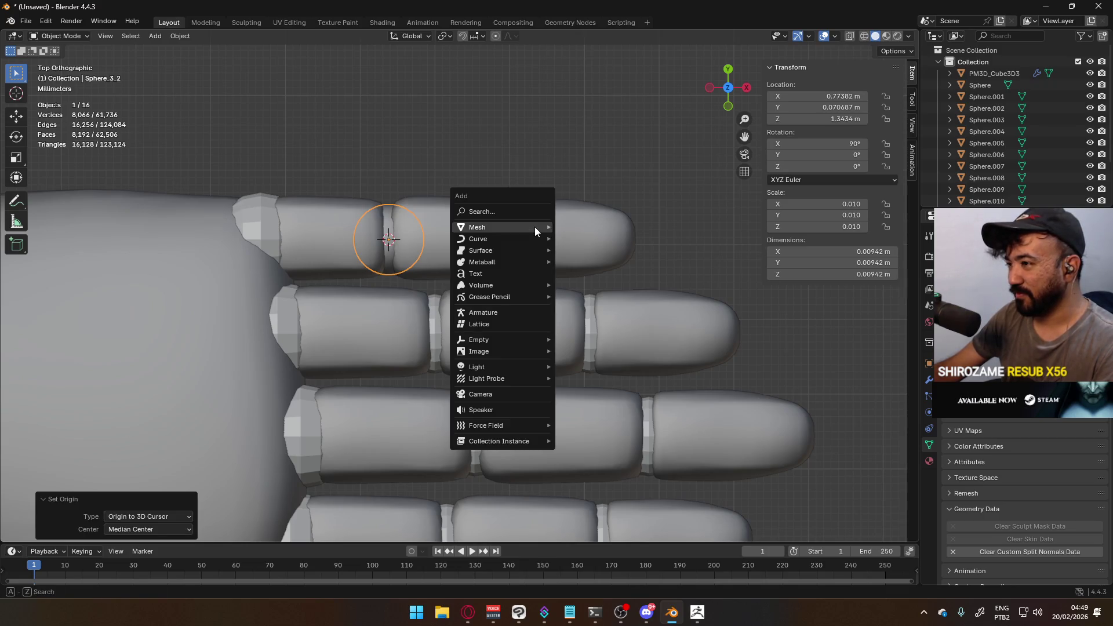
mouse_move(535, 228)
click(594, 263)
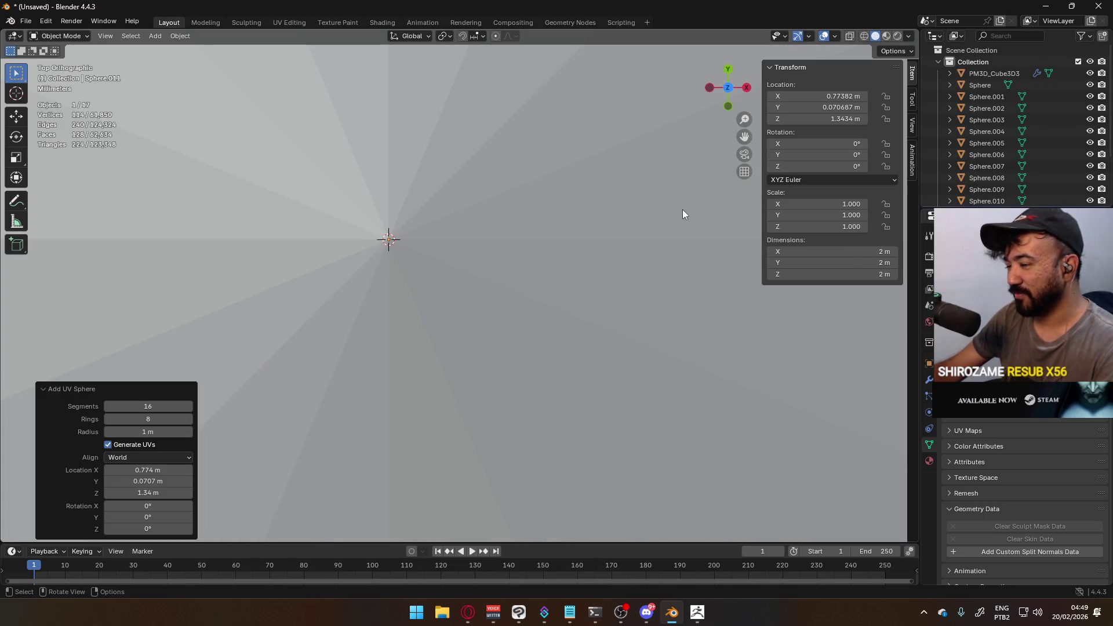
key(s)
click(493, 217)
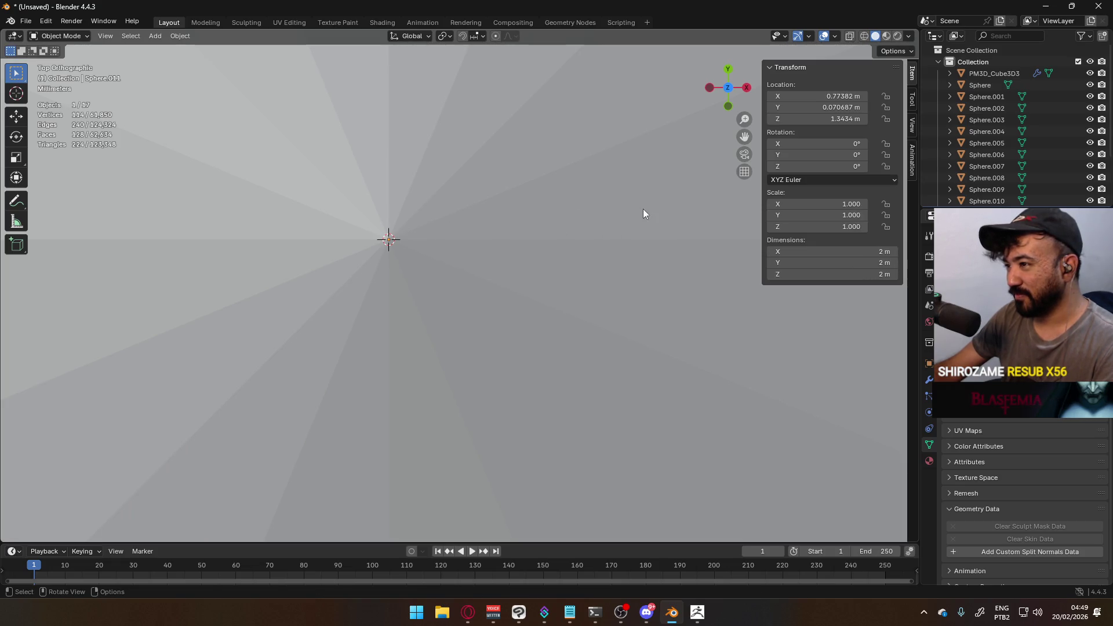
key(s)
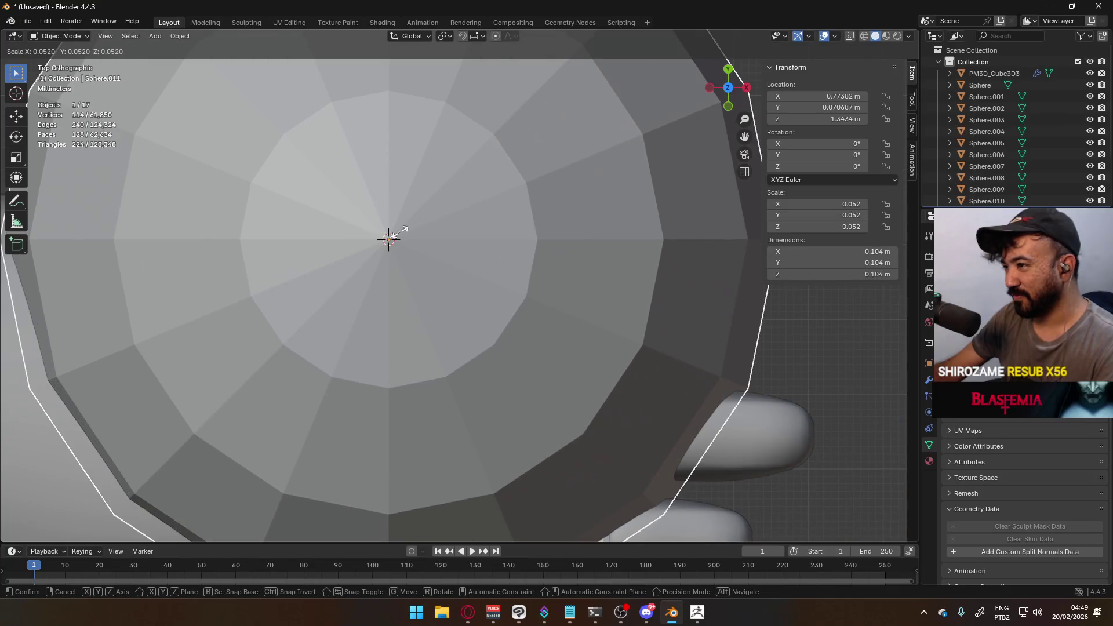
click(404, 231)
key(s)
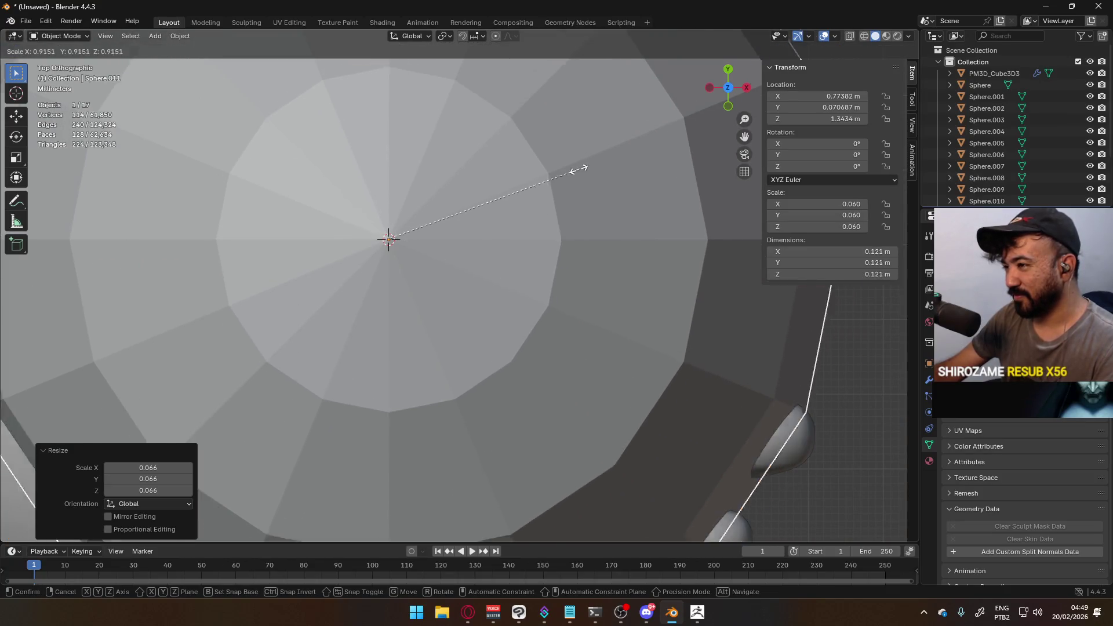
scroll(576, 169, down, 5)
click(433, 220)
scroll(432, 225, up, 5)
key(s)
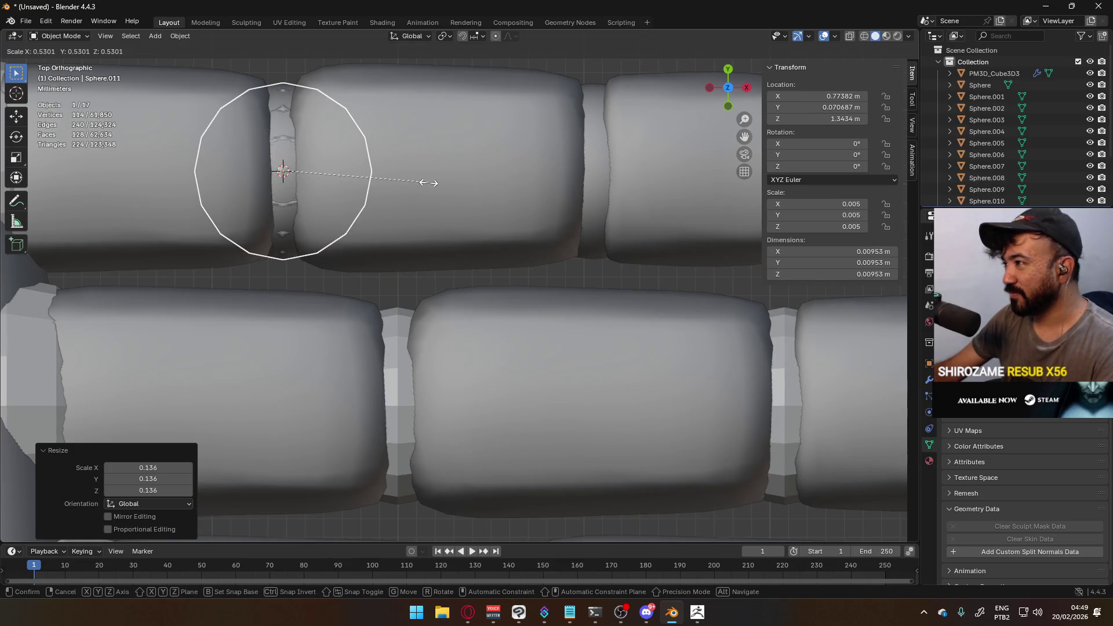
click(429, 182)
Set the sphere's X, Y and Z scale to 0.00476
click(817, 204)
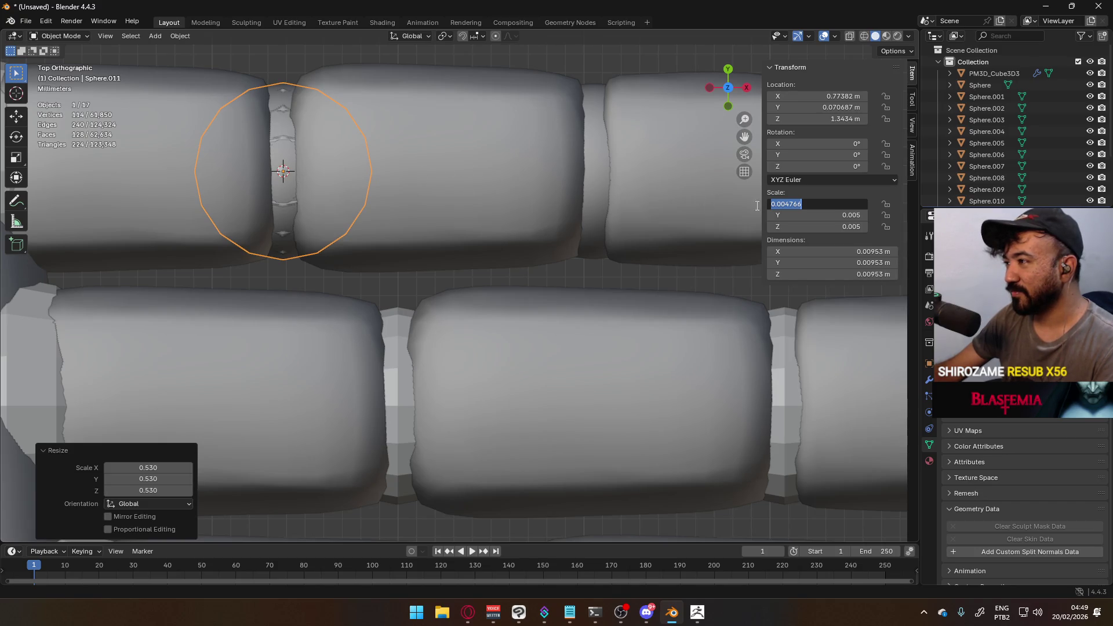
click(802, 200)
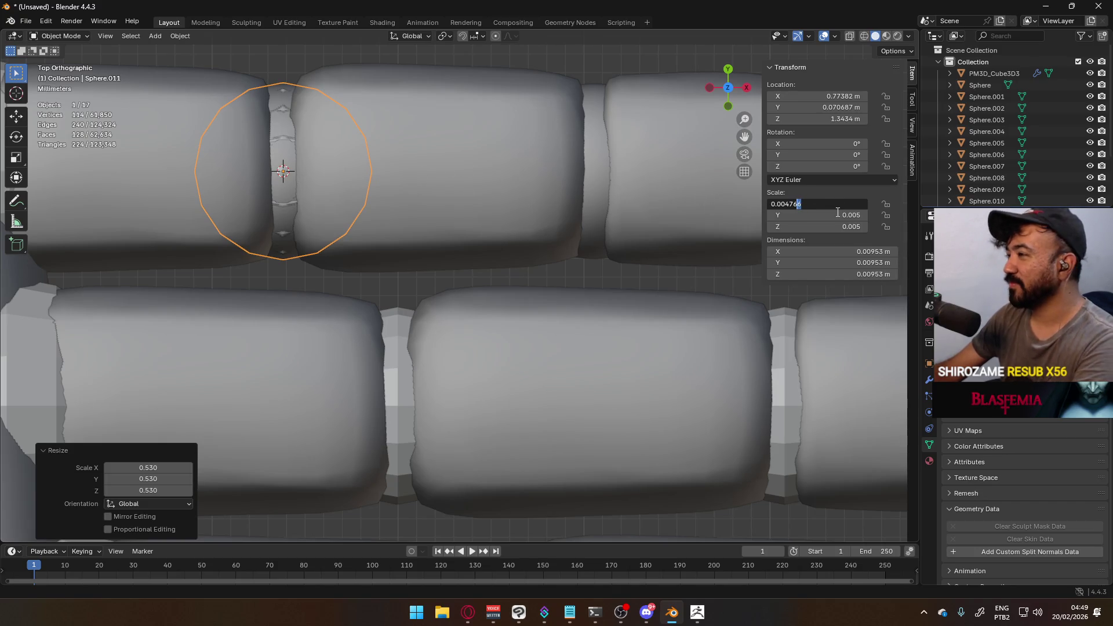
key(Delete)
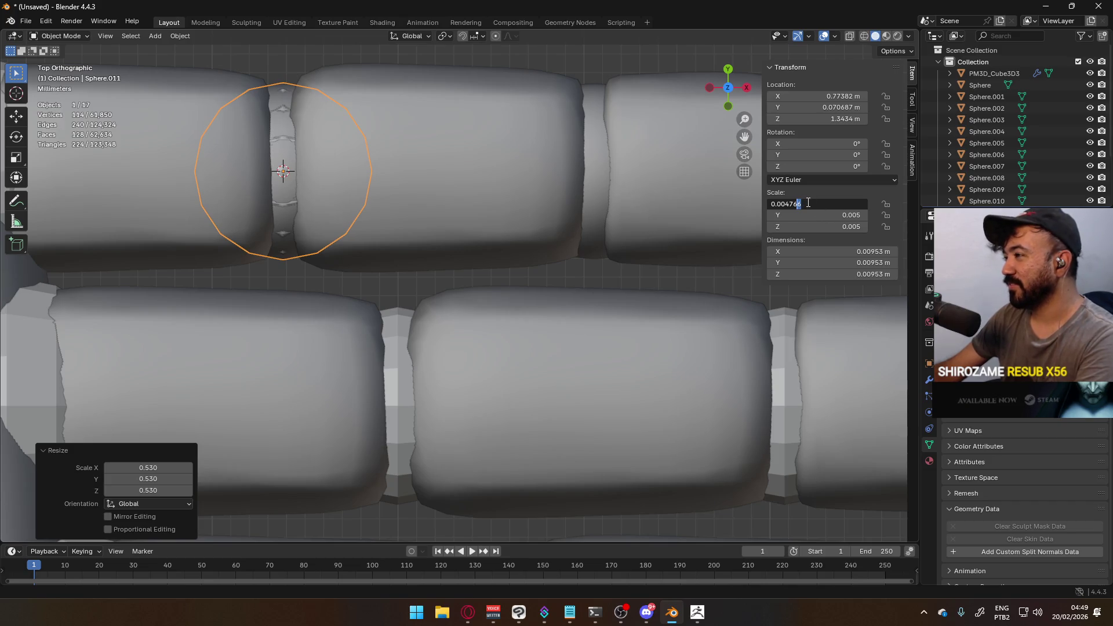
key(ctrl+a)
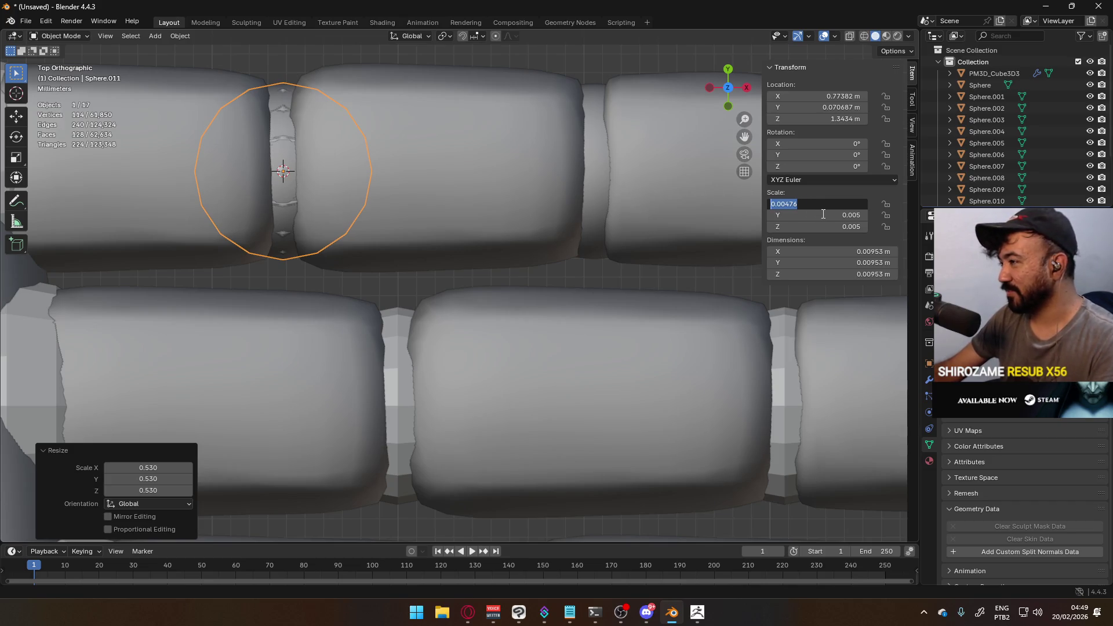
key(ctrl+c)
key(Tab)
key(ctrl+v)
key(Tab)
key(ctrl+v)
Rotate the sphere 90° around Y
key(Return)
scroll(461, 214, down, 4)
text(ry90)
key(Return)
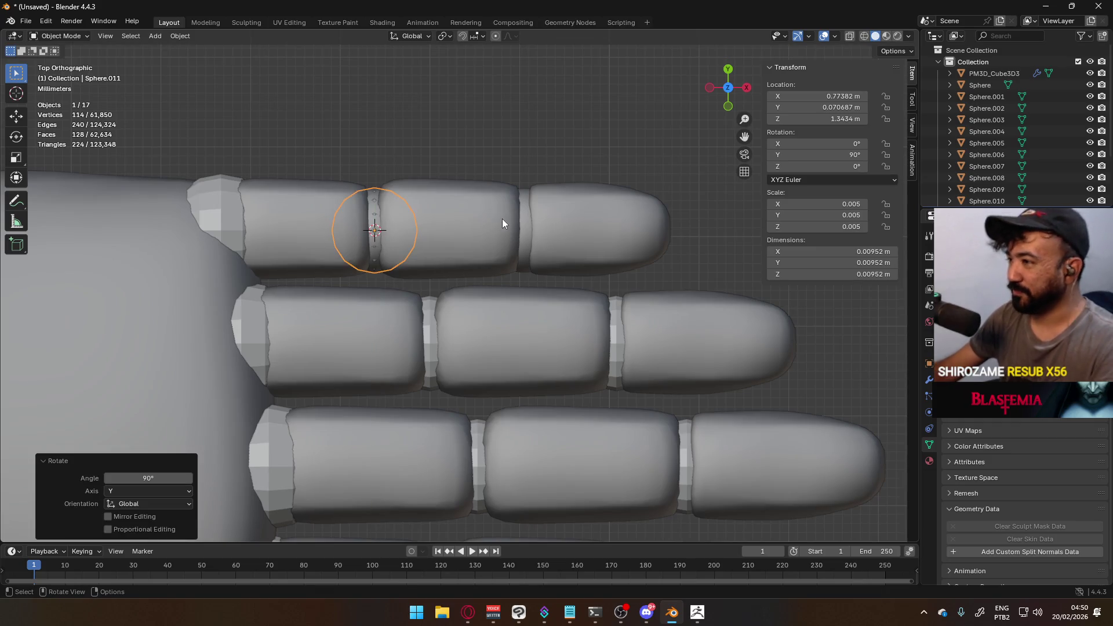
click(527, 218)
Snap the 3D cursor and origin to the top finger's outer joint piece
key(Tab)
key(q)
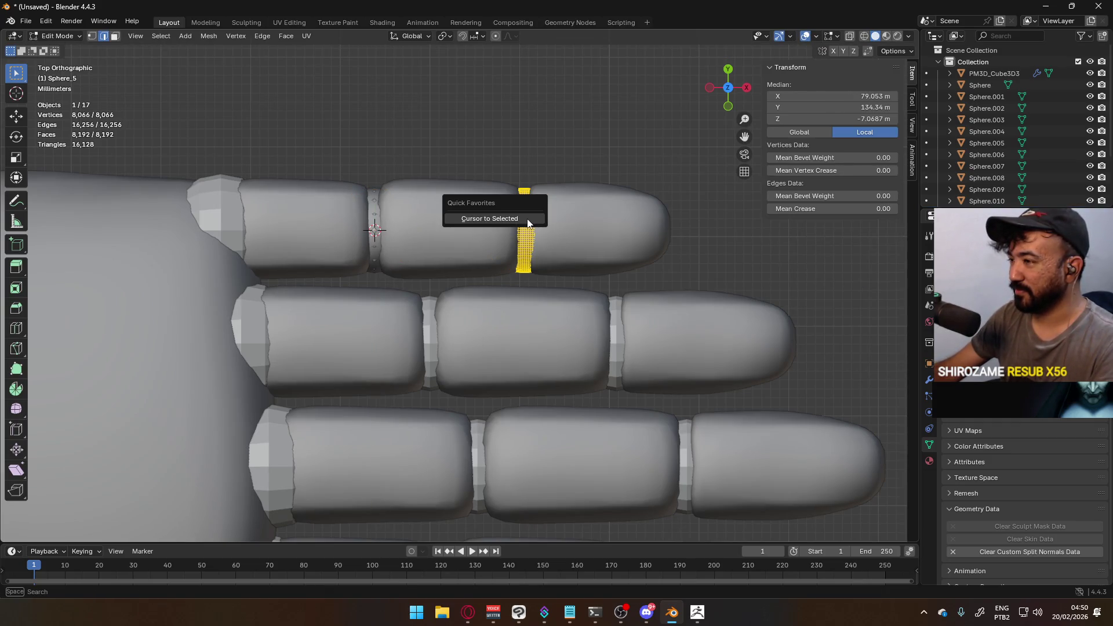
click(527, 223)
key(Tab)
key(q)
click(597, 211)
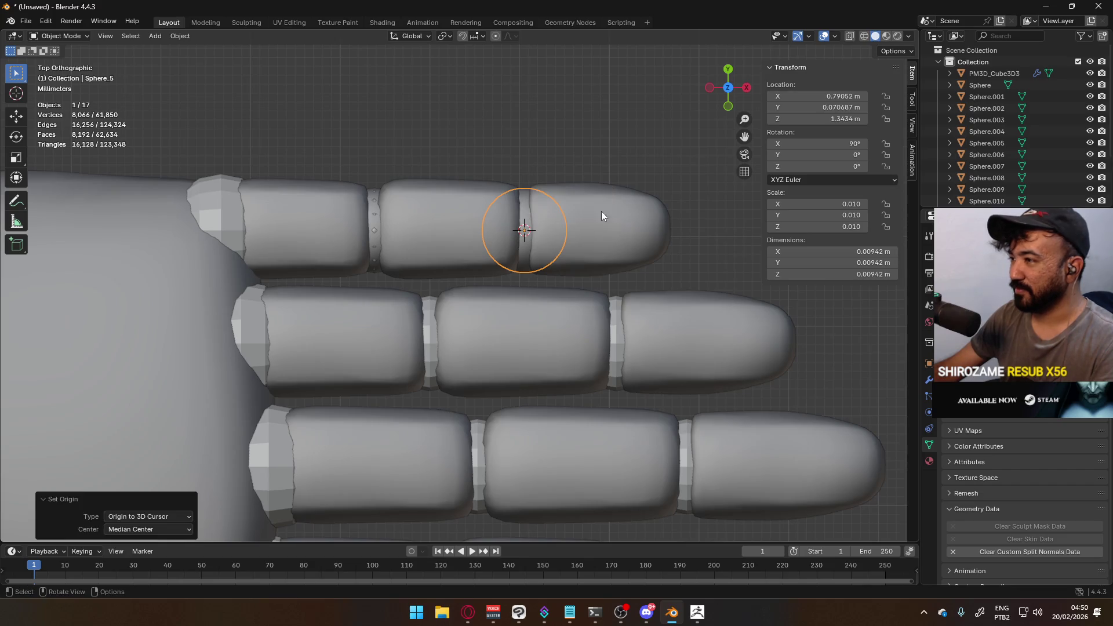
Add a UV sphere there, scaled to 0.00476 and rotated 90° around Y
key(shift+a)
mouse_move(614, 189)
click(664, 225)
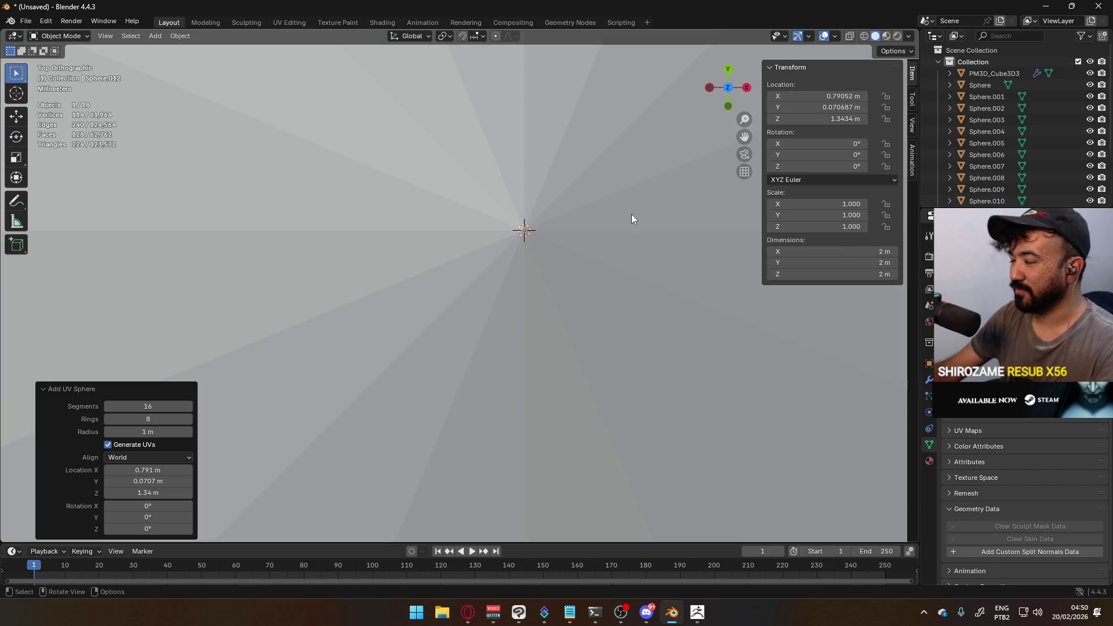
key(s)
key(ctrl+v)
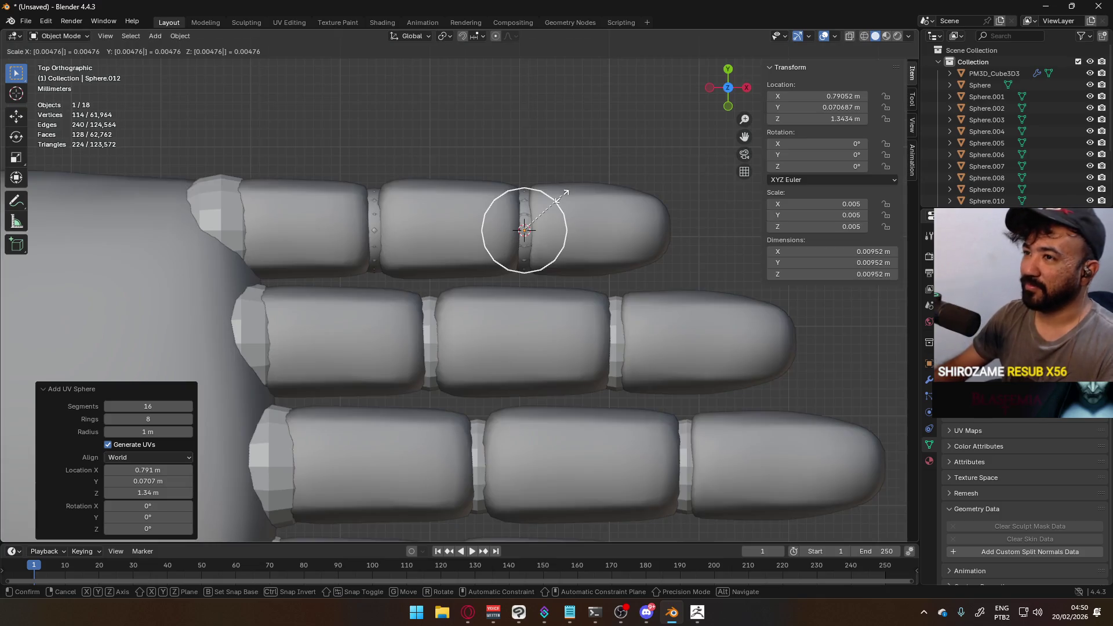
key(Return)
text(ry90)
key(Return)
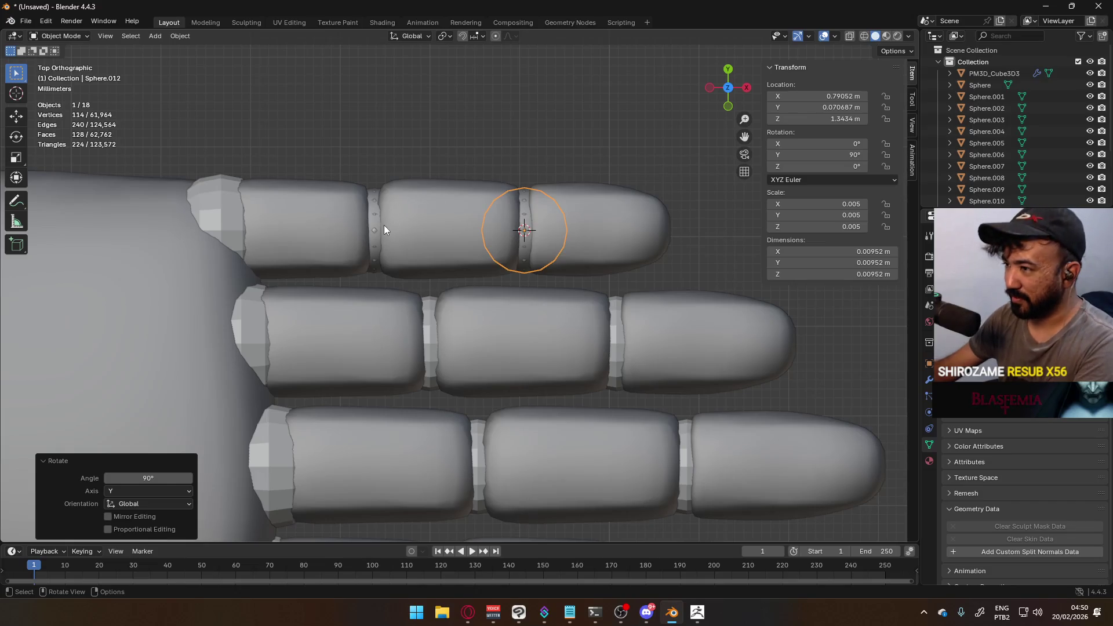
Delete the old dense joint piece and the finger's remaining joint ring
key(g)
key(Escape)
key(Delete)
click(523, 225)
key(Delete)
scroll(525, 274, down, 5)
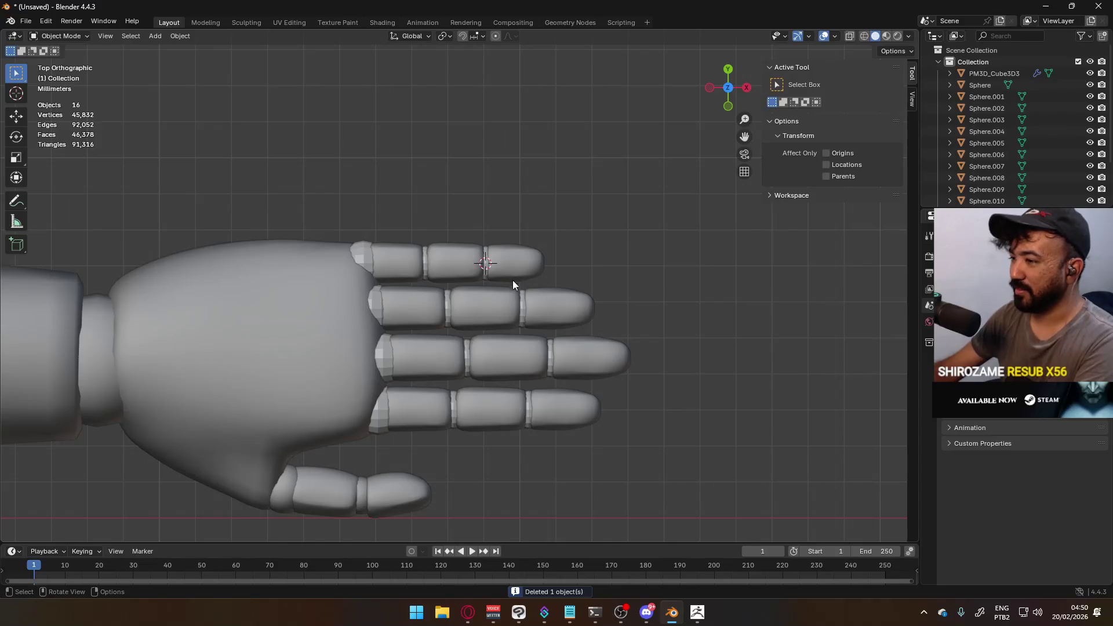
Snap the 3D cursor and origin to the thumb's middle joint ring
mouse_move(471, 381)
middle_down()
mouse_move(401, 364)
mouse_move(398, 253)
mouse_move(357, 248)
mouse_move(263, 270)
mouse_move(356, 270)
mouse_move(414, 293)
mouse_move(369, 378)
middle_up()
click(366, 342)
key(Tab)
scroll(516, 347, up, 5)
scroll(516, 347, up, 2)
mouse_move(516, 347)
middle_down()
mouse_move(462, 299)
mouse_move(468, 266)
middle_up()
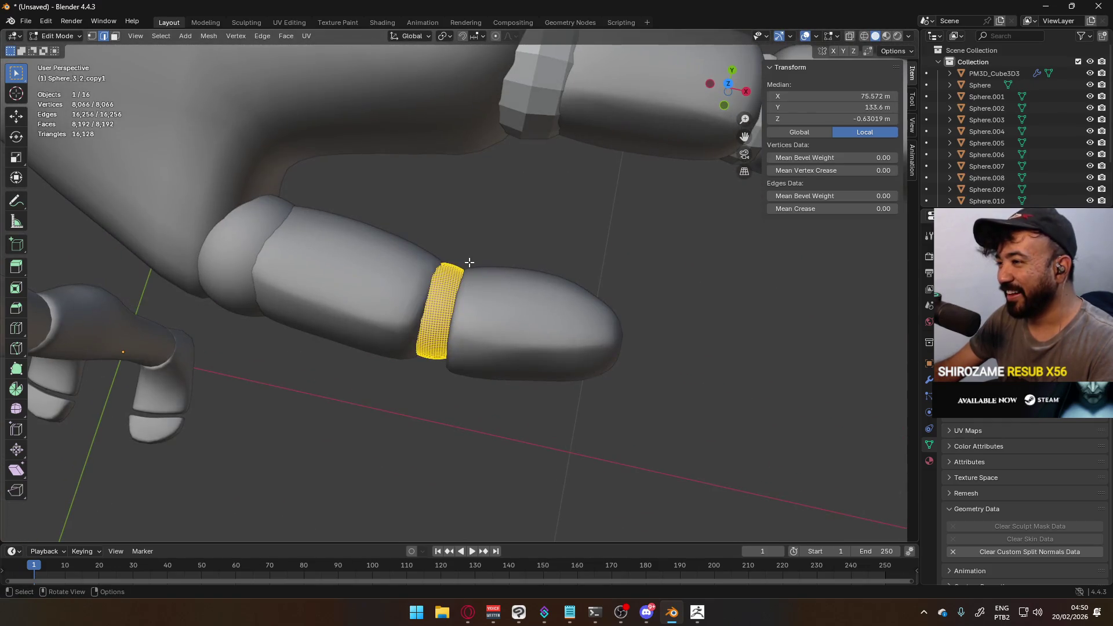
key(q)
click(461, 262)
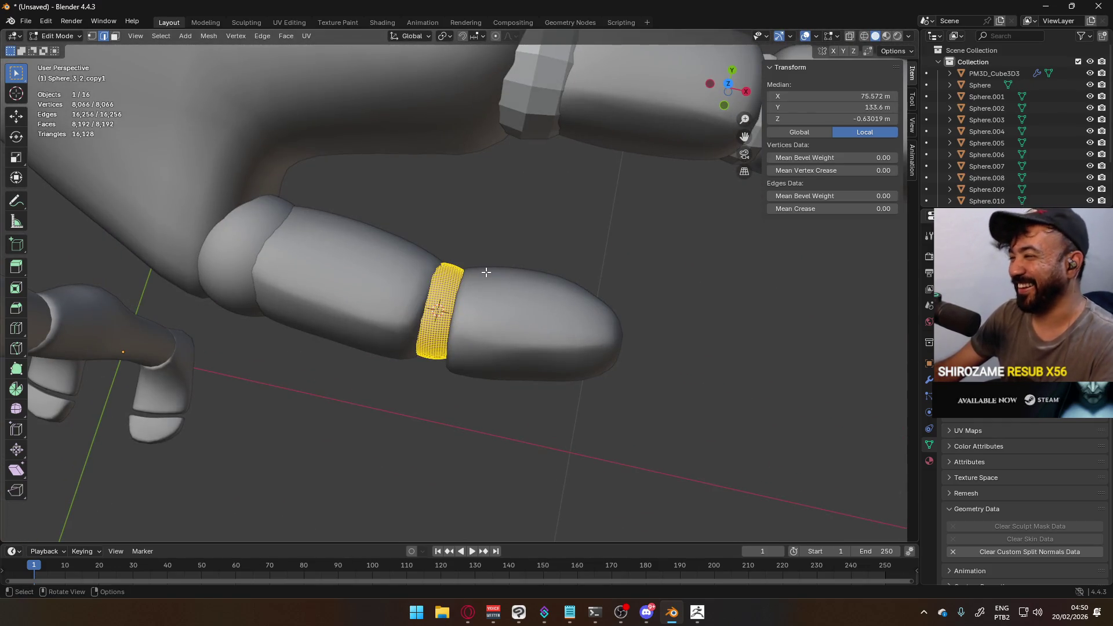
key(Tab)
key(q)
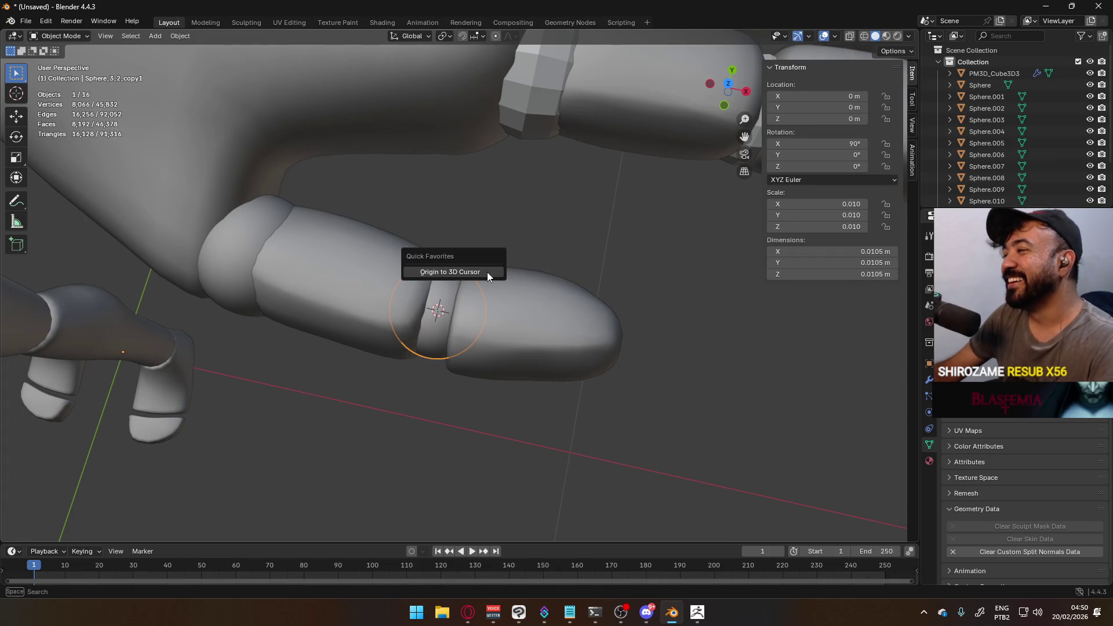
click(487, 272)
Add a UV sphere at the cursor, shrink it to joint size, and rotate 90° on Y
key(shift+a)
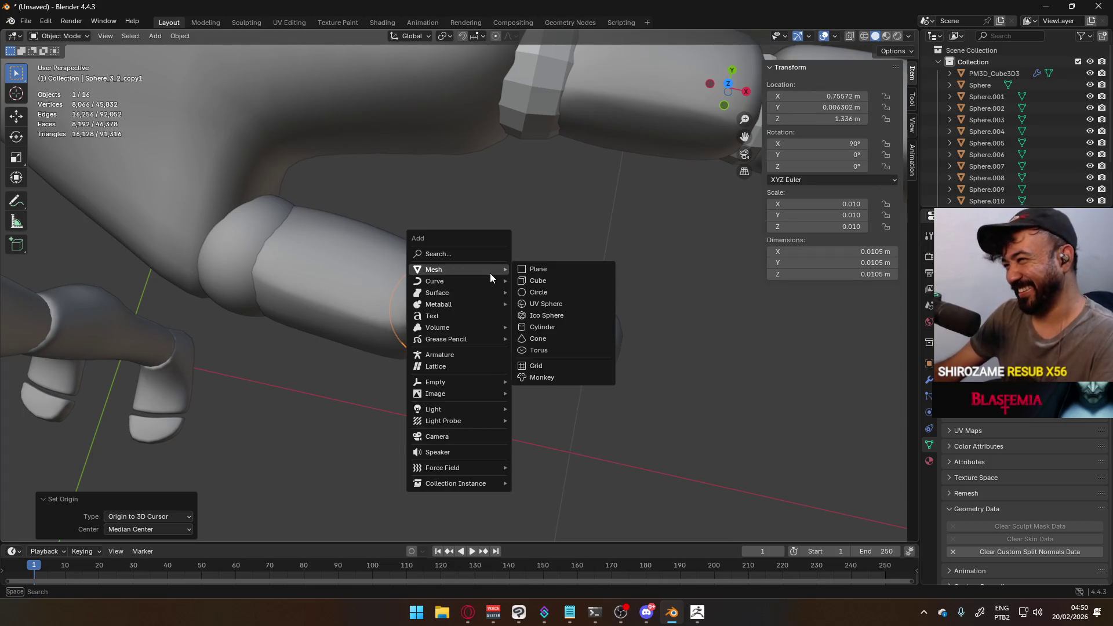
click(566, 309)
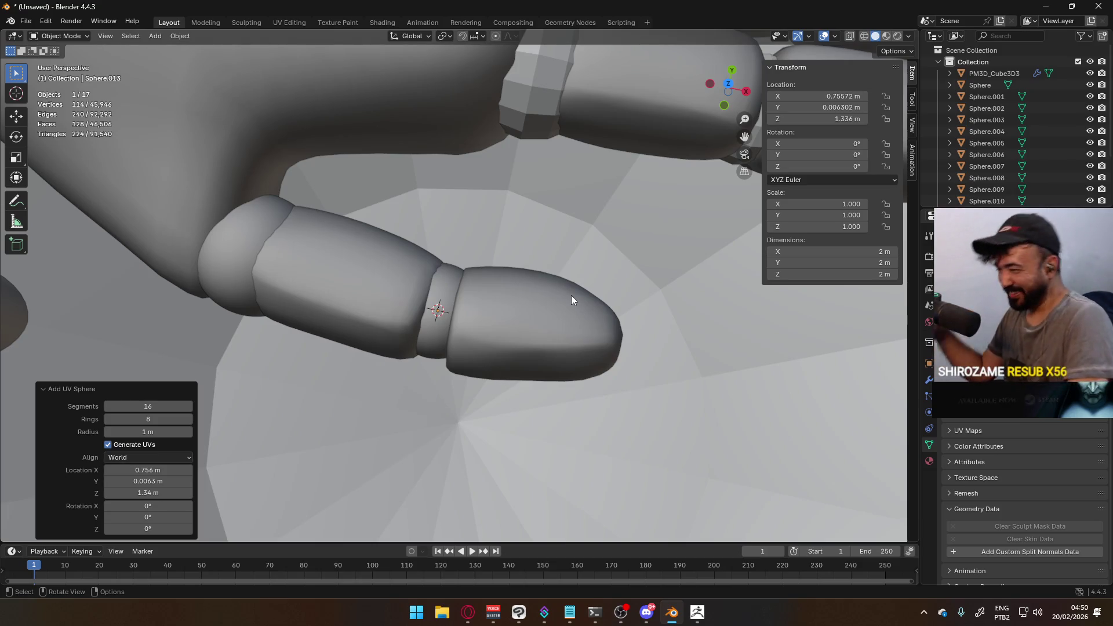
key(s)
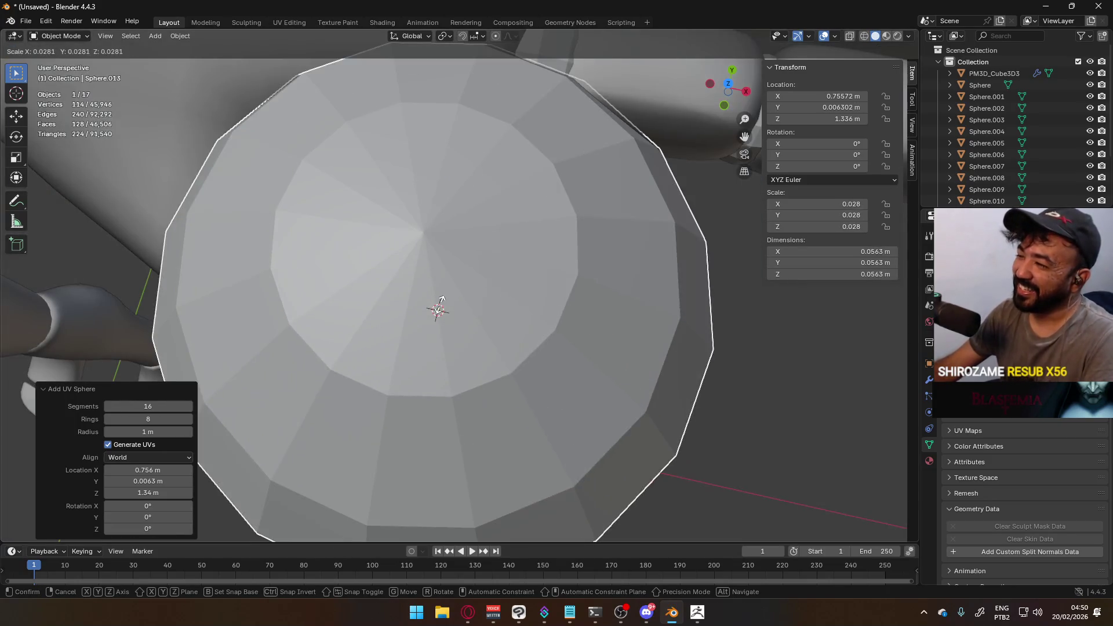
click(603, 316)
key(s)
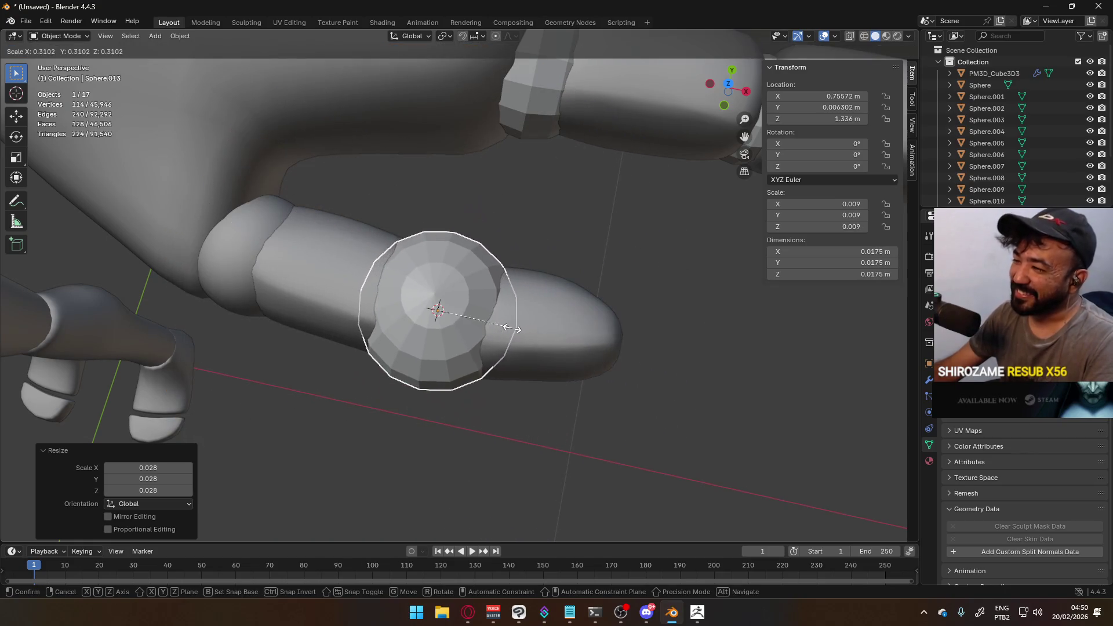
click(510, 330)
scroll(533, 321, up, 4)
key(s)
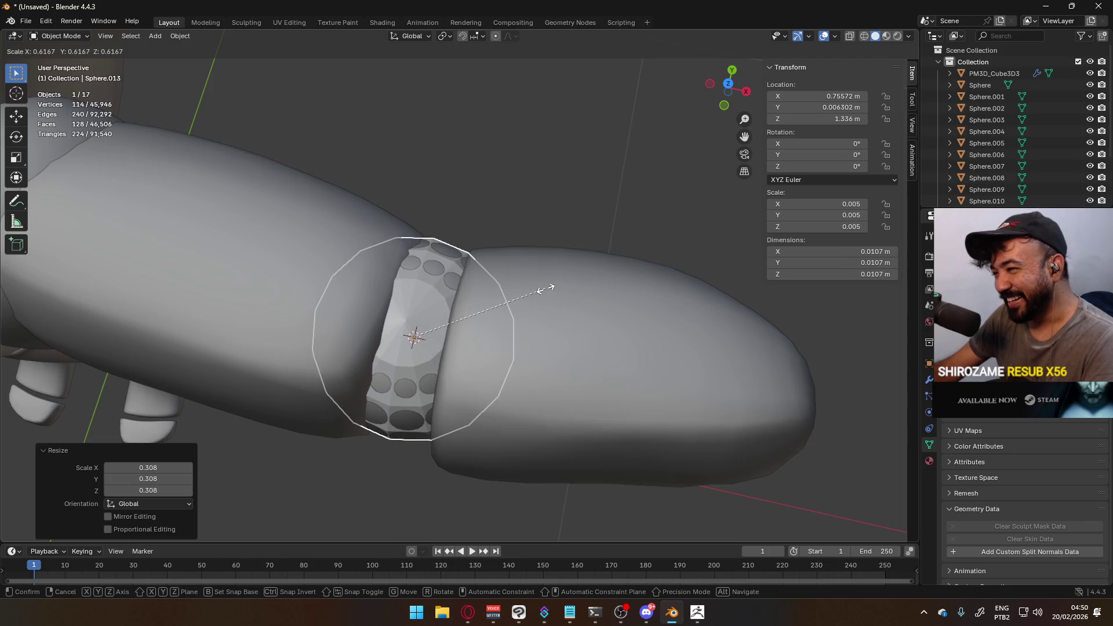
click(544, 288)
mouse_move(544, 289)
middle_down()
mouse_move(545, 228)
mouse_move(559, 204)
middle_up()
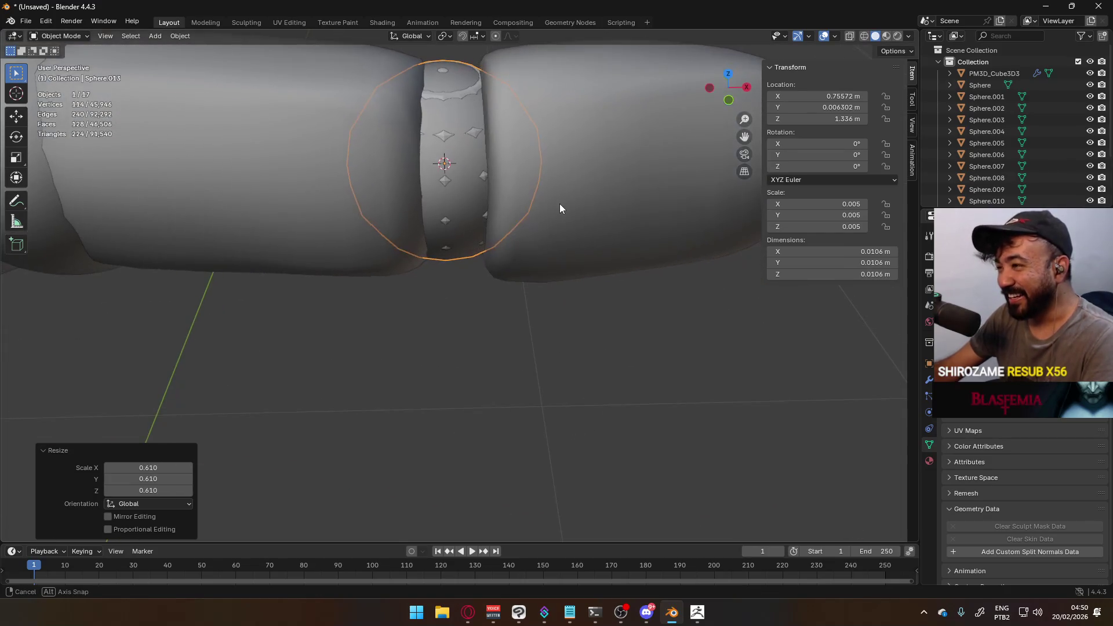
text(ry90)
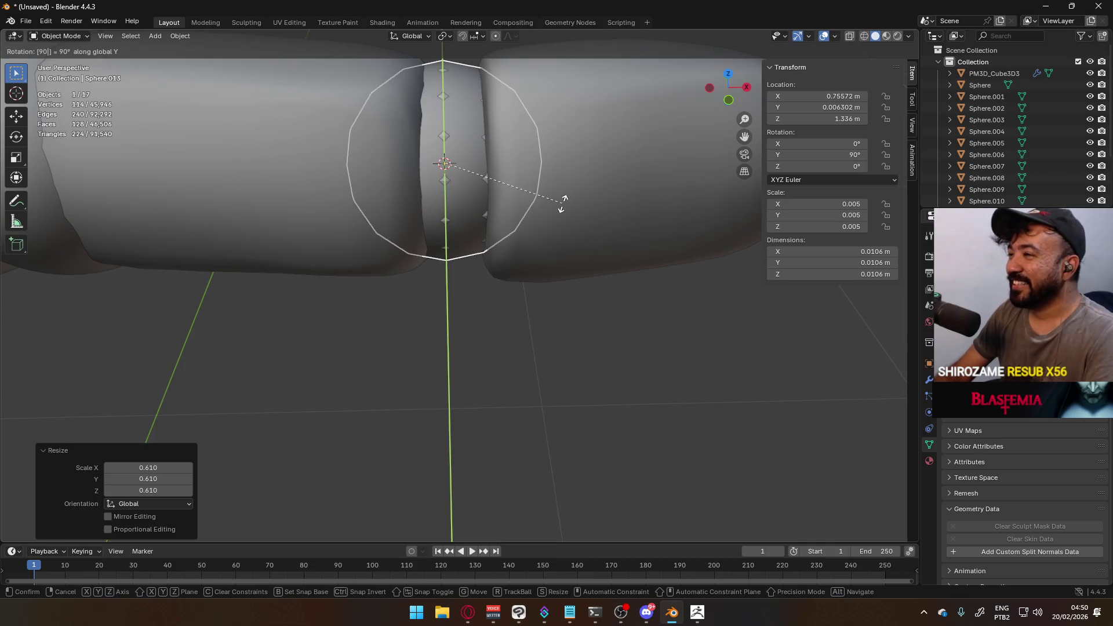
key(Return)
In top orthographic view, move the sphere into the joint and delete the old joint sphere
key(KP_7)
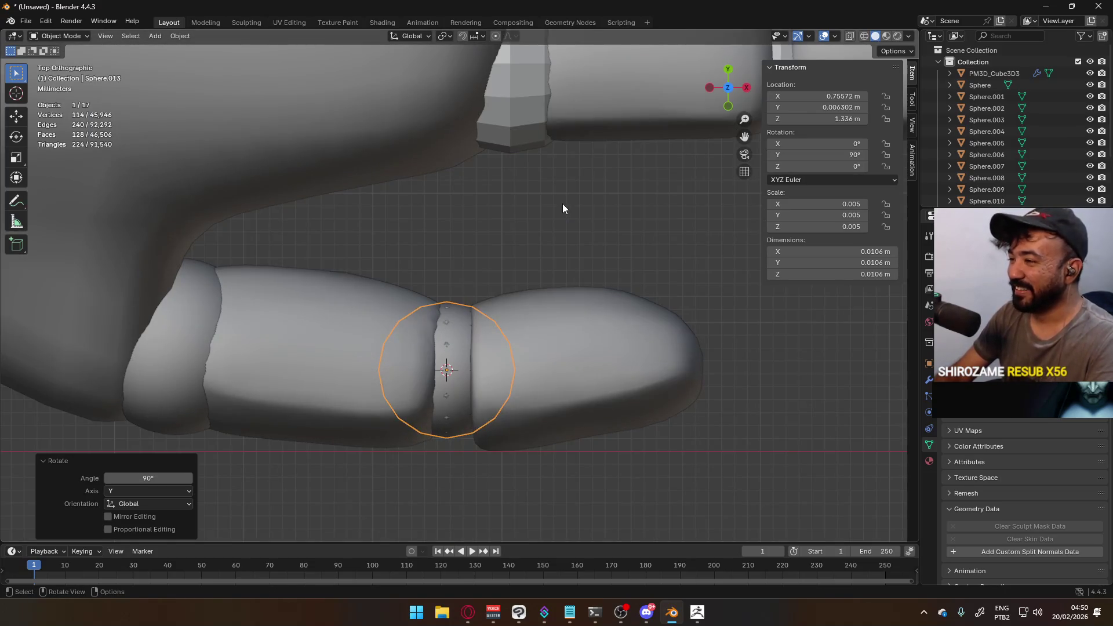
key(g)
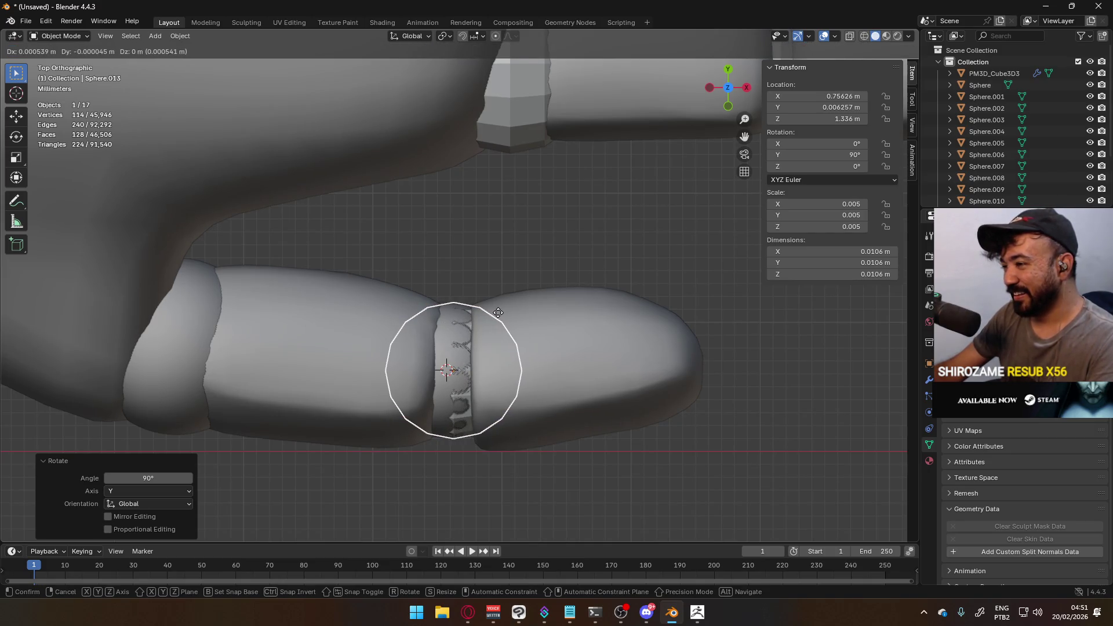
click(482, 318)
key(Delete)
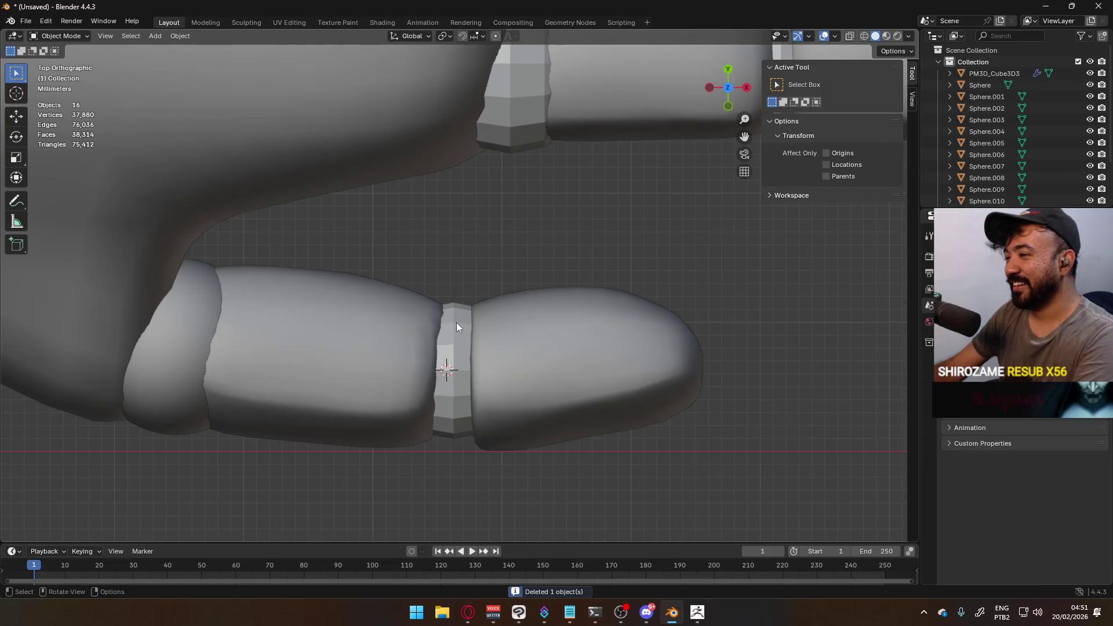
click(456, 323)
key(g)
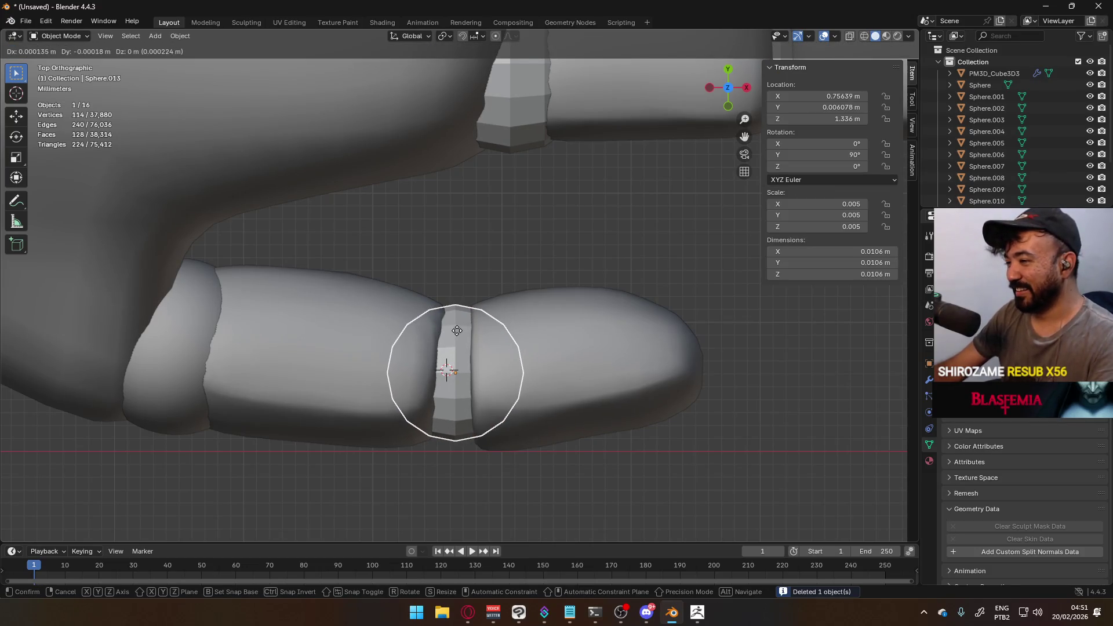
click(456, 330)
Fine-tune the joint sphere's position and rotation to sit in the gap
key(r)
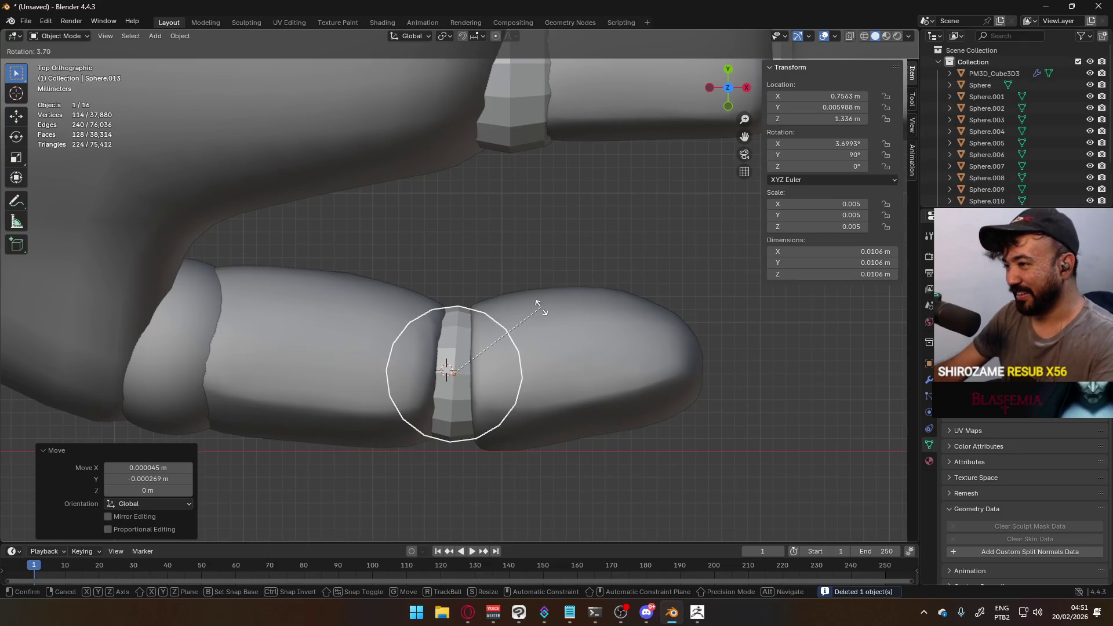
click(539, 306)
key(g)
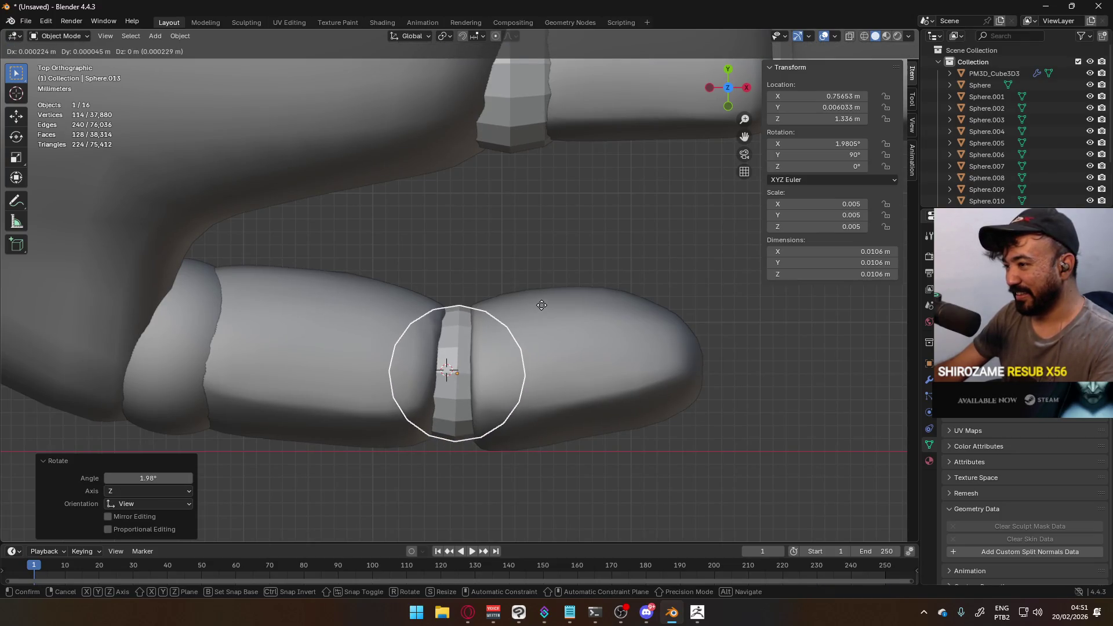
click(538, 306)
key(r)
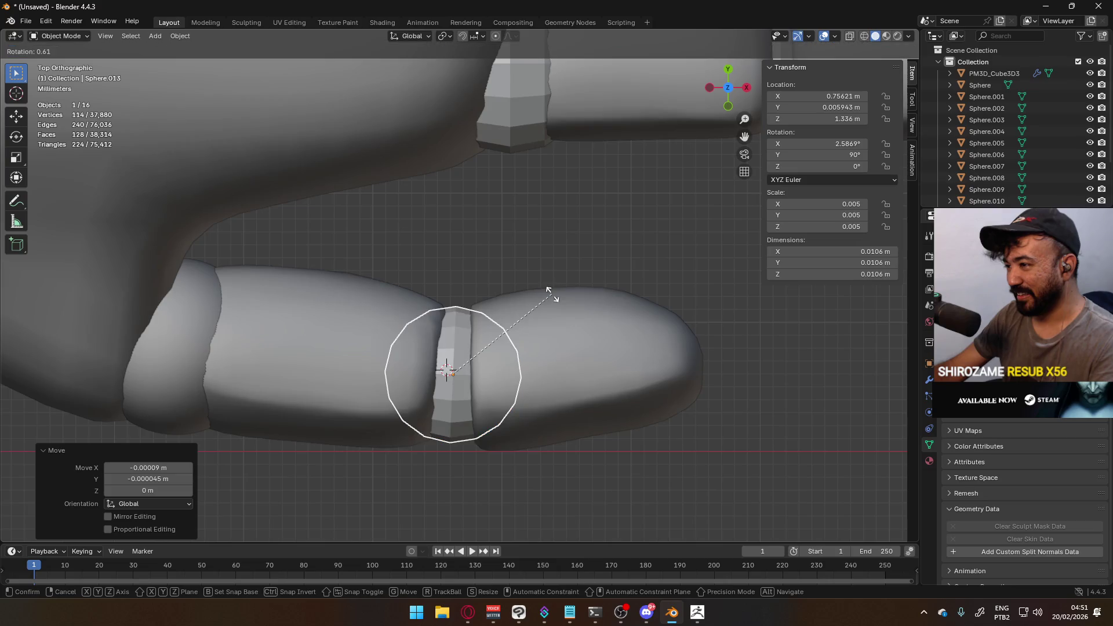
click(548, 294)
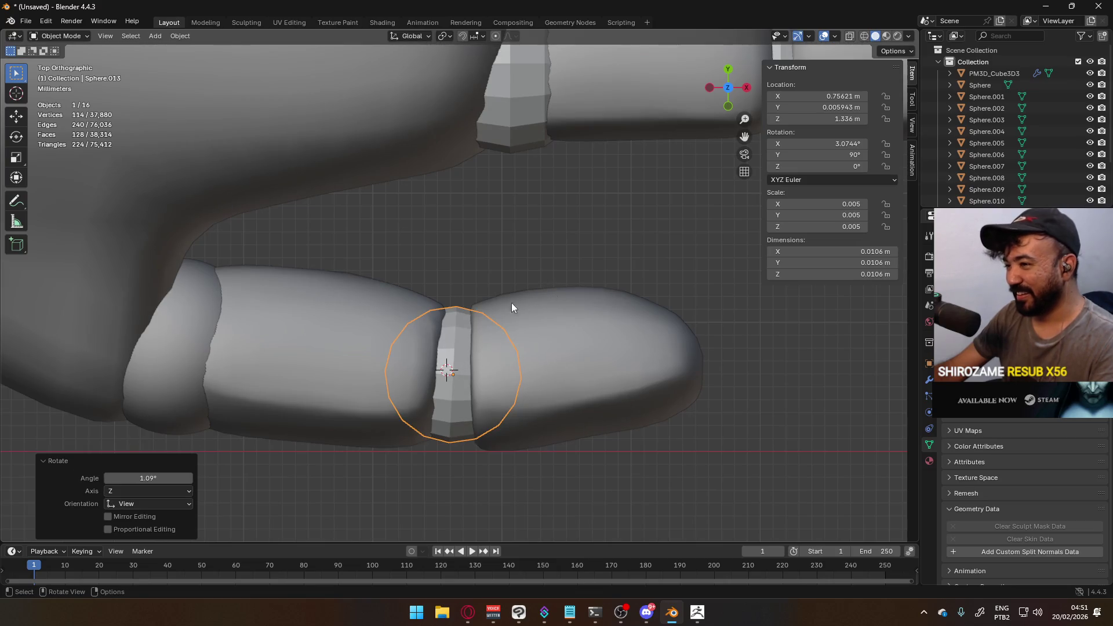
Select the sphere at the thumb's base and enter its edit mode
click(182, 320)
mouse_move(230, 331)
middle_down()
mouse_move(450, 266)
mouse_move(457, 214)
mouse_move(435, 312)
middle_up()
key(Tab)
Snap the 3D cursor to the thumb-base sphere's centre and set its origin there
key(q)
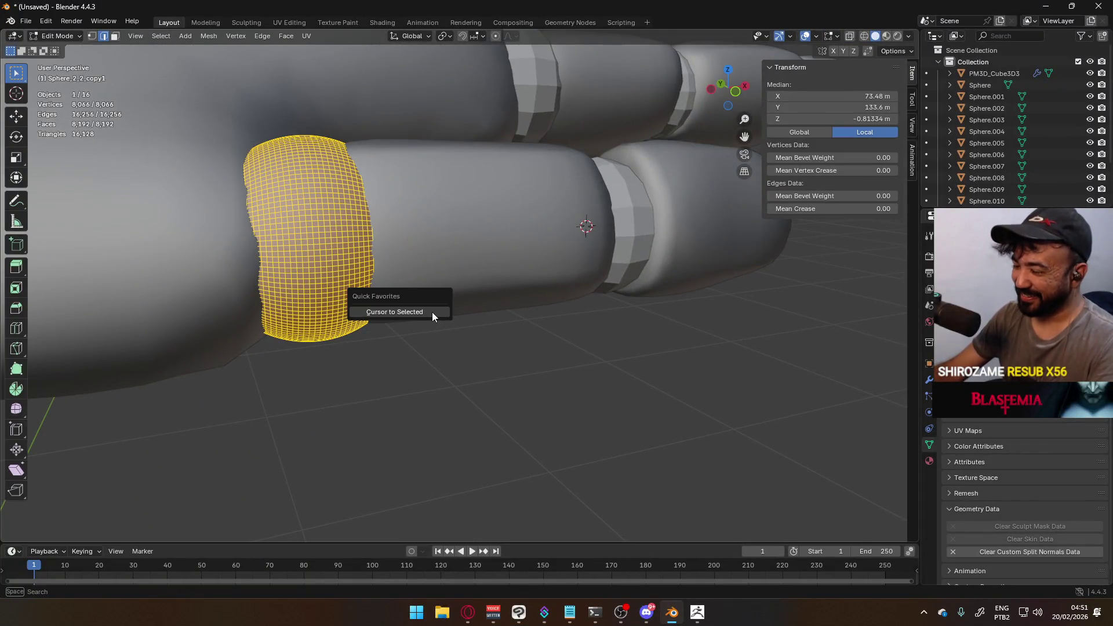
click(432, 312)
key(Tab)
key(q)
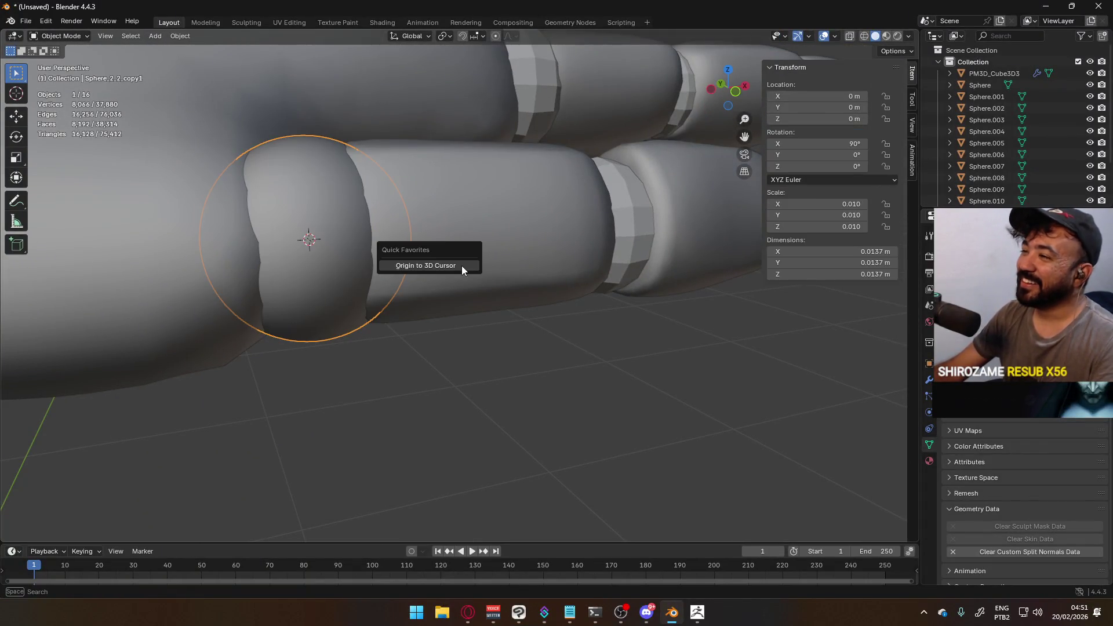
click(462, 267)
key(Tab)
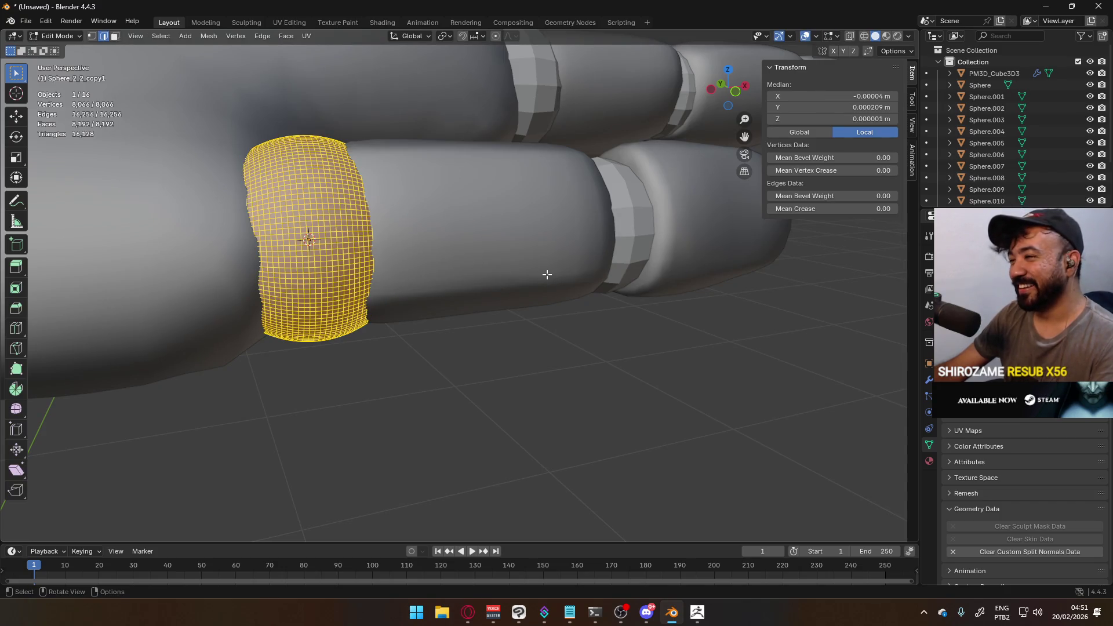
key(Tab)
Add a UV sphere at the thumb base, shrink it, and rotate it 90° around Y
key(shift+a)
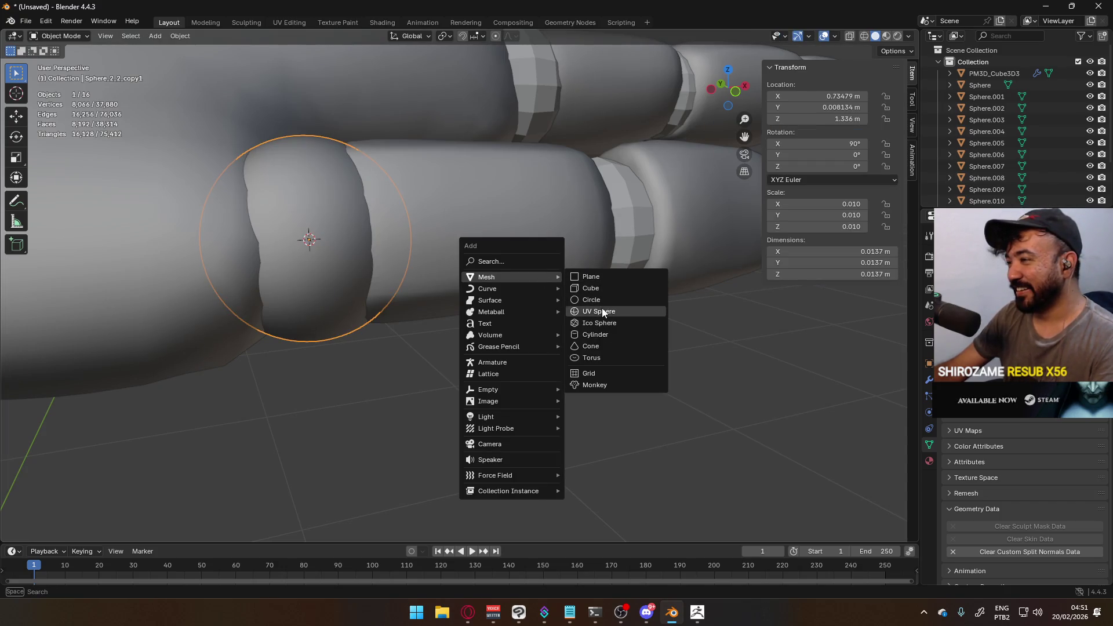
click(601, 308)
scroll(637, 296, down, 3)
key(s)
scroll(464, 266, up, 5)
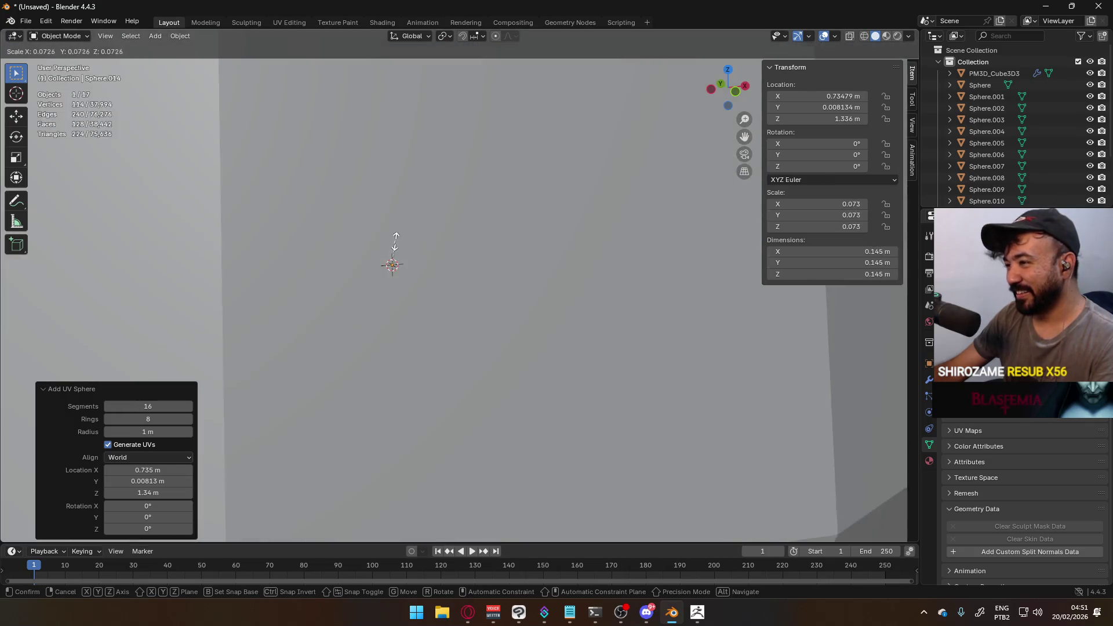
scroll(414, 253, down, 6)
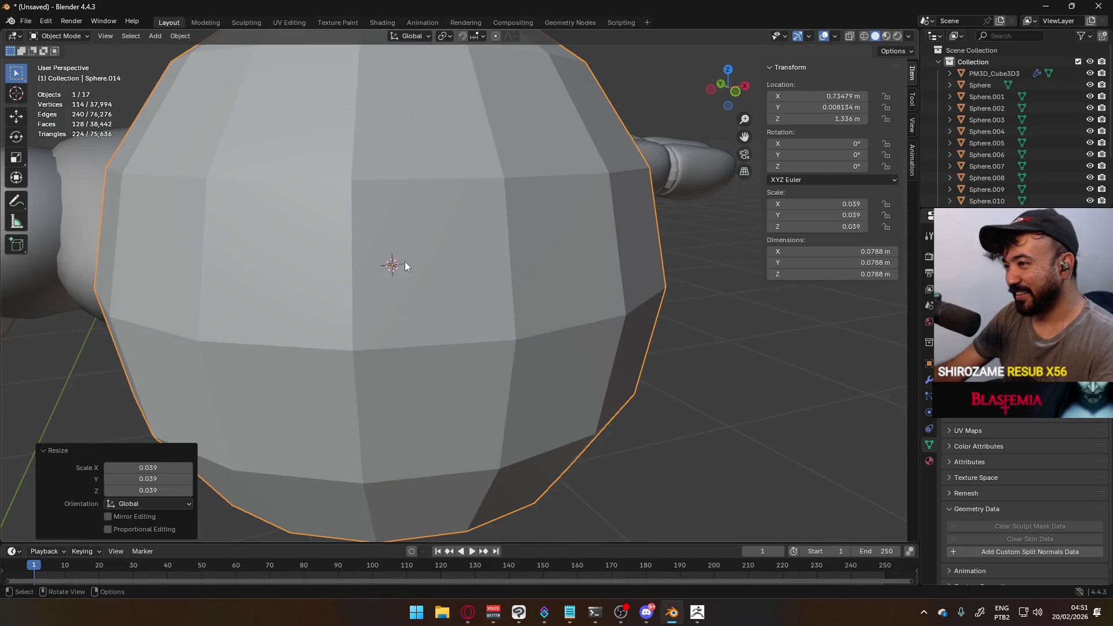
scroll(478, 210, up, 3)
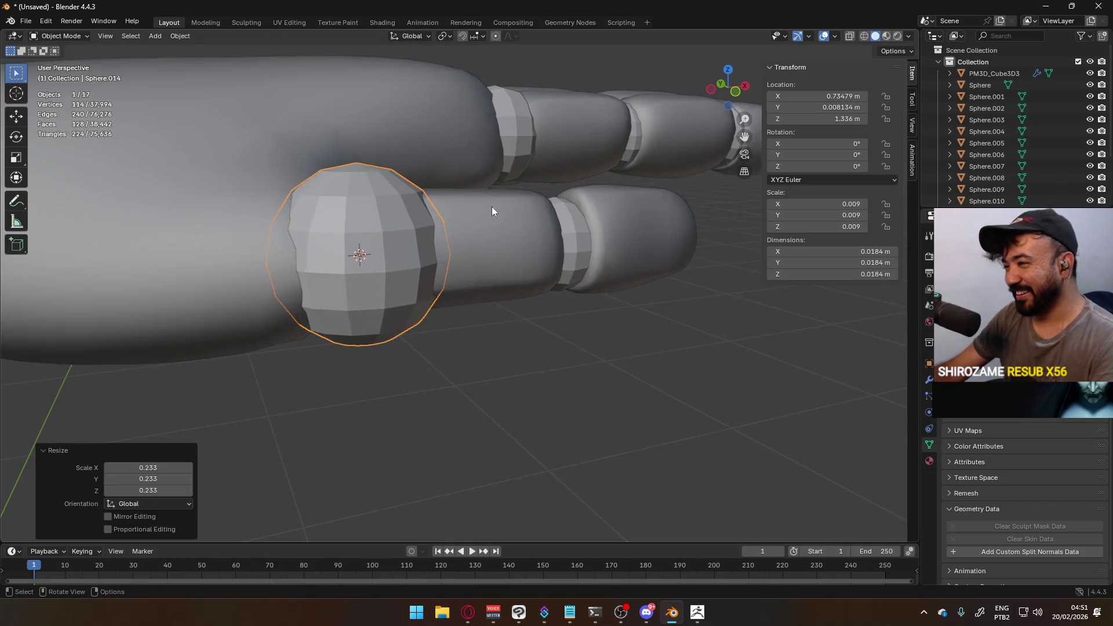
click(485, 211)
text(ry90)
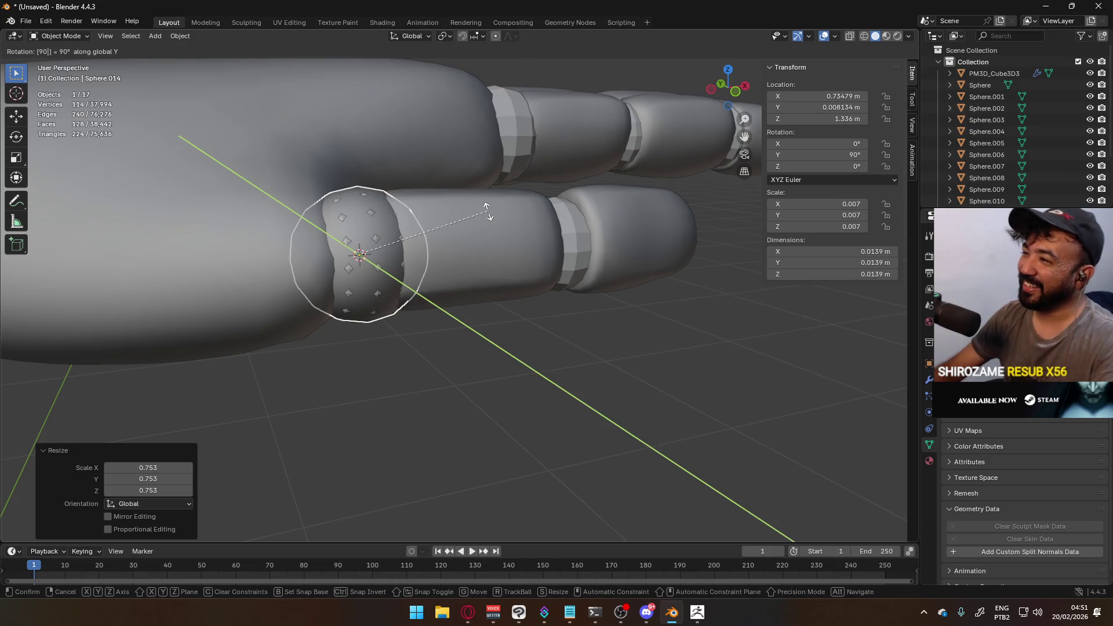
key(Return)
Tilt the new sphere about 14° to follow the thumb and delete the old sphere
key(KP_7)
scroll(488, 217, up, 3)
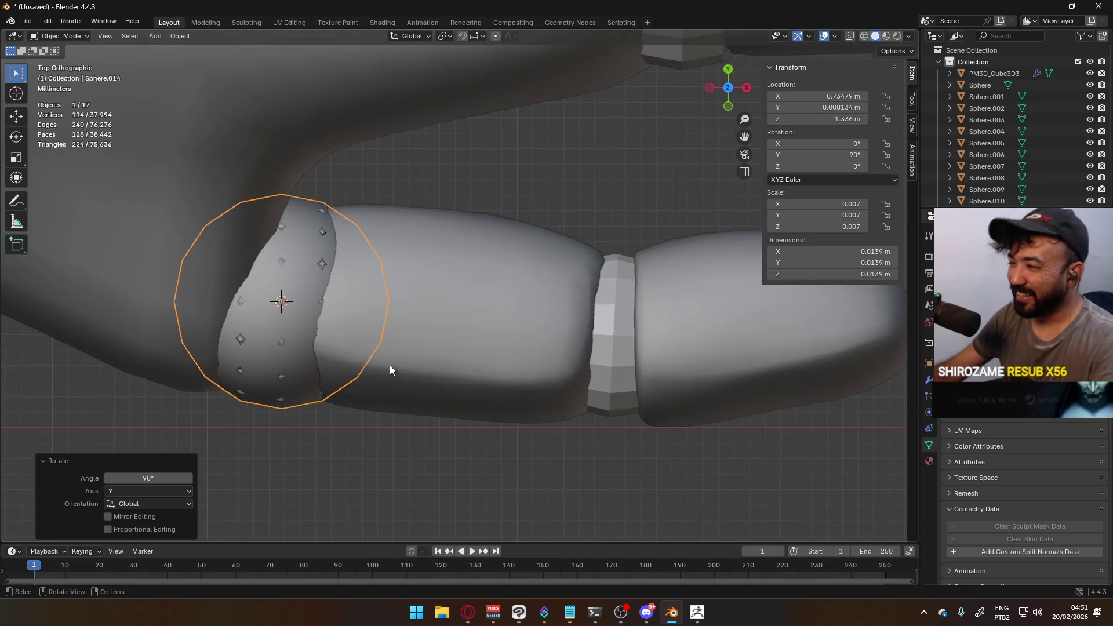
key(r)
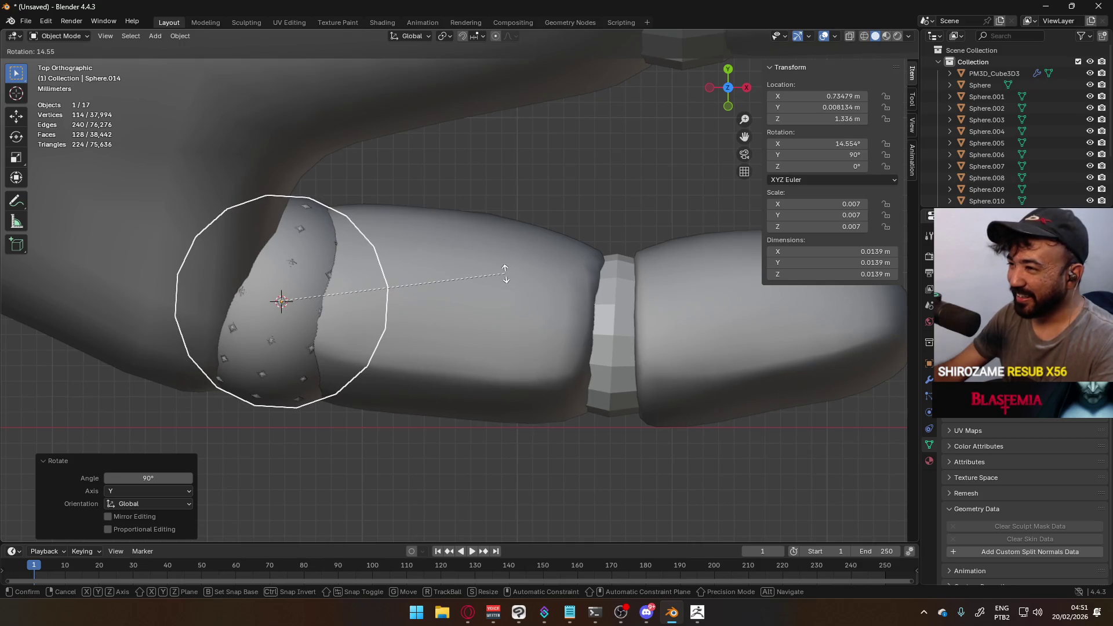
click(505, 272)
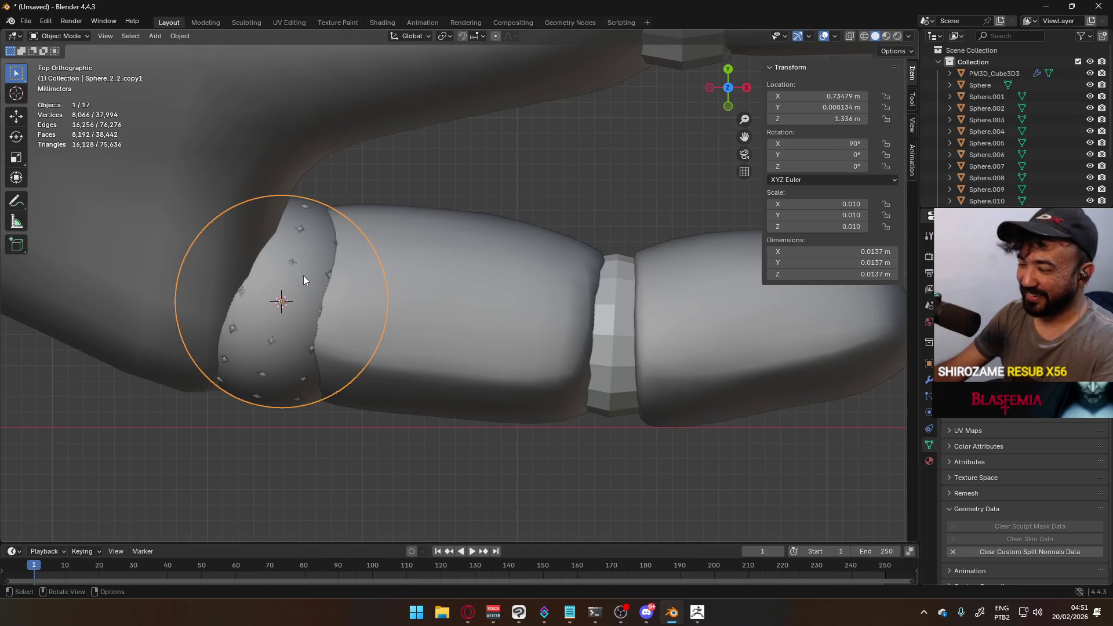
key(Delete)
Select the new thumb-base sphere together with the thumb's middle joint
scroll(311, 273, down, 6)
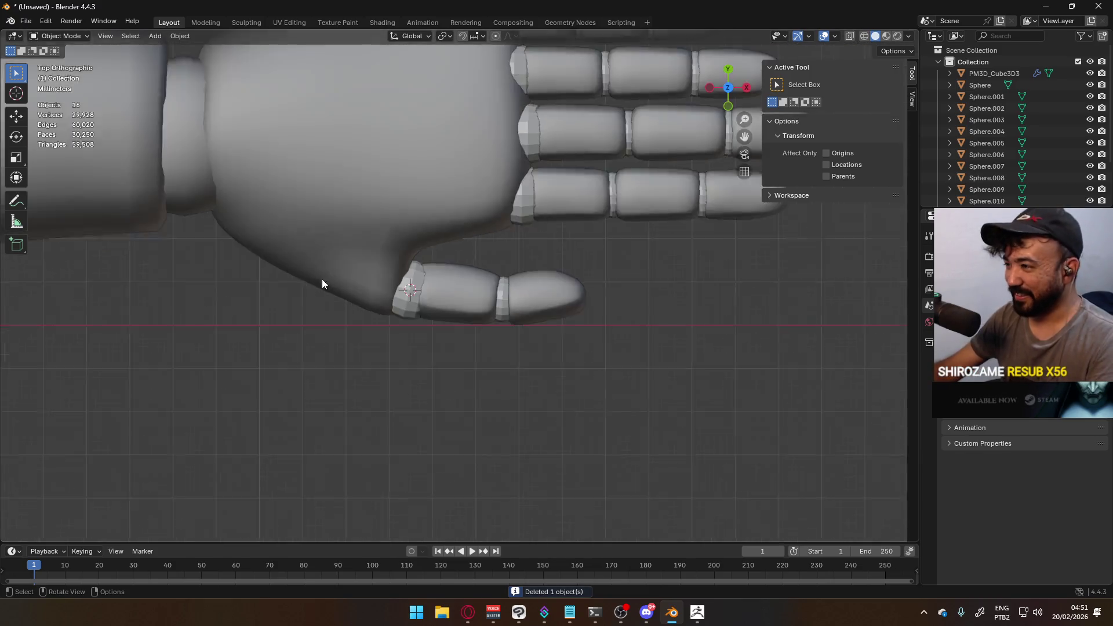
scroll(305, 315, up, 4)
click(292, 383)
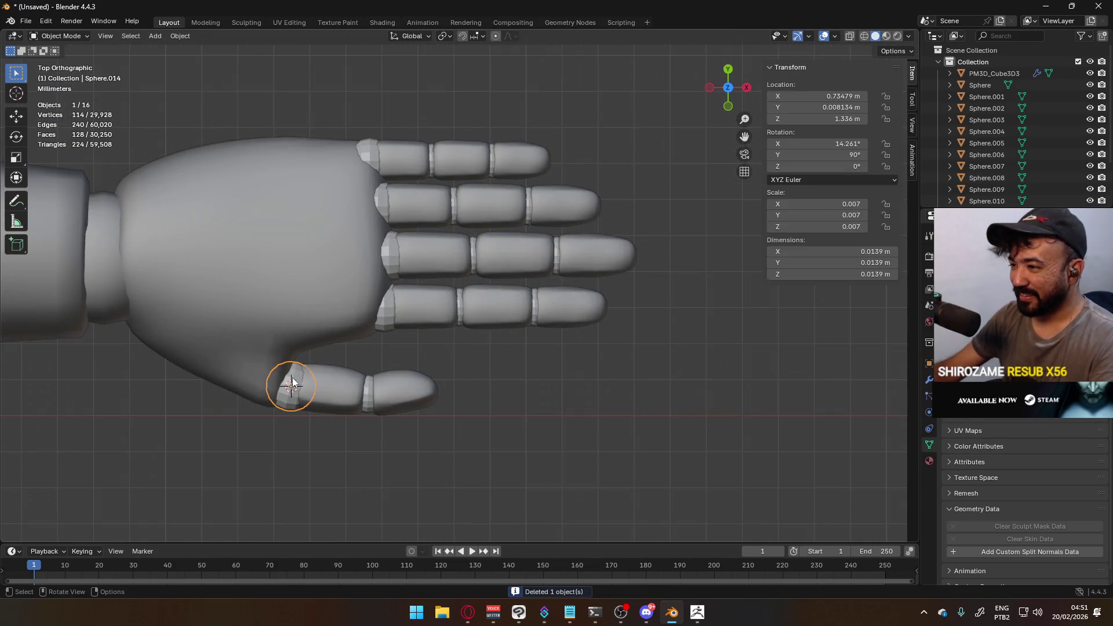
click(364, 384)
key(ctrl+z)
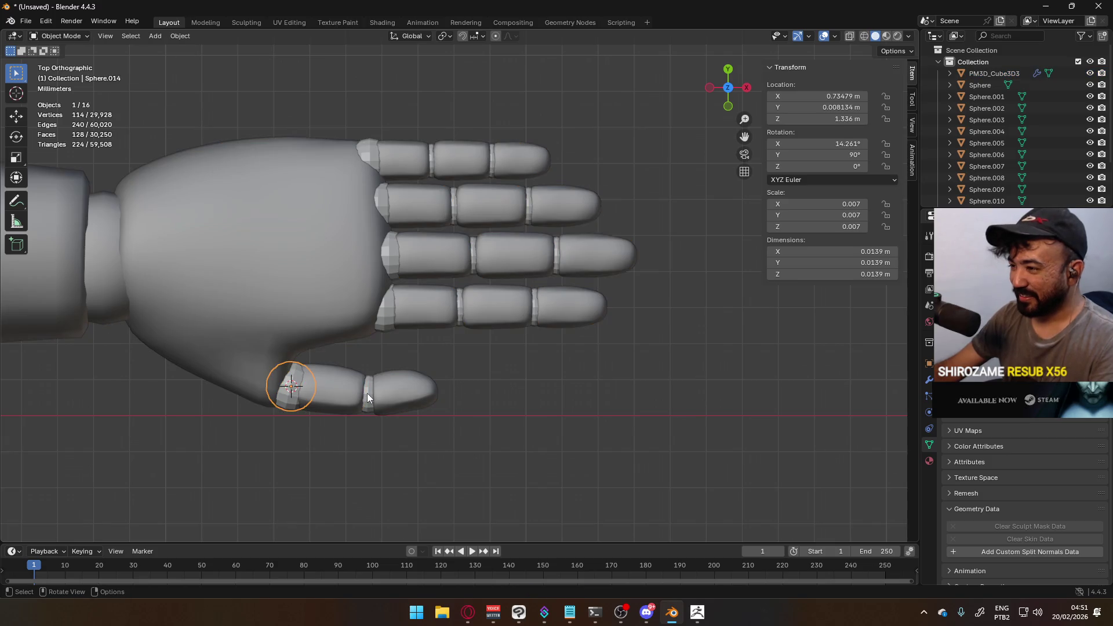
shift+click(368, 392)
scroll(368, 391, up, 2)
Add the lower and middle finger joint spheres to the selection, leaving the hand unselected
shift+click(354, 318)
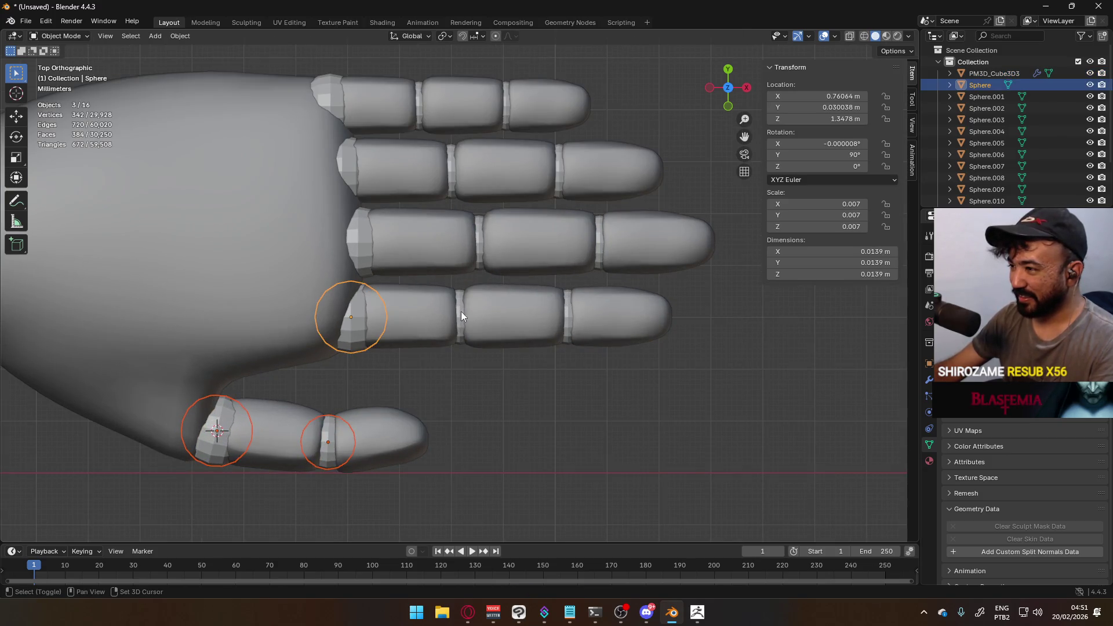
shift+click(462, 316)
shift+click(569, 316)
shift+click(583, 254)
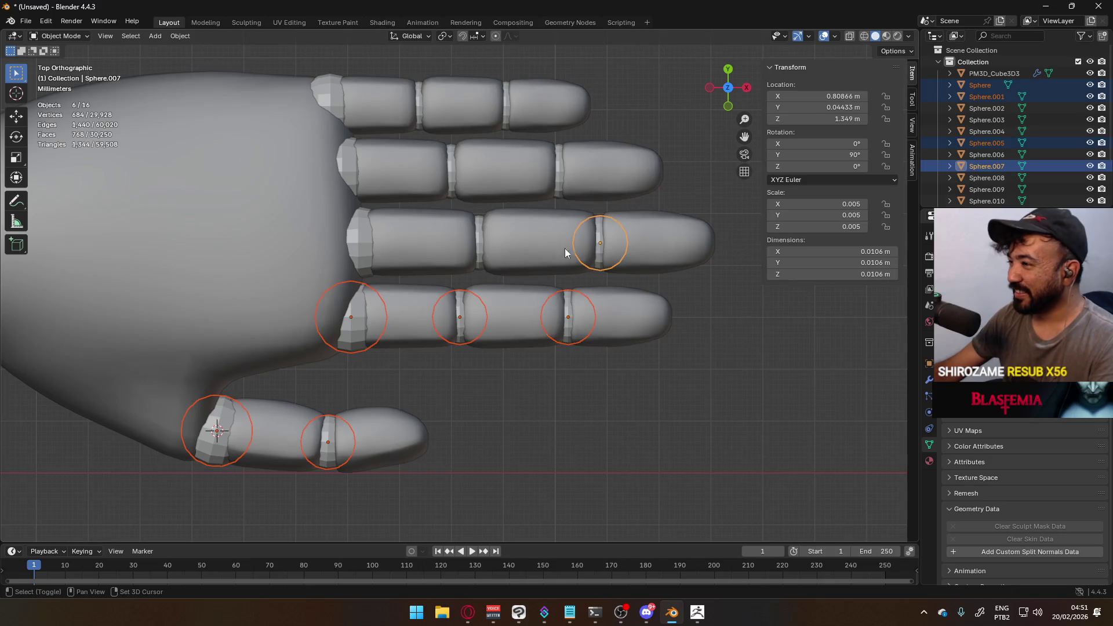
shift+click(464, 245)
shift+click(367, 232)
shift+click(341, 169)
shift+click(336, 145)
shift+click(344, 163)
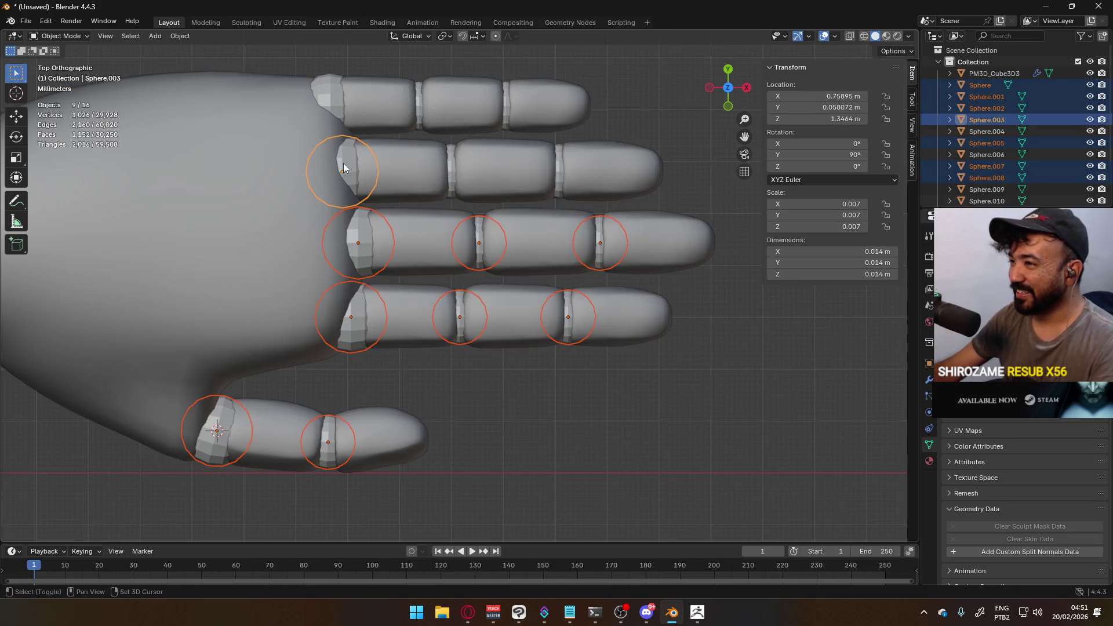
shift+click(330, 87)
shift+click(417, 105)
shift+click(413, 107)
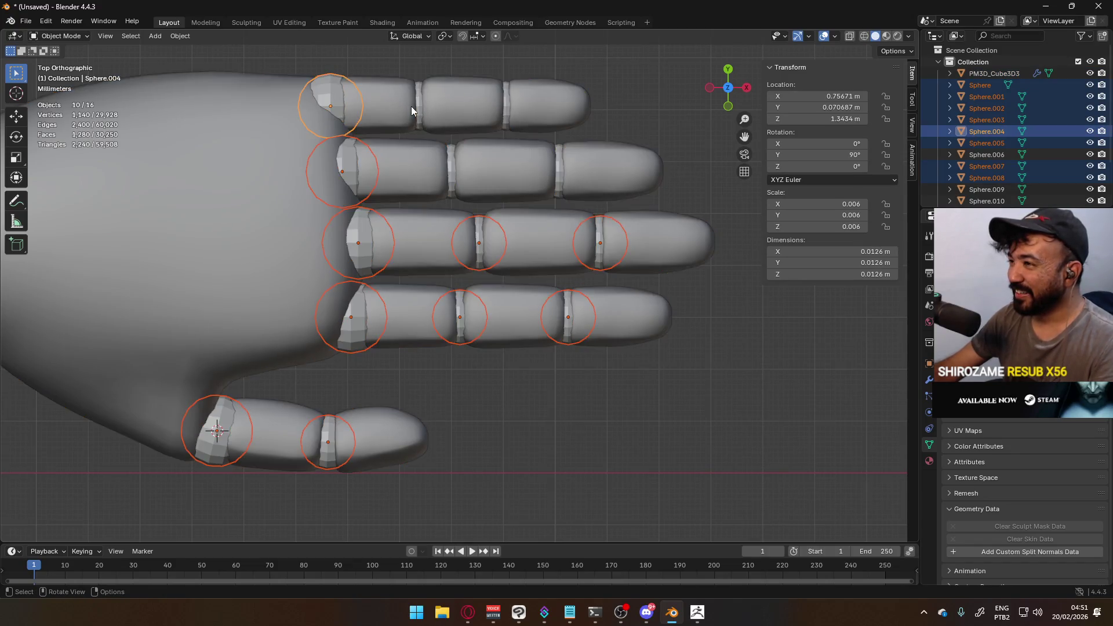
Add the remaining upper finger joint spheres, then the hand mesh last as active
scroll(412, 93, up, 3)
mouse_move(491, 120)
shift+middle_down()
mouse_move(498, 148)
mouse_move(332, 298)
shift+middle_up()
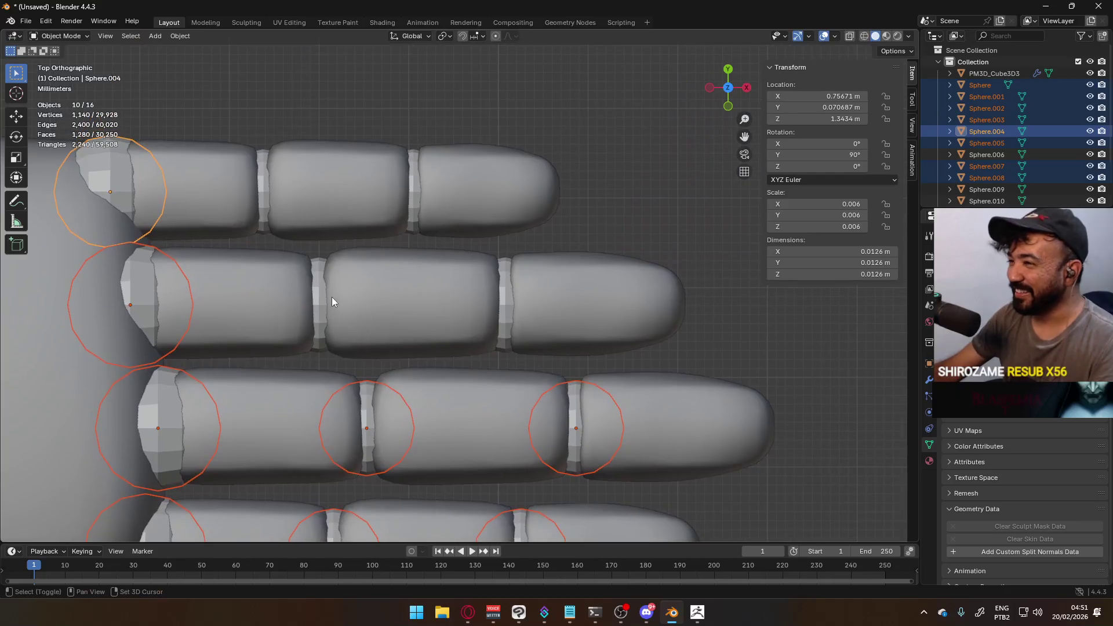
shift+click(328, 303)
shift+click(505, 296)
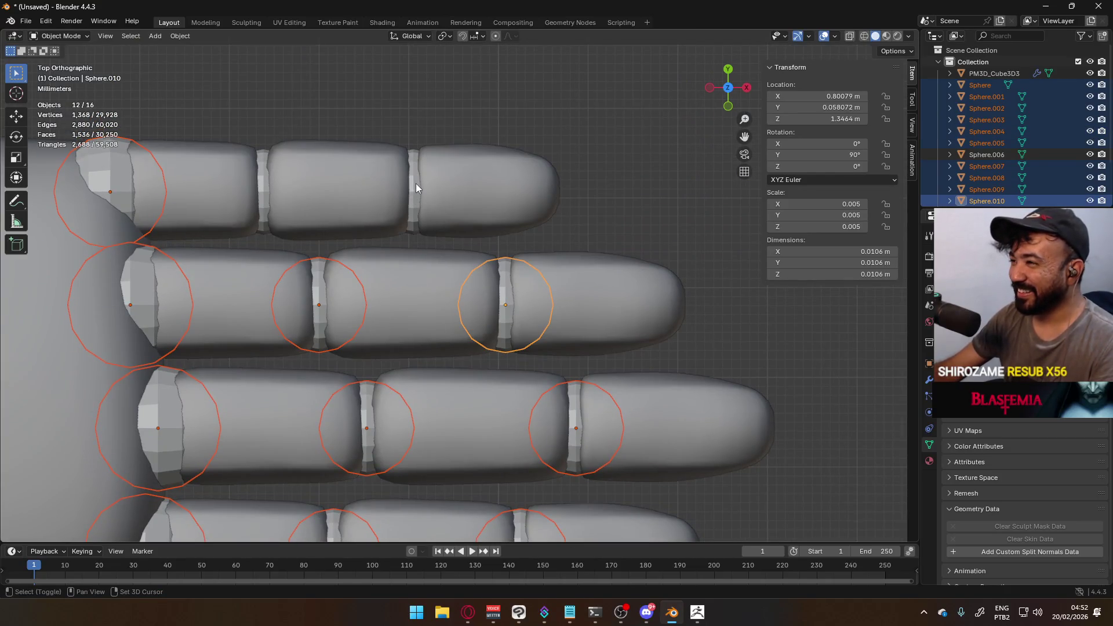
shift+click(415, 186)
shift+click(262, 183)
scroll(267, 191, down, 10)
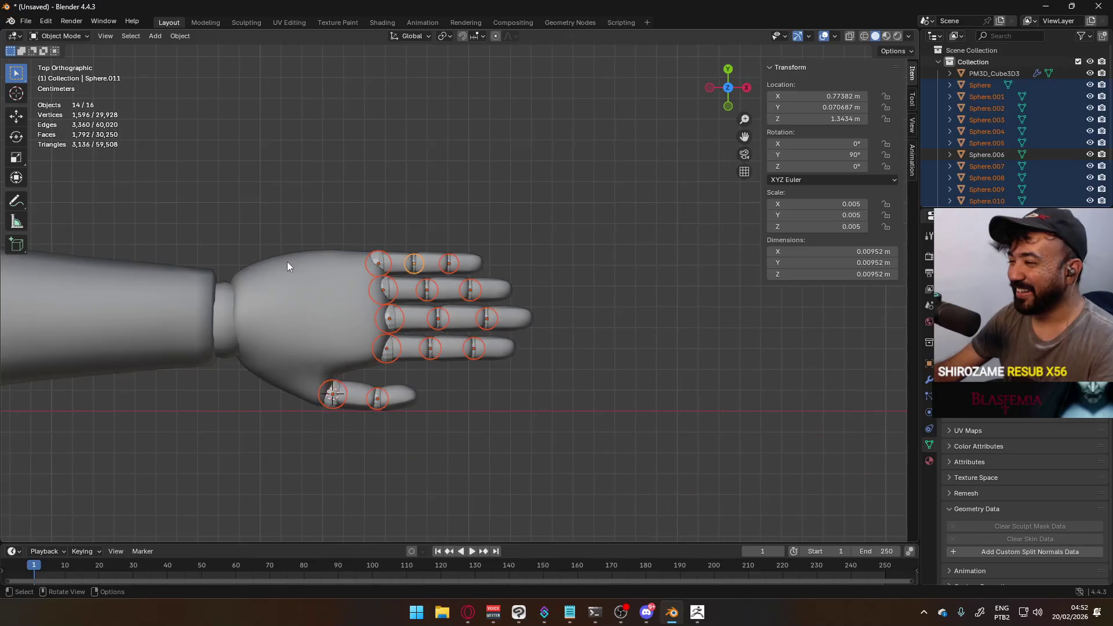
scroll(362, 342, up, 4)
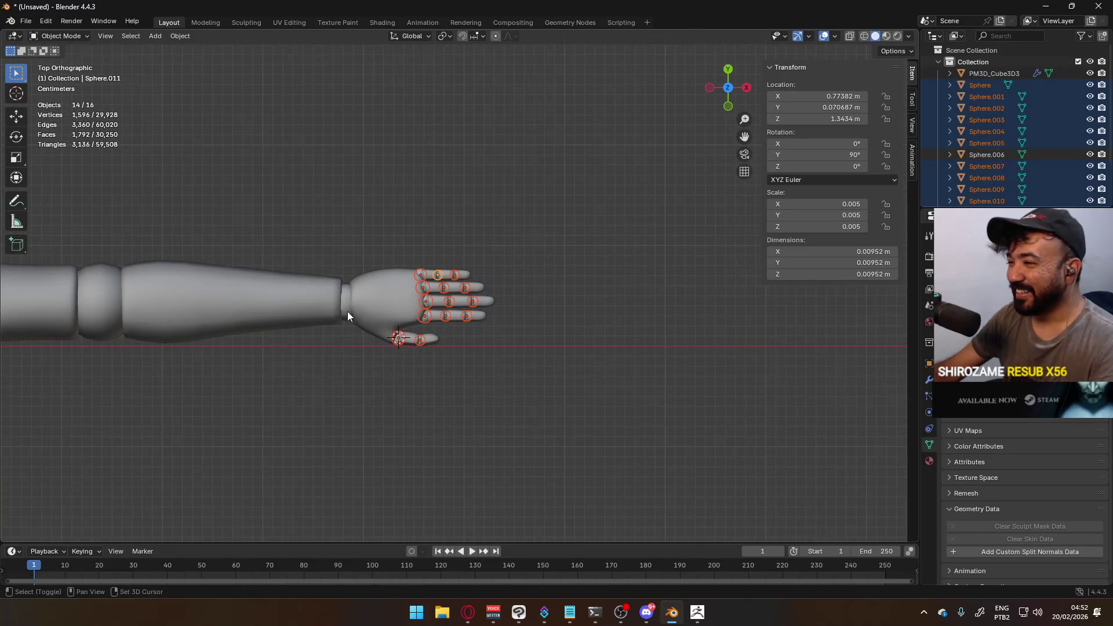
shift+click(347, 312)
scroll(420, 336, up, 3)
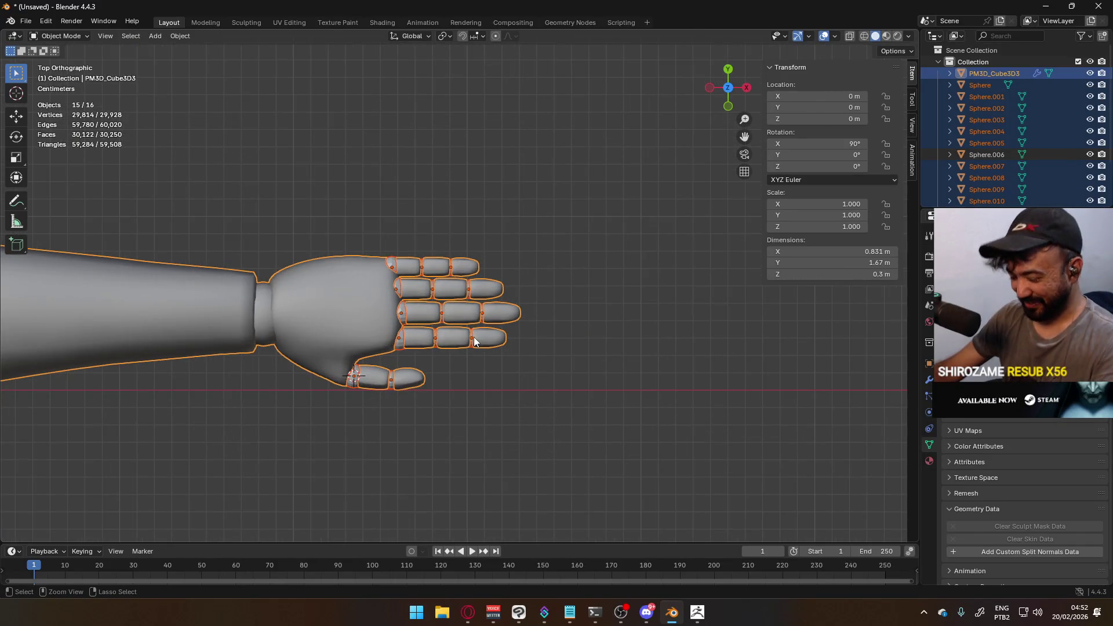
Join the selected spheres into the hand mesh with Ctrl+J and apply Shade Smooth
key(ctrl+j)
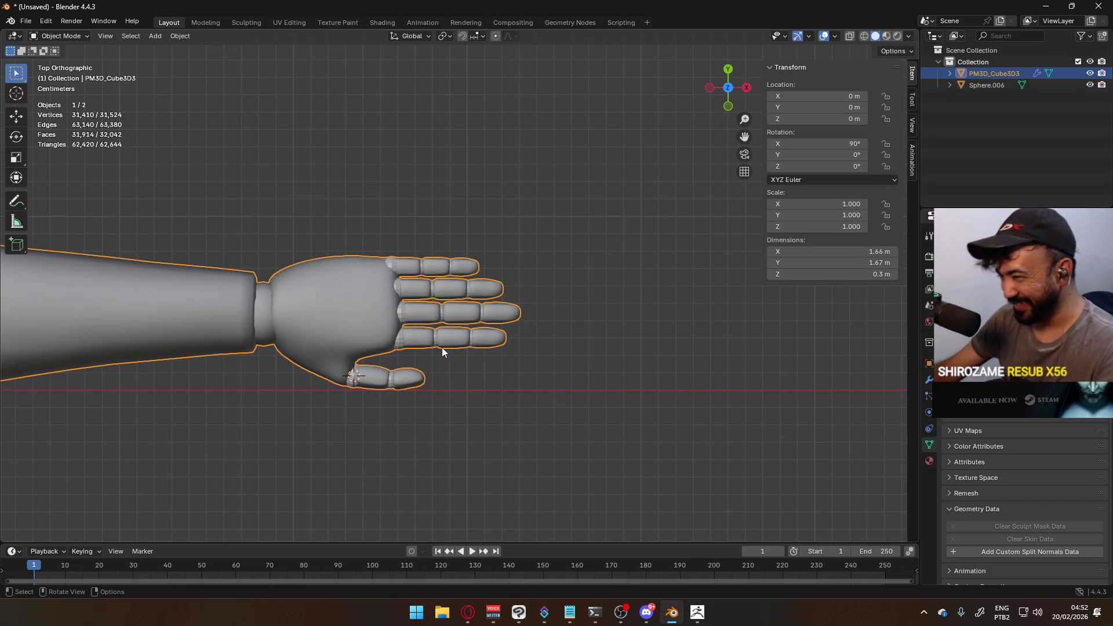
right_click(429, 311)
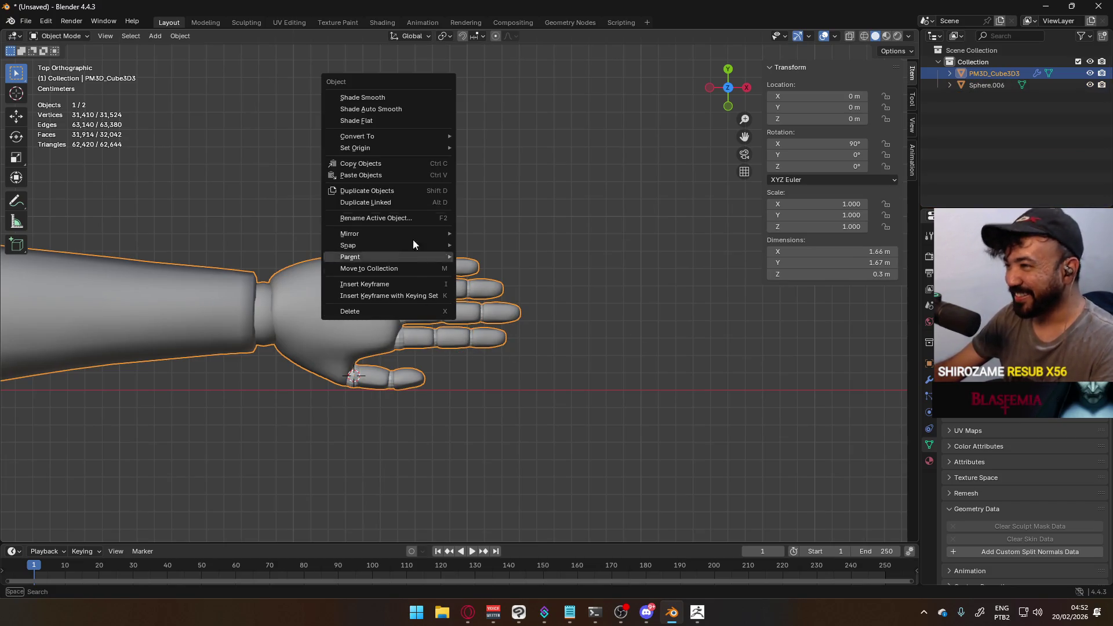
click(380, 98)
scroll(440, 322, up, 5)
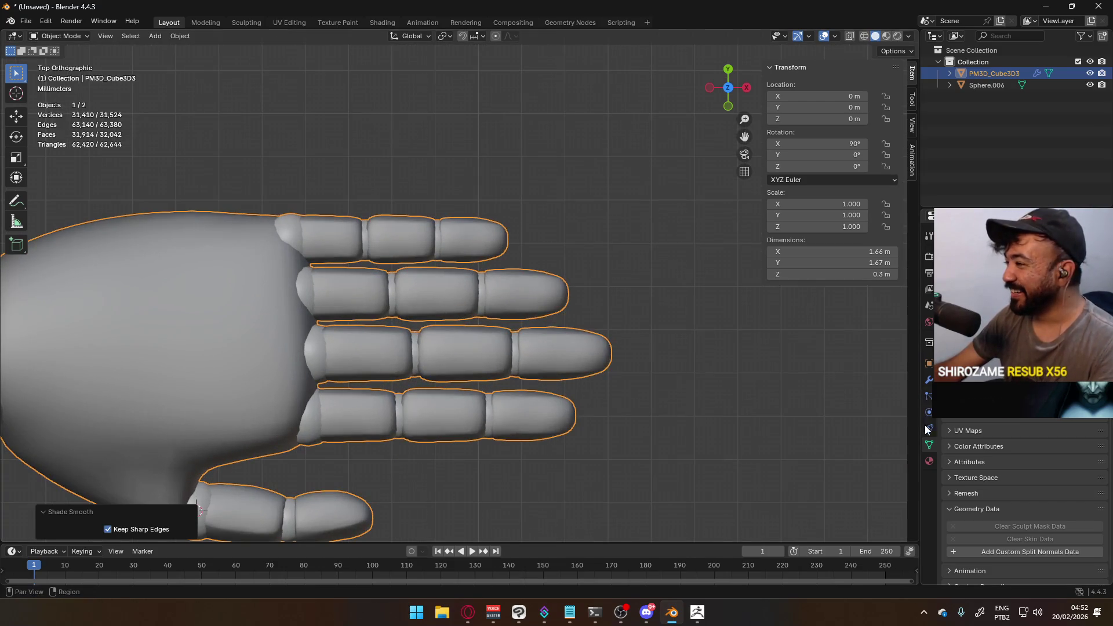
Check the hand's material settings, select all of its mesh in Edit Mode, then deselect
click(930, 460)
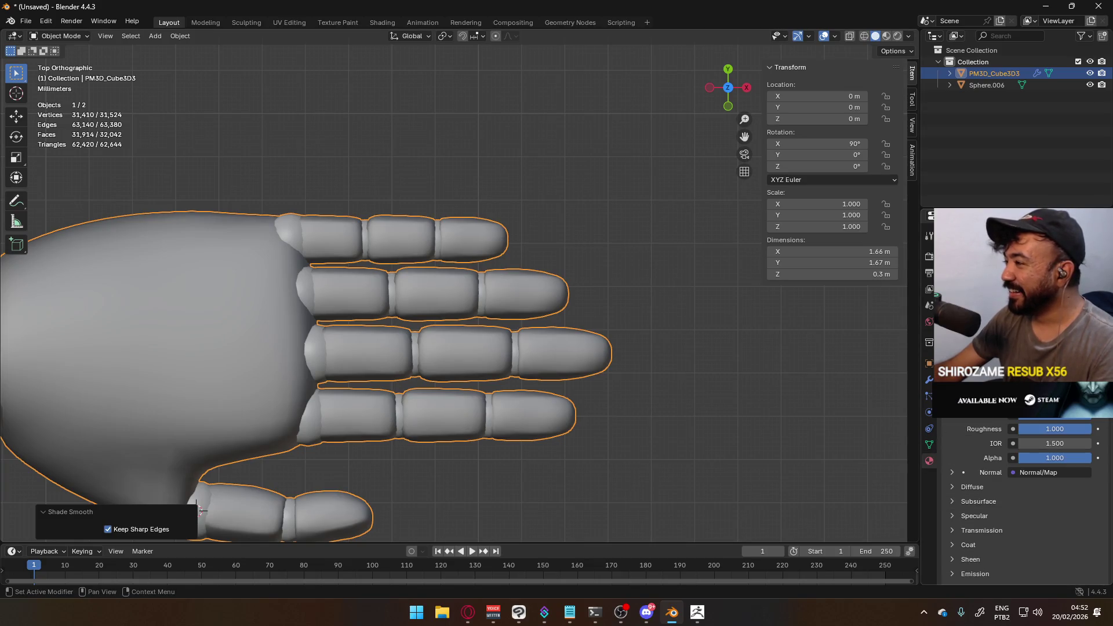
key(Tab)
key(a)
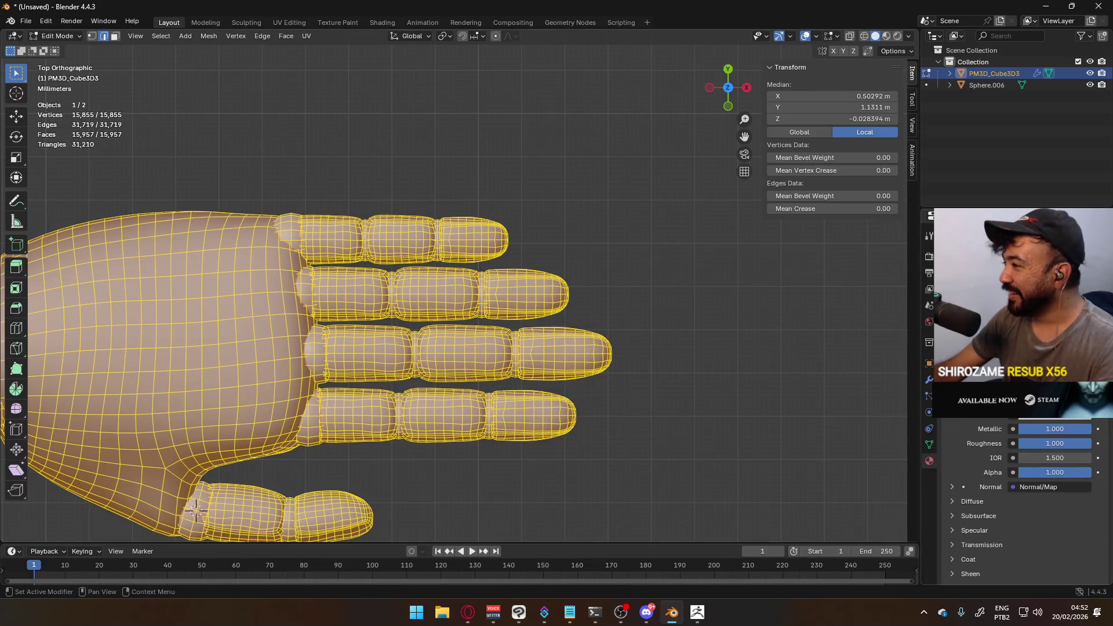
key(Tab)
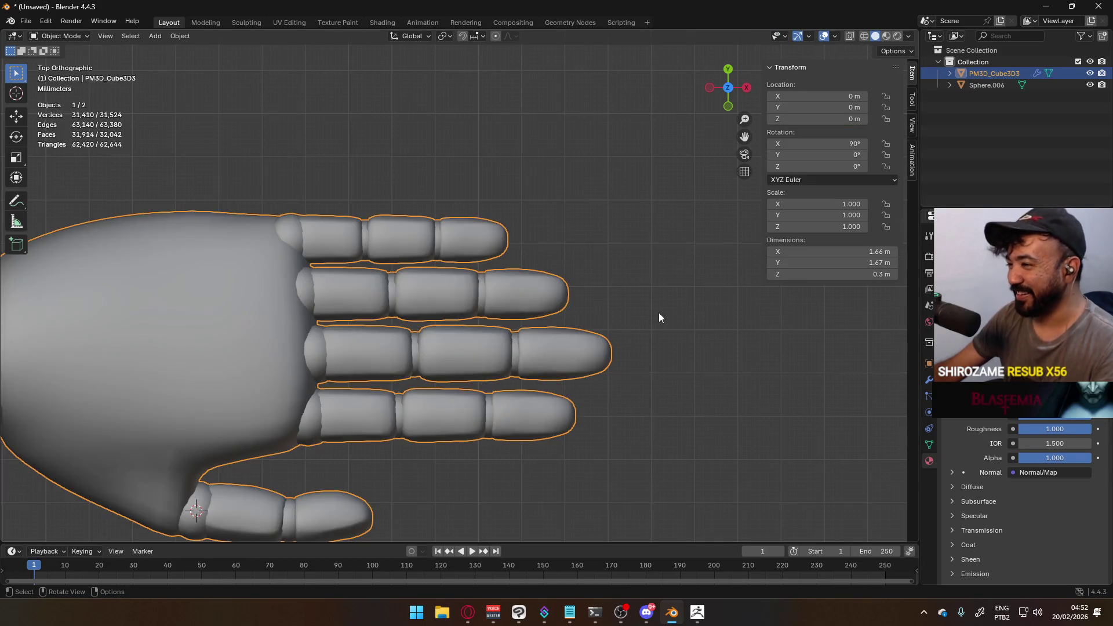
scroll(602, 379, down, 2)
click(602, 380)
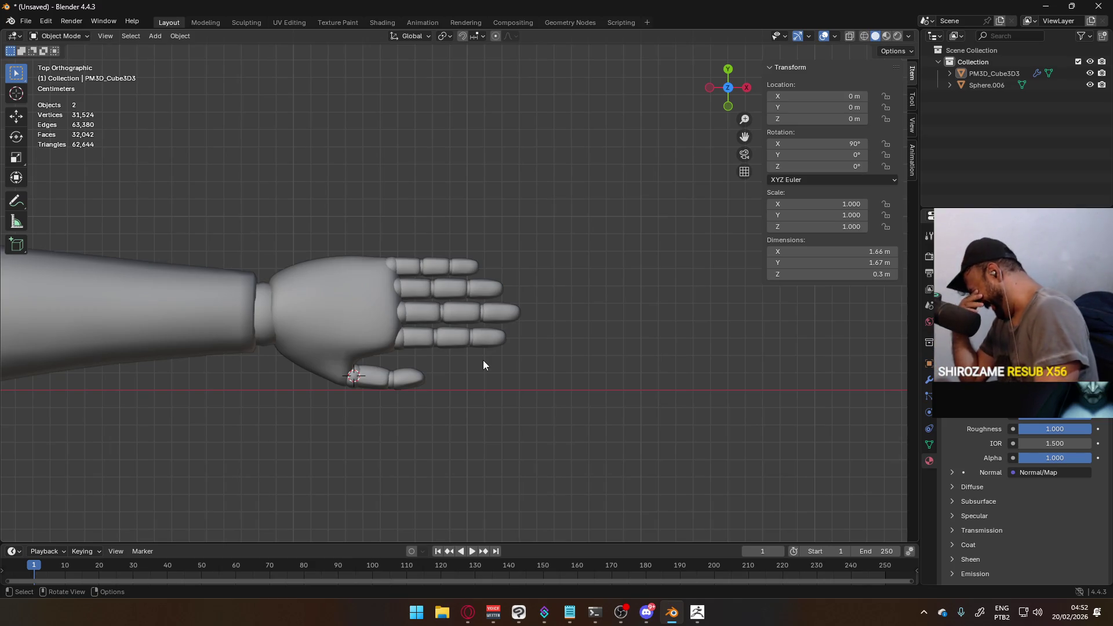
Switch from Blender to the Opera window playing the YouTube video
key(alt+Tab)
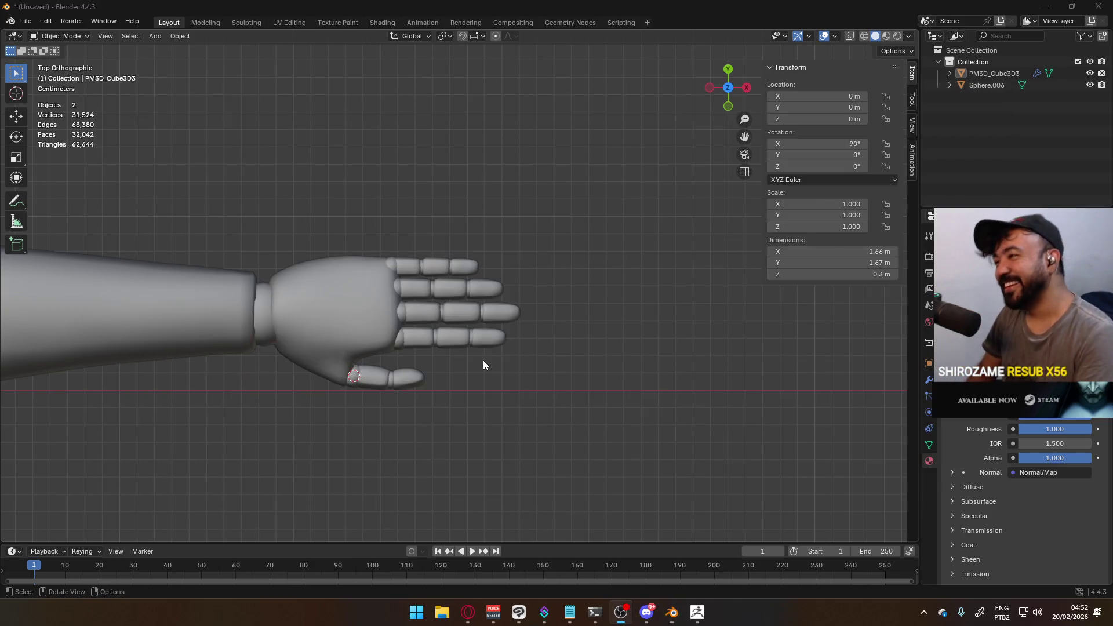
key(alt+Tab)
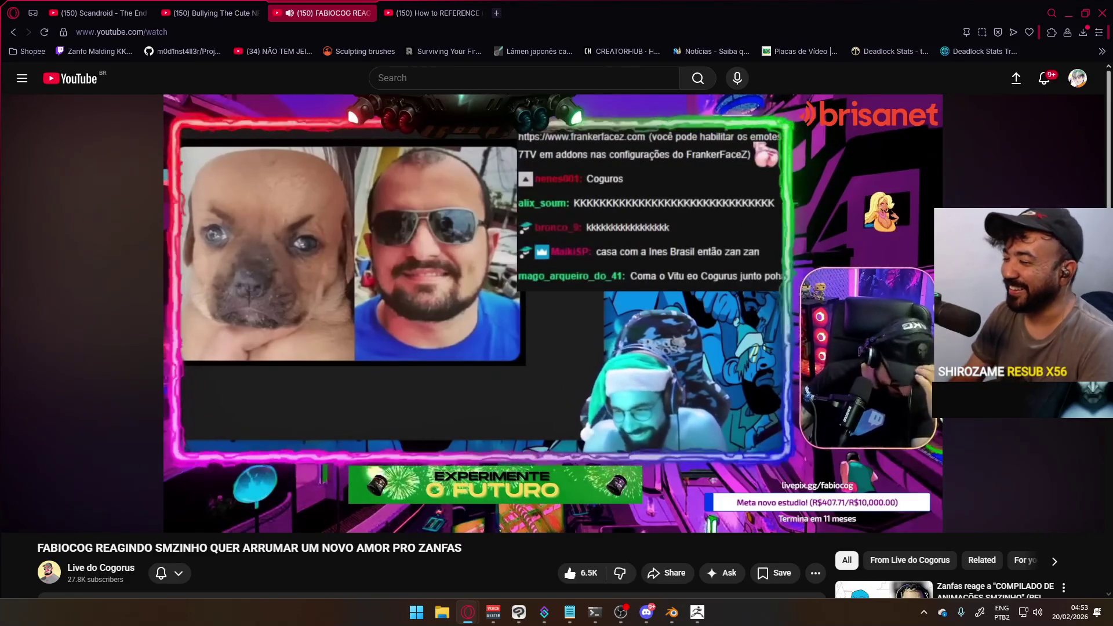
Alt+Tab between the YouTube video and Blender, finishing on the Blender window
key(alt+Tab)
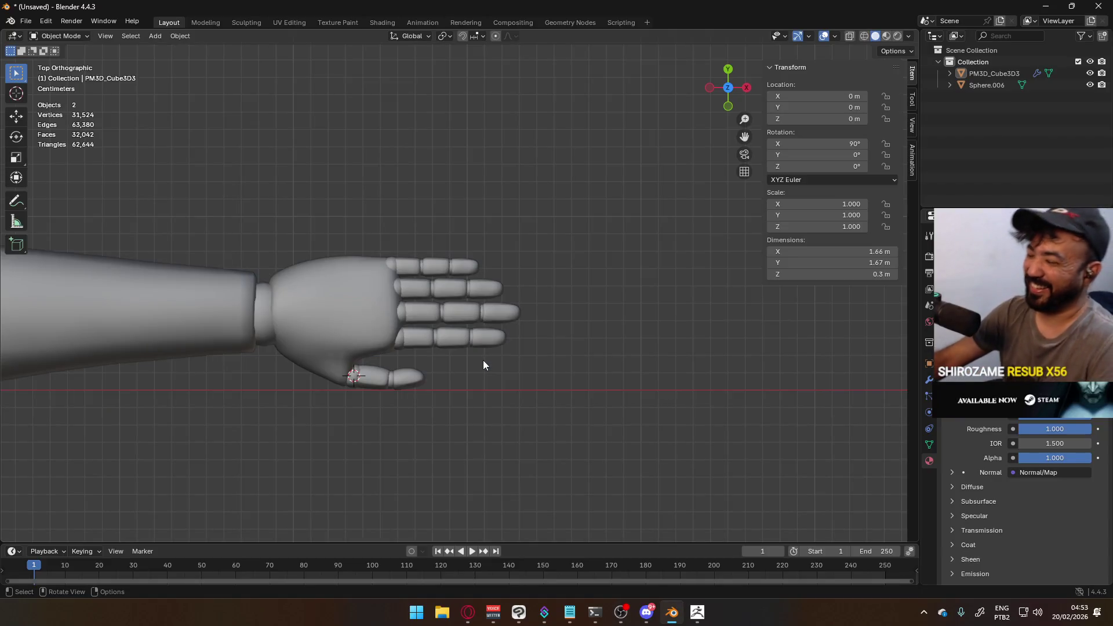
key(alt+Tab)
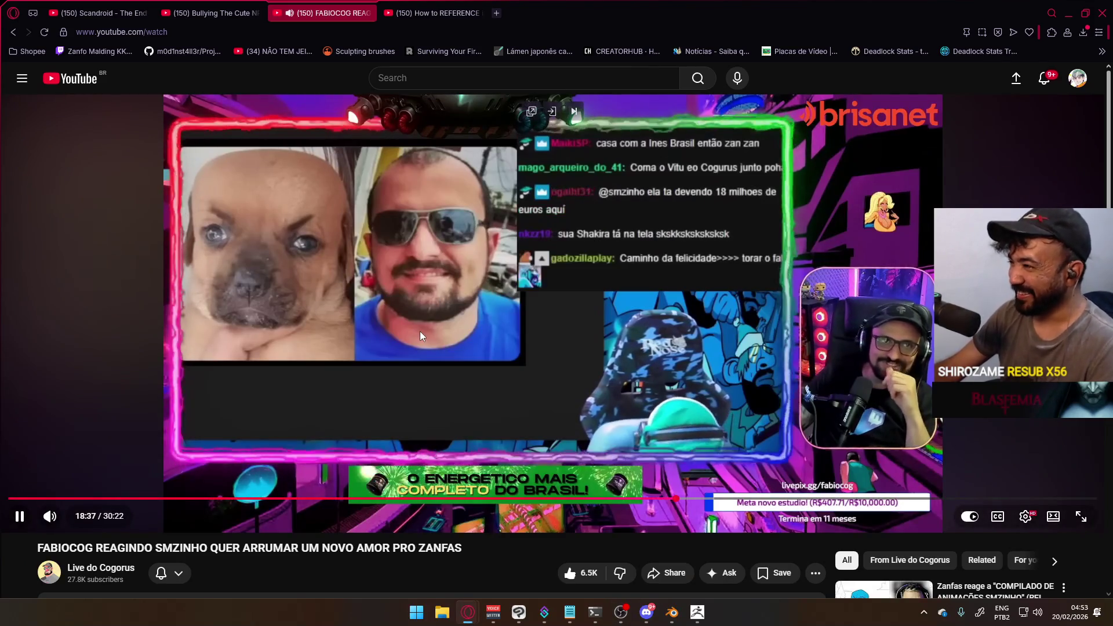
key(alt+Tab)
key(Tab)
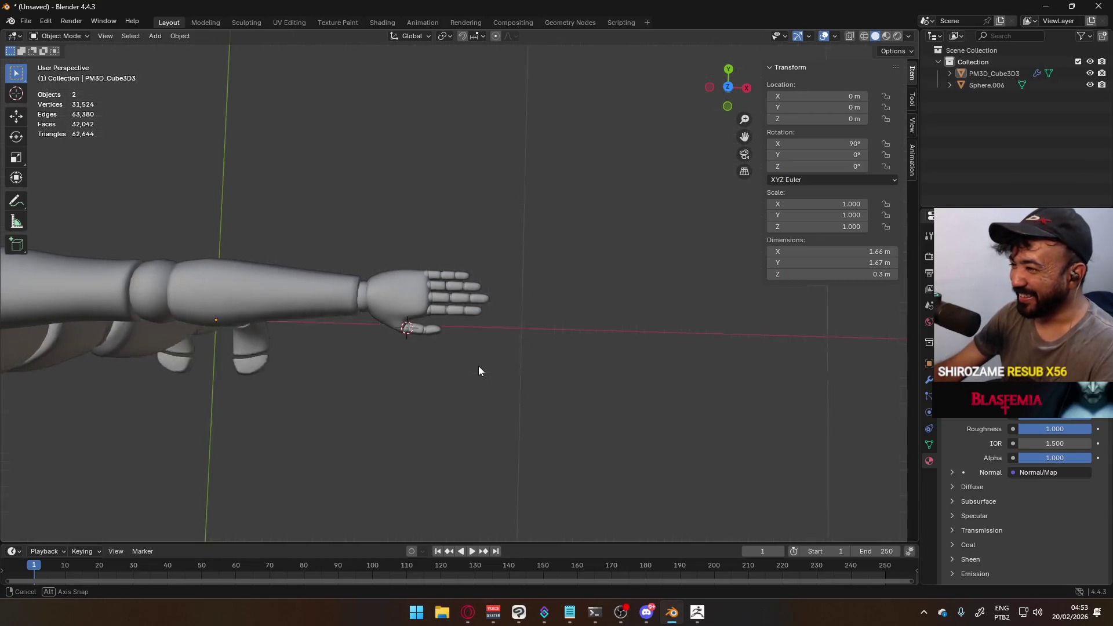
Select the mannequin body, go to the Numpad 3 side view, orbit to the arm and enter Edit Mode
mouse_move(479, 366)
middle_down()
mouse_move(460, 281)
mouse_move(263, 291)
mouse_move(487, 298)
mouse_move(473, 276)
mouse_move(495, 227)
mouse_move(619, 216)
mouse_move(644, 154)
mouse_move(616, 201)
mouse_move(470, 228)
mouse_move(489, 285)
mouse_move(580, 287)
mouse_move(233, 267)
mouse_move(288, 315)
middle_up()
click(342, 287)
scroll(342, 288, down, 5)
mouse_move(208, 290)
middle_down()
mouse_move(476, 273)
mouse_move(388, 296)
mouse_move(300, 261)
mouse_move(420, 246)
mouse_move(409, 284)
middle_up()
scroll(506, 295, up, 4)
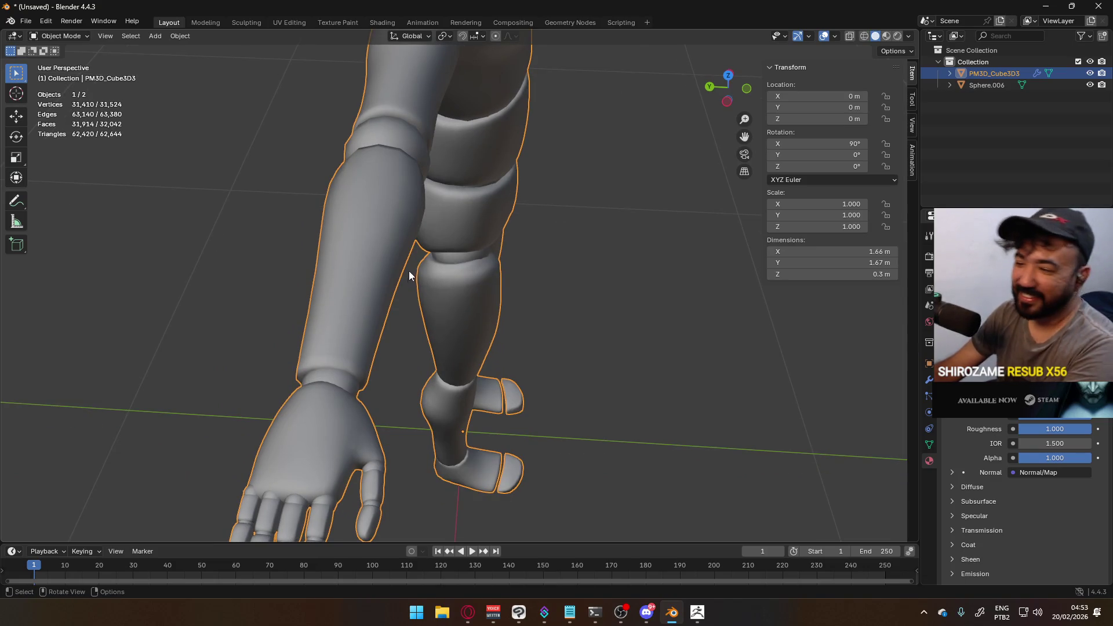
key(KP_3)
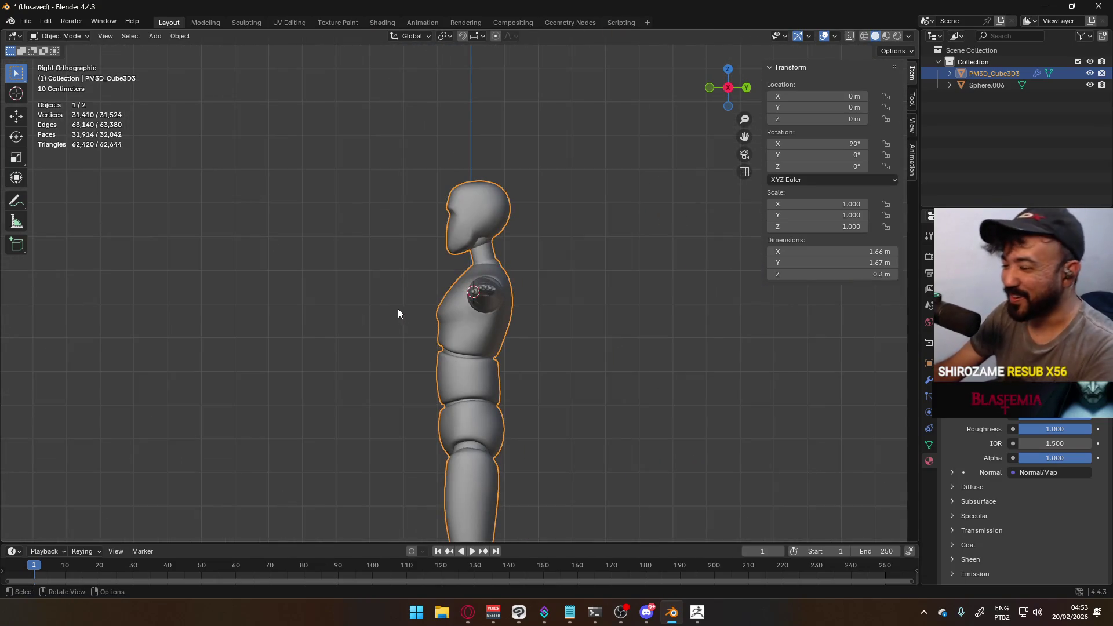
mouse_move(419, 317)
middle_down()
mouse_move(555, 313)
mouse_move(301, 293)
mouse_move(392, 304)
mouse_move(399, 263)
mouse_move(462, 253)
middle_up()
key(Tab)
click(389, 247)
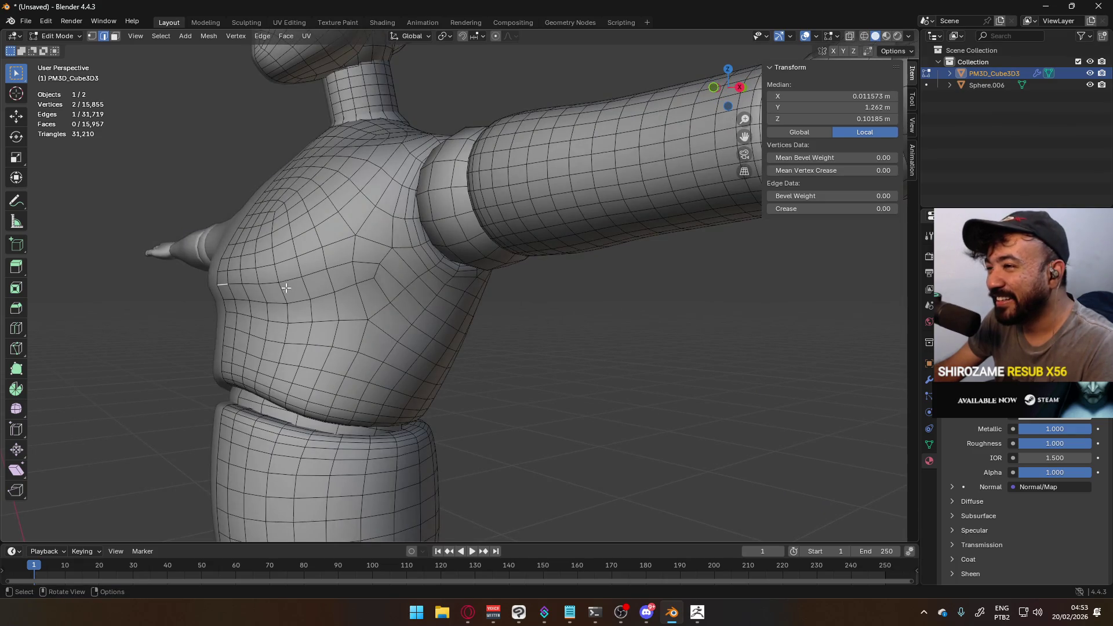
key(ctrl+r)
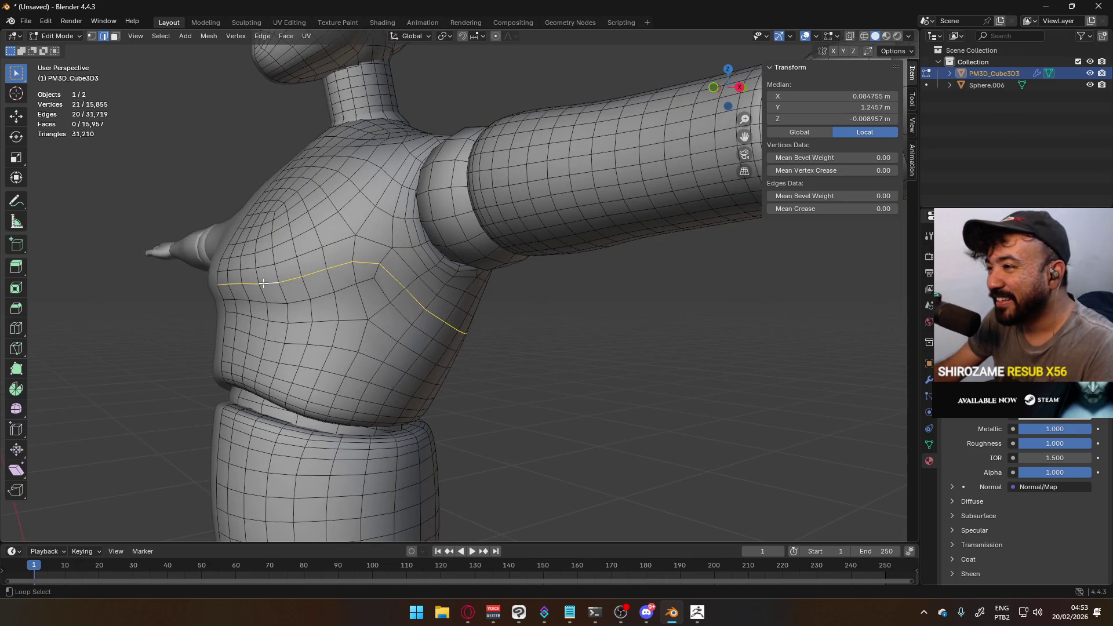
key(Escape)
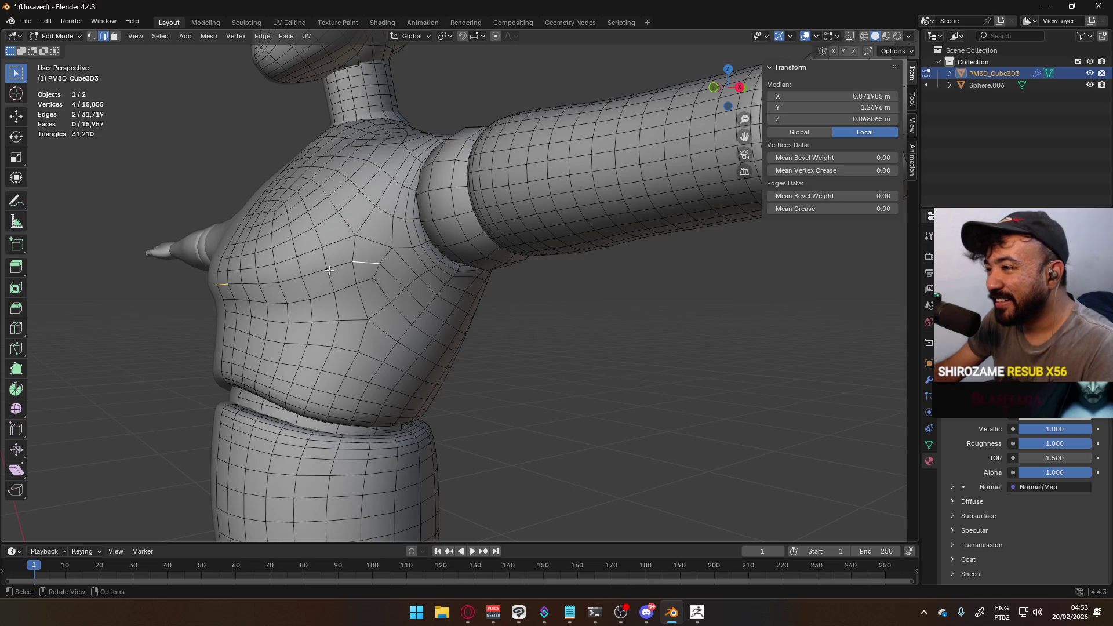
ctrl+click(366, 265)
shift+click(374, 272)
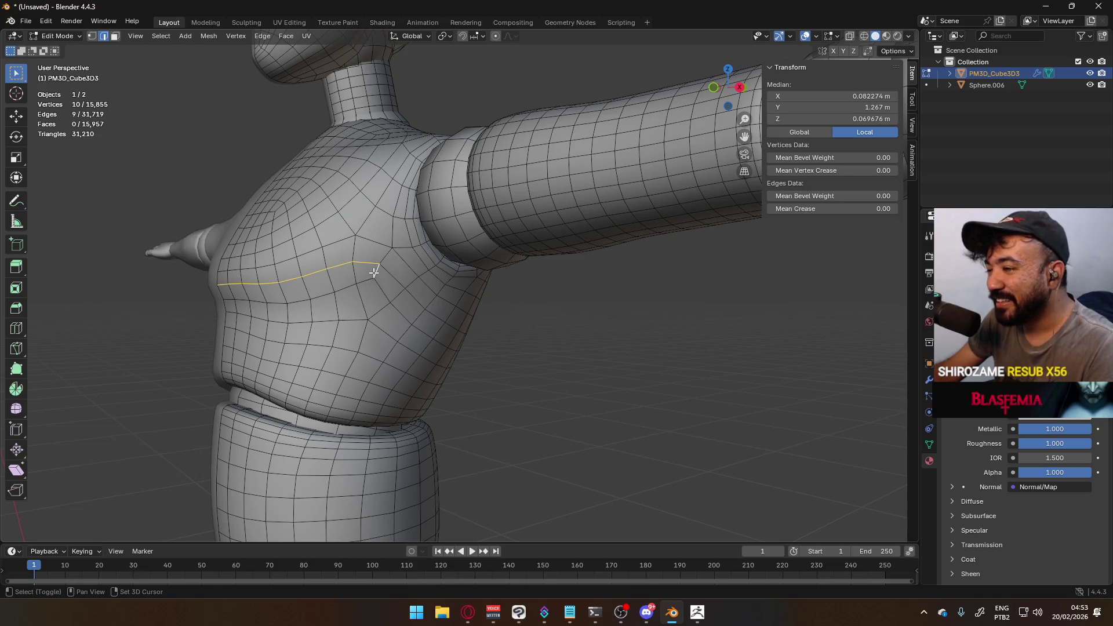
ctrl+click(228, 300)
key(ctrl+e)
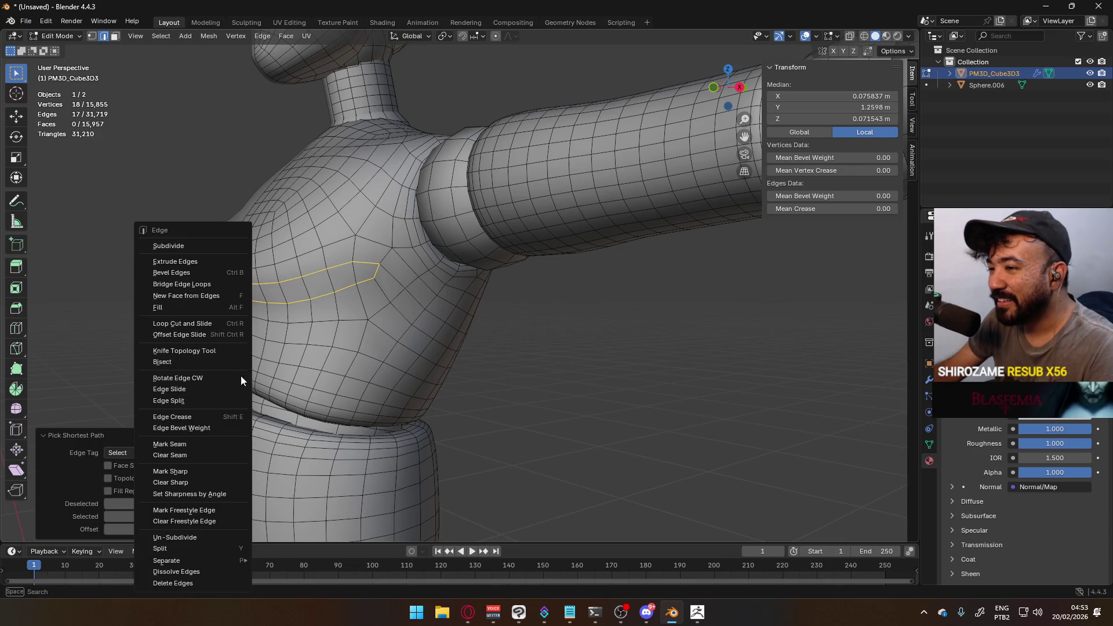
click(220, 470)
key(Tab)
scroll(546, 363, down, 6)
mouse_move(546, 363)
middle_down()
mouse_move(367, 325)
mouse_move(488, 287)
mouse_move(519, 320)
mouse_move(464, 341)
middle_up()
scroll(464, 345, up, 8)
middle_drag(438, 284, 403, 283)
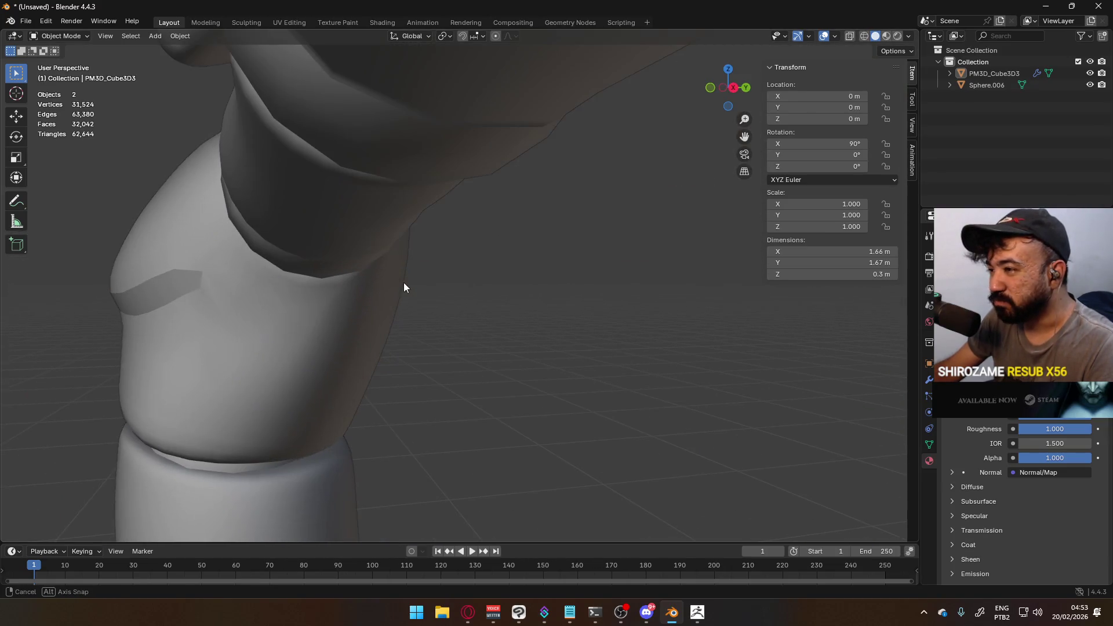
key(Tab)
click(205, 284)
key(ctrl+e)
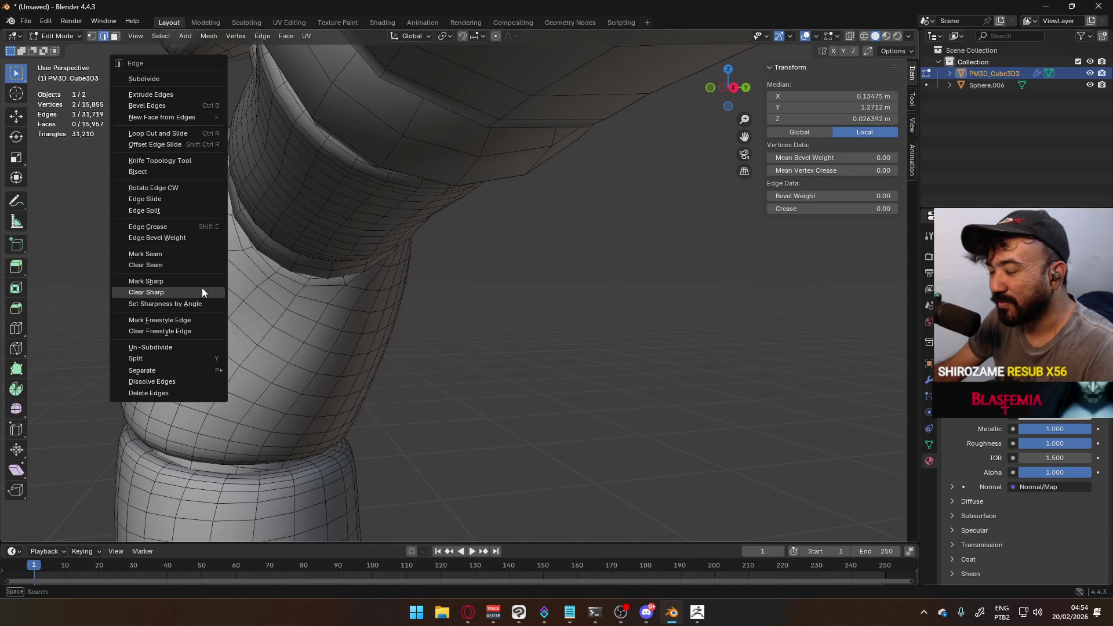
click(202, 292)
key(Tab)
key(alt+a)
scroll(346, 323, down, 4)
middle_drag(360, 320, 456, 313)
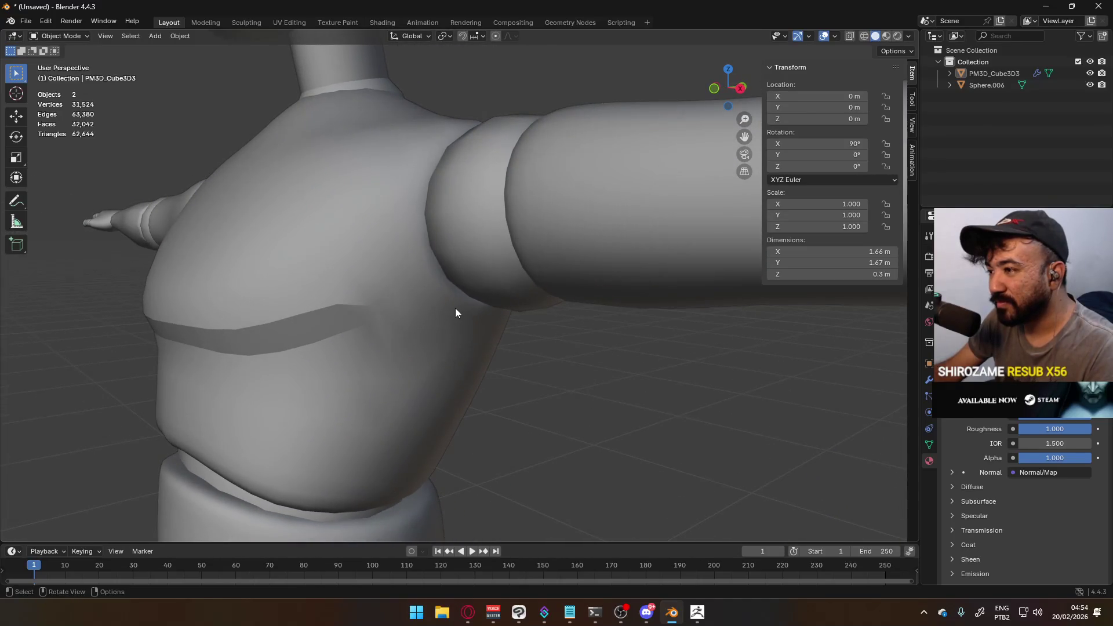
click(455, 308)
key(Tab)
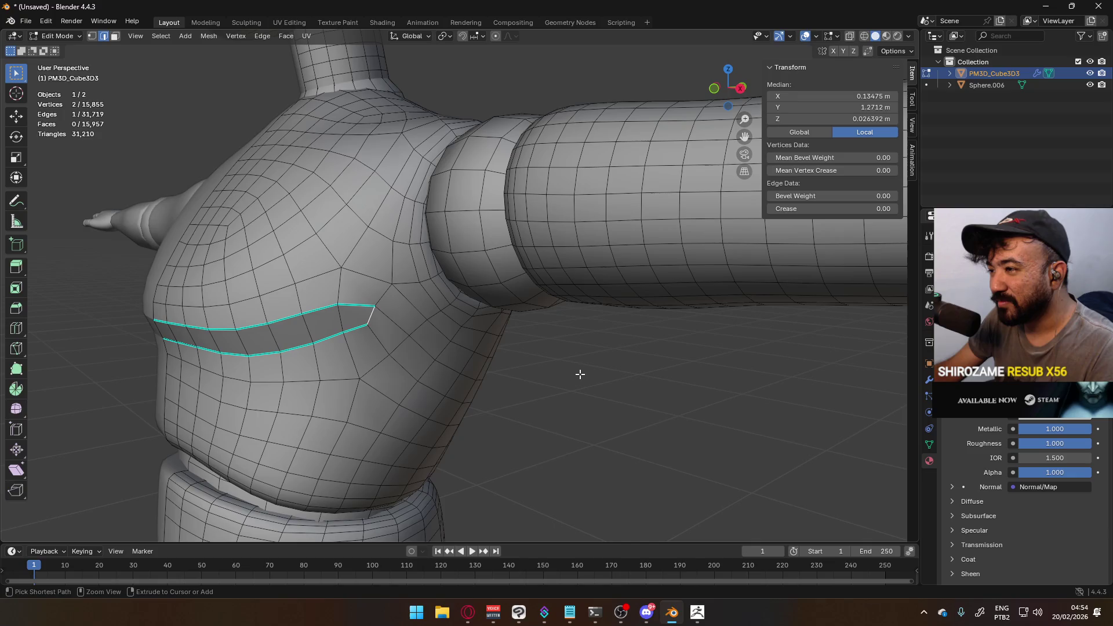
key(Tab)
key(alt+a)
scroll(590, 386, down, 4)
mouse_move(425, 340)
middle_down()
mouse_move(496, 349)
mouse_move(498, 405)
mouse_move(426, 326)
mouse_move(343, 300)
mouse_move(479, 308)
mouse_move(481, 325)
mouse_move(484, 277)
mouse_move(454, 341)
middle_up()
scroll(481, 324, down, 5)
scroll(458, 319, up, 4)
key(Tab)
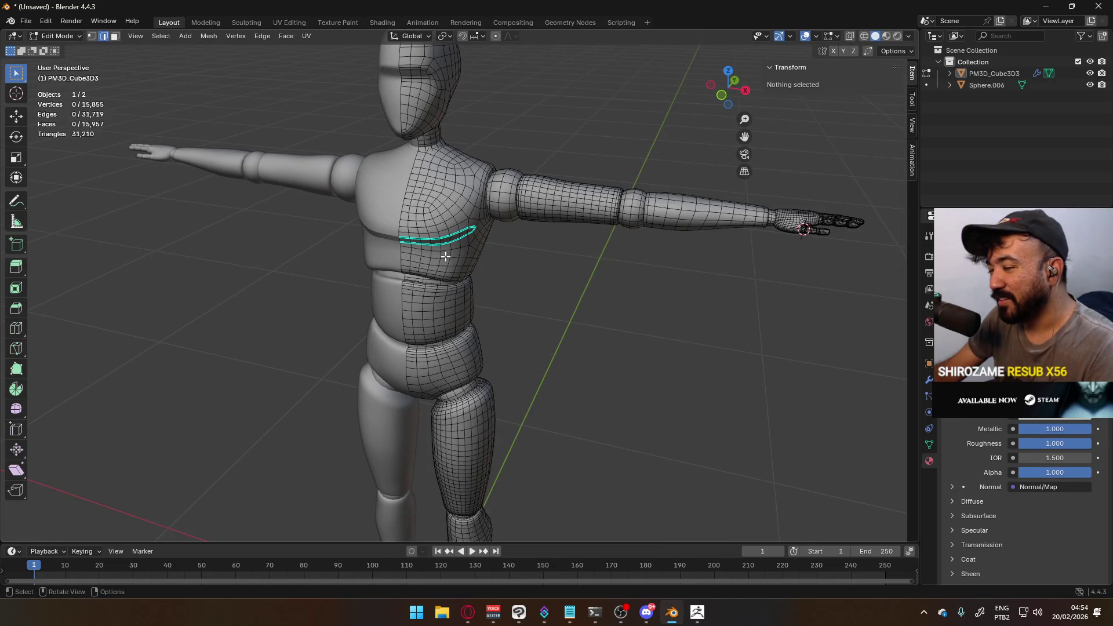
key(a)
key(ctrl+e)
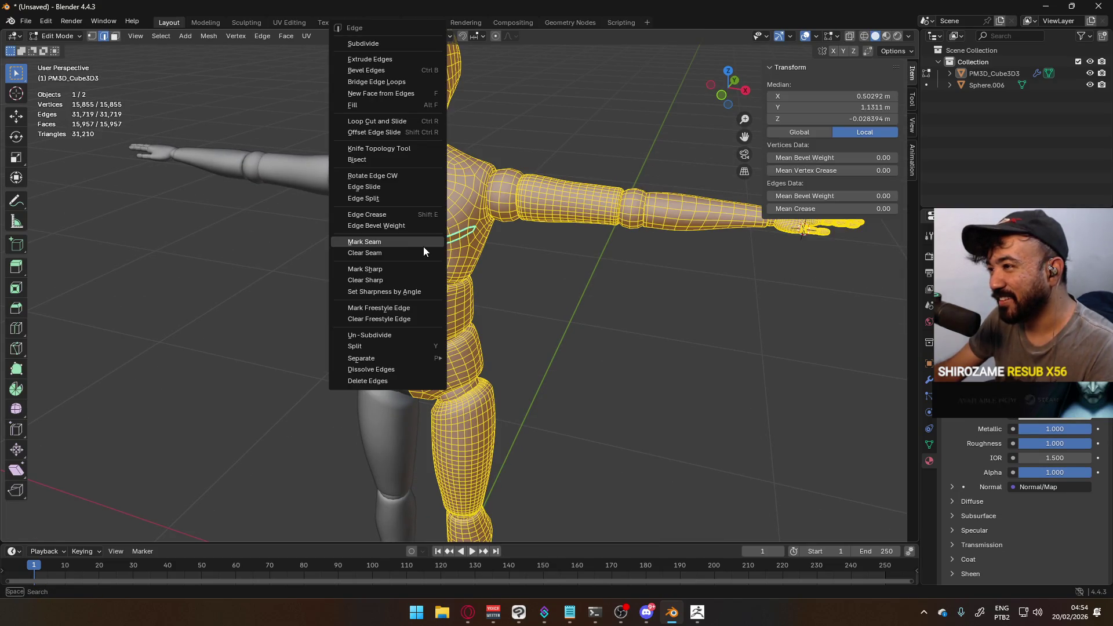
key(Tab)
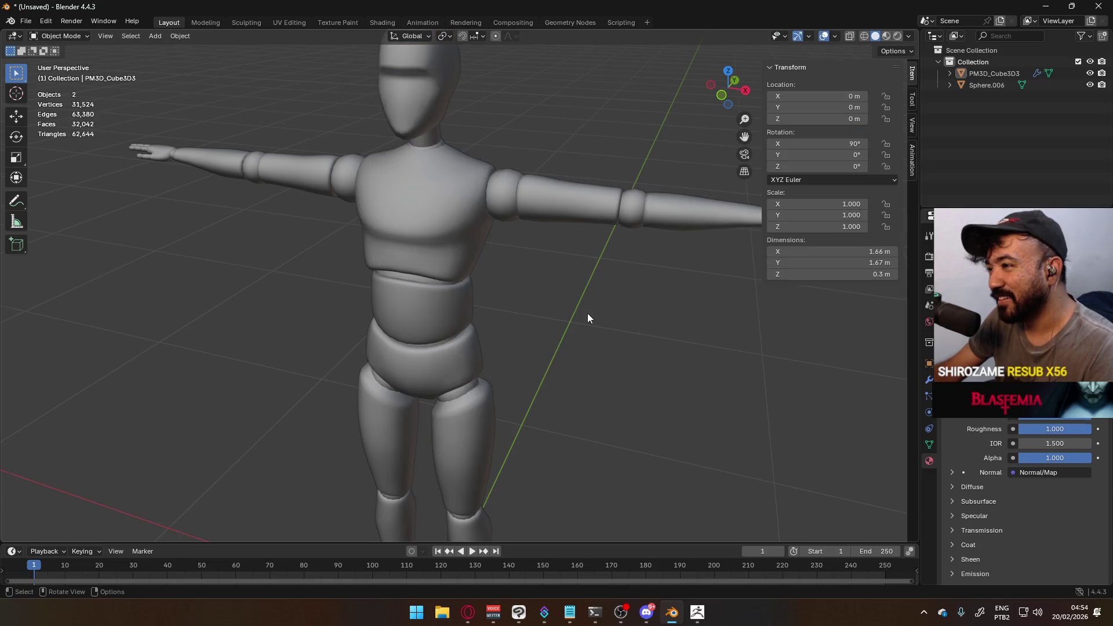
middle_drag(609, 323, 502, 298)
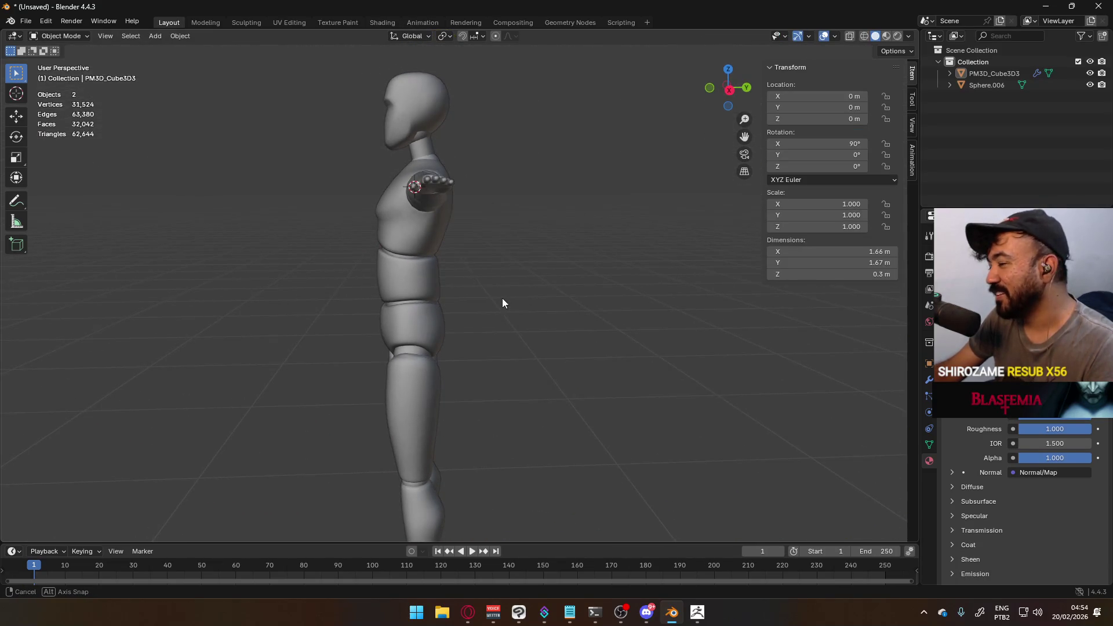
Select the mannequin body and start renaming PM3D_Cube3D3 in the Outliner to Mannequin_MaleA
middle_drag(330, 282, 468, 292)
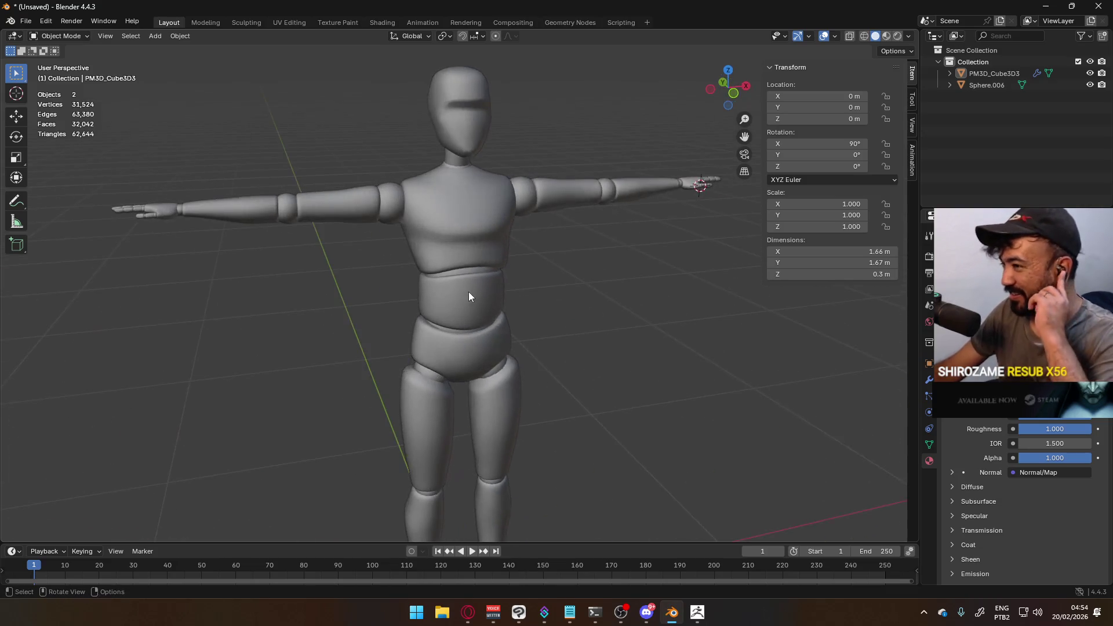
click(469, 292)
double_click(986, 76)
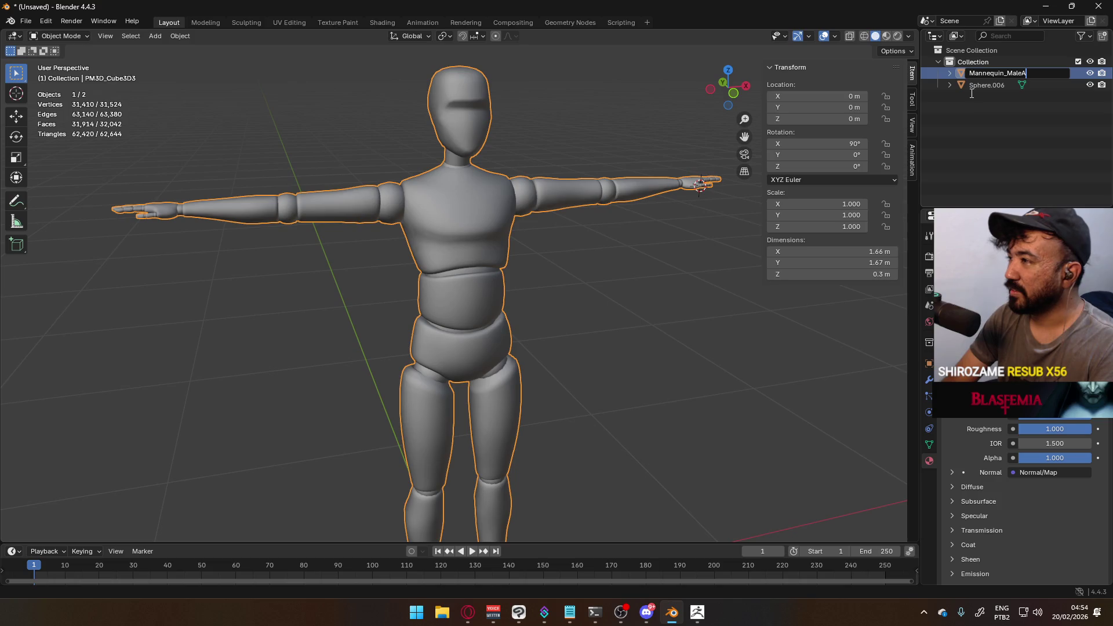
Confirm the Mannequin_MaleA name, then frame Sphere.006 and delete it
key(Return)
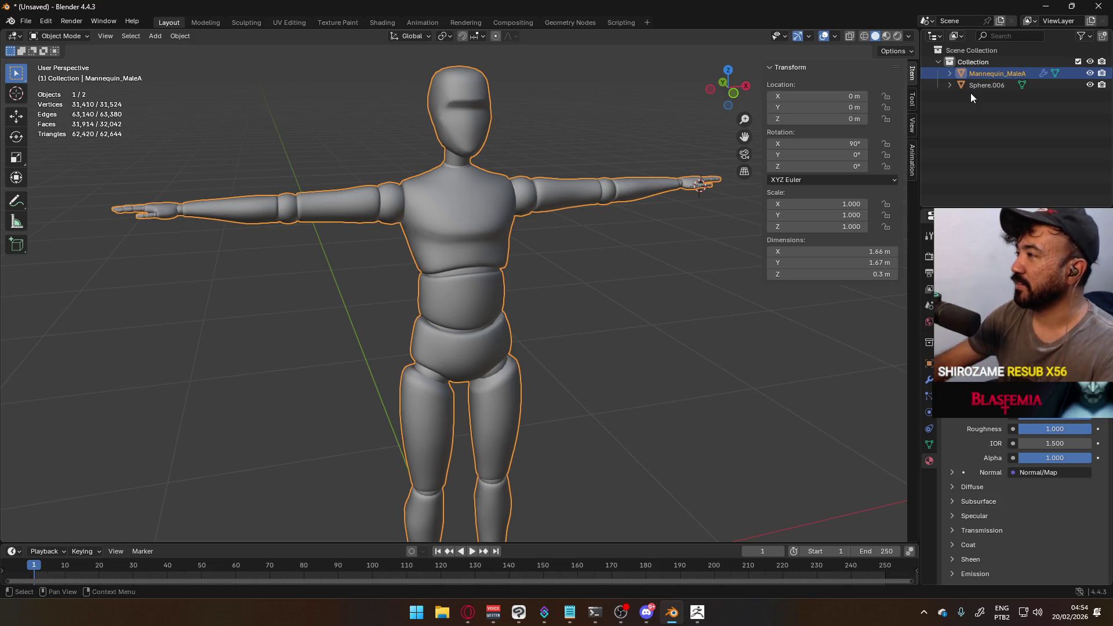
click(985, 85)
shift+middle_drag(650, 198, 325, 256)
scroll(326, 256, up, 3)
key(KP_Decimal)
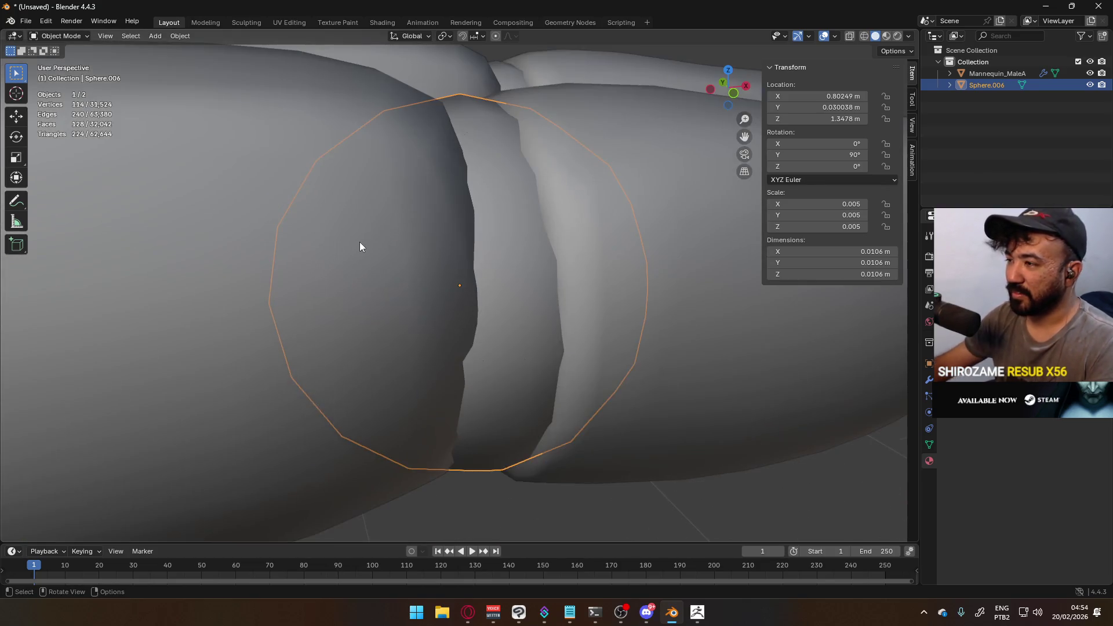
scroll(360, 246, down, 8)
key(g)
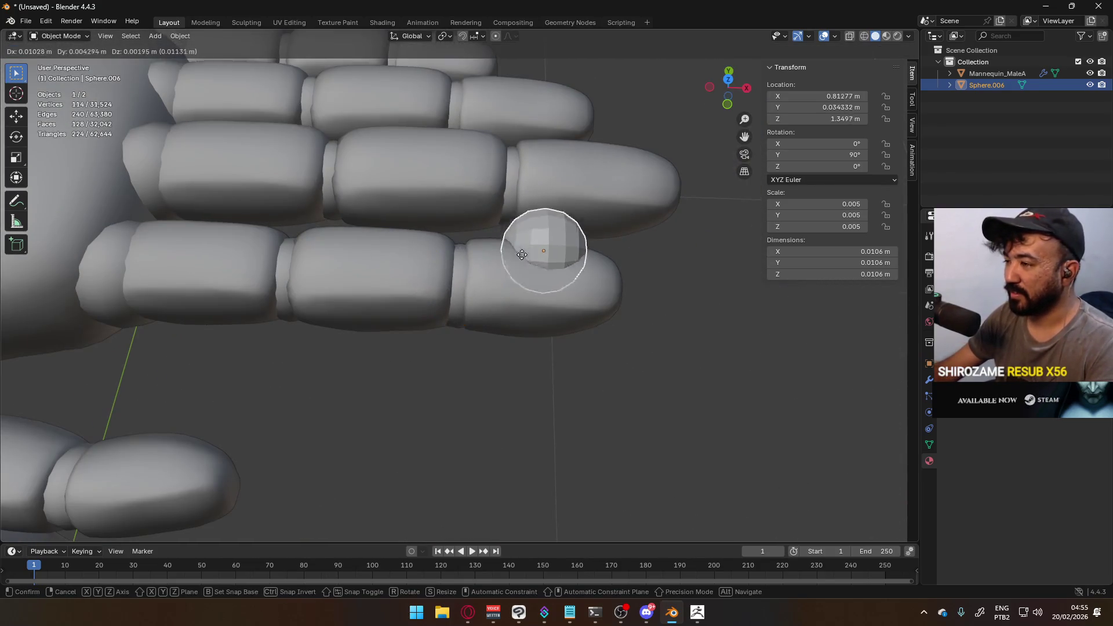
click(545, 240)
key(Delete)
Select the mannequin and briefly inspect its mesh in Edit Mode
click(465, 279)
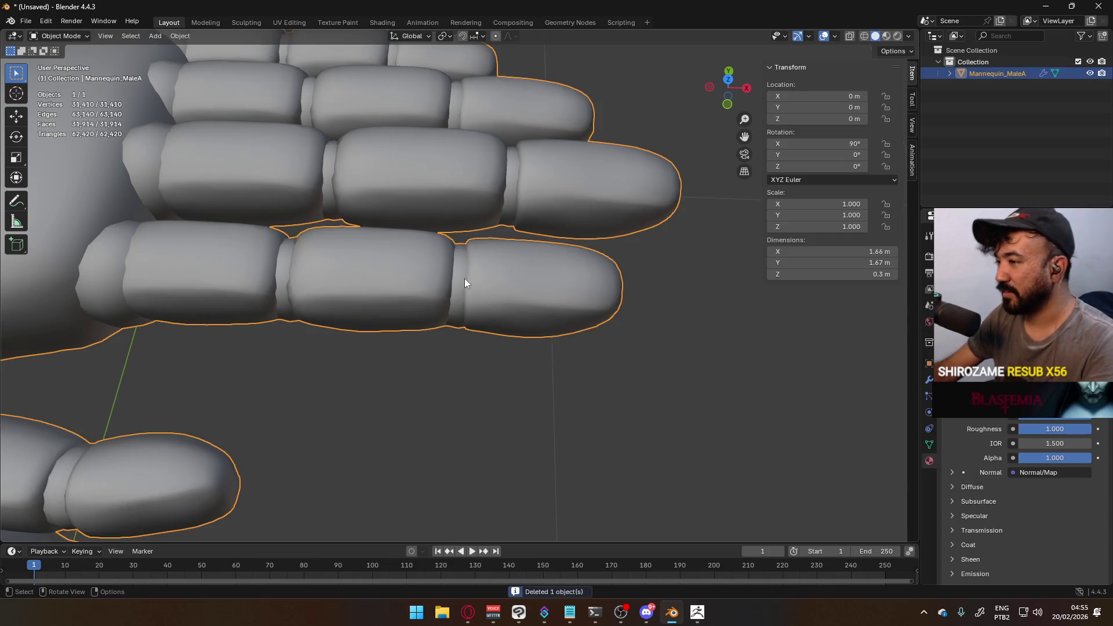
key(Tab)
scroll(420, 269, down, 5)
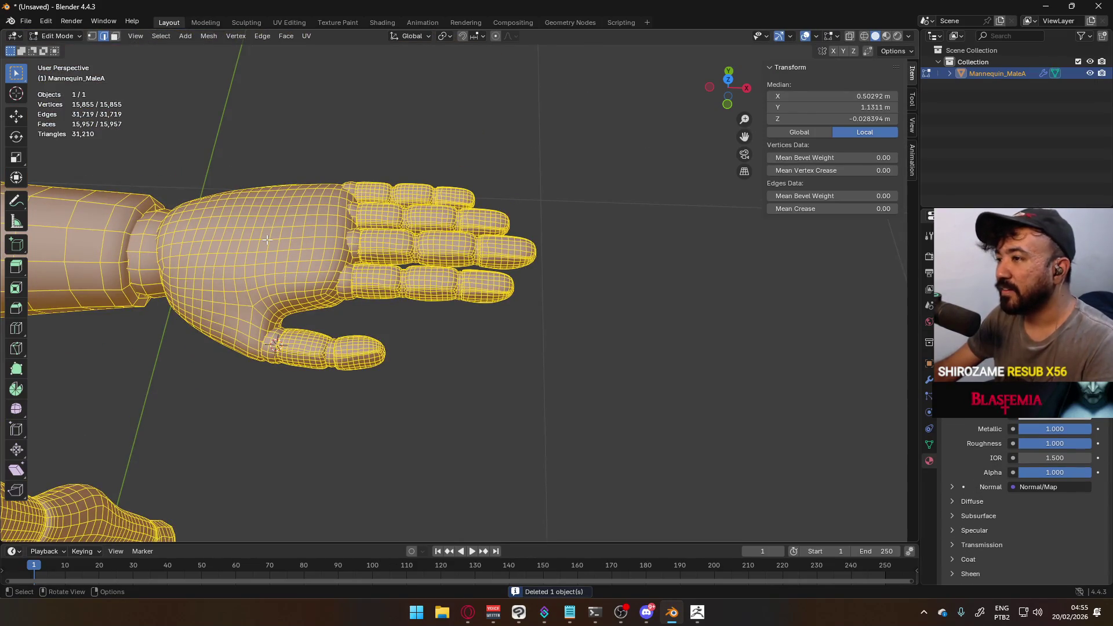
scroll(354, 272, down, 8)
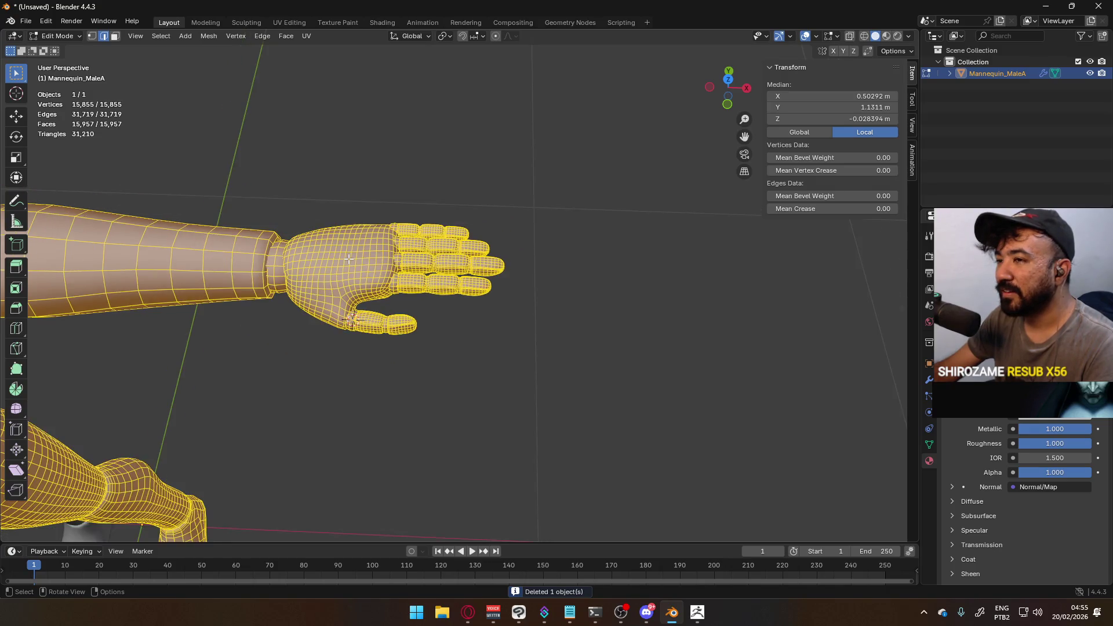
key(Tab)
key(Tab)
key(Tab)
Check the mirrored half-mesh in front orthographic Edit Mode, then orbit to the foot's side
middle_drag(309, 304, 286, 264)
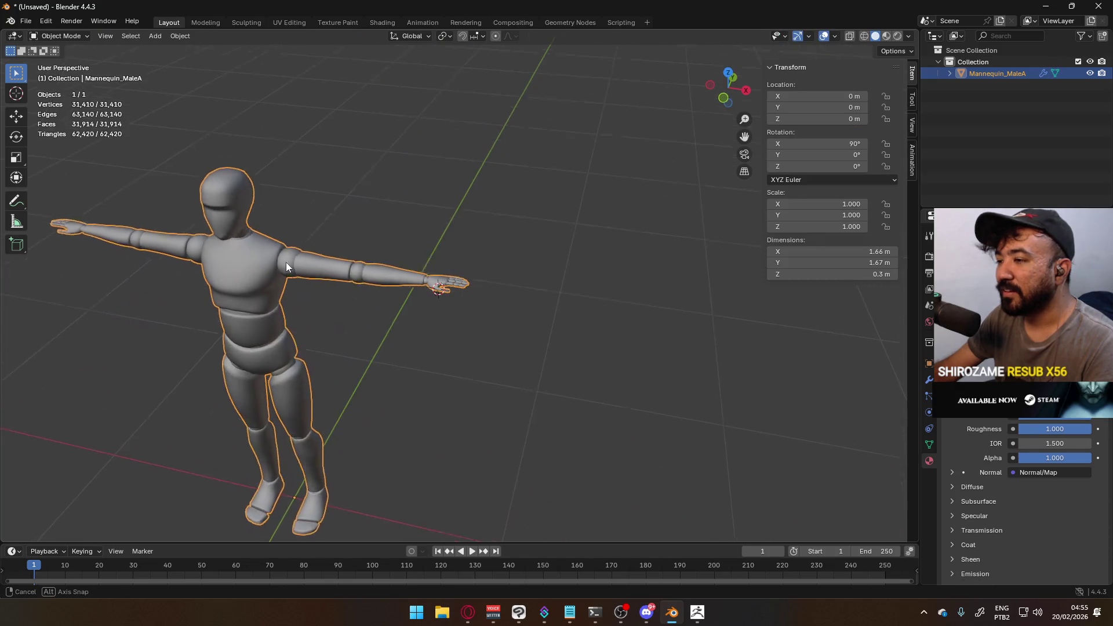
key(Tab)
middle_drag(315, 325, 472, 269)
click(473, 303)
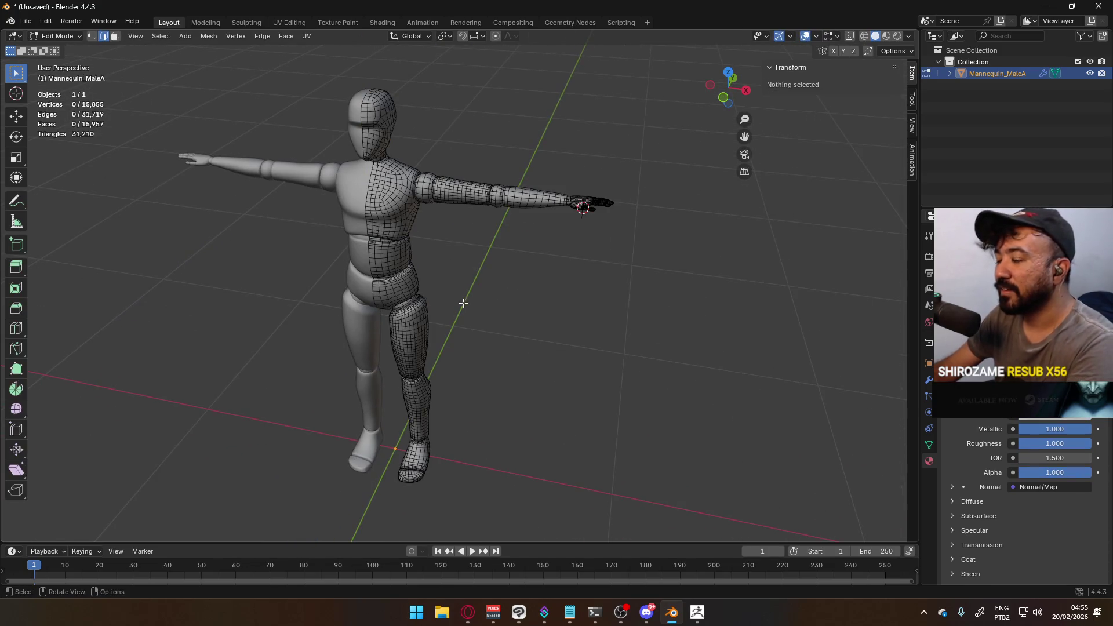
key(Up)
key(KP_1)
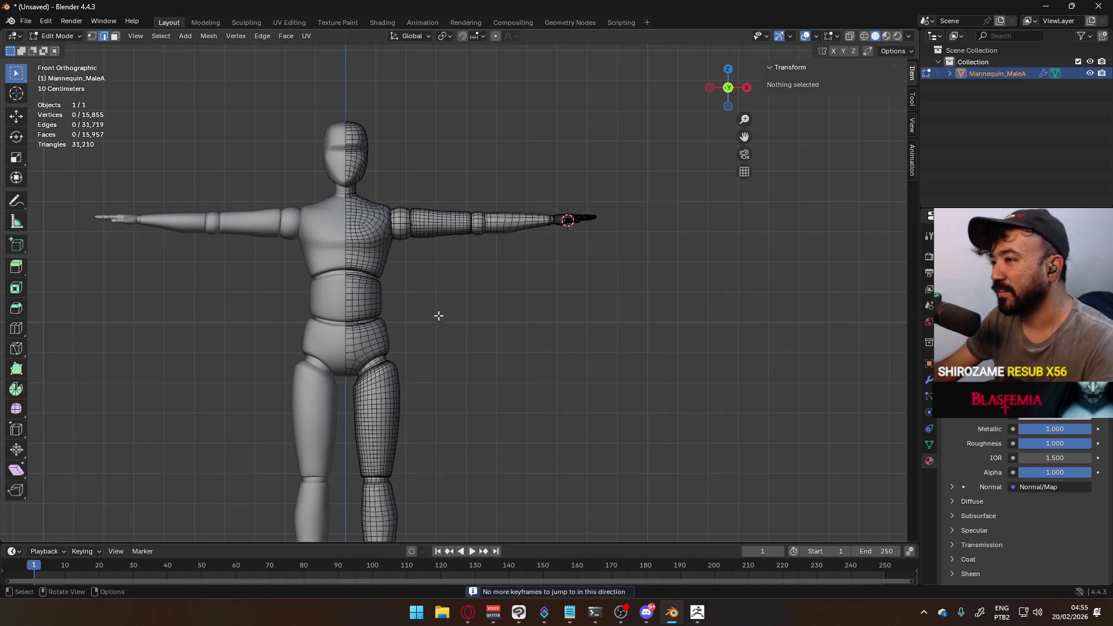
shift+scroll(443, 301, down, 5)
scroll(458, 325, up, 4)
mouse_move(573, 251)
middle_down()
mouse_move(454, 263)
mouse_move(492, 251)
mouse_move(503, 223)
middle_up()
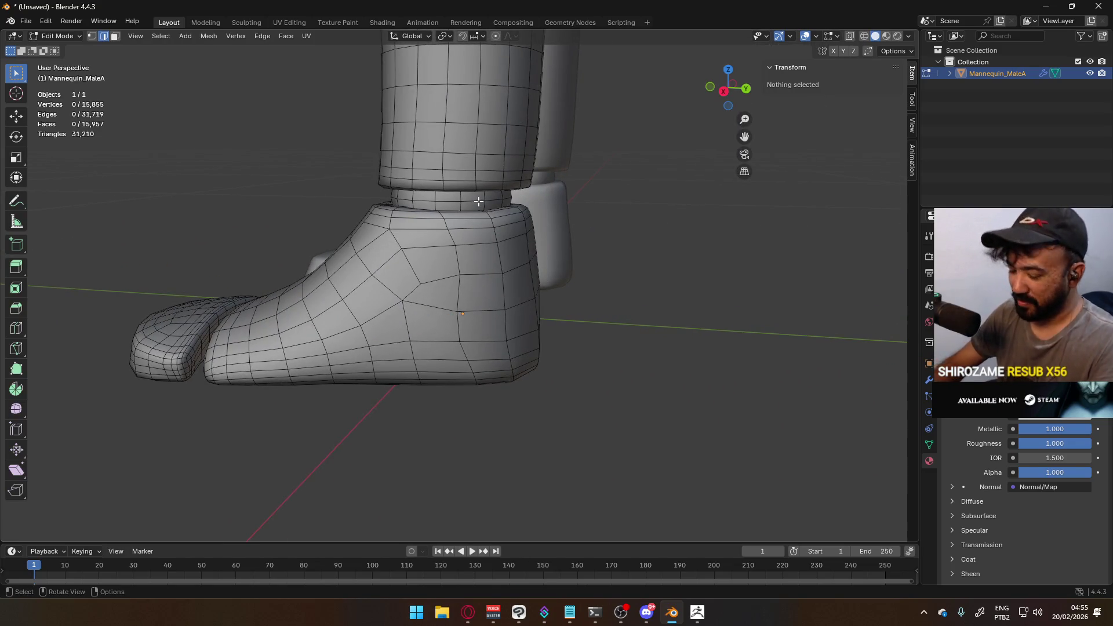
Duplicate the ankle joint ball and separate the copy into its own object, Mannequin_MaleA.001
key(l)
key(KP_3)
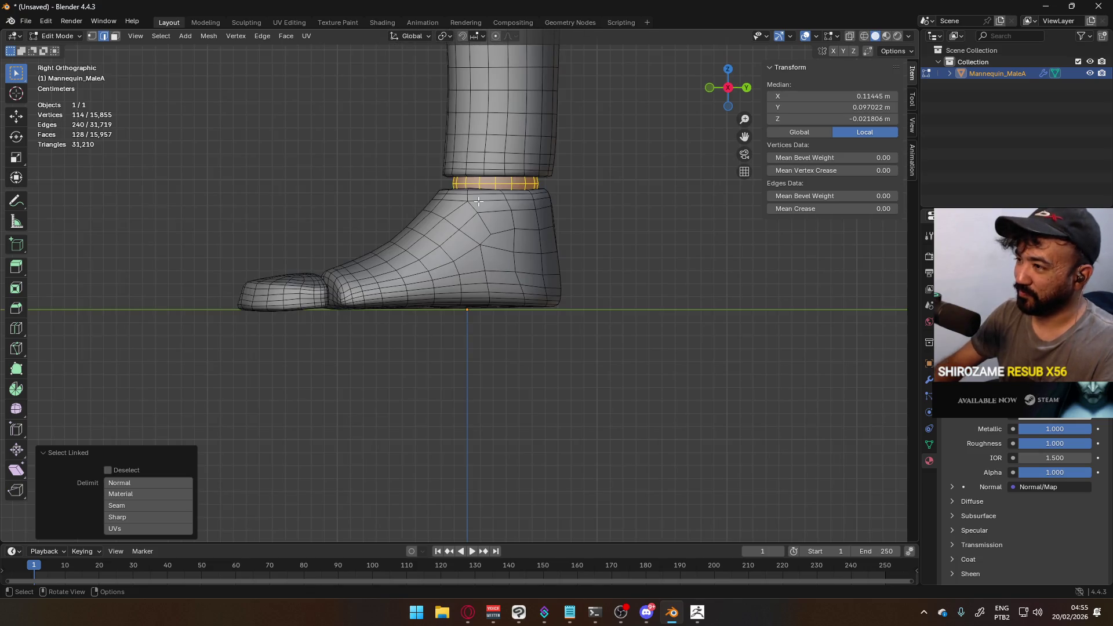
key(shift+d)
key(Escape)
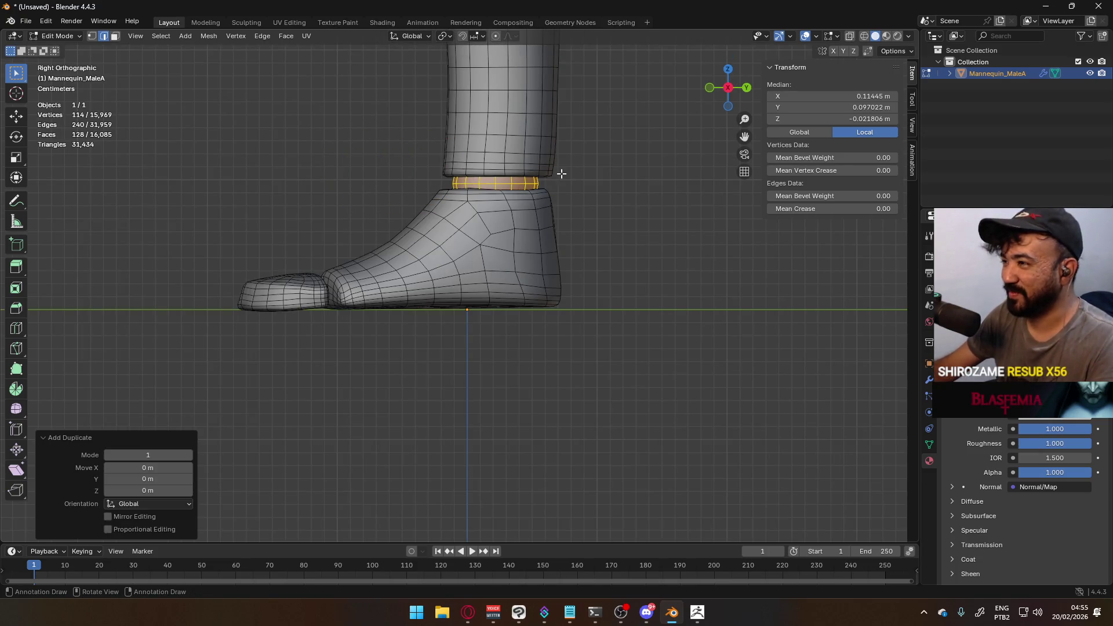
right_click(516, 179)
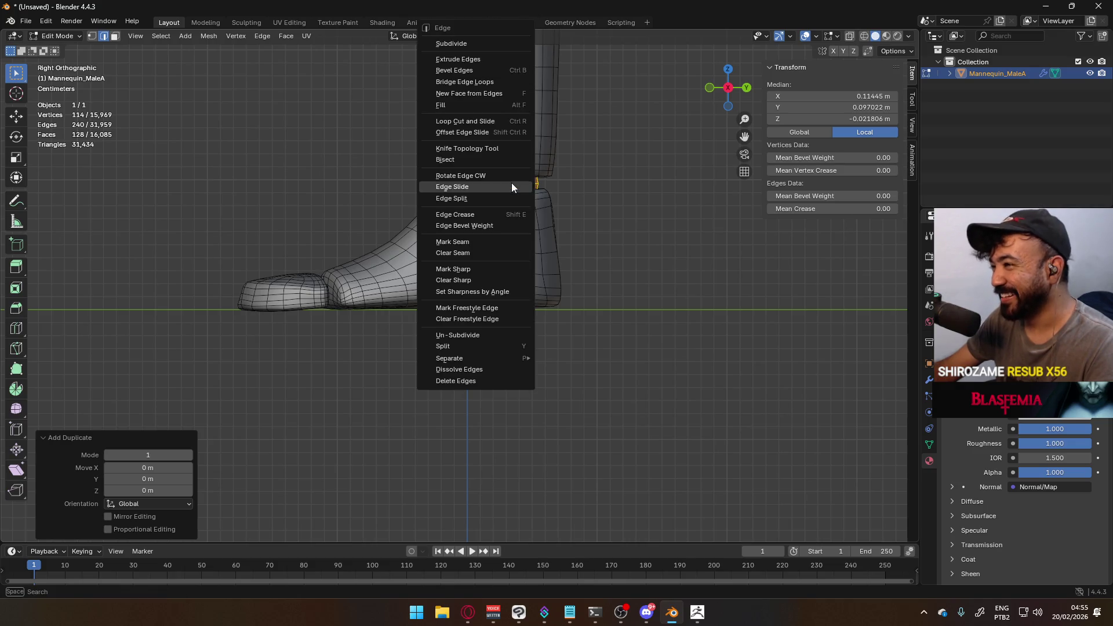
mouse_move(511, 365)
click(556, 366)
key(Tab)
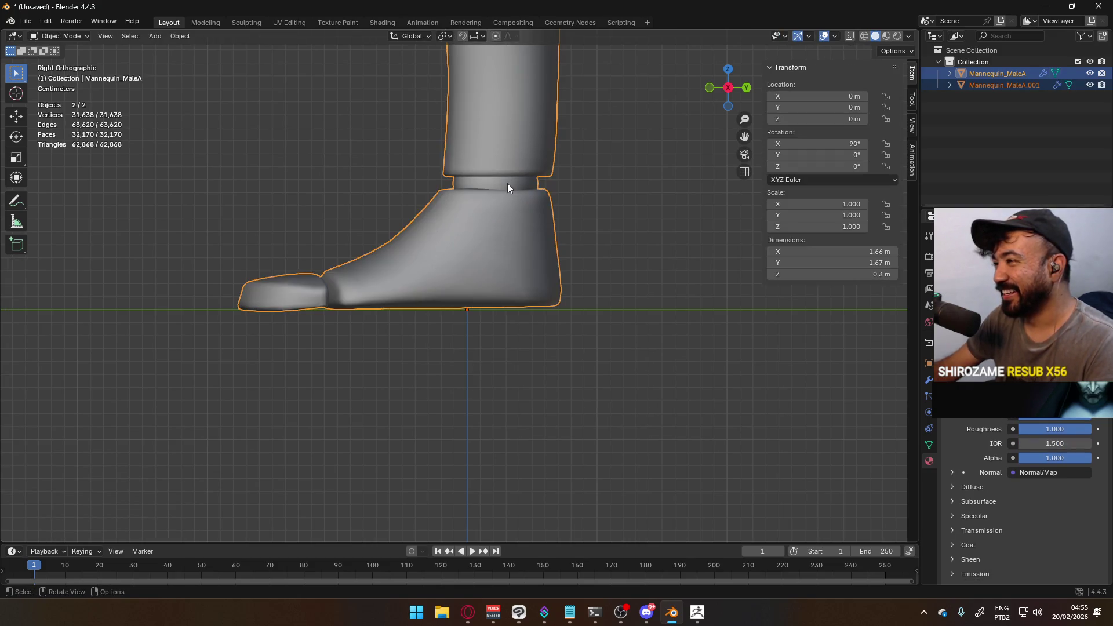
Move the separated ball along Y to sit in front of the foot
click(513, 183)
key(g)
key(y)
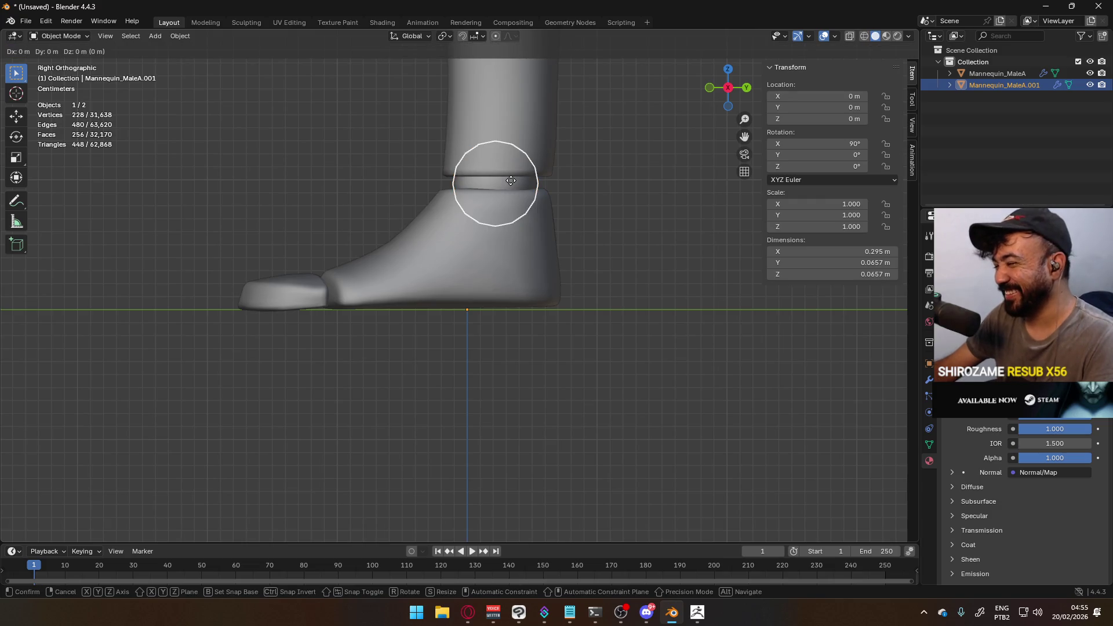
click(368, 180)
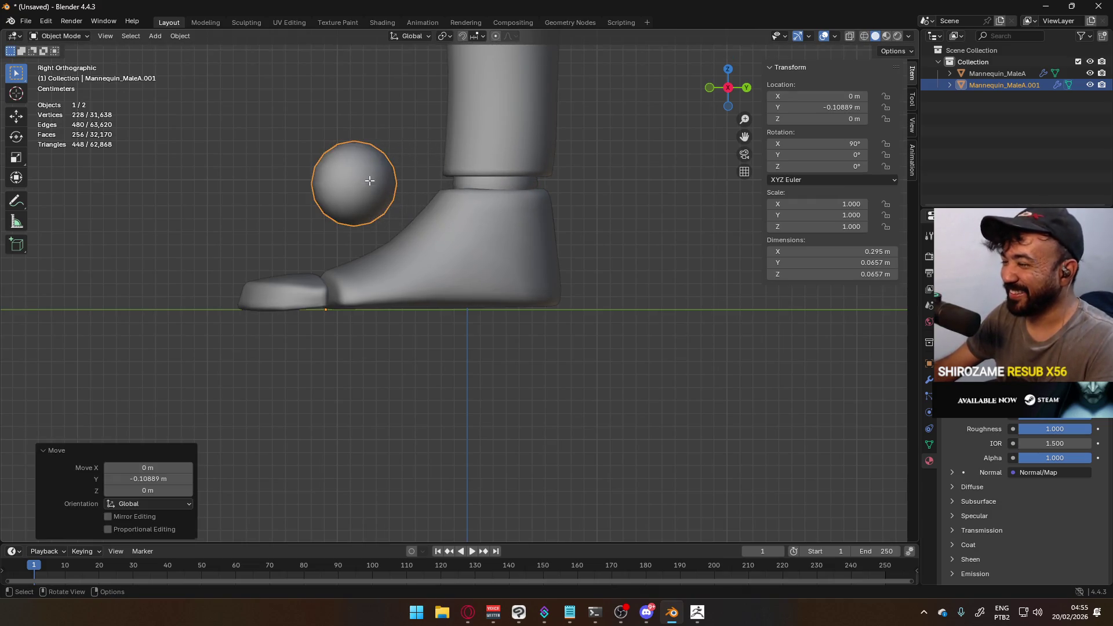
Snap the 3D cursor to the ball's centre and set the object's origin there
key(Tab)
key(q)
click(370, 180)
key(Tab)
key(q)
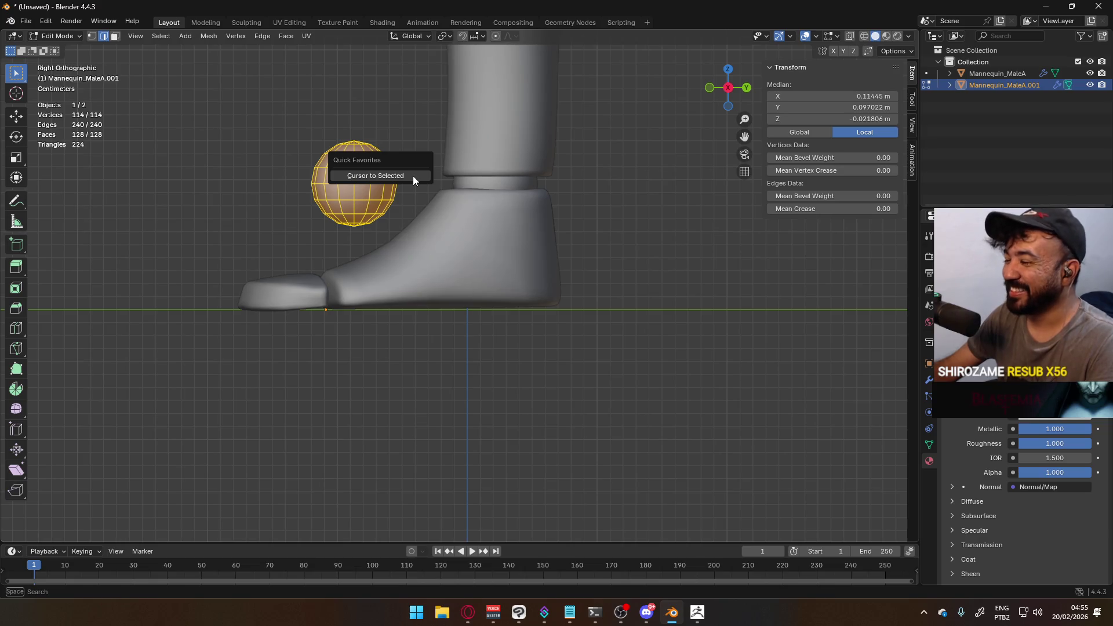
click(413, 176)
key(q)
click(435, 190)
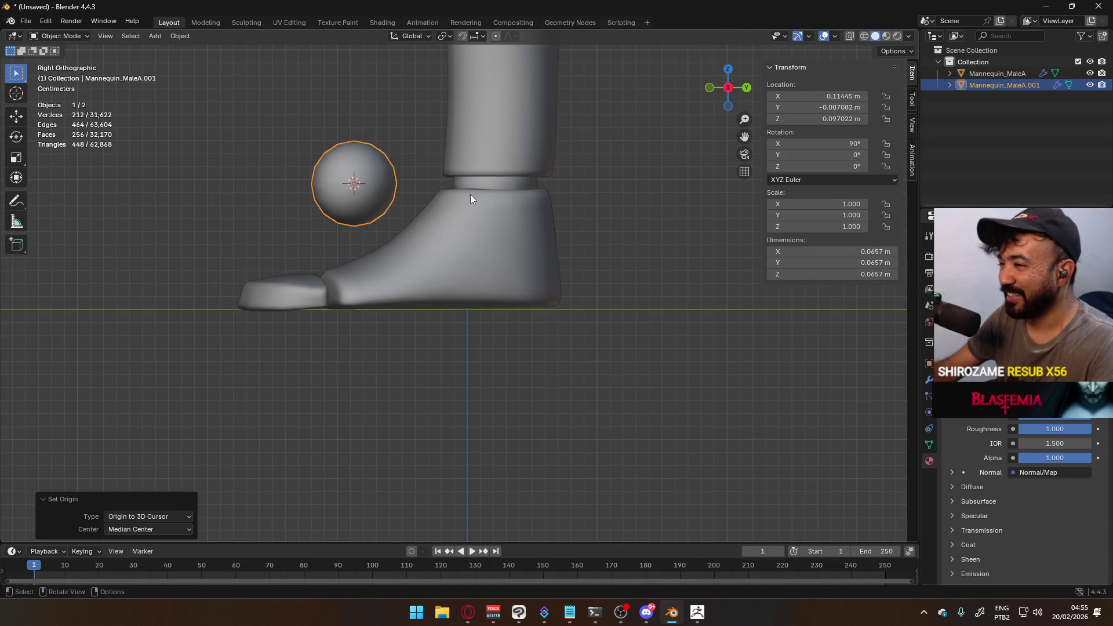
Rotate the ball's mesh in Edit Mode after a cancelled first attempt
key(r)
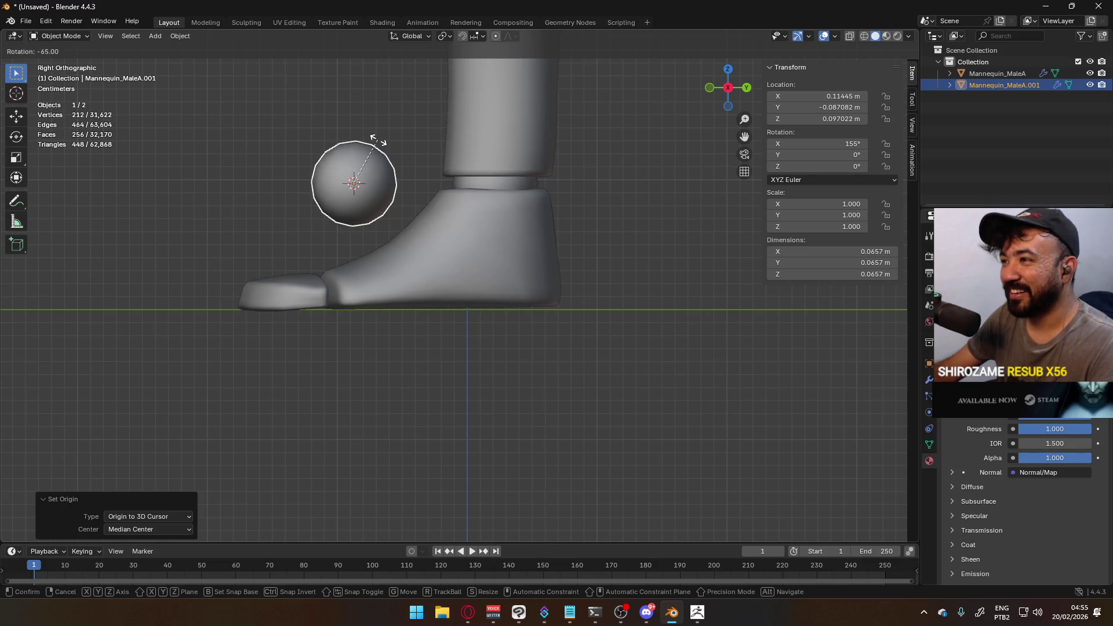
key(Escape)
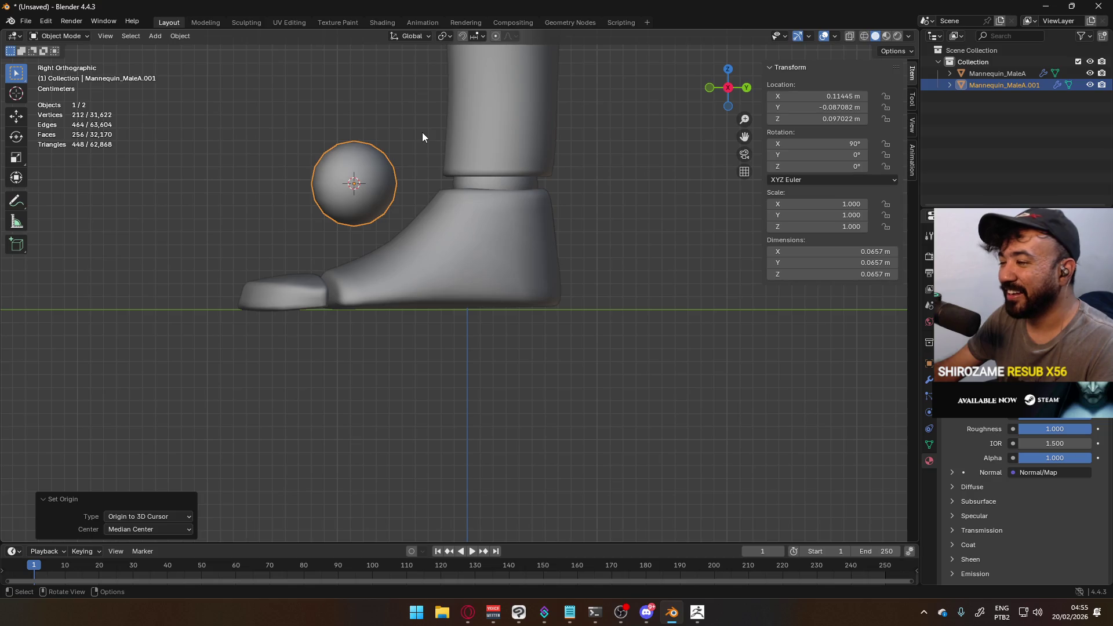
key(Tab)
key(Tab)
key(r)
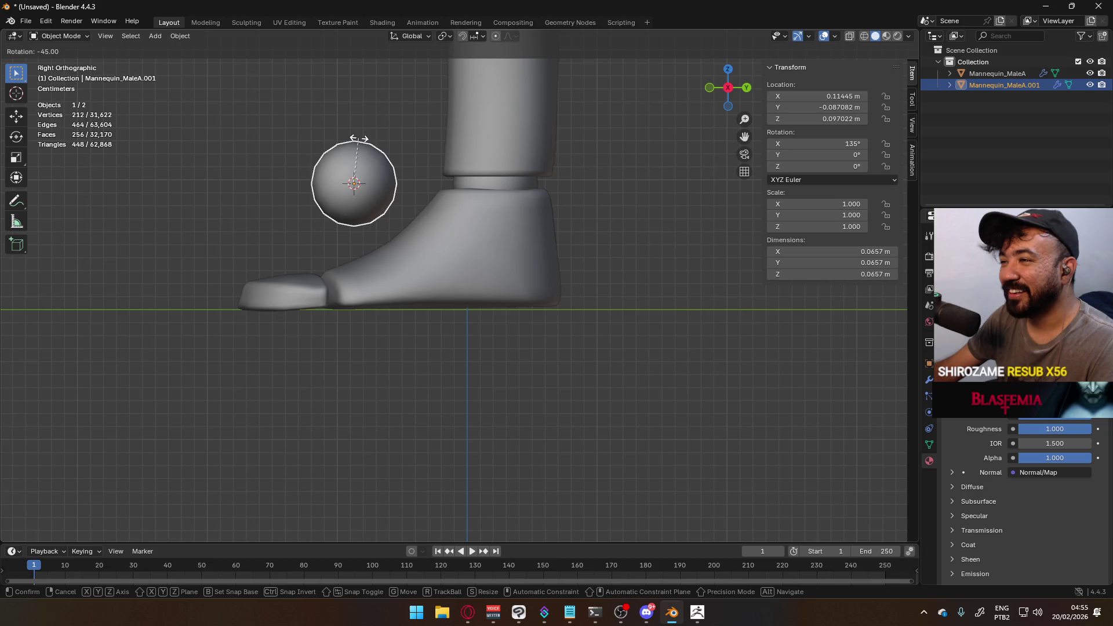
click(325, 142)
key(Tab)
key(Tab)
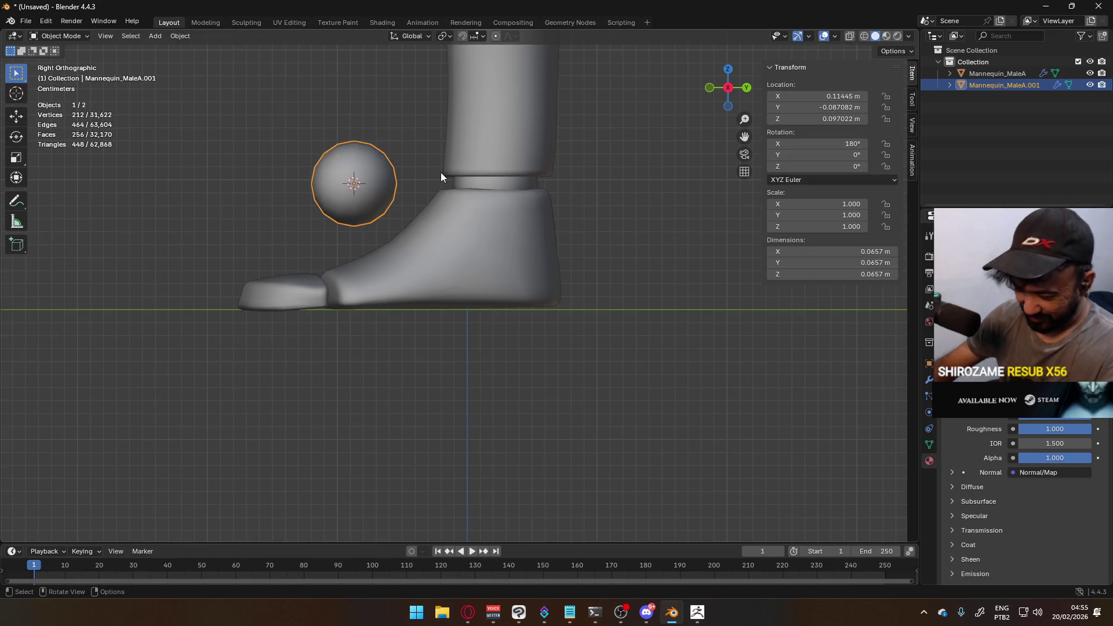
In top view, frame the sphere and move it over the toes
key(KP_7)
key(KP_Decimal)
key(g)
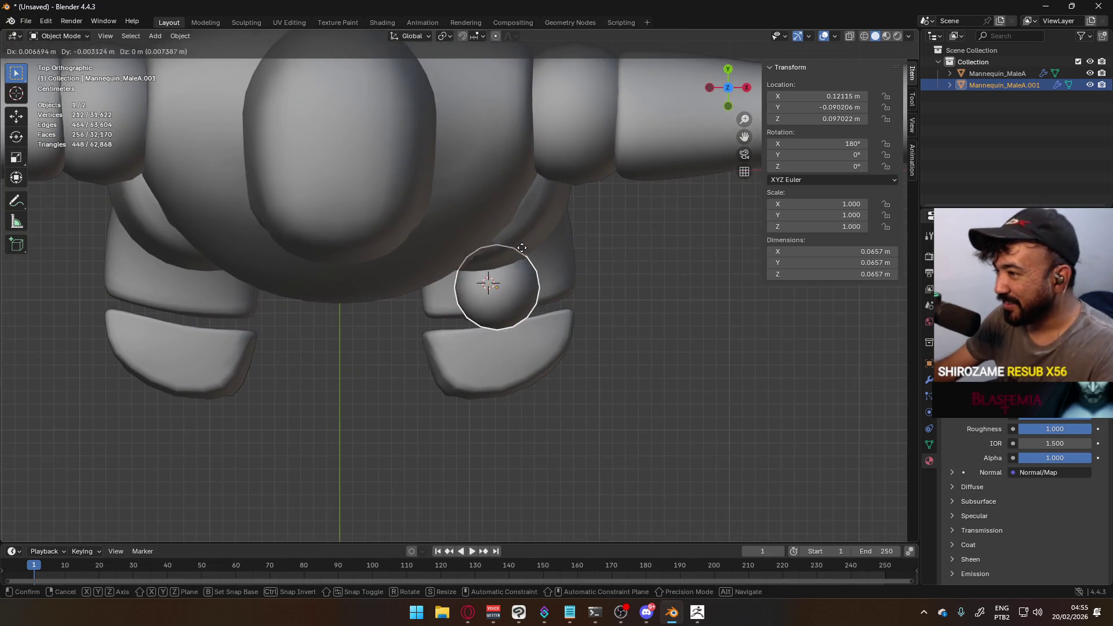
click(518, 281)
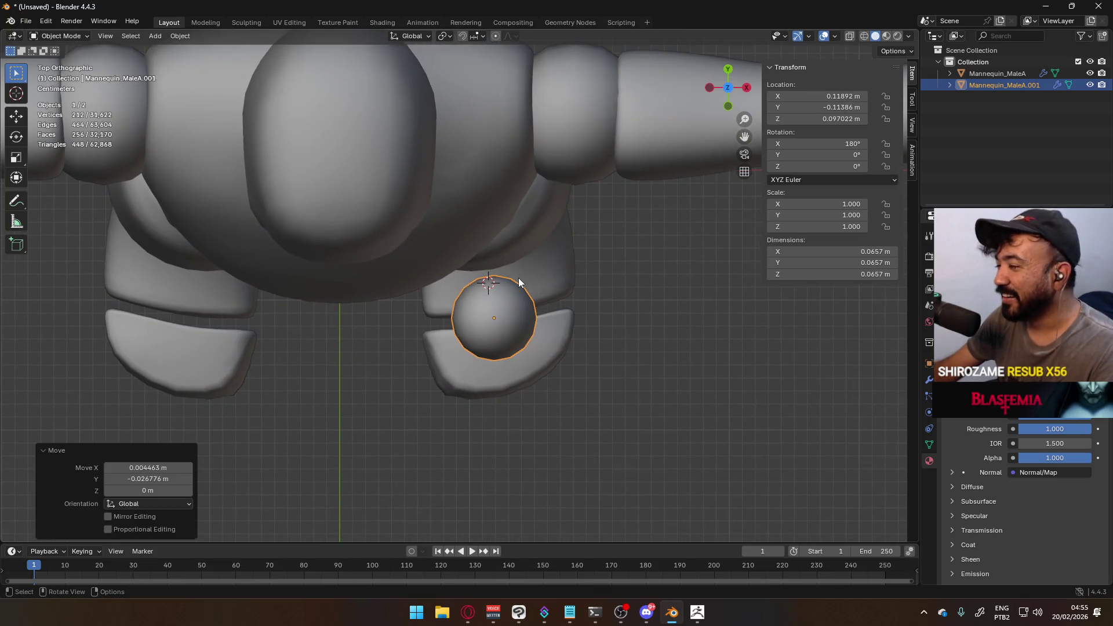
scroll(577, 298, up, 2)
Rotate the sphere to about 7.75° and nudge its position
key(r)
right_click(631, 304)
key(Tab)
key(Tab)
key(r)
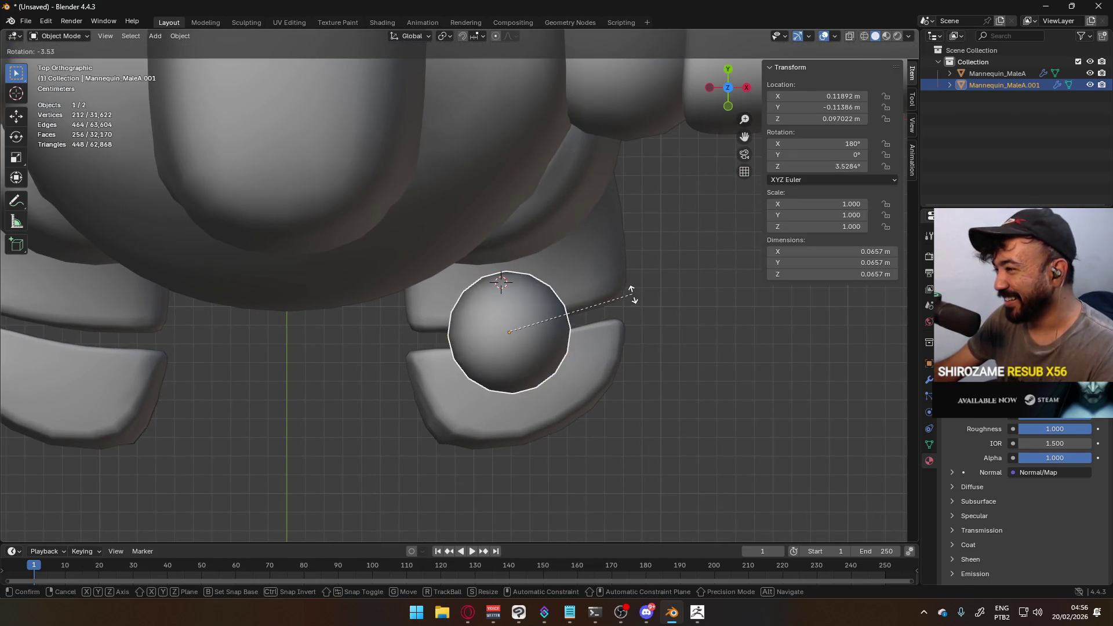
click(632, 277)
key(r)
click(637, 282)
key(g)
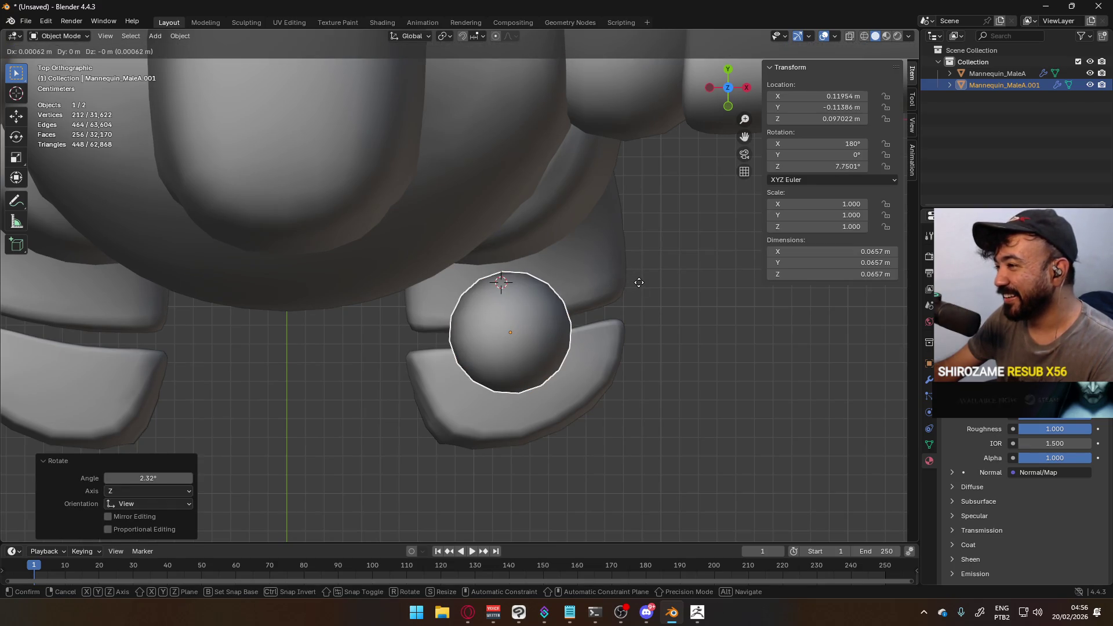
click(640, 281)
Widen the sphere along X into an oval and lower it onto the toes in front view
key(s)
key(x)
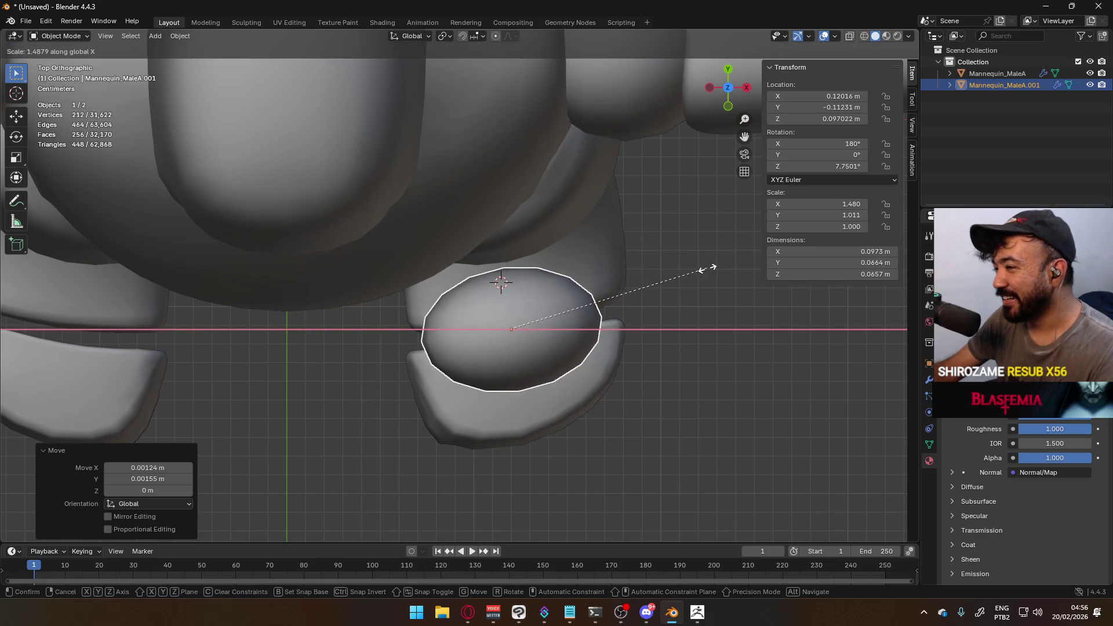
click(717, 266)
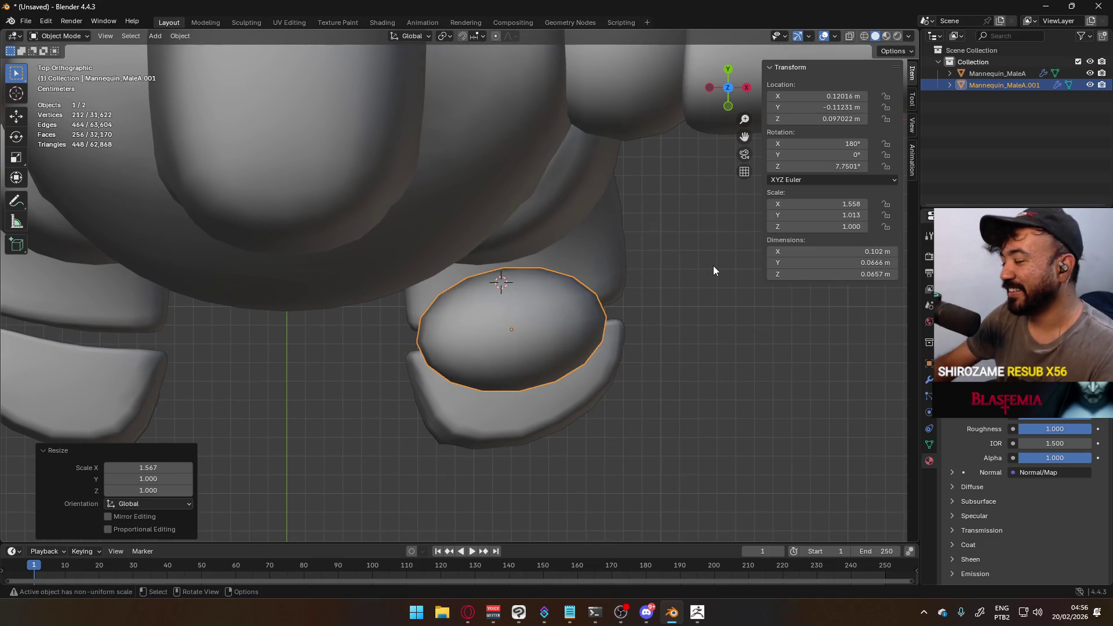
key(KP_1)
key(g)
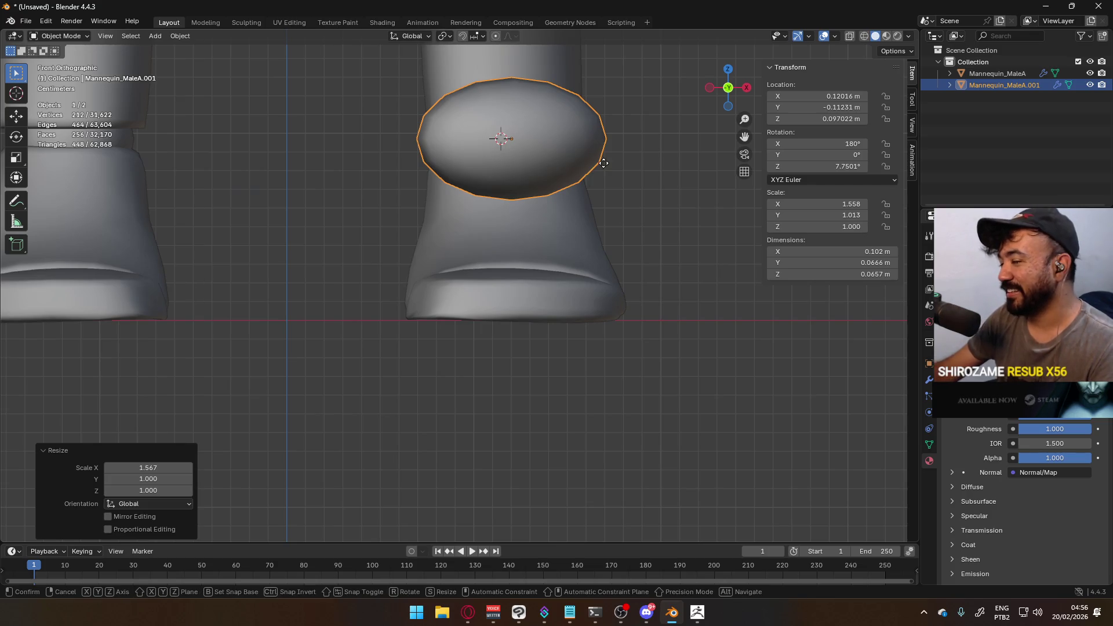
key(z)
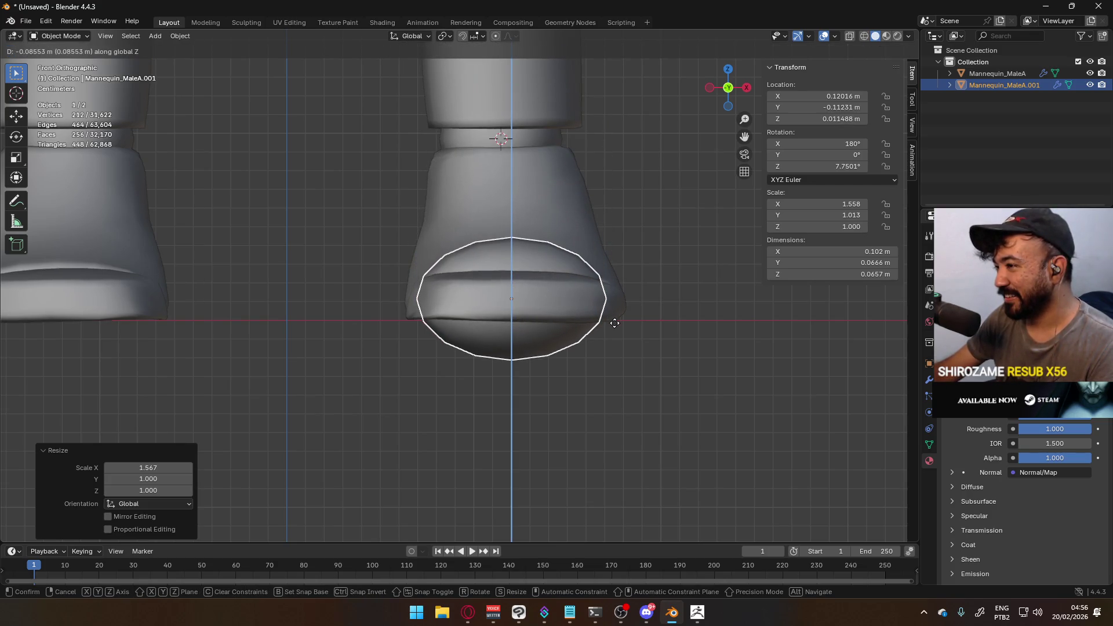
click(616, 322)
key(alt+Tab)
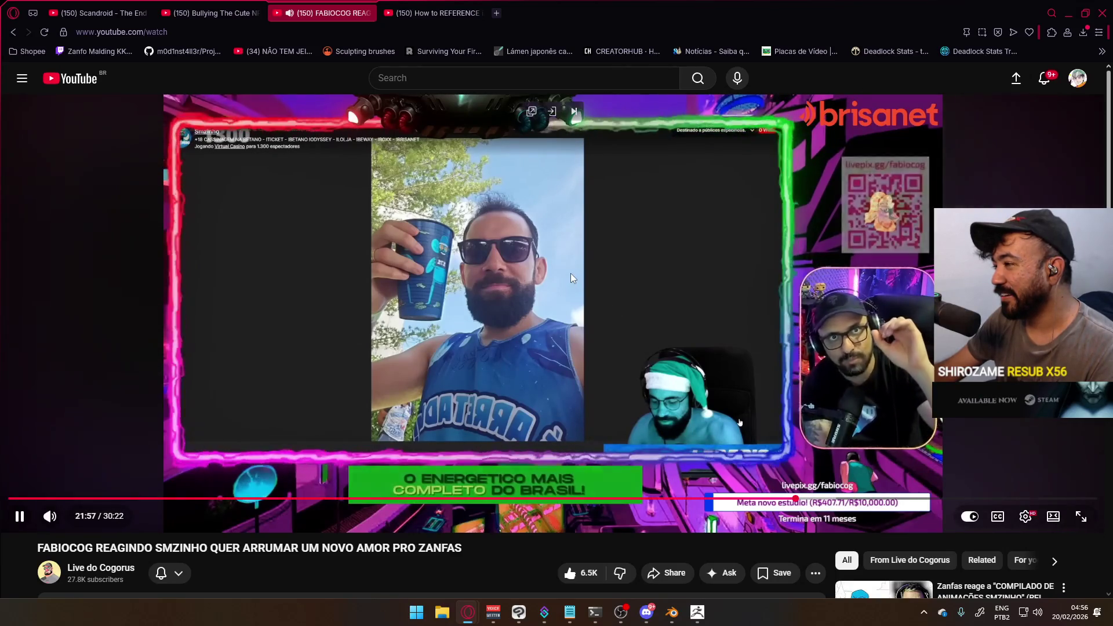
key(alt+Tab)
Flatten the toe oval vertically by scaling it along Z
mouse_move(617, 216)
middle_down()
mouse_move(529, 223)
mouse_move(598, 261)
mouse_move(597, 245)
middle_up()
key(s)
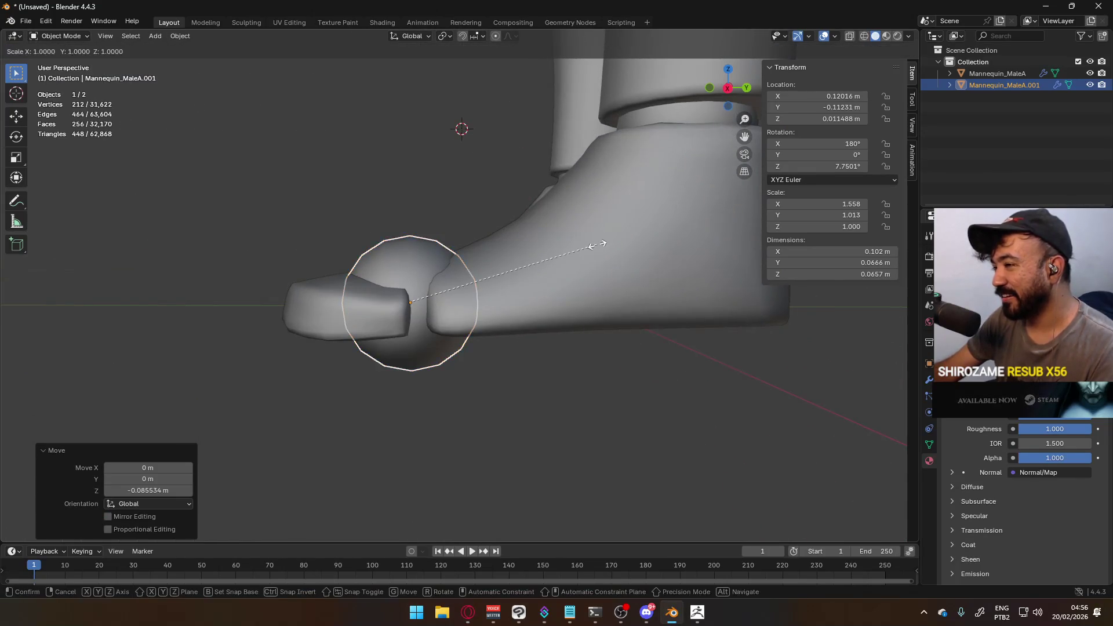
key(y)
key(Escape)
key(s)
key(z)
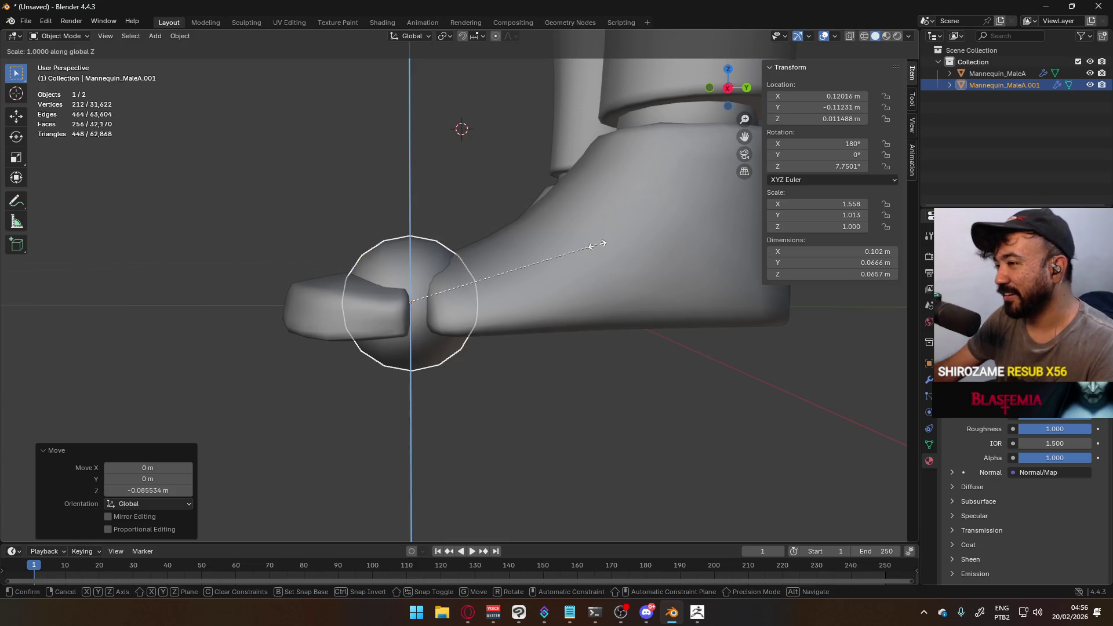
click(479, 248)
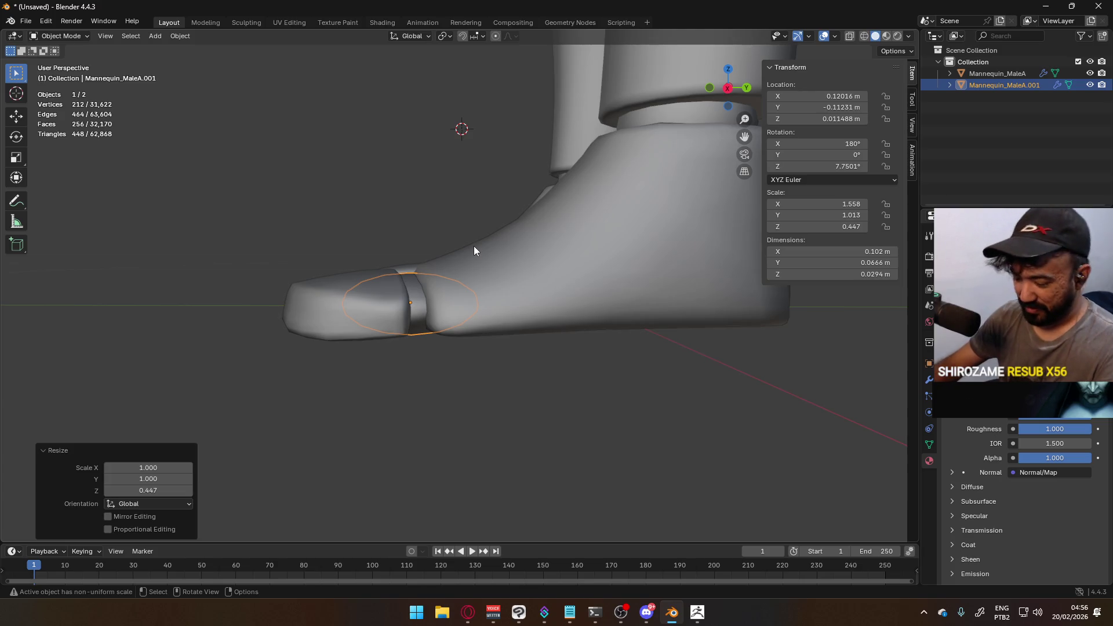
From the top view, widen the oval slightly along its local X and shift it sideways
key(KP_7)
key(s)
key(x)
key(x)
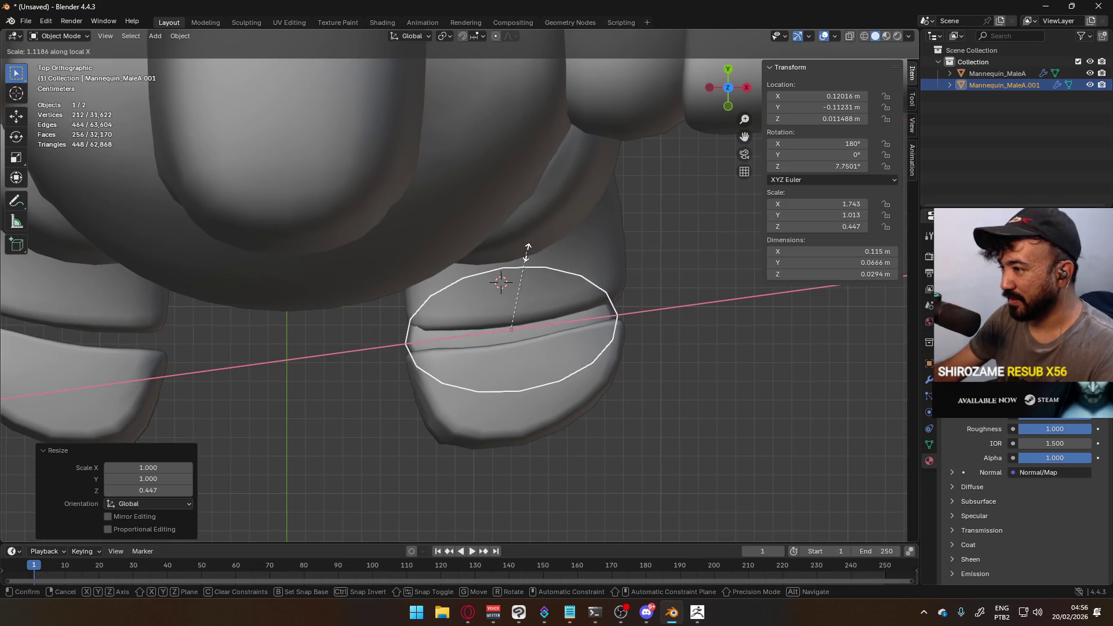
click(517, 255)
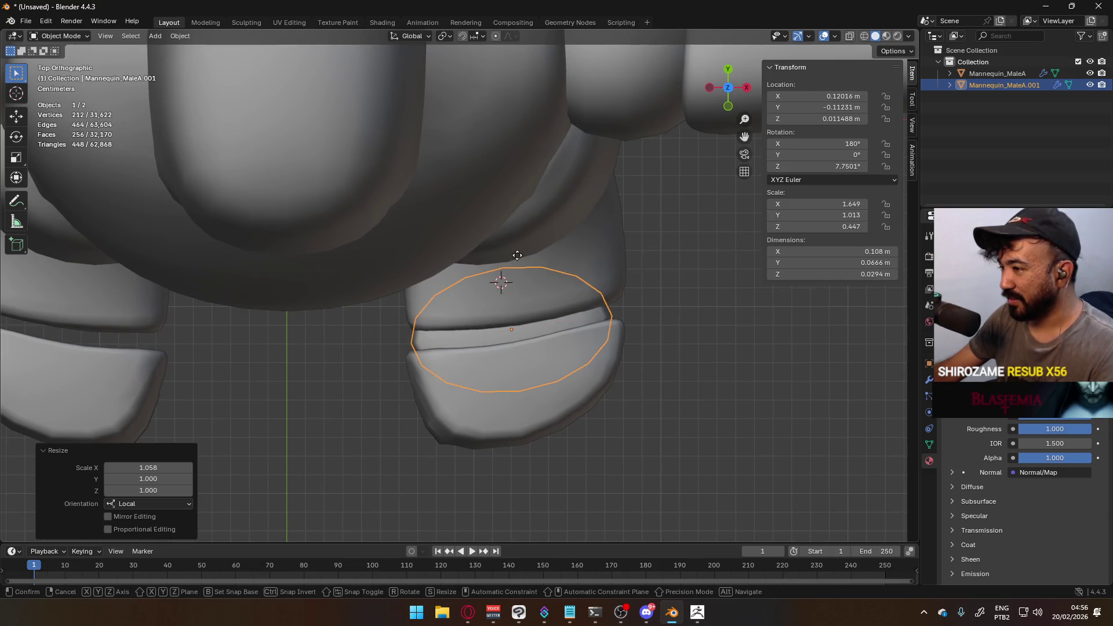
key(g)
key(x)
key(x)
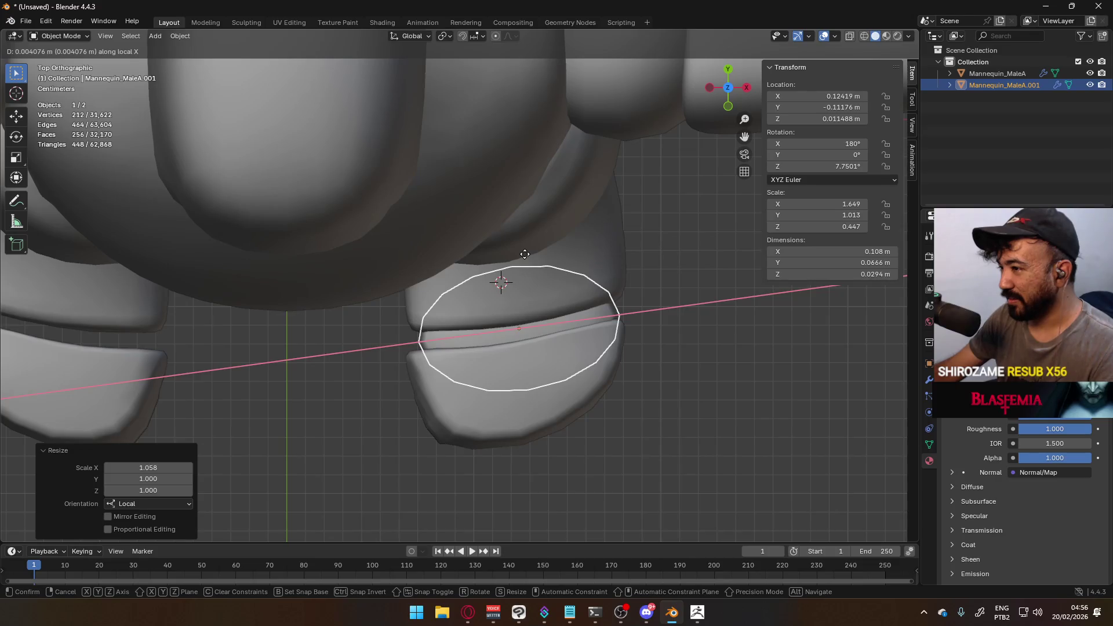
click(524, 254)
Thin the oval further along Z, down to about 0.354 Z scale
mouse_move(524, 254)
middle_down()
mouse_move(583, 280)
mouse_move(697, 185)
mouse_move(667, 88)
mouse_move(623, 141)
mouse_move(609, 218)
mouse_move(527, 249)
mouse_move(443, 215)
mouse_move(442, 190)
mouse_move(436, 201)
mouse_move(461, 205)
middle_up()
key(s)
key(y)
key(Escape)
key(s)
key(z)
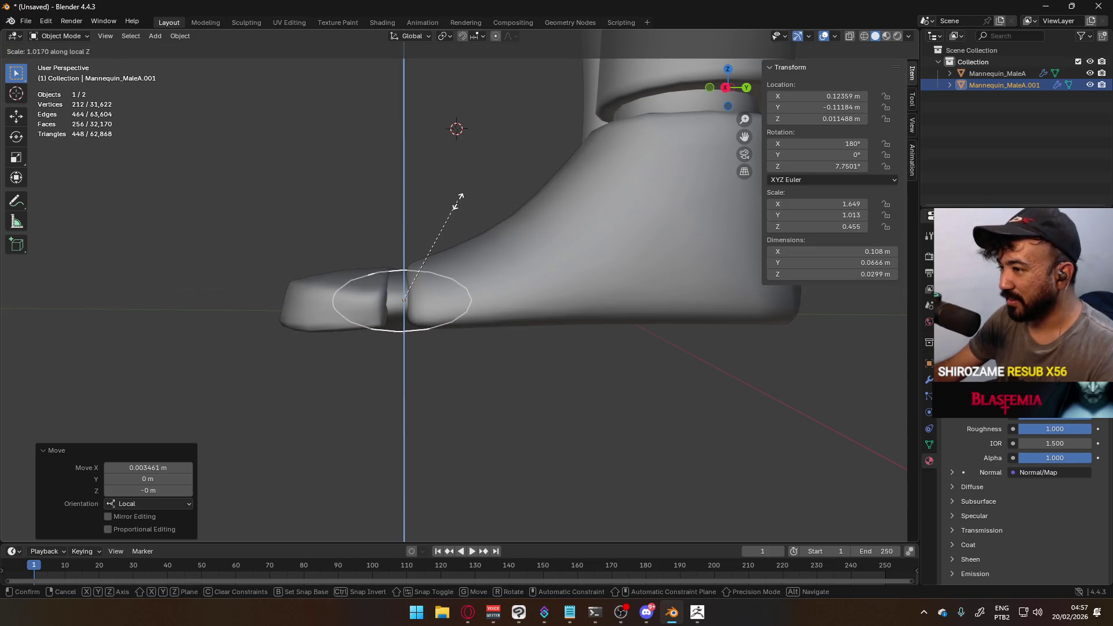
click(439, 221)
From the side view, raise the oval slightly into the toe gap, then add the mannequin to the selection
mouse_move(440, 220)
middle_down()
mouse_move(416, 221)
mouse_move(419, 231)
middle_up()
key(KP_3)
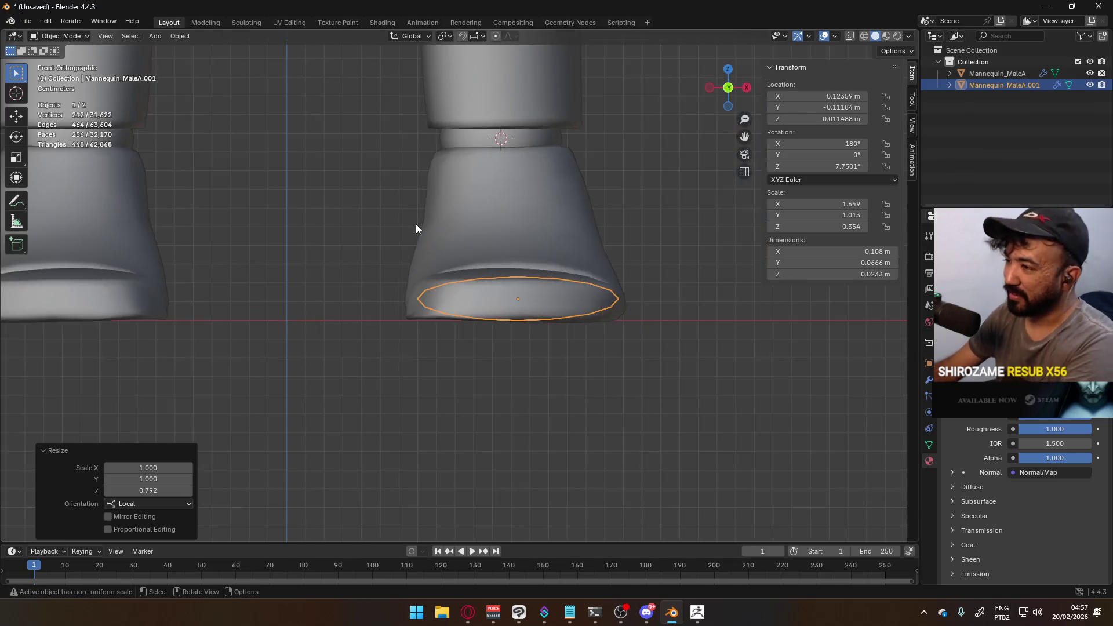
key(g)
key(z)
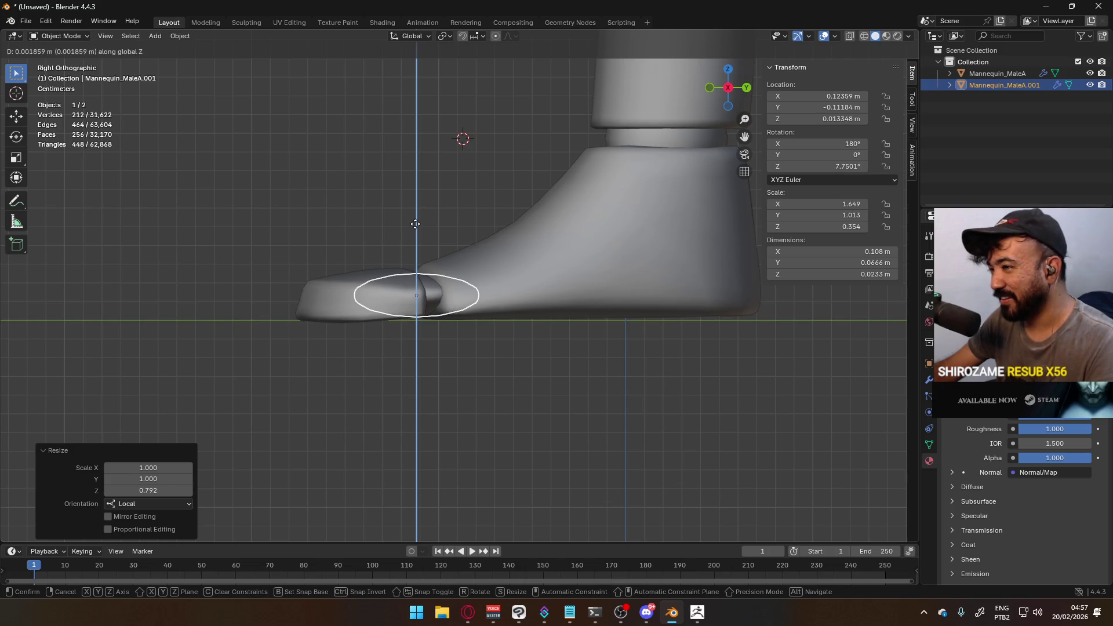
click(419, 228)
mouse_move(422, 231)
middle_down()
mouse_move(509, 275)
mouse_move(515, 339)
mouse_move(506, 339)
mouse_move(554, 302)
mouse_move(521, 241)
middle_up()
shift+click(521, 241)
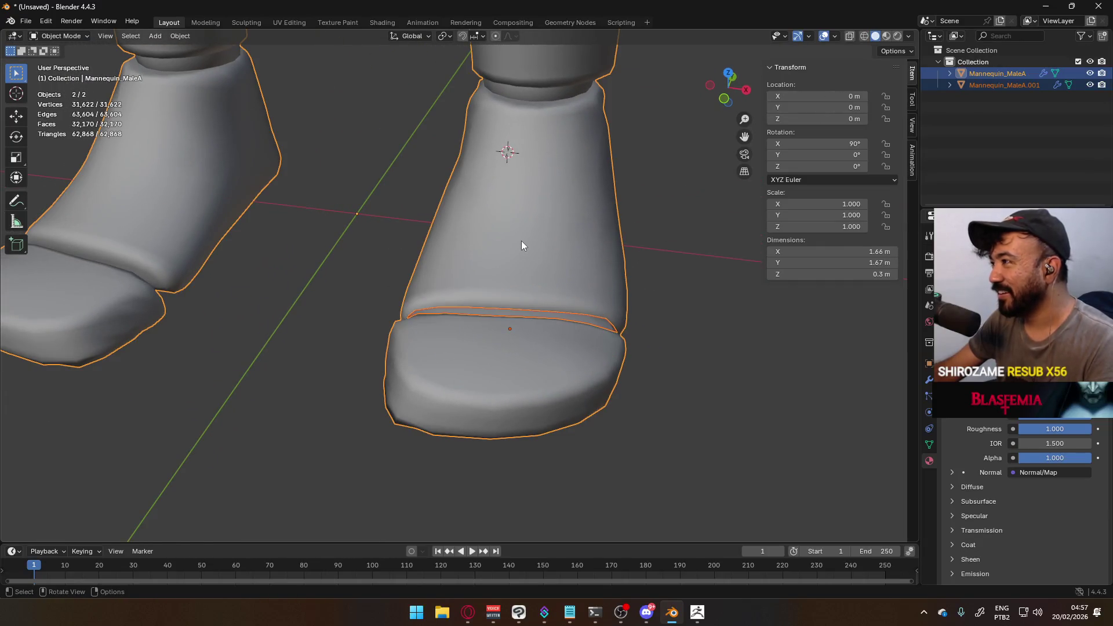
Join the toe oval into Mannequin_MaleA with Ctrl+J and frame the model from the front
key(ctrl+j)
mouse_move(520, 242)
middle_down()
mouse_move(554, 299)
mouse_move(443, 264)
mouse_move(477, 240)
mouse_move(478, 266)
mouse_move(489, 253)
mouse_move(493, 189)
mouse_move(530, 153)
mouse_move(493, 280)
mouse_move(440, 329)
mouse_move(394, 326)
mouse_move(425, 318)
mouse_move(461, 268)
mouse_move(603, 283)
middle_up()
key(KP_1)
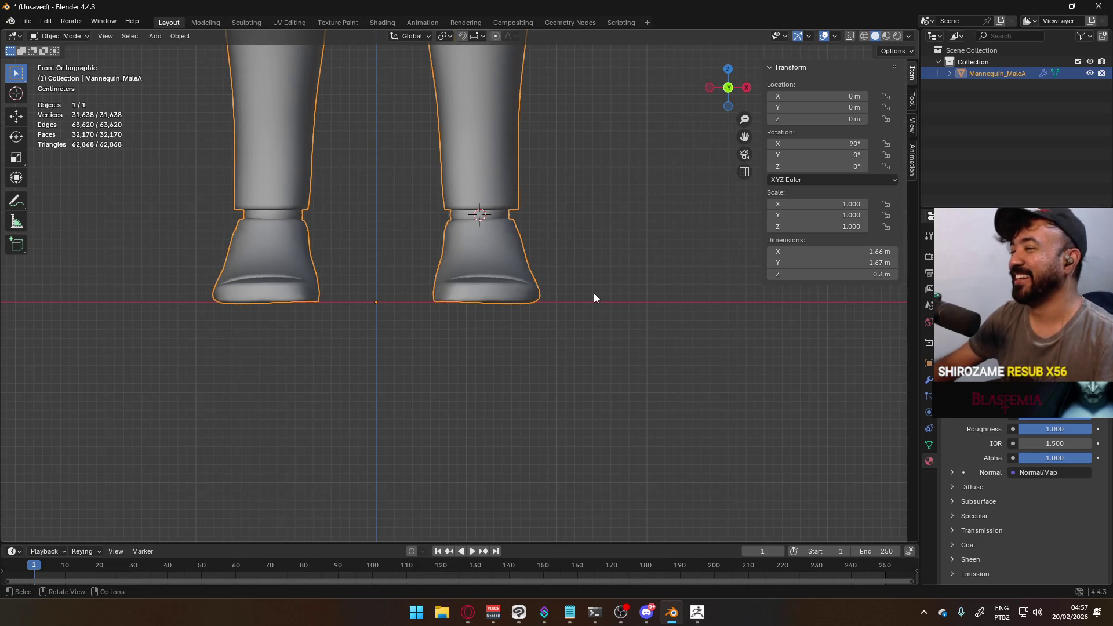
scroll(580, 287, down, 8)
key(KP_Decimal)
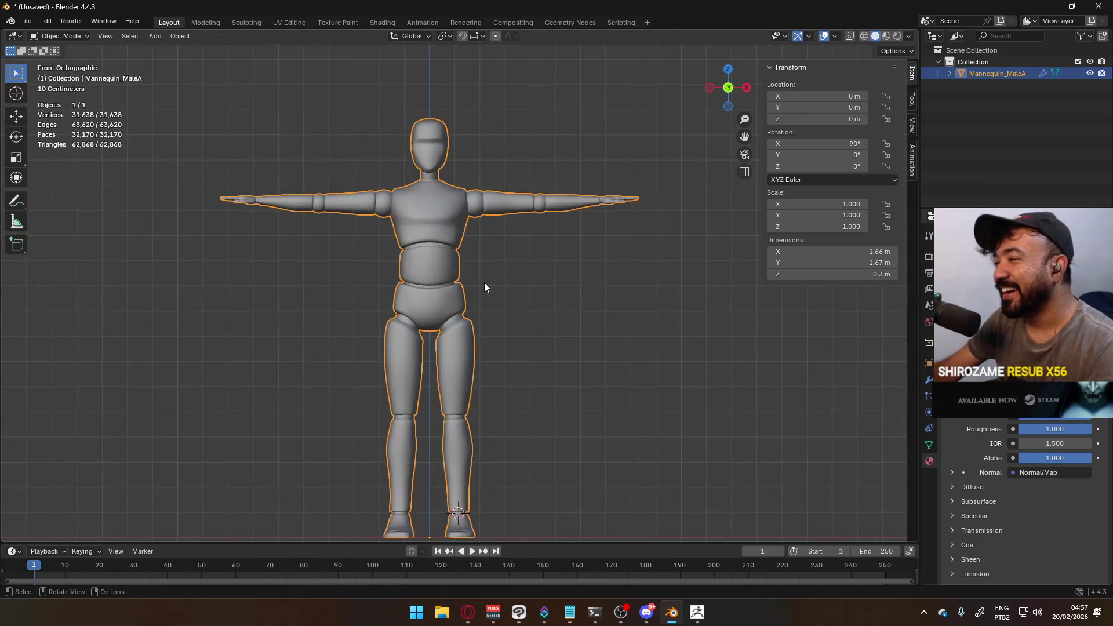
scroll(548, 244, up, 2)
shift+middle_drag(574, 211, 363, 305)
From the top view, enter Edit Mode and select the connected palm geometry
key(KP_7)
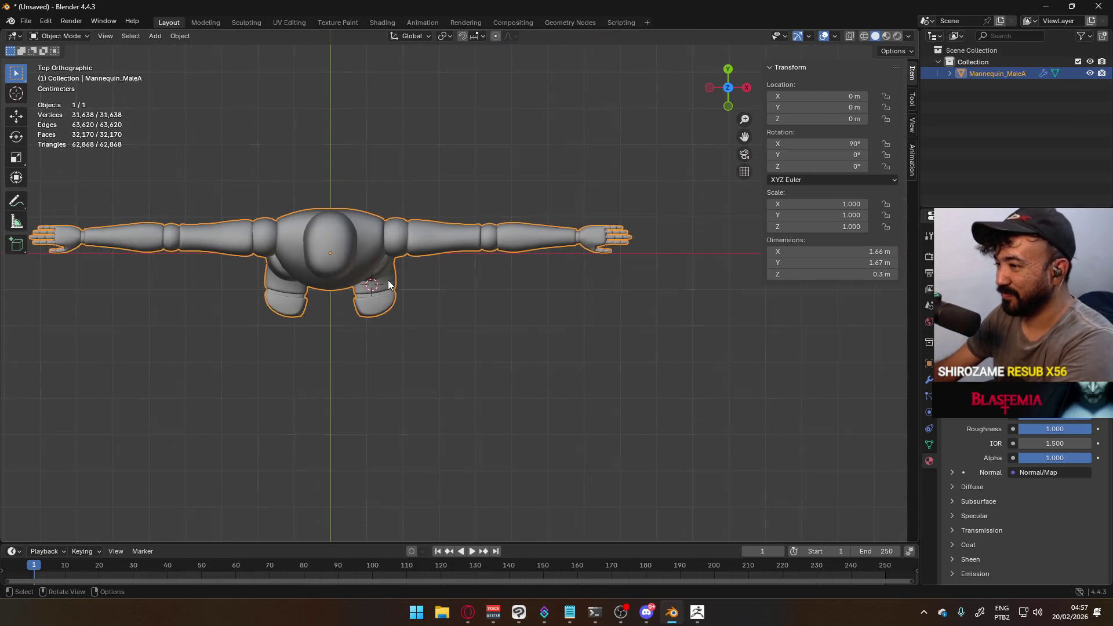
key(Tab)
click(582, 273)
scroll(582, 273, up, 2)
shift+middle_drag(582, 273, 435, 269)
scroll(460, 253, up, 4)
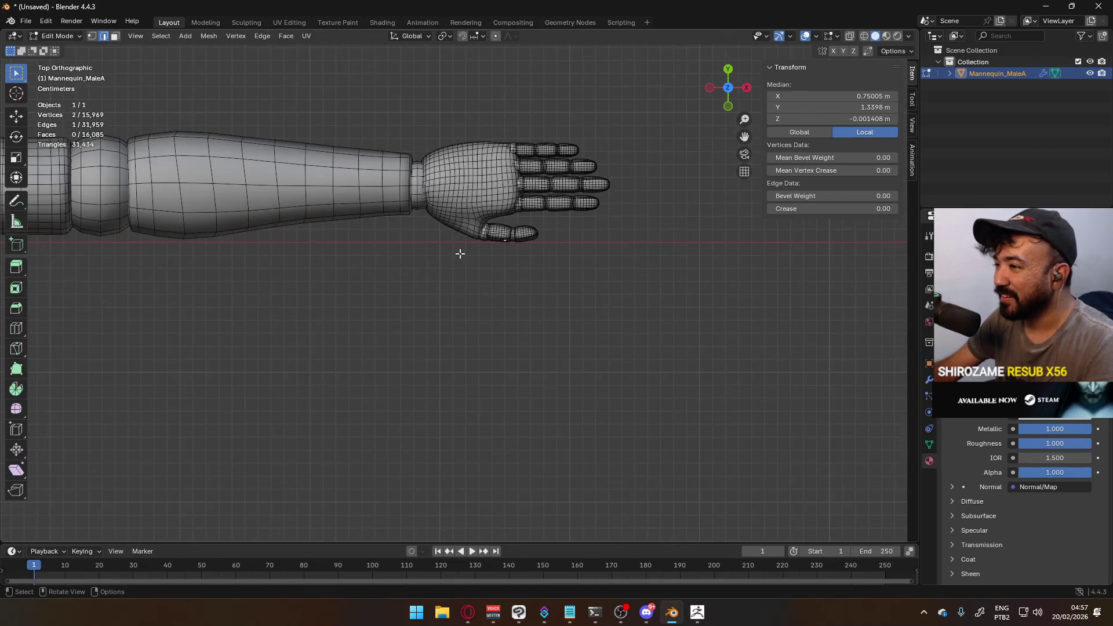
key(l)
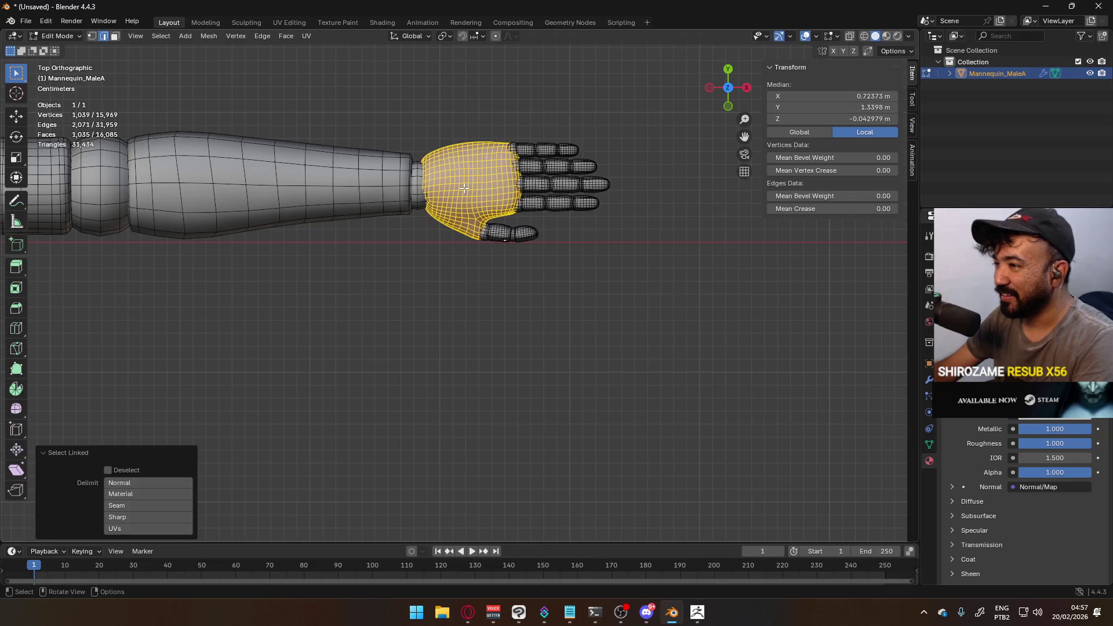
With X-ray on, box-select the whole hand including fingers, then add the wrist geometry
key(alt+z)
key(b)
drag(451, 116, 623, 256)
key(alt+z)
scroll(485, 197, up, 3)
key(g)
click(355, 242)
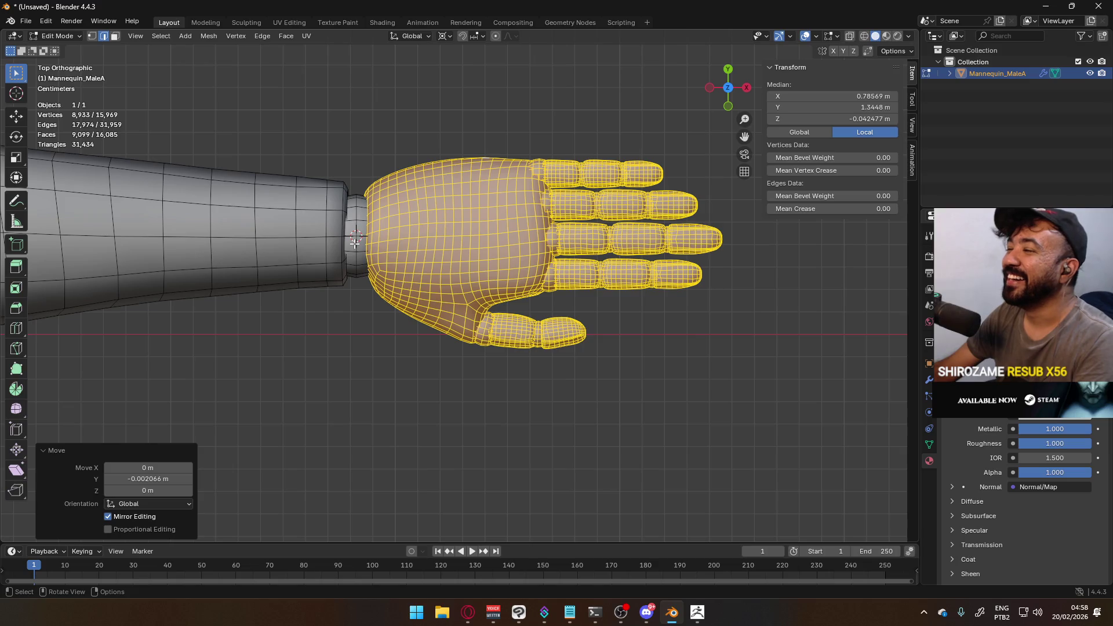
key(l)
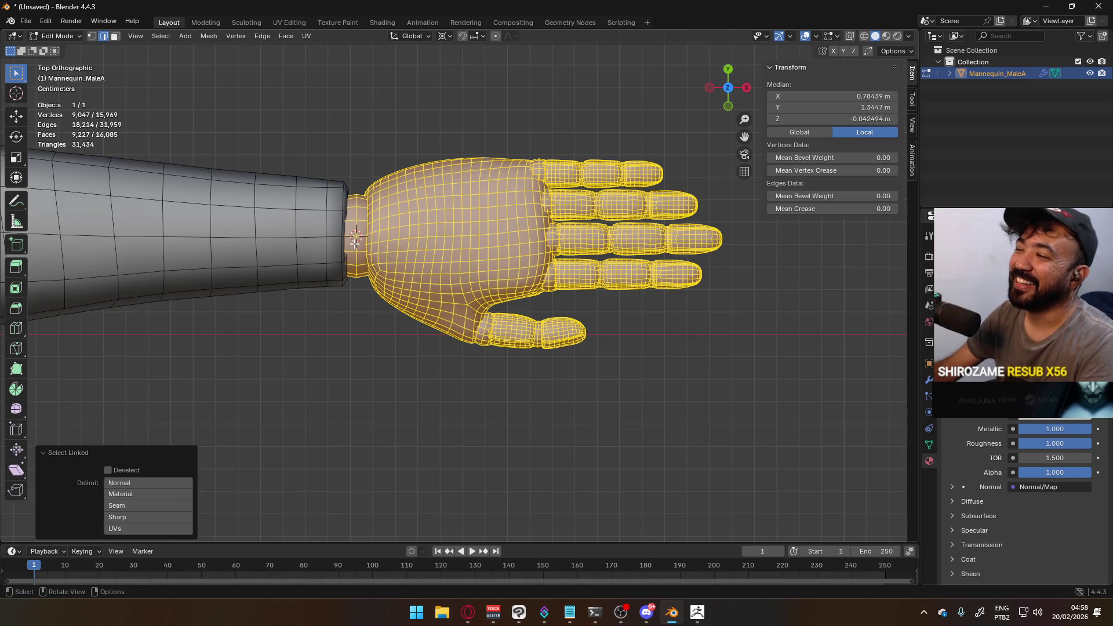
Nudge the selected hand about 0.0005 m along Y and return to Object Mode
key(g)
key(y)
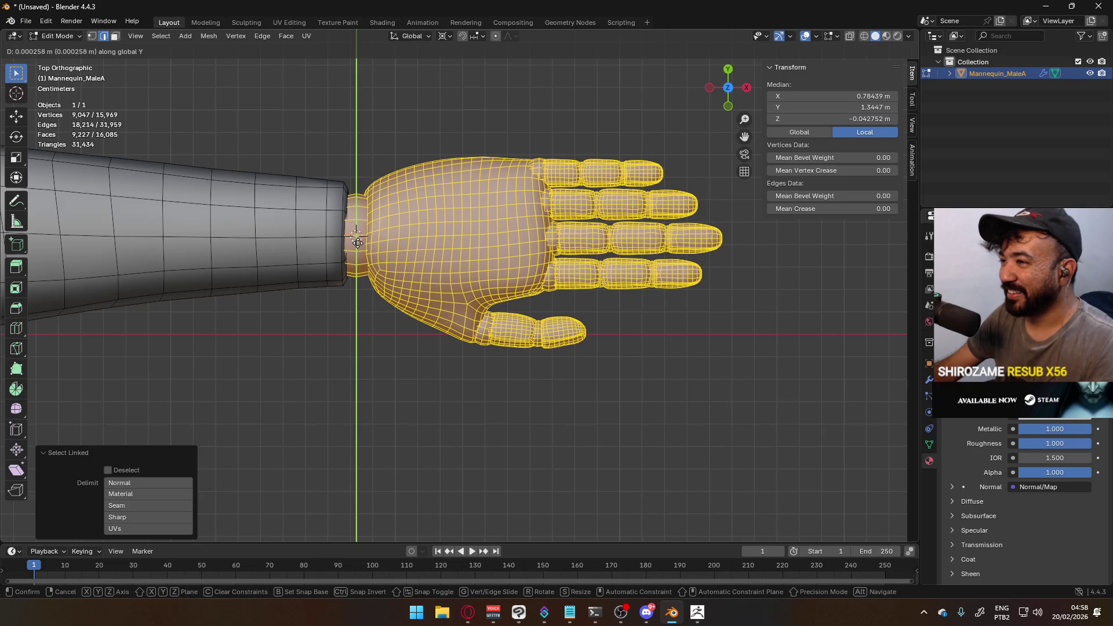
click(358, 242)
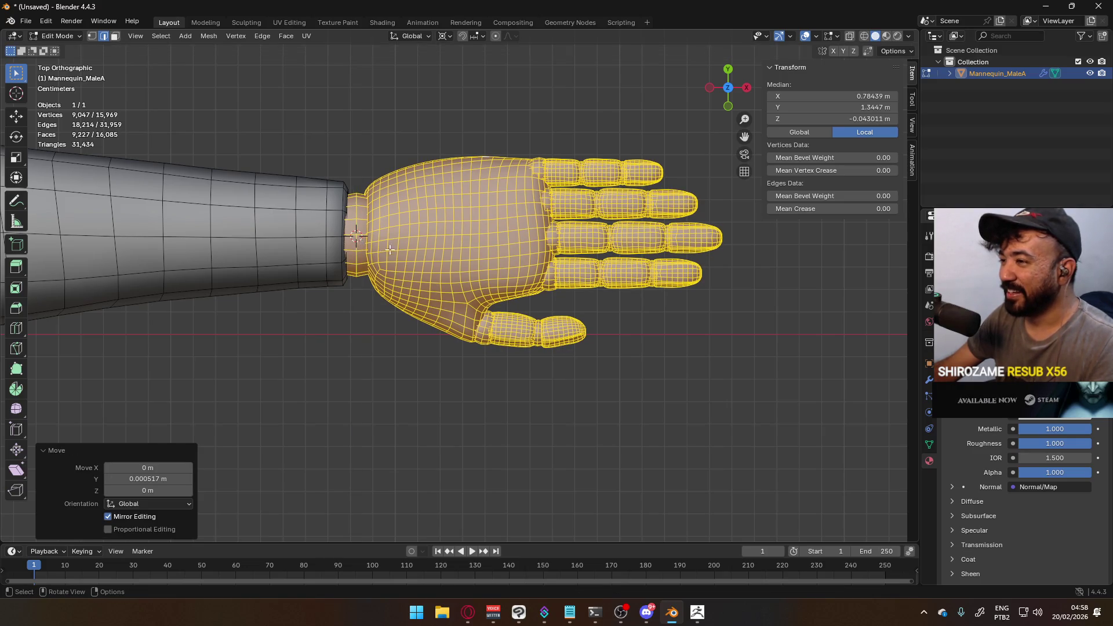
scroll(438, 304, down, 4)
key(Tab)
scroll(451, 307, down, 3)
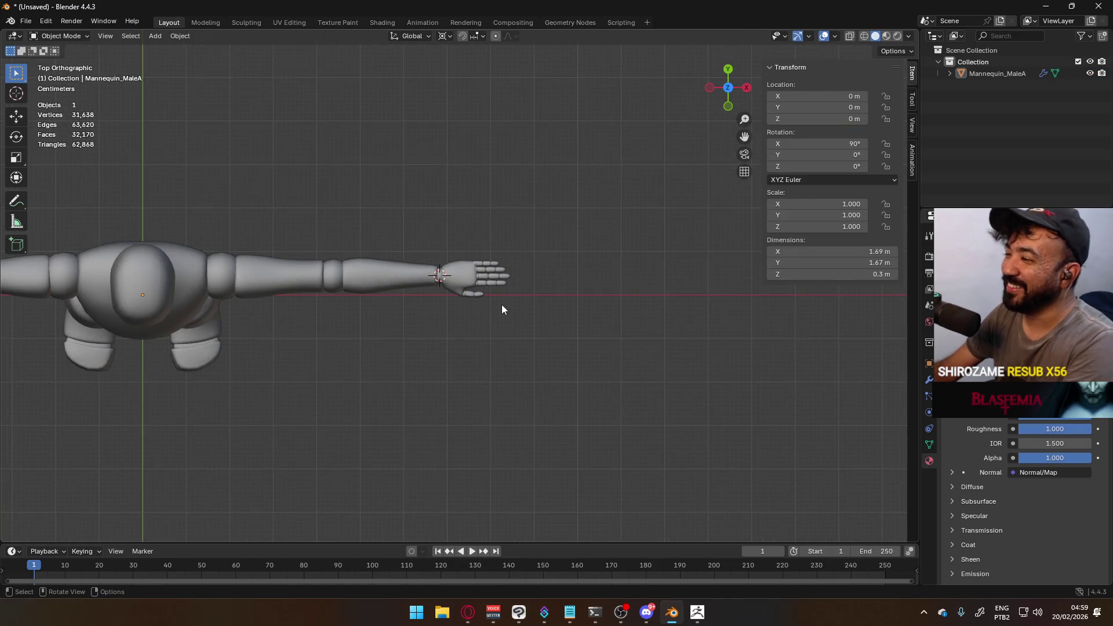
Select the mannequin in front orthographic view and open the Save As dialog
key(KP_1)
scroll(534, 292, down, 3)
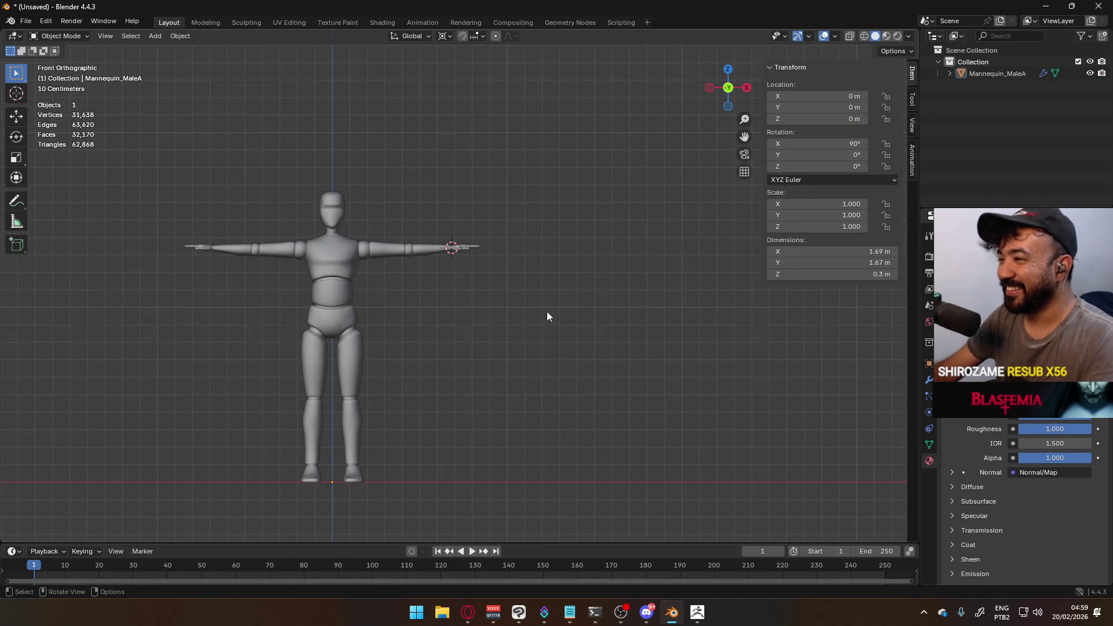
mouse_move(404, 286)
middle_down()
mouse_move(453, 303)
mouse_move(505, 270)
mouse_move(504, 252)
mouse_move(429, 297)
mouse_move(409, 285)
mouse_move(419, 258)
middle_up()
key(KP_1)
scroll(363, 259, up, 3)
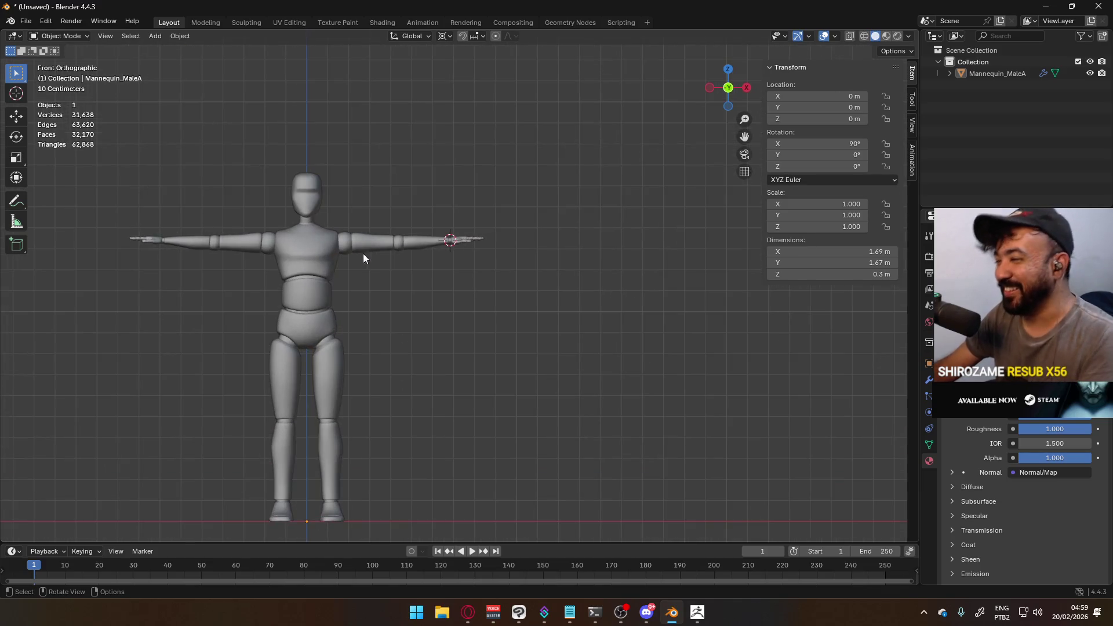
click(332, 259)
key(ctrl+s)
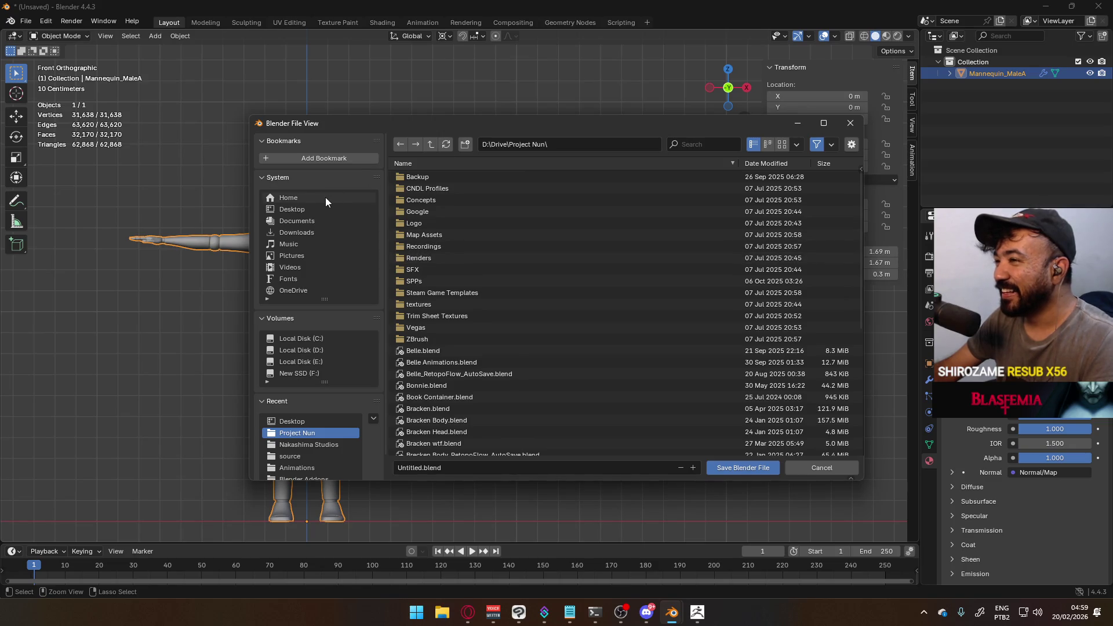
In the Desktop folder, name the file Mannequin_MaleA and save it
click(303, 207)
click(477, 466)
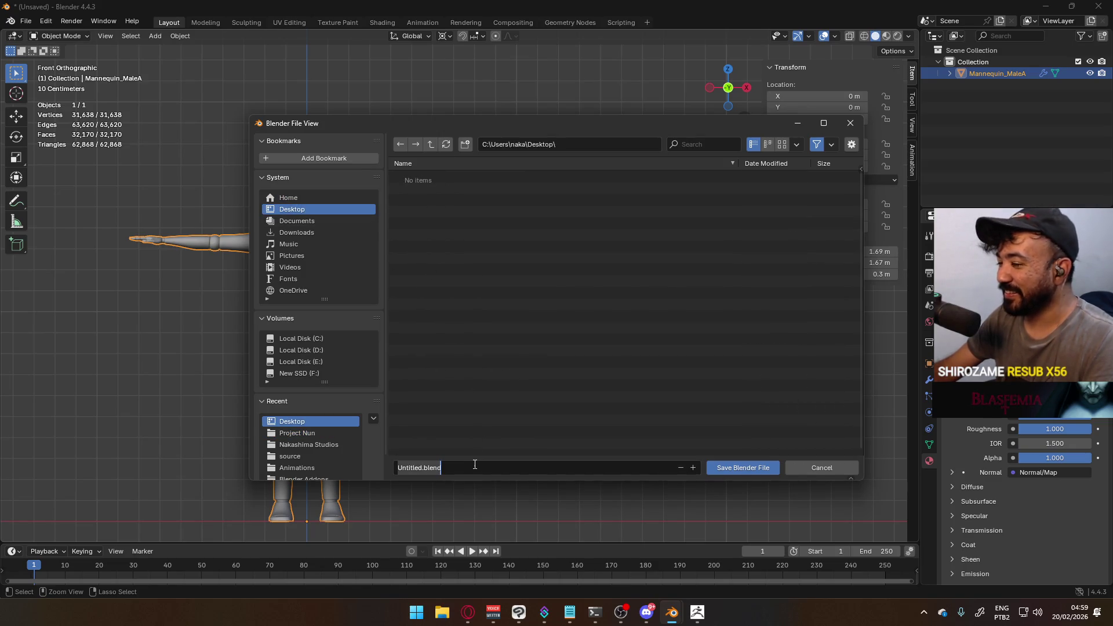
text(Mannequin_MaleA)
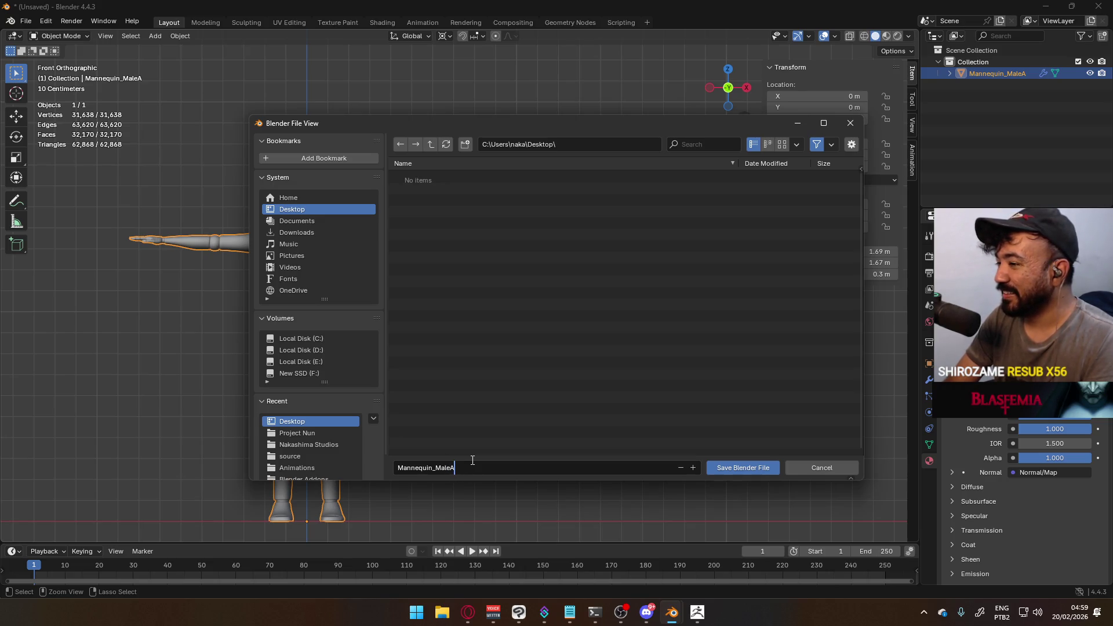
key(Return)
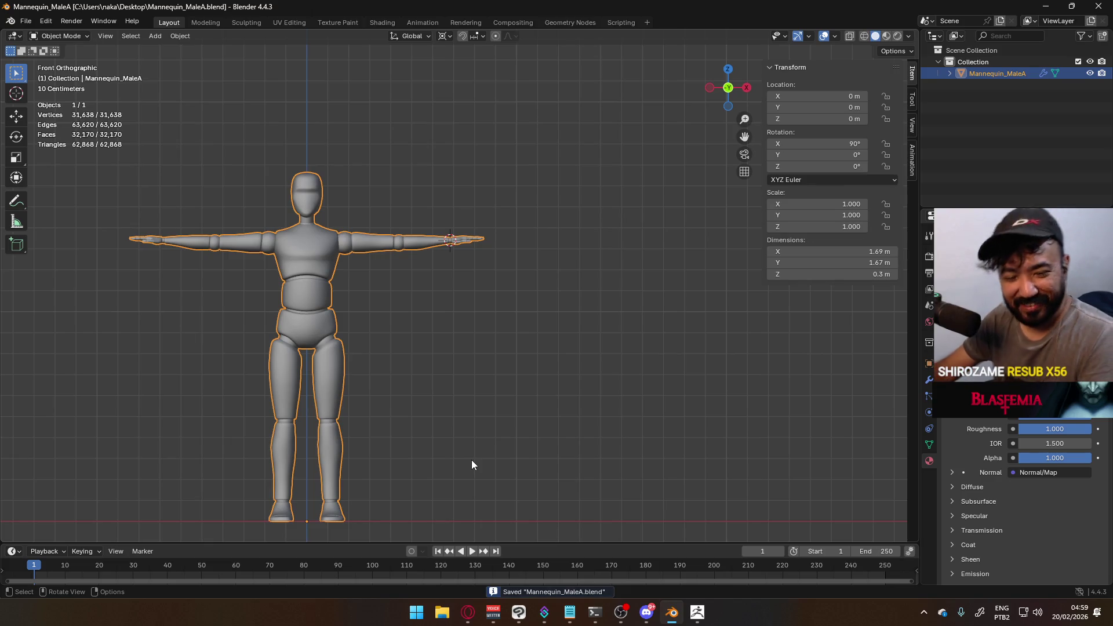
Deselect the mannequin and browse the Append dialog to the Project Nun folder
click(444, 325)
click(25, 25)
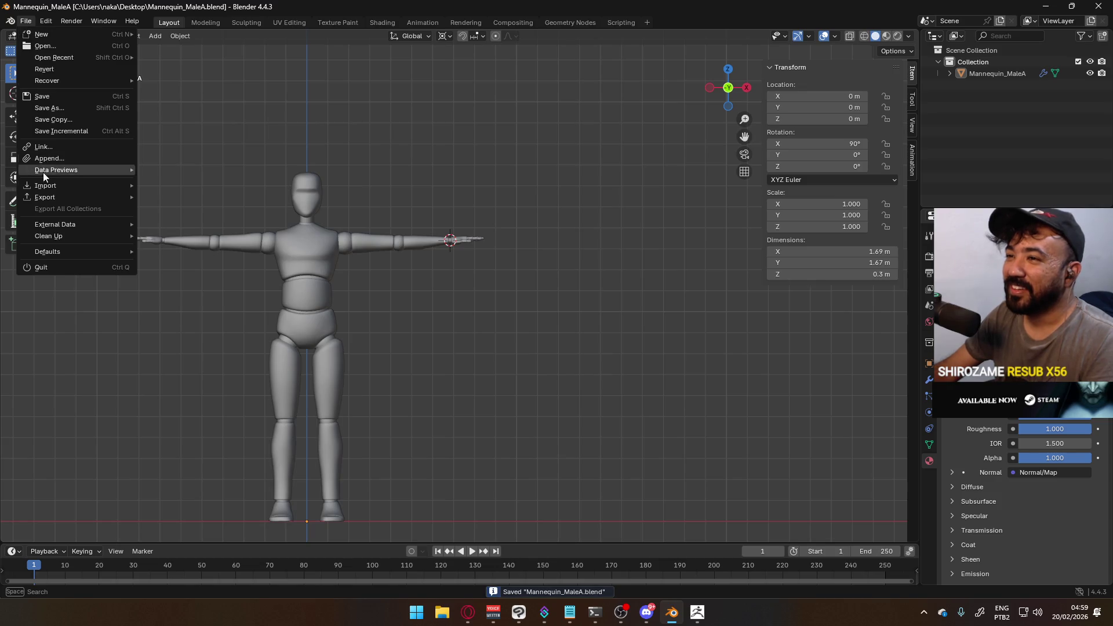
click(66, 160)
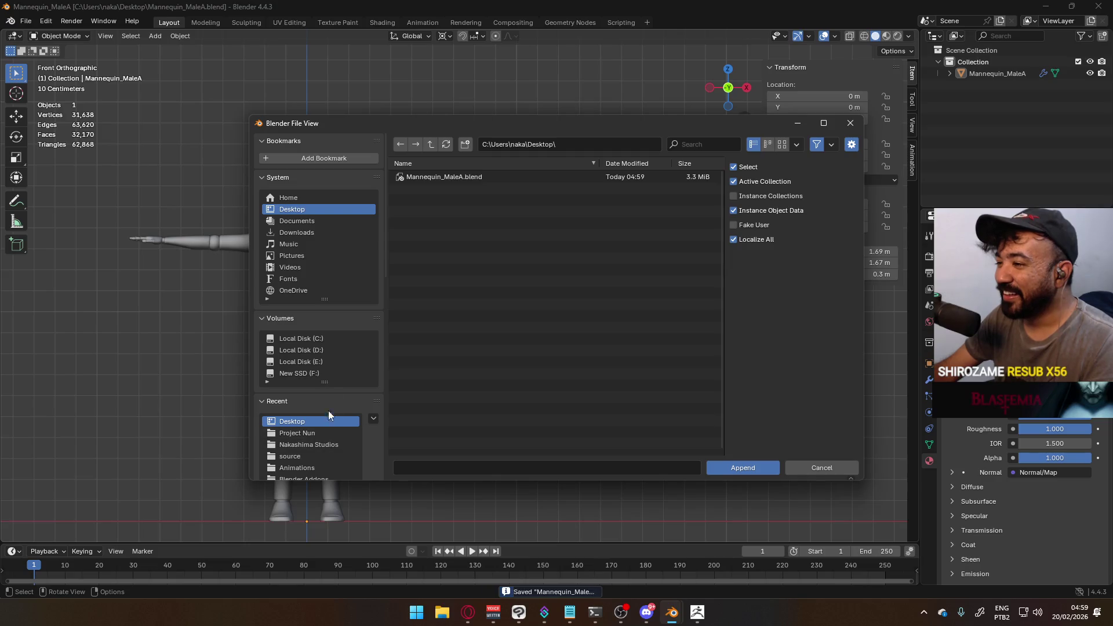
click(330, 434)
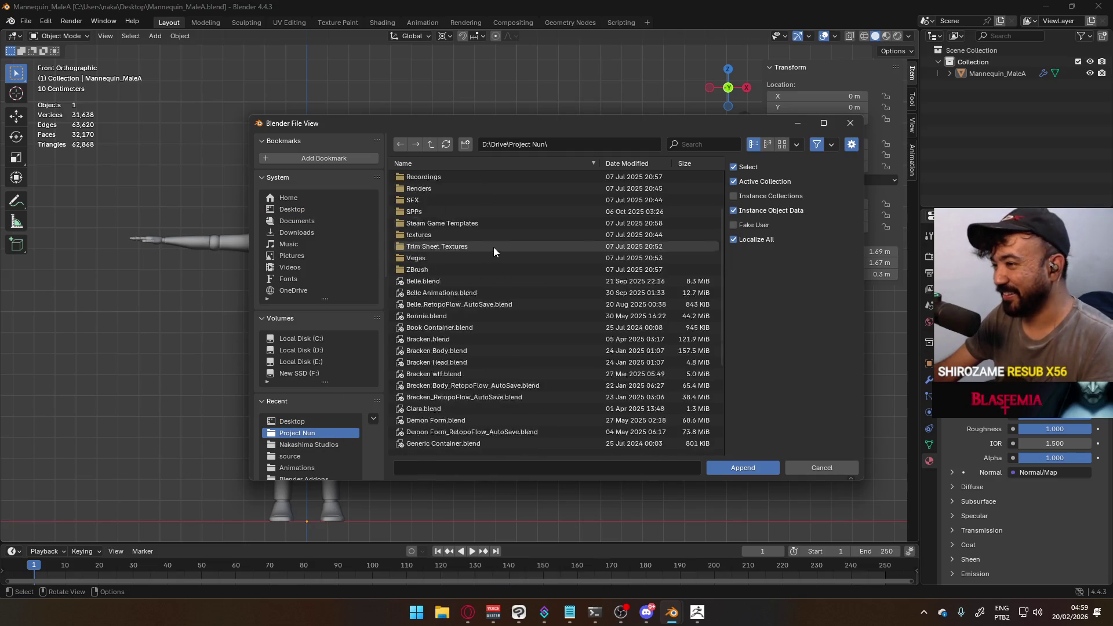
scroll(494, 247, down, 8)
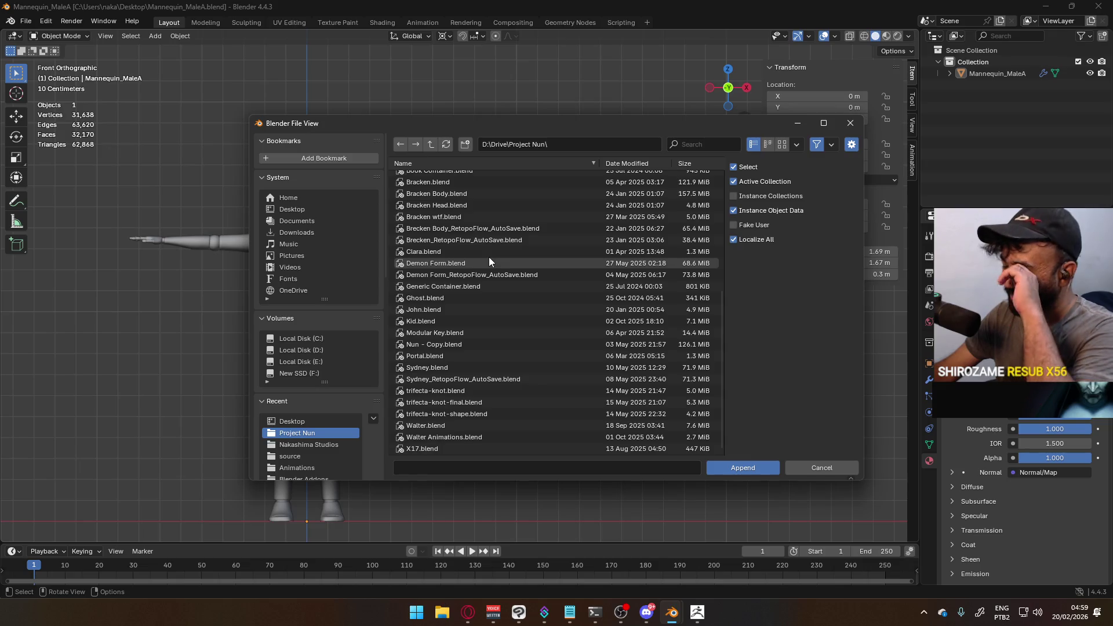
scroll(490, 269, up, 8)
scroll(481, 285, down, 2)
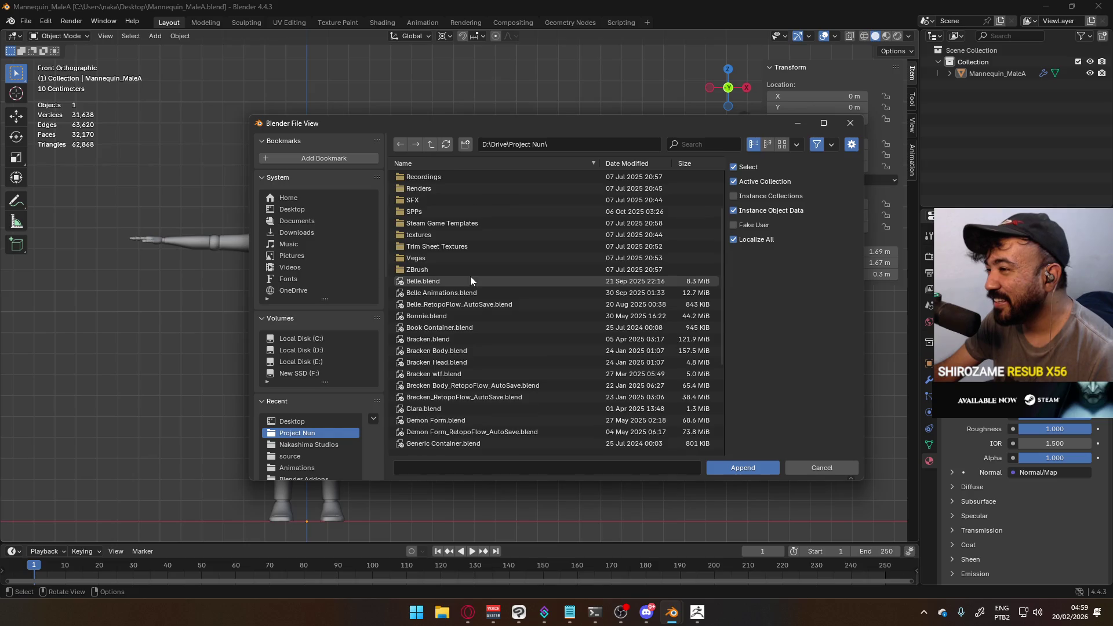
scroll(471, 276, down, 5)
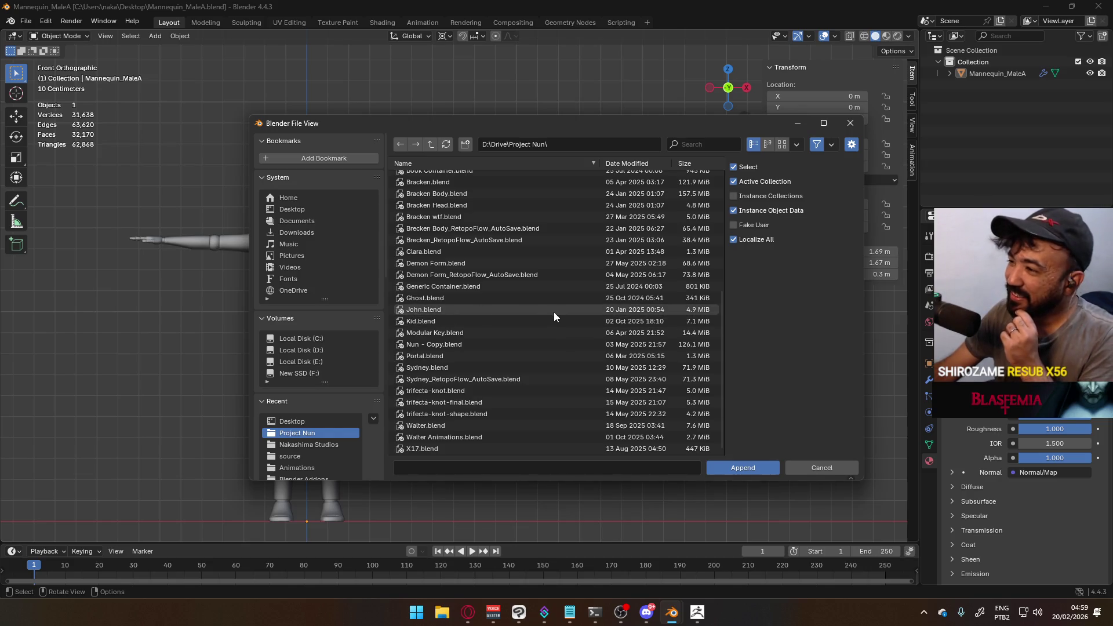
scroll(537, 323, up, 3)
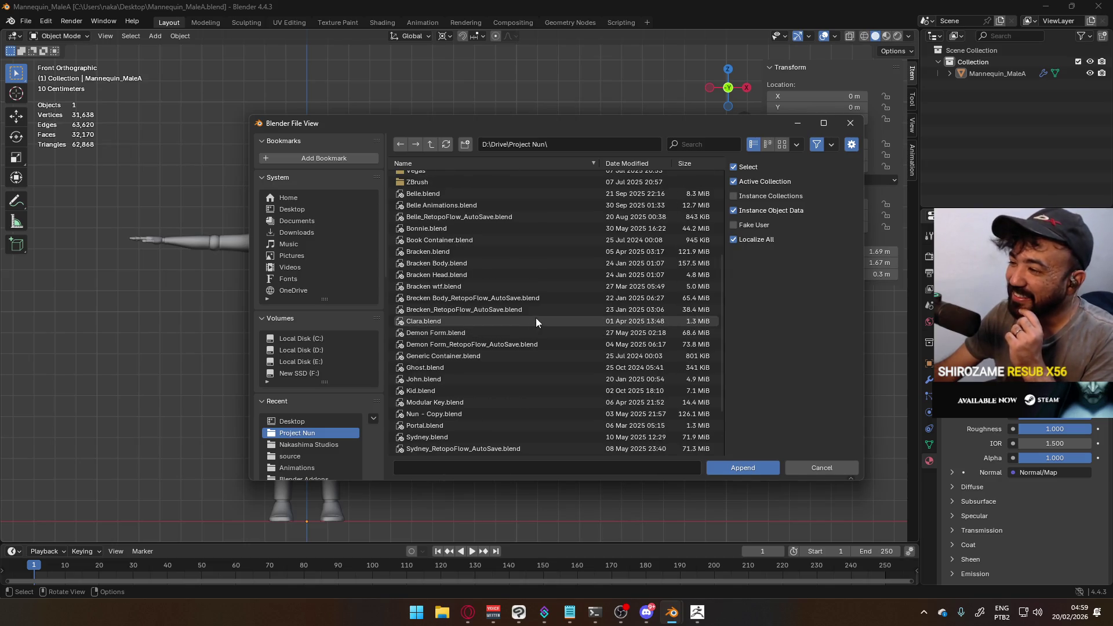
Append the Armature and Belle objects from Belle.blend's Object category
double_click(448, 194)
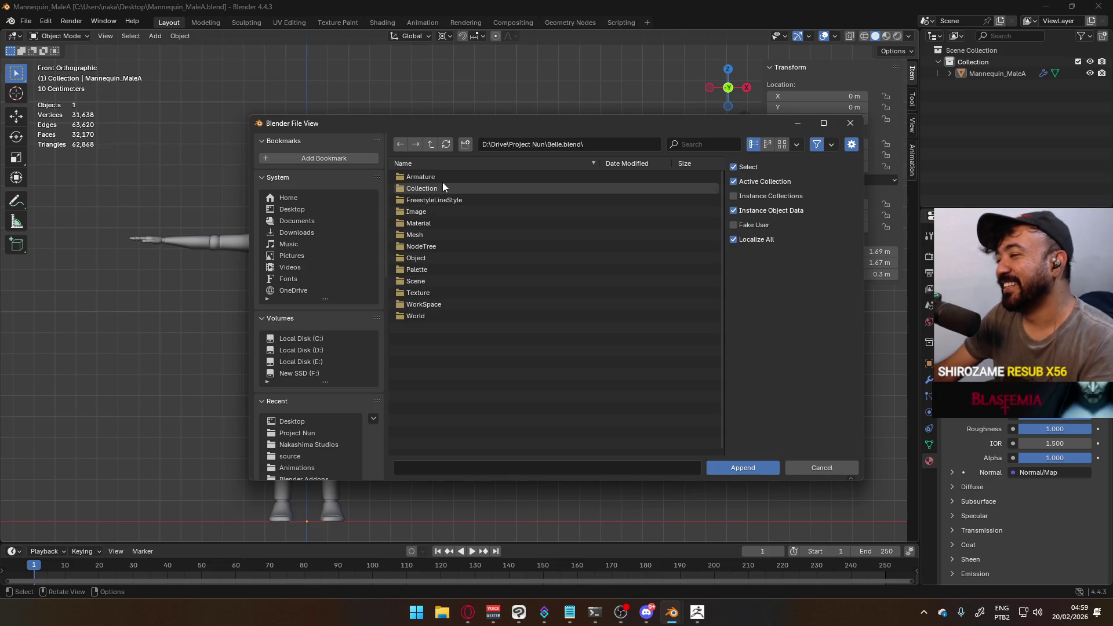
double_click(449, 259)
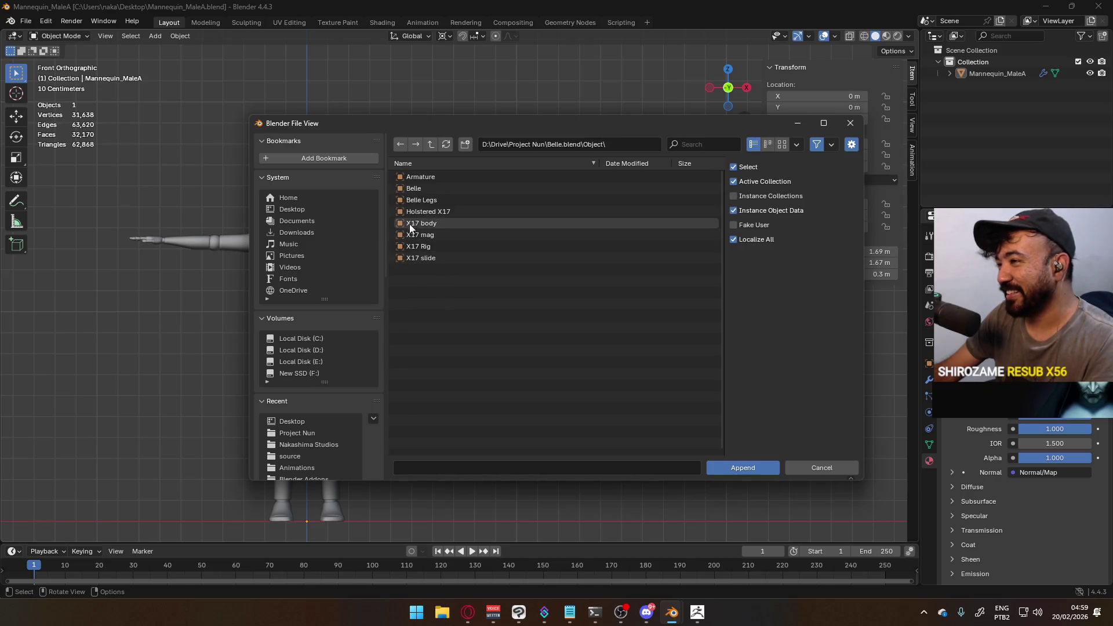
click(443, 177)
shift+click(437, 190)
click(743, 468)
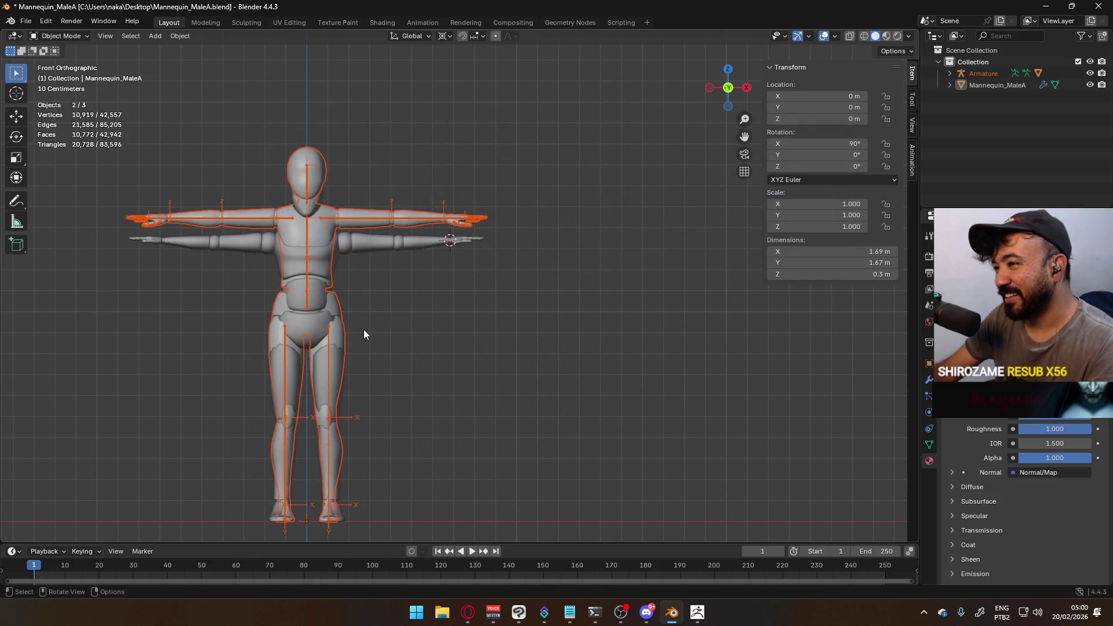
Move the appended objects aside along X and delete the Belle body mesh
key(g)
key(x)
click(650, 339)
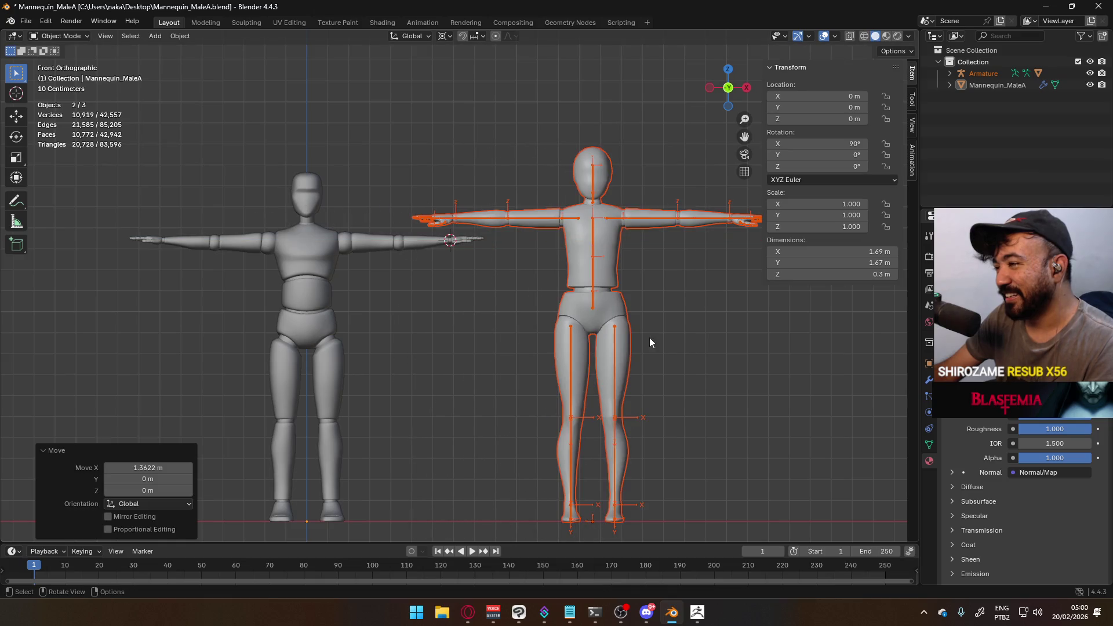
click(621, 307)
key(Delete)
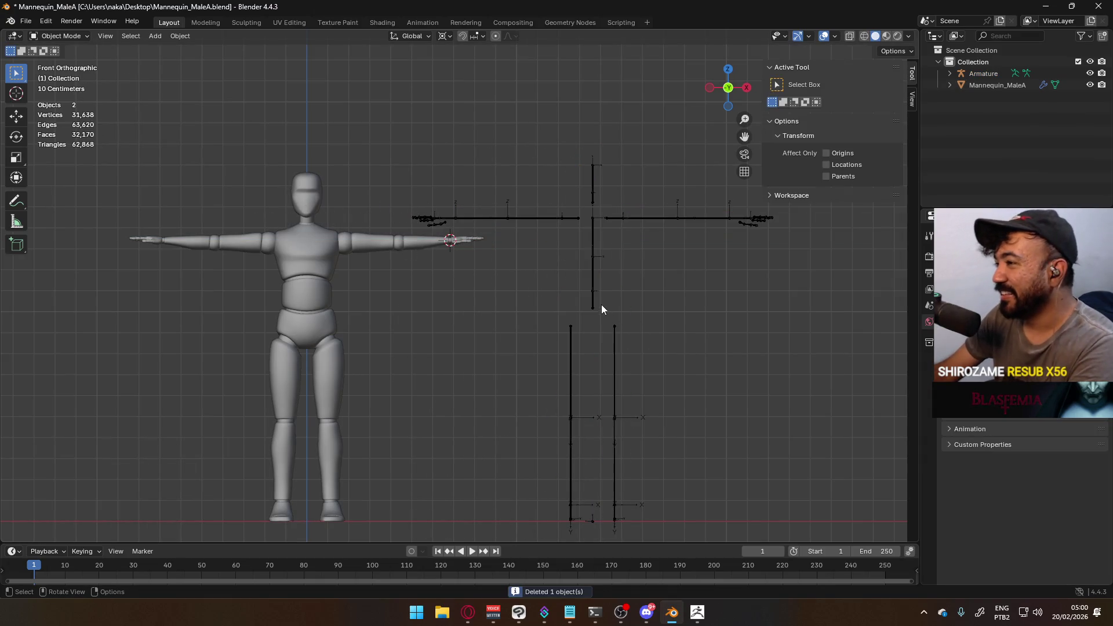
Set the armature's X location to 0 m and enter its Edit Mode
click(618, 288)
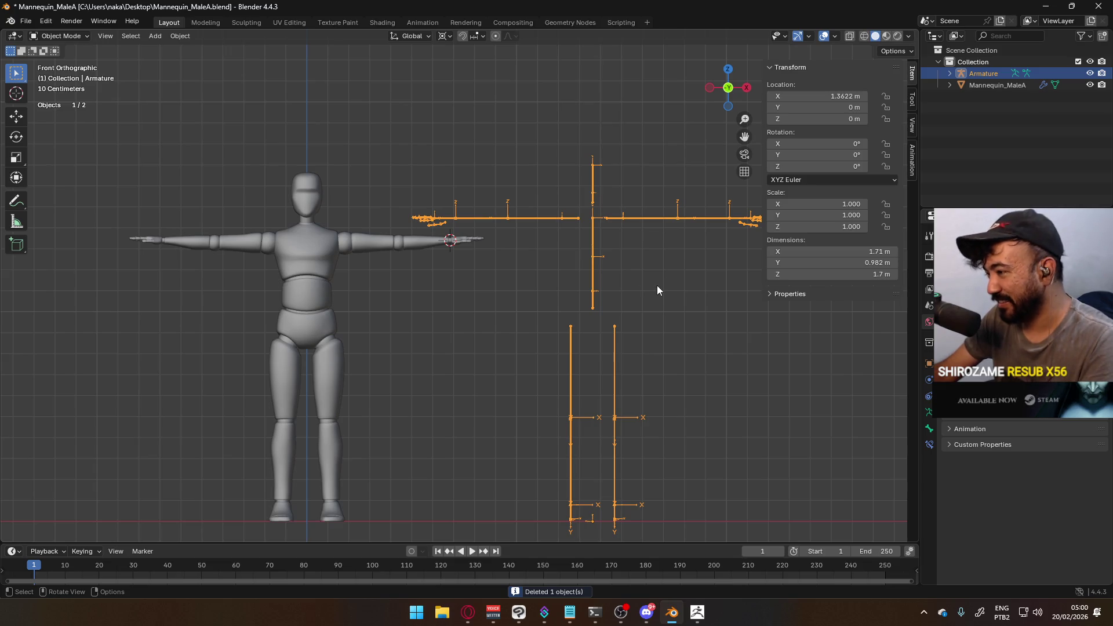
double_click(817, 96)
text(0)
key(Return)
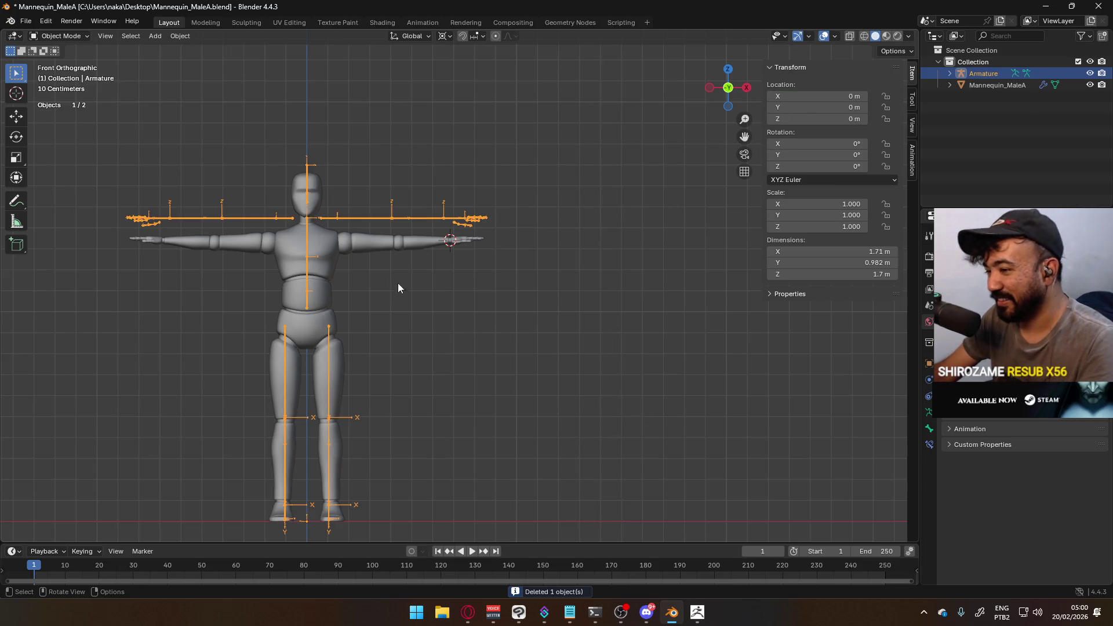
scroll(397, 284, up, 5)
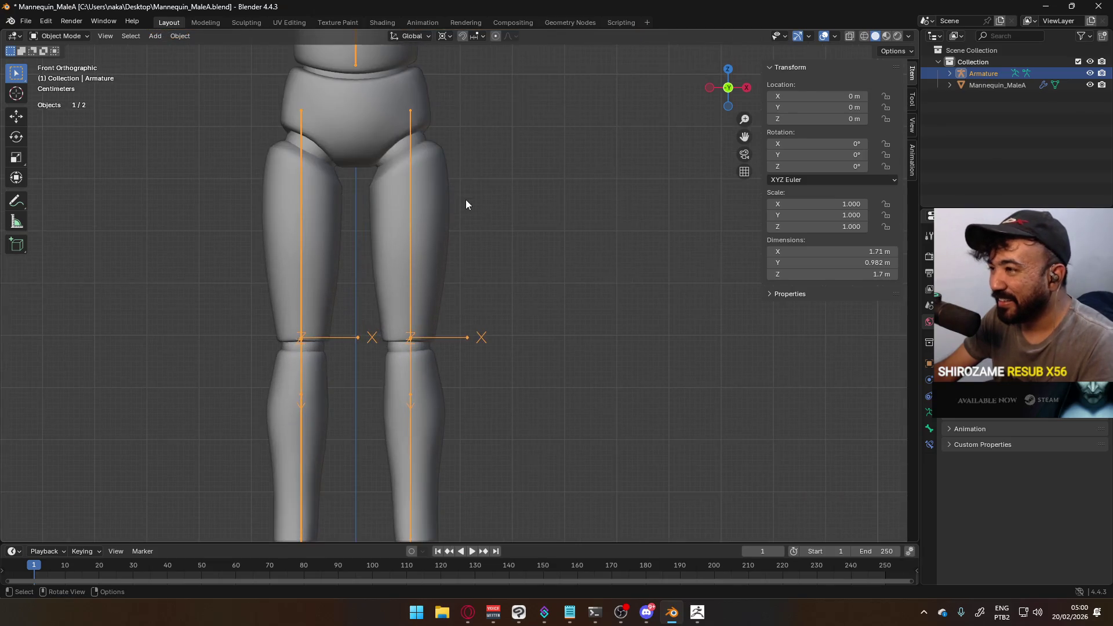
key(Tab)
scroll(464, 199, down, 5)
scroll(458, 191, up, 2)
scroll(465, 243, down, 5)
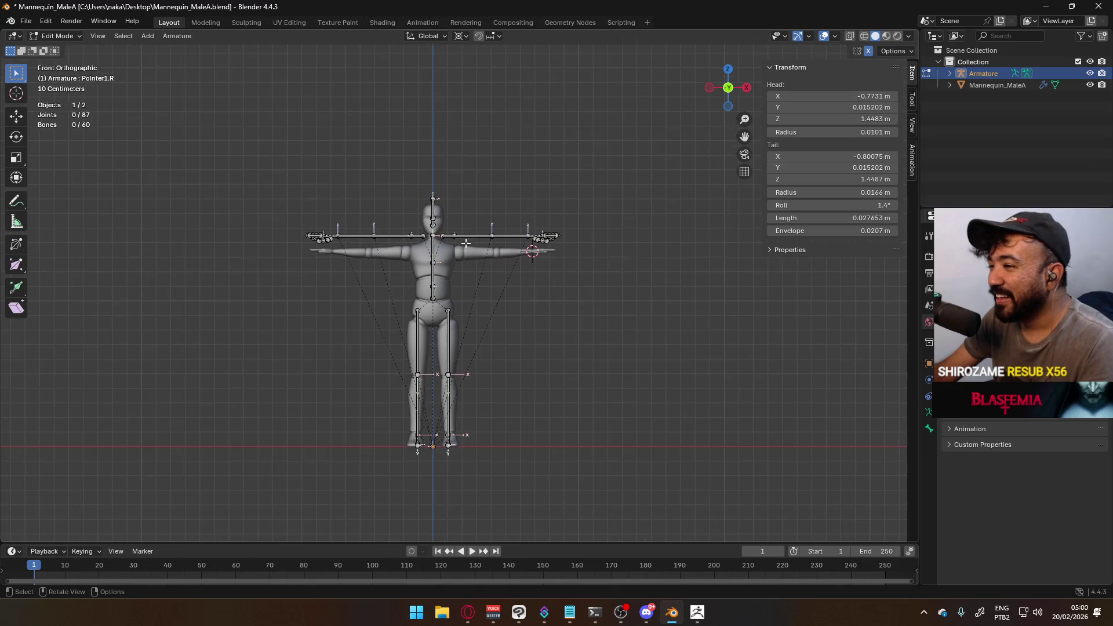
Frame the armature from the front, select the arm and torso bones, and set the pivot to Median Point
scroll(446, 280, up, 4)
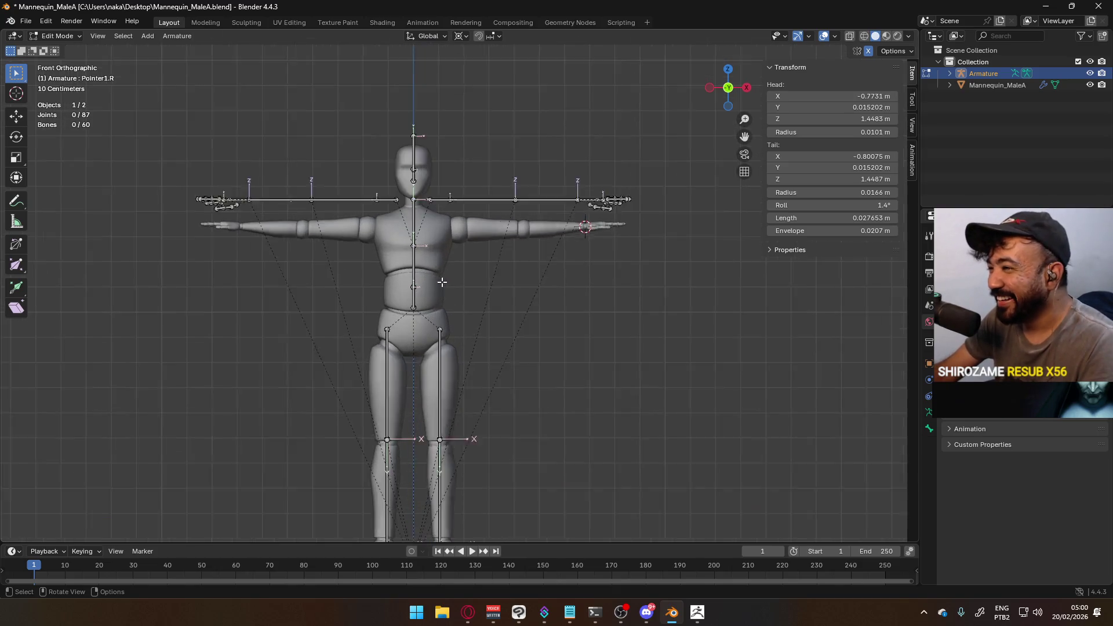
key(KP_3)
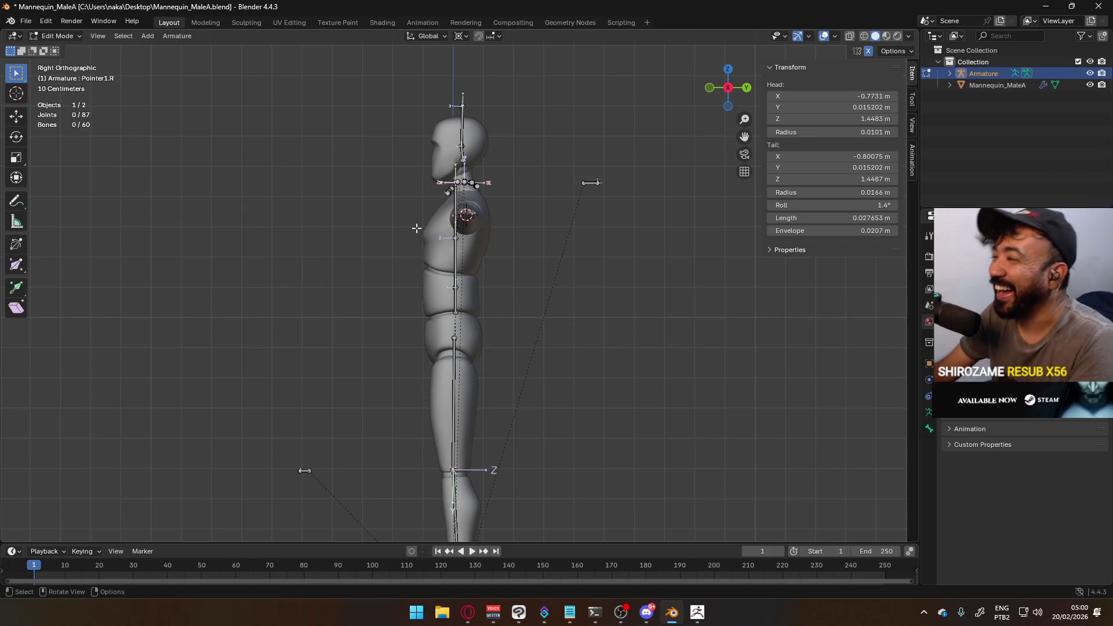
key(KP_1)
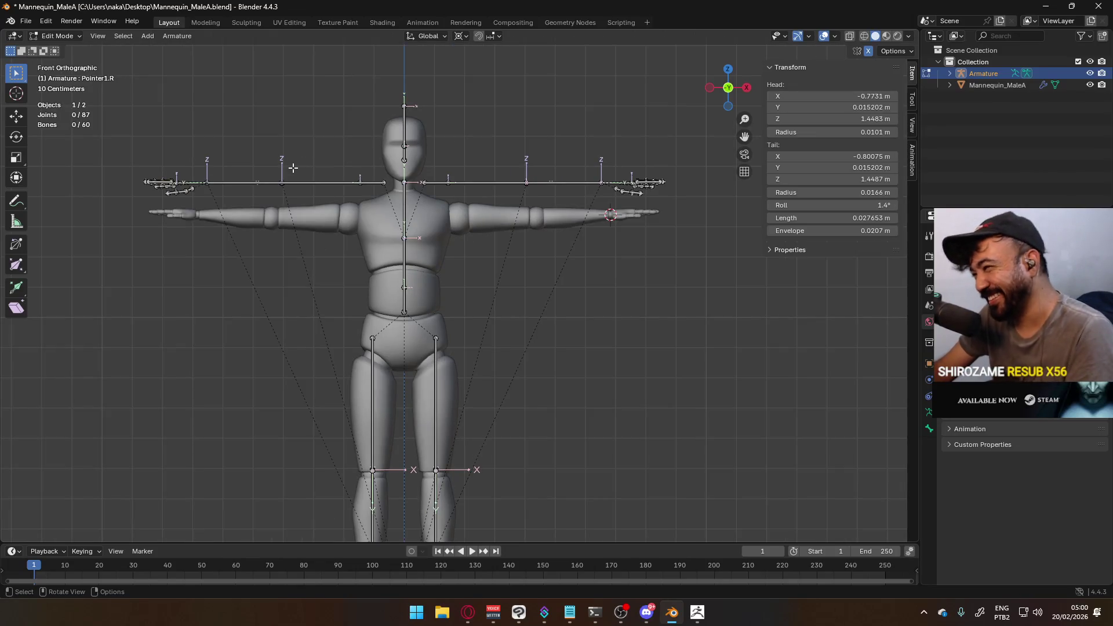
key(Home)
drag(171, 131, 665, 337)
scroll(405, 286, up, 1)
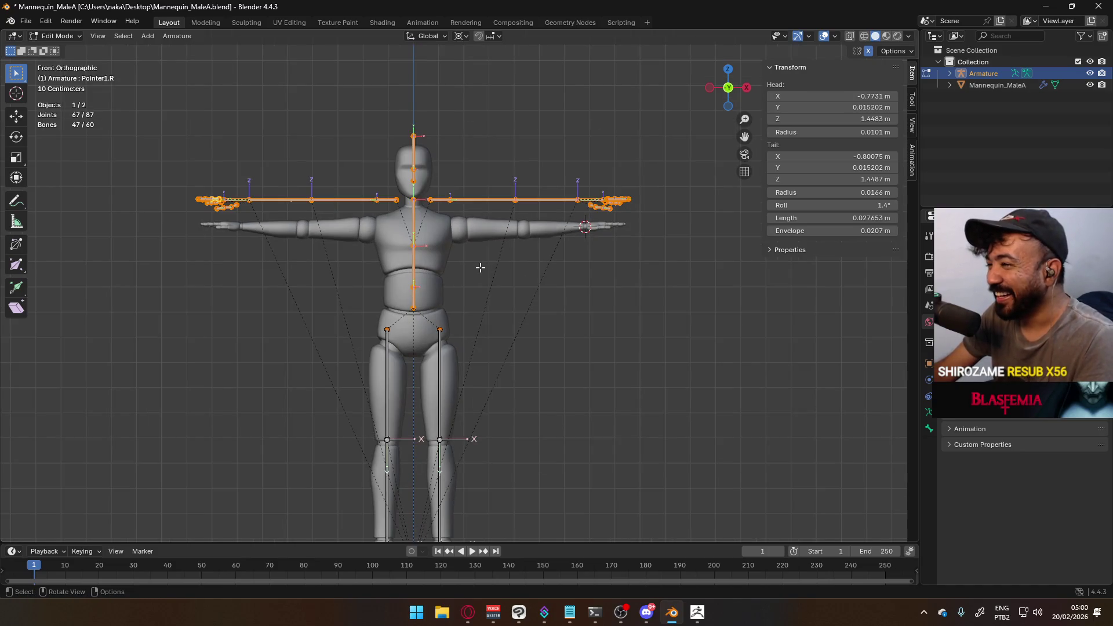
key(g)
key(Escape)
key(g)
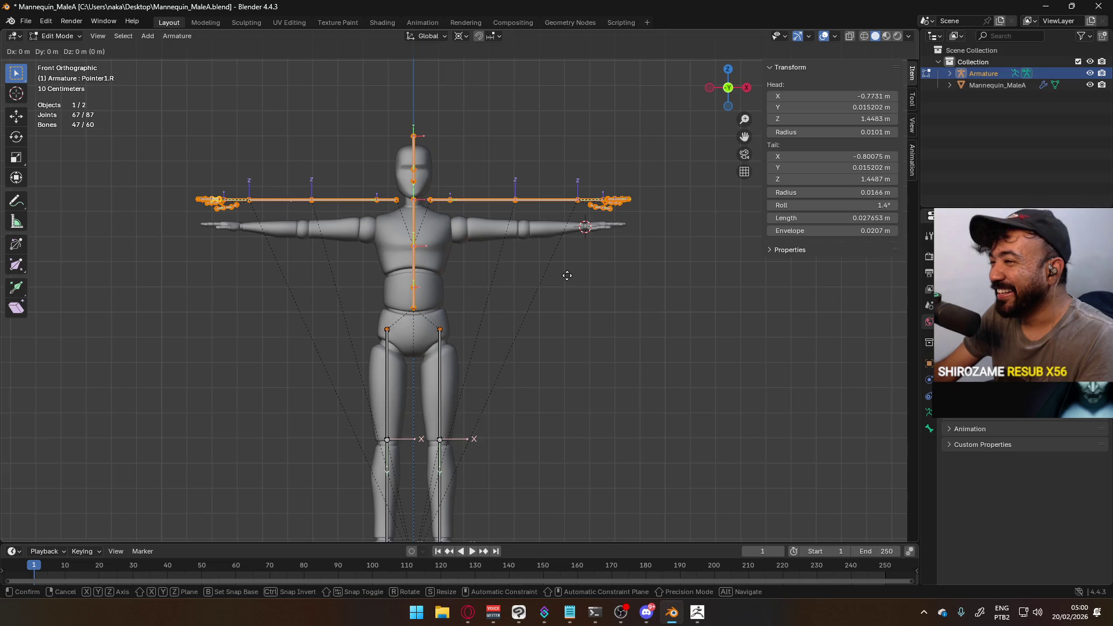
key(Escape)
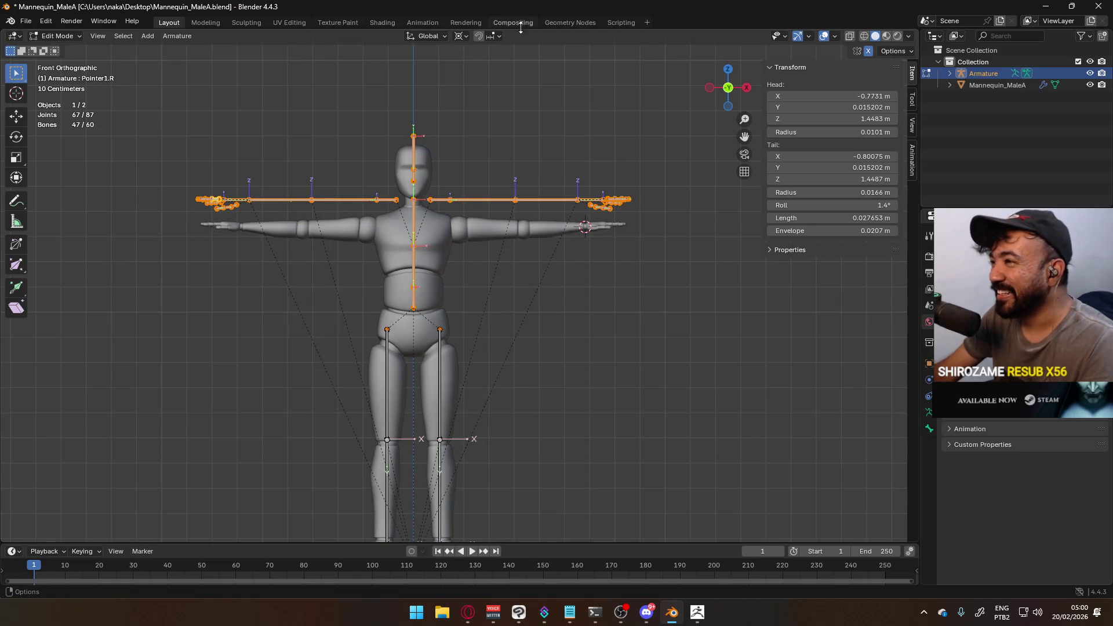
click(461, 36)
click(504, 104)
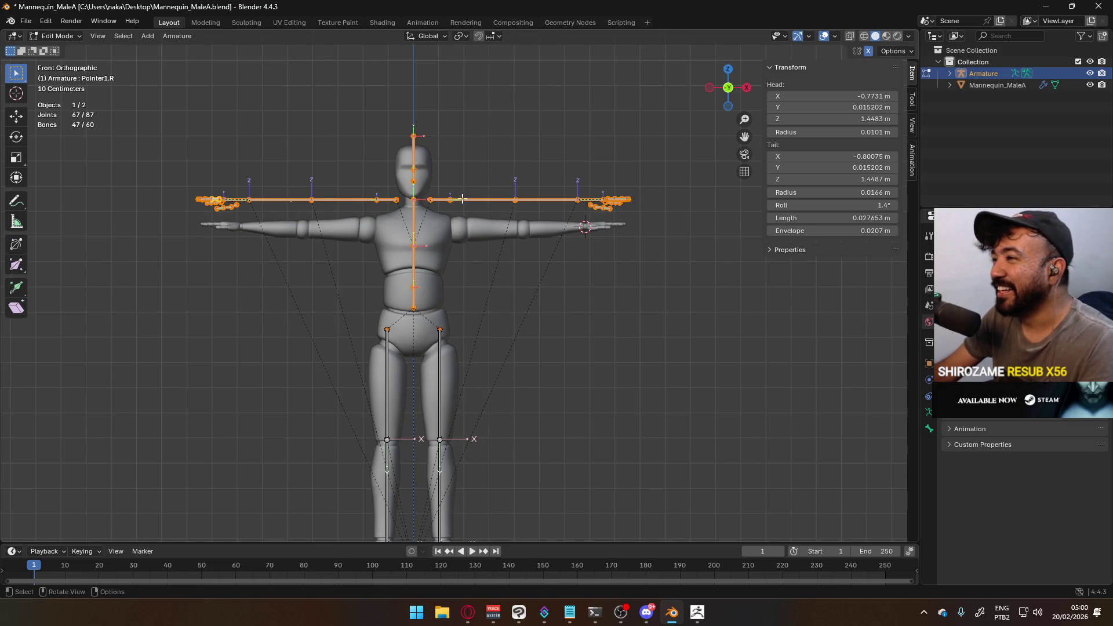
click(461, 36)
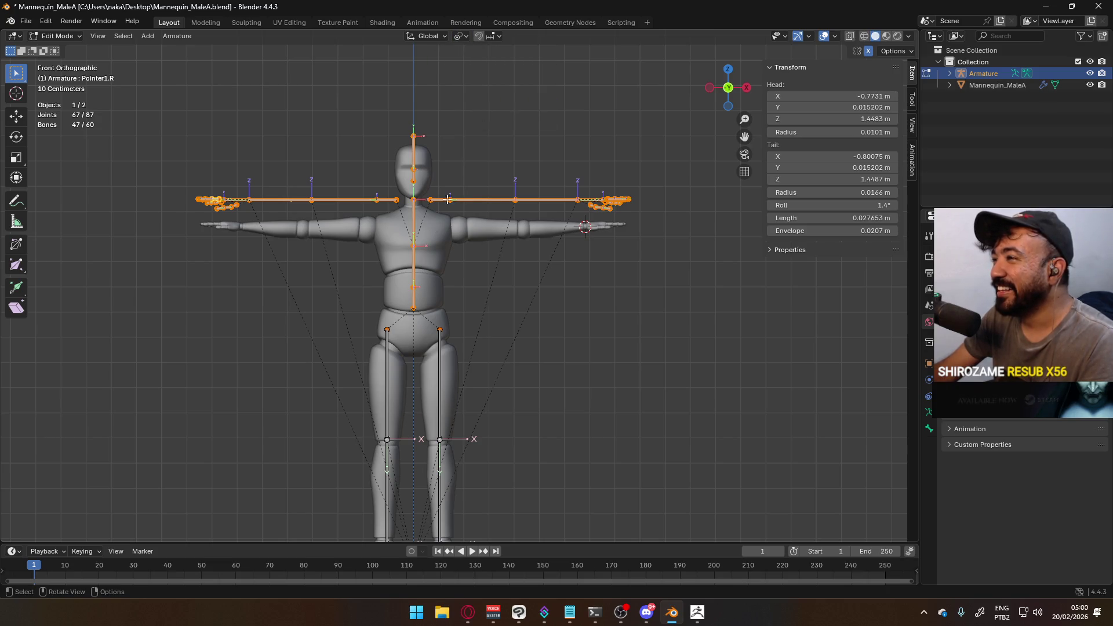
Add the Hips bone and lower the selected bones along Z into the body
scroll(394, 307, up, 2)
shift+click(392, 309)
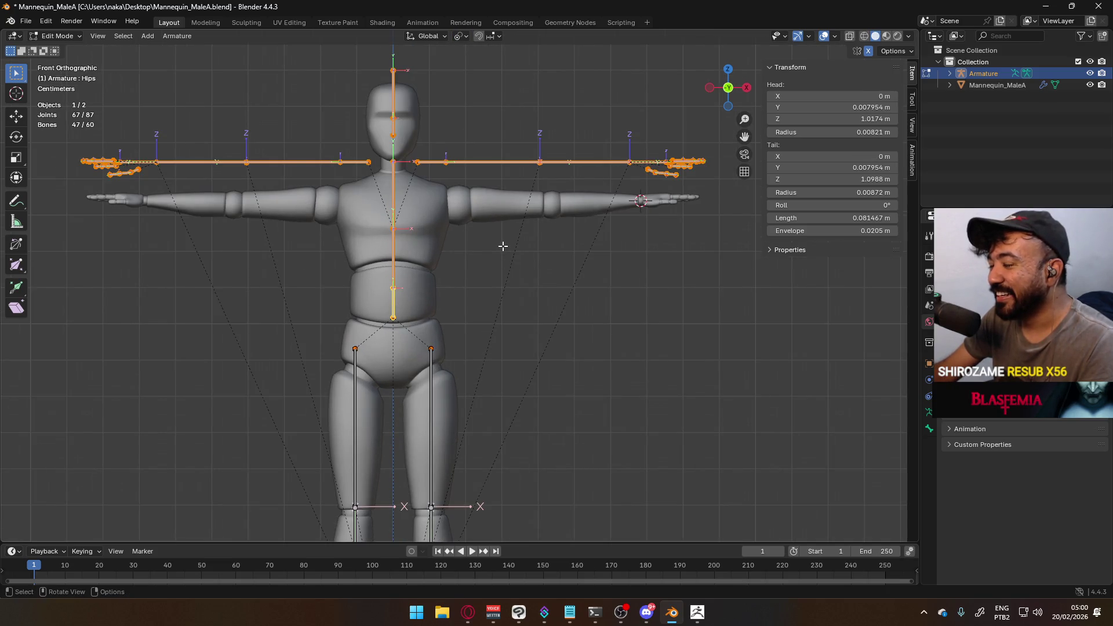
key(g)
key(z)
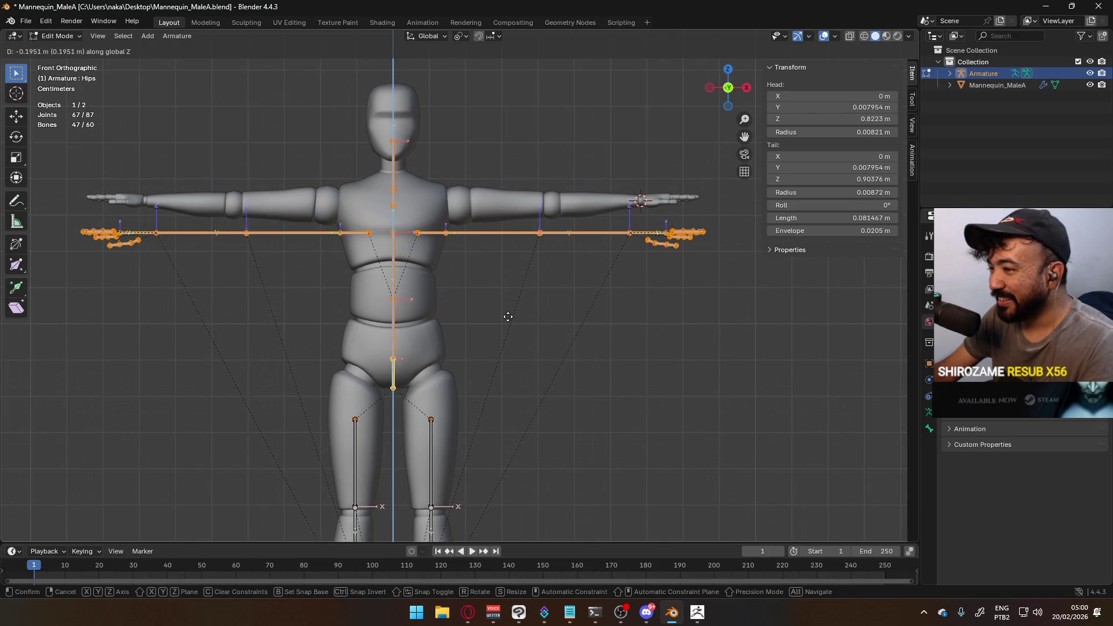
click(508, 317)
Box-select the arm bones and raise them along Z to shoulder height
click(516, 304)
mouse_move(57, 187)
mouse_down()
mouse_move(671, 328)
mouse_move(680, 362)
mouse_up()
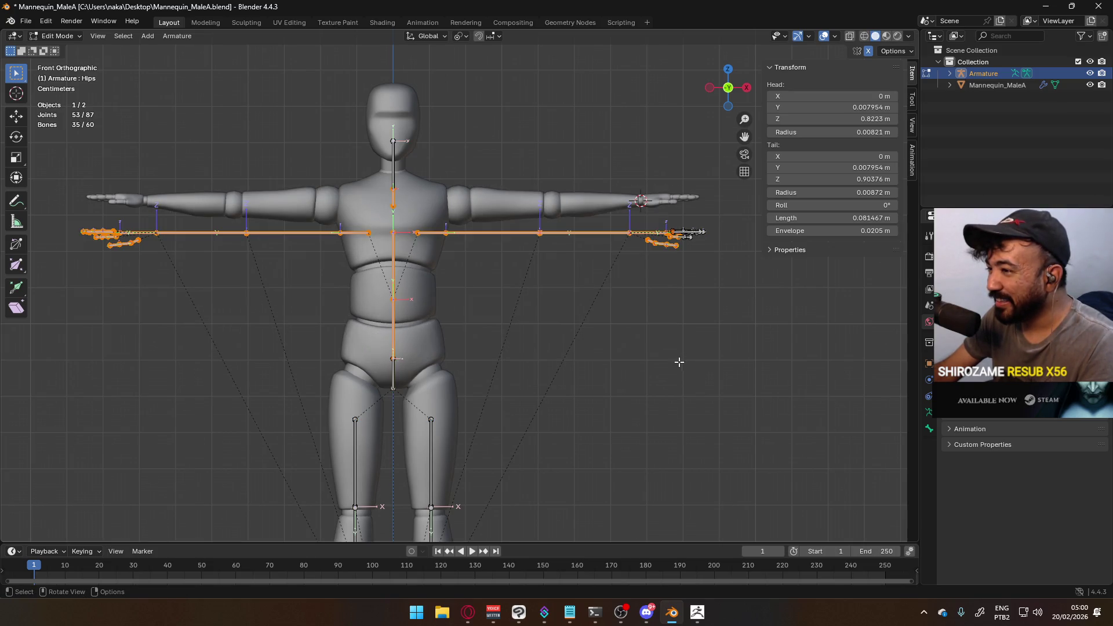
key(g)
key(y)
key(z)
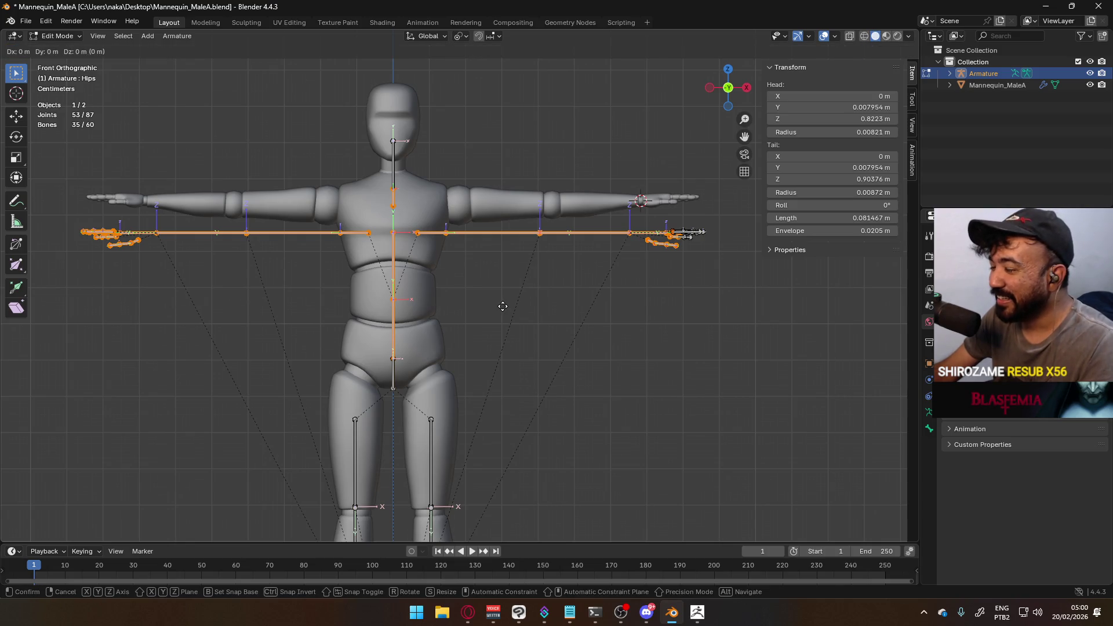
click(503, 273)
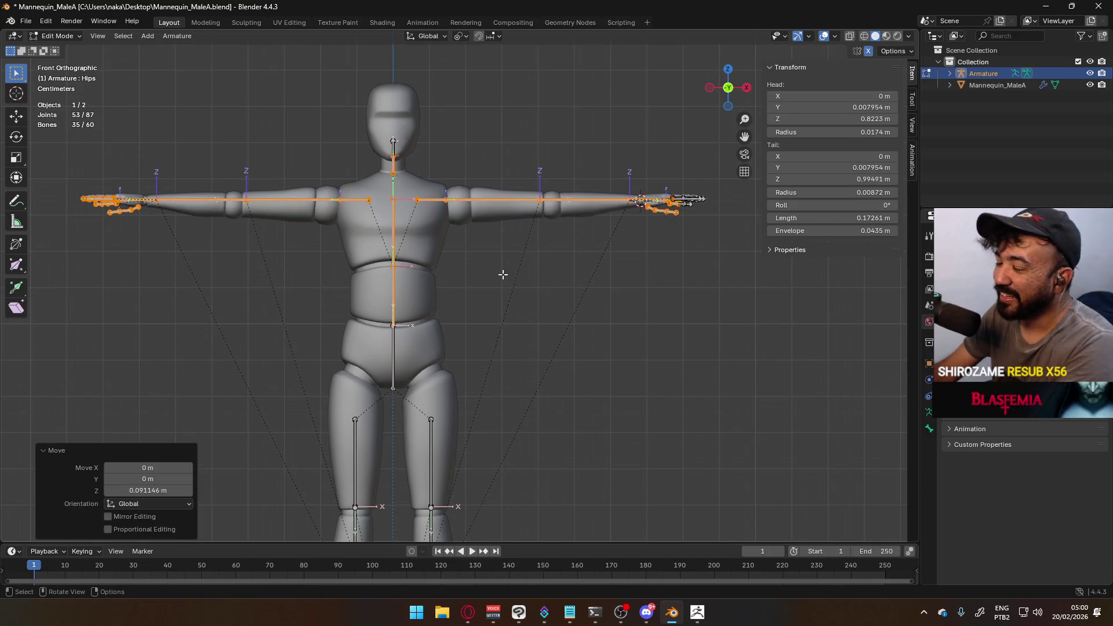
In side view, reposition the Spine bone and its tail joint to follow the torso profile
key(KP_3)
scroll(506, 310, up, 4)
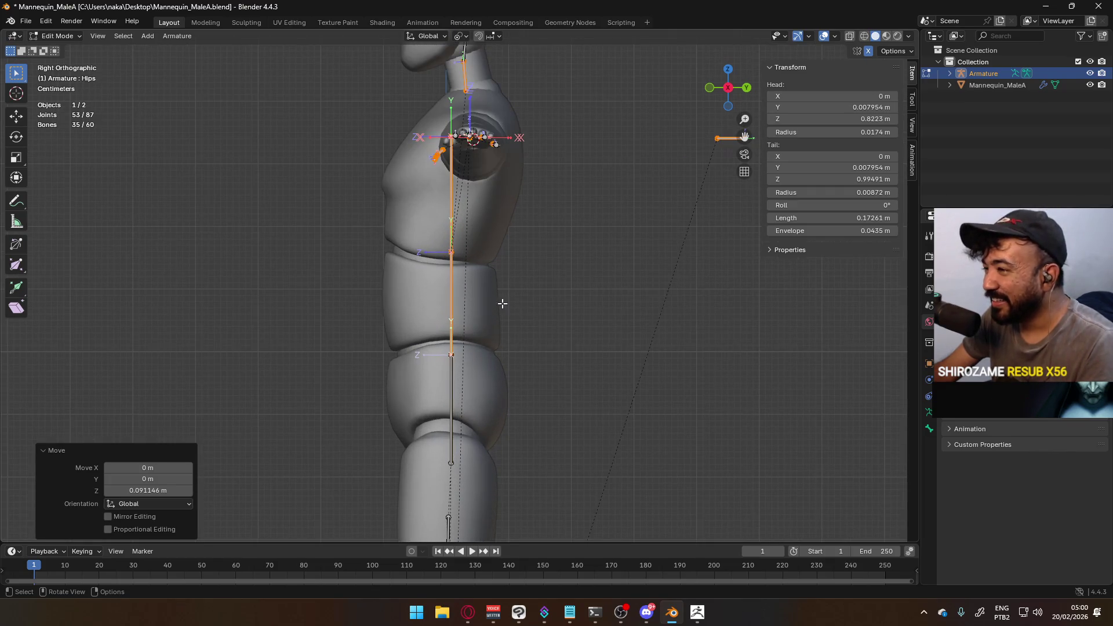
click(453, 309)
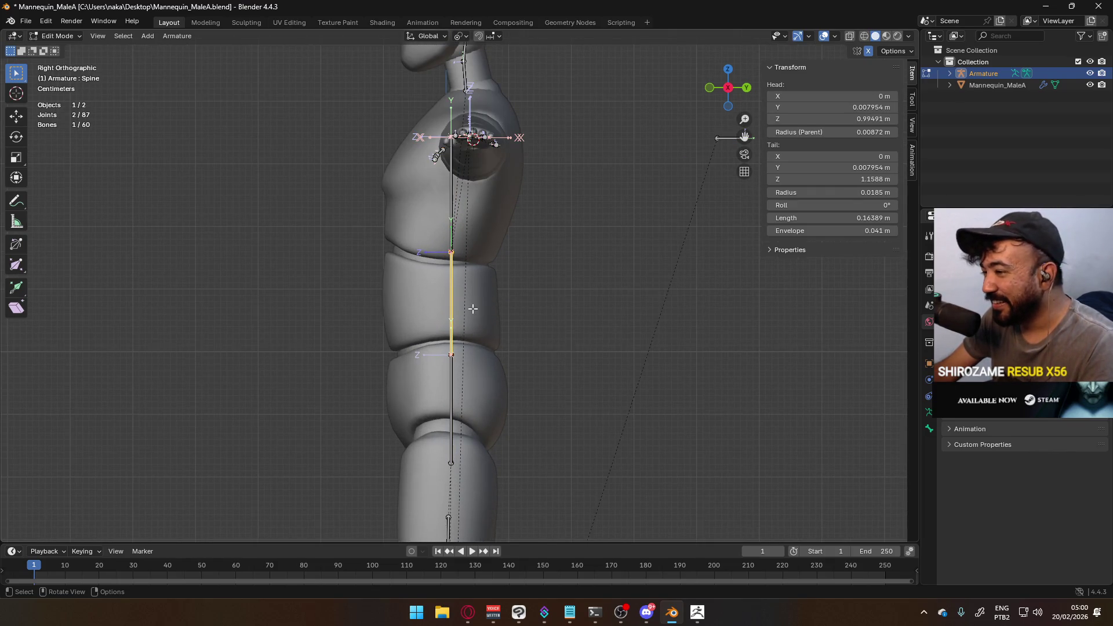
key(g)
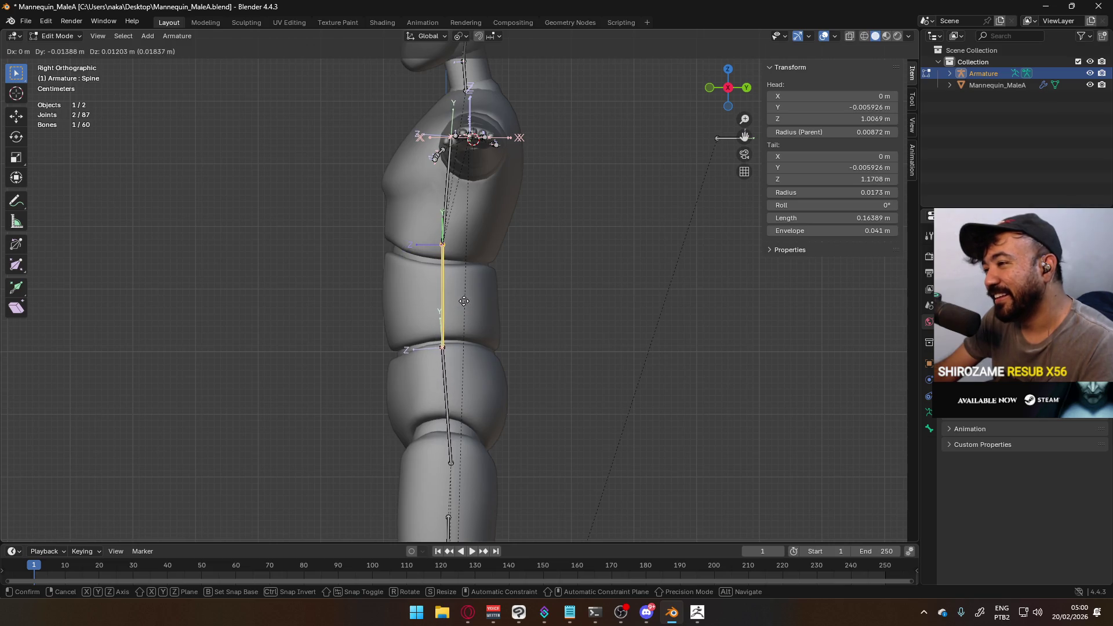
click(463, 305)
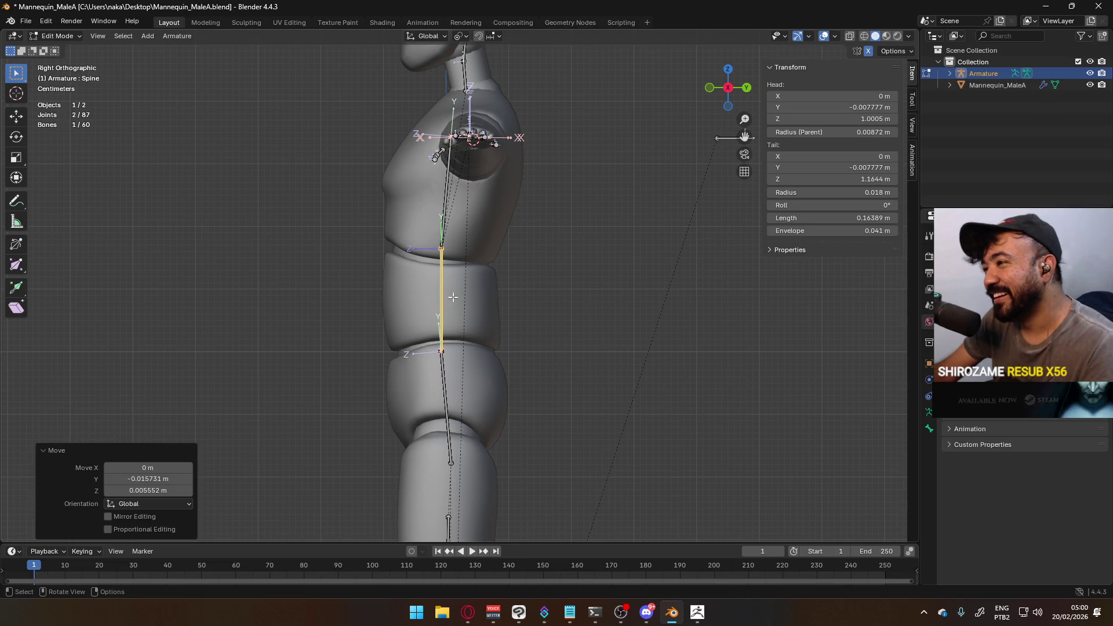
click(443, 250)
key(g)
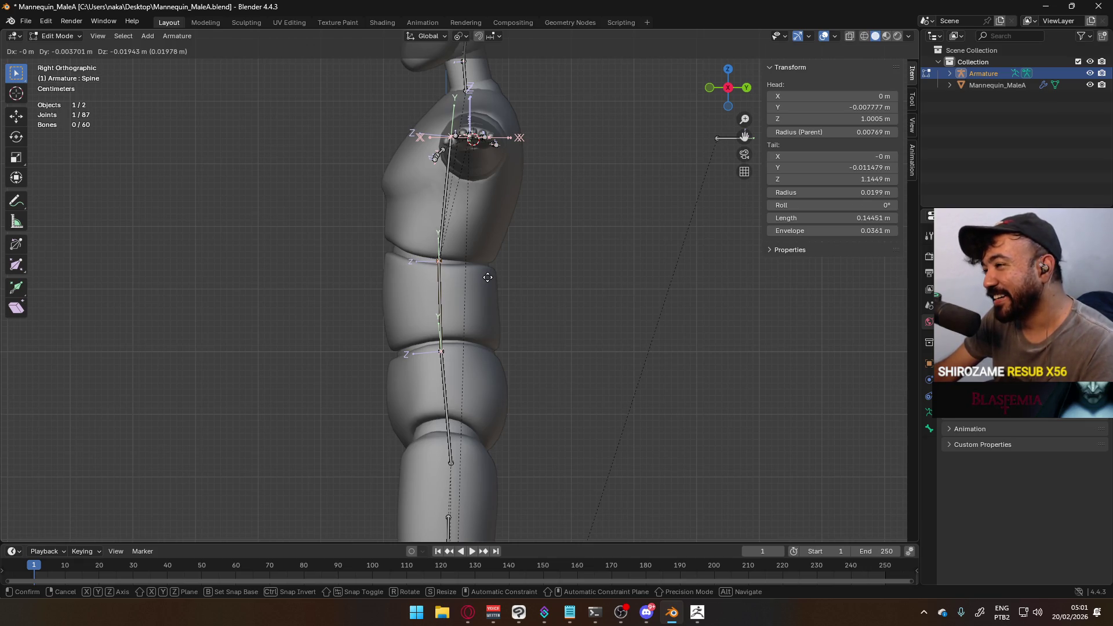
click(488, 278)
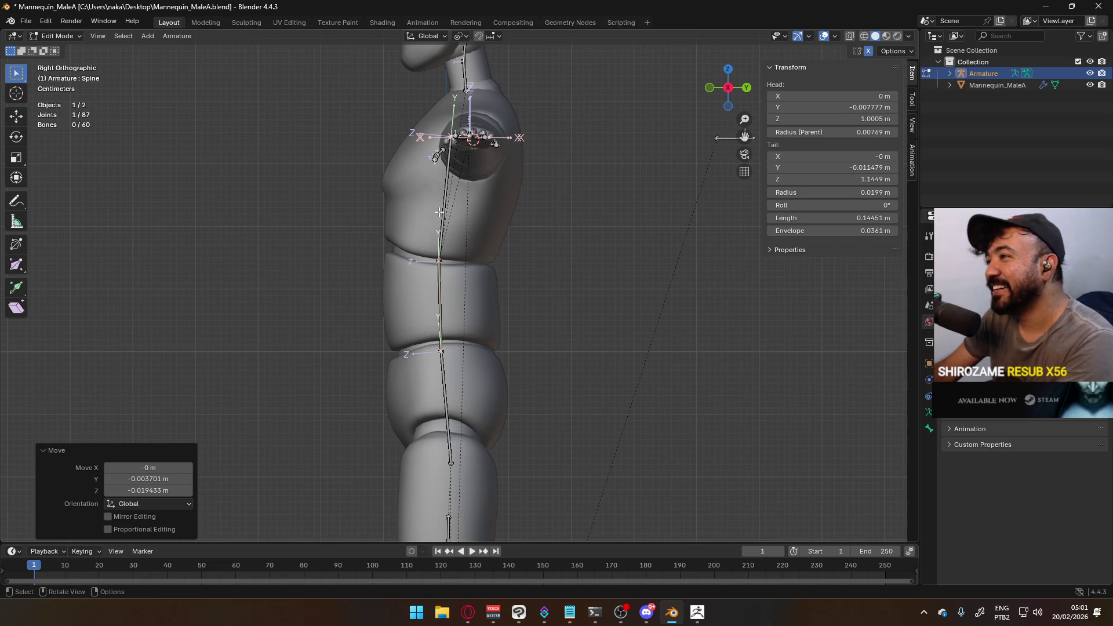
Select the Shoulder.R tail joint in front view and recentre the mannequin
key(KP_1)
scroll(401, 172, down, 5)
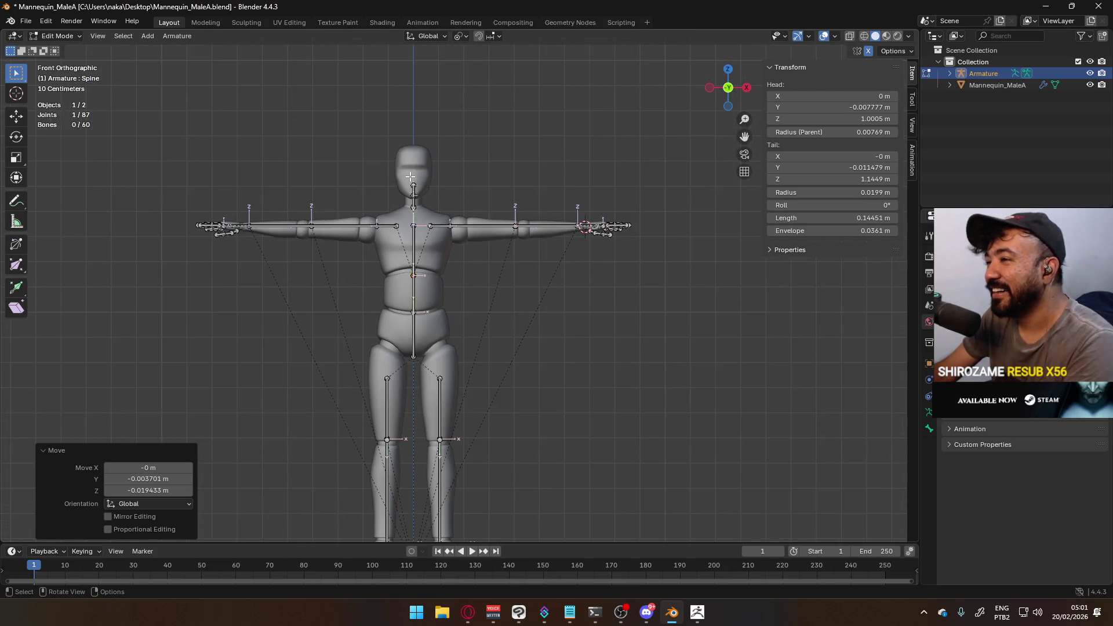
scroll(373, 198, up, 4)
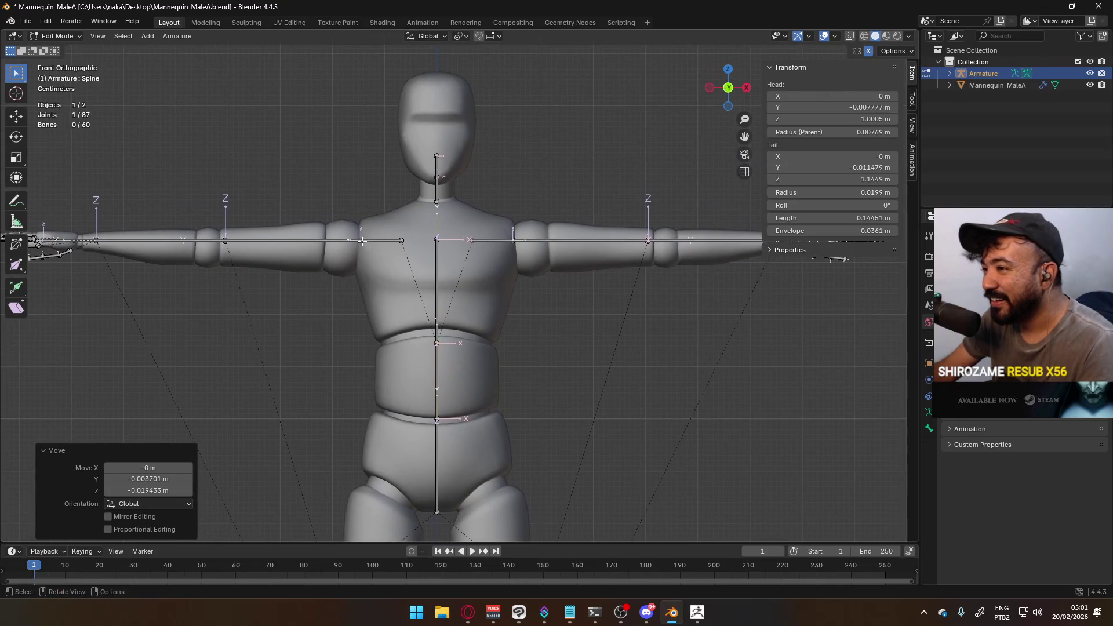
click(359, 239)
shift+middle_drag(359, 238, 169, 267)
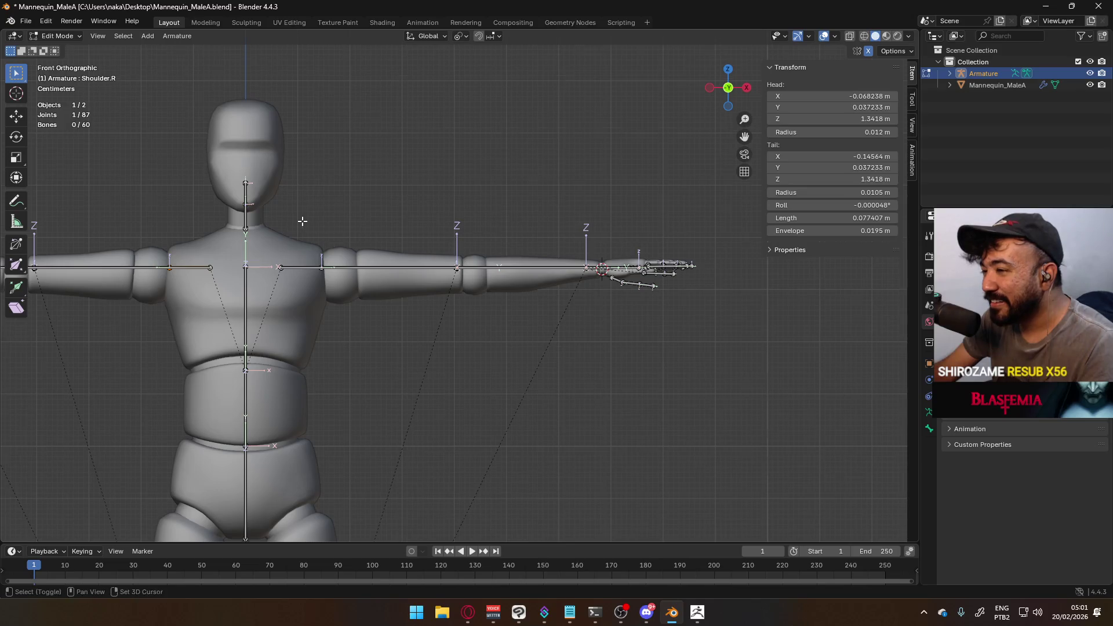
shift+middle_drag(326, 230, 501, 149)
scroll(469, 238, down, 4)
scroll(462, 299, down, 3)
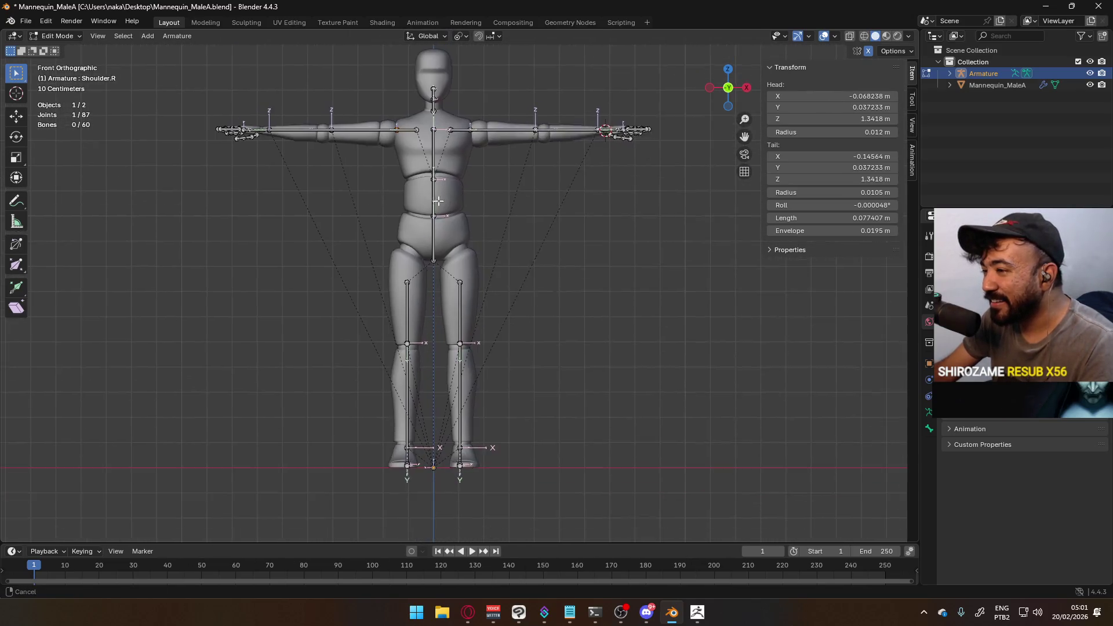
scroll(495, 286, up, 5)
key(KP_3)
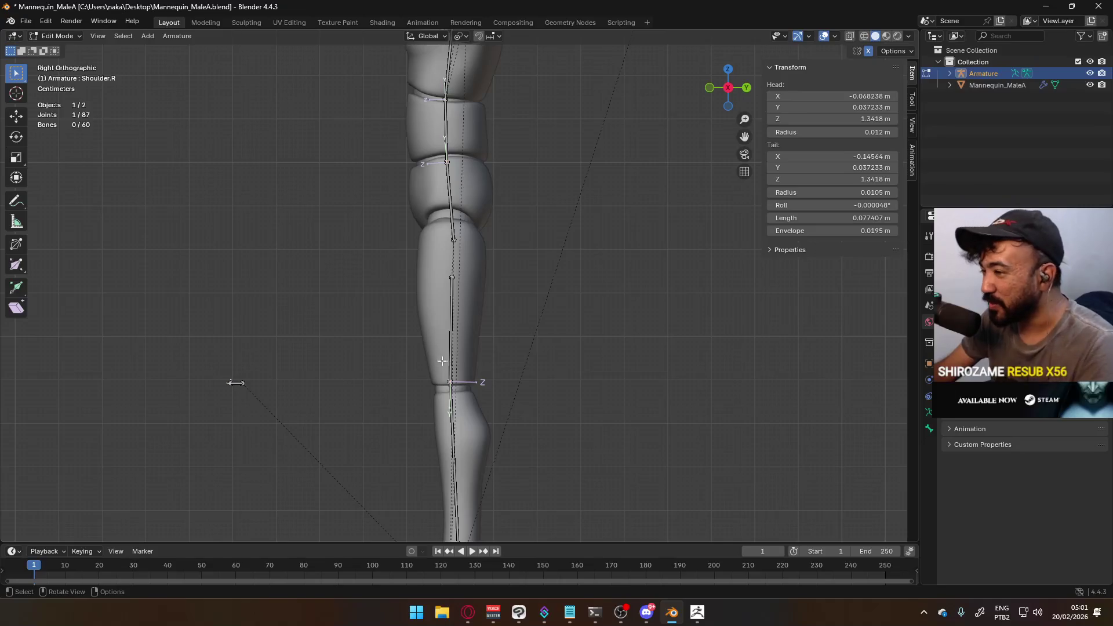
In Right Ortho, lower the knee joints slightly along Z to the mannequin's knees
shift+middle_drag(502, 379, 450, 244)
scroll(435, 250, up, 3)
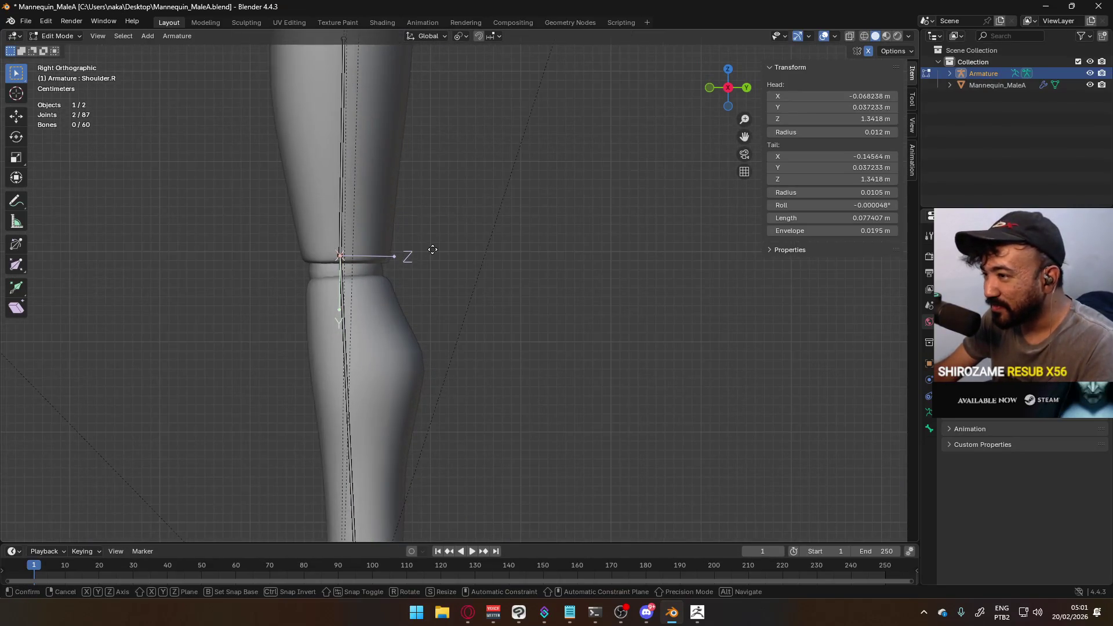
key(g)
key(z)
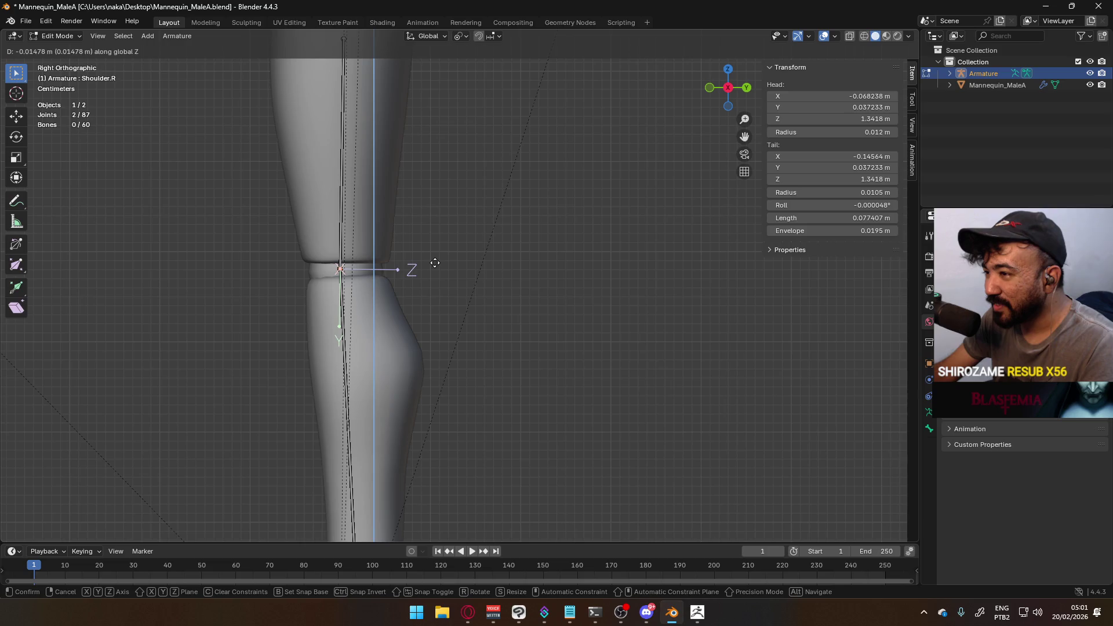
click(434, 263)
Select the ankle bones and raise them about 0.0185 m along Z into the ankle
scroll(435, 263, down, 4)
drag(386, 193, 463, 300)
shift+drag(414, 367, 500, 418)
scroll(467, 400, up, 5)
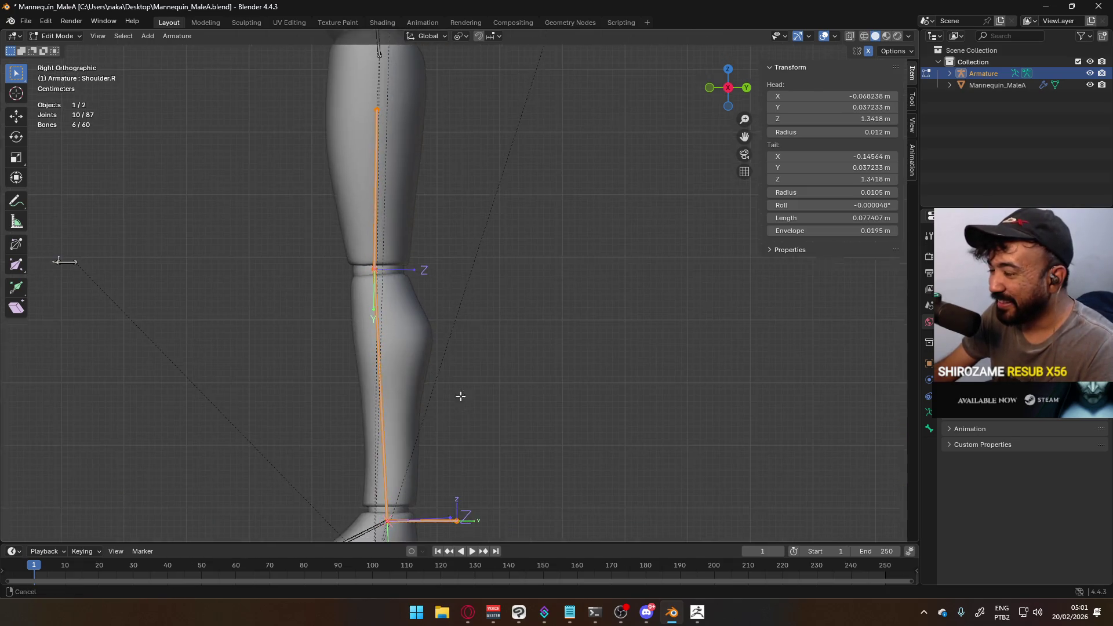
shift+middle_drag(462, 405, 481, 287)
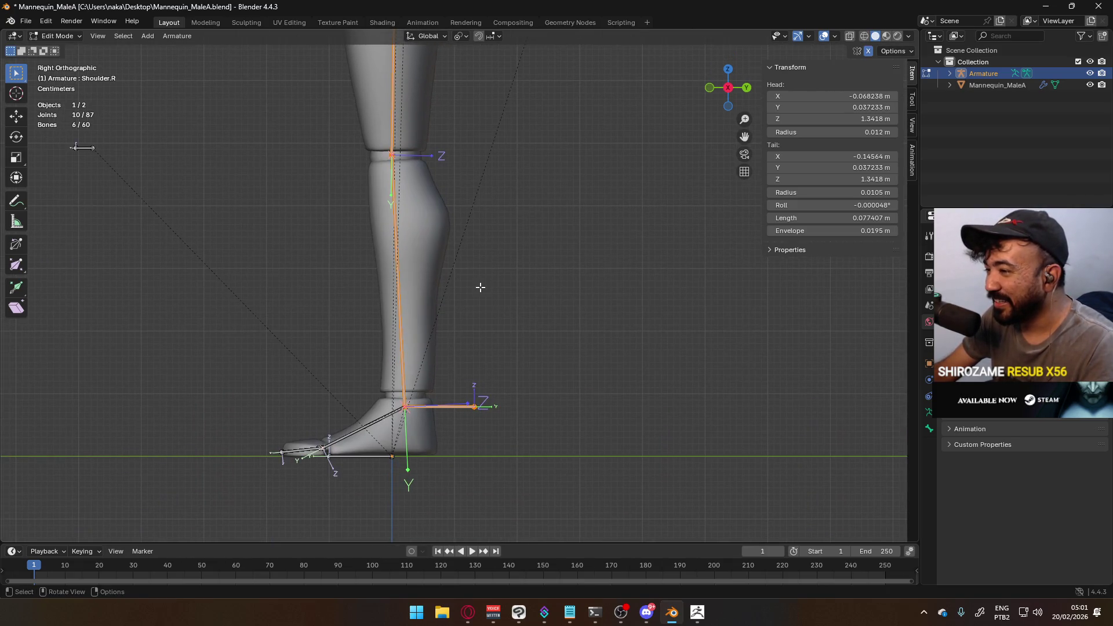
click(480, 288)
drag(367, 377, 467, 411)
key(g)
key(z)
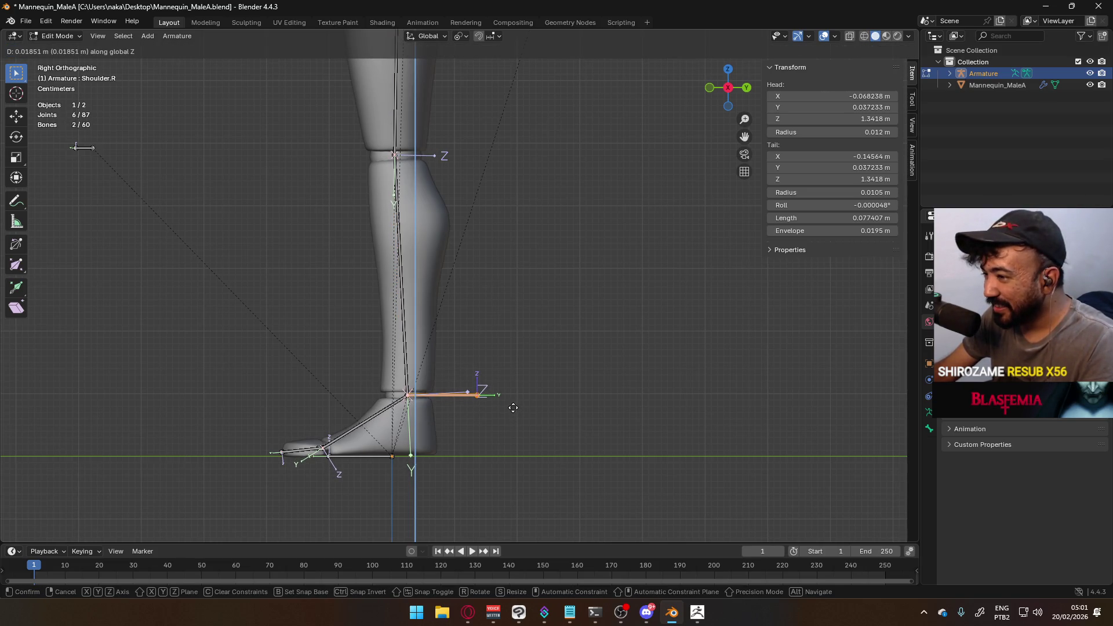
click(513, 408)
Cancel the extra move, deselect, and check the leg bones back in Right view
key(g)
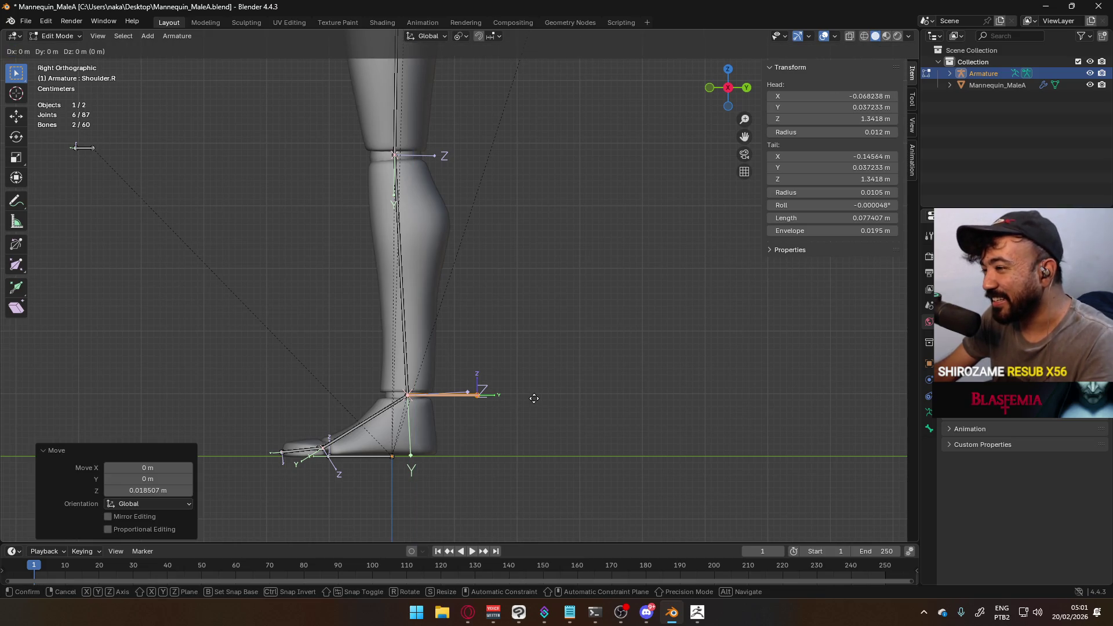
right_click(612, 378)
click(481, 350)
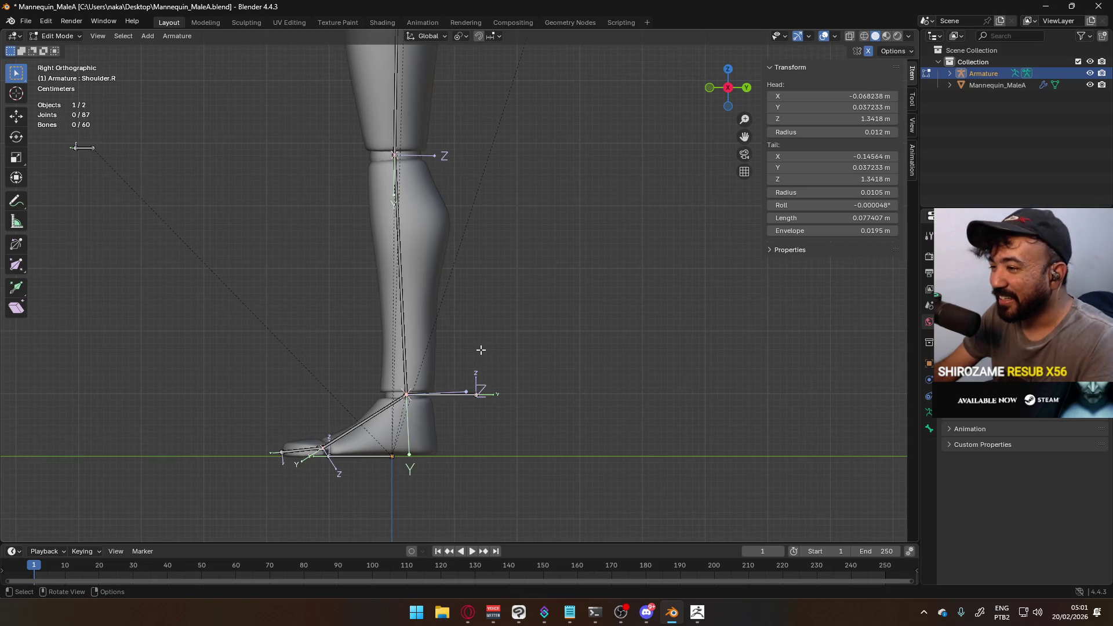
mouse_move(360, 273)
middle_down()
mouse_move(325, 208)
mouse_move(331, 240)
middle_up()
key(KP_3)
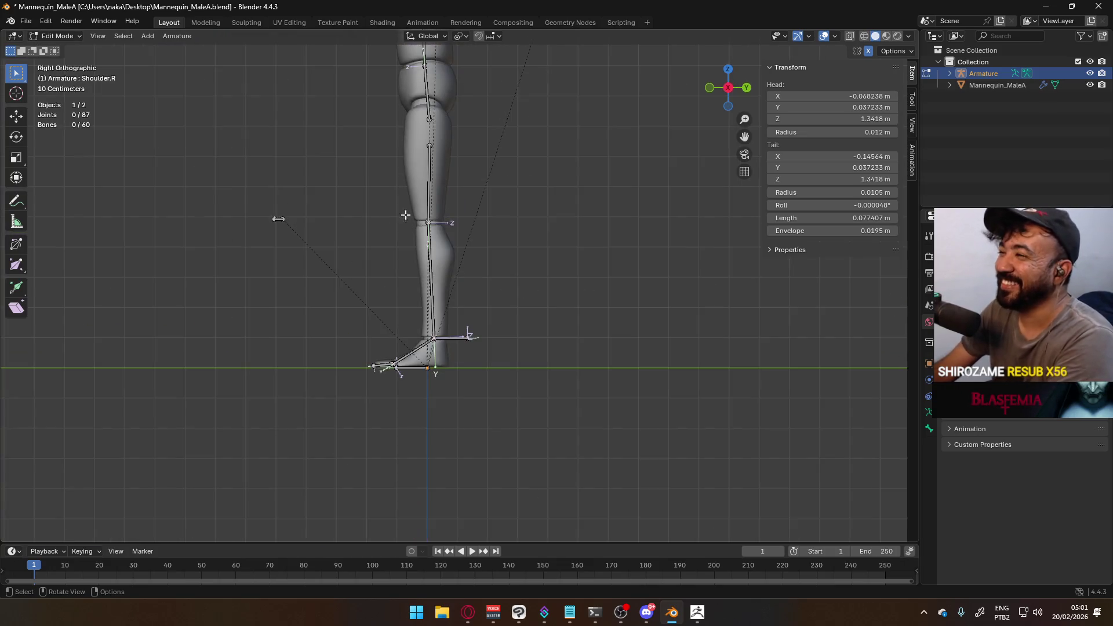
In Front view, undo the last change and raise both hip joints along Z to the thigh tops
scroll(144, 169, up, 3)
scroll(467, 266, up, 5)
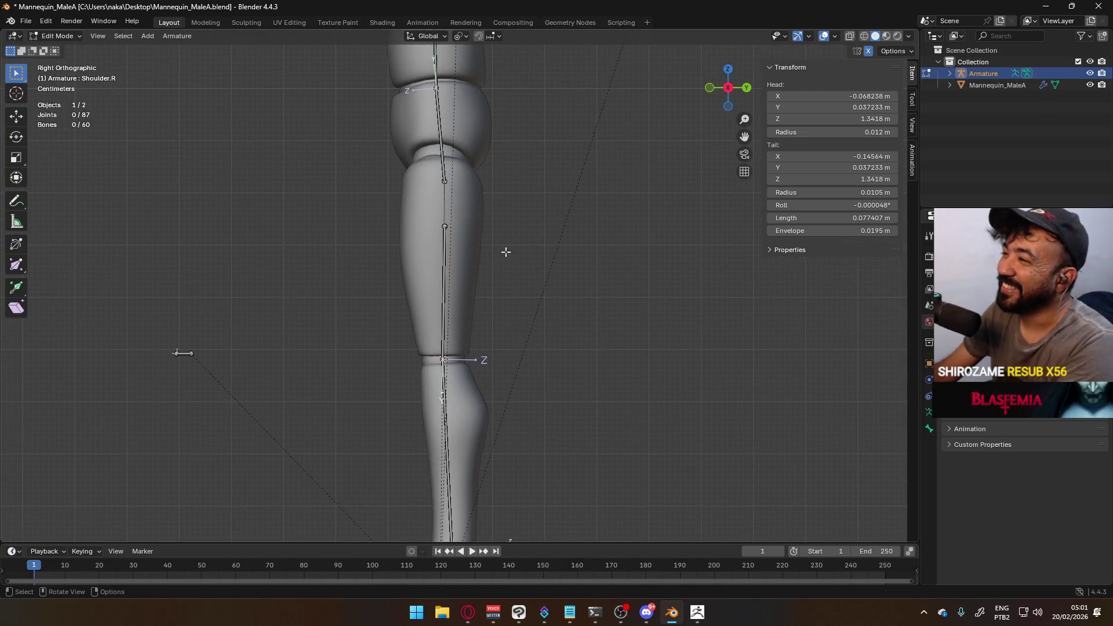
key(KP_1)
key(ctrl+z)
shift+middle_drag(526, 241, 498, 254)
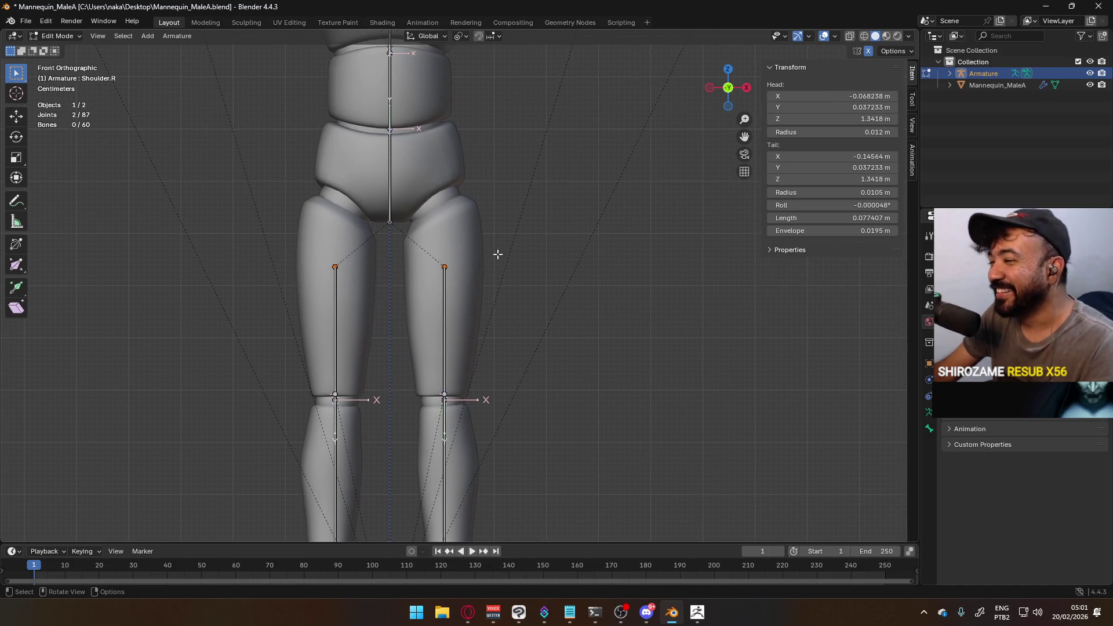
key(g)
key(z)
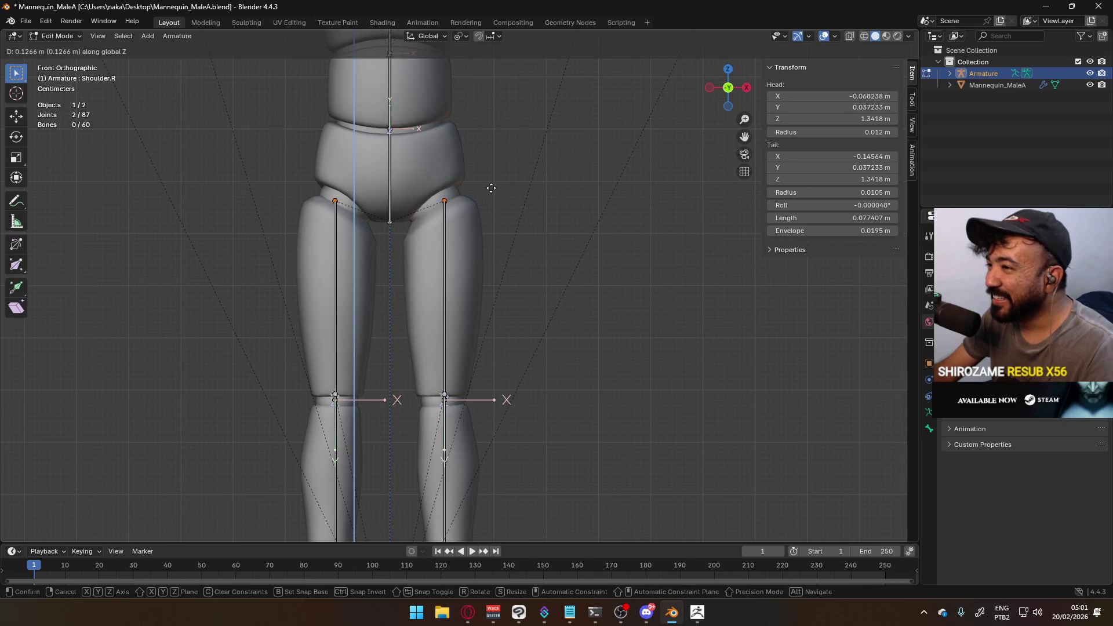
click(490, 187)
click(557, 231)
Check the legs and feet from the front, then switch to Right view
scroll(542, 267, down, 3)
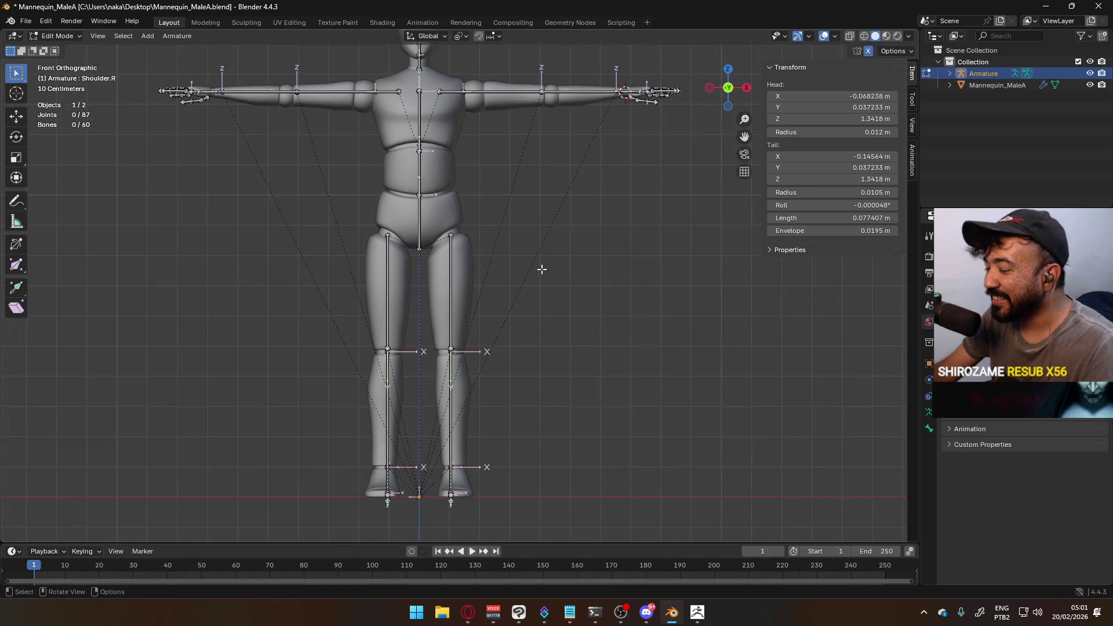
scroll(461, 237, up, 4)
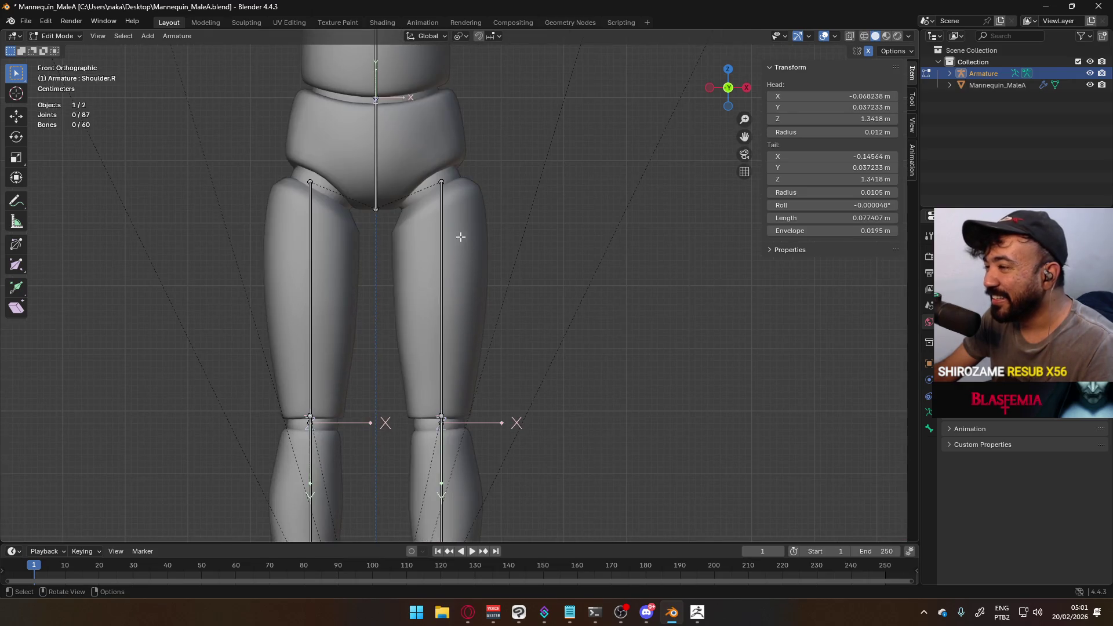
scroll(464, 220, down, 3)
mouse_move(452, 296)
shift+middle_down()
mouse_move(454, 123)
mouse_move(447, 192)
mouse_move(417, 193)
mouse_move(354, 232)
mouse_move(377, 236)
mouse_move(236, 261)
mouse_move(418, 218)
shift+middle_up()
key(KP_1)
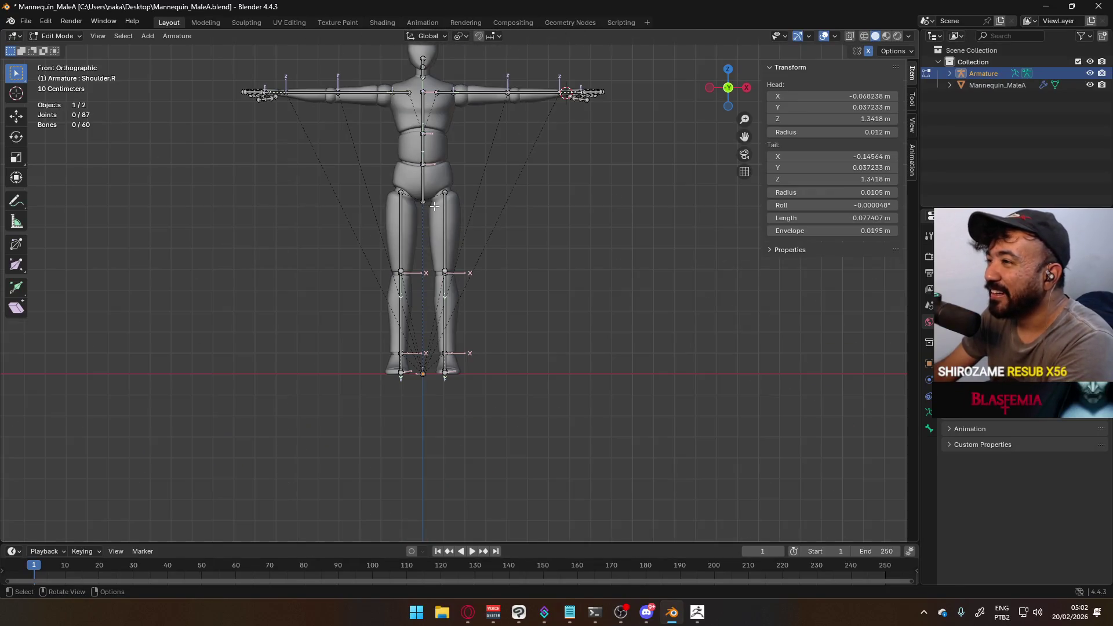
key(KP_3)
Nudge a torso spine joint vertically along Z, then leave armature Edit Mode
scroll(445, 208, up, 3)
mouse_move(458, 64)
shift+middle_down()
mouse_move(459, 223)
mouse_move(430, 255)
shift+middle_up()
scroll(396, 290, up, 3)
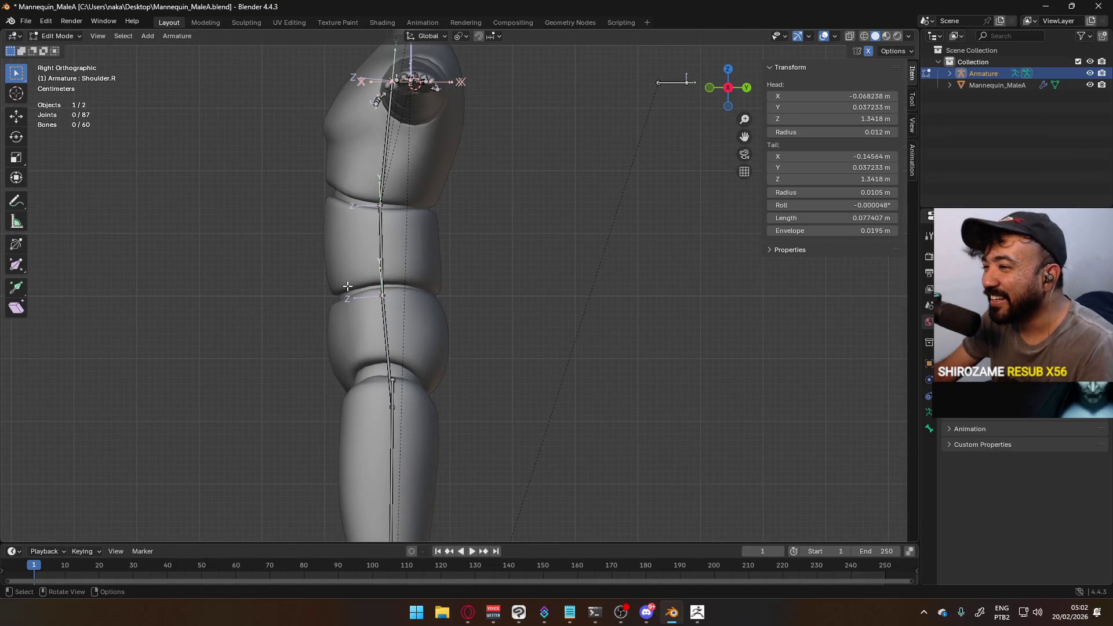
click(382, 296)
key(g)
key(z)
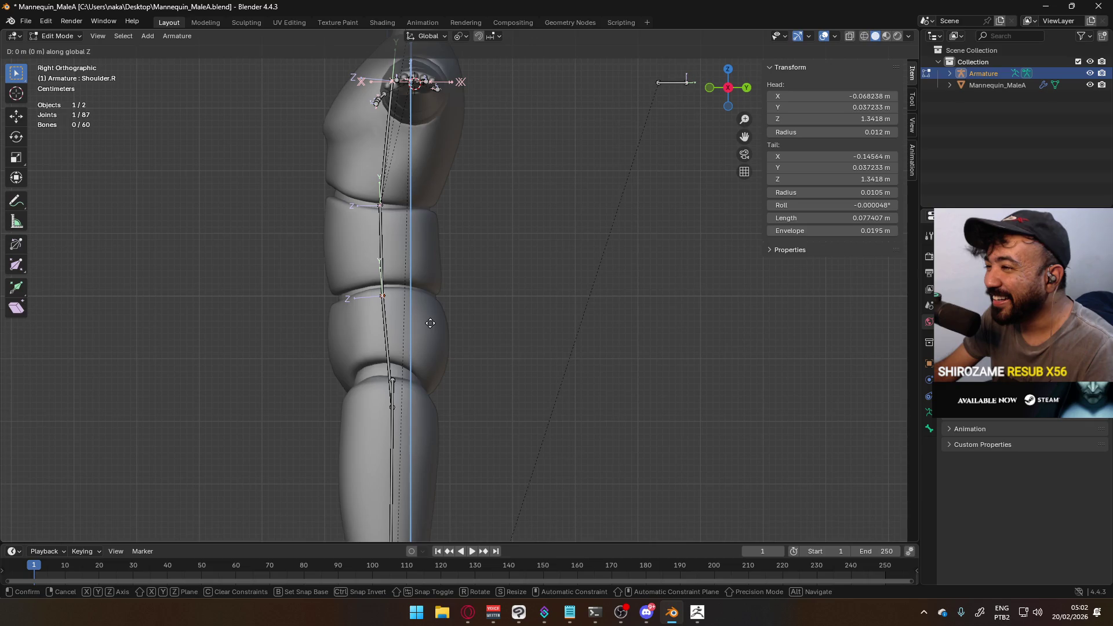
click(429, 320)
key(g)
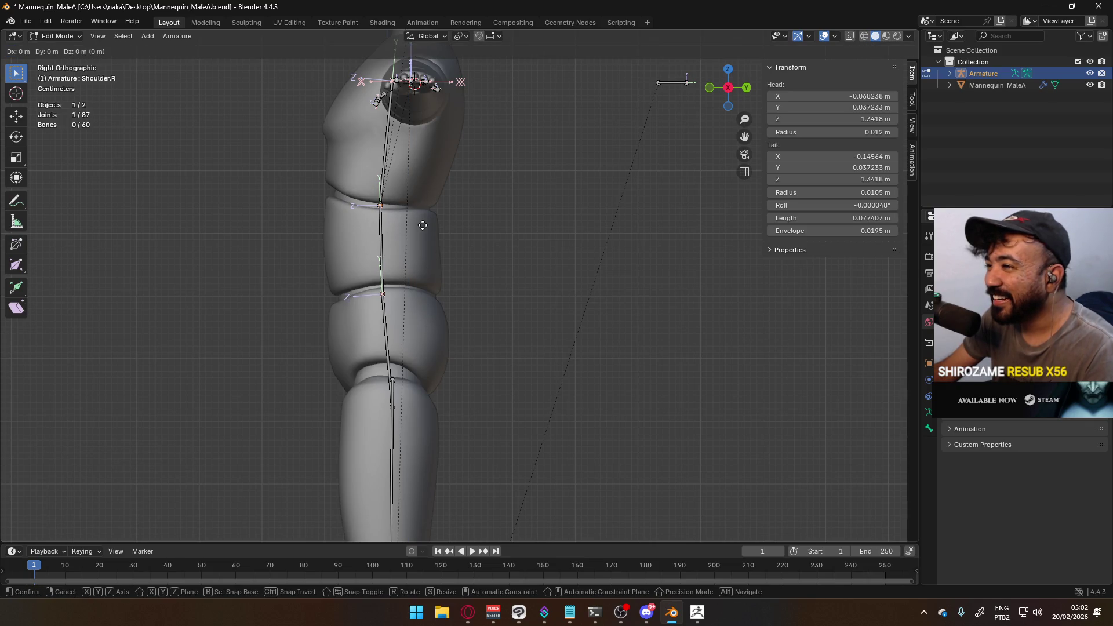
key(Escape)
key(Tab)
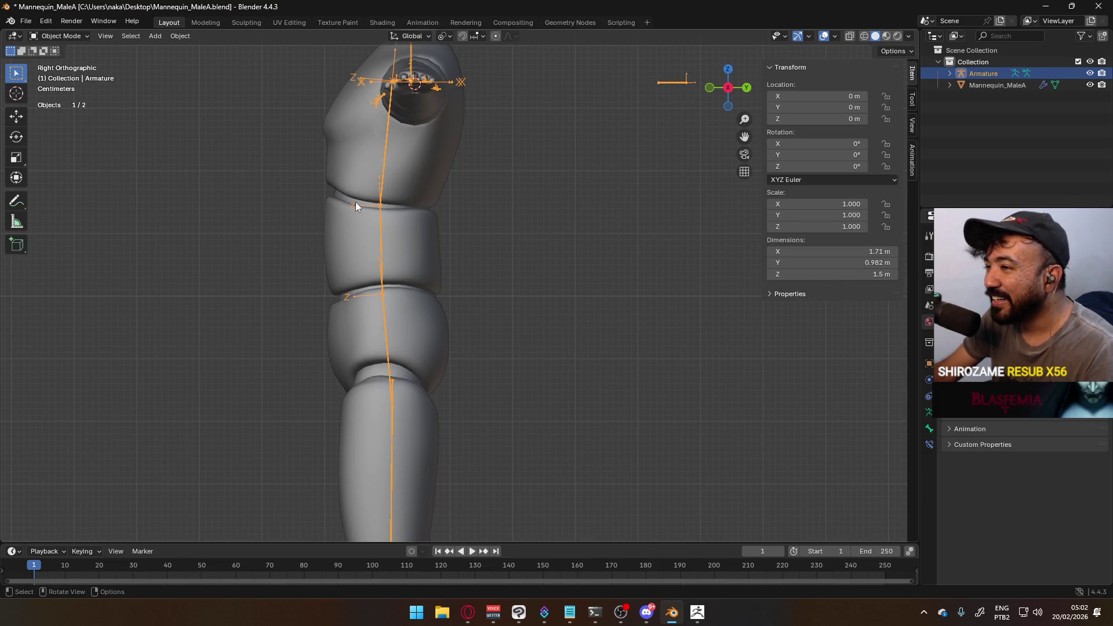
Inspect the mannequin mesh in Edit Mode with X-ray toggled on and back off
click(358, 201)
key(Tab)
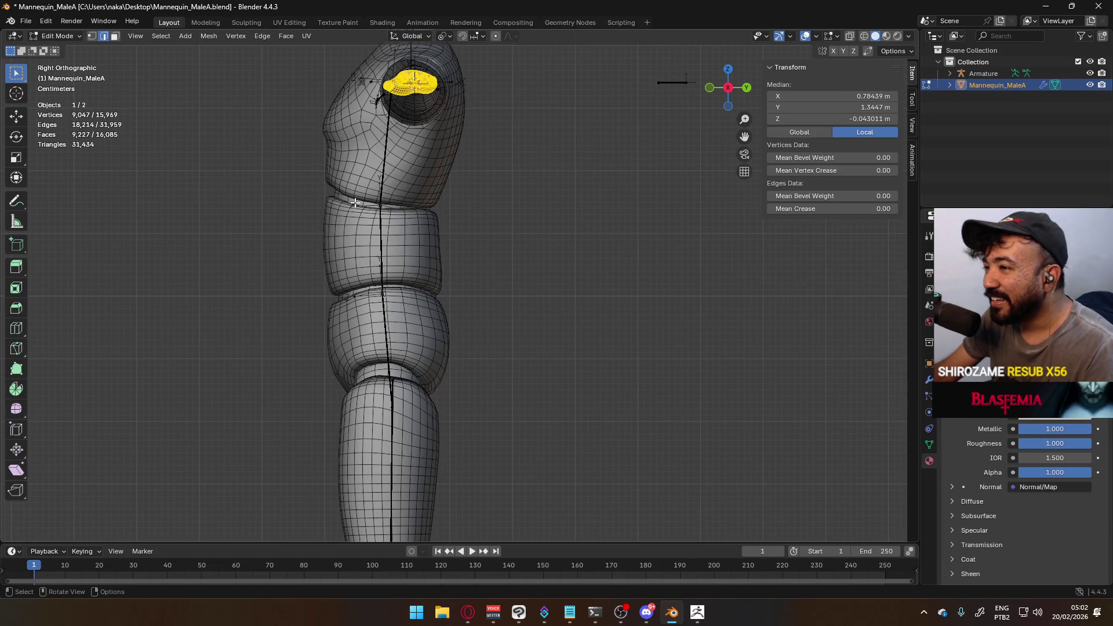
key(alt+z)
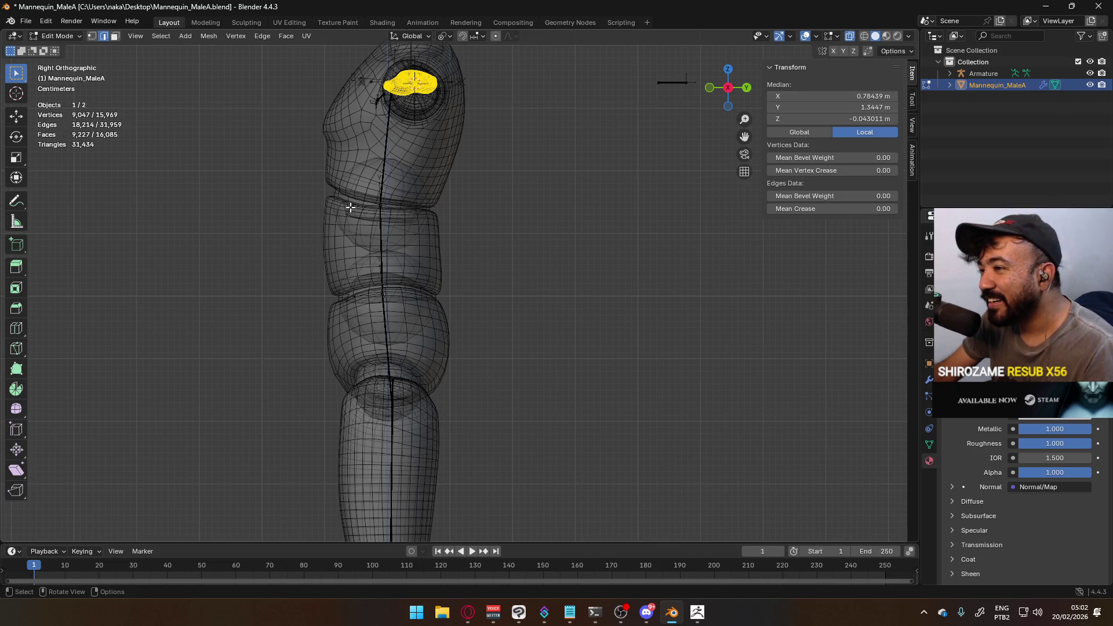
key(alt+z)
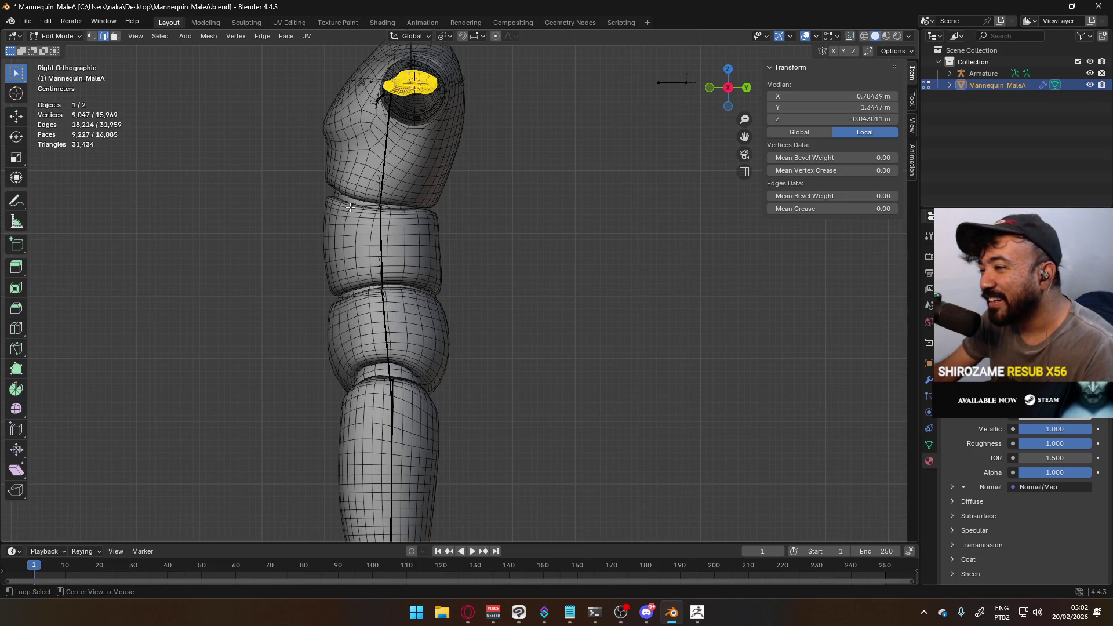
scroll(440, 261, down, 3)
key(Tab)
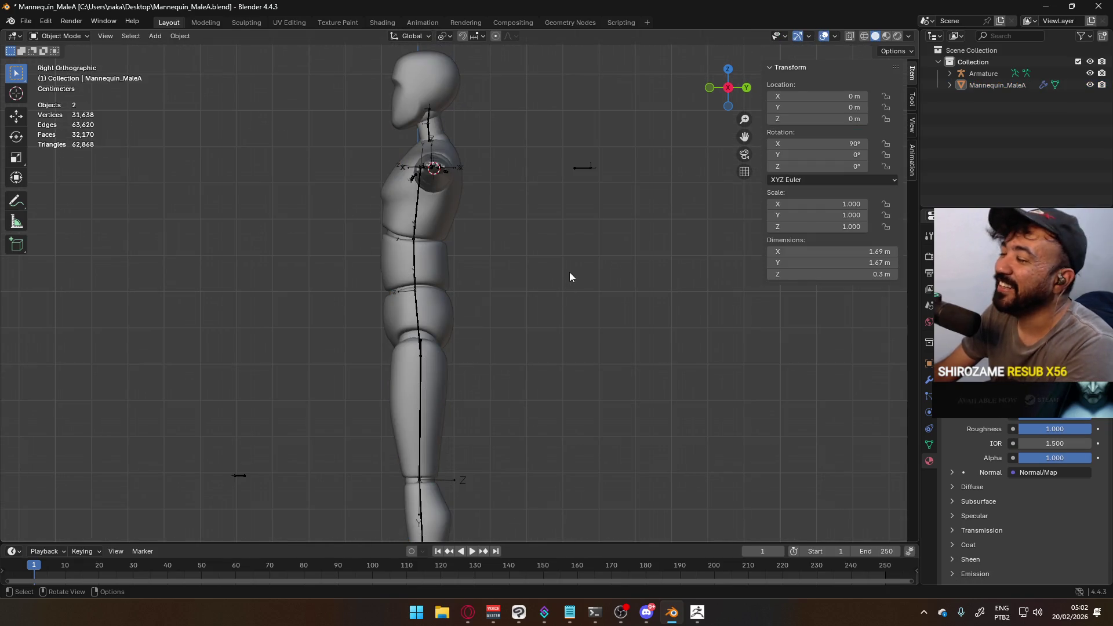
In Front view, select the armature and enter its Edit Mode over the upper body
key(KP_1)
shift+middle_drag(475, 189, 436, 272)
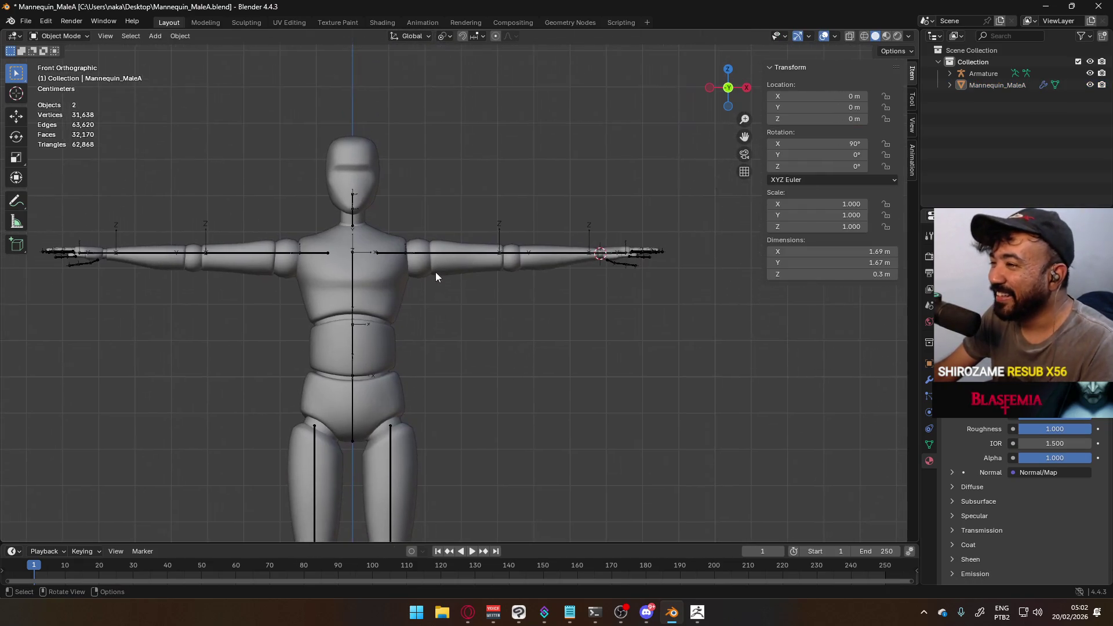
scroll(440, 269, up, 2)
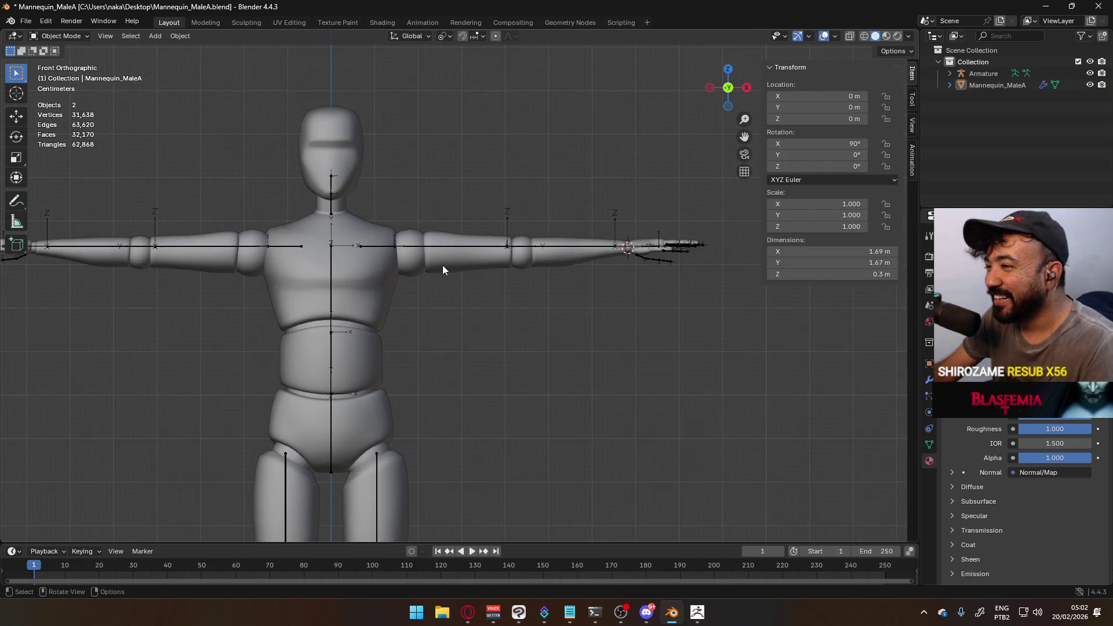
click(521, 248)
key(Tab)
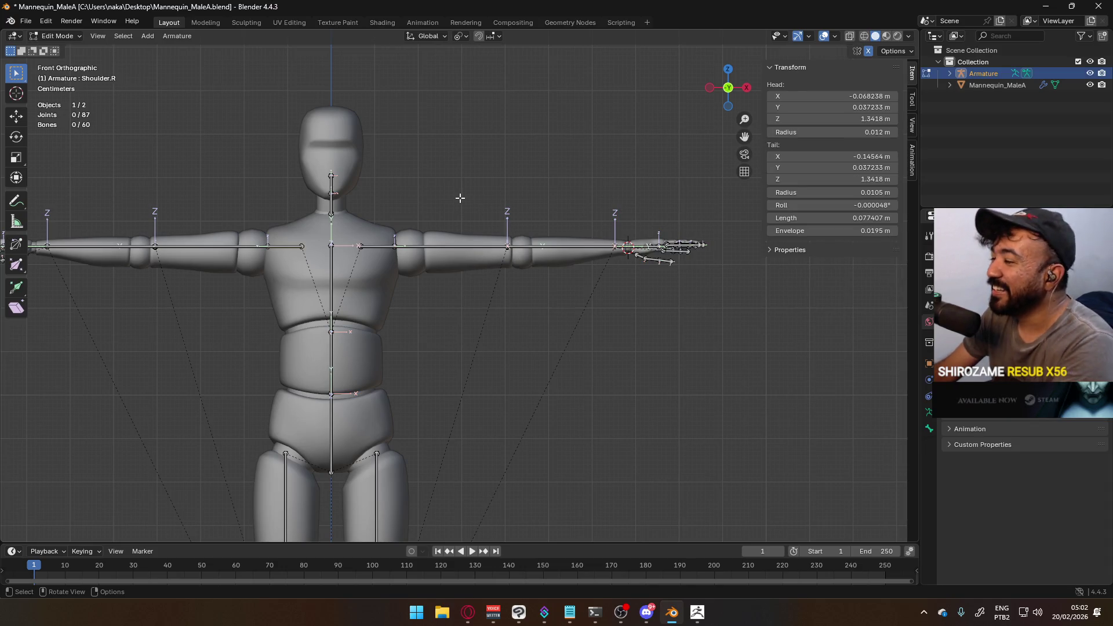
In Top view, select the left arm and hand bones and shift them along Y onto the arm
key(KP_7)
scroll(460, 200, up, 3)
mouse_move(395, 226)
shift+middle_down()
mouse_move(361, 212)
mouse_move(287, 249)
shift+middle_up()
scroll(360, 211, up, 2)
drag(259, 223, 884, 425)
scroll(318, 281, down, 2)
shift+click(218, 298)
key(g)
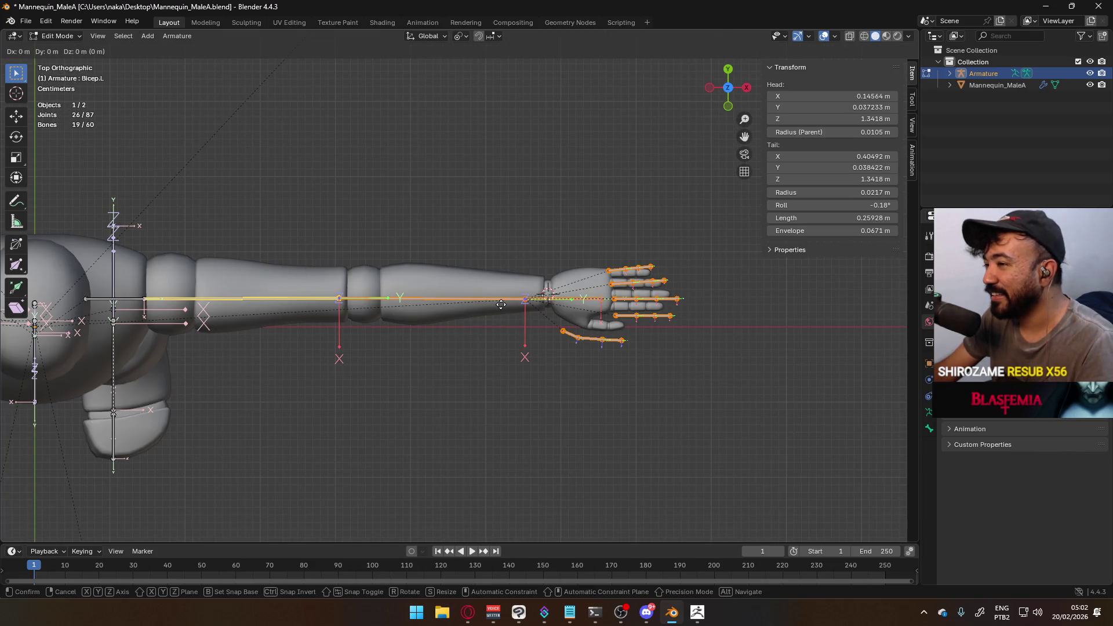
key(y)
click(505, 300)
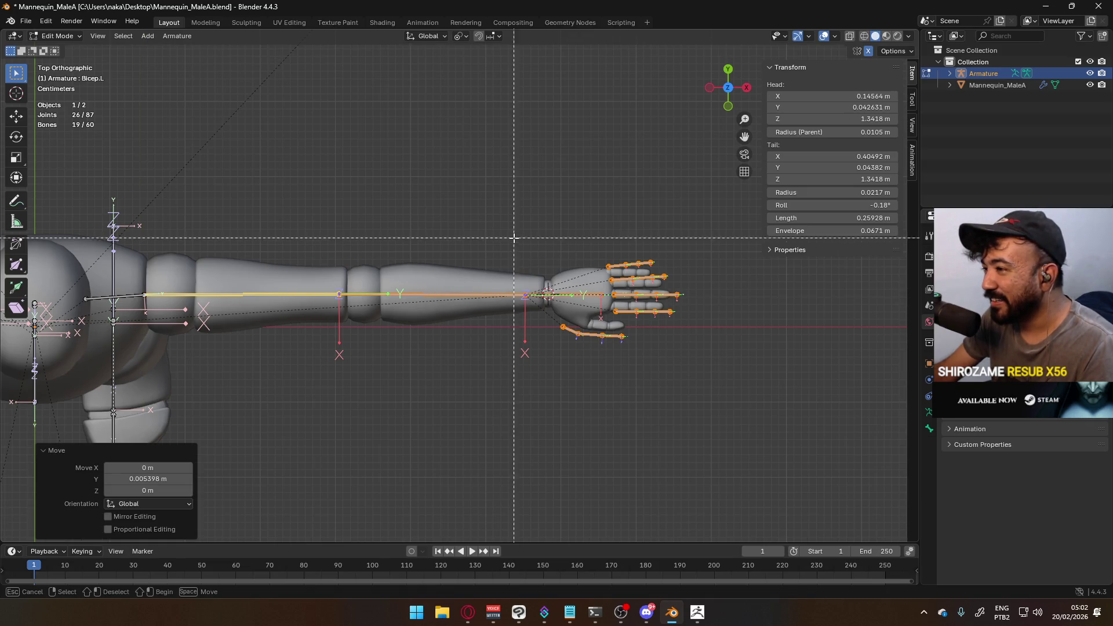
Slide the left hand bones along X to fit the mannequin's hand
click(686, 325)
drag(504, 211, 816, 407)
key(KP_Decimal)
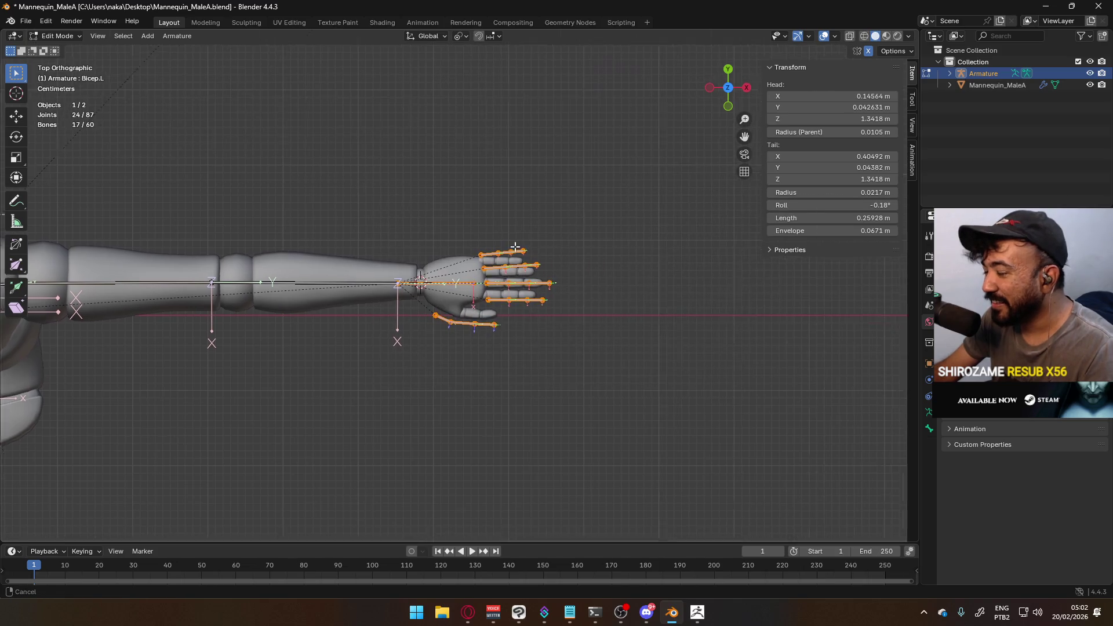
key(g)
key(y)
key(x)
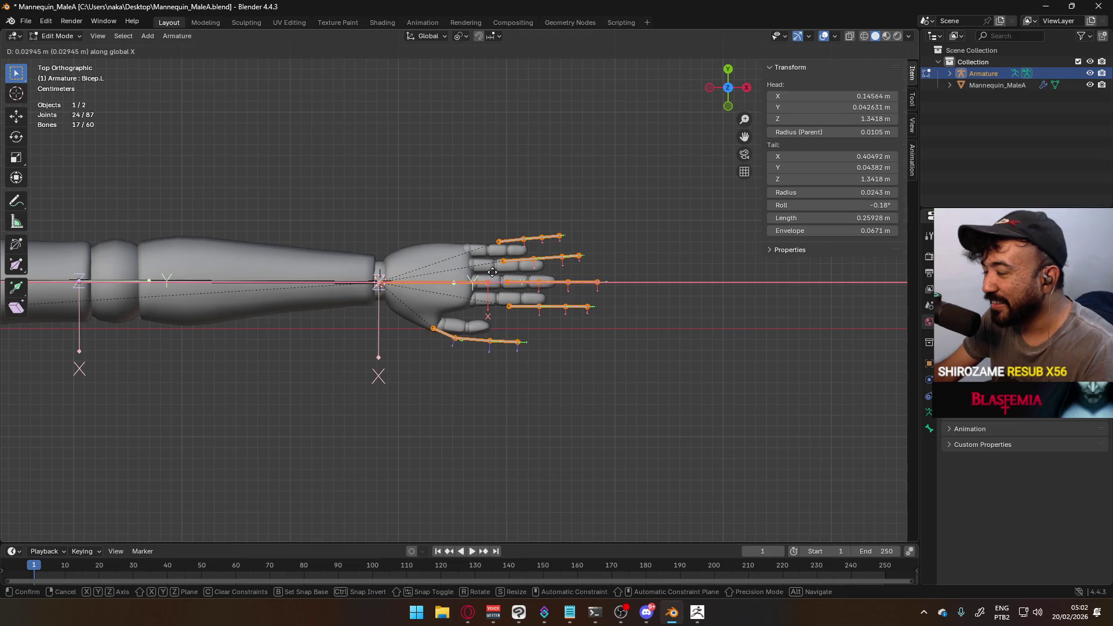
click(492, 272)
Try a front-back (Y) move of the hand and forearm bones, then cancel it
scroll(333, 241, down, 4)
shift+click(294, 267)
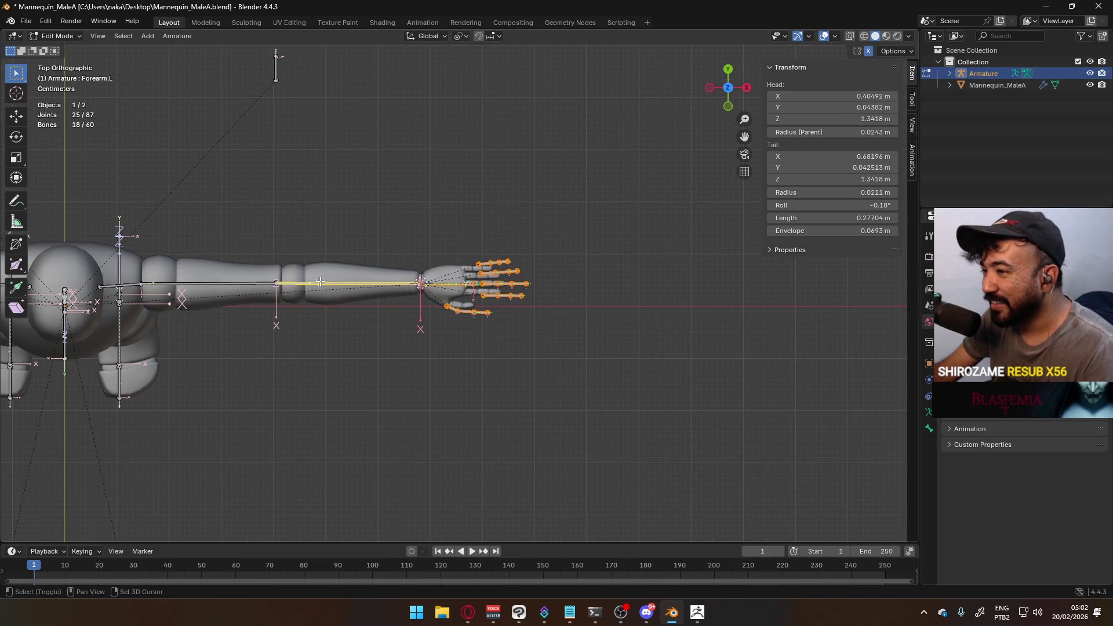
key(KP_Decimal)
key(g)
key(y)
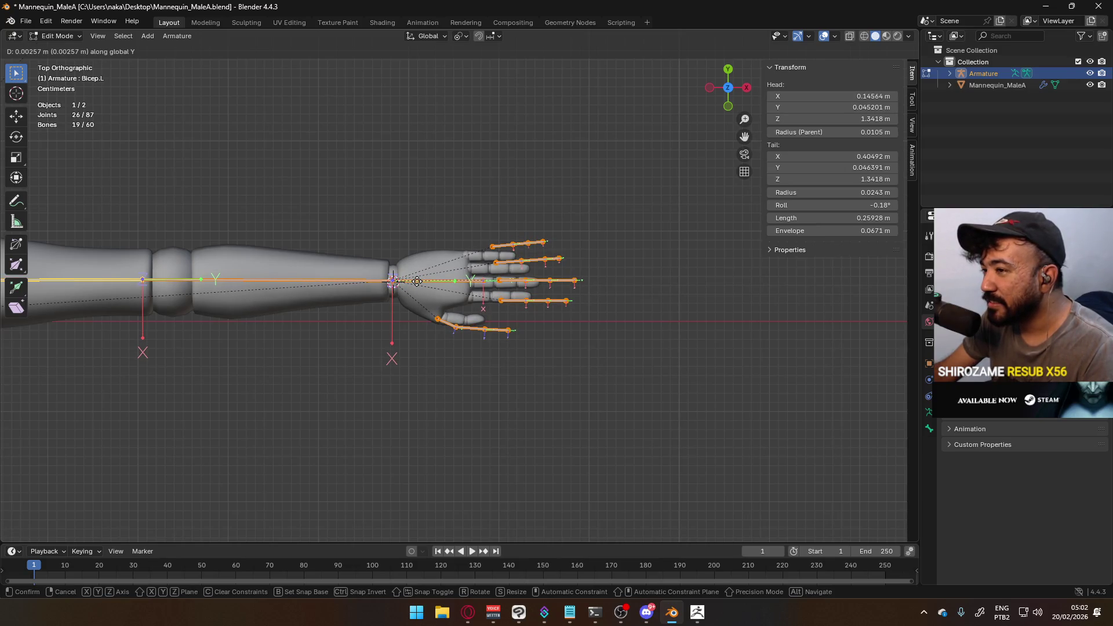
key(Escape)
click(206, 206)
shift+middle_drag(207, 206, 372, 222)
Move an arm joint sideways along X to line up with the elbow
click(313, 276)
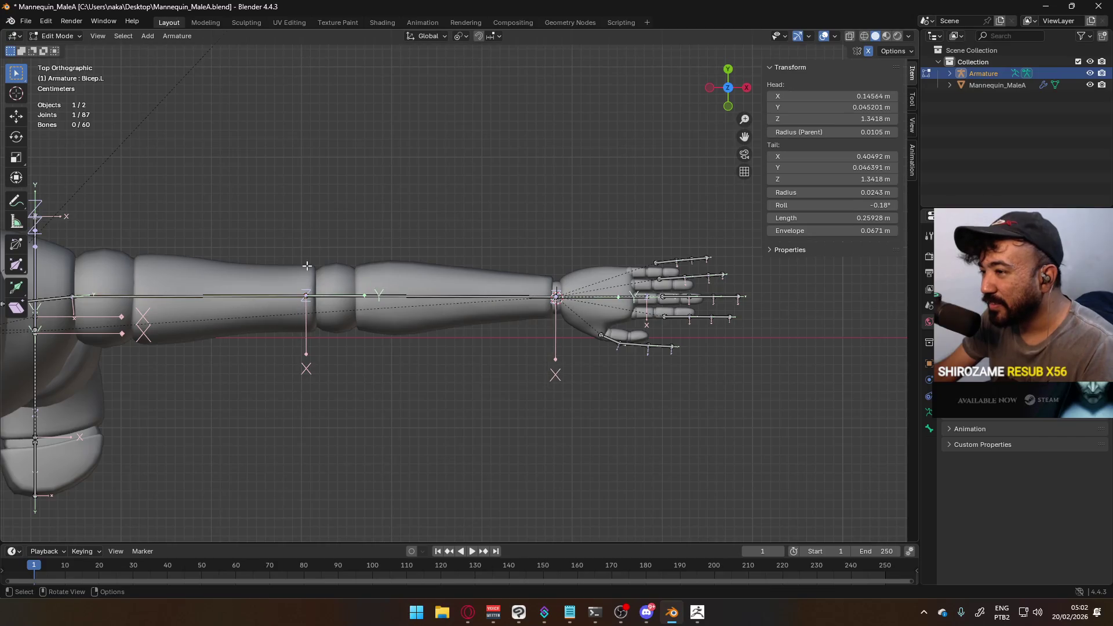
key(g)
key(x)
click(348, 284)
click(266, 240)
Move the Bicep.L shoulder head 0.033416 m outward along X, then check the left arm from the front
shift+middle_drag(76, 250, 368, 268)
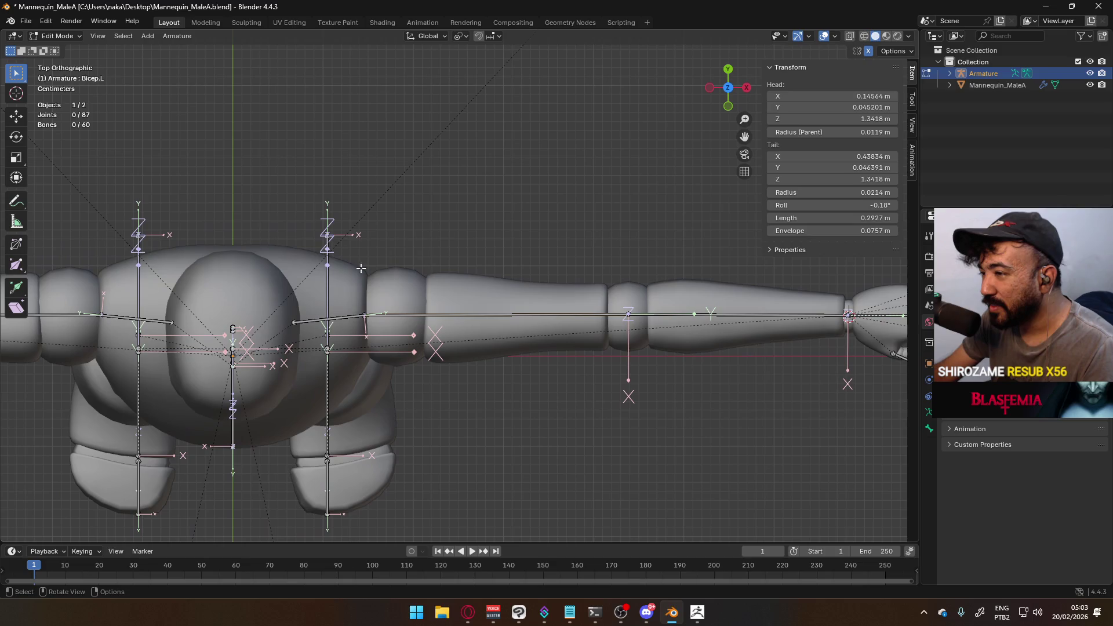
click(365, 316)
key(g)
key(x)
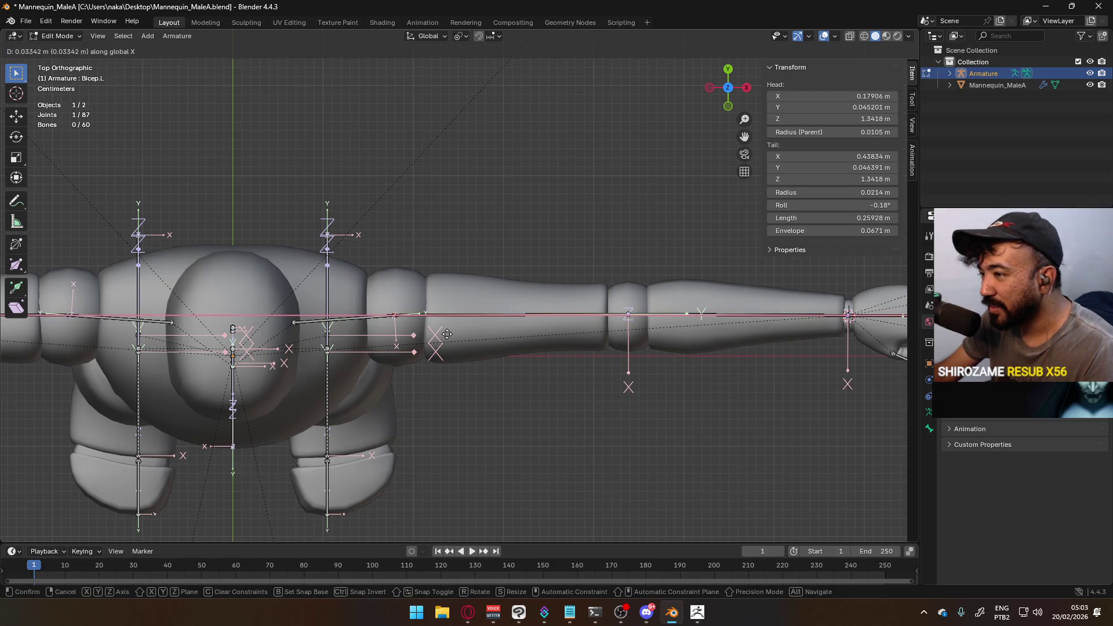
click(447, 335)
scroll(447, 335, down, 2)
key(KP_1)
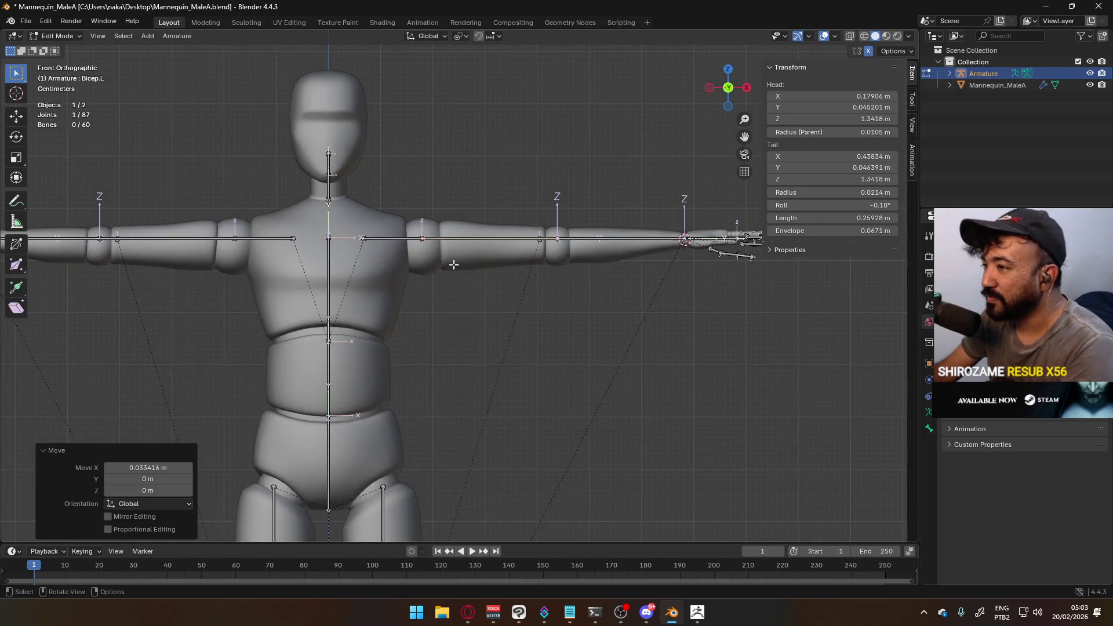
scroll(458, 258, up, 1)
shift+middle_drag(458, 258, 337, 253)
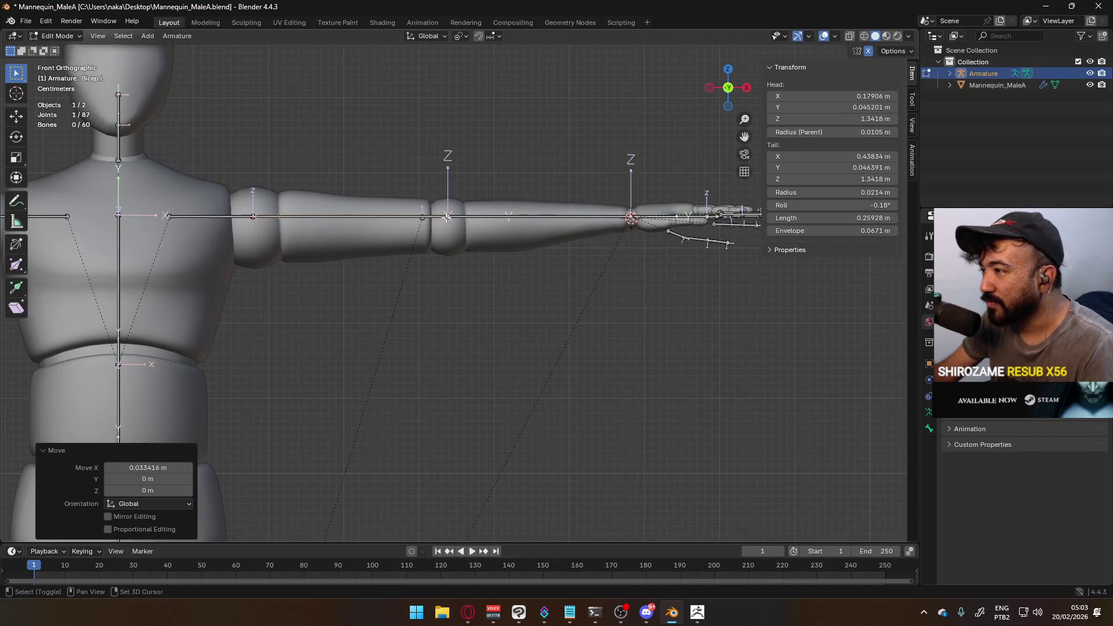
shift+middle_drag(450, 218, 490, 290)
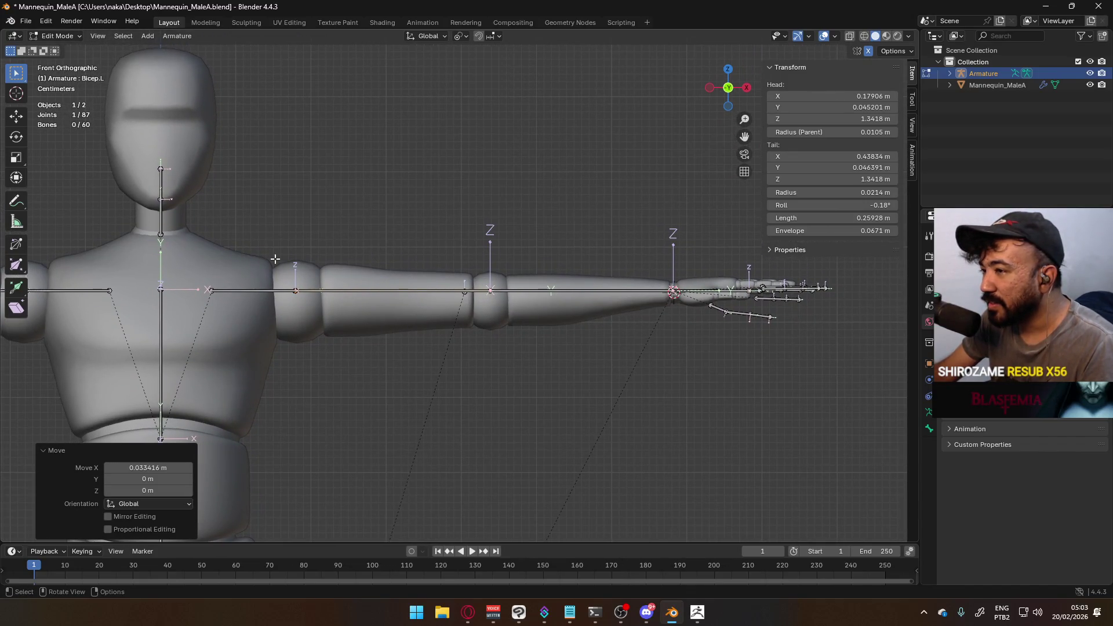
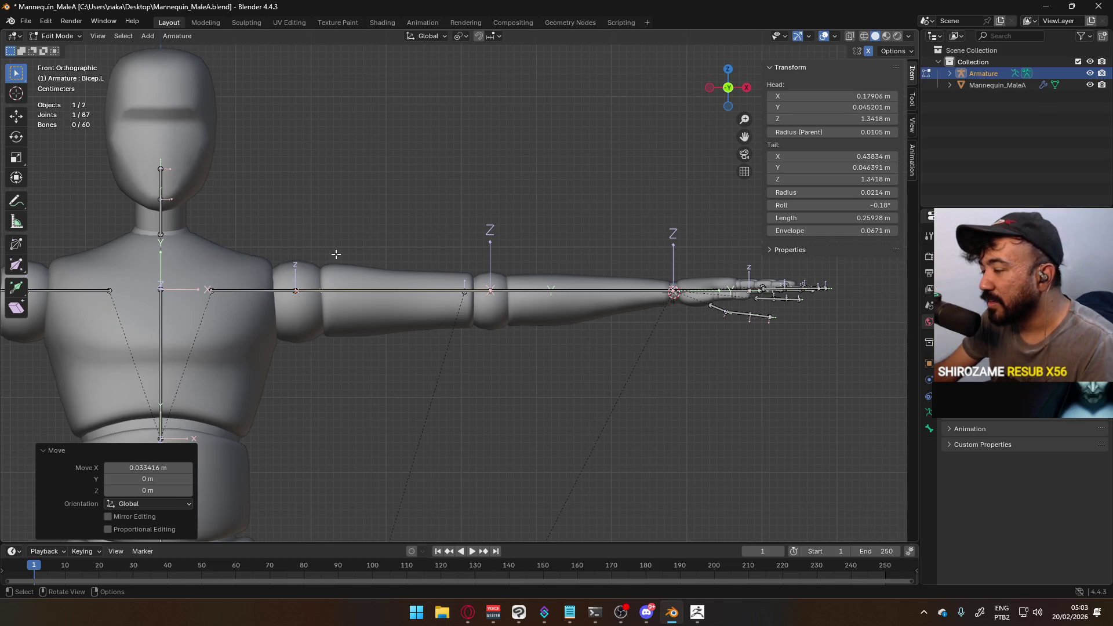
Try X-axis moves on Bicep.L and ElbowIK.L, cancelling each one without changes
drag(397, 249, 545, 284)
click(474, 308)
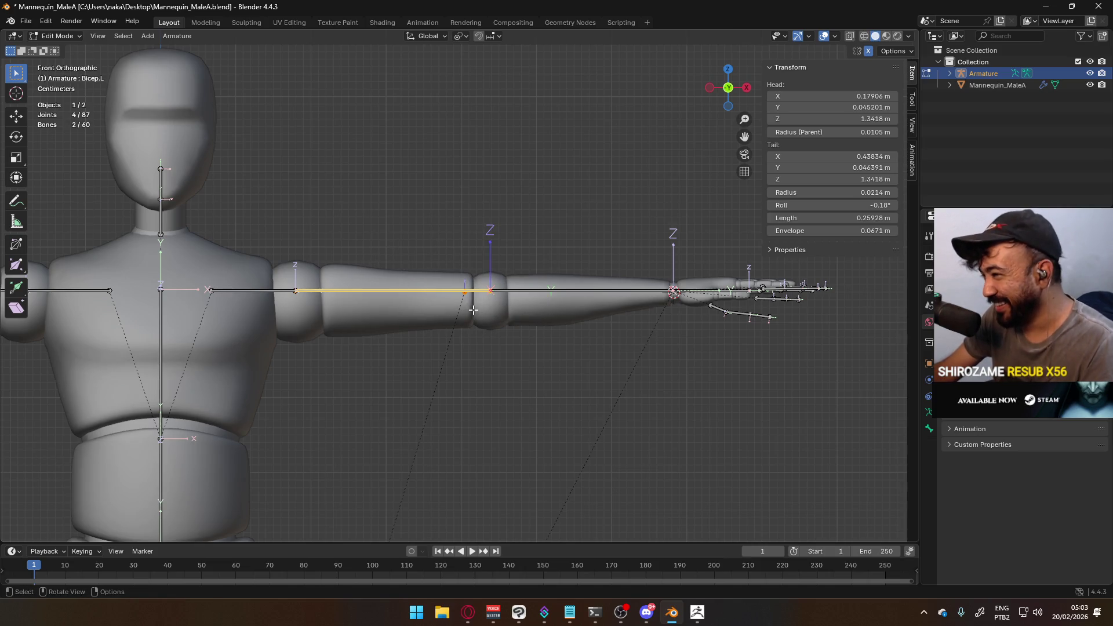
key(g)
key(x)
right_click(479, 309)
click(464, 293)
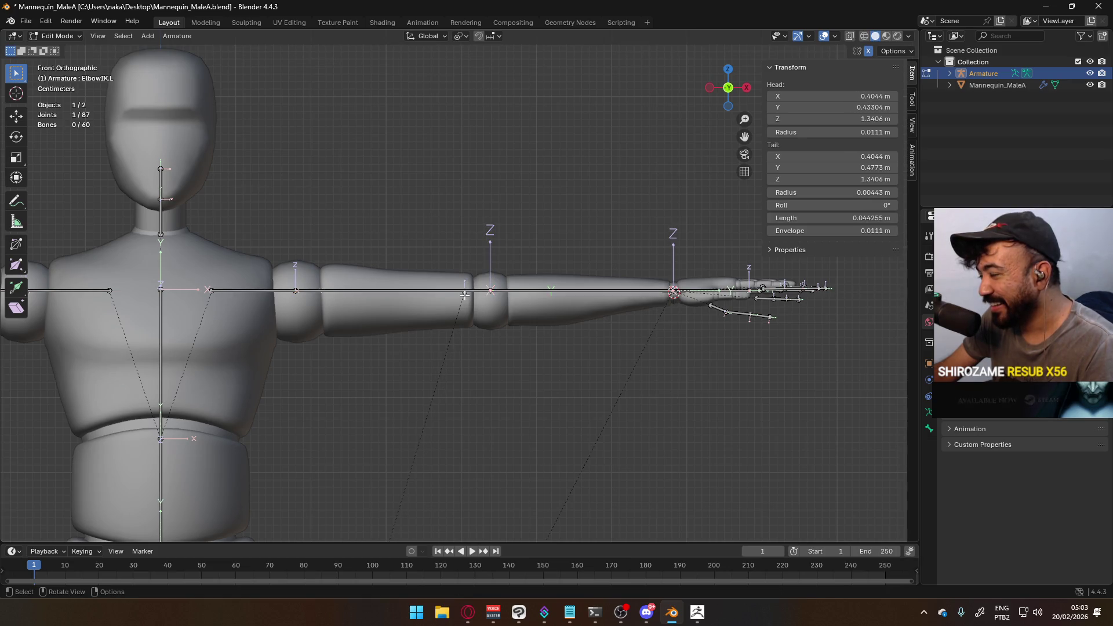
key(g)
key(x)
key(Escape)
Select the whole ElbowIK.L bone from top view and test an X move, cancelling it
mouse_move(466, 274)
middle_down()
mouse_move(476, 293)
mouse_move(471, 278)
middle_up()
key(KP_1)
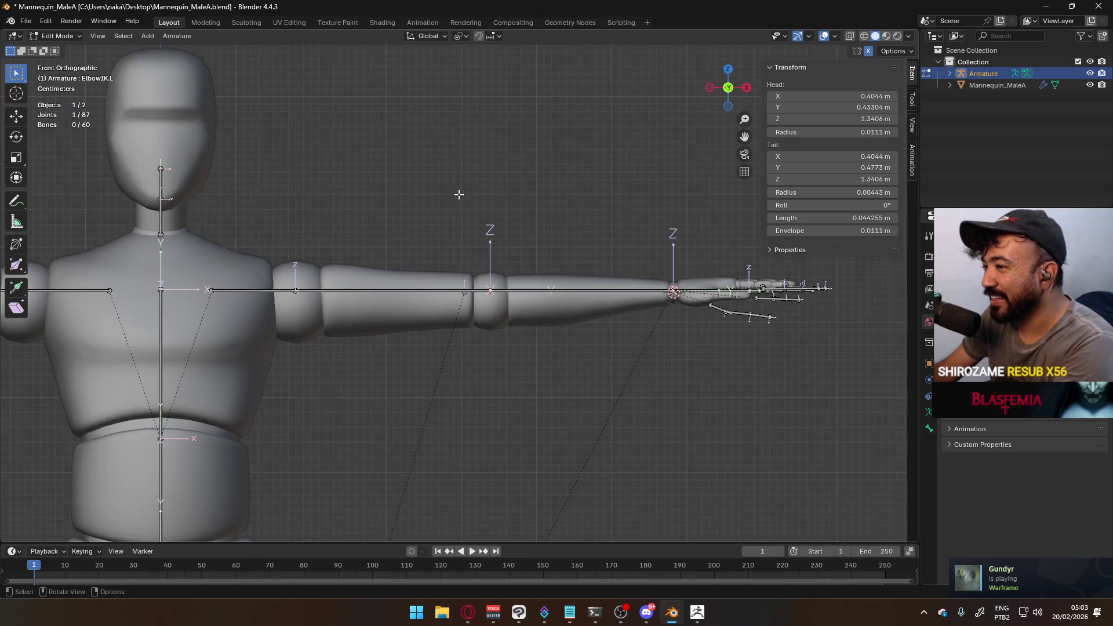
middle_drag(439, 198, 405, 124)
key(KP_7)
click(462, 148)
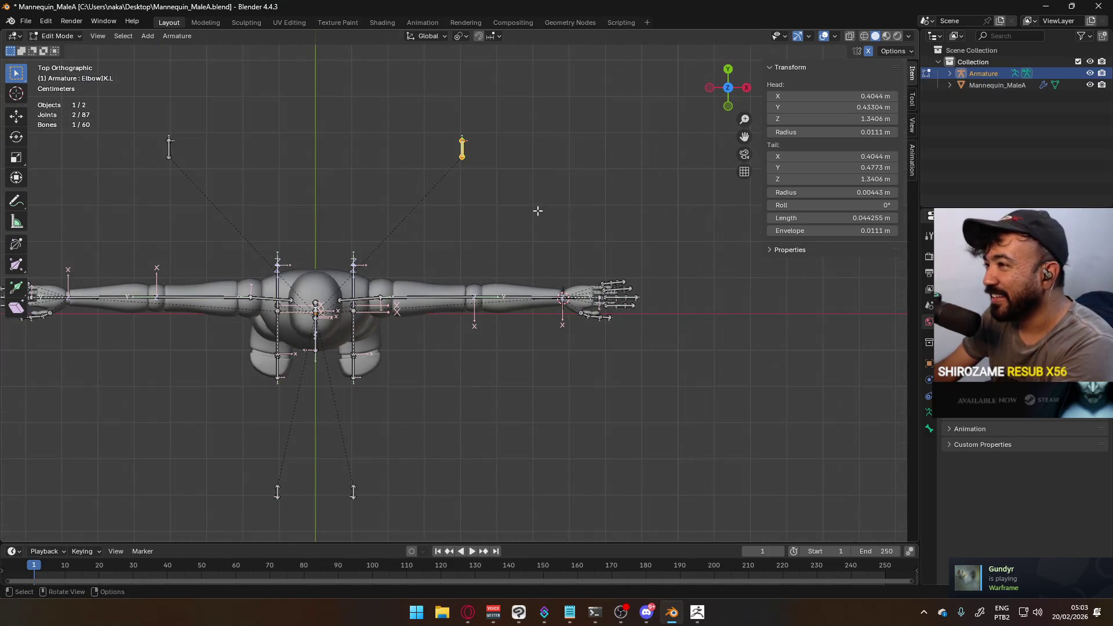
key(KP_1)
key(KP_Decimal)
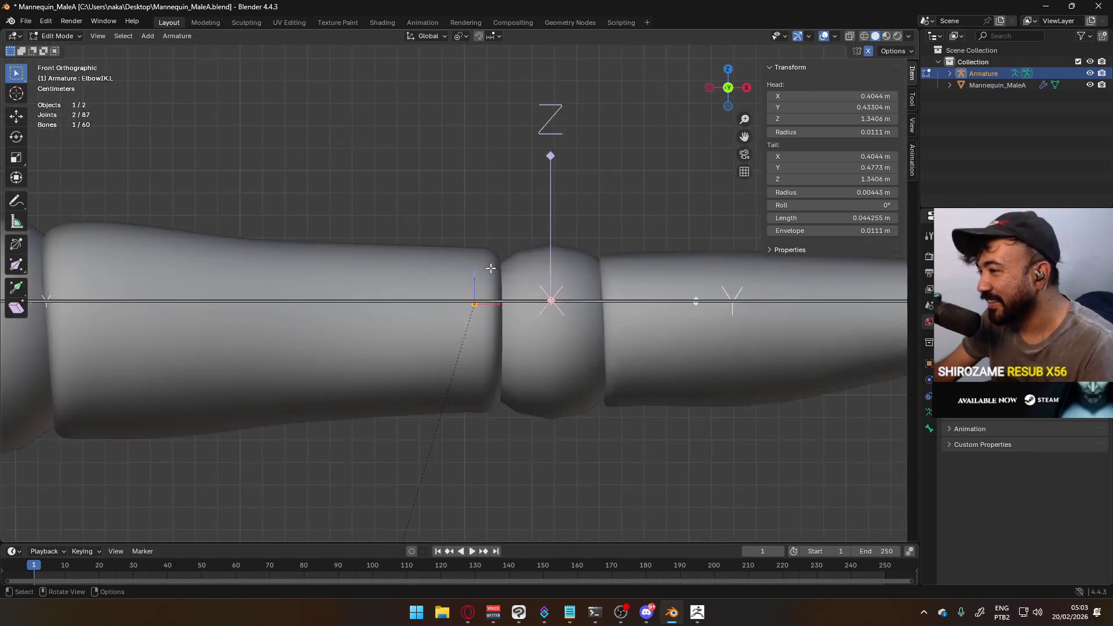
key(g)
key(x)
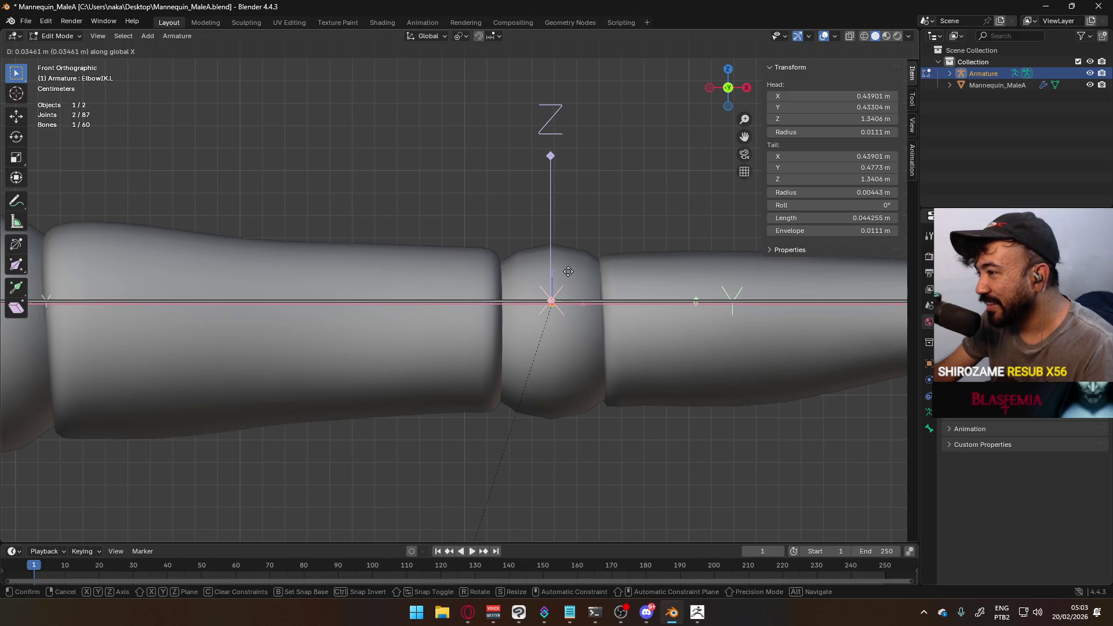
key(Escape)
Restore the Bicep.L head to X 0.14564 m, clear the selection, and leave Edit Mode
scroll(541, 241, down, 4)
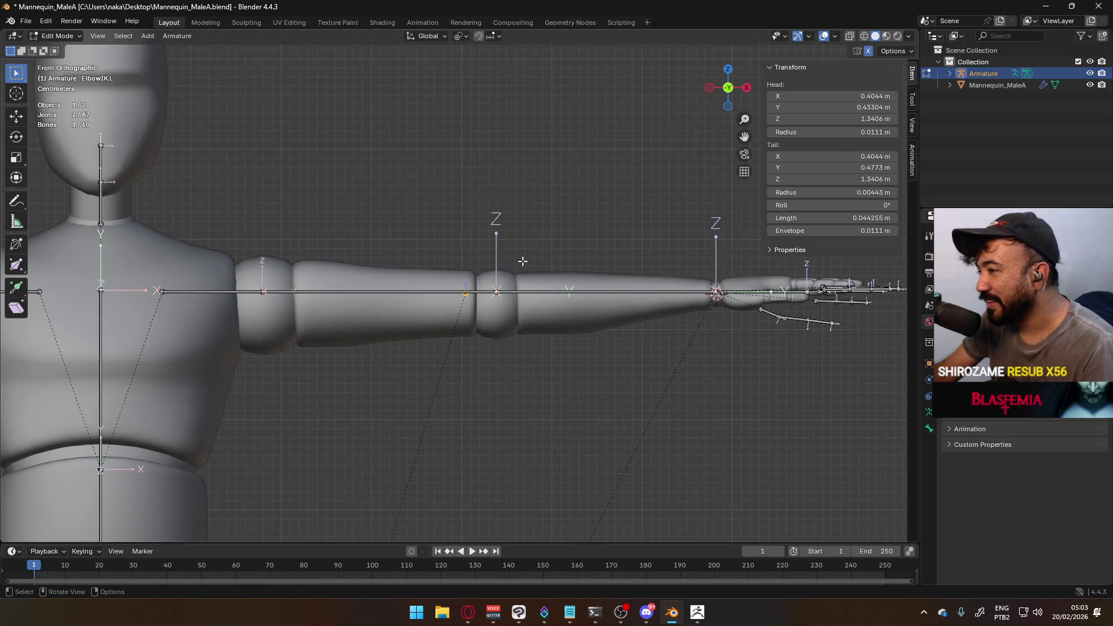
scroll(523, 259, up, 6)
ctrl+click(528, 269)
ctrl+click(529, 269)
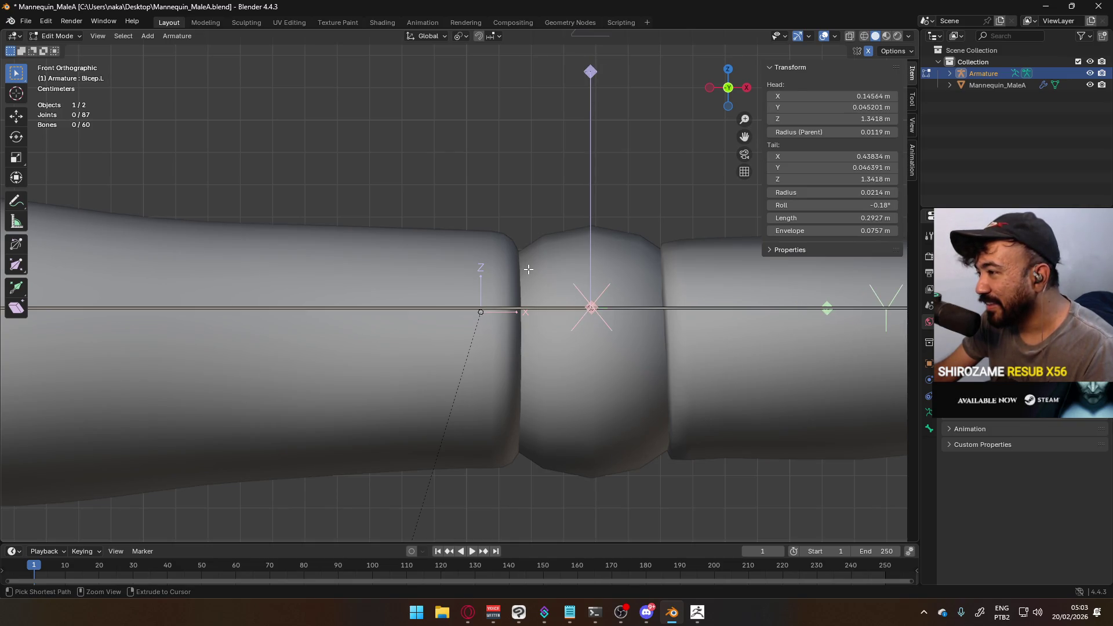
ctrl+click(529, 269)
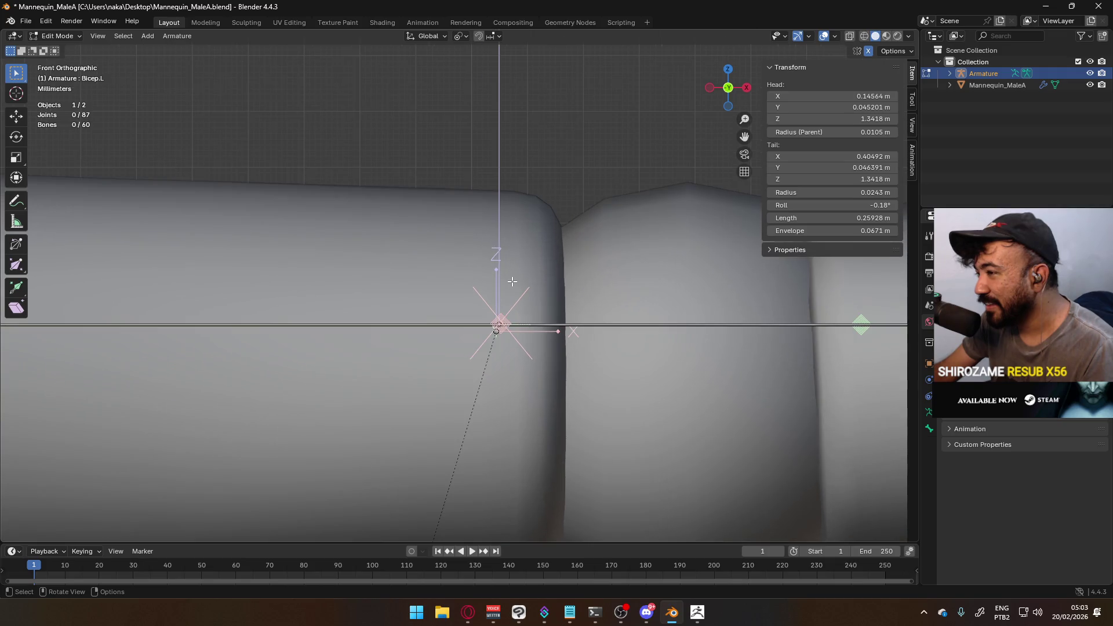
scroll(514, 275, up, 2)
ctrl+click(515, 280)
ctrl+click(515, 280)
click(515, 280)
key(Tab)
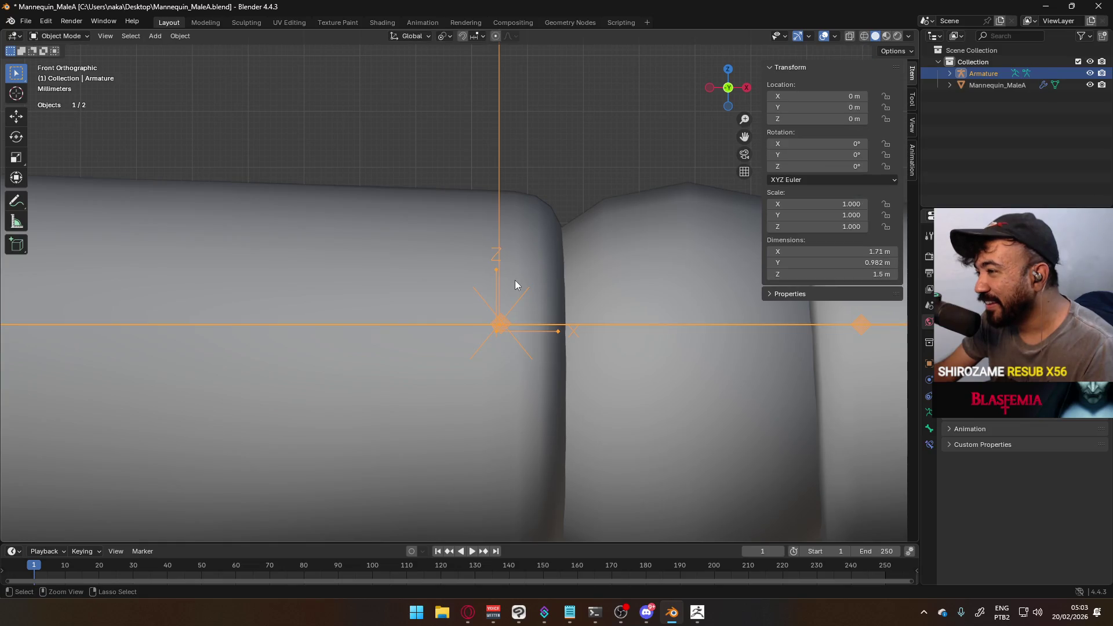
Briefly inspect the mannequin mesh in Edit Mode, then return to Object Mode
click(515, 280)
key(Tab)
scroll(515, 280, down, 10)
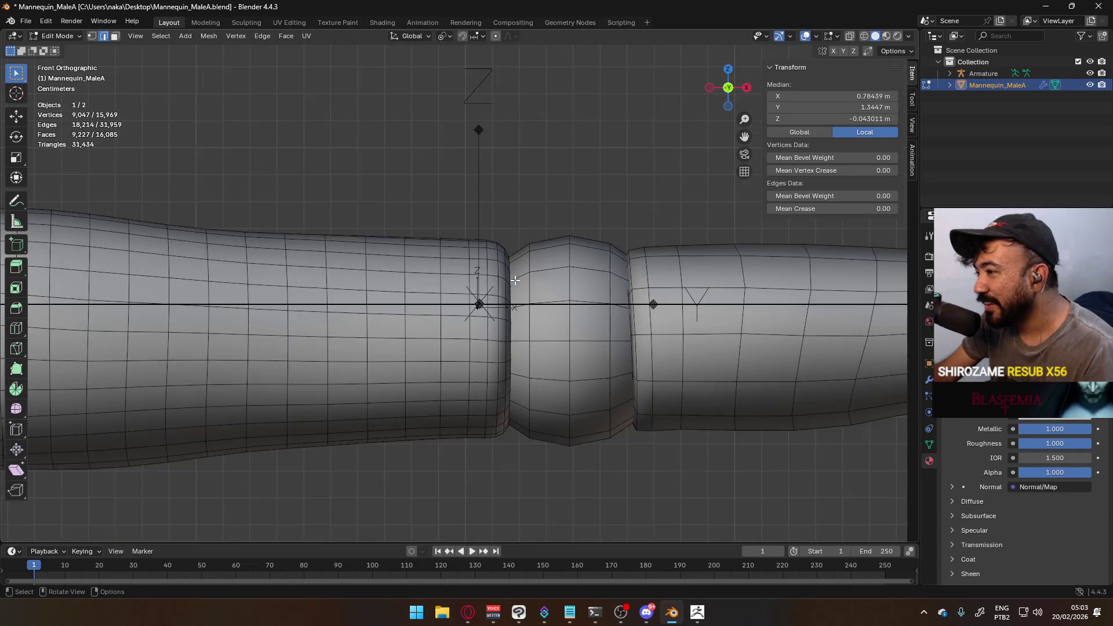
scroll(515, 280, up, 2)
key(Tab)
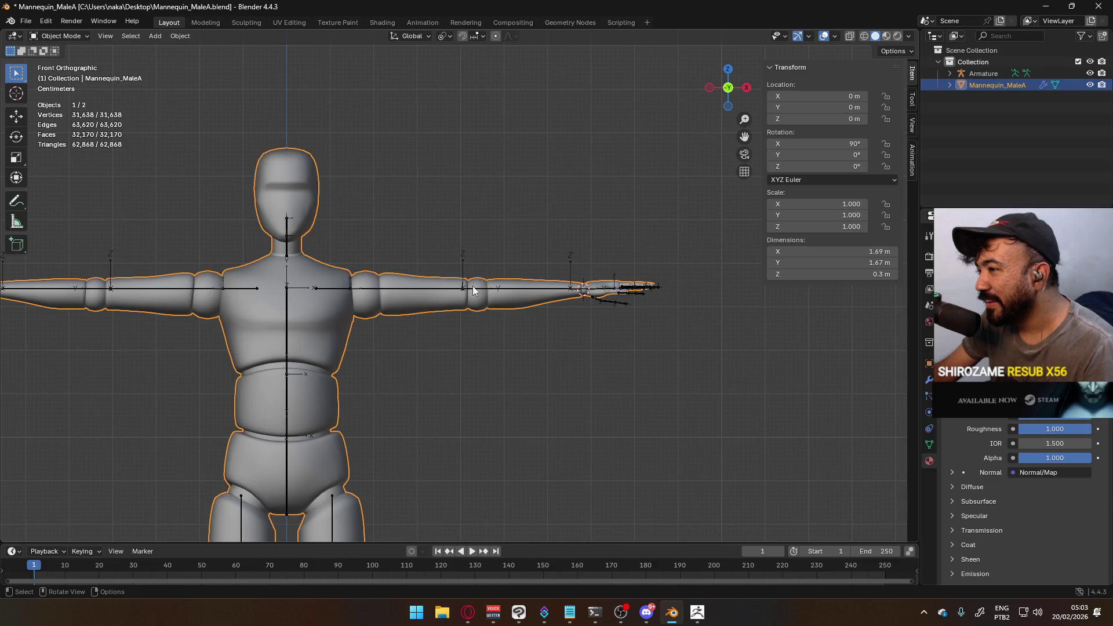
Delete the old armature and append the Armature object from Belle.blend in its place
click(472, 287)
scroll(493, 273, down, 5)
key(Delete)
key(shift+F1)
click(419, 176)
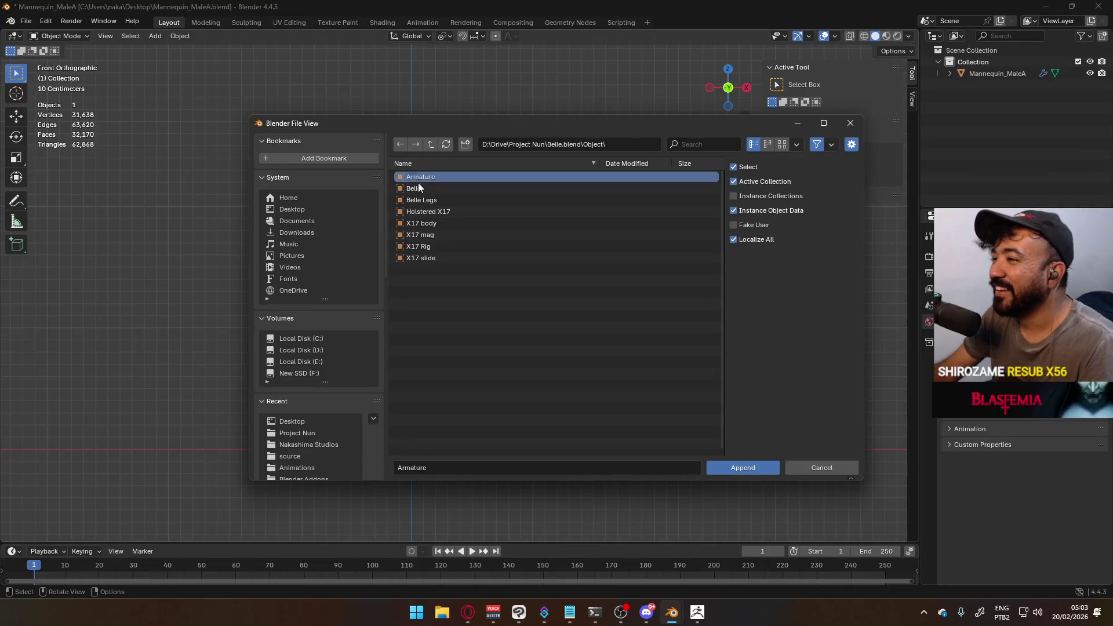
click(717, 467)
scroll(411, 272, up, 6)
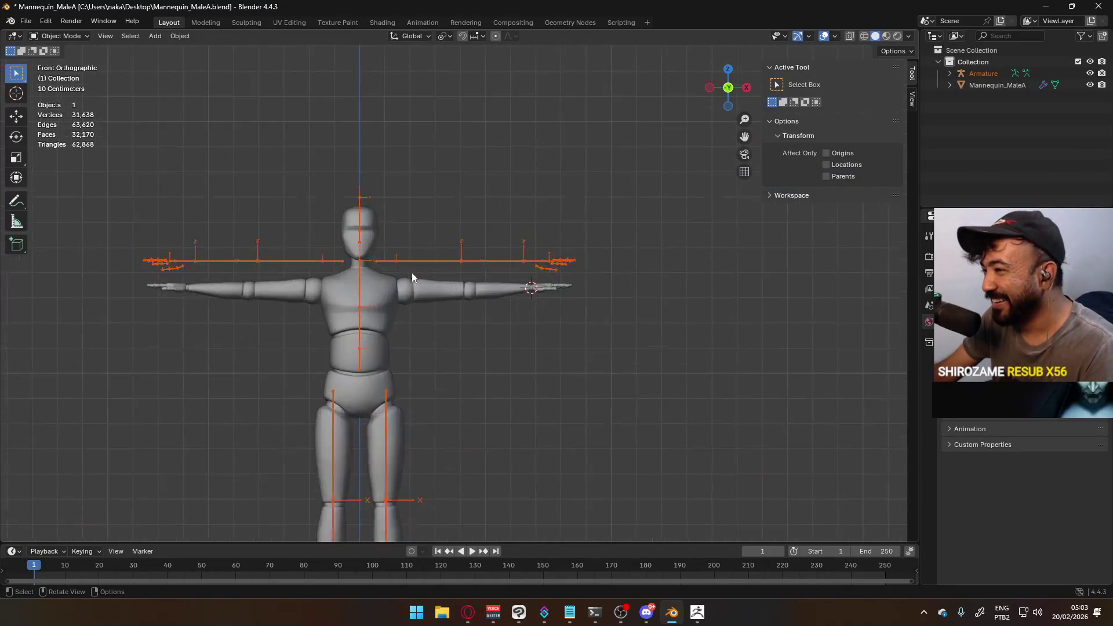
scroll(481, 237, down, 8)
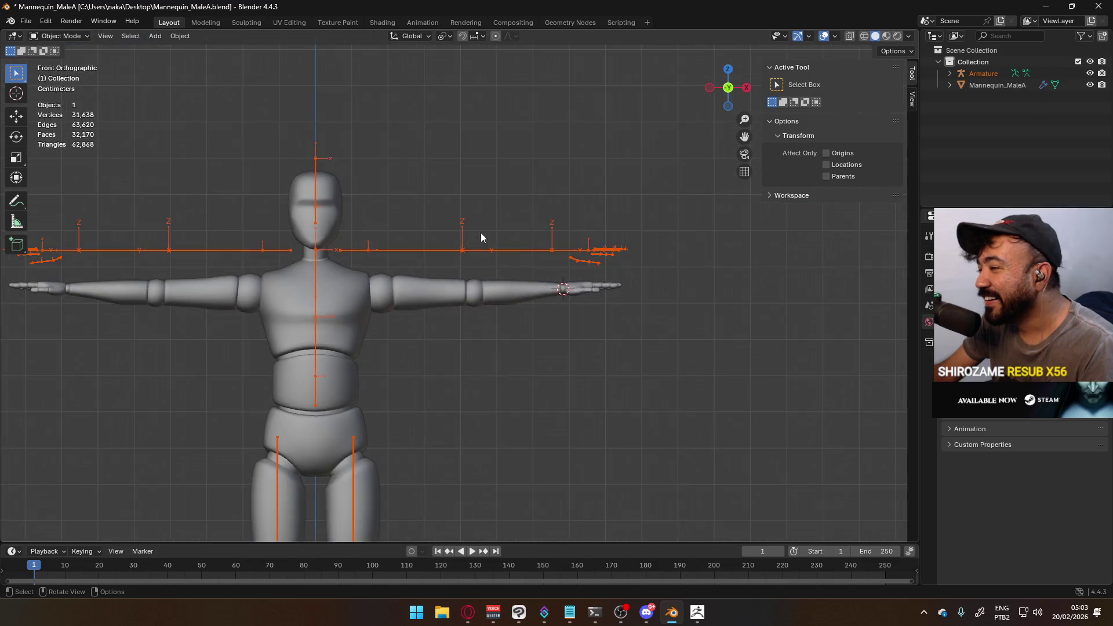
scroll(499, 299, up, 3)
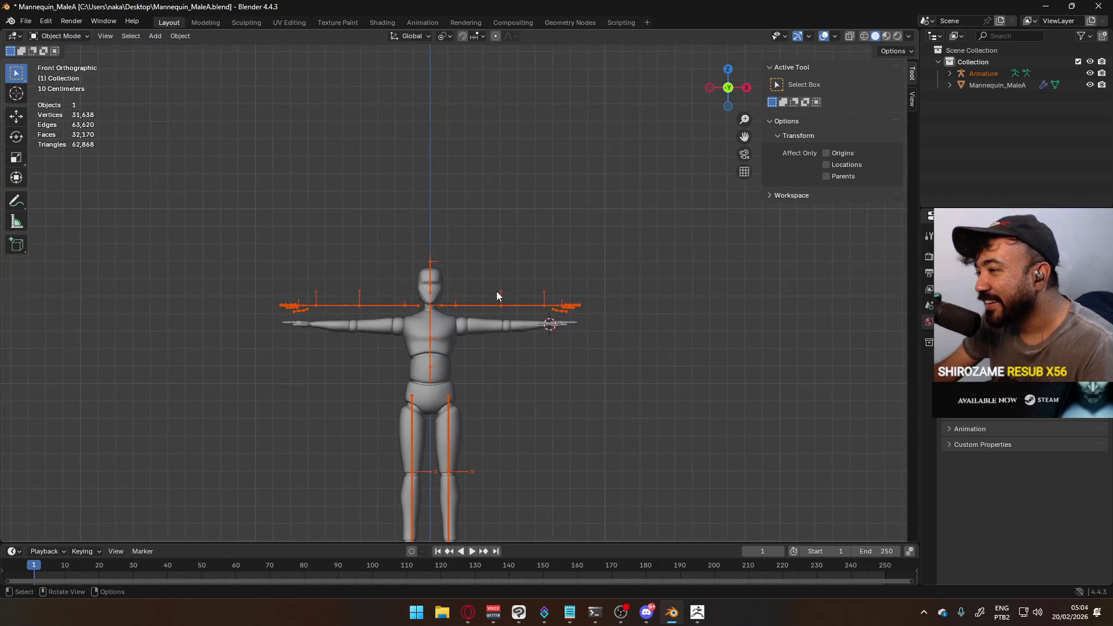
click(477, 306)
Lower the right-side arm bones along Z onto the arm mesh in two moves
key(Tab)
scroll(492, 264, up, 3)
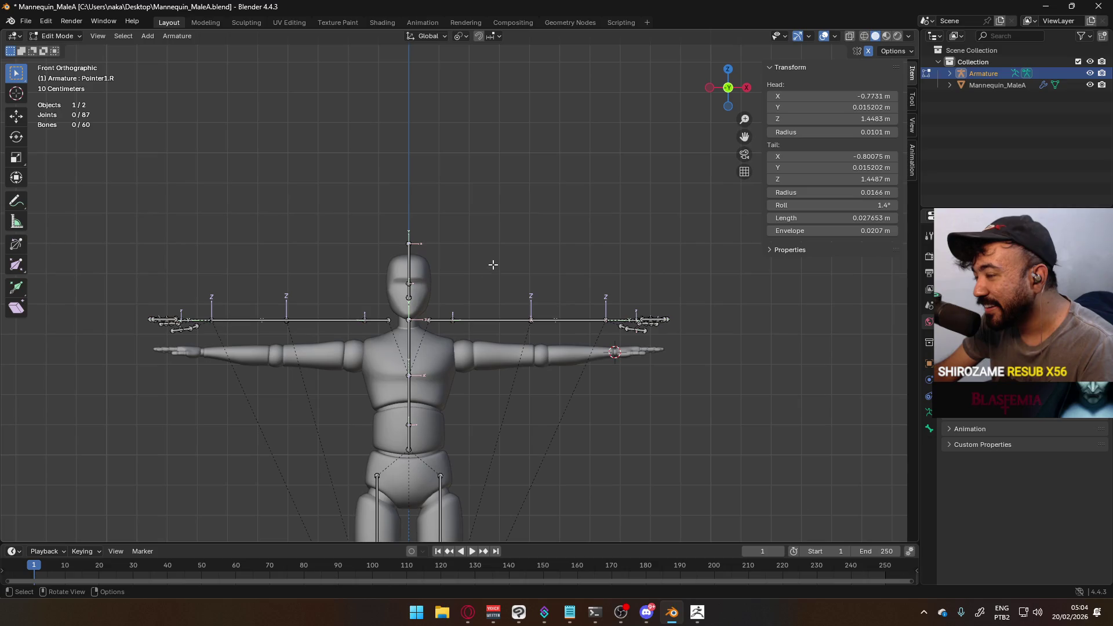
mouse_move(425, 301)
mouse_down()
mouse_move(529, 336)
mouse_move(681, 348)
mouse_up()
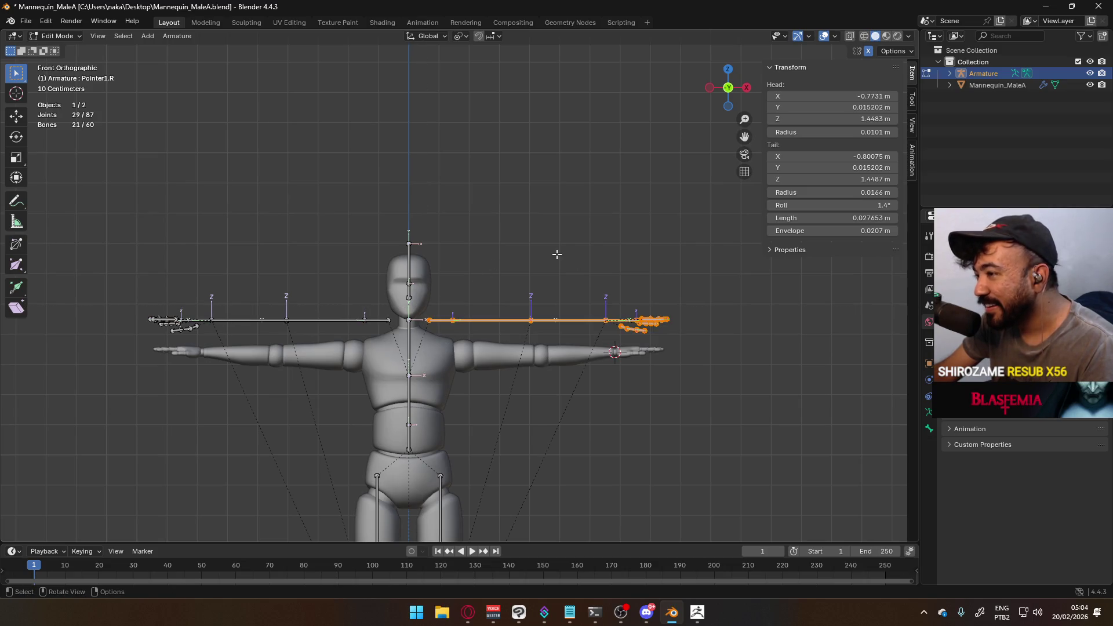
key(g)
key(z)
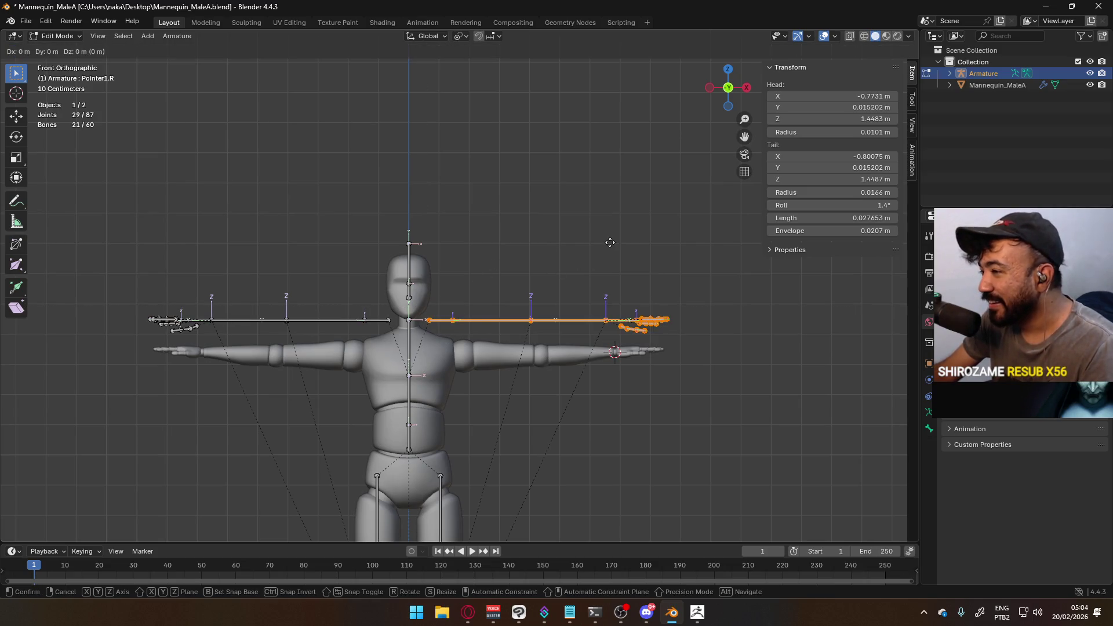
click(608, 276)
scroll(581, 307, up, 5)
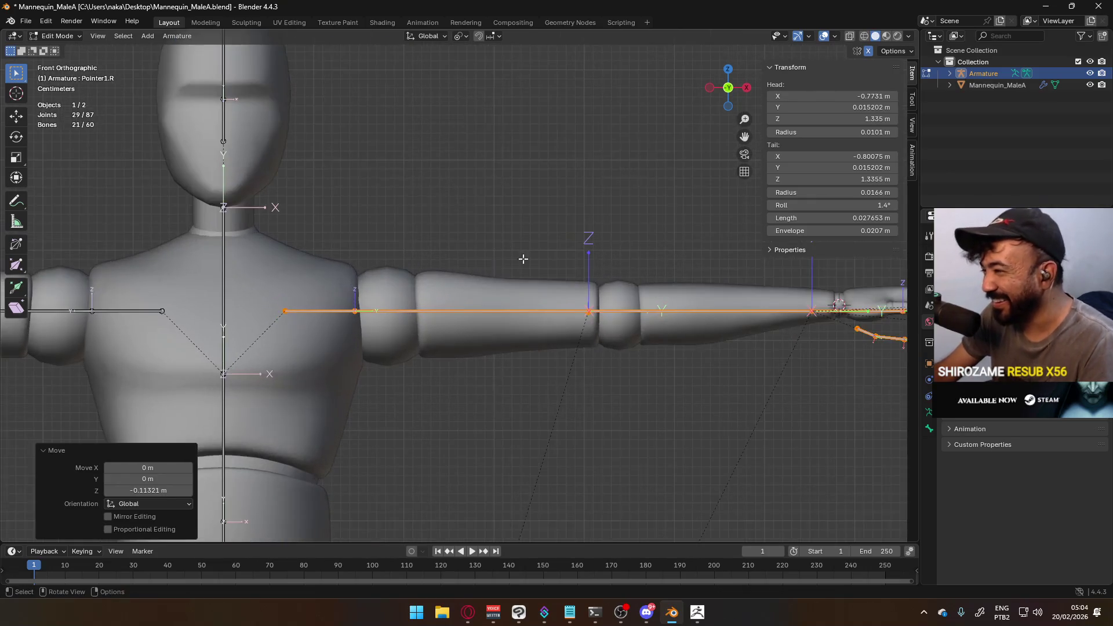
key(g)
key(z)
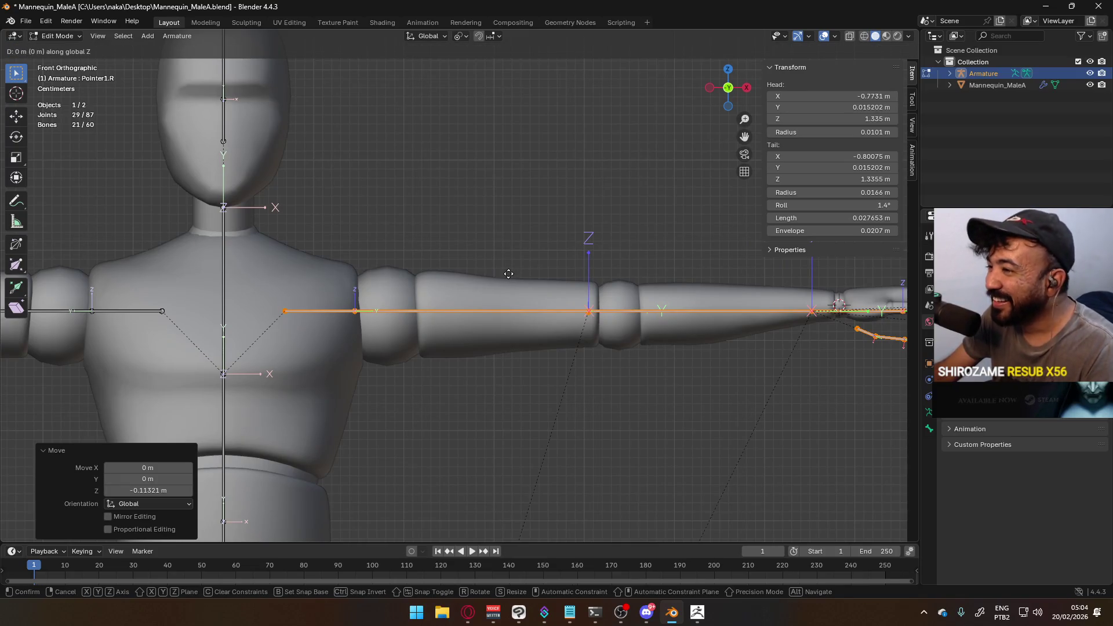
click(510, 275)
Shift a joint along X, then select the arm bone chain along the forearm
key(alt+a)
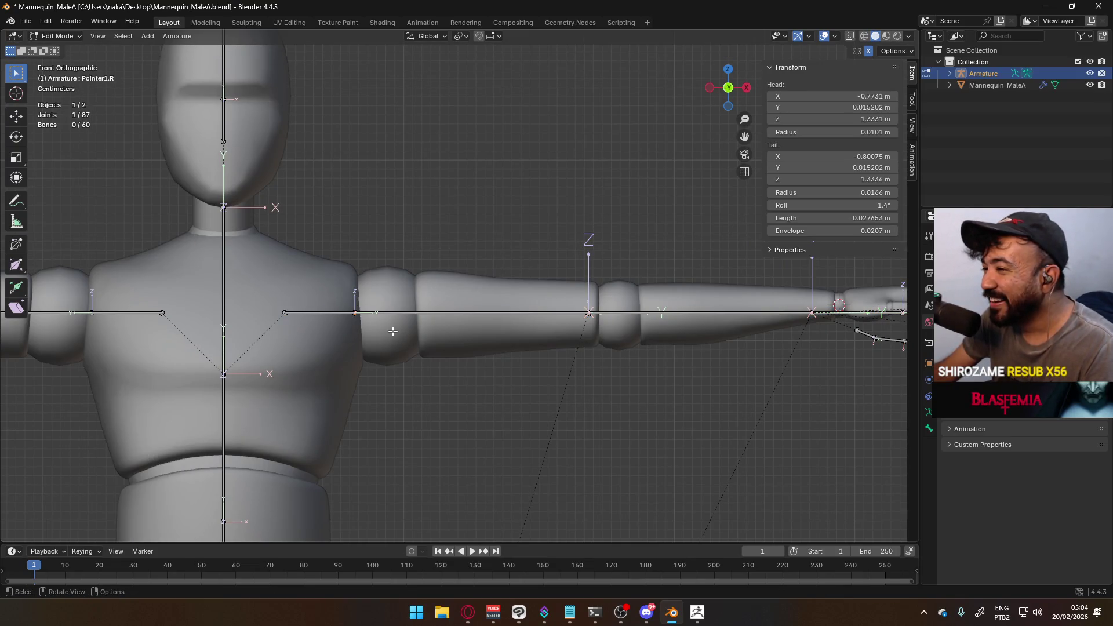
key(g)
key(x)
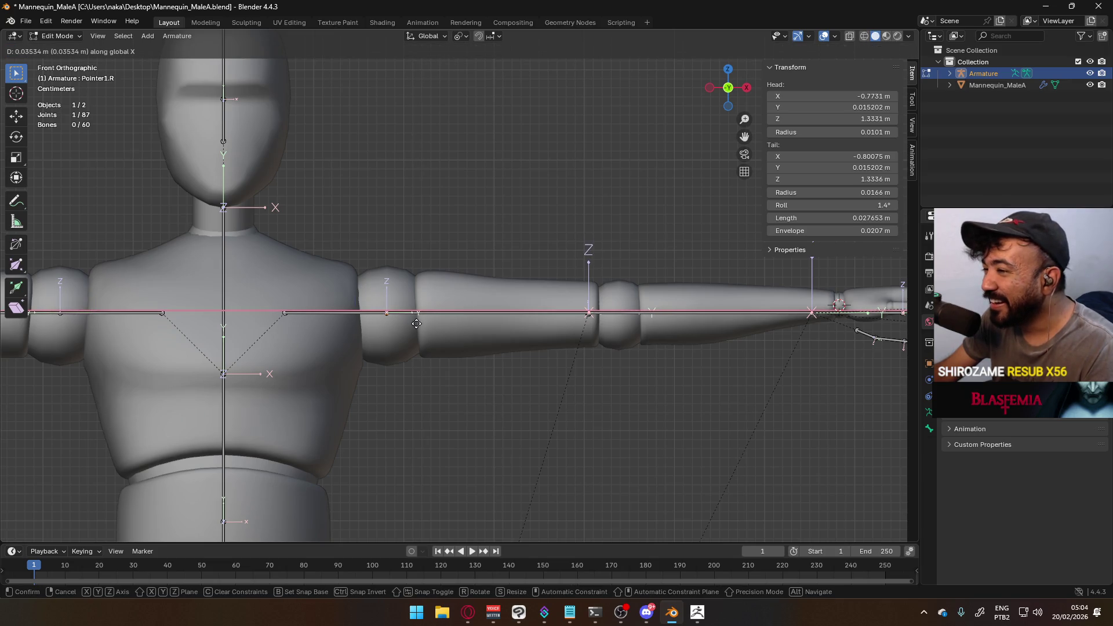
click(417, 323)
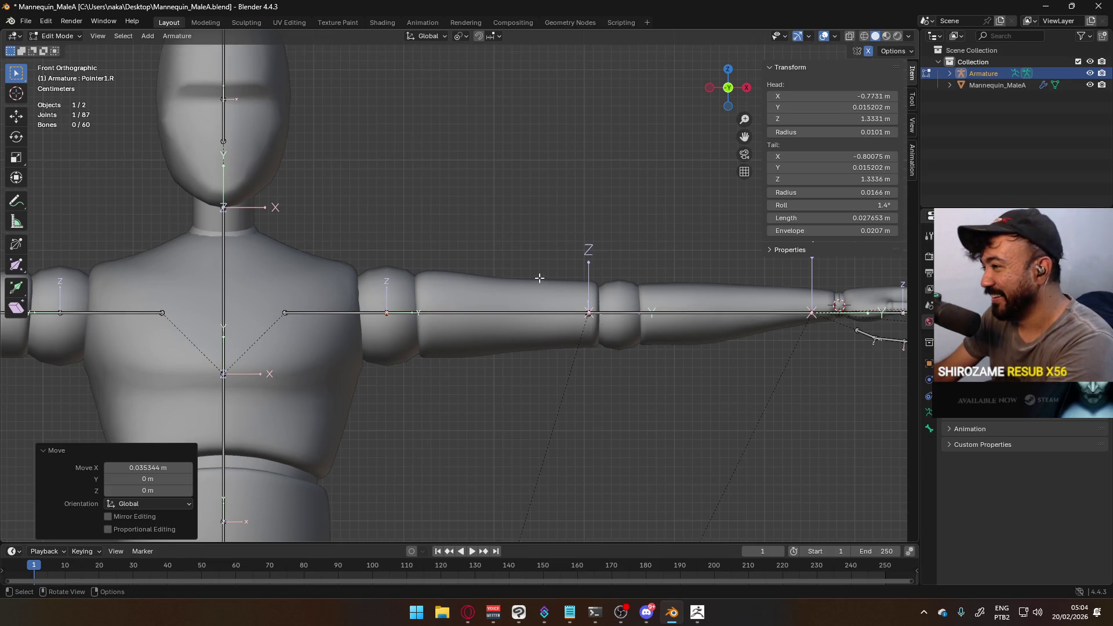
shift+click(588, 313)
scroll(625, 329, up, 8)
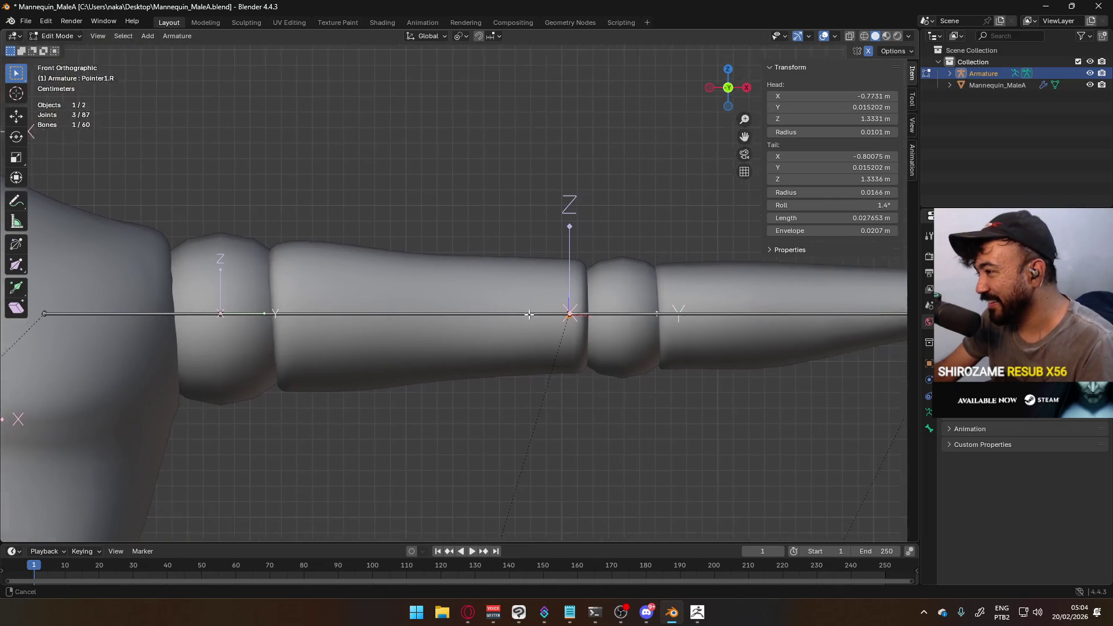
scroll(580, 317, up, 2)
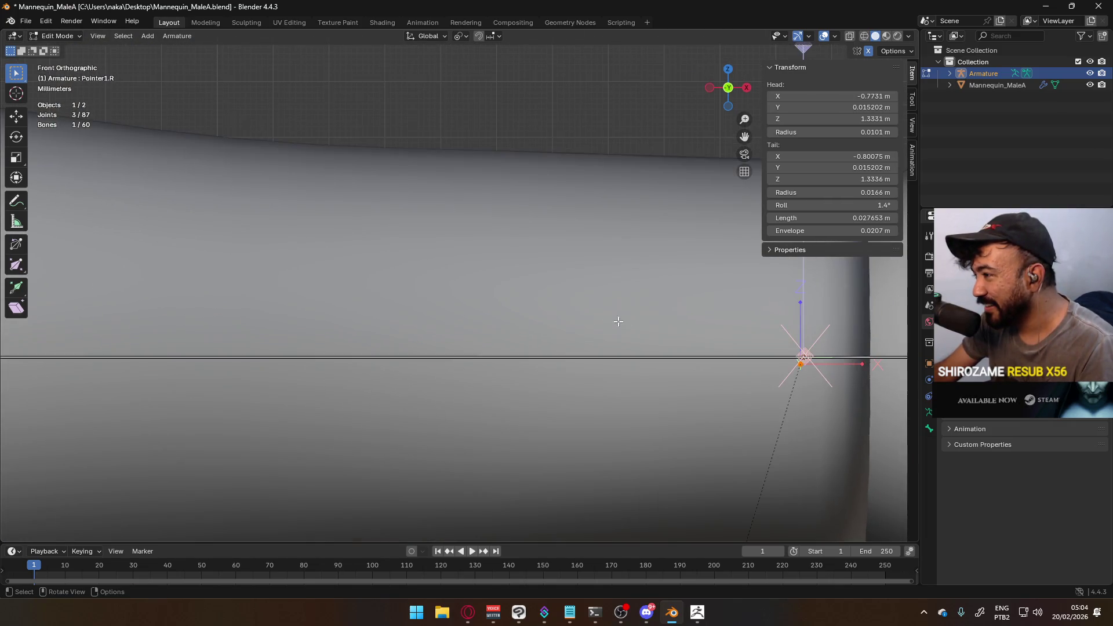
shift+middle_drag(616, 319, 445, 281)
ctrl+click(446, 282)
Restore the arm chain to its original height, select ElbowIK.L, and leave Edit Mode
key(g)
key(z)
click(443, 281)
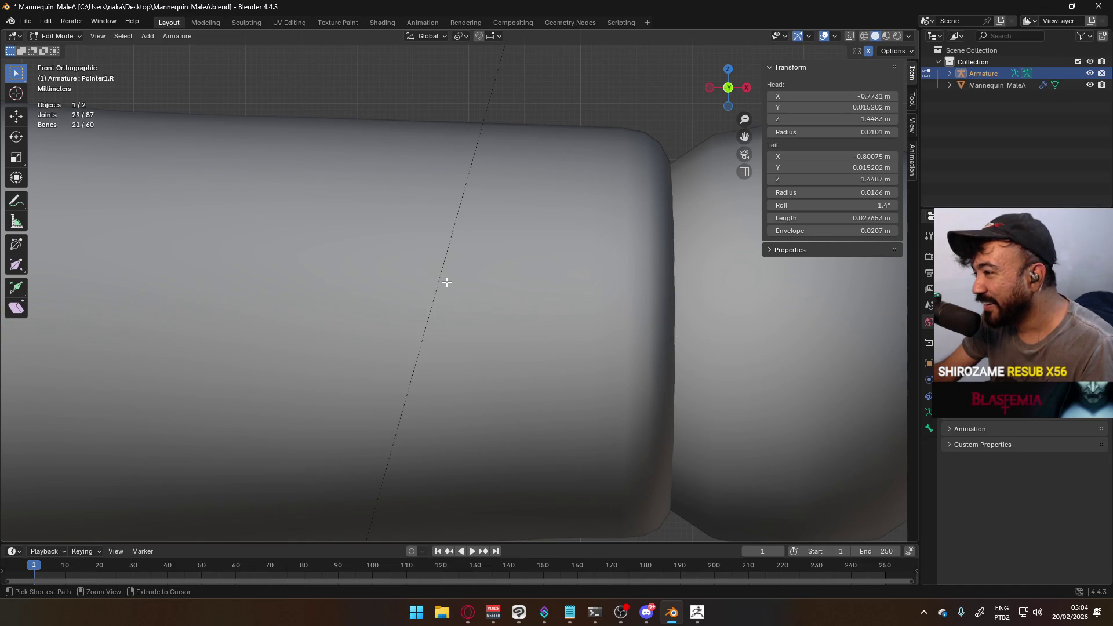
scroll(444, 281, down, 6)
scroll(421, 306, up, 3)
scroll(421, 306, up, 10)
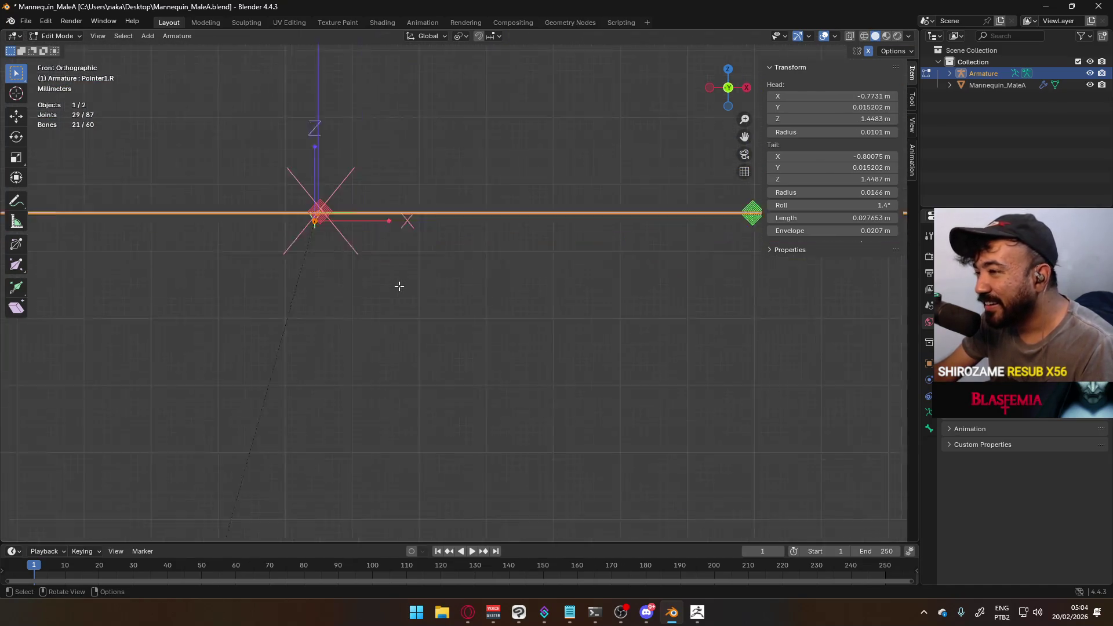
click(410, 233)
scroll(388, 230, up, 3)
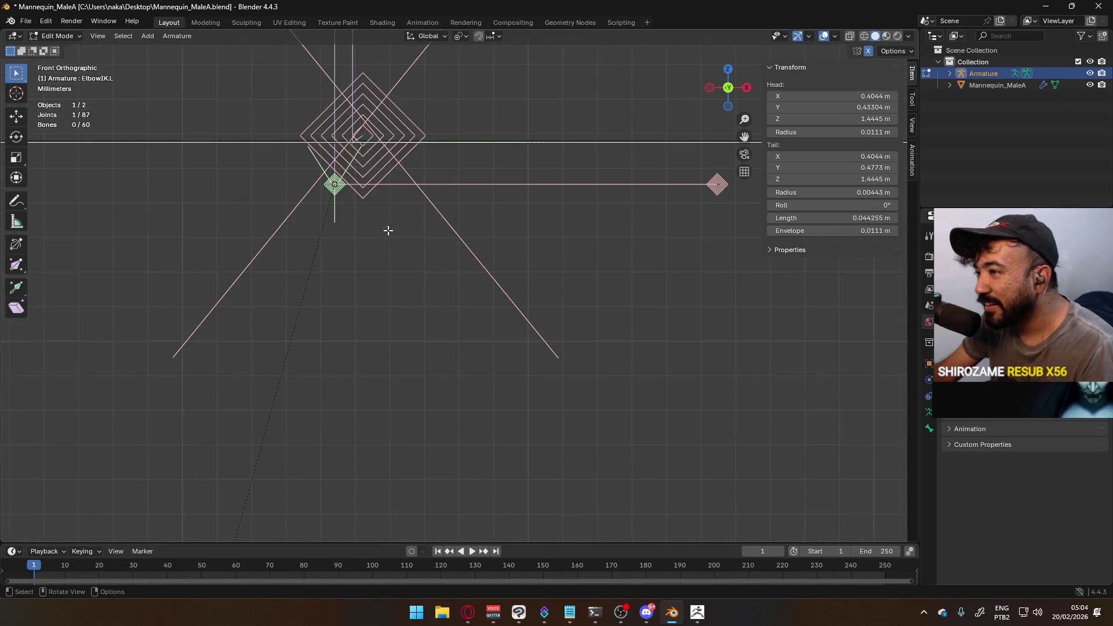
scroll(435, 214, down, 5)
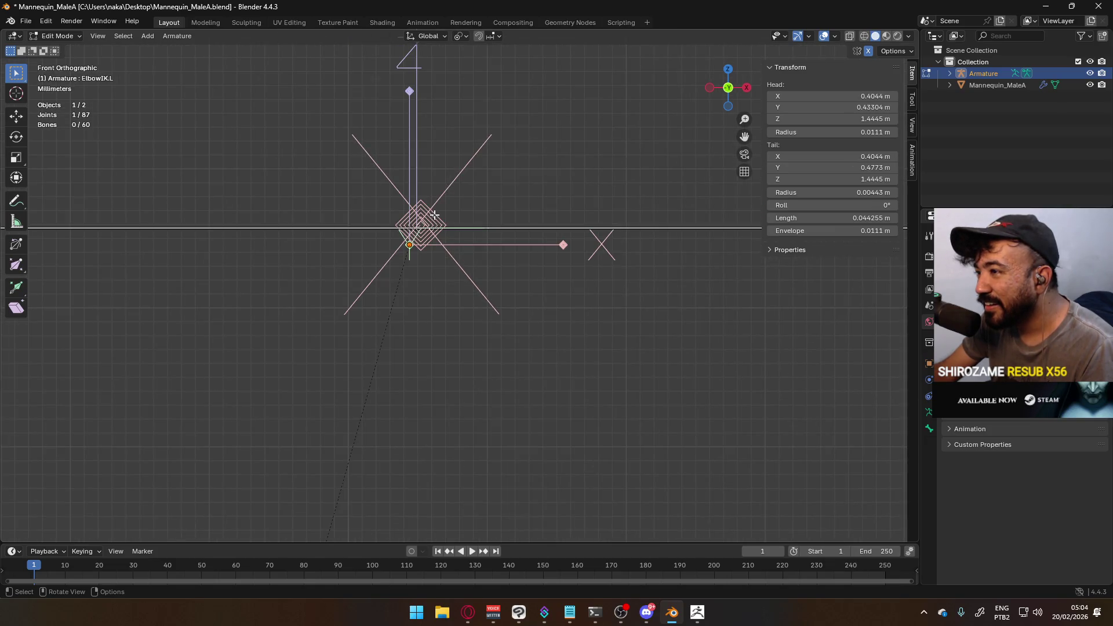
key(Tab)
Test a Y move of ElbowIK.L, undo it, and view the mannequin from the front
scroll(425, 245, down, 2)
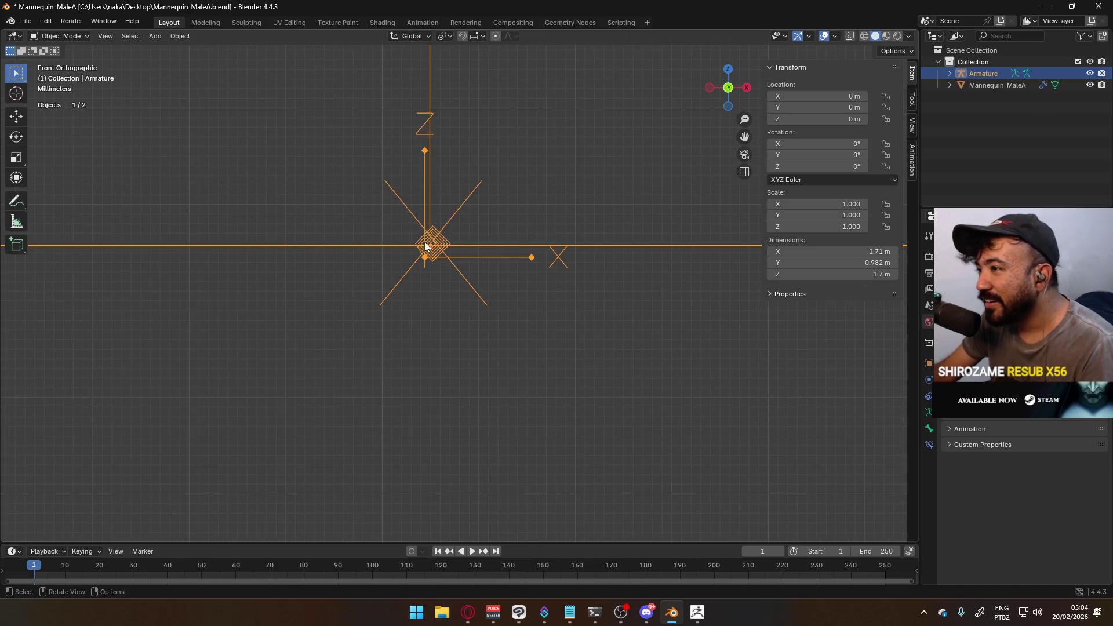
key(KP_7)
scroll(476, 275, up, 6)
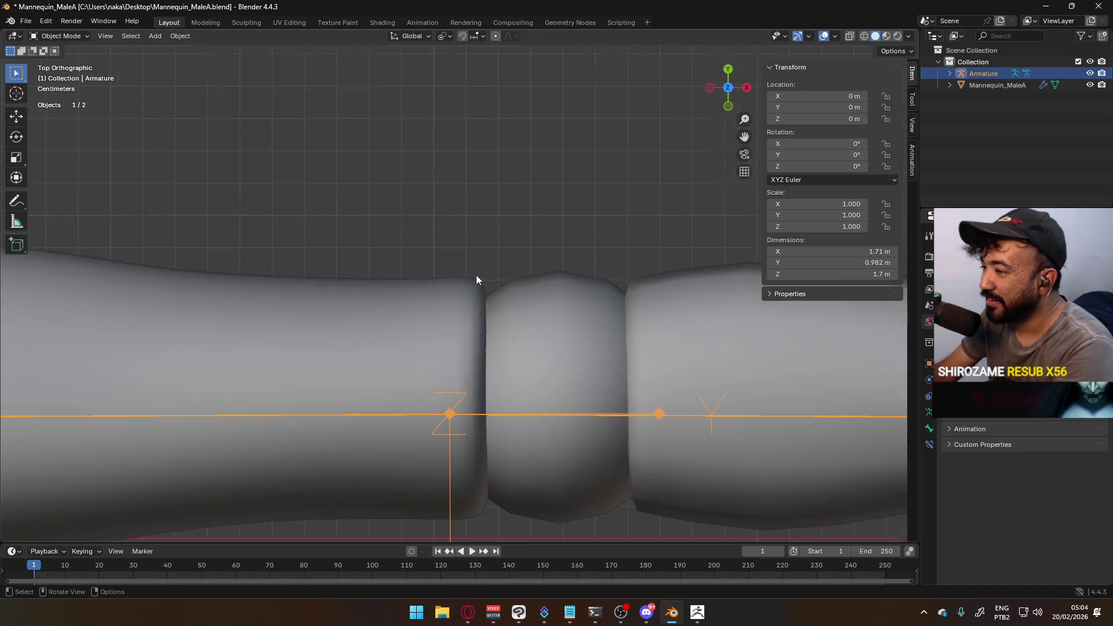
scroll(485, 313, down, 7)
scroll(475, 223, up, 2)
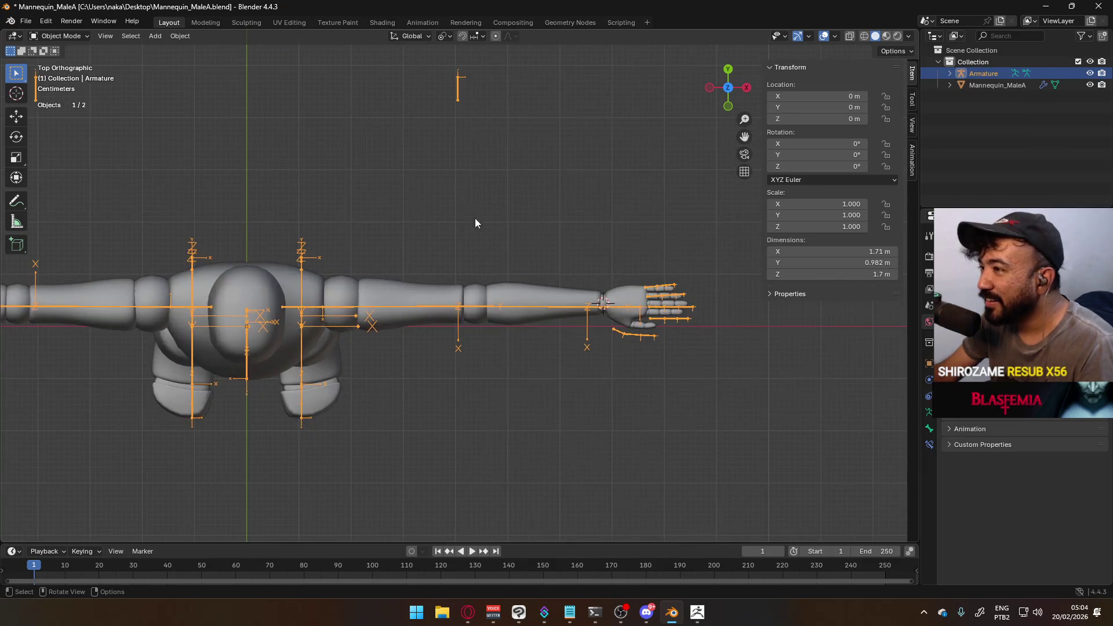
key(Tab)
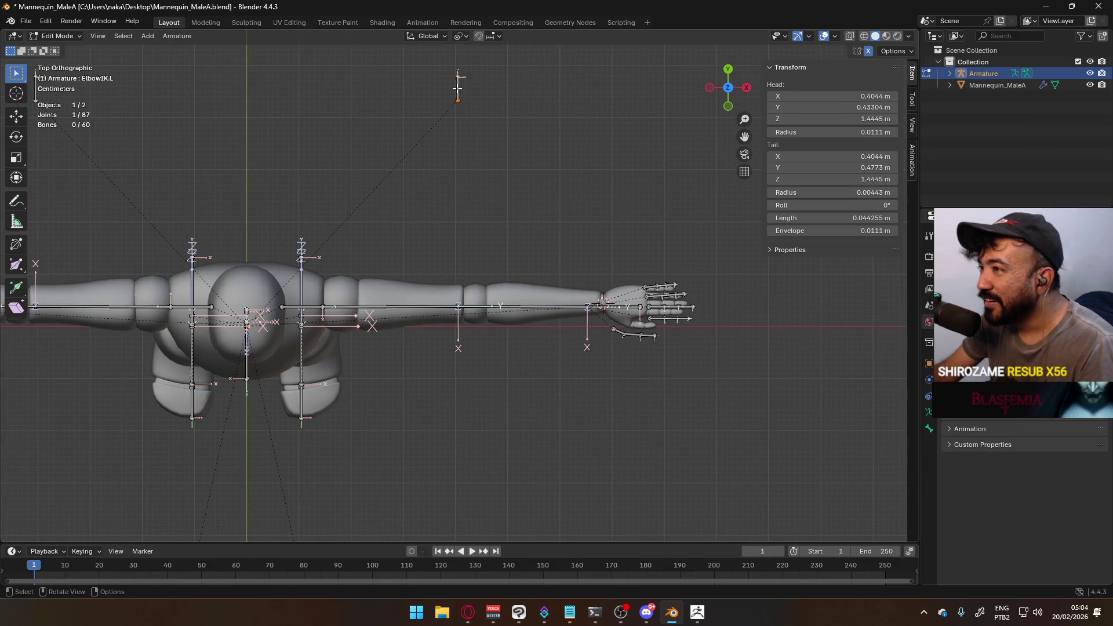
key(g)
key(y)
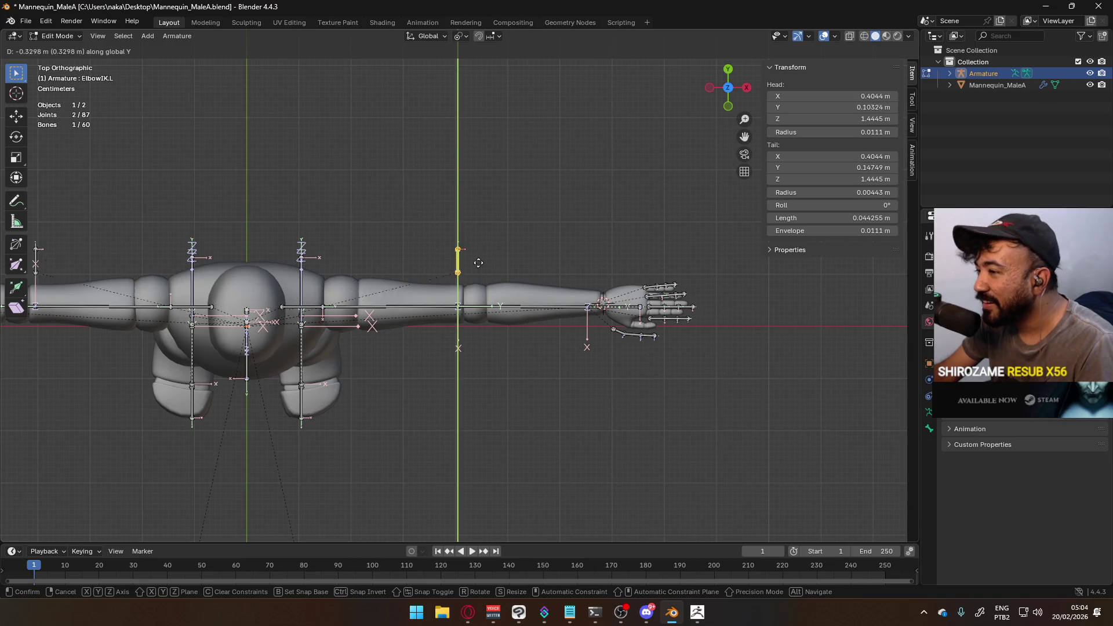
click(475, 291)
scroll(490, 300, up, 8)
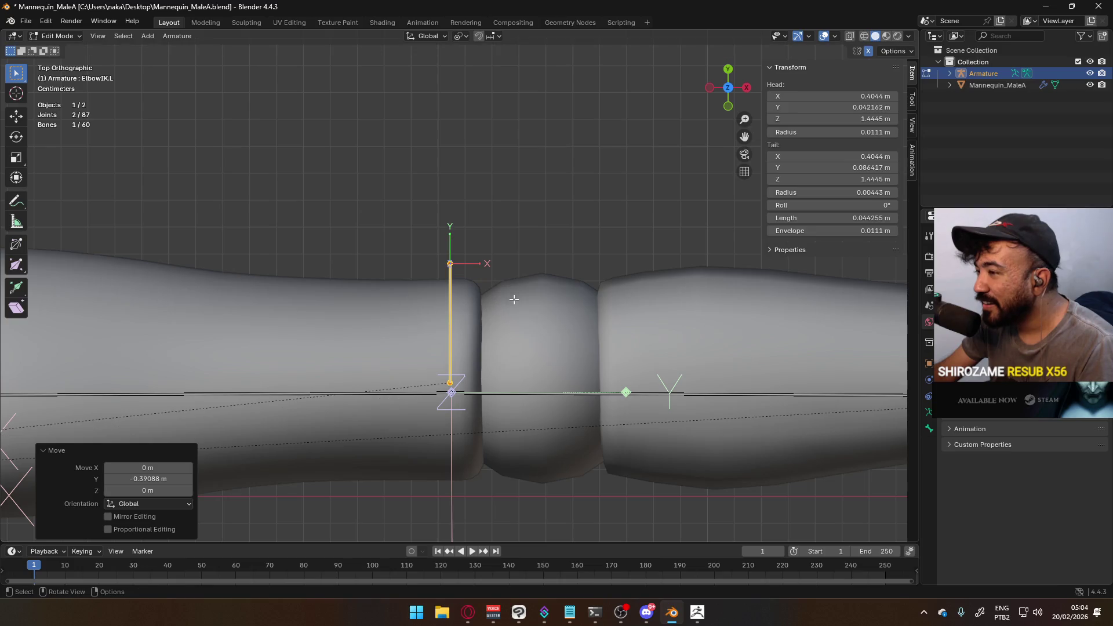
key(ctrl+z)
scroll(516, 297, down, 15)
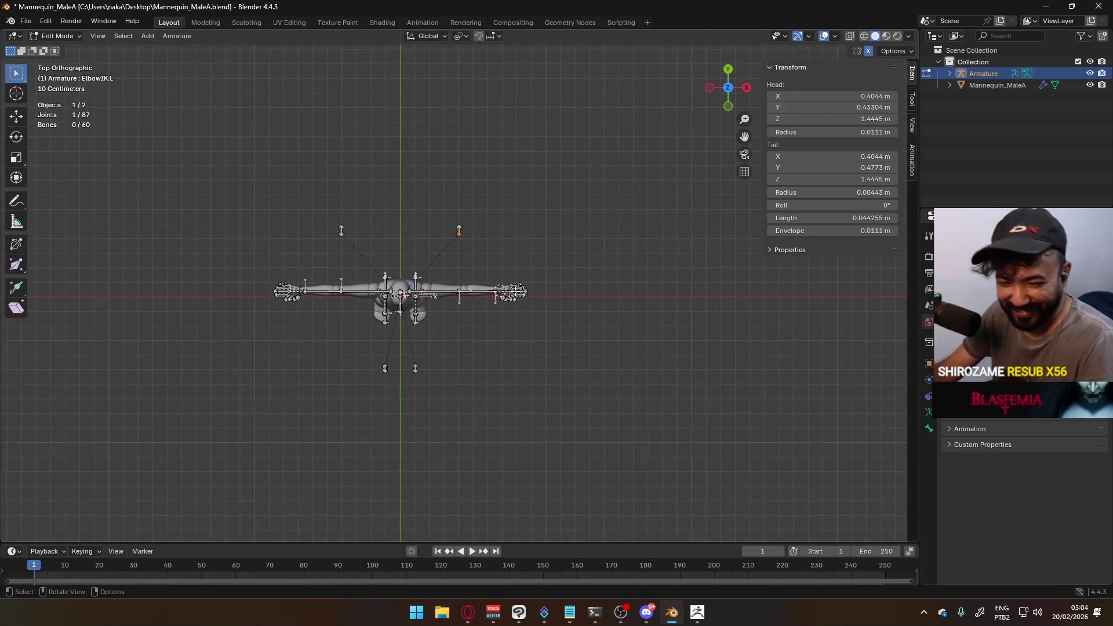
key(Tab)
key(KP_1)
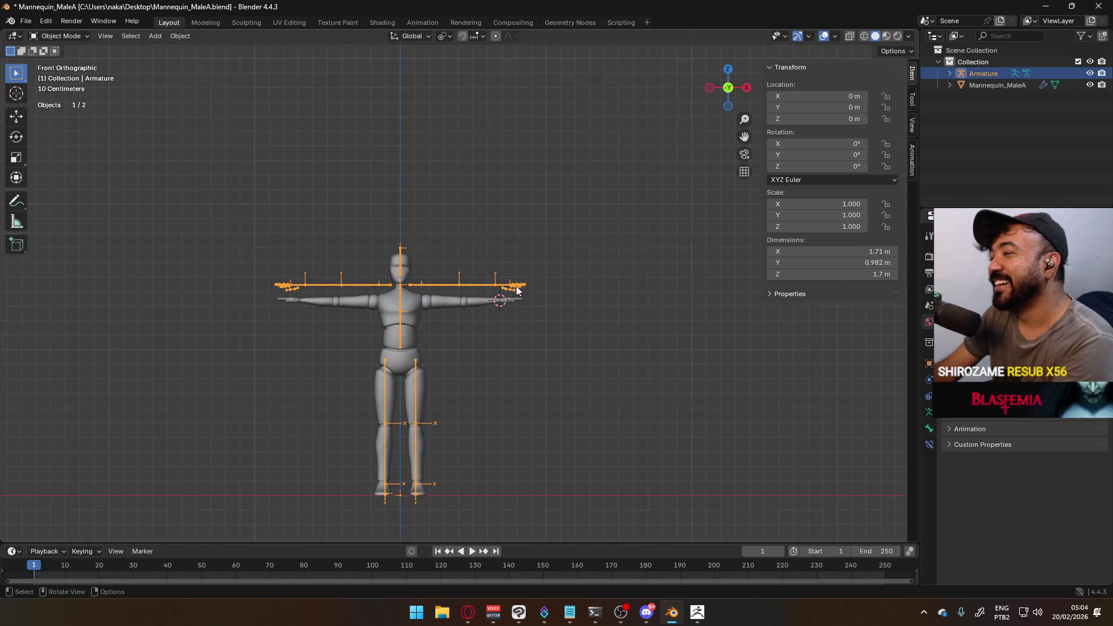
Pause the stream video in the browser and return to Blender
key(alt+Tab)
click(519, 380)
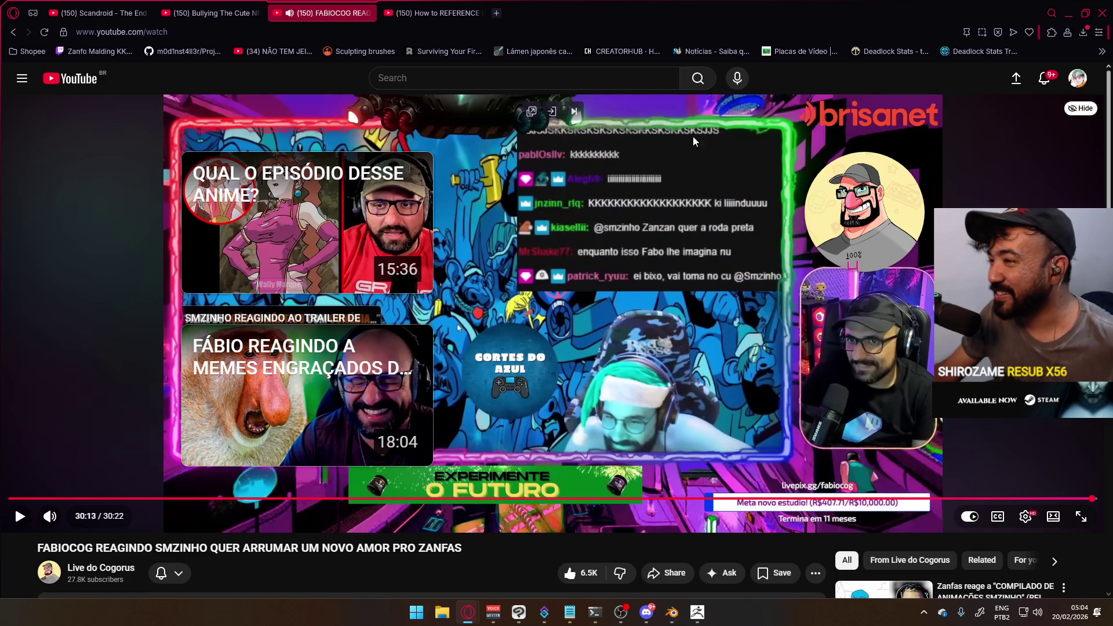
click(1064, 15)
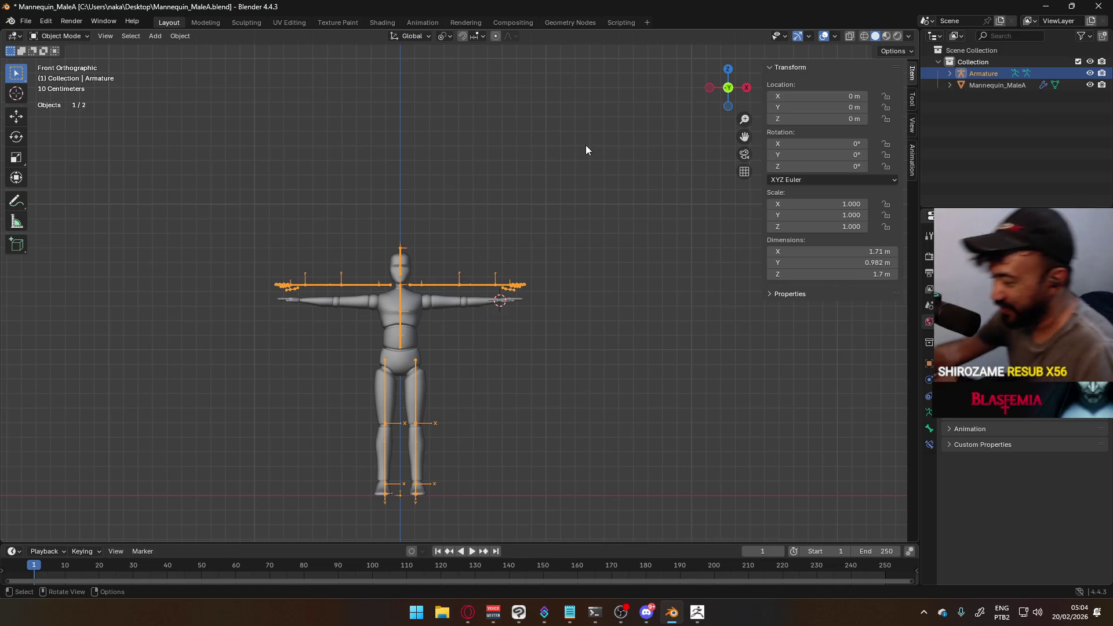
scroll(442, 375, up, 4)
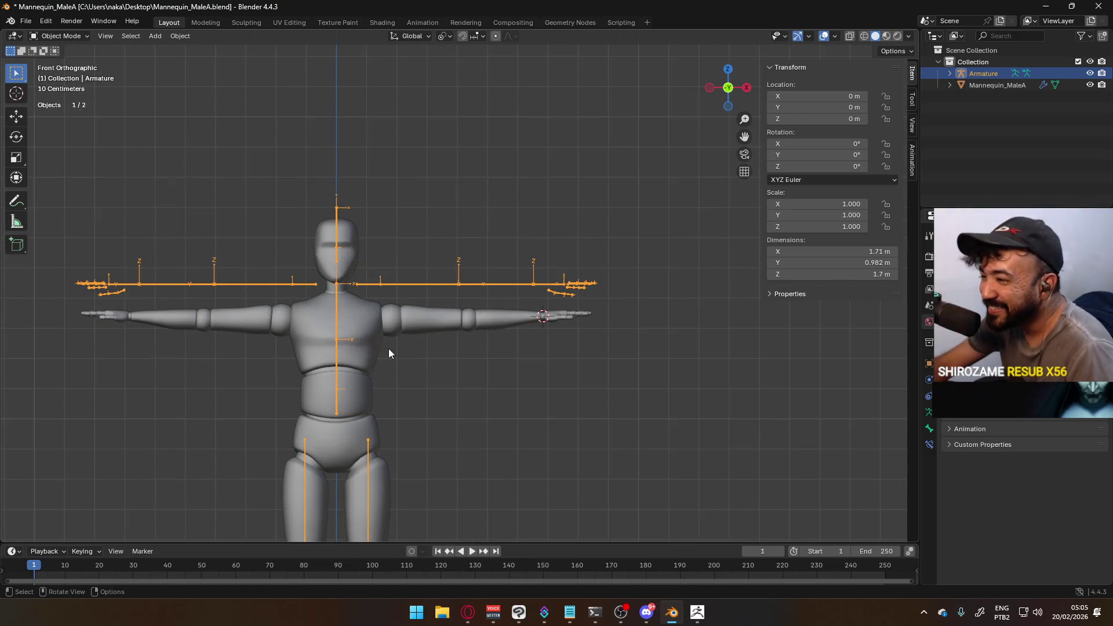
scroll(388, 334, down, 2)
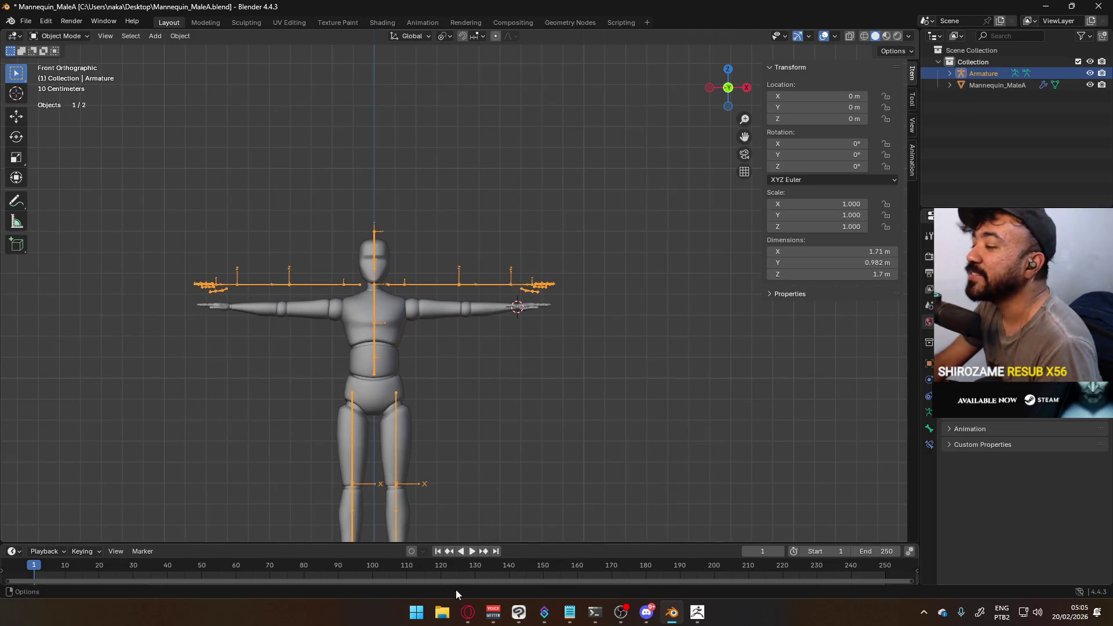
Bring the Scandroid music tab forward, then put the armature back in Edit Mode
key(alt+Tab)
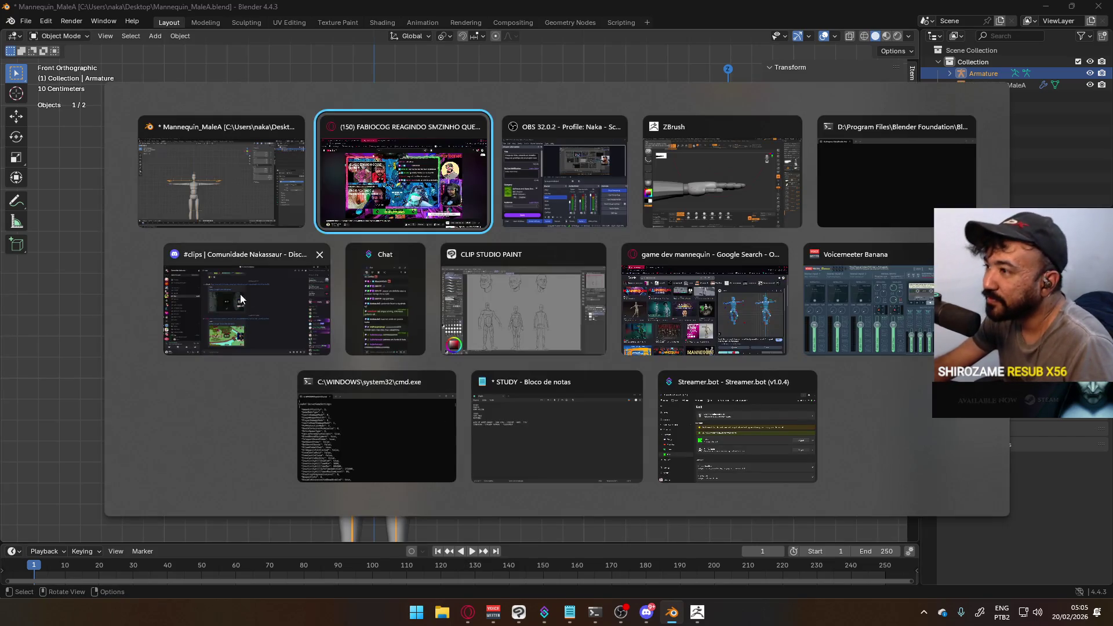
key(Escape)
key(alt+Tab)
key(ctrl+shift+Tab)
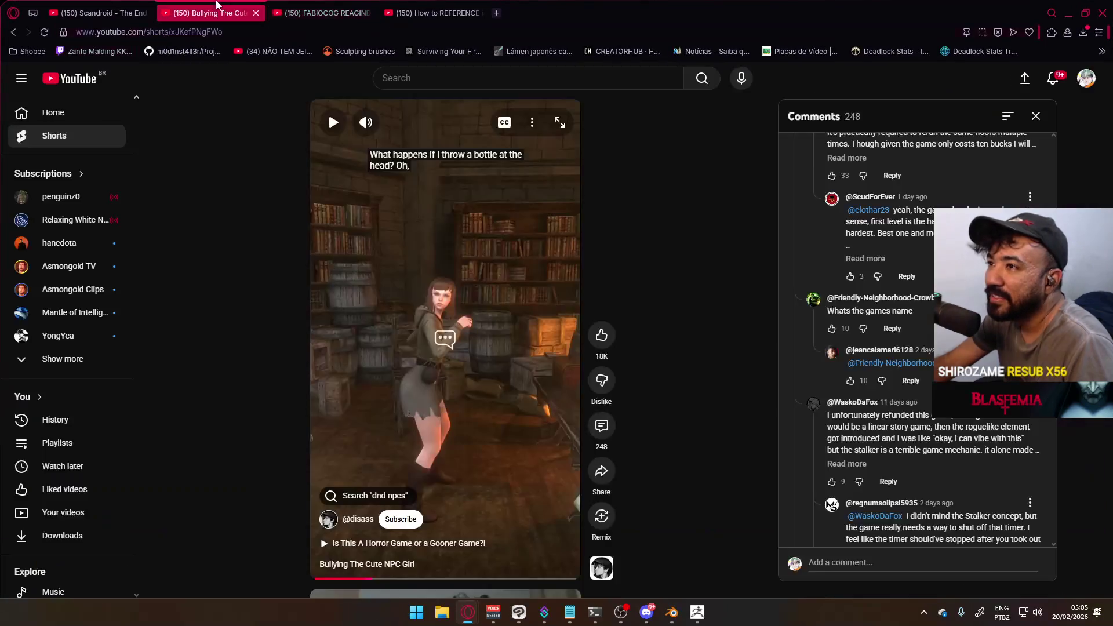
key(ctrl+shift+Tab)
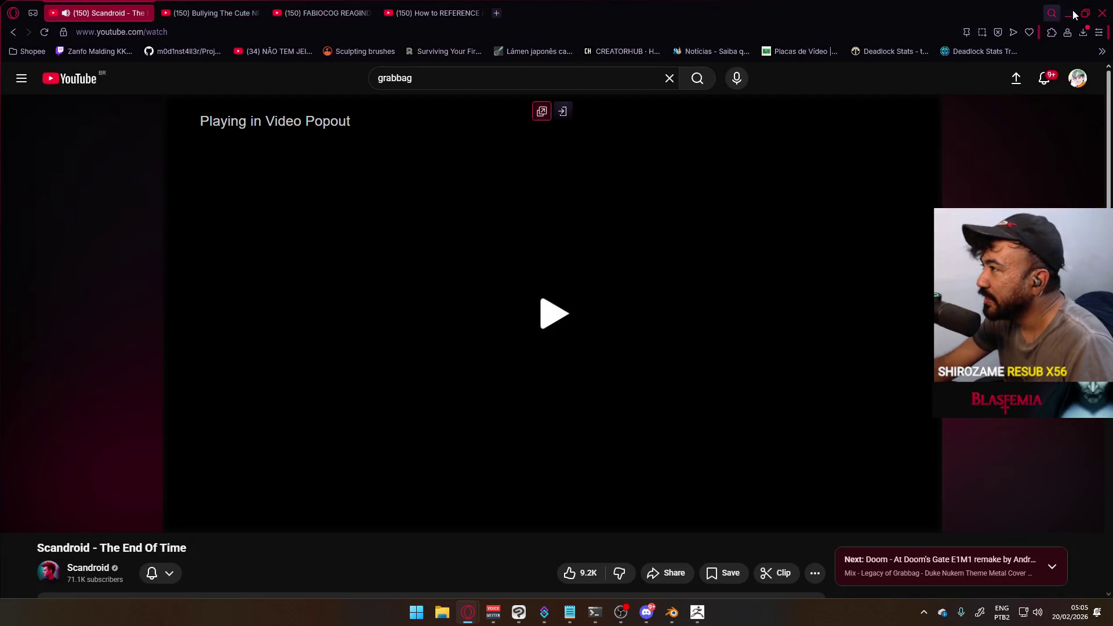
click(468, 613)
key(Tab)
scroll(449, 297, up, 2)
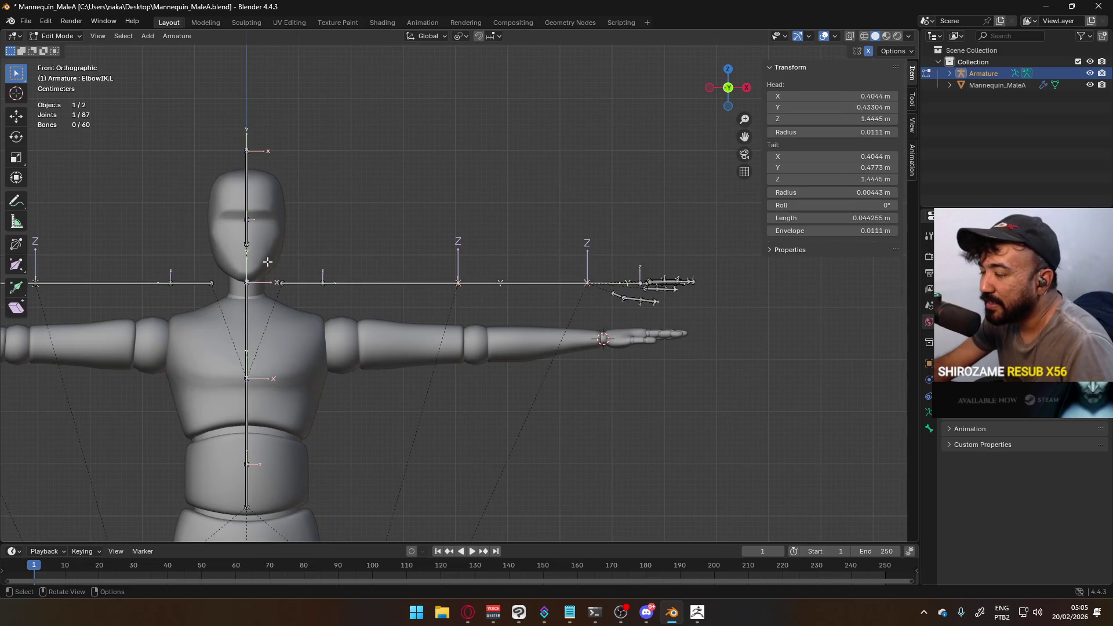
Lower the whole left arm bone chain along Z onto the arm mesh
drag(273, 268, 708, 323)
key(g)
key(y)
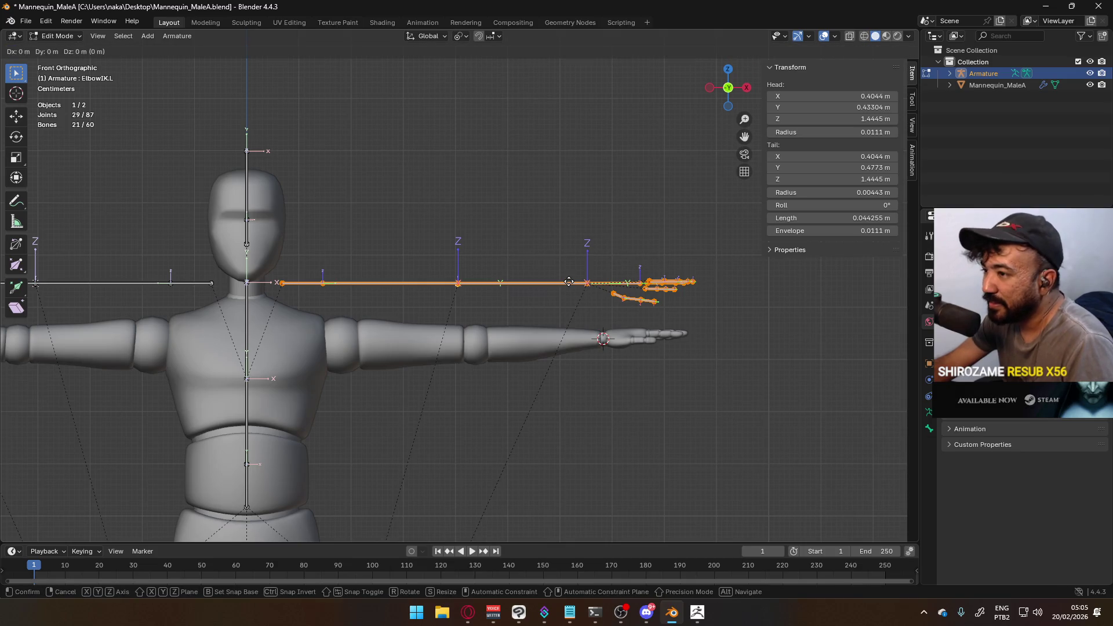
key(z)
click(583, 342)
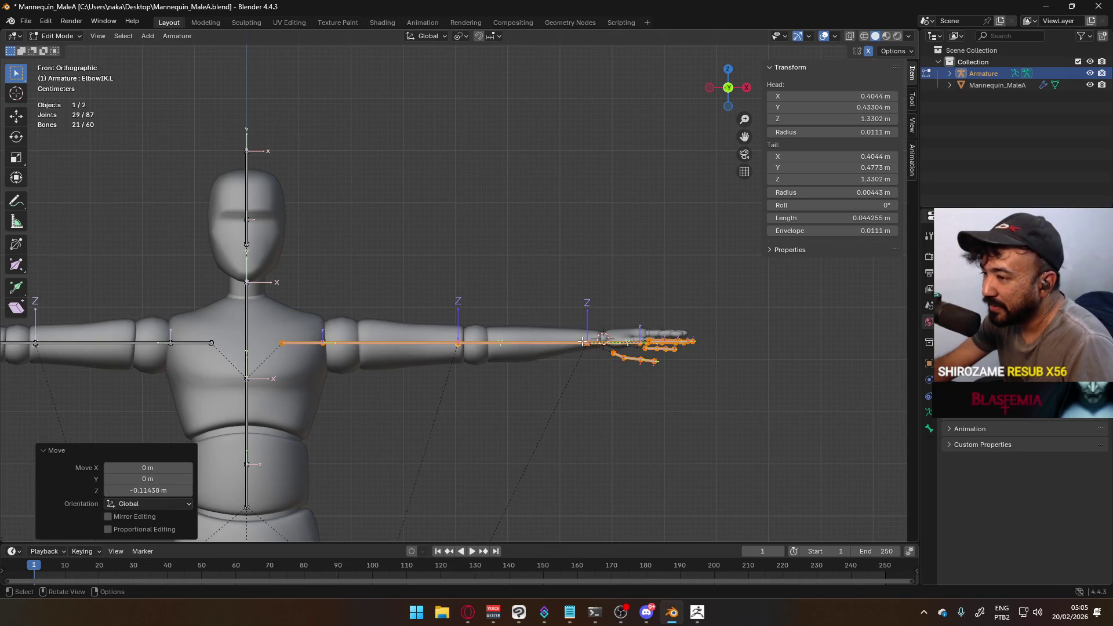
Shift a single arm joint 0.03393 m along X
click(292, 331)
drag(308, 321, 347, 358)
key(g)
right_click(347, 358)
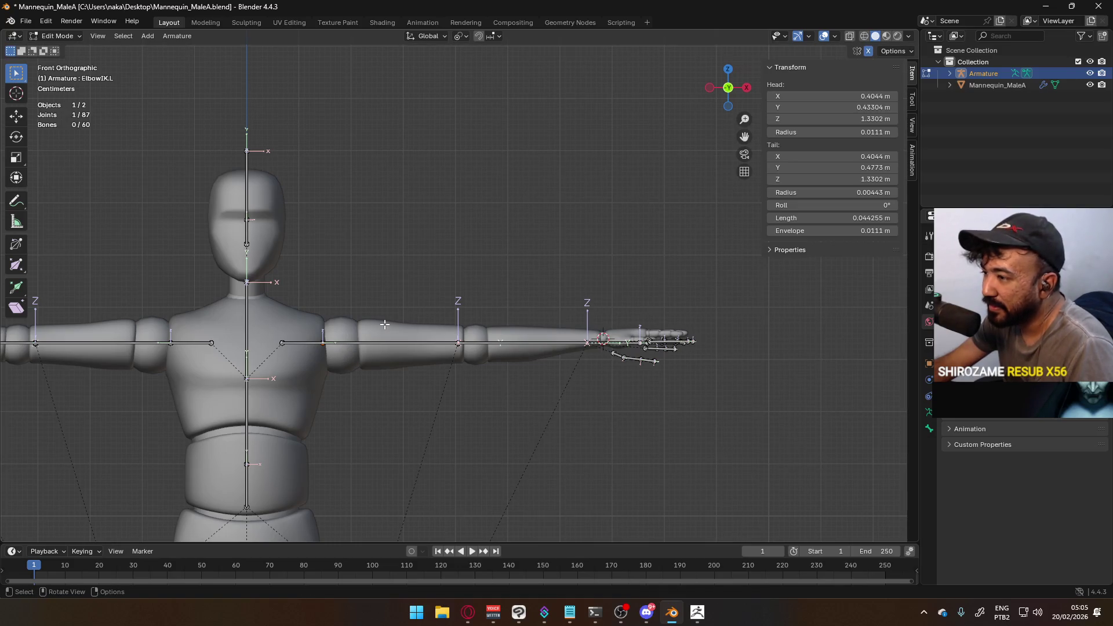
scroll(383, 347, up, 2)
key(x)
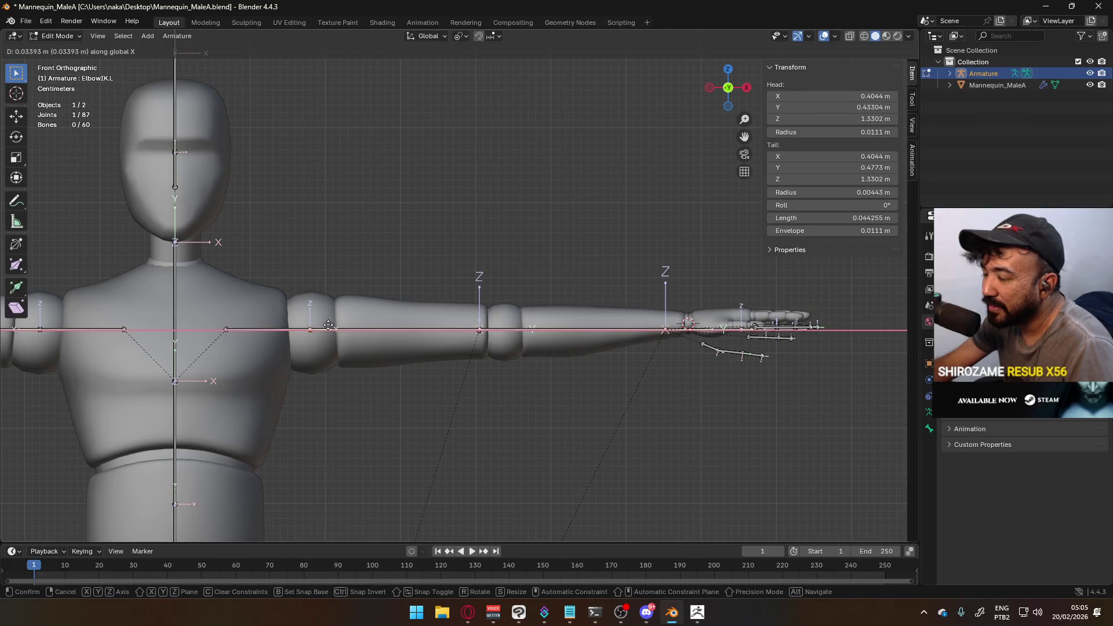
click(328, 325)
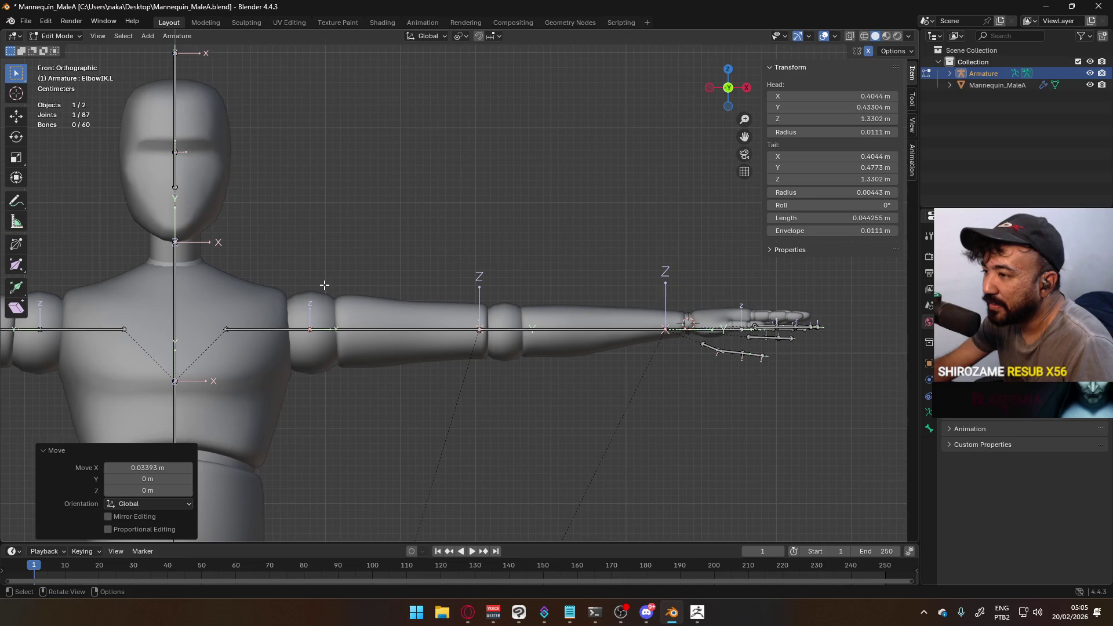
Enable snapping with Snap Target set to Volume
click(479, 36)
click(496, 36)
click(478, 152)
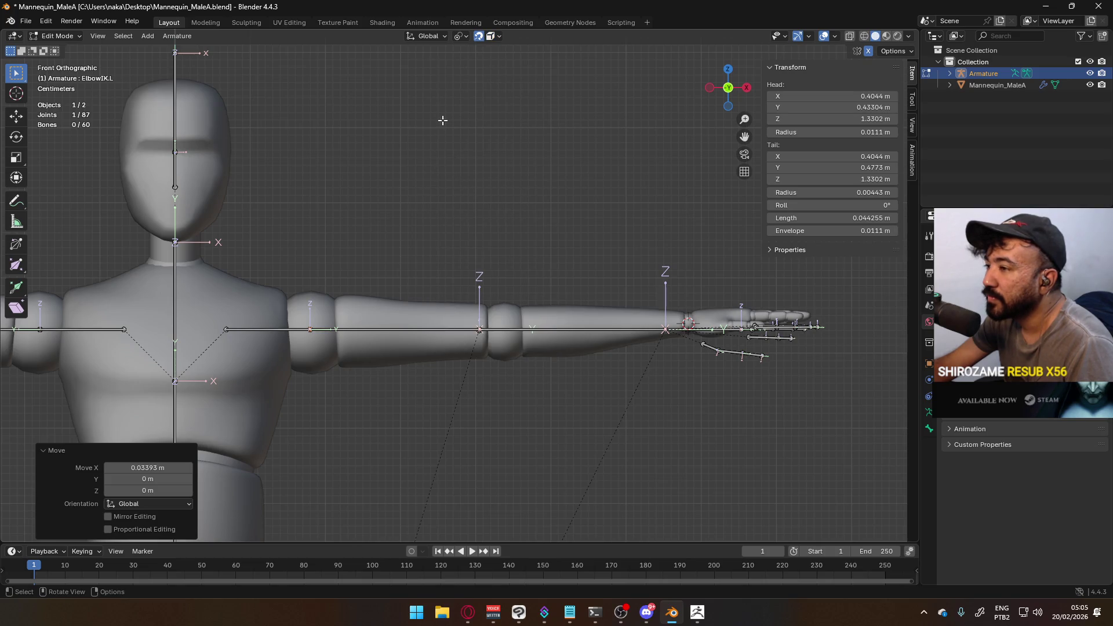
click(462, 38)
click(490, 40)
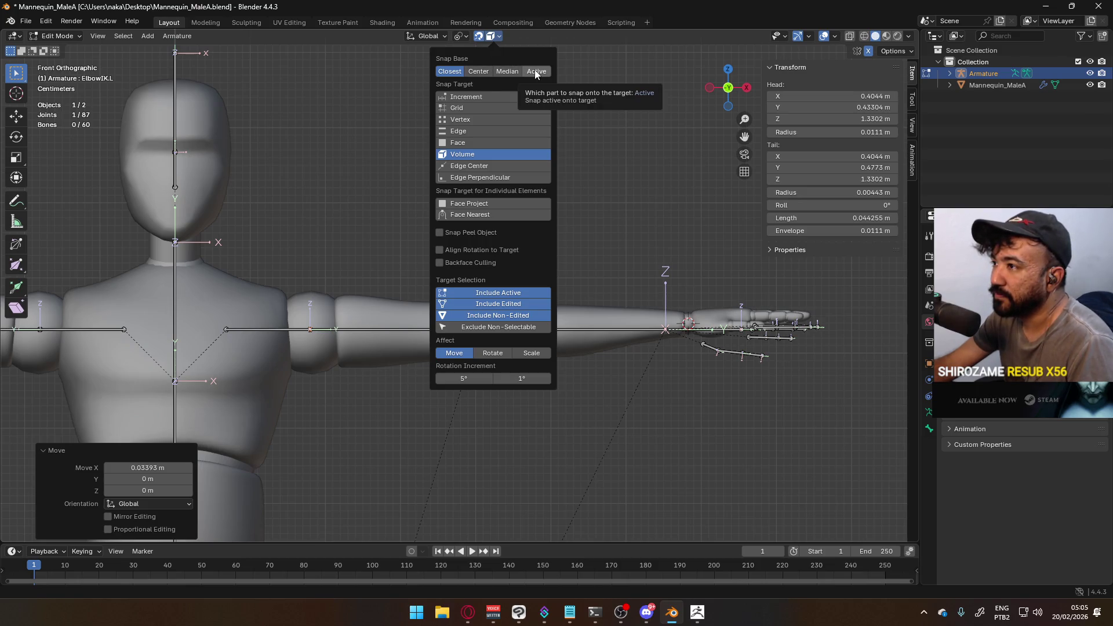
Snap the Bicep.L elbow joint into the mannequin's elbow with a G move
mouse_move(406, 261)
middle_down()
mouse_move(312, 324)
mouse_move(377, 236)
mouse_move(385, 194)
mouse_move(361, 245)
mouse_move(499, 332)
middle_up()
key(g)
click(312, 328)
click(502, 333)
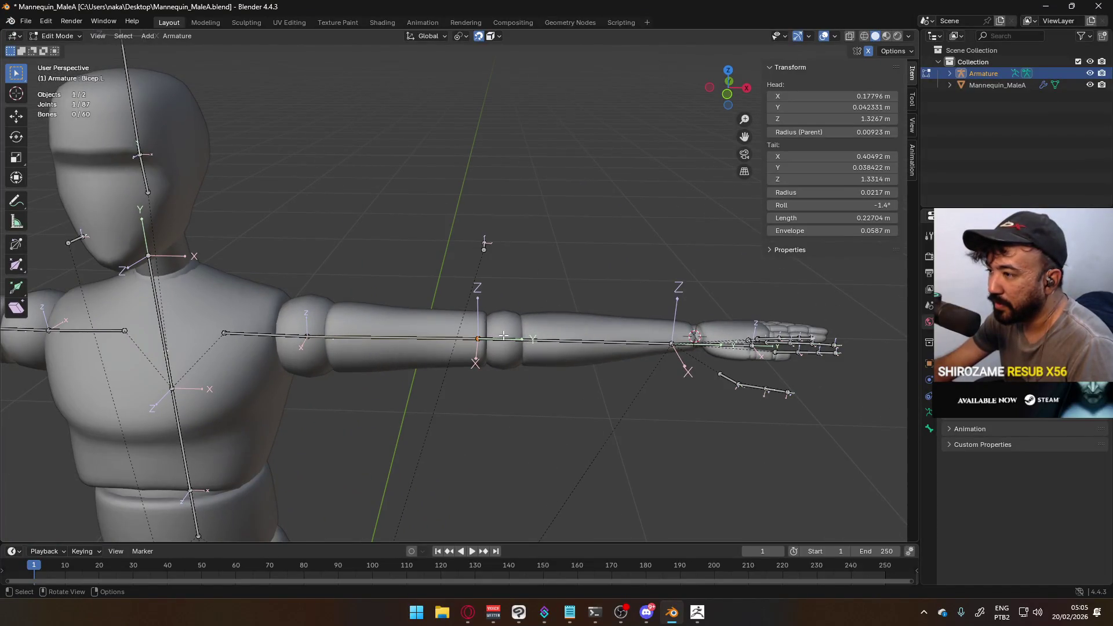
key(g)
click(513, 329)
Refine the elbow joint in front view to X 0.43869 m, Z 1.327 m
mouse_move(513, 330)
middle_down()
mouse_move(491, 295)
mouse_move(436, 286)
middle_up()
key(KP_1)
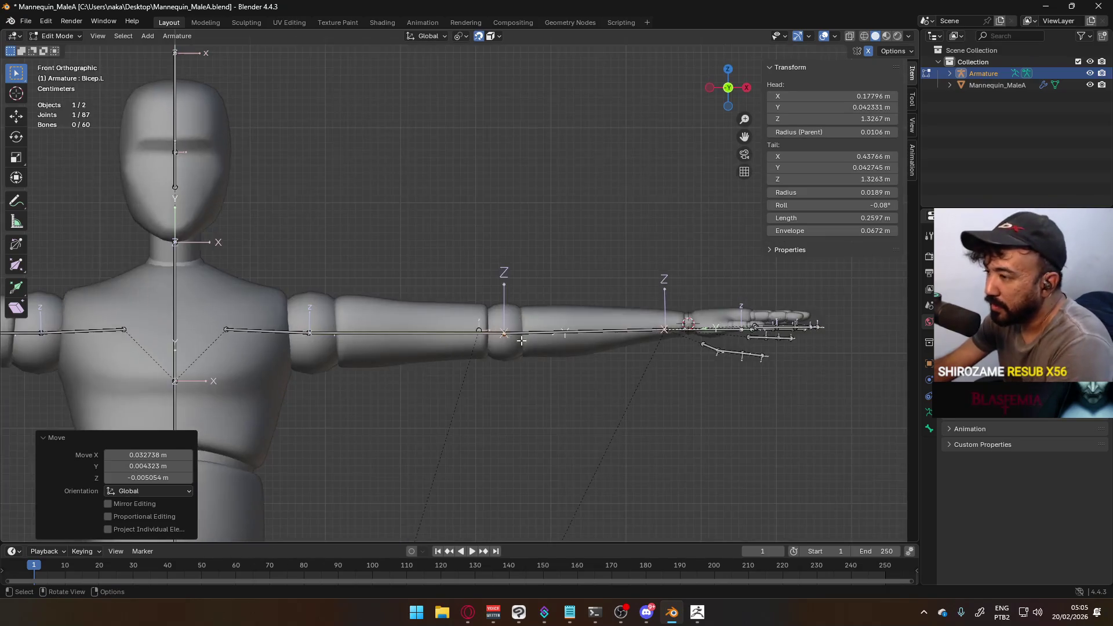
scroll(529, 358, up, 3)
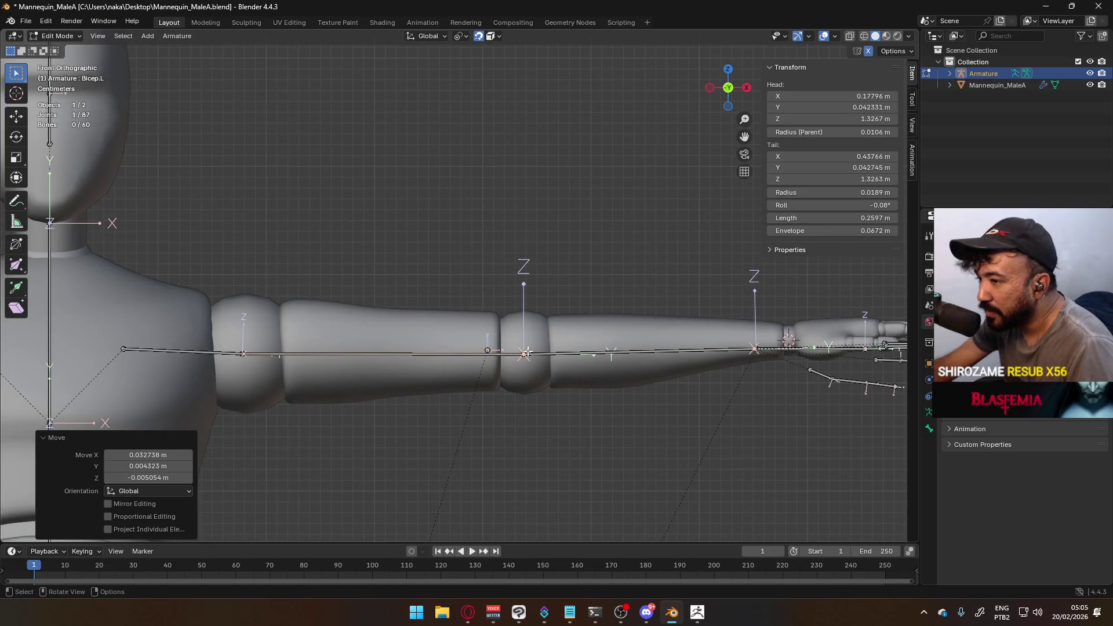
key(g)
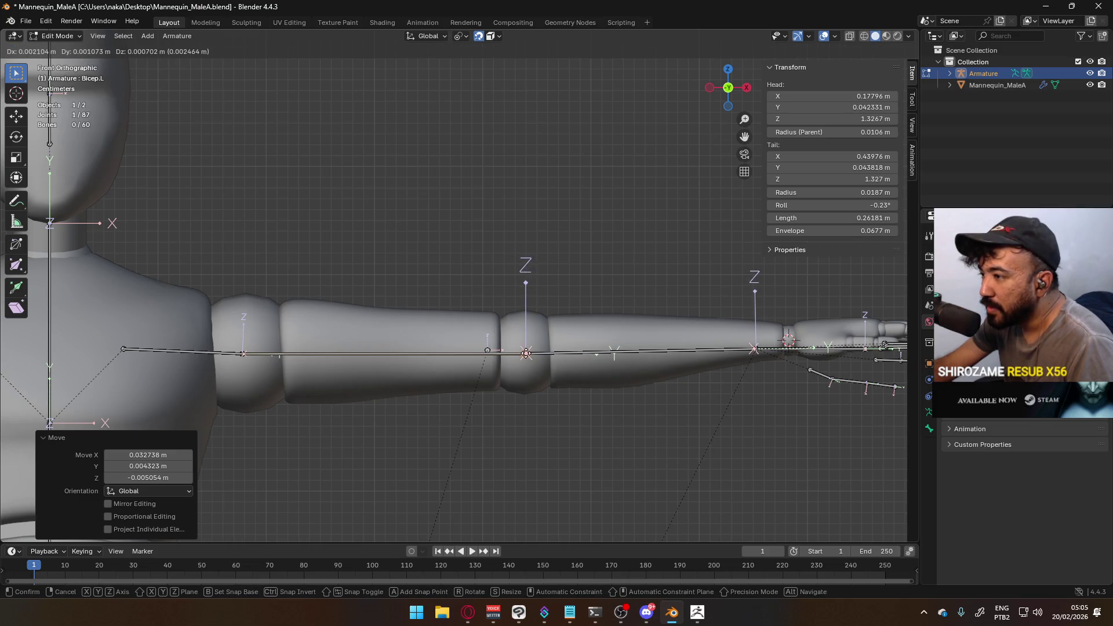
click(525, 353)
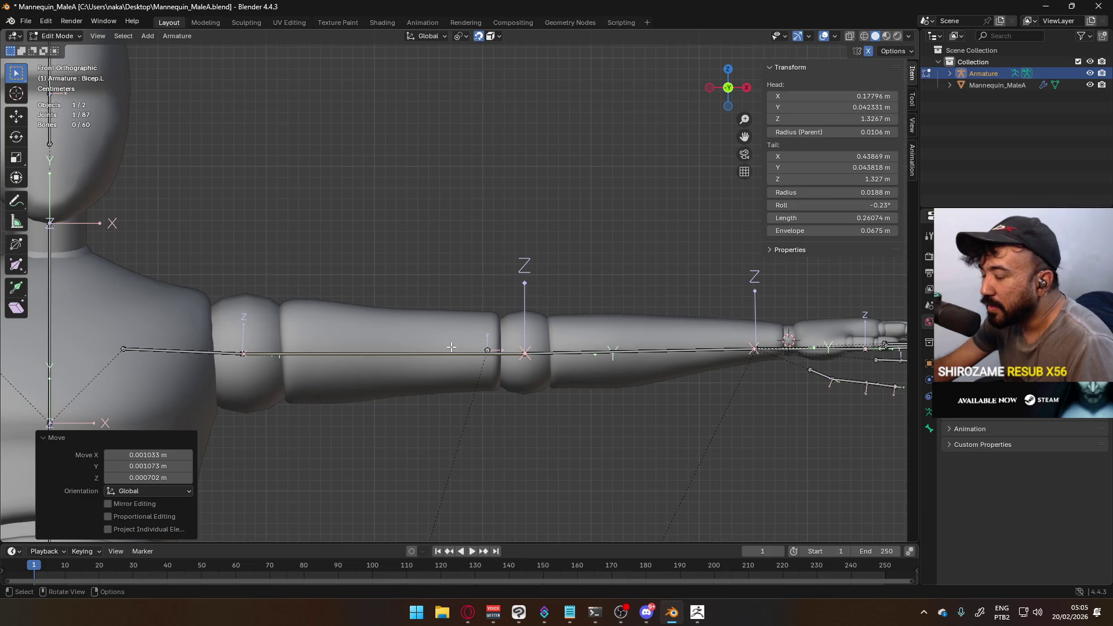
scroll(475, 347, down, 4)
scroll(464, 325, up, 3)
Select the HandIK.L joint and zoom in on the wrist
shift+middle_drag(453, 272, 449, 302)
scroll(447, 304, up, 1)
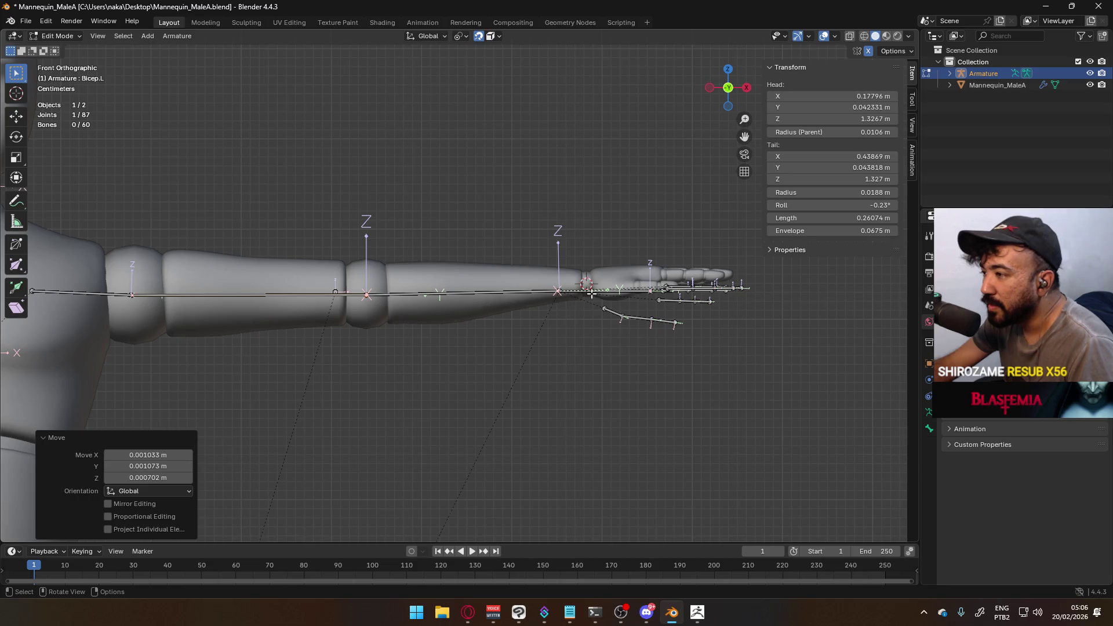
click(563, 292)
shift+middle_drag(615, 293, 588, 293)
scroll(441, 292, up, 2)
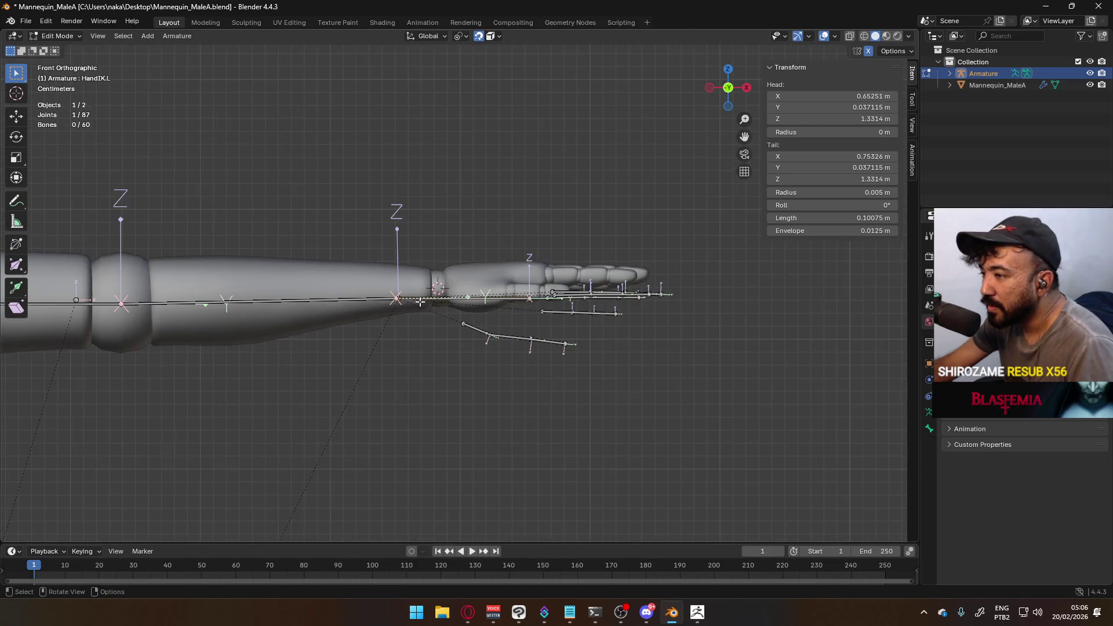
Move Forearm.L's wrist joint onto the arm's centre line, with a fine follow-up adjustment
key(g)
right_click(438, 292)
click(405, 298)
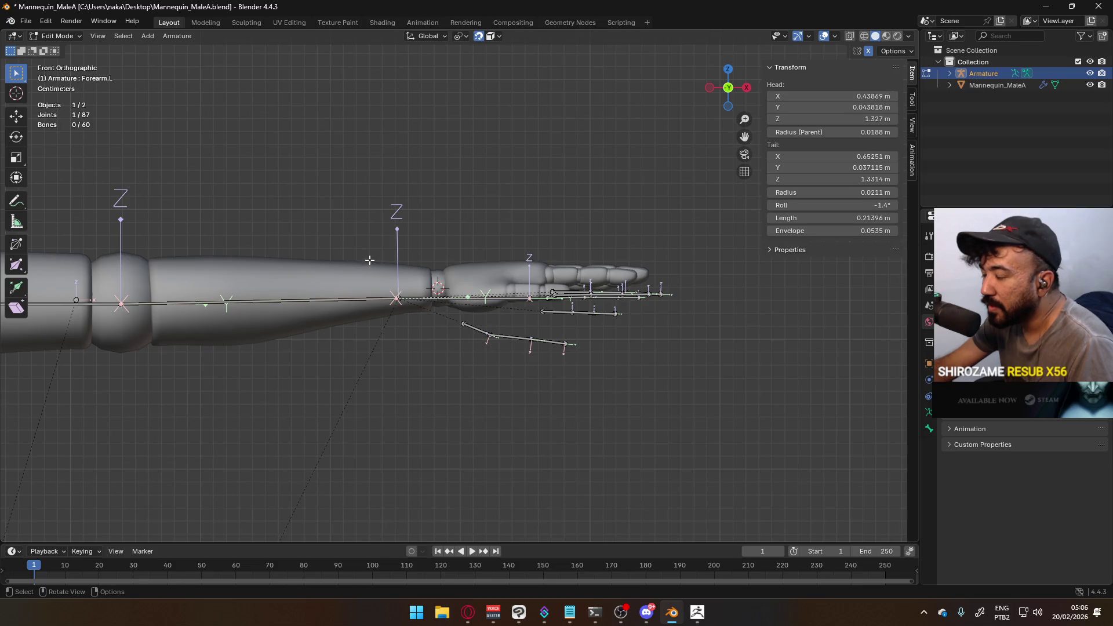
key(g)
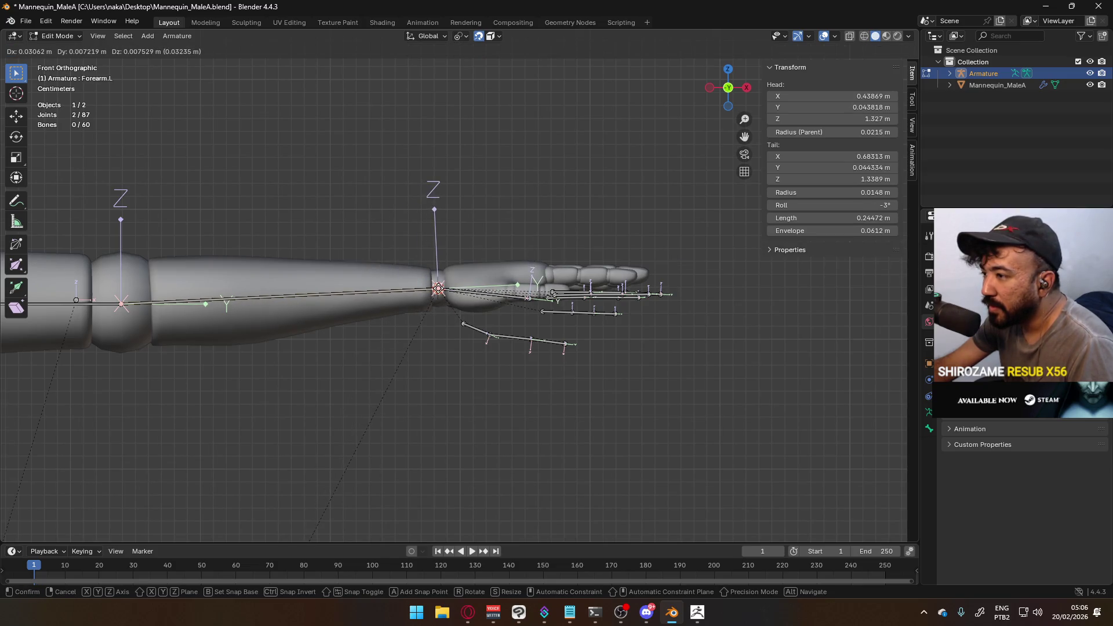
click(437, 288)
scroll(406, 298, up, 6)
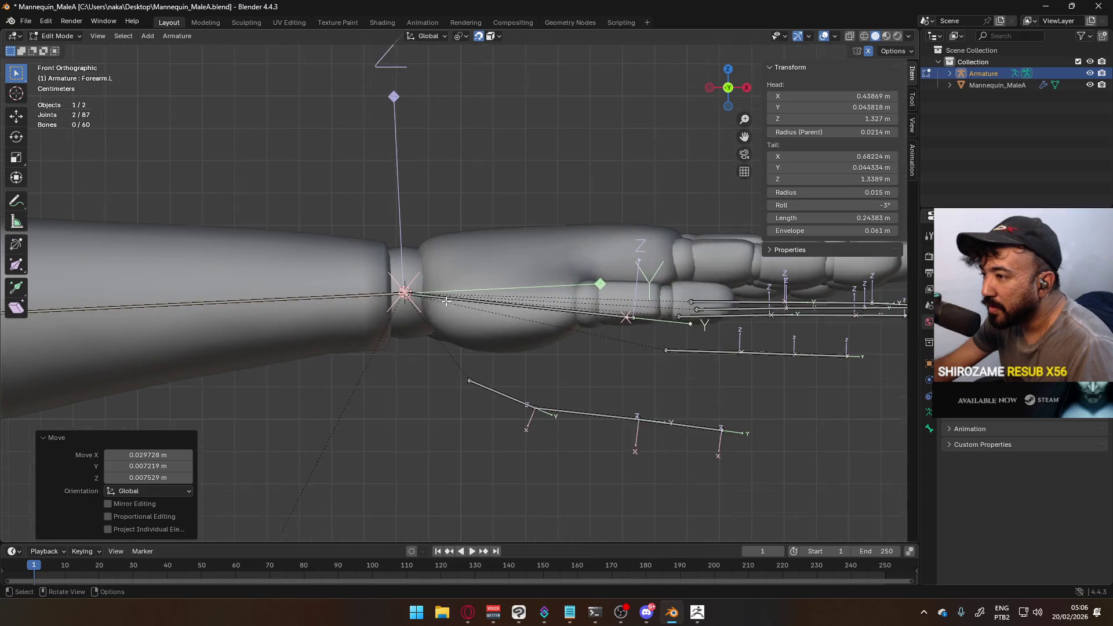
scroll(404, 302, up, 8)
key(g)
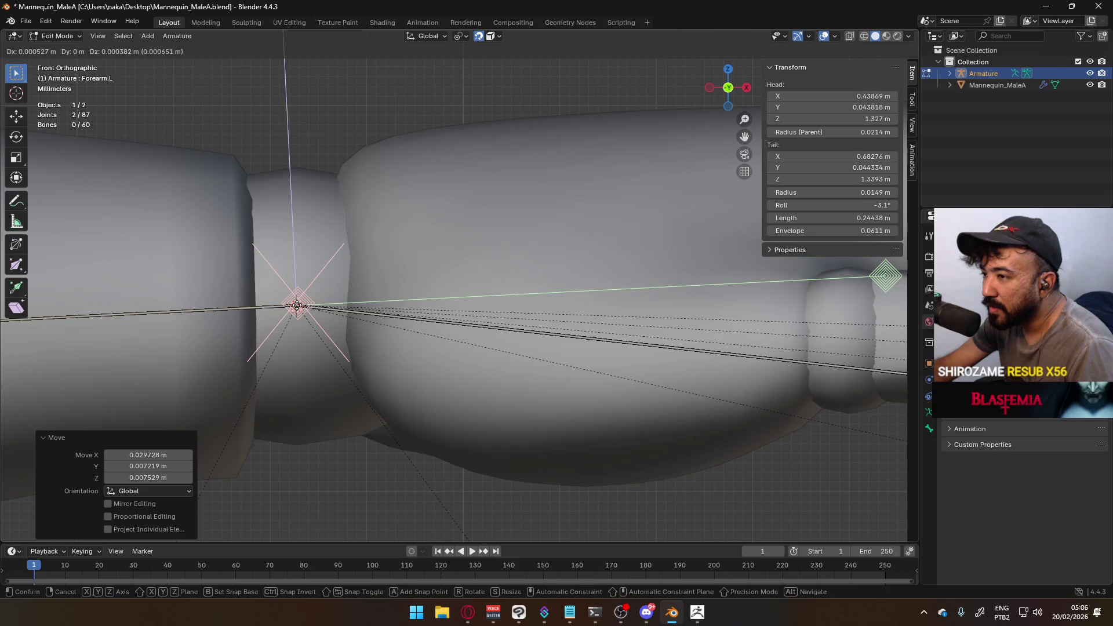
click(297, 305)
scroll(487, 277, down, 8)
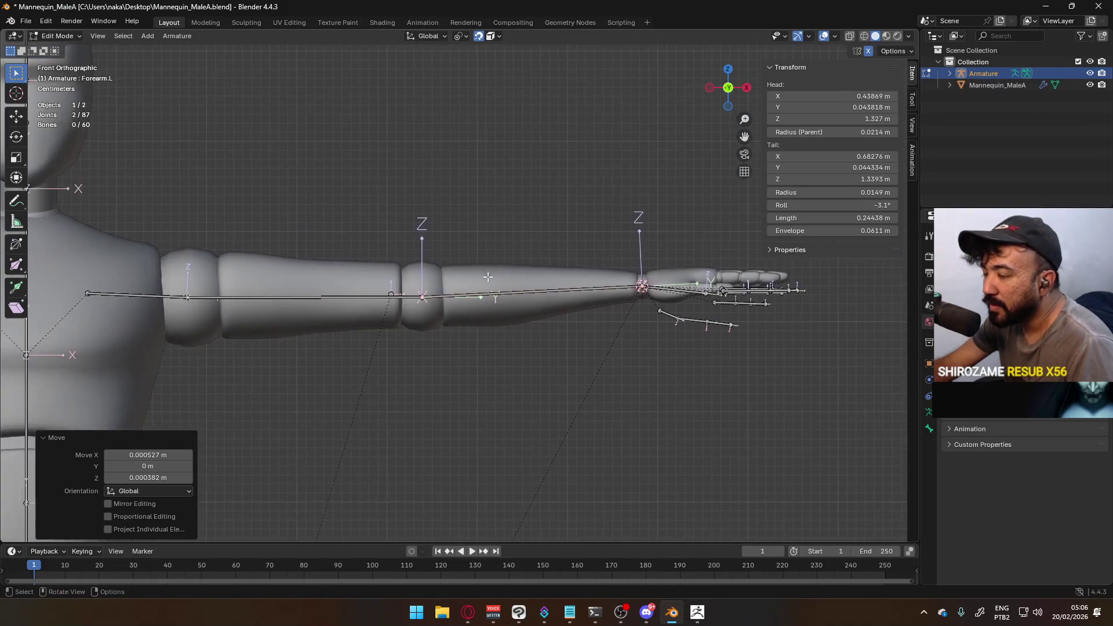
scroll(488, 277, up, 3)
Centre the Forearm.L bone and its elbow joint in the arm, head at X 0.4394 m
click(522, 296)
key(g)
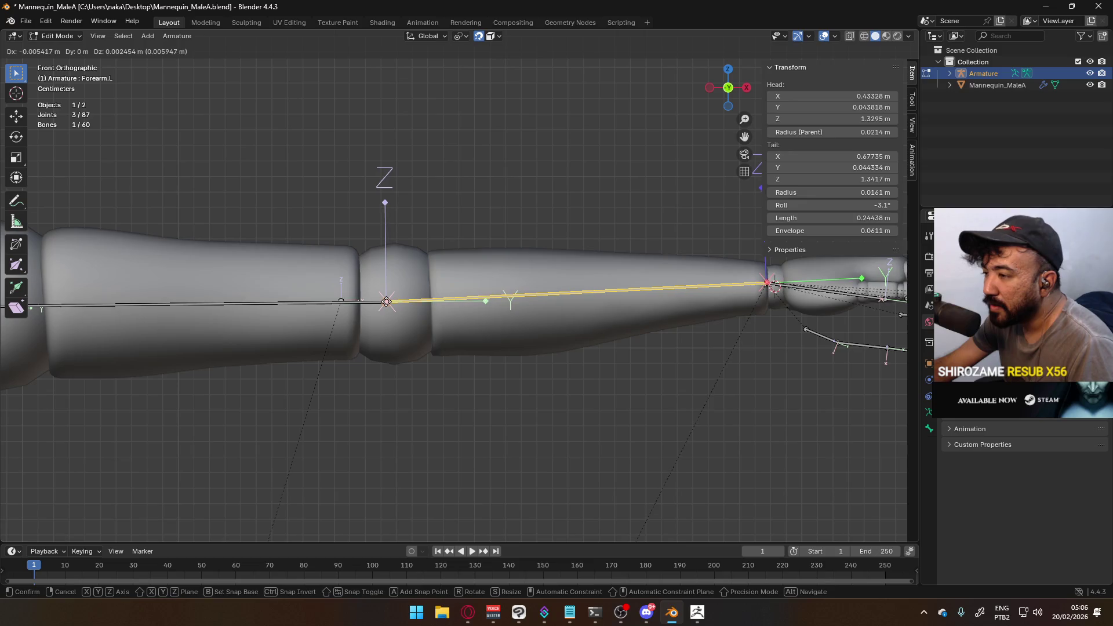
click(386, 302)
scroll(371, 307, up, 3)
key(g)
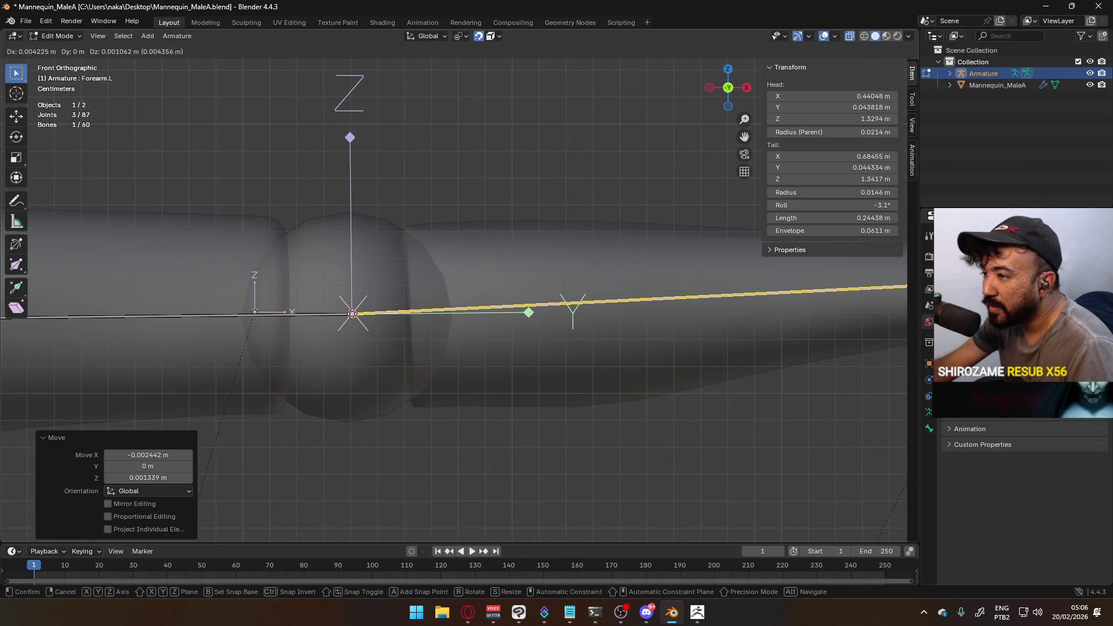
click(358, 313)
scroll(404, 310, down, 5)
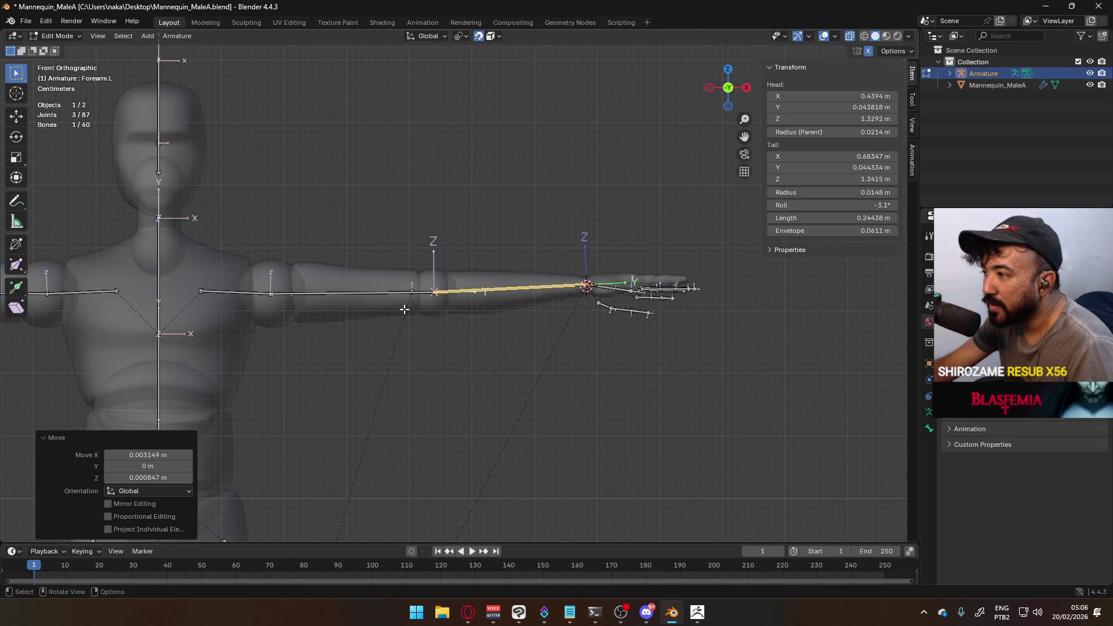
click(316, 232)
Nudge one more arm joint onto the centre line, then deselect all joints
scroll(232, 266, up, 2)
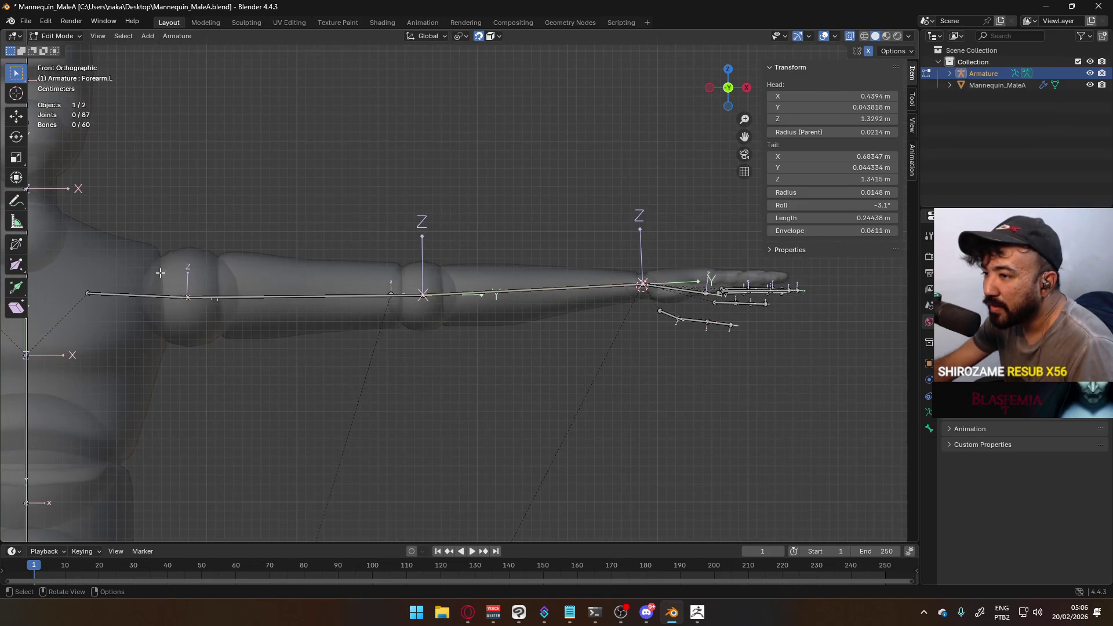
shift+middle_drag(166, 280, 264, 289)
scroll(257, 280, up, 2)
click(219, 311)
key(g)
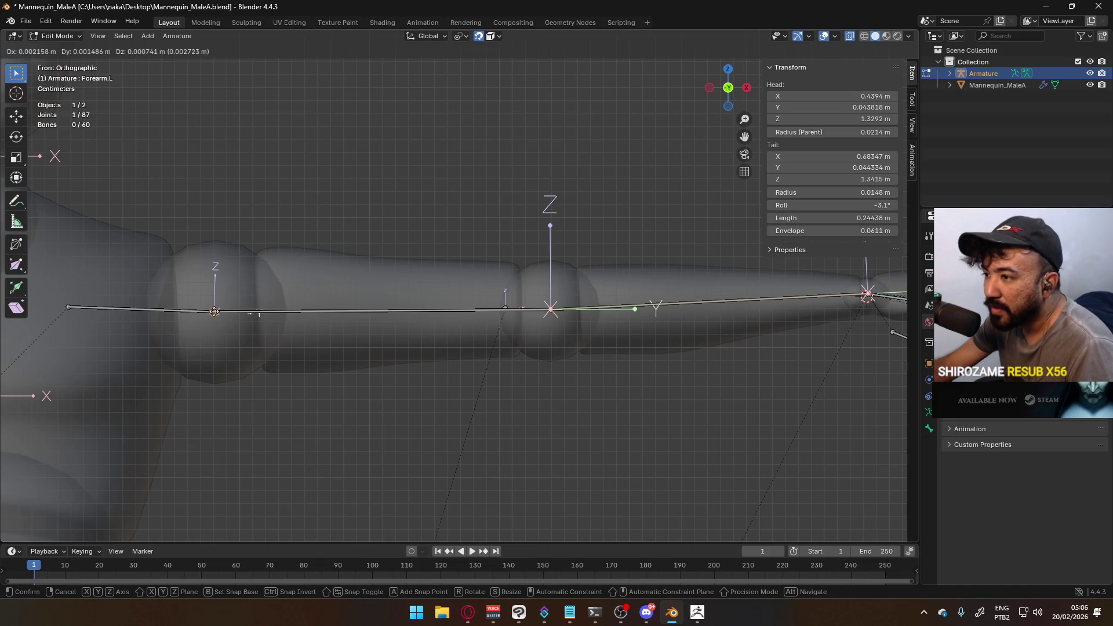
click(215, 312)
click(422, 181)
scroll(429, 203, down, 6)
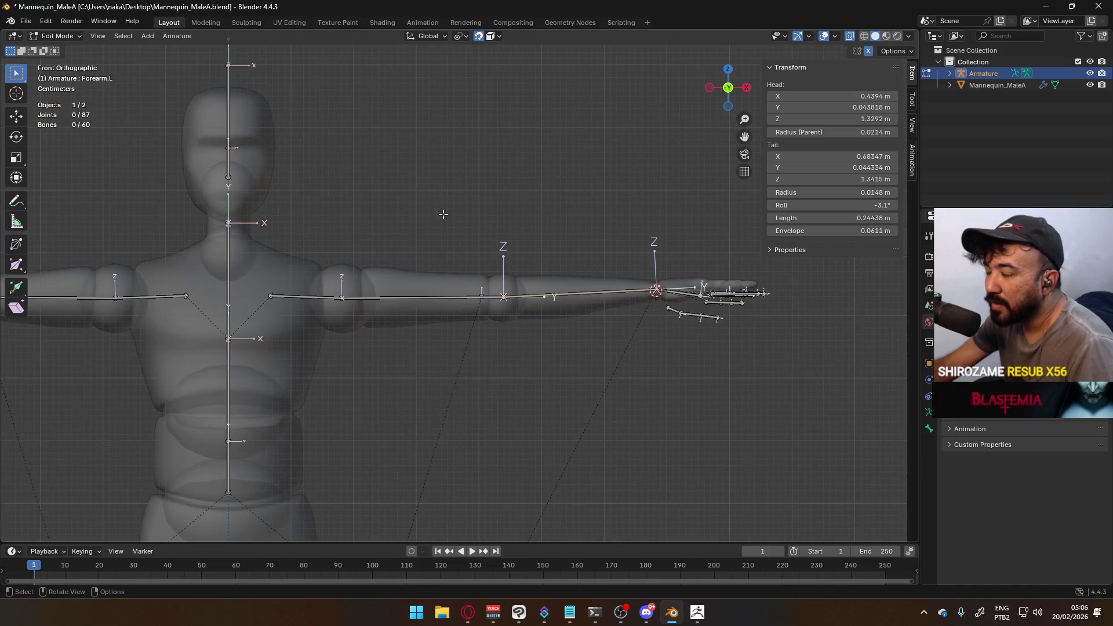
In top view, turn snapping off and trial-move the box-selected elbow joint along Y, then undo
key(KP_7)
scroll(464, 269, up, 6)
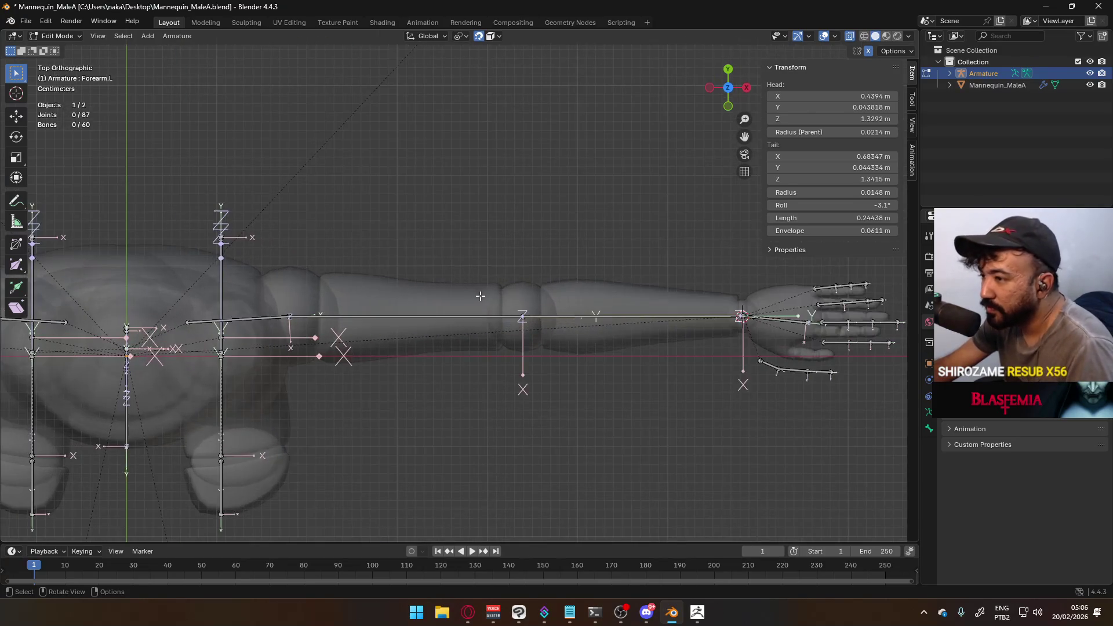
scroll(531, 282, up, 2)
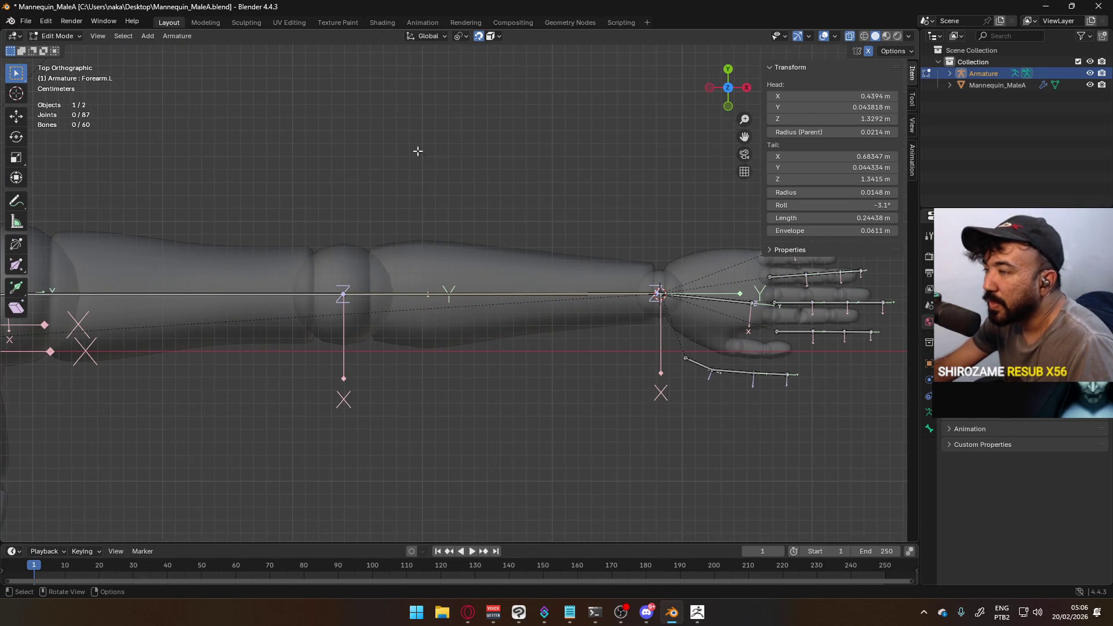
click(459, 37)
click(479, 36)
click(343, 294)
drag(308, 254, 367, 314)
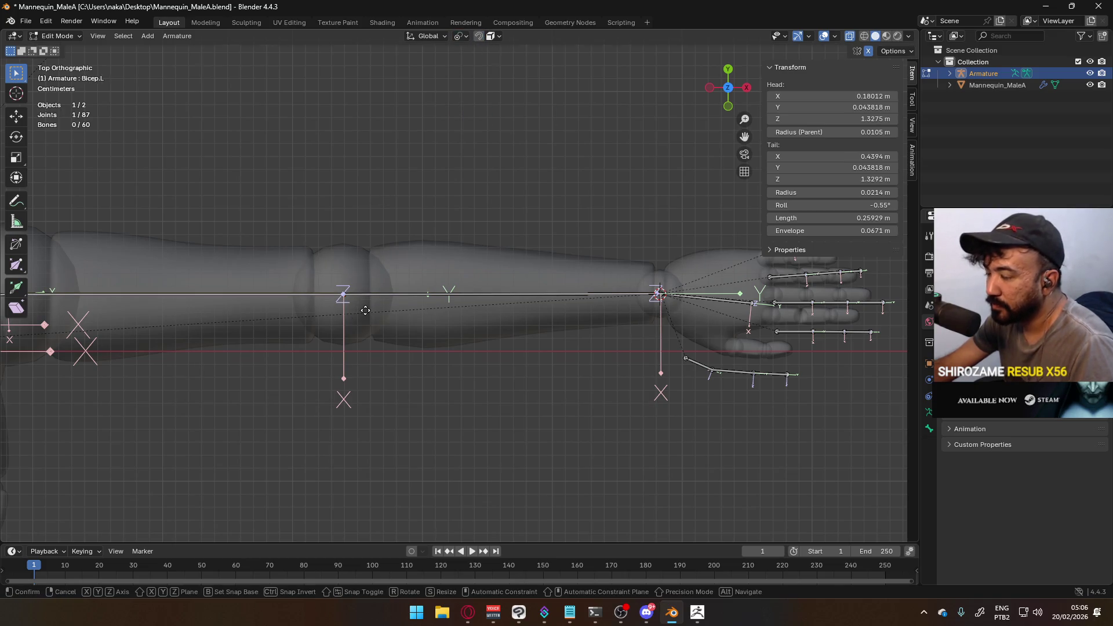
key(g)
key(y)
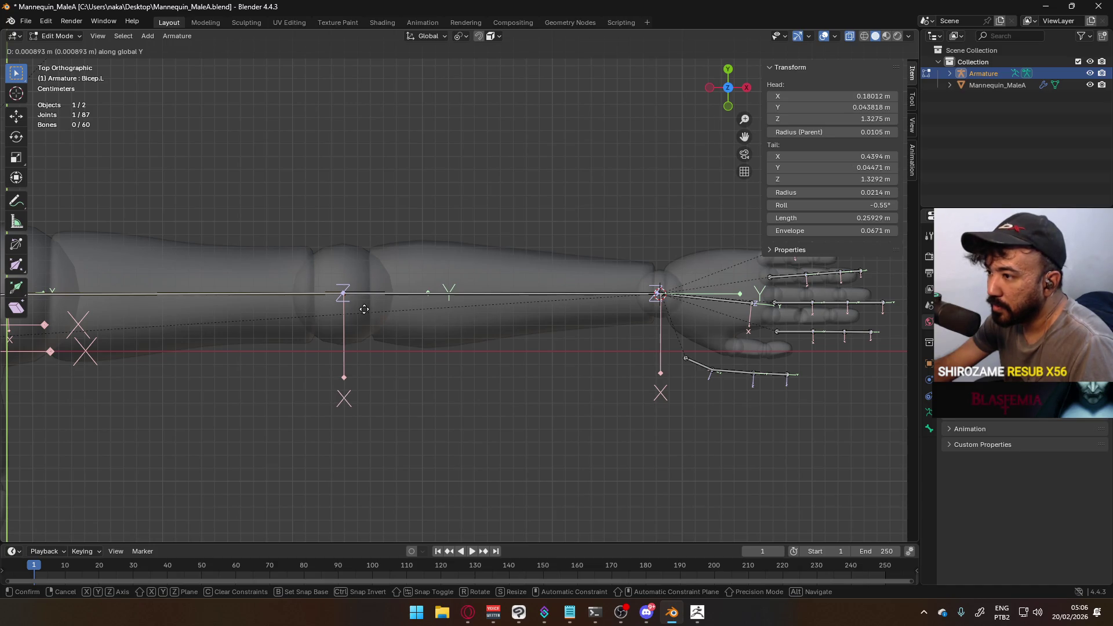
click(364, 309)
scroll(364, 309, down, 3)
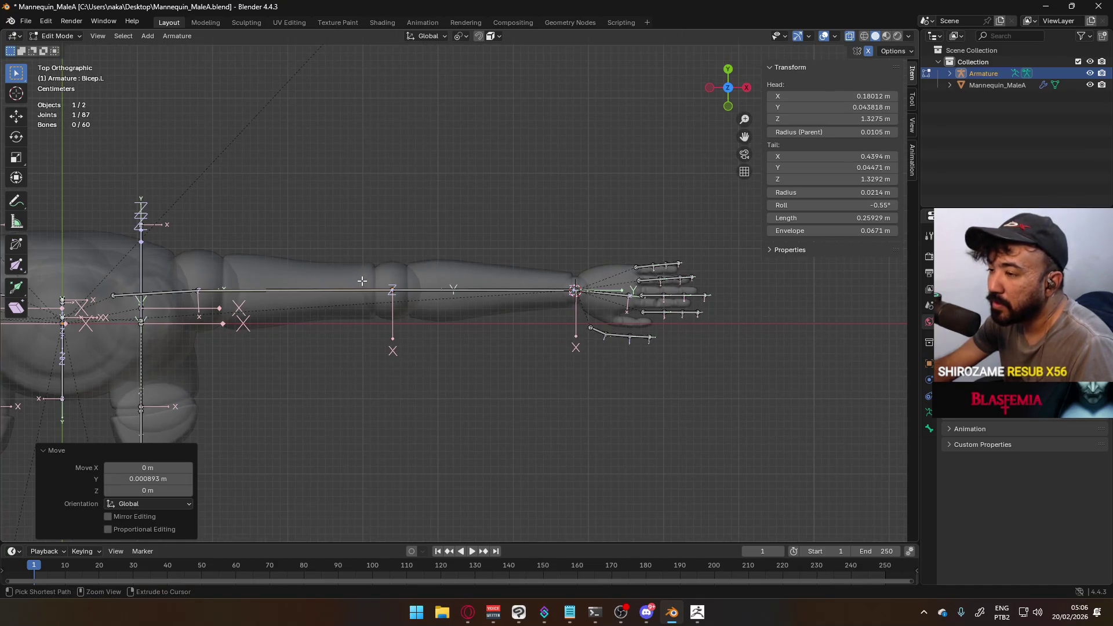
key(ctrl+z)
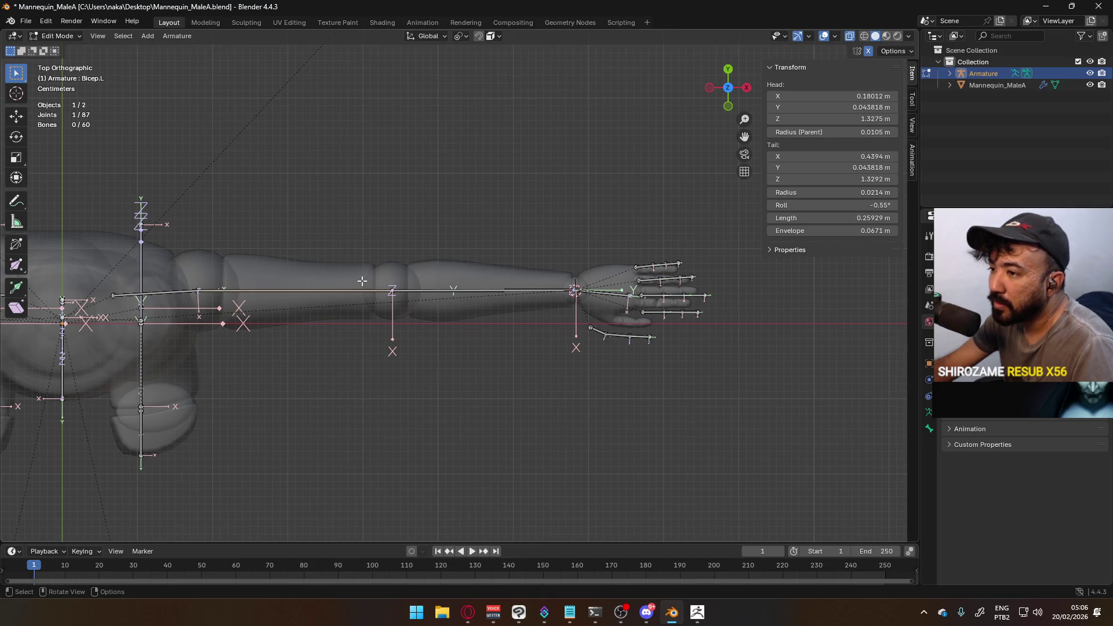
Set the pivot to Active Element and shift the elbow joint 0.00093 m along Y
click(460, 36)
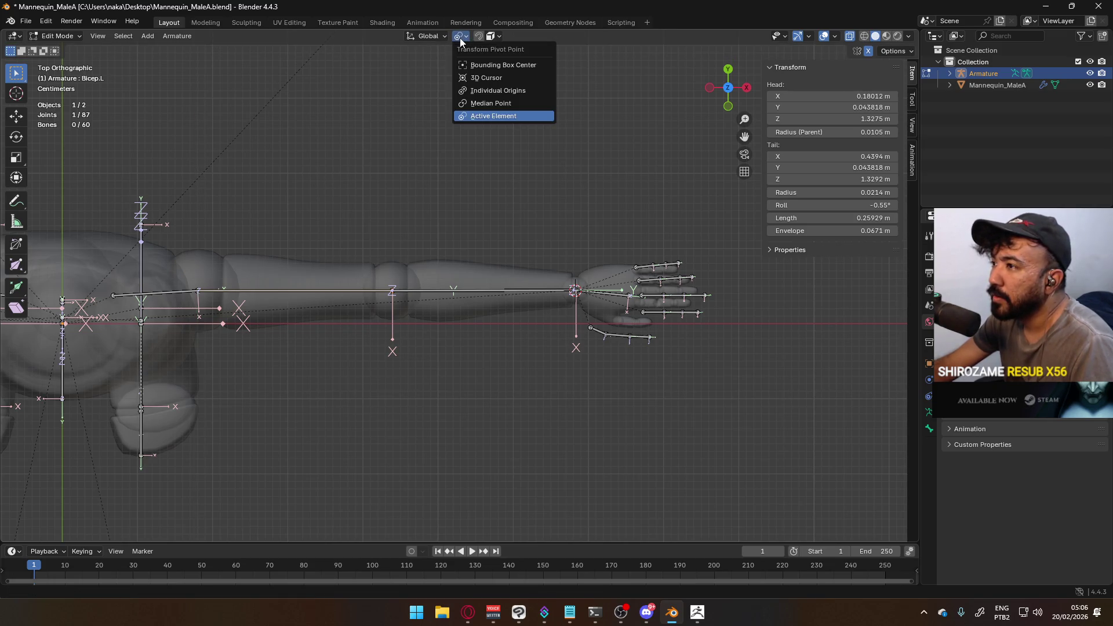
click(512, 106)
scroll(394, 284, up, 5)
key(g)
key(y)
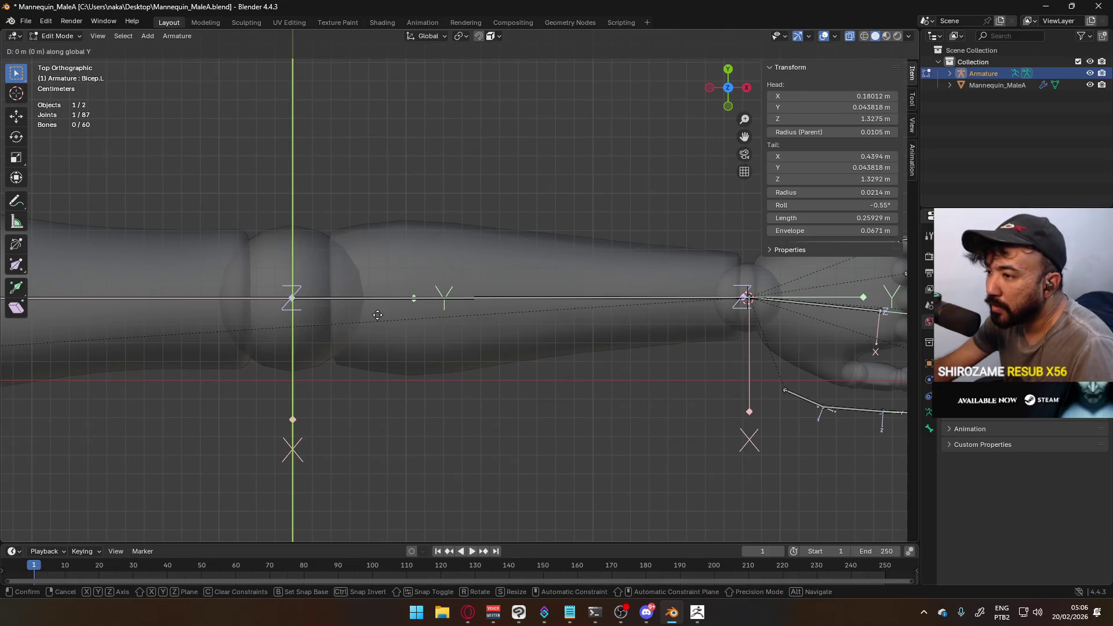
click(386, 287)
scroll(413, 283, down, 5)
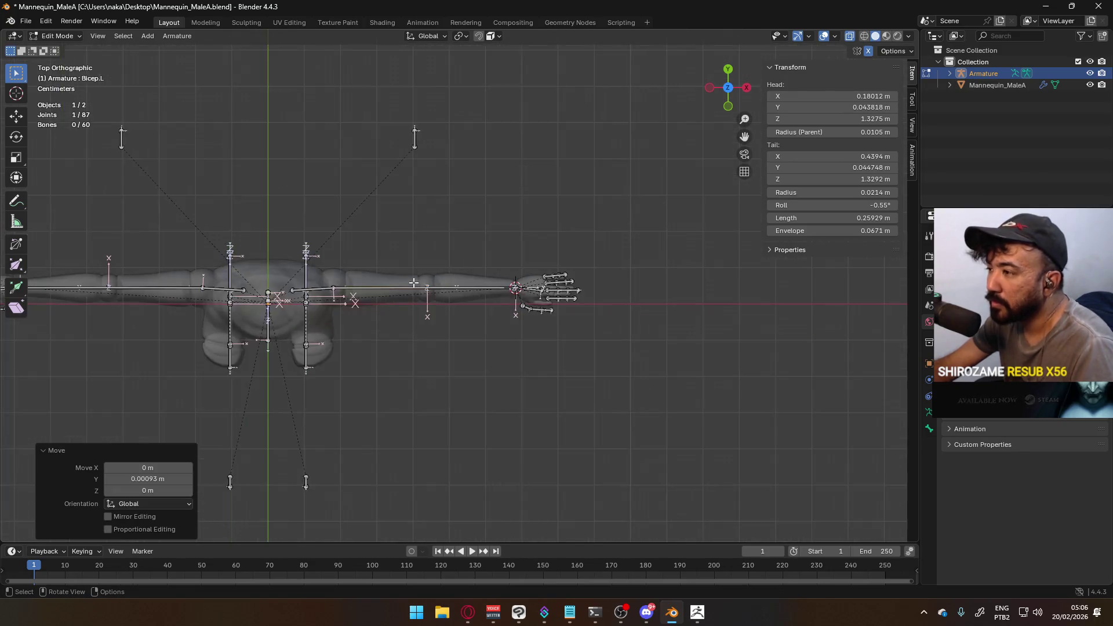
scroll(561, 326, up, 6)
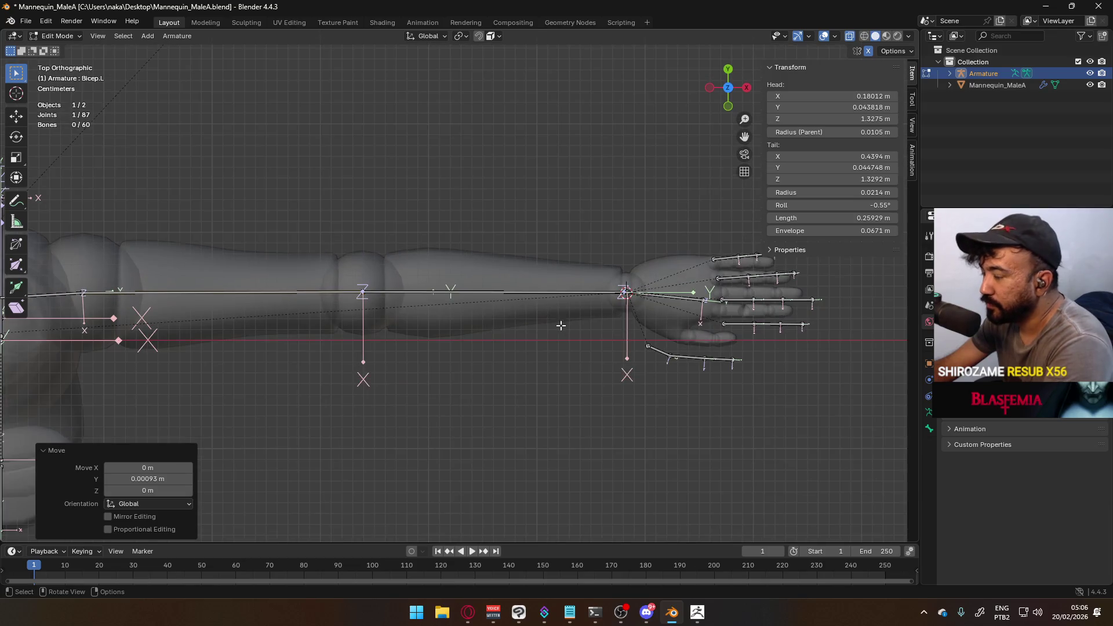
scroll(561, 326, up, 2)
mouse_move(604, 326)
shift+middle_down()
mouse_move(377, 289)
mouse_move(378, 325)
mouse_move(323, 286)
mouse_move(303, 318)
mouse_move(432, 314)
mouse_move(329, 290)
mouse_move(440, 215)
mouse_move(390, 182)
mouse_move(356, 304)
mouse_move(428, 349)
mouse_move(395, 367)
shift+middle_up()
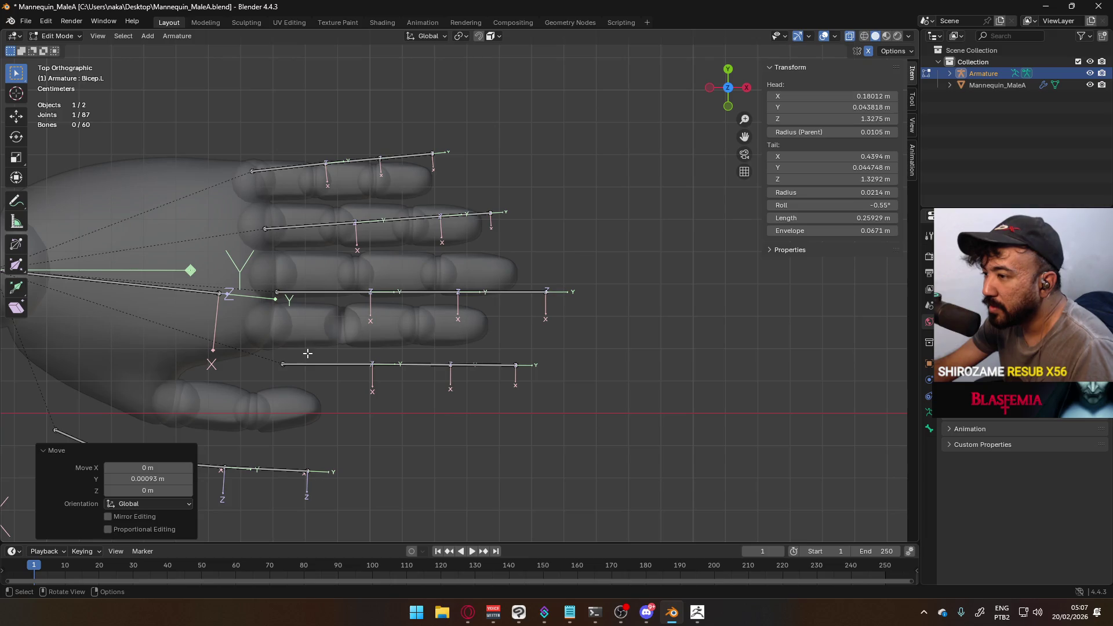
Place the index finger's base joint and the next joint onto the knuckle line
click(284, 366)
scroll(378, 321, up, 4)
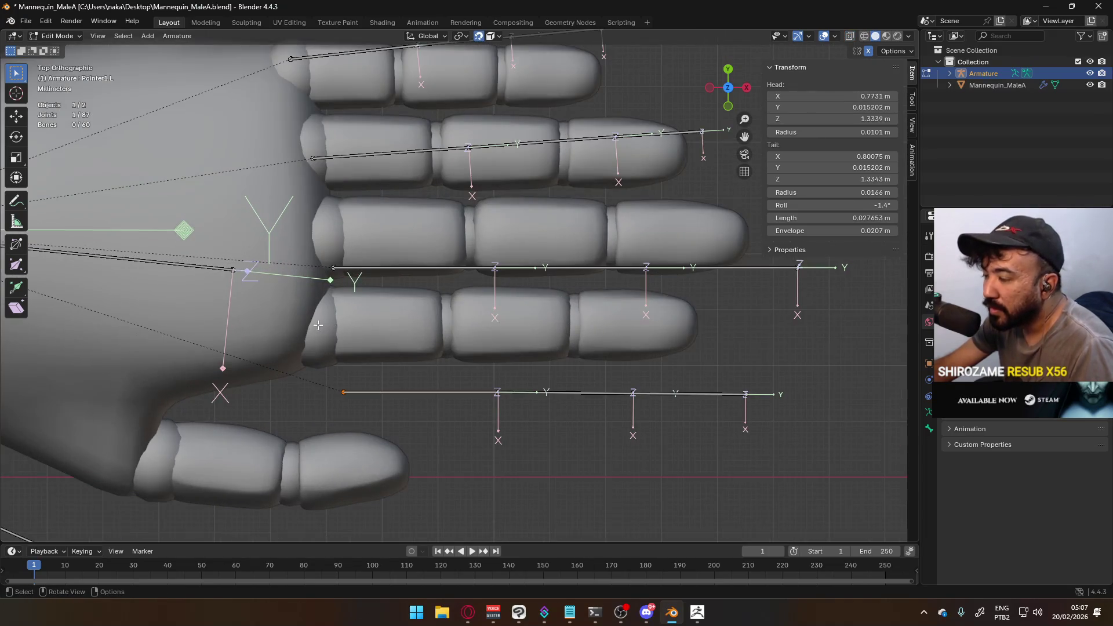
key(g)
click(318, 325)
click(498, 393)
key(g)
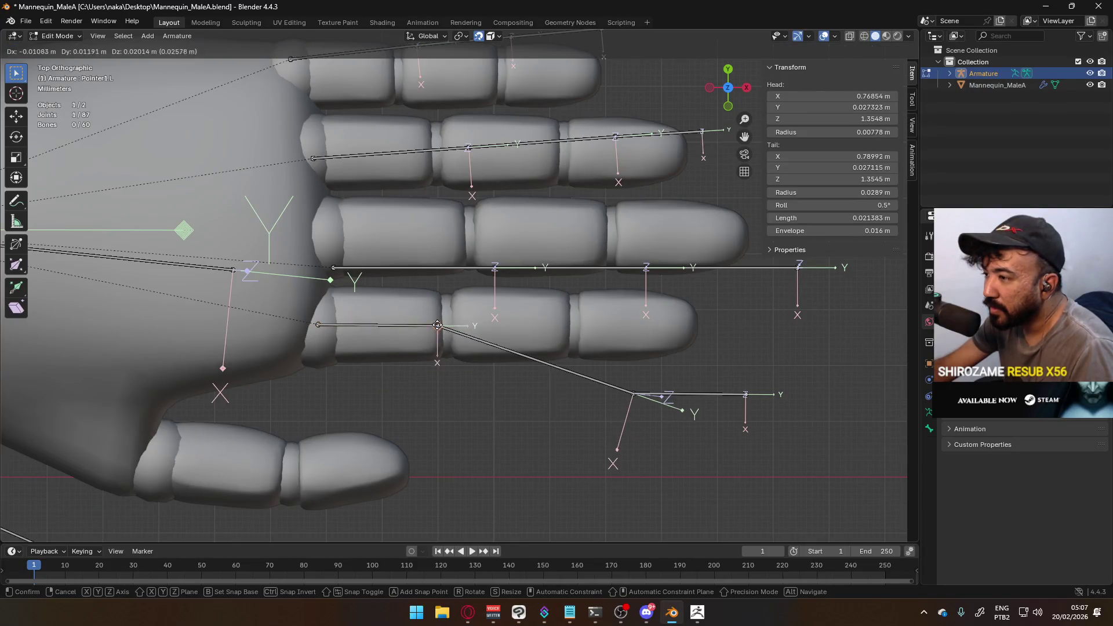
click(447, 325)
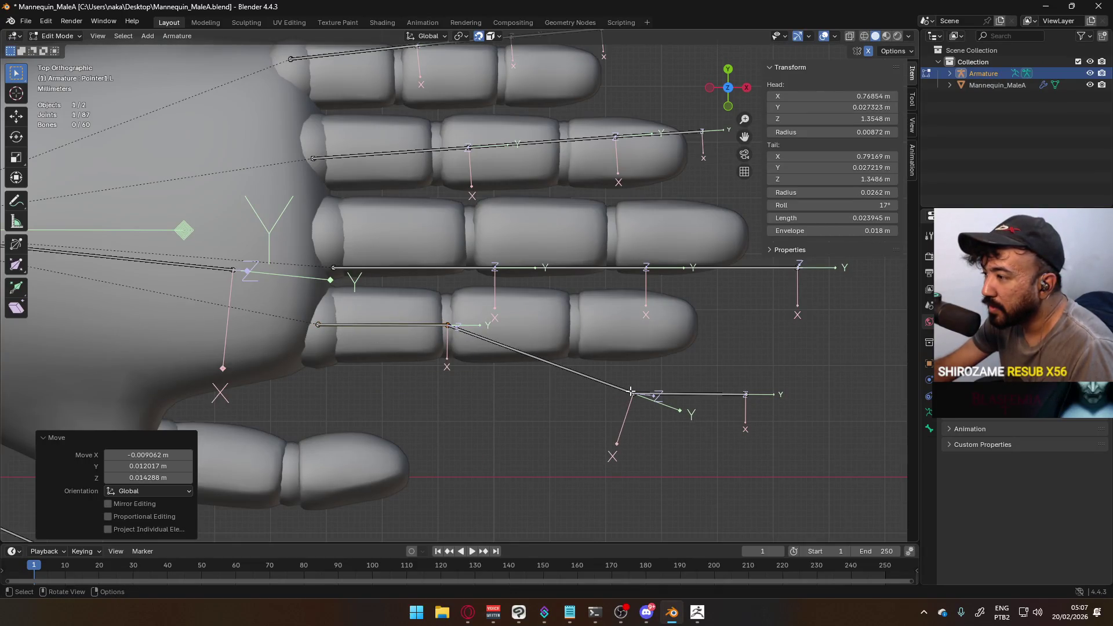
Move the Pointer2.L, Pointer3.L and fingertip joints to straighten the index finger
click(632, 393)
key(g)
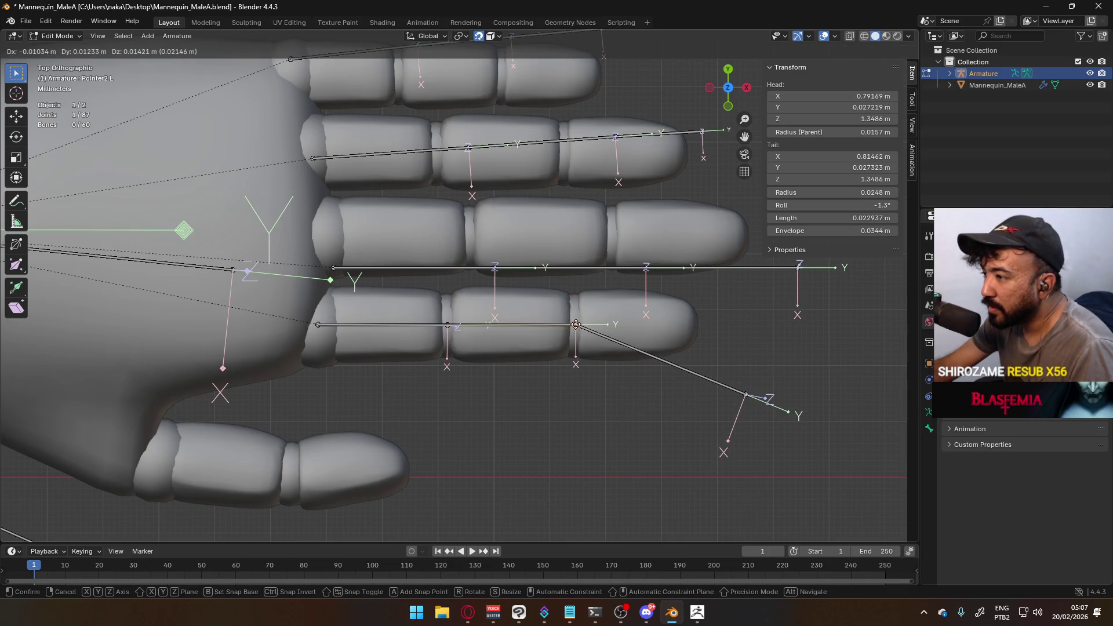
click(575, 325)
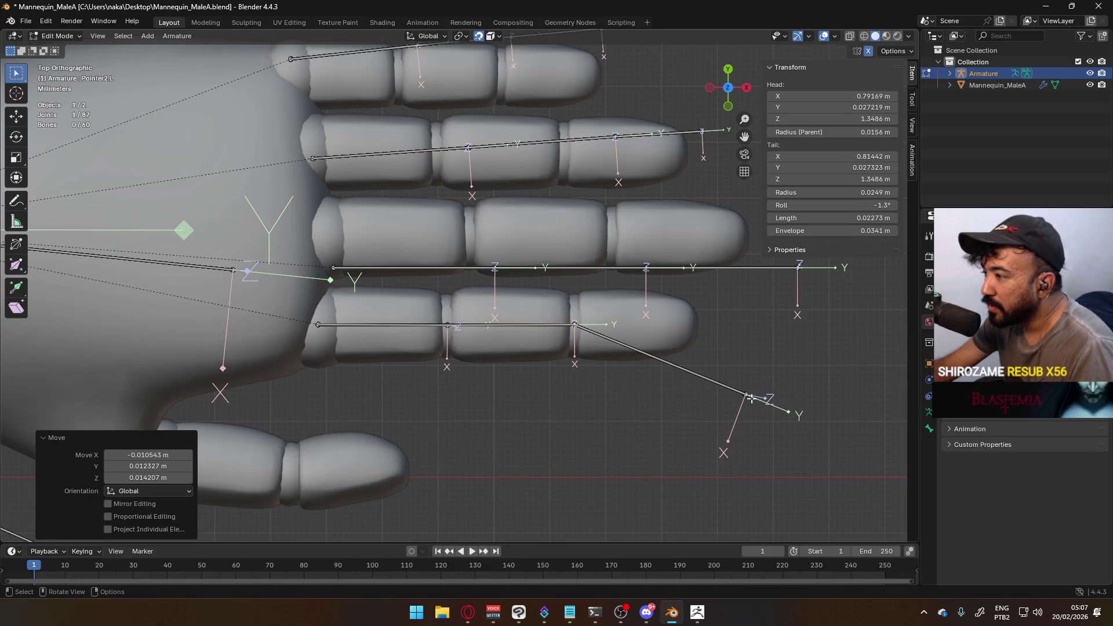
click(751, 398)
key(g)
click(697, 325)
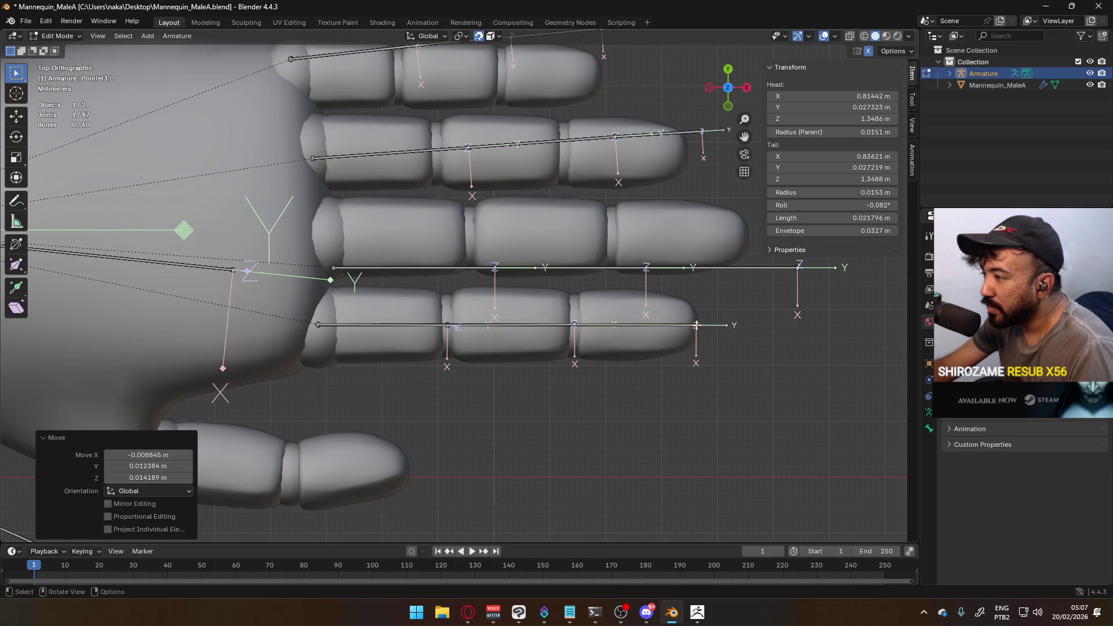
key(g)
click(750, 325)
Lower the index finger's base joint into the finger from the front view
middle_drag(600, 316, 594, 230)
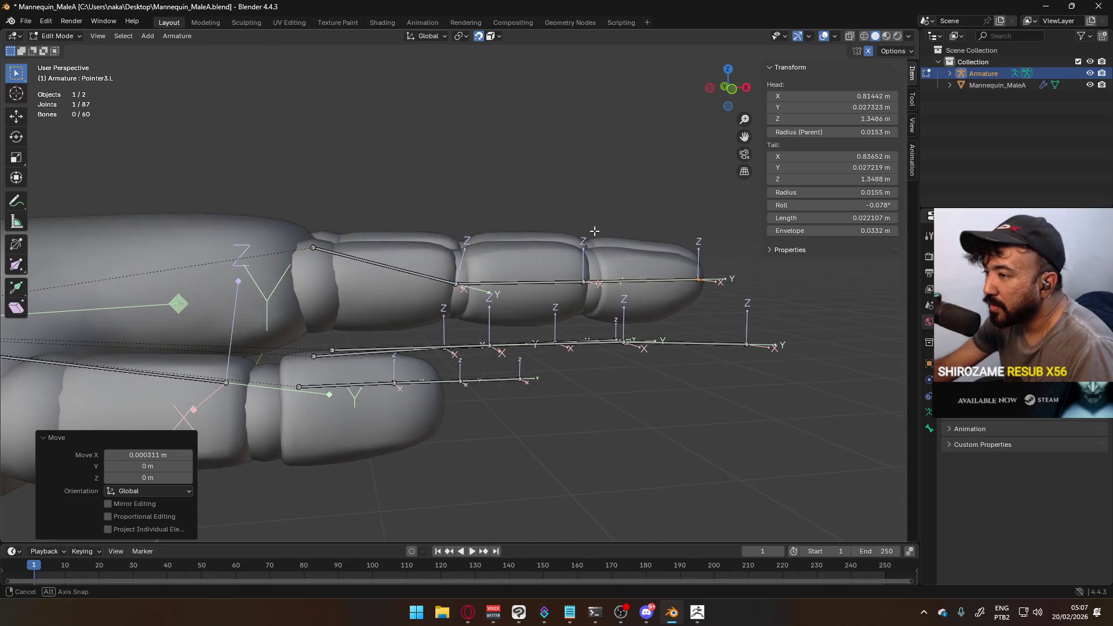
click(314, 249)
key(KP_1)
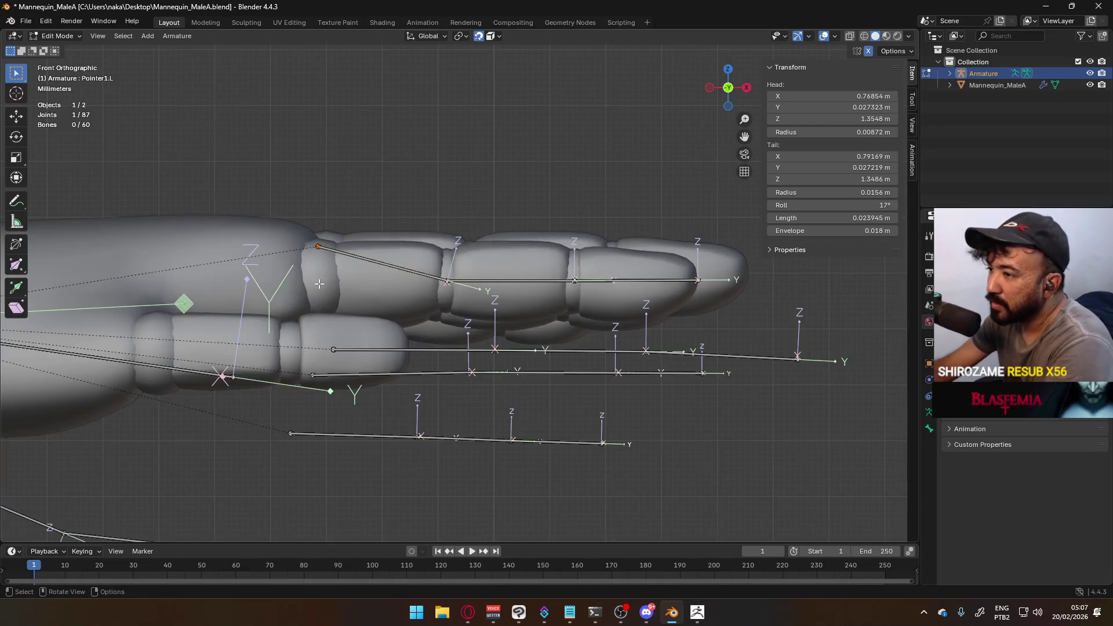
key(g)
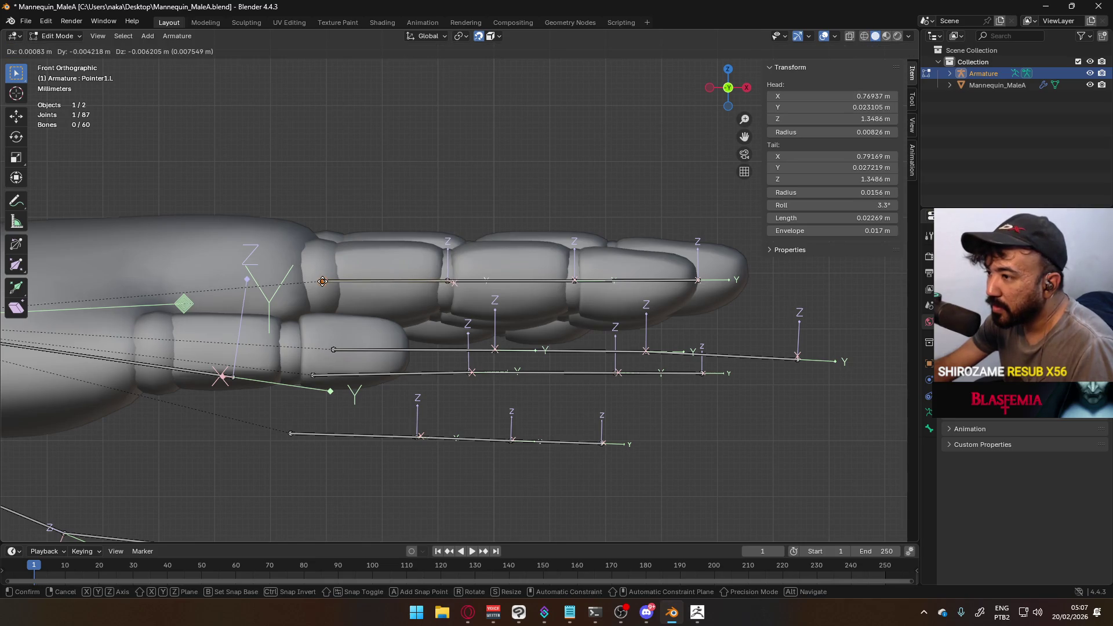
click(501, 283)
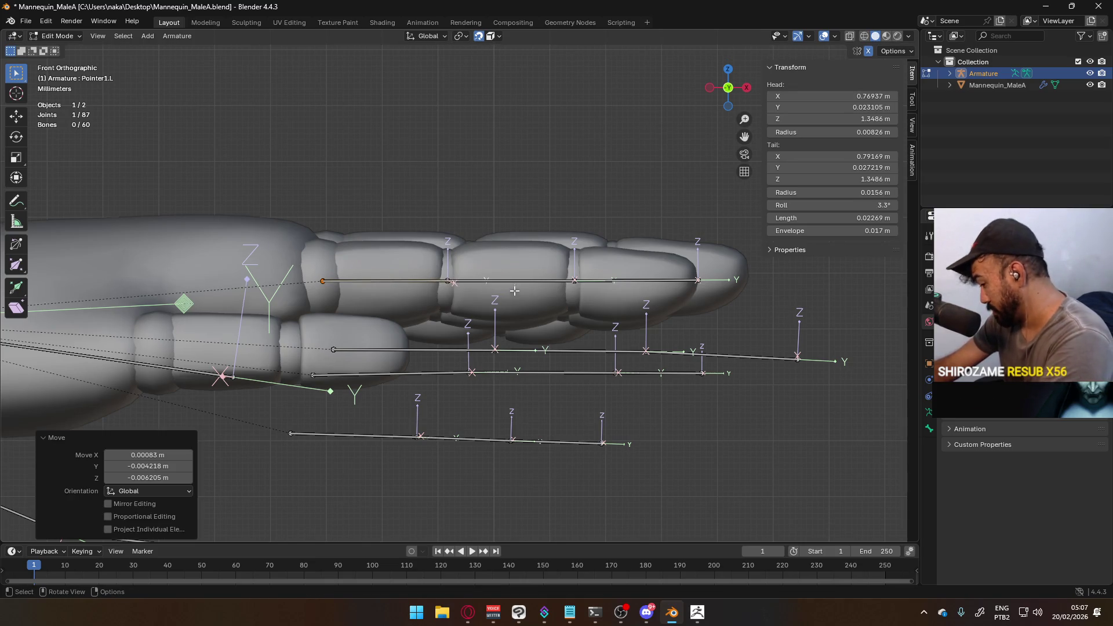
key(KP_7)
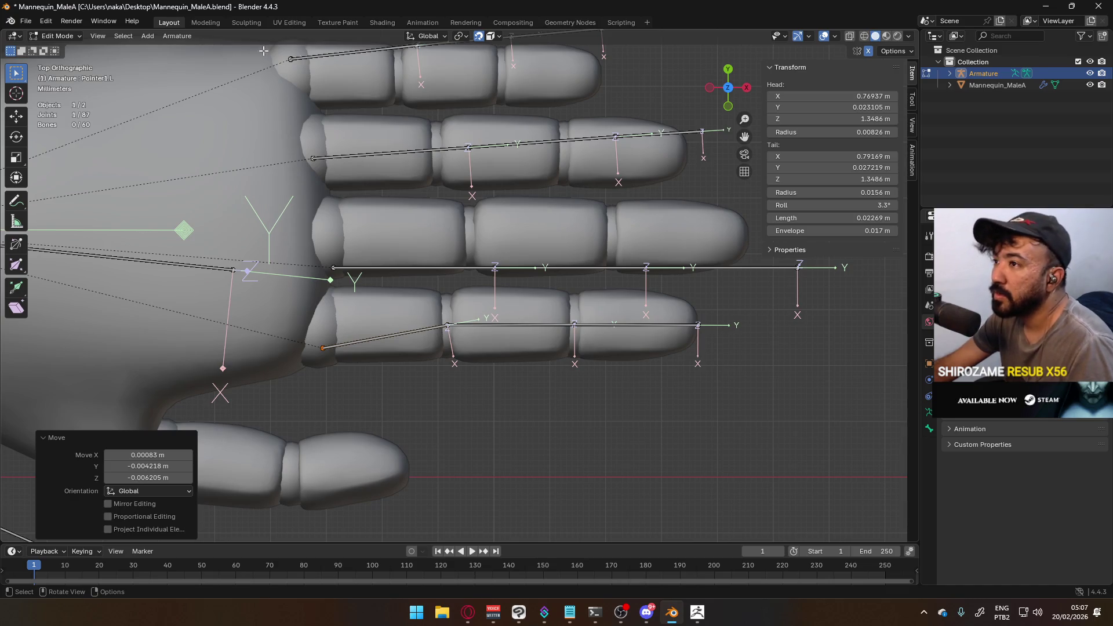
Set snapping to Closest and re-snap the finger's base joint
click(463, 37)
mouse_move(496, 36)
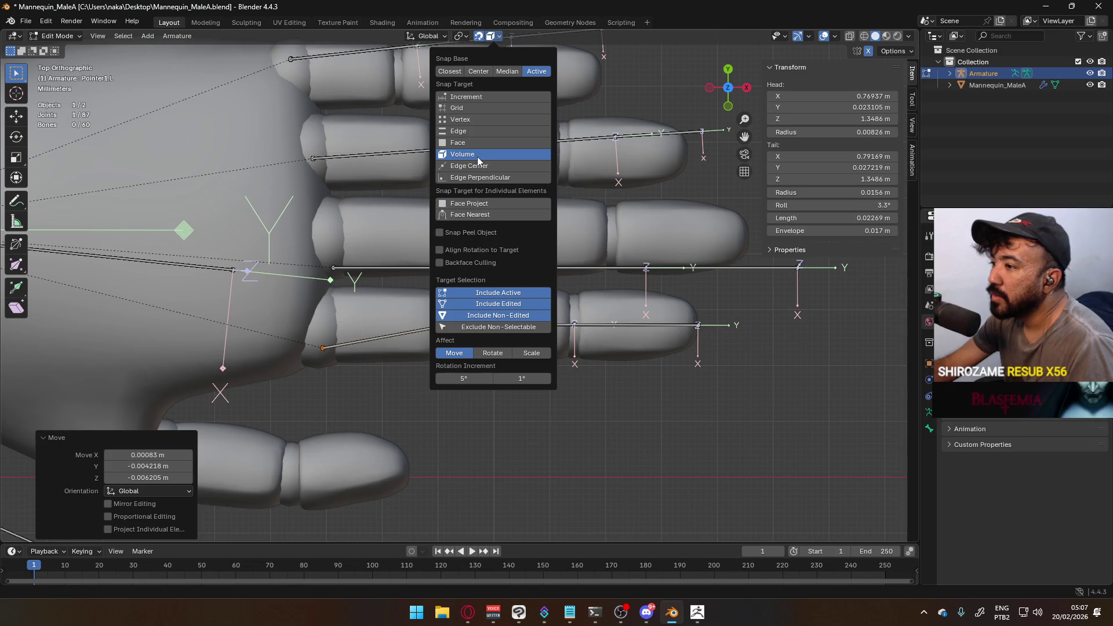
key(Escape)
click(494, 37)
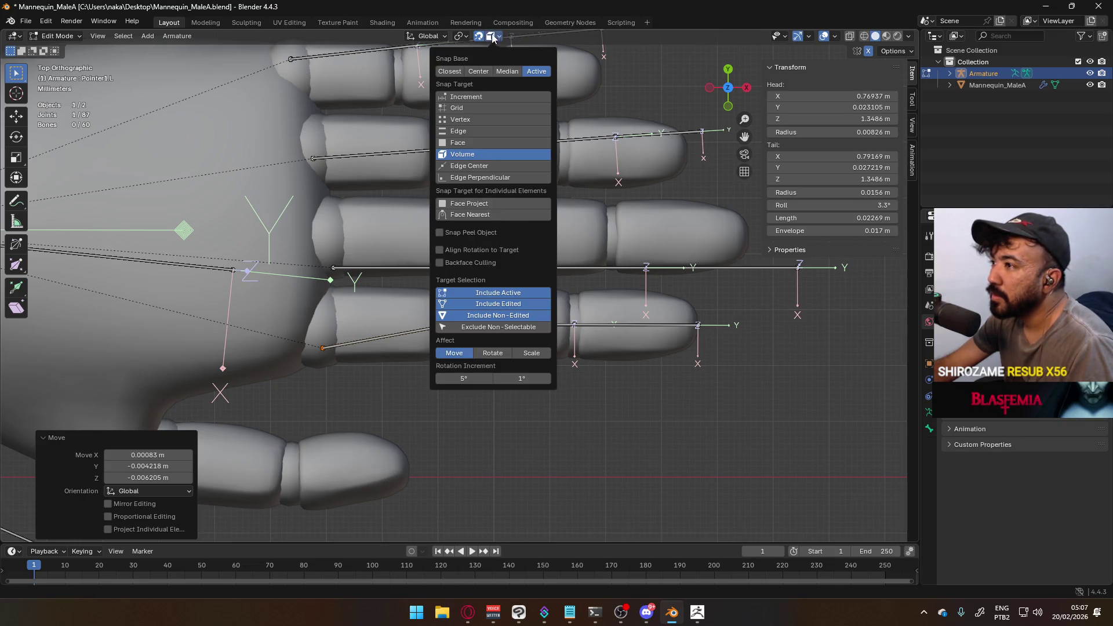
click(458, 71)
key(g)
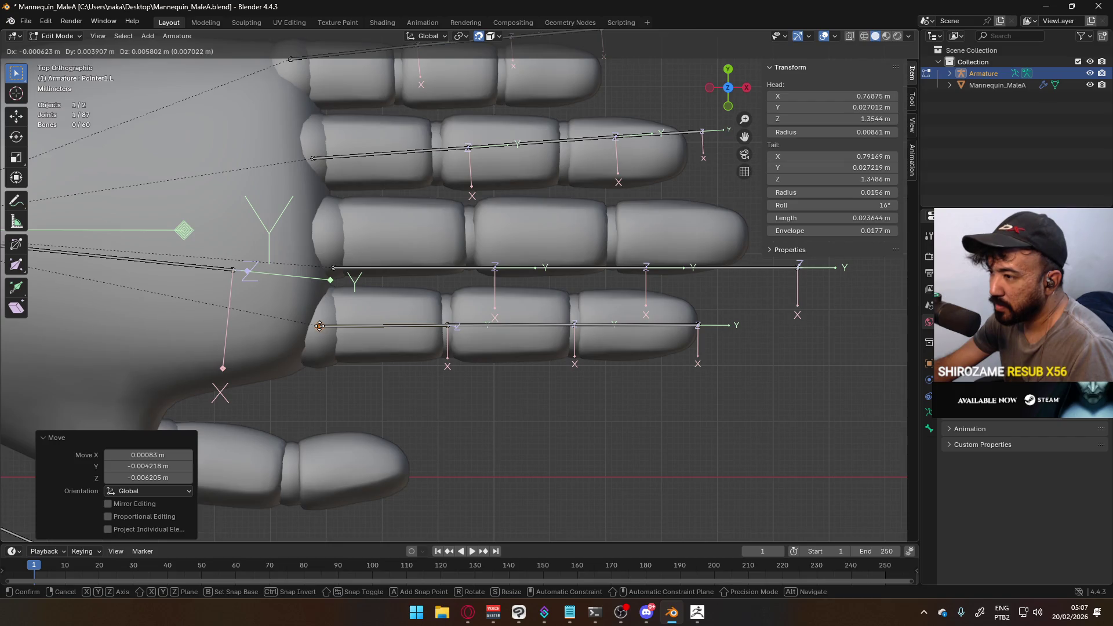
click(319, 326)
With Snap Base set to Center, snap the joint so Pointer1.L lies level at Z 1.3486 m
key(KP_1)
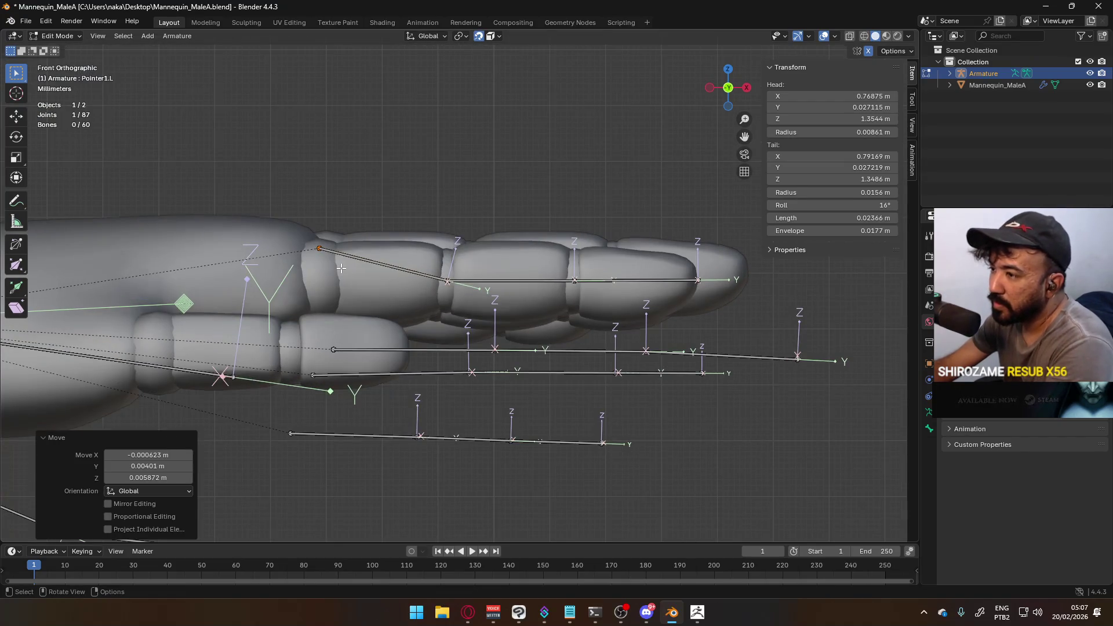
click(497, 36)
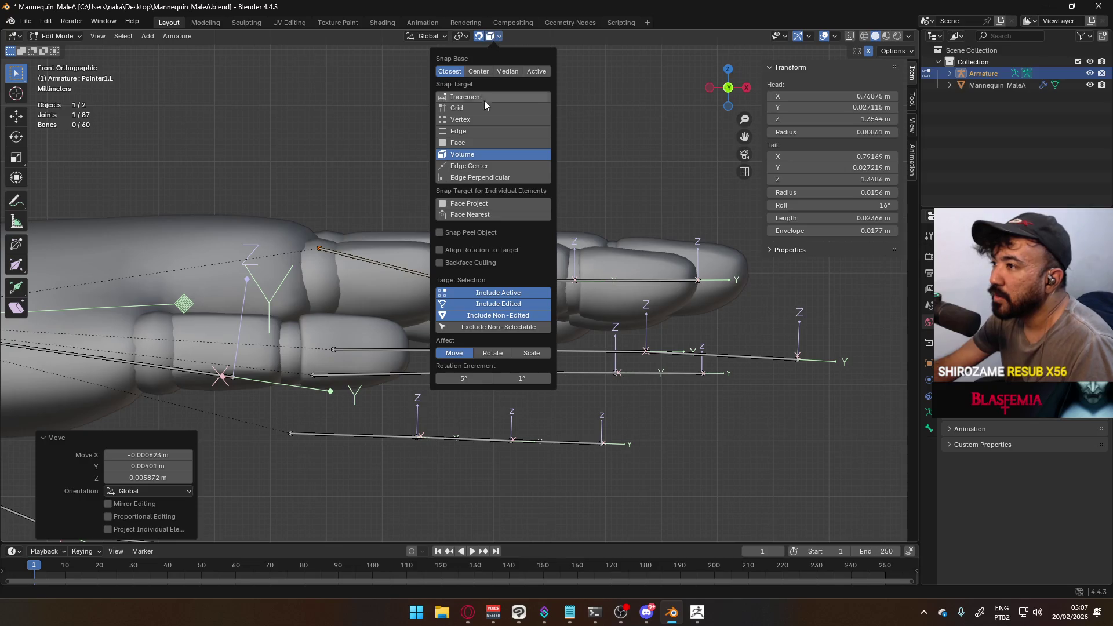
click(492, 73)
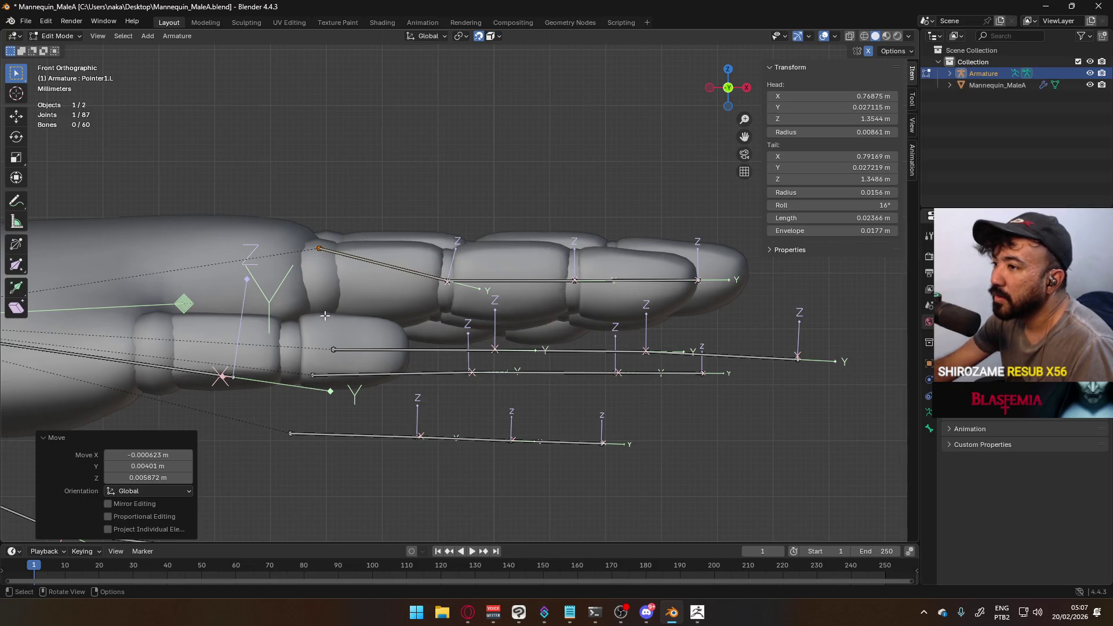
key(g)
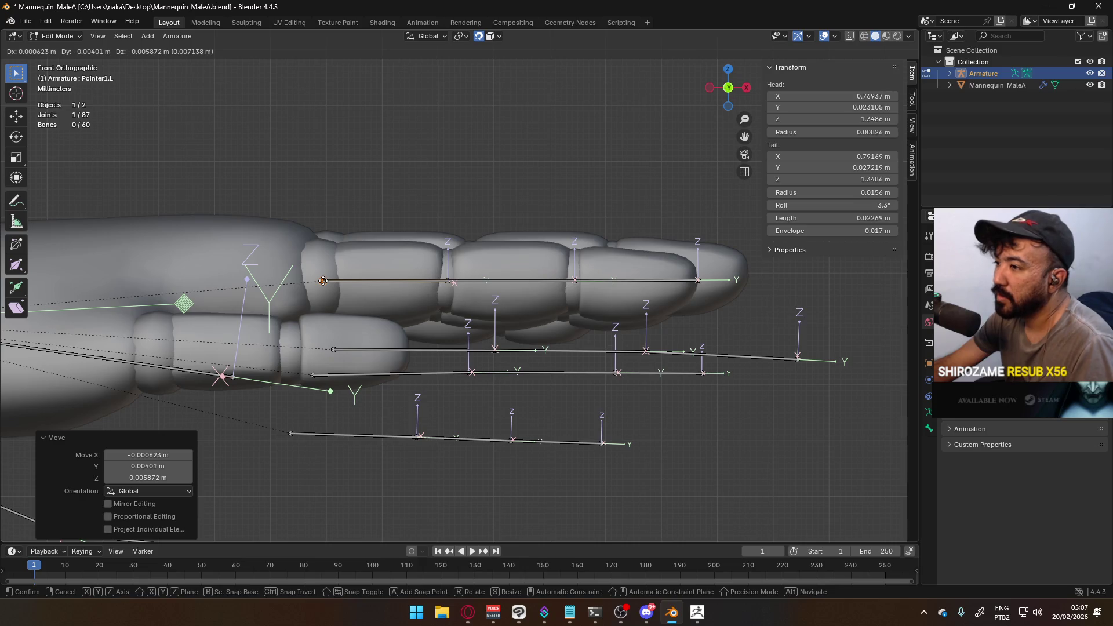
click(373, 273)
key(KP_7)
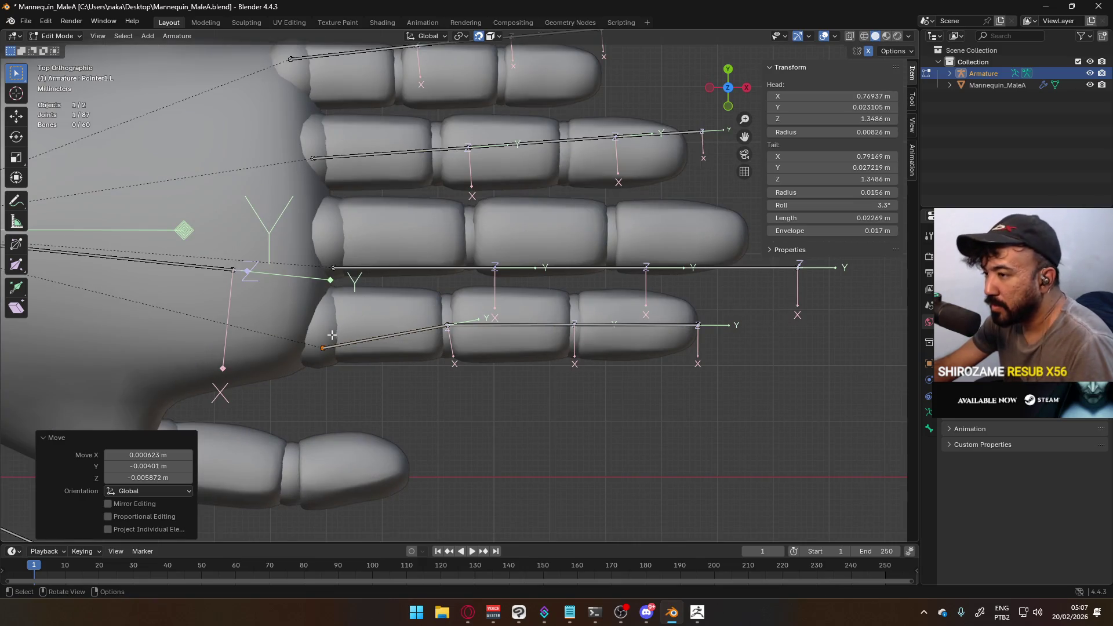
scroll(324, 329, up, 5)
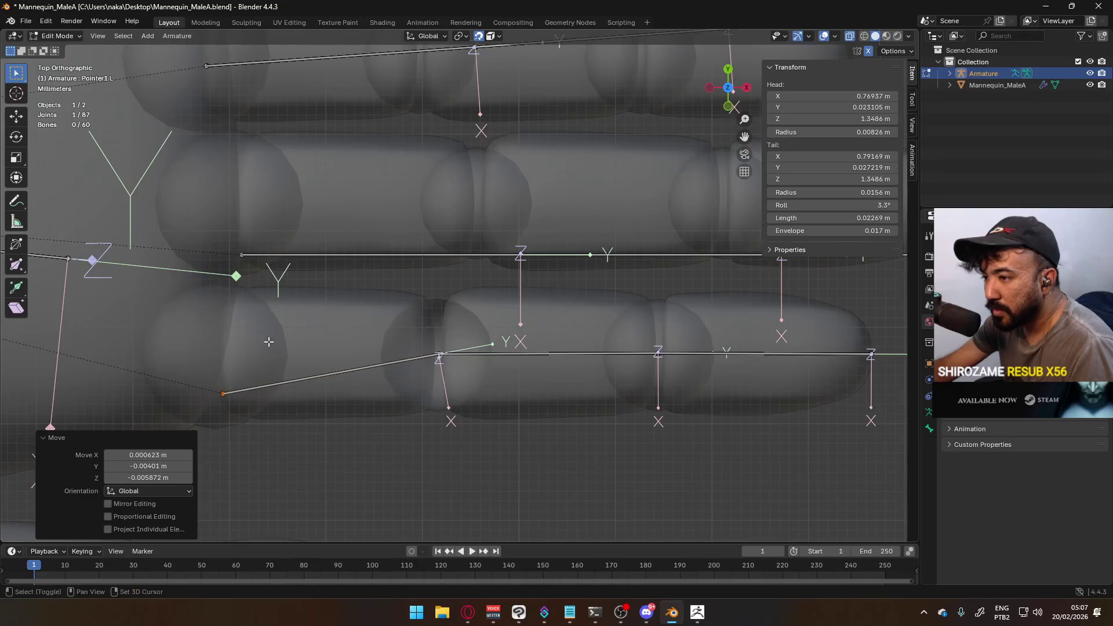
scroll(454, 312, down, 5)
key(Tab)
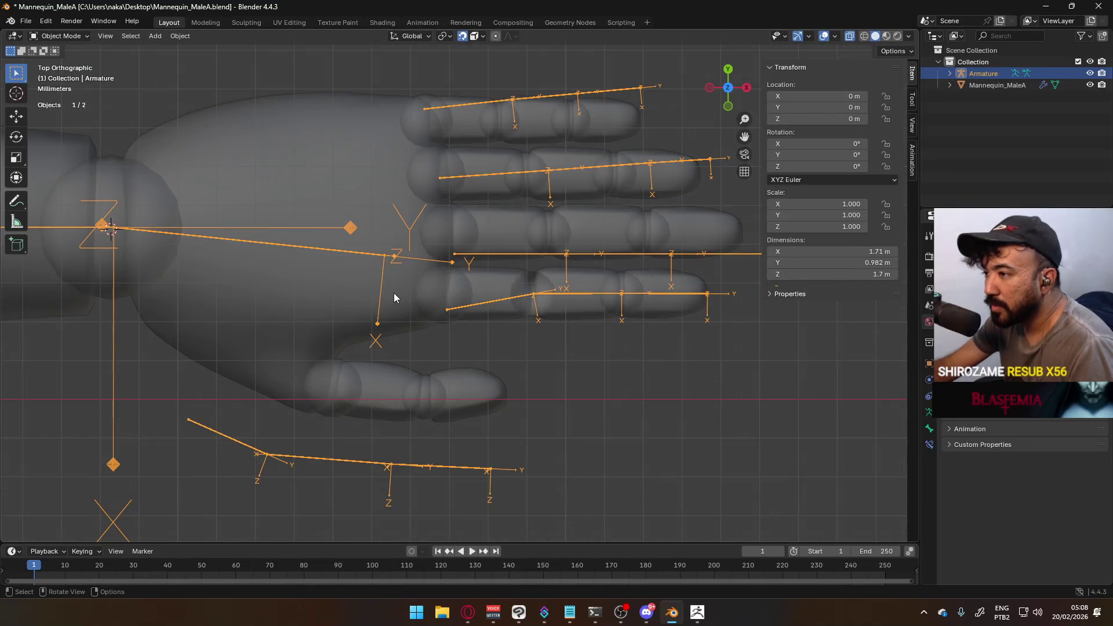
Hide the hand mesh's palm and first finger segments, with X-ray turned off
click(394, 294)
key(Tab)
click(338, 277)
key(alt+z)
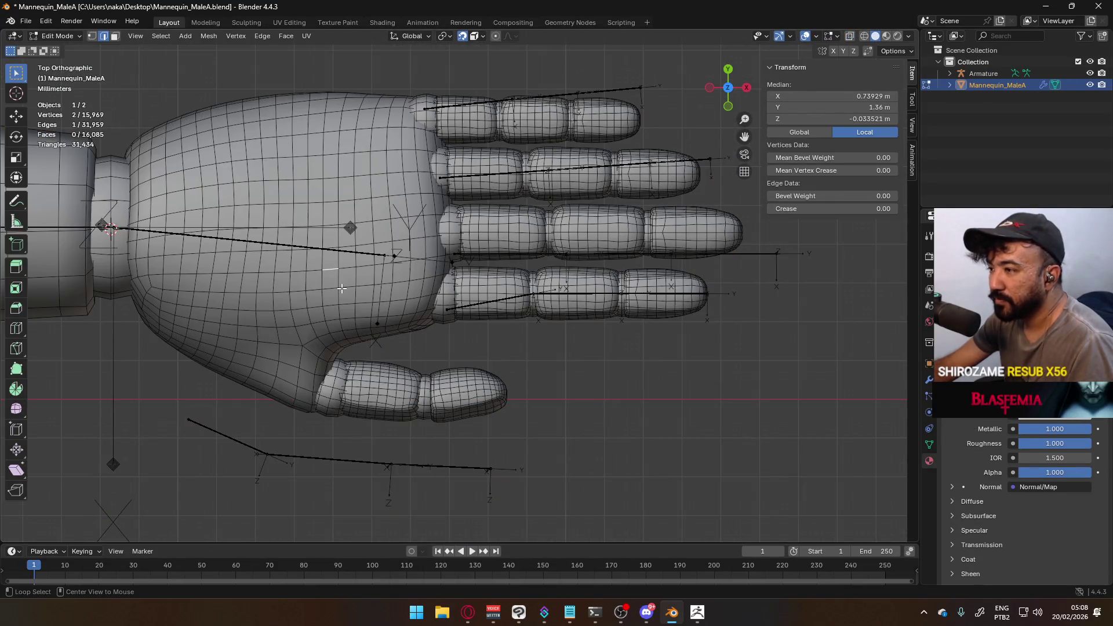
key(l)
key(l)
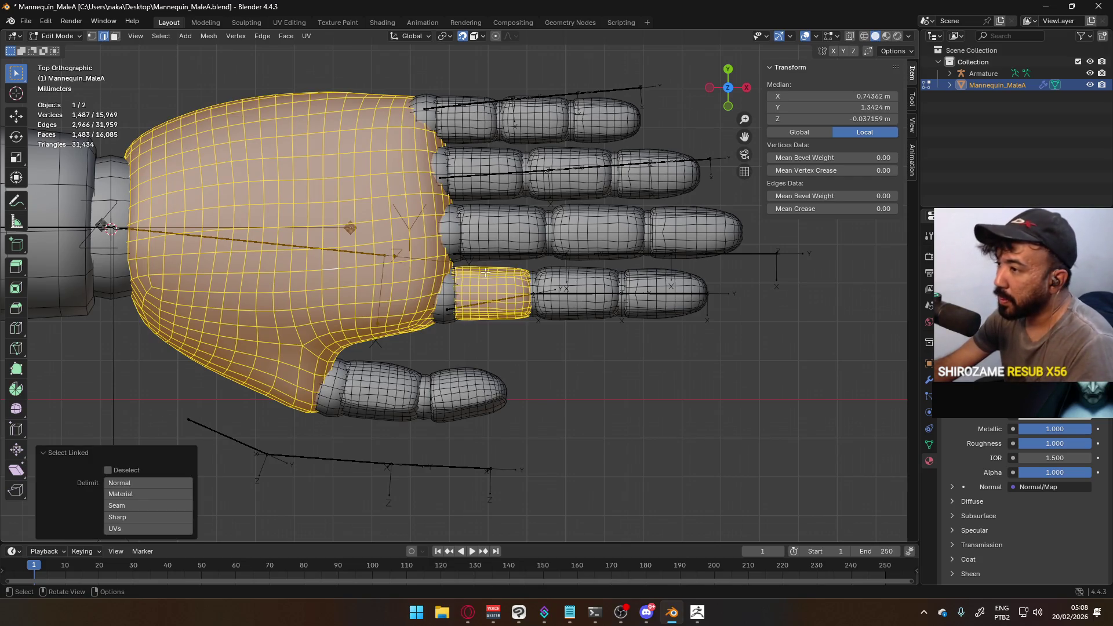
key(l)
key(l)
key(l)
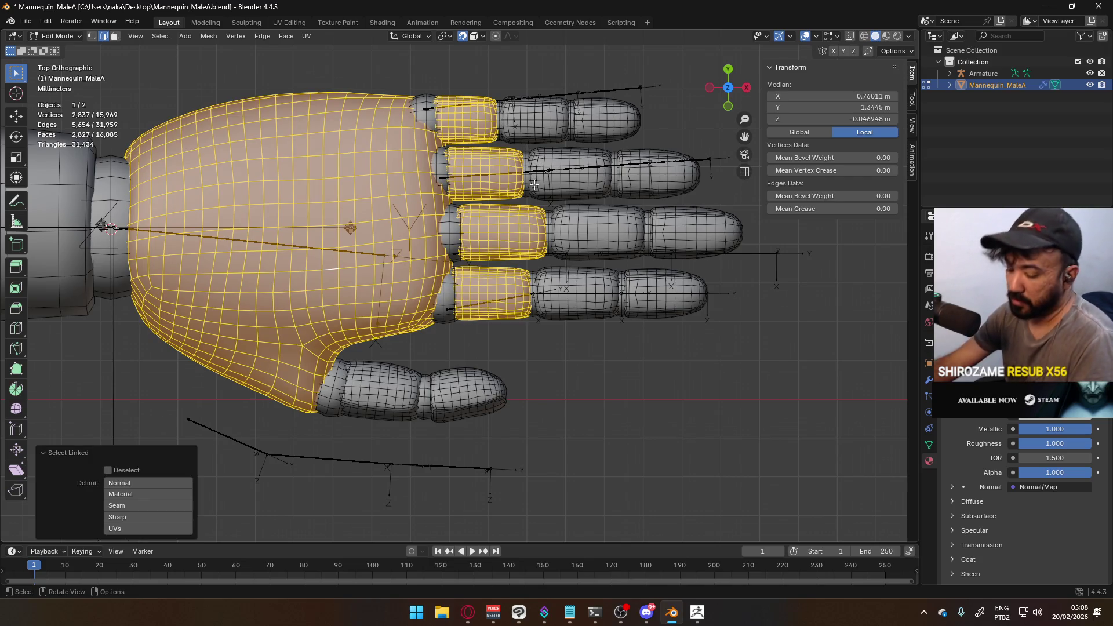
key(h)
scroll(513, 250, up, 2)
key(Tab)
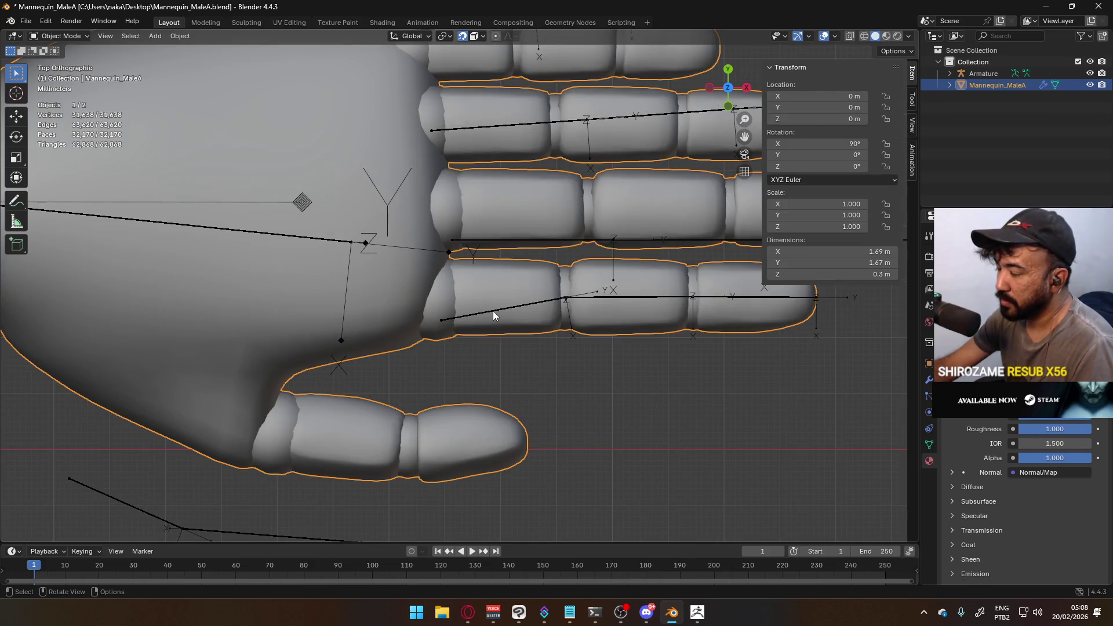
Nudge the selected finger joint in the armature's Edit Mode, then exit
click(492, 311)
key(Tab)
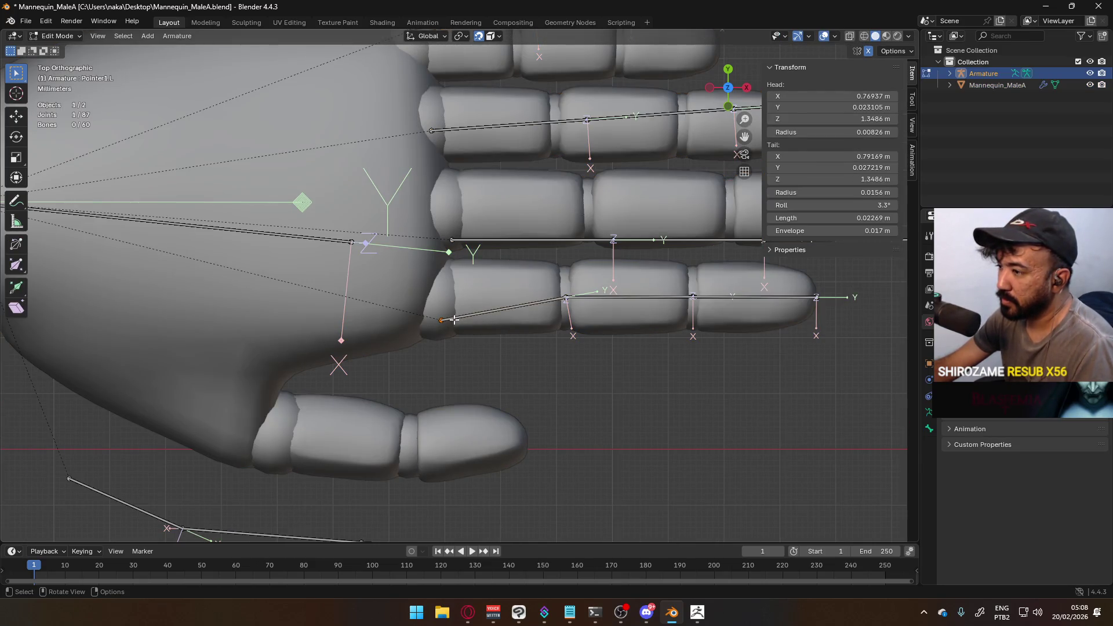
key(g)
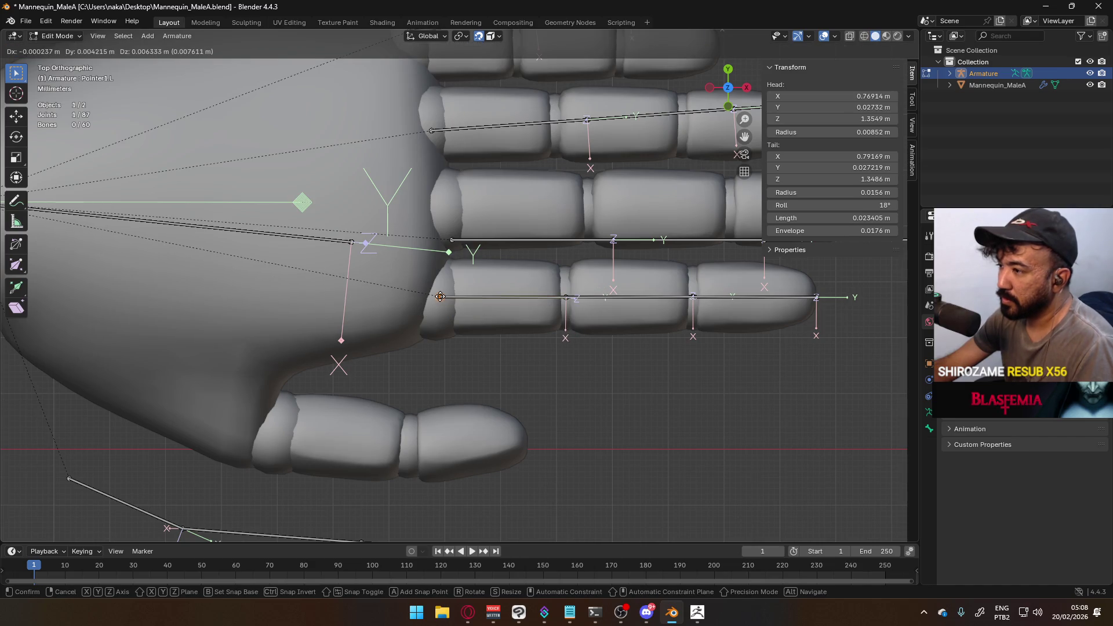
click(440, 297)
mouse_move(440, 297)
middle_down()
mouse_move(497, 191)
mouse_move(518, 237)
middle_up()
key(Tab)
Inspect the mannequin mesh's exposed knuckle spheres from above in Edit Mode
click(504, 263)
key(Tab)
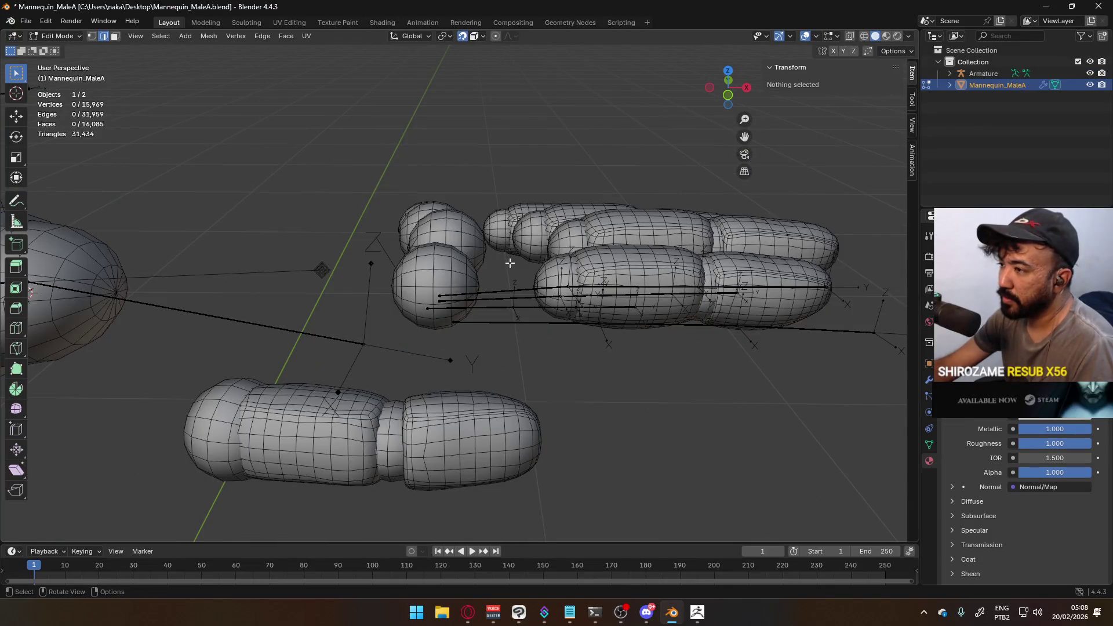
key(Tab)
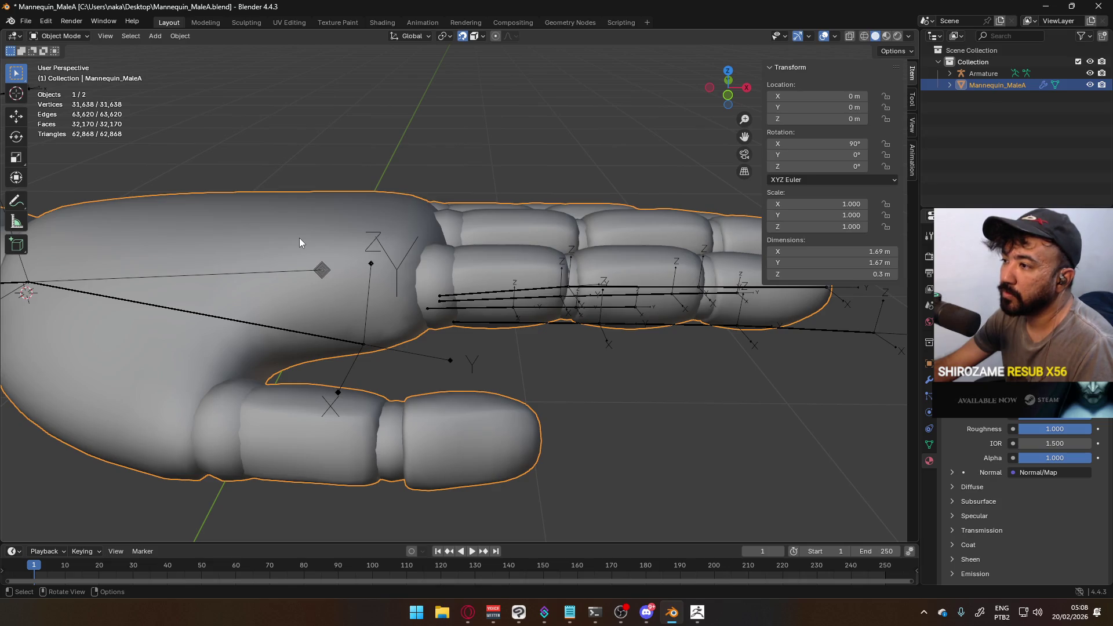
mouse_move(424, 262)
middle_down()
mouse_move(298, 287)
mouse_move(379, 259)
middle_up()
key(Tab)
key(Tab)
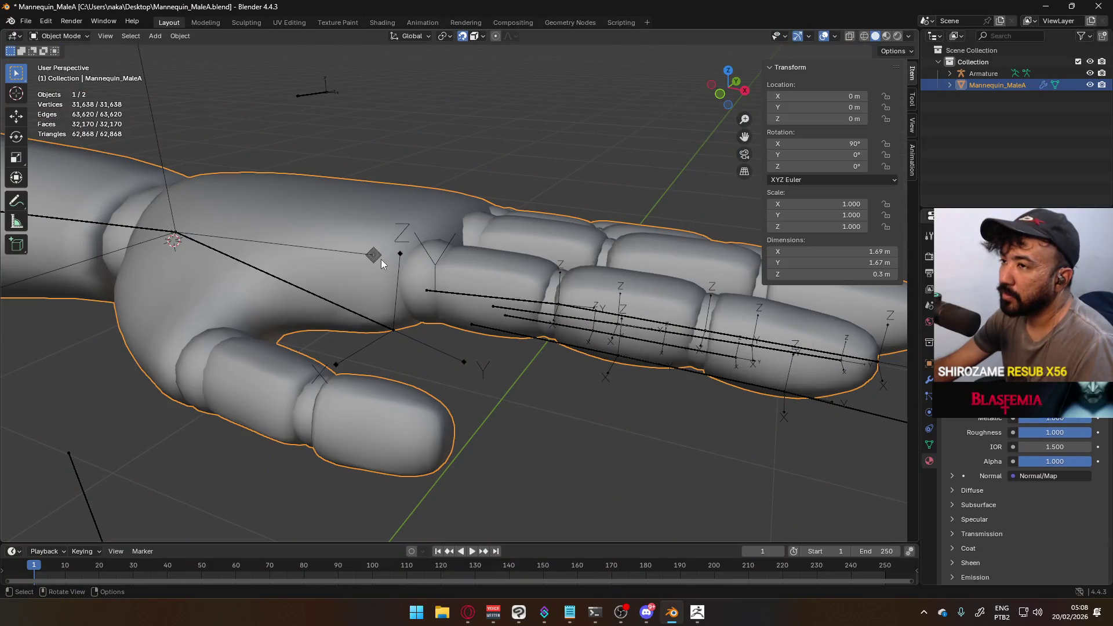
mouse_move(365, 262)
middle_down()
mouse_move(325, 262)
mouse_move(420, 264)
mouse_move(538, 300)
mouse_move(320, 301)
mouse_move(308, 227)
mouse_move(338, 99)
mouse_move(280, 330)
mouse_move(360, 287)
middle_up()
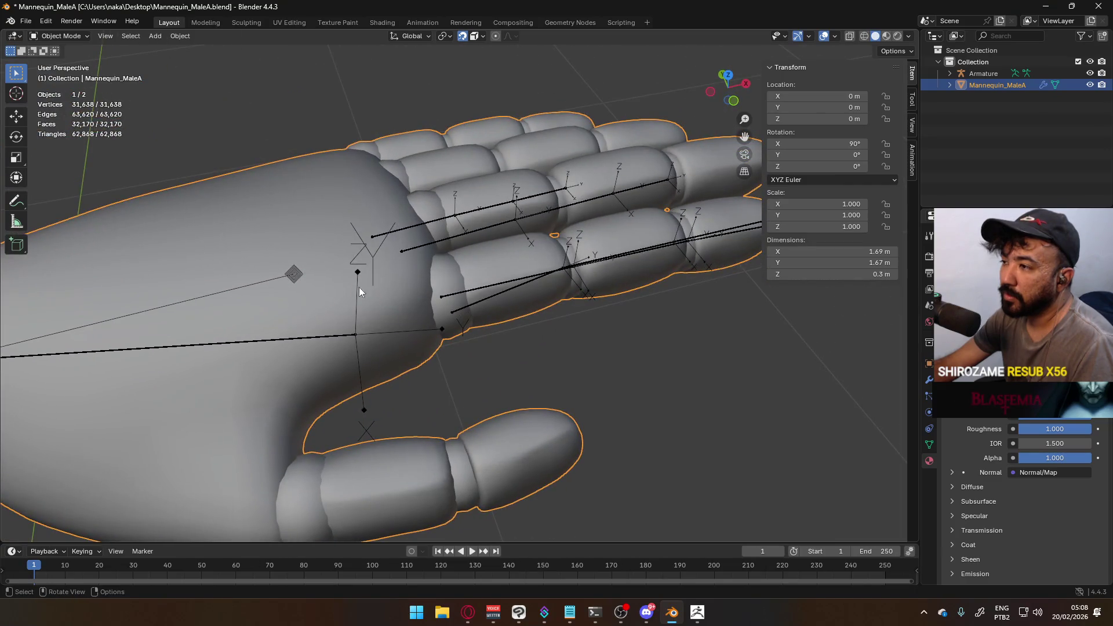
key(Tab)
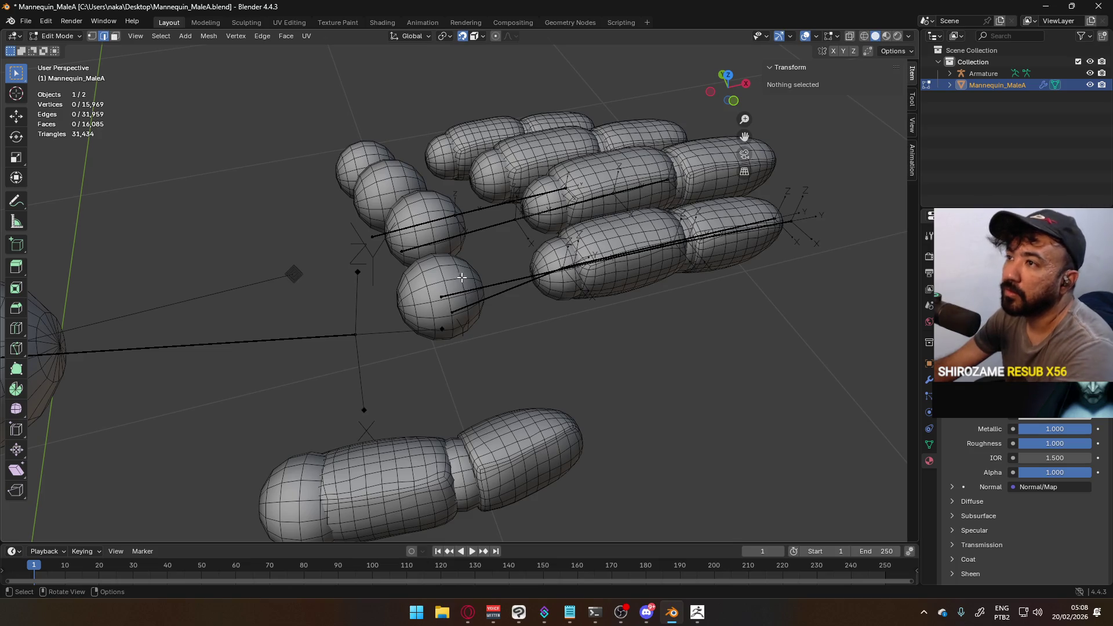
key(KP_7)
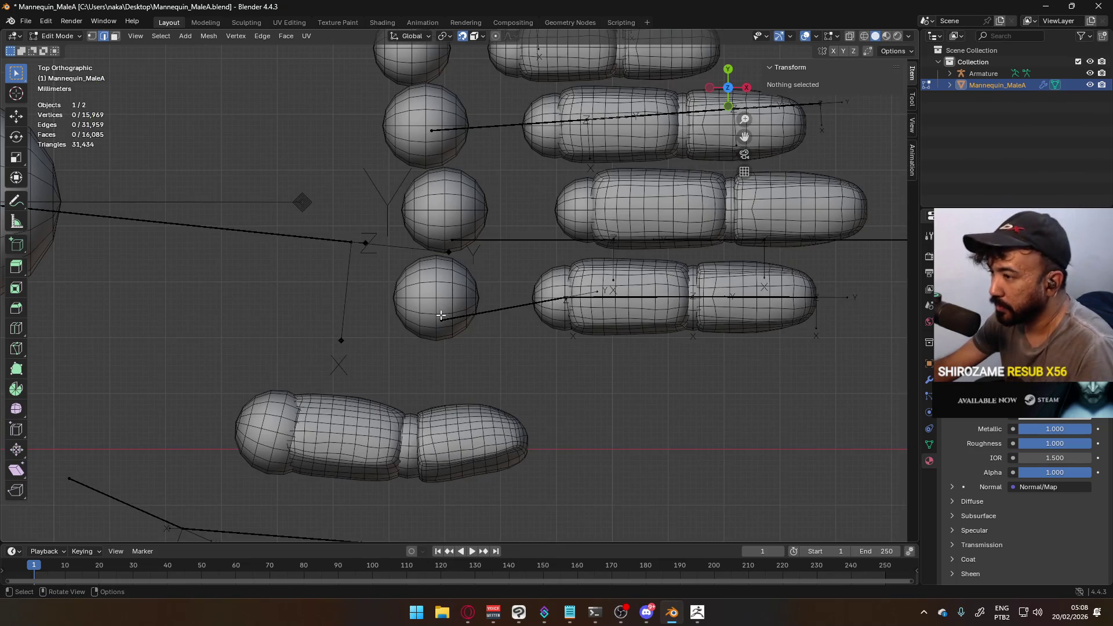
click(445, 316)
key(Tab)
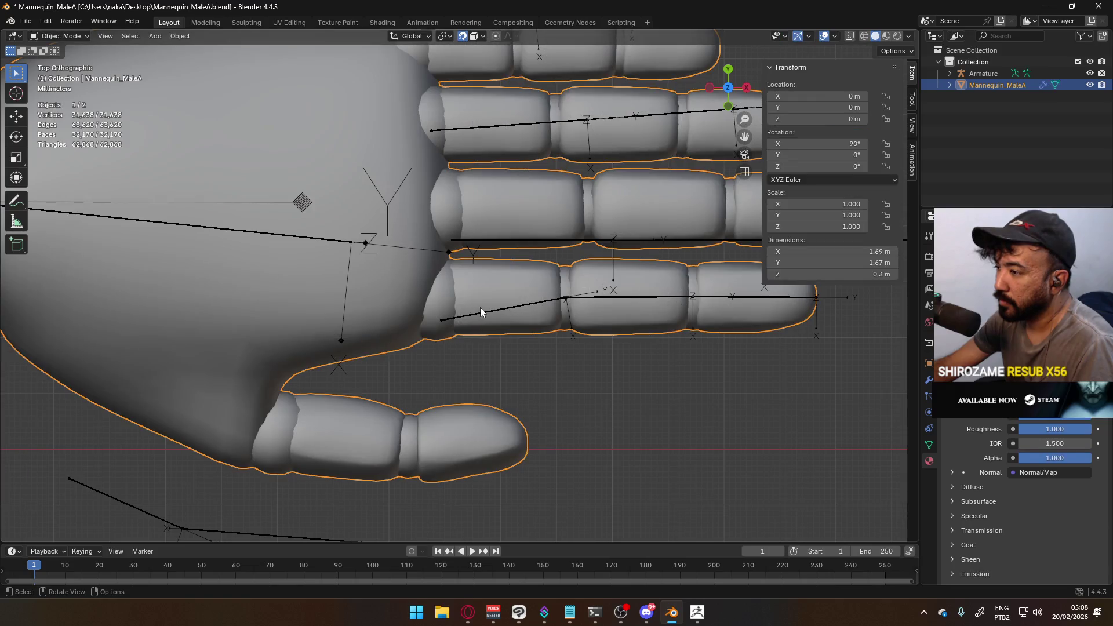
Reselect the armature and return to its Edit Mode
key(a)
key(Tab)
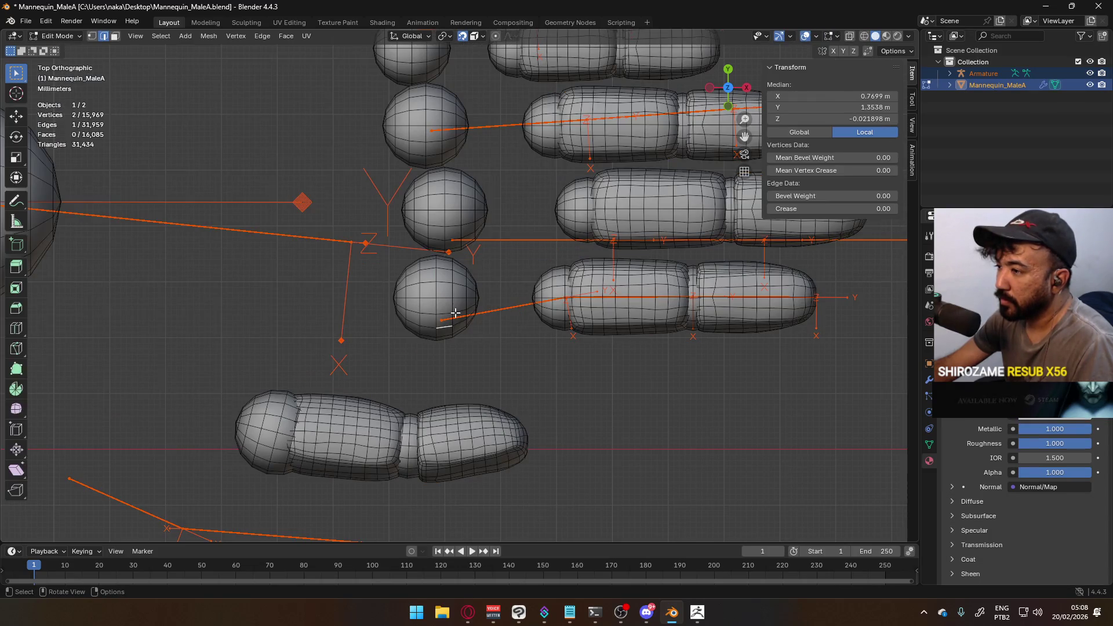
key(Tab)
click(442, 305)
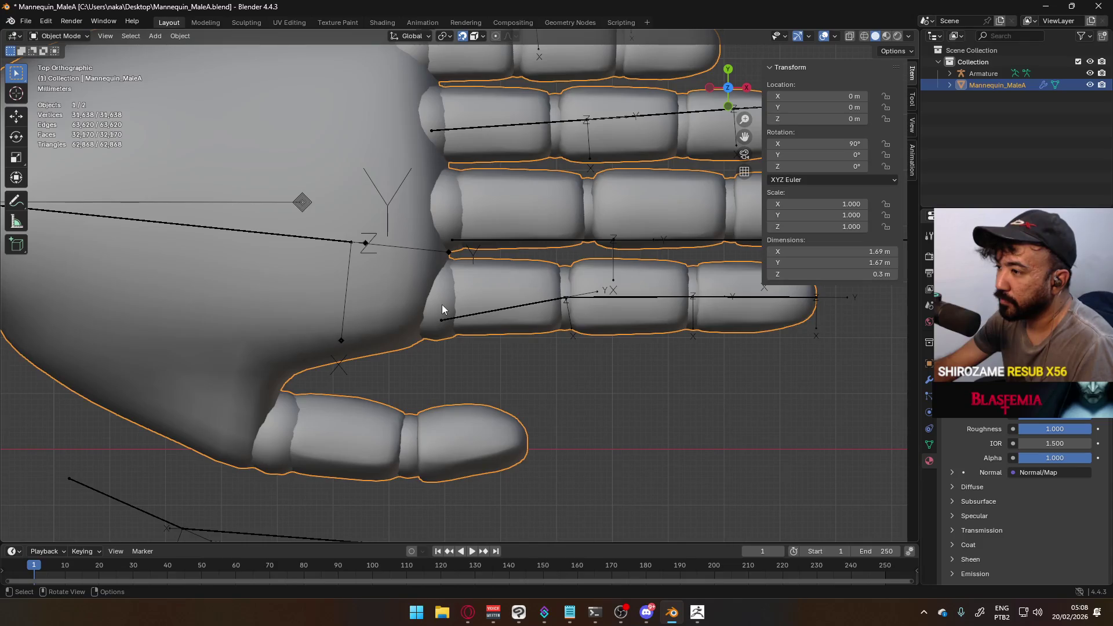
shift+click(491, 316)
key(Tab)
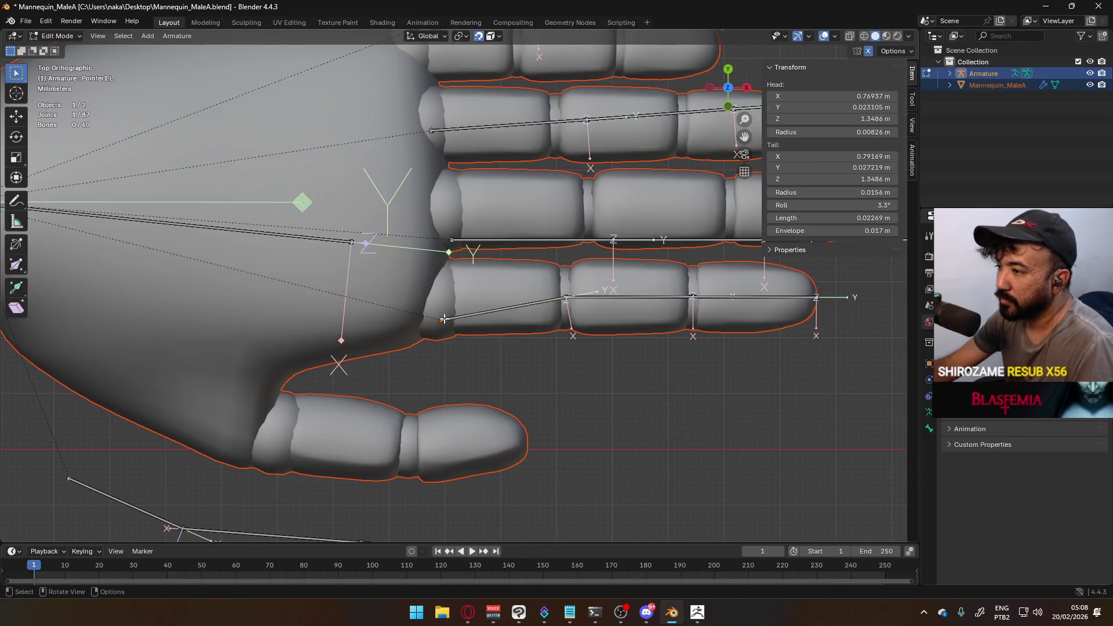
Snap Pointer1.L's head onto the knuckle centre, then lower it along Z level with its tail
key(g)
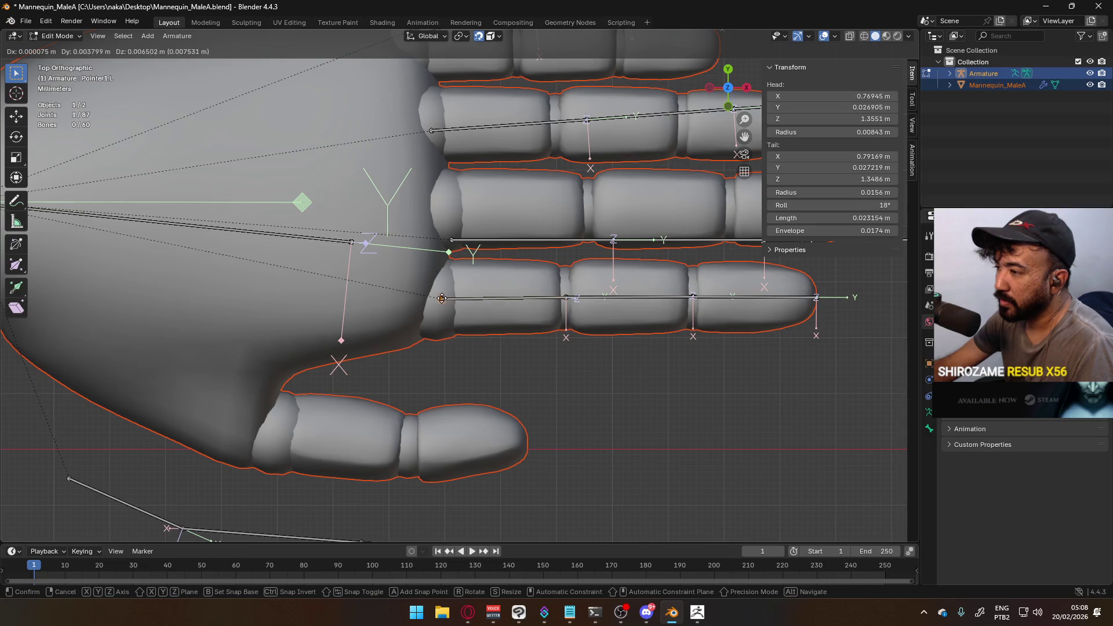
click(497, 259)
key(KP_1)
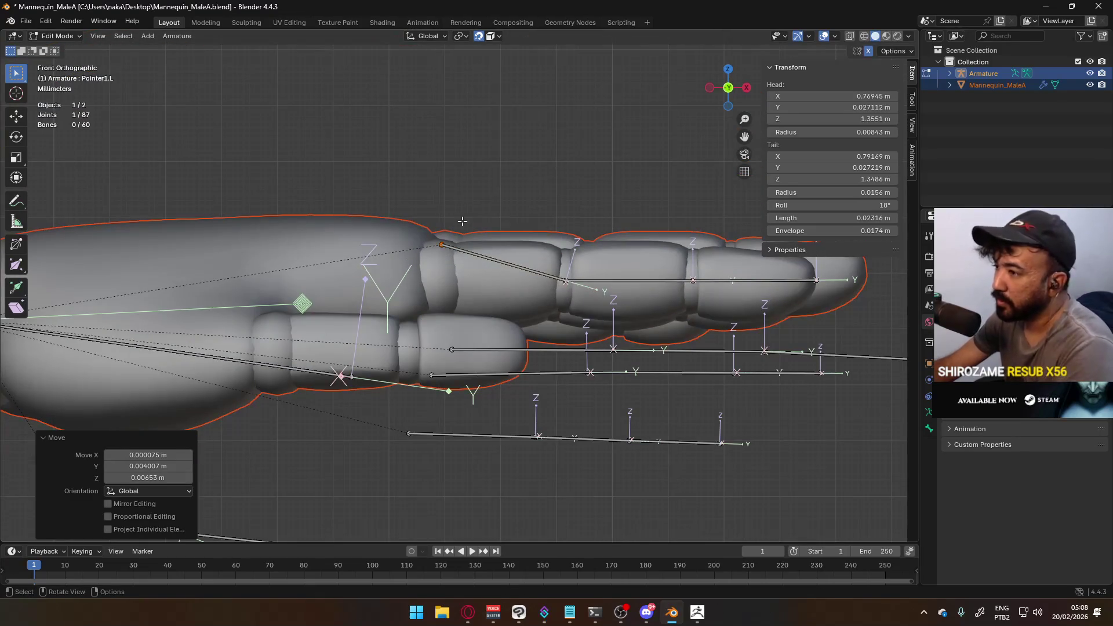
click(480, 40)
key(g)
key(z)
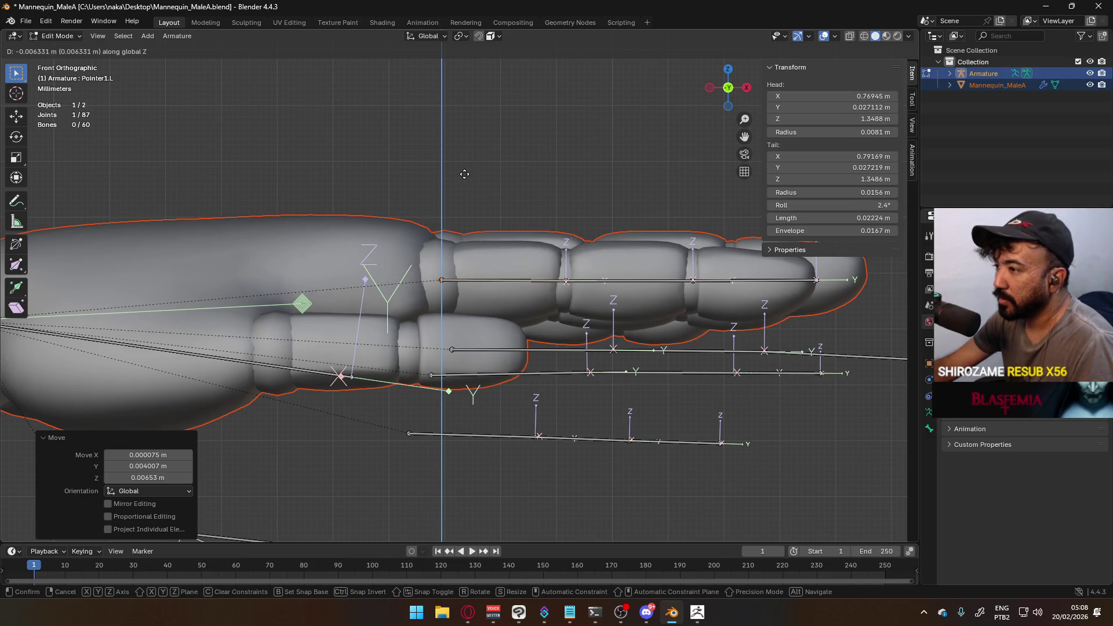
click(464, 175)
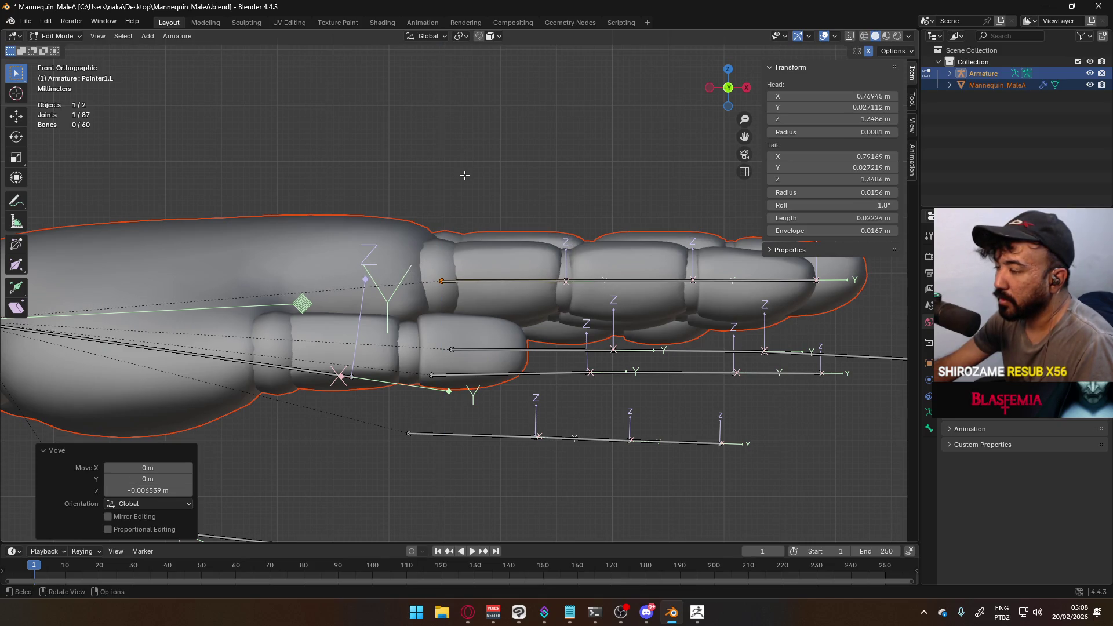
Fine-tune the head's height along Z, leaving a 0.02224 m bone with 1.9° roll
scroll(441, 272, up, 8)
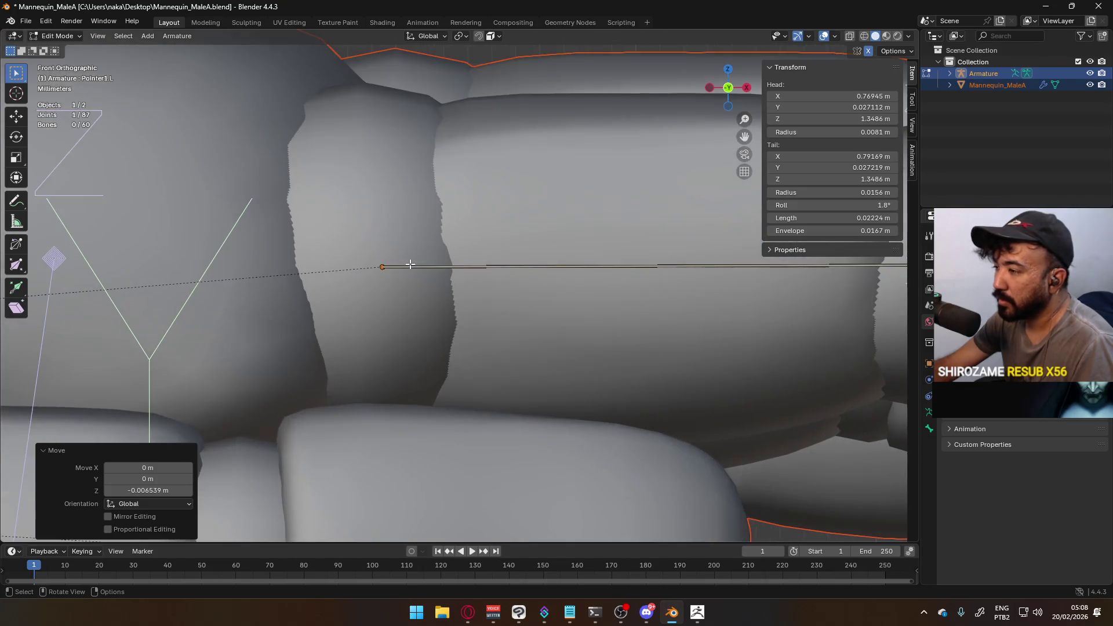
key(g)
key(z)
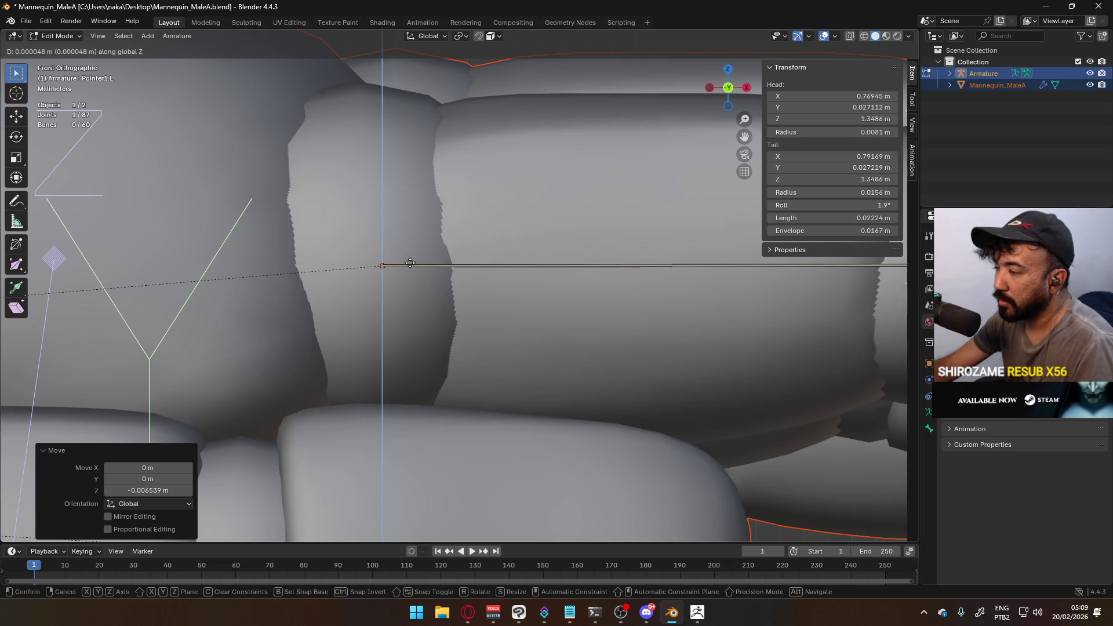
click(409, 263)
scroll(409, 263, down, 5)
mouse_move(410, 263)
middle_down()
mouse_move(467, 209)
mouse_move(449, 261)
mouse_move(423, 201)
mouse_move(404, 240)
mouse_move(583, 326)
middle_up()
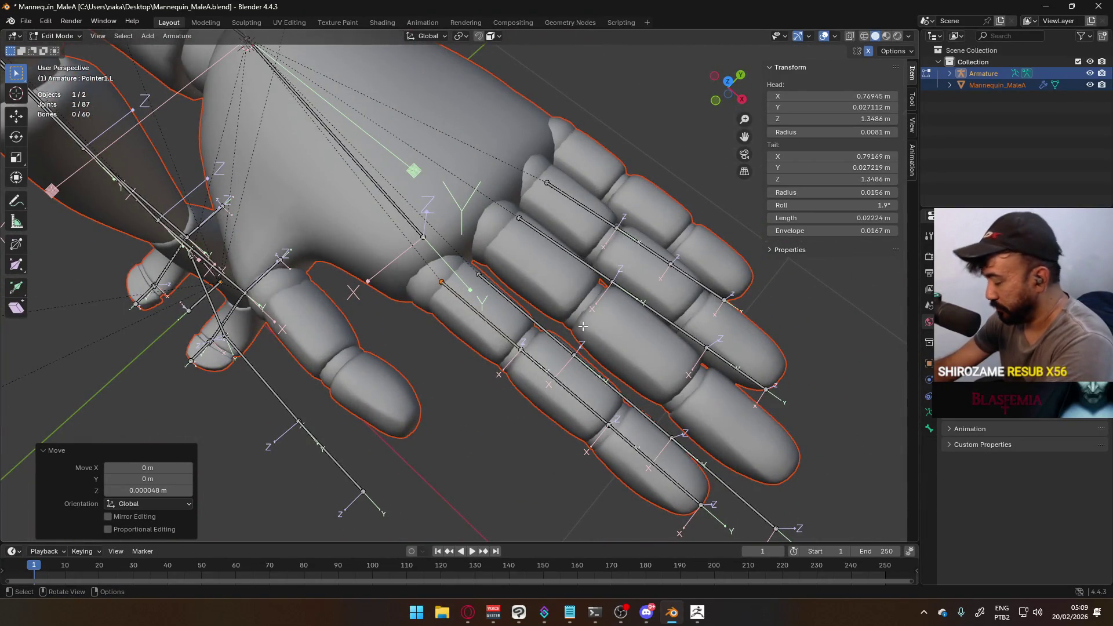
key(KP_7)
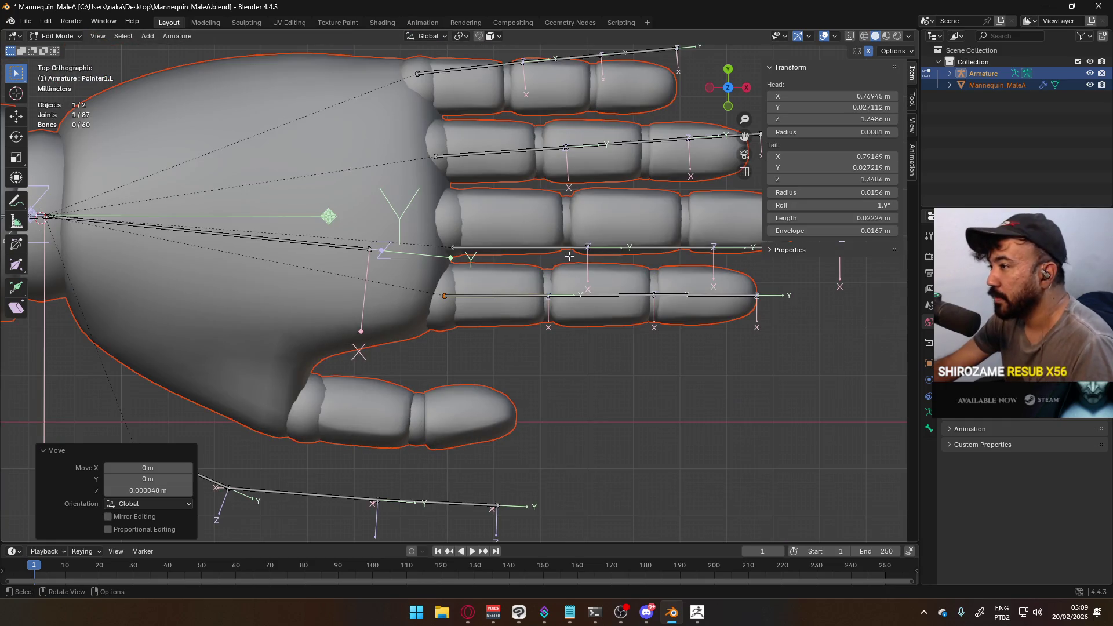
Place the middle finger's first two joints on its knuckle creases in top view
click(570, 256)
scroll(484, 333, up, 5)
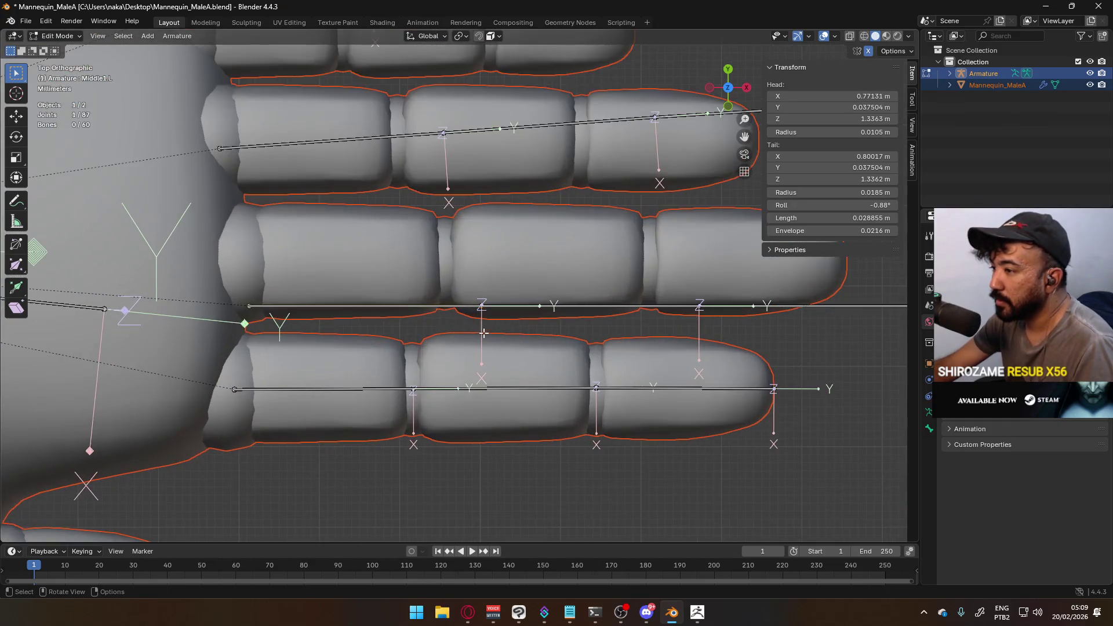
shift+middle_drag(500, 293, 423, 355)
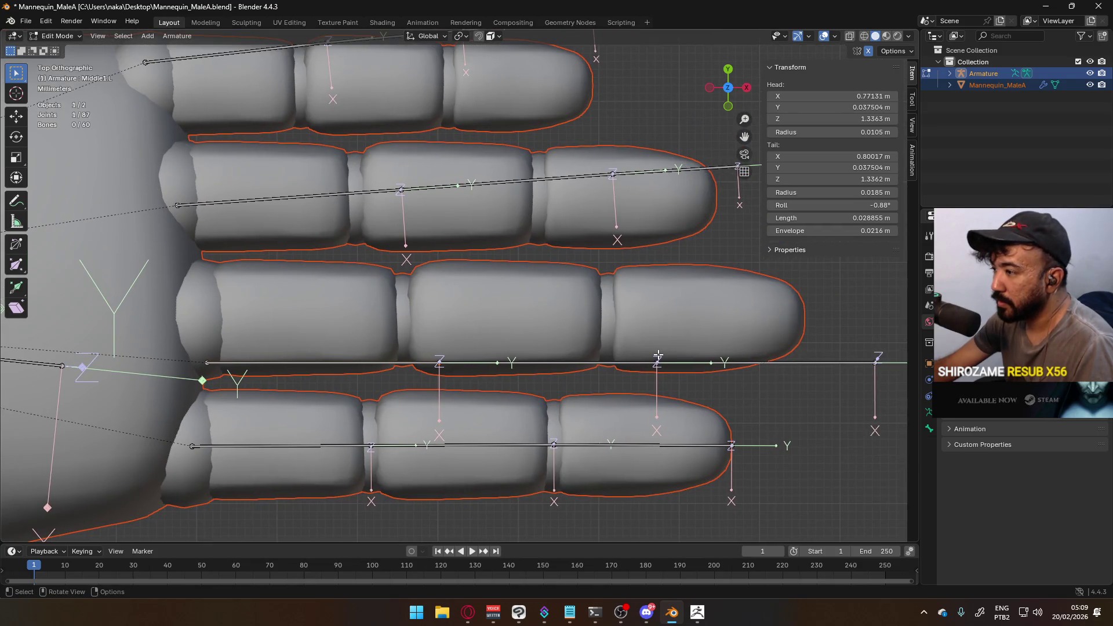
key(g)
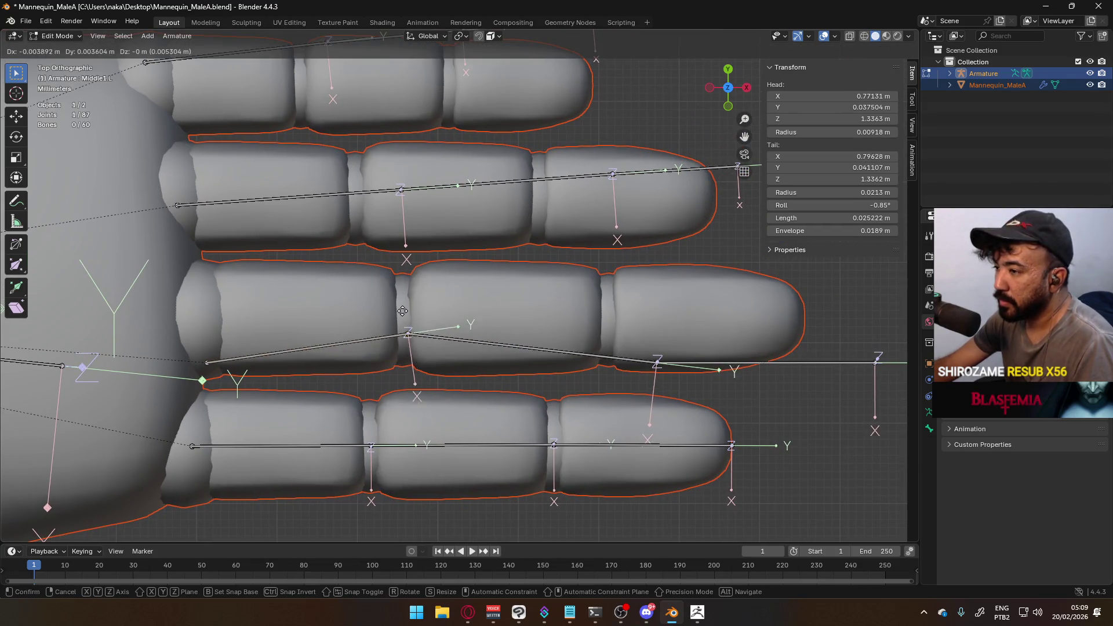
click(399, 296)
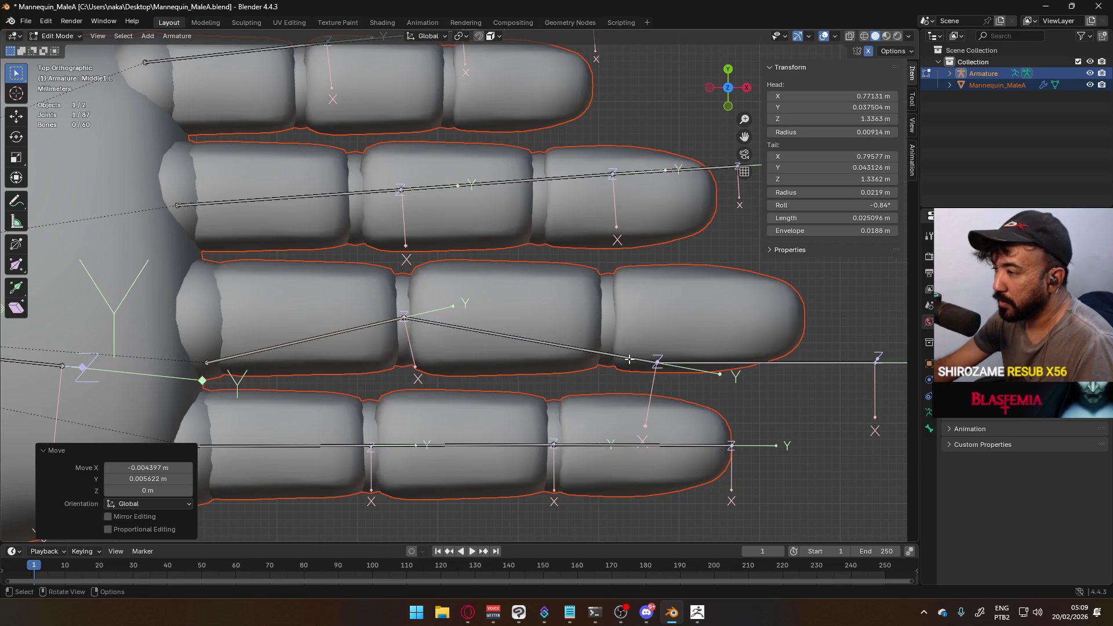
click(657, 364)
key(g)
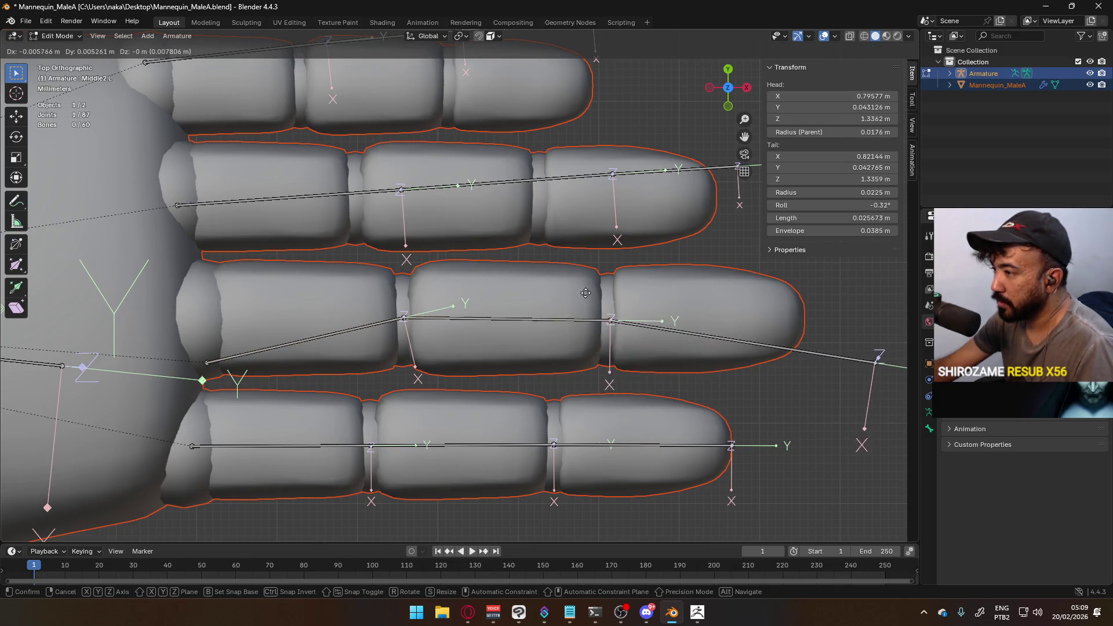
click(584, 290)
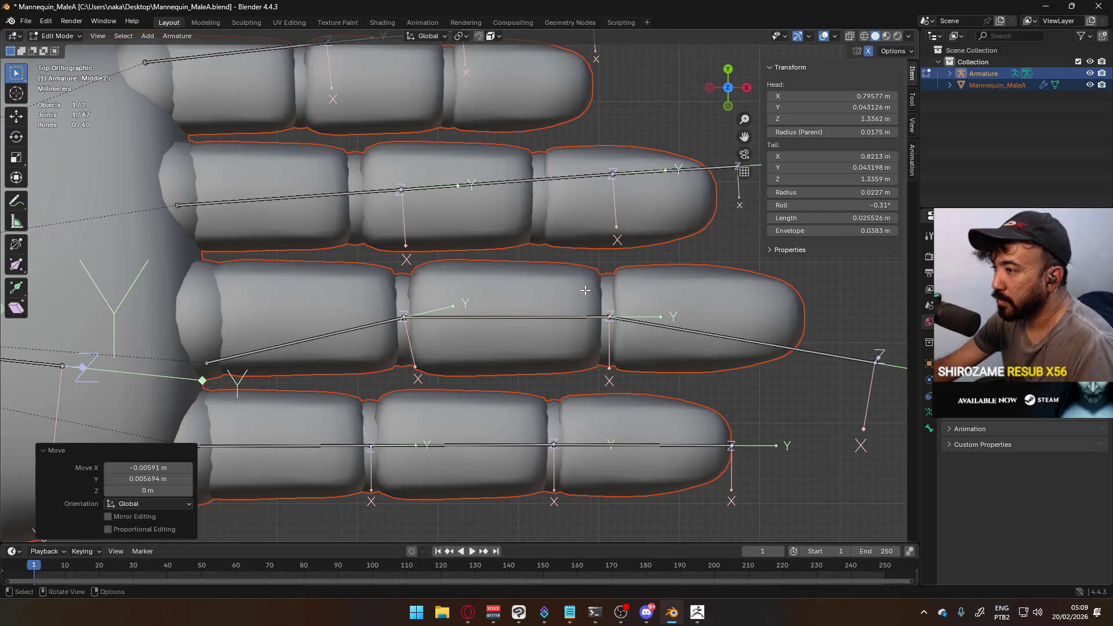
Move the middle finger's tip joint to the end of the fingertip
shift+middle_drag(827, 334, 669, 323)
click(718, 351)
key(g)
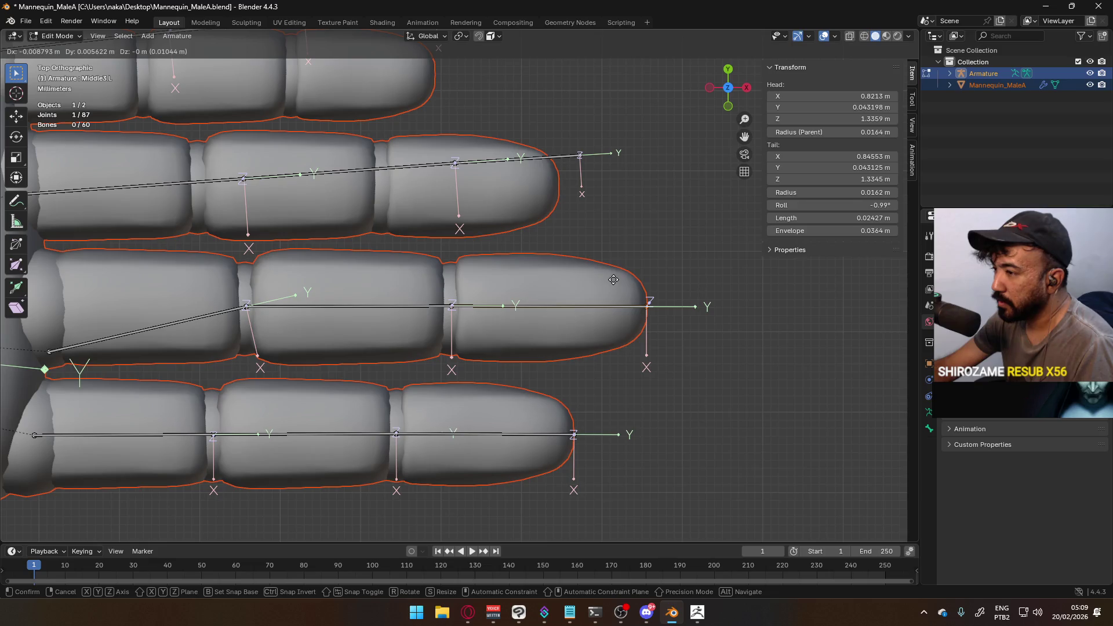
click(614, 279)
Readjust the middle finger's second joint, then select the ring finger's first joint
shift+middle_drag(422, 284, 484, 292)
click(513, 312)
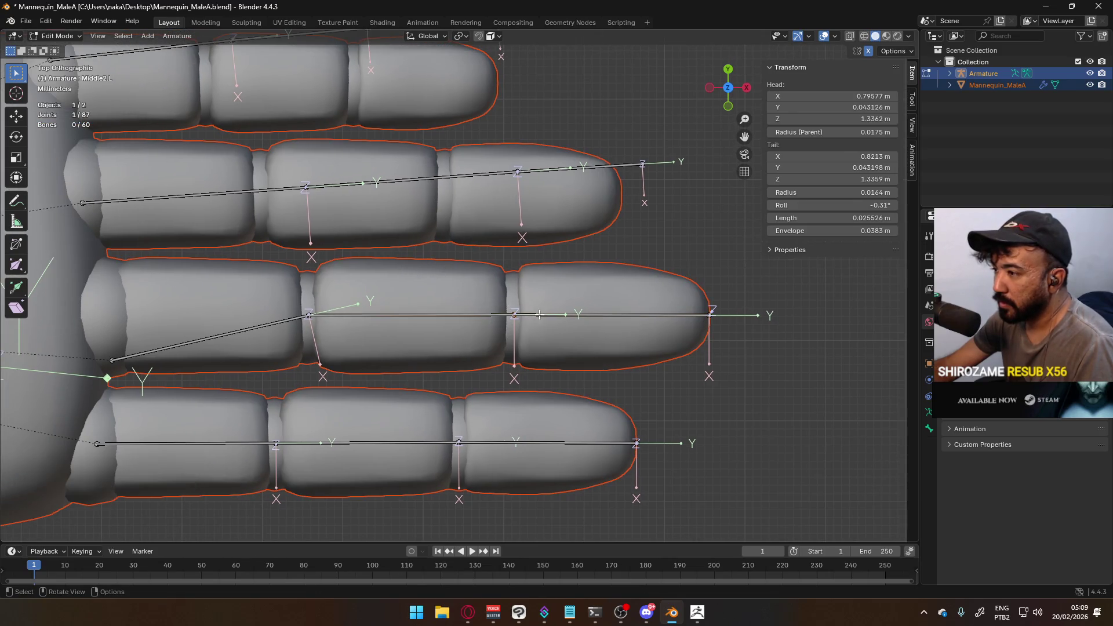
key(g)
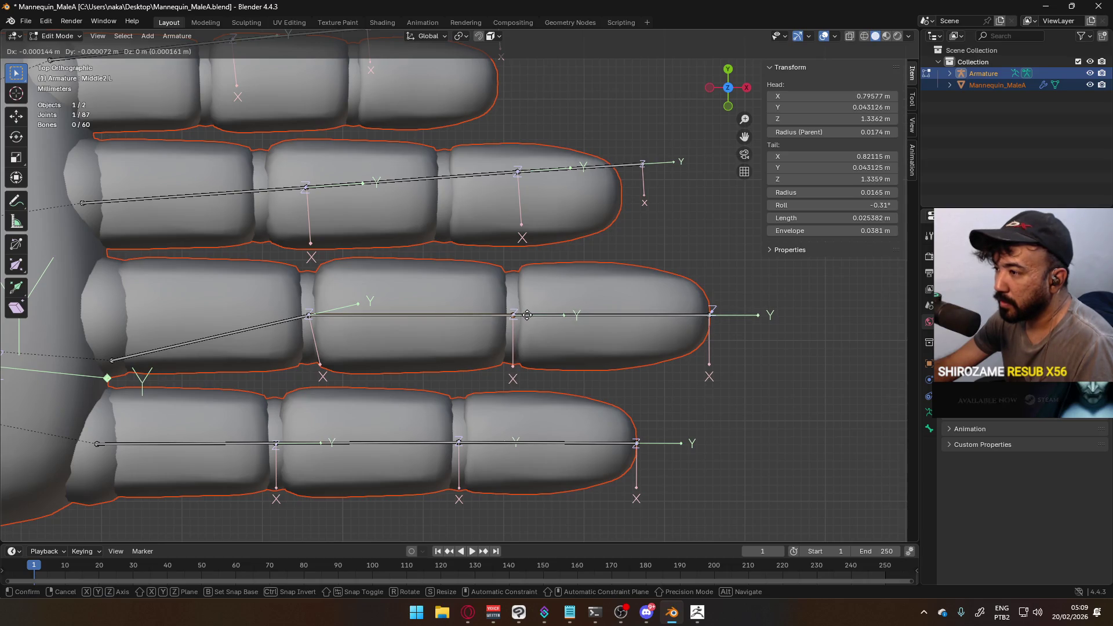
click(527, 315)
shift+middle_drag(336, 229, 416, 275)
click(384, 235)
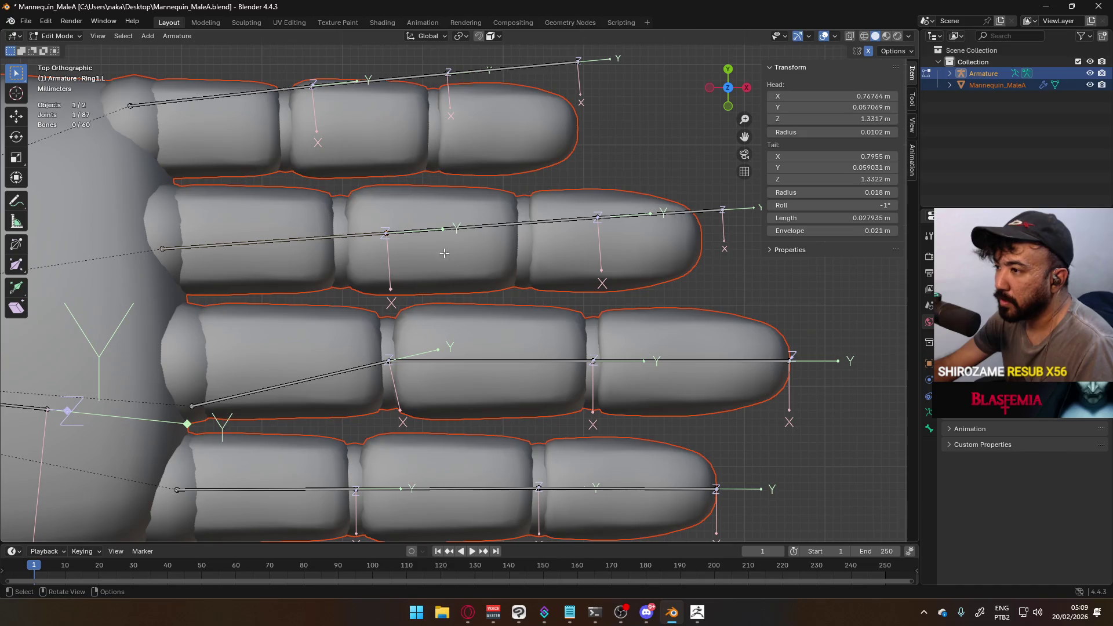
Place the Ring1.L joint on the ring finger's knuckle
key(g)
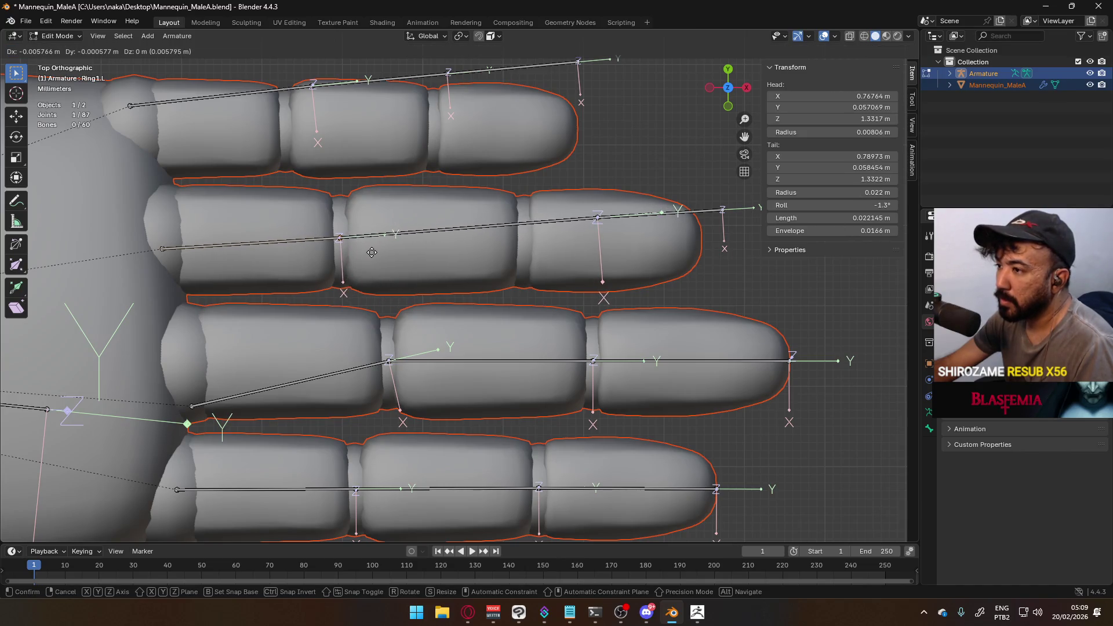
click(373, 253)
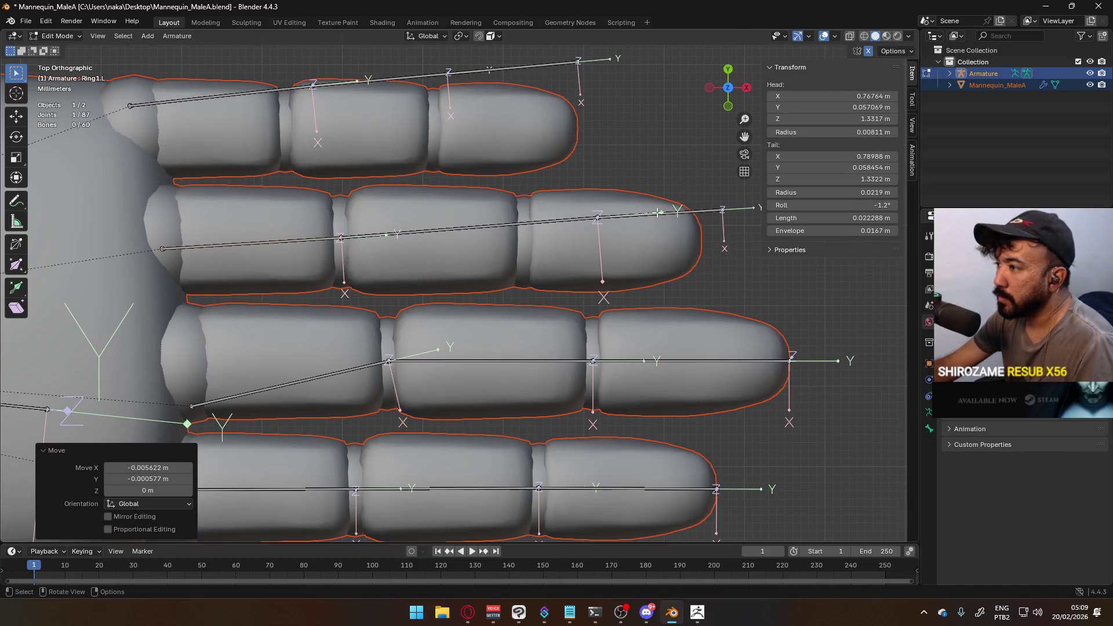
click(585, 219)
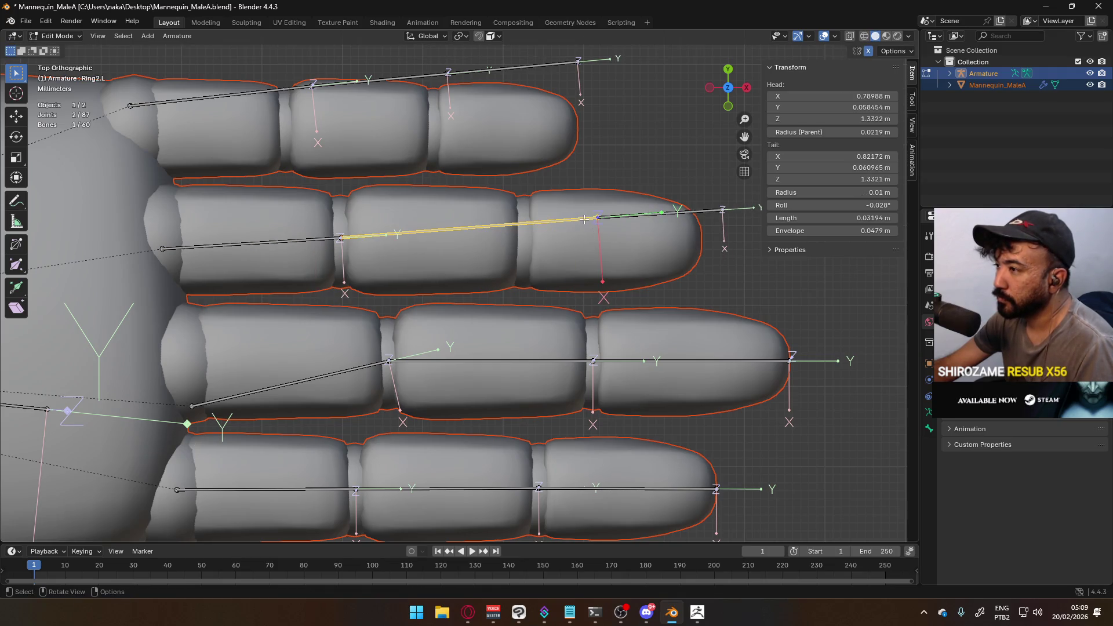
Box-select the middle finger's three-bone chain from top view, then switch to front view
click(598, 231)
mouse_move(597, 230)
middle_down()
mouse_move(161, 297)
mouse_move(243, 255)
mouse_move(339, 231)
middle_up()
middle_drag(437, 240, 318, 333)
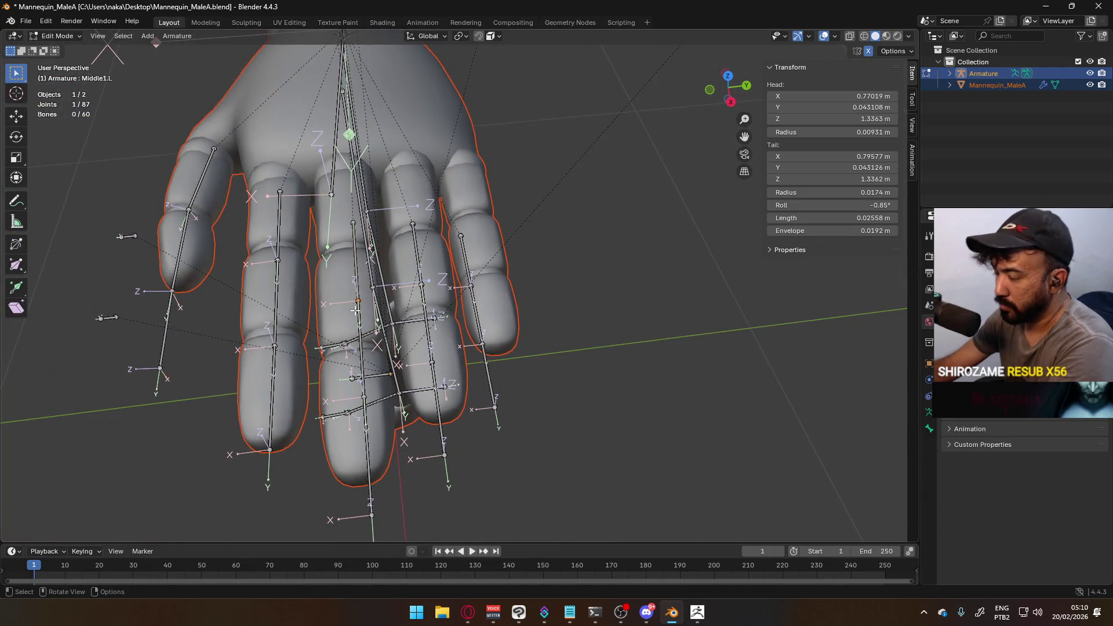
key(KP_7)
drag(443, 380, 735, 406)
key(KP_1)
Raise the middle finger bones straight up along Z, about 0.01445 m, into the finger
key(g)
key(z)
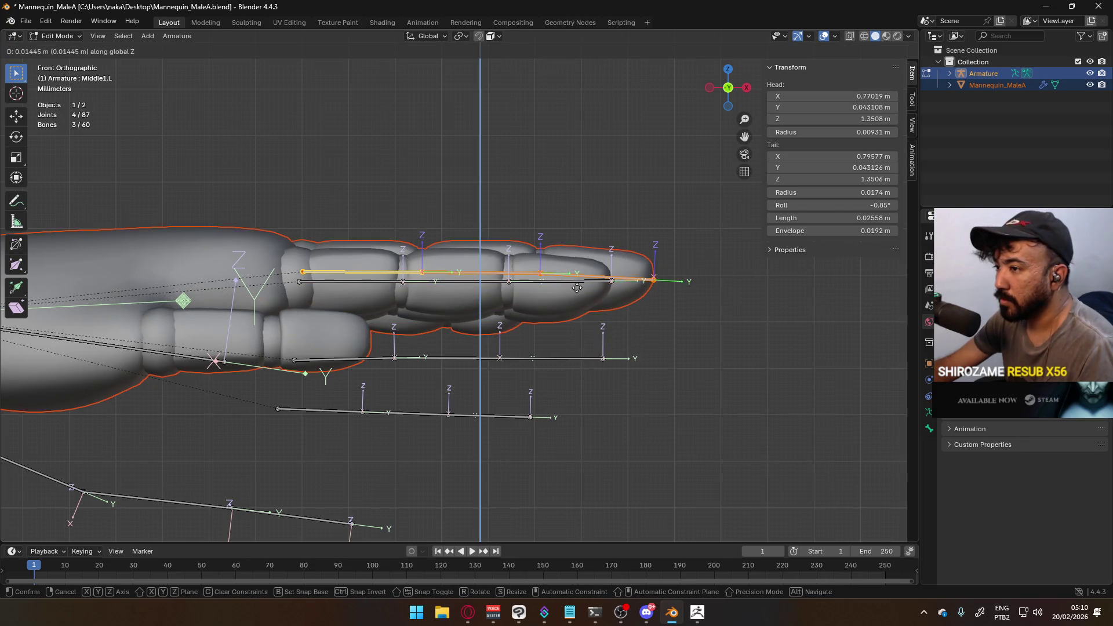
click(578, 286)
mouse_move(578, 287)
middle_down()
mouse_move(495, 302)
mouse_move(363, 302)
mouse_move(370, 288)
middle_up()
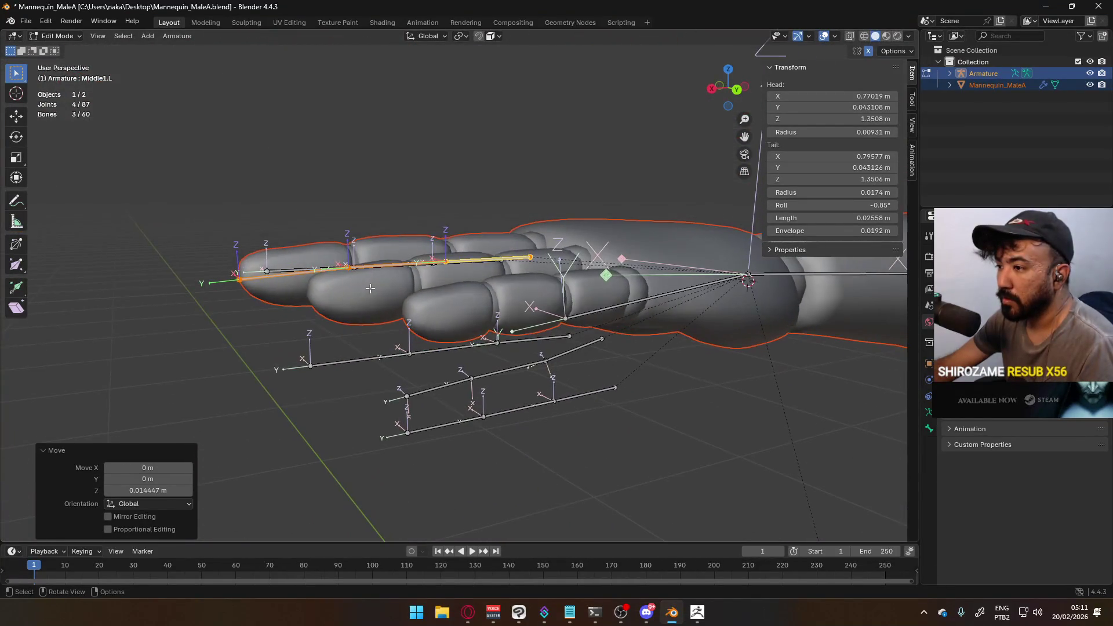
Raise the ring finger bones 0.015353 m along Z into the finger
click(352, 363)
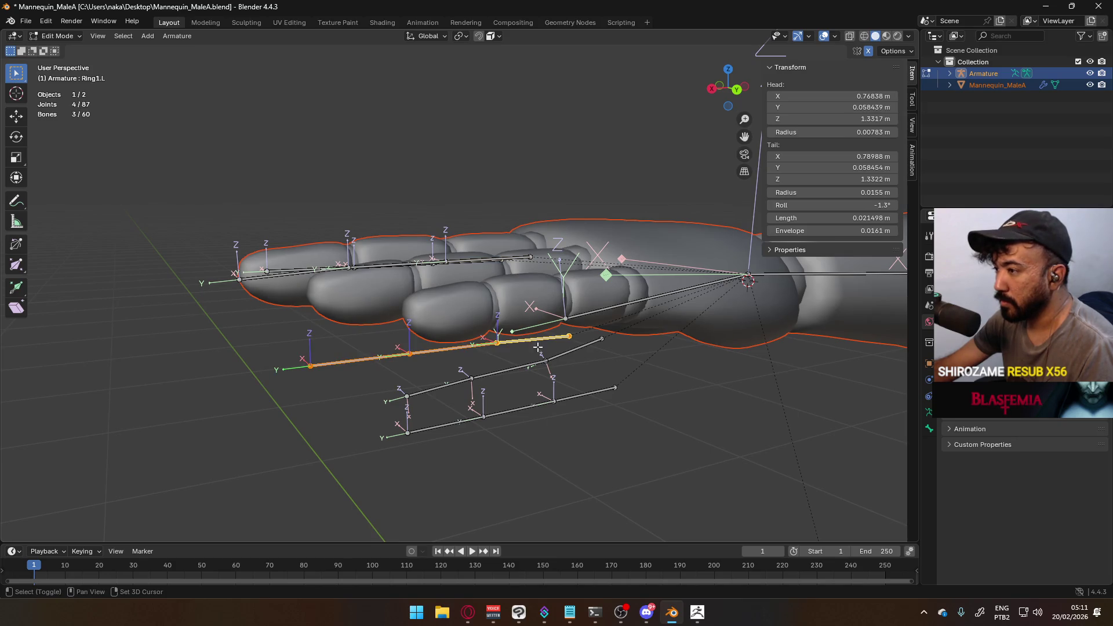
key(g)
key(z)
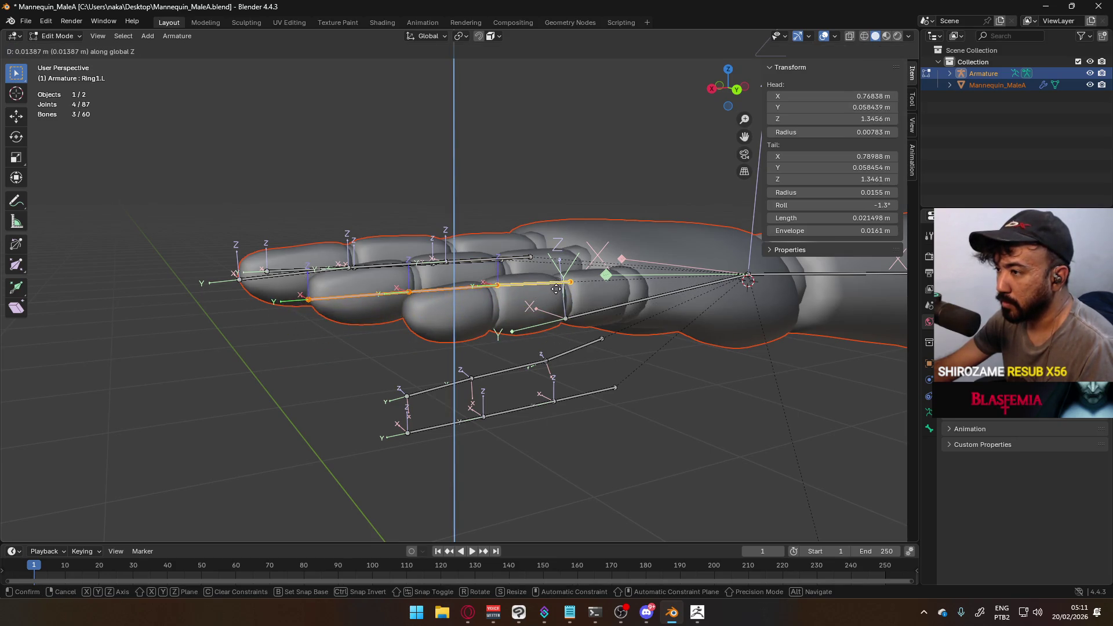
click(558, 284)
mouse_move(555, 281)
middle_down()
mouse_move(540, 265)
mouse_move(430, 409)
mouse_move(509, 423)
middle_up()
Select the pinky bones and start lifting them vertically along Z
click(430, 415)
shift+click(592, 391)
key(g)
key(z)
key(Escape)
key(g)
key(z)
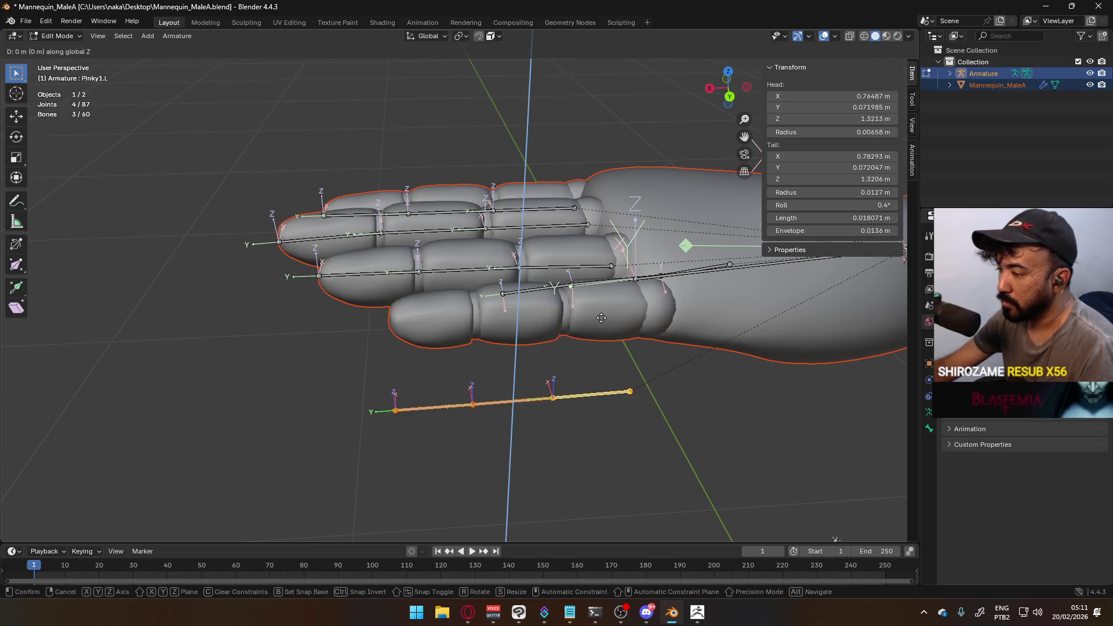
Lift the pinky bones about 0.024 m into the pinky, then nudge them slightly higher
click(591, 226)
mouse_move(592, 226)
middle_down()
mouse_move(439, 269)
mouse_move(281, 216)
mouse_move(325, 279)
middle_up()
key(KP_3)
scroll(319, 291, up, 4)
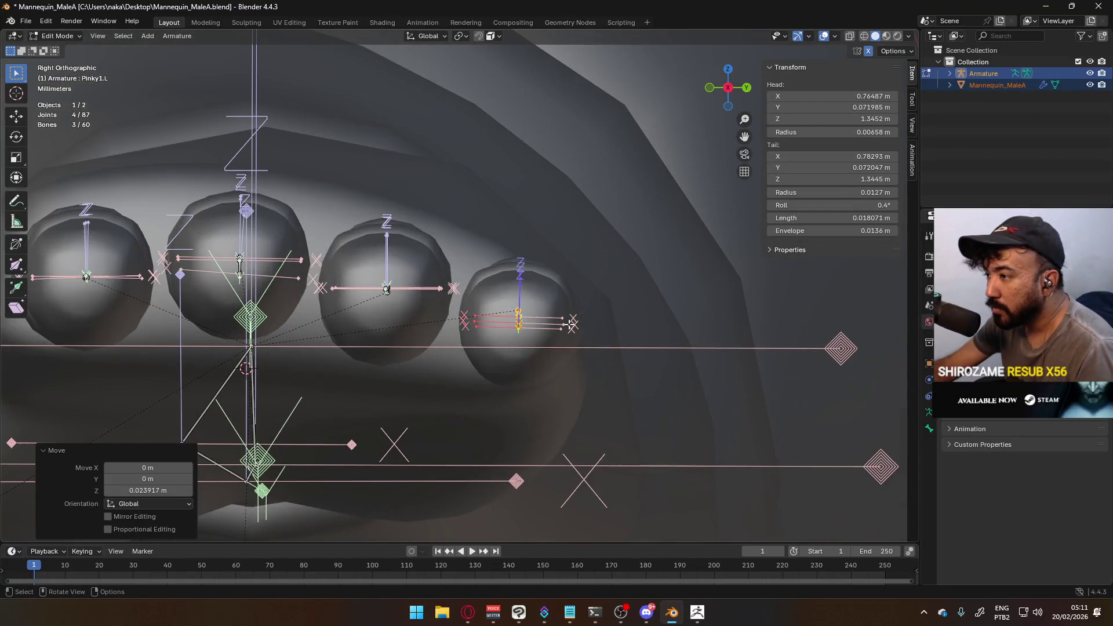
key(g)
key(z)
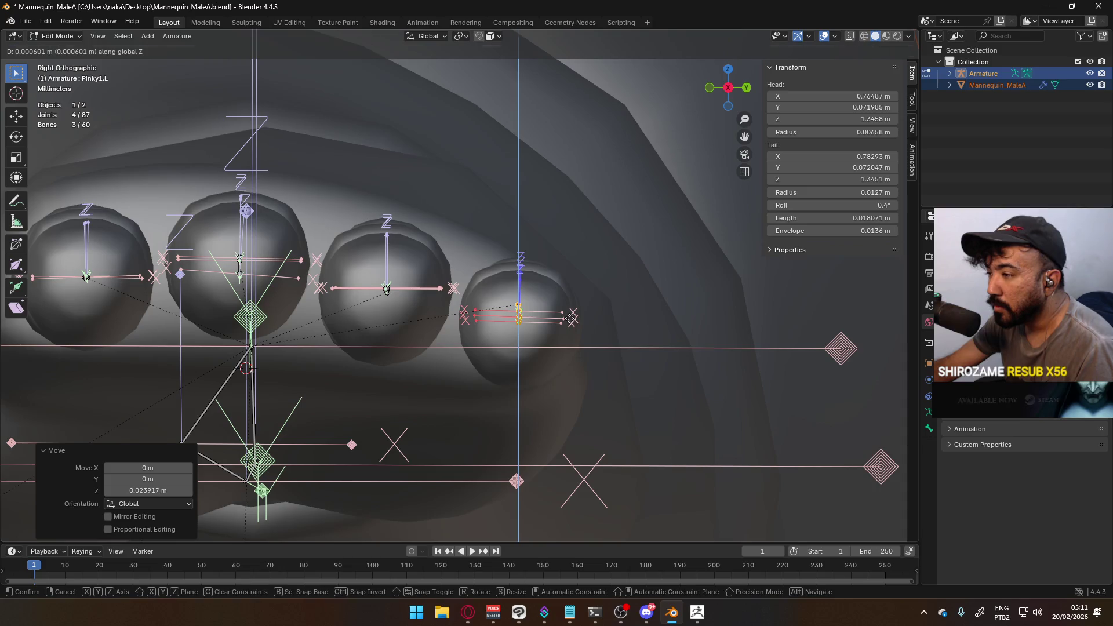
click(571, 318)
Lower the pinky's base joint slightly along Z from the back view
key(ctrl+KP_1)
middle_drag(522, 317, 487, 318)
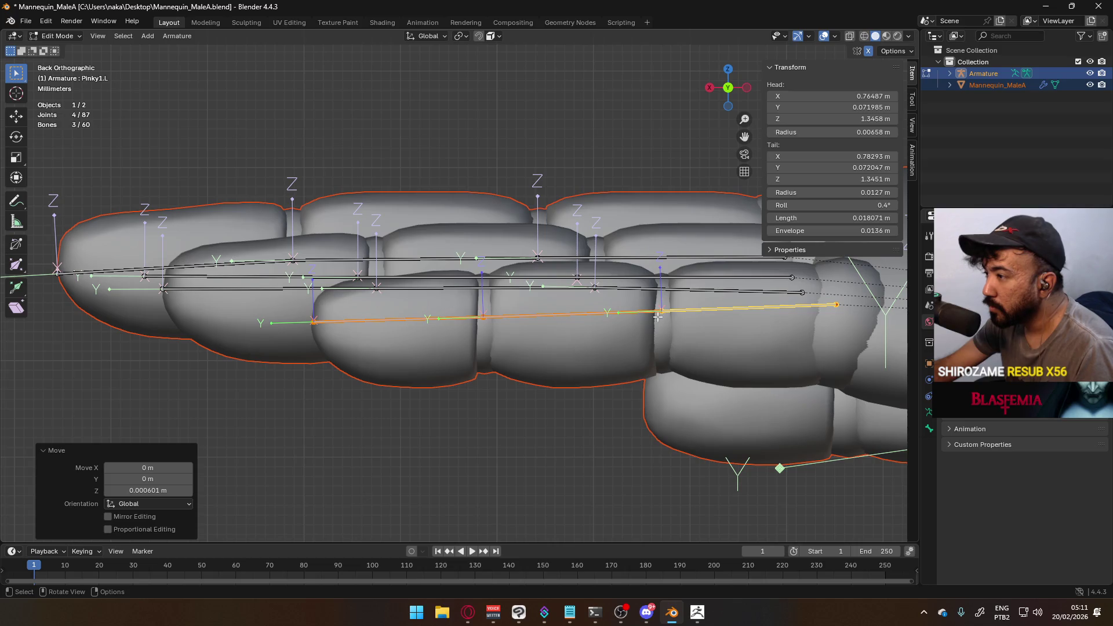
click(736, 307)
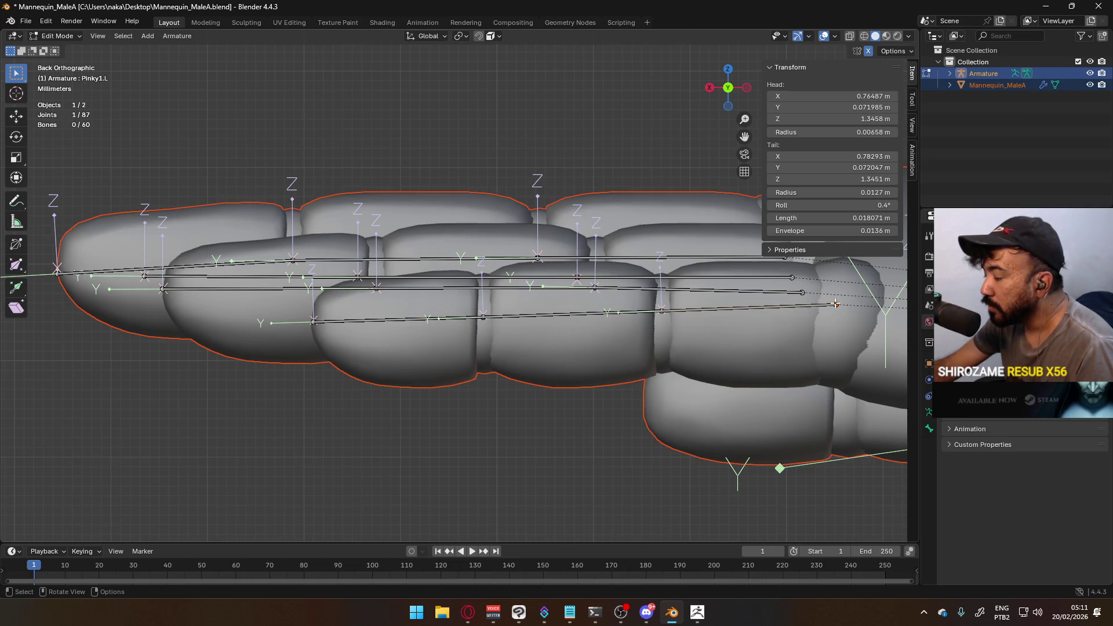
key(g)
key(z)
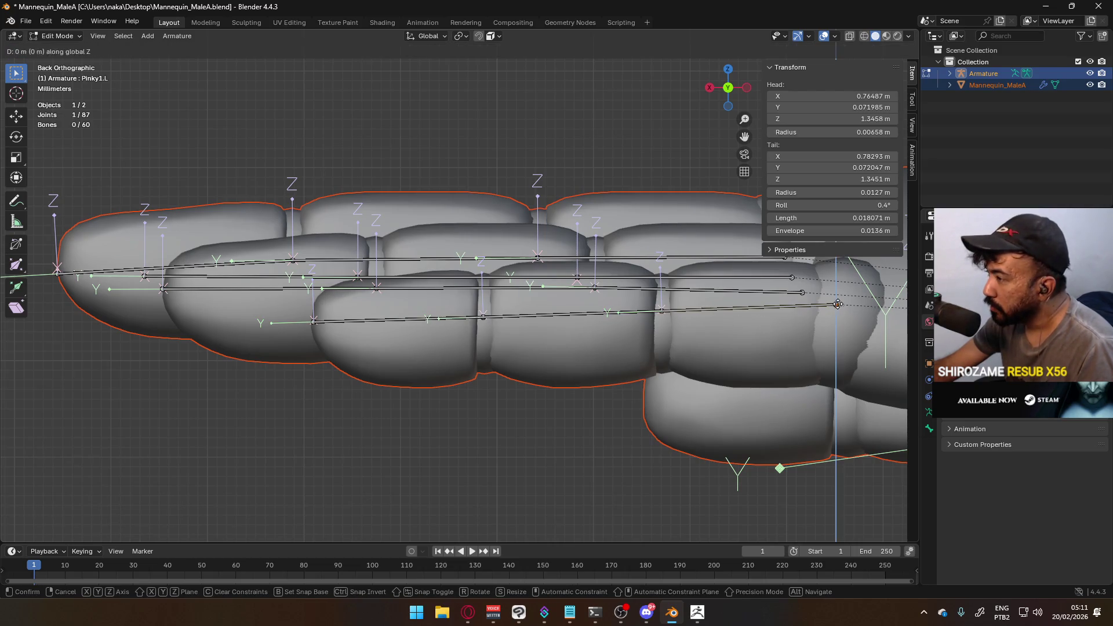
click(836, 311)
Drop the next pinky joint 0.0003 m to Z 1.3448 m, then clear the selection
click(667, 311)
click(665, 311)
key(g)
key(z)
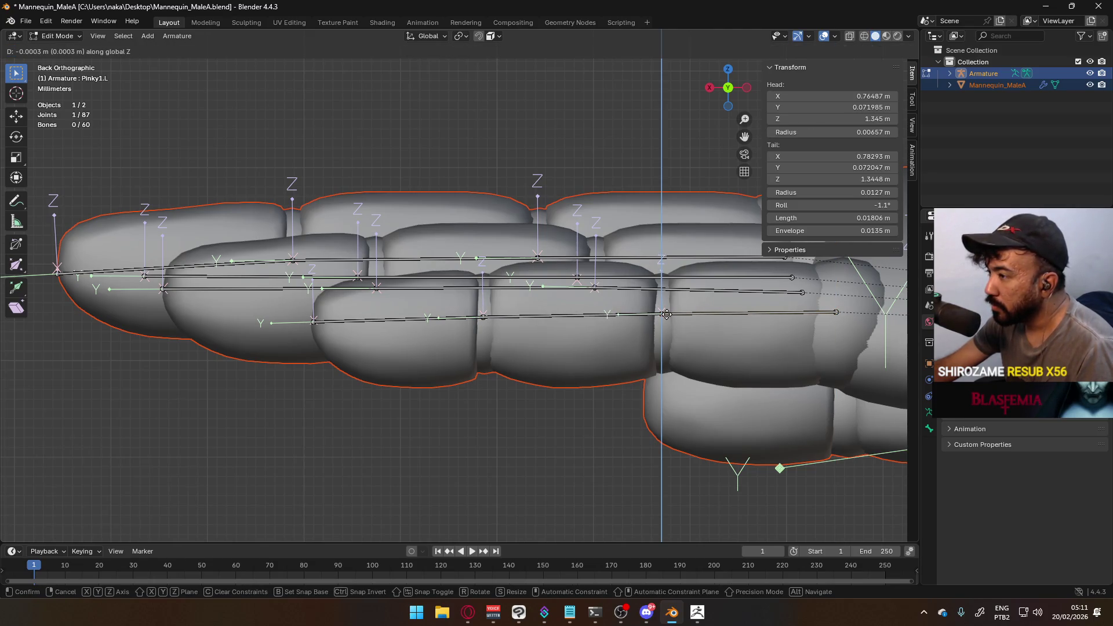
click(666, 314)
mouse_move(690, 305)
middle_down()
mouse_move(522, 117)
mouse_move(614, 338)
mouse_move(648, 331)
mouse_move(557, 290)
mouse_move(519, 311)
middle_up()
click(648, 331)
scroll(362, 398, down, 4)
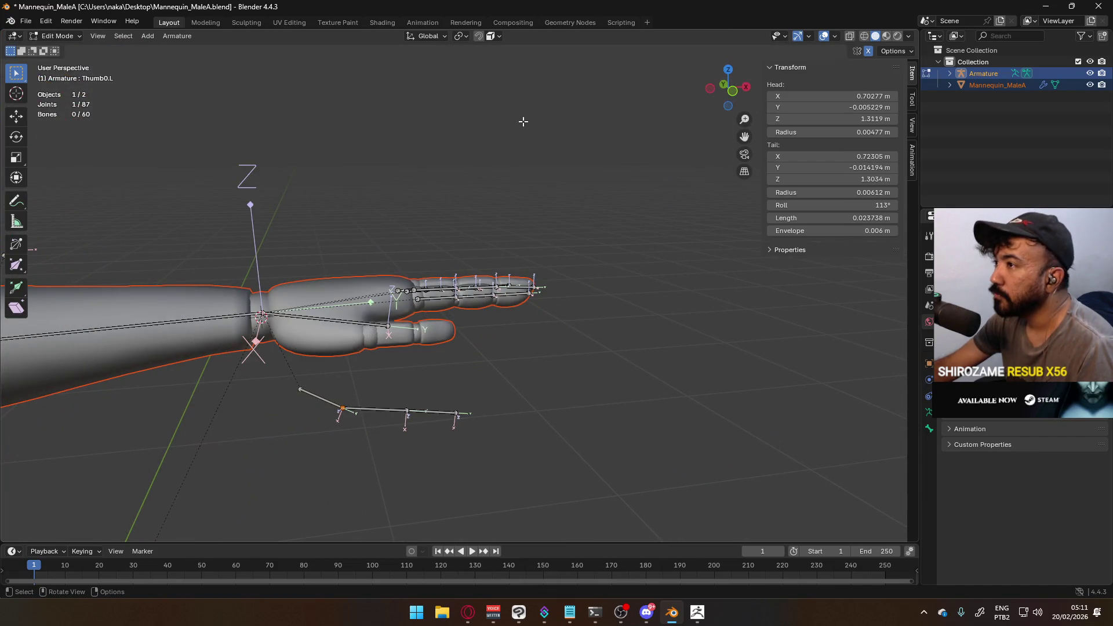
Move the thumb's base, middle and tip joints onto the thumb mesh
key(g)
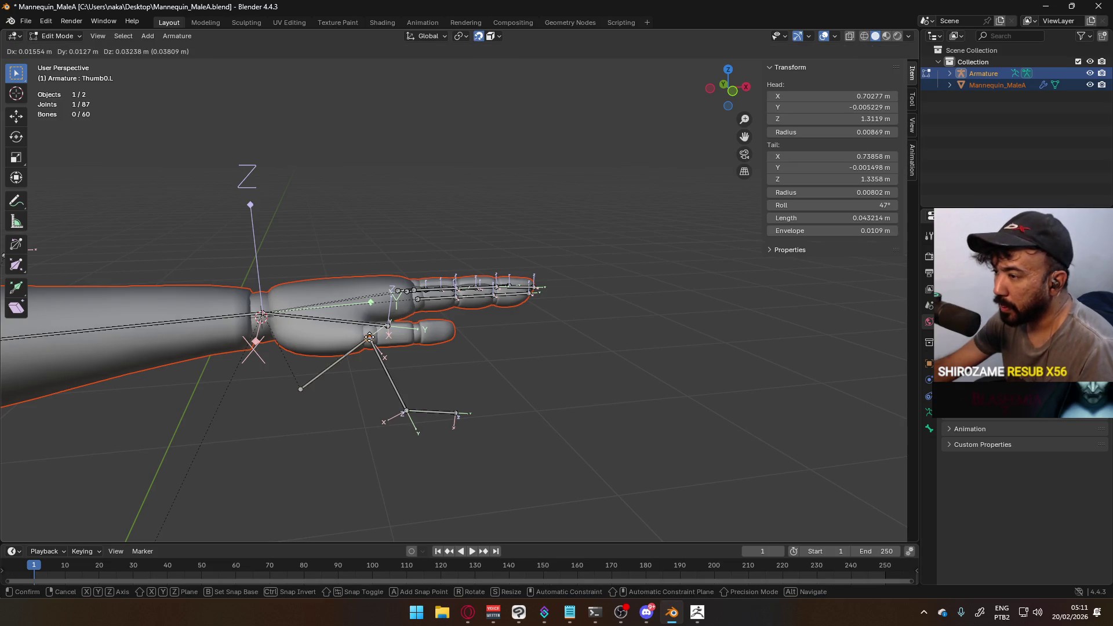
click(431, 396)
click(407, 414)
key(g)
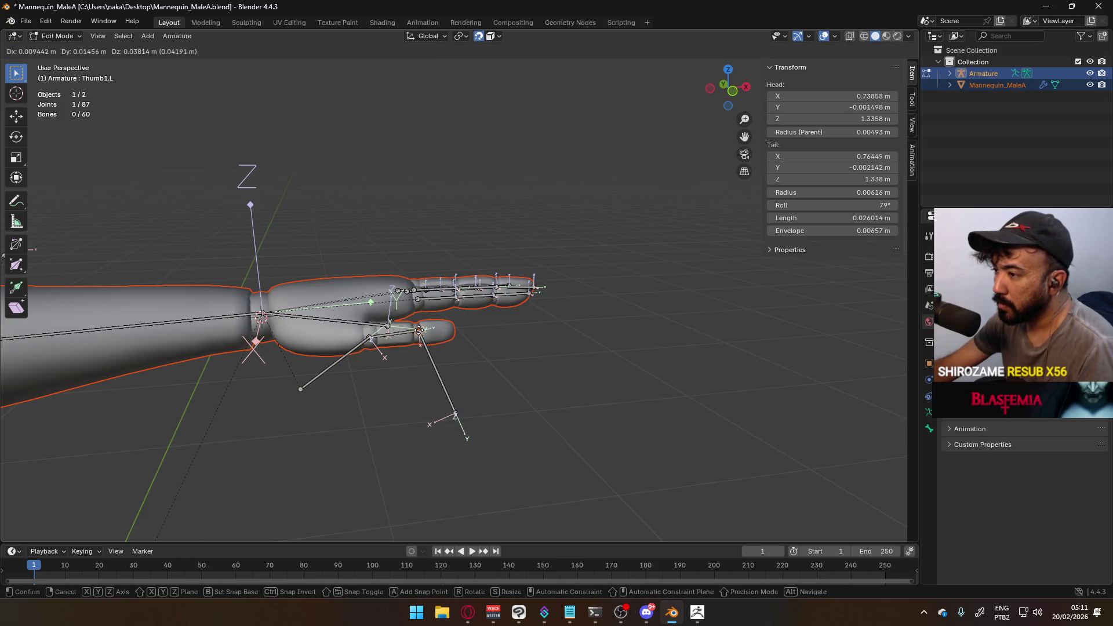
click(417, 335)
click(455, 416)
mouse_move(455, 416)
middle_down()
mouse_move(348, 377)
mouse_move(289, 371)
middle_up()
key(g)
click(222, 346)
mouse_move(222, 346)
middle_down()
mouse_move(315, 269)
mouse_move(345, 421)
middle_up()
Reposition the thumb's root joint, checking it in front and top views
click(326, 256)
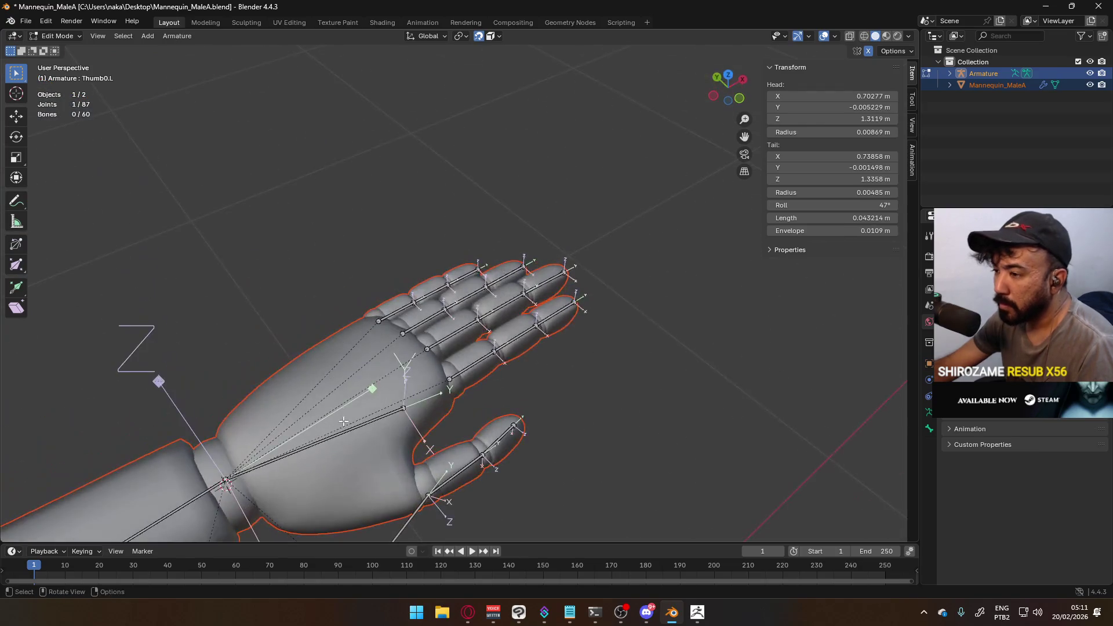
key(g)
click(348, 494)
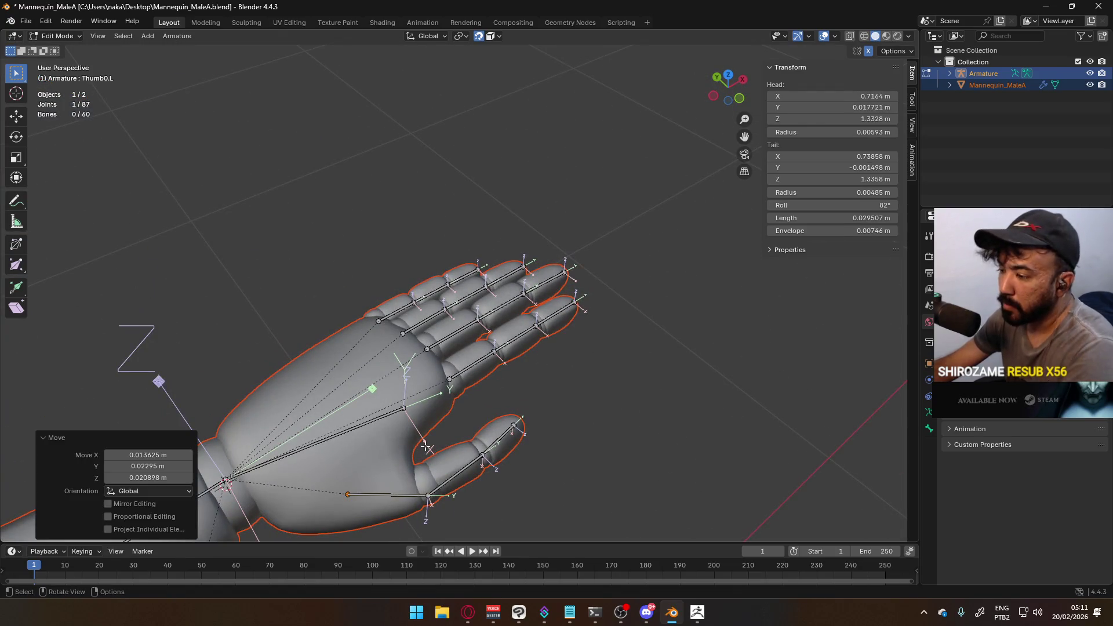
key(KP_1)
key(KP_7)
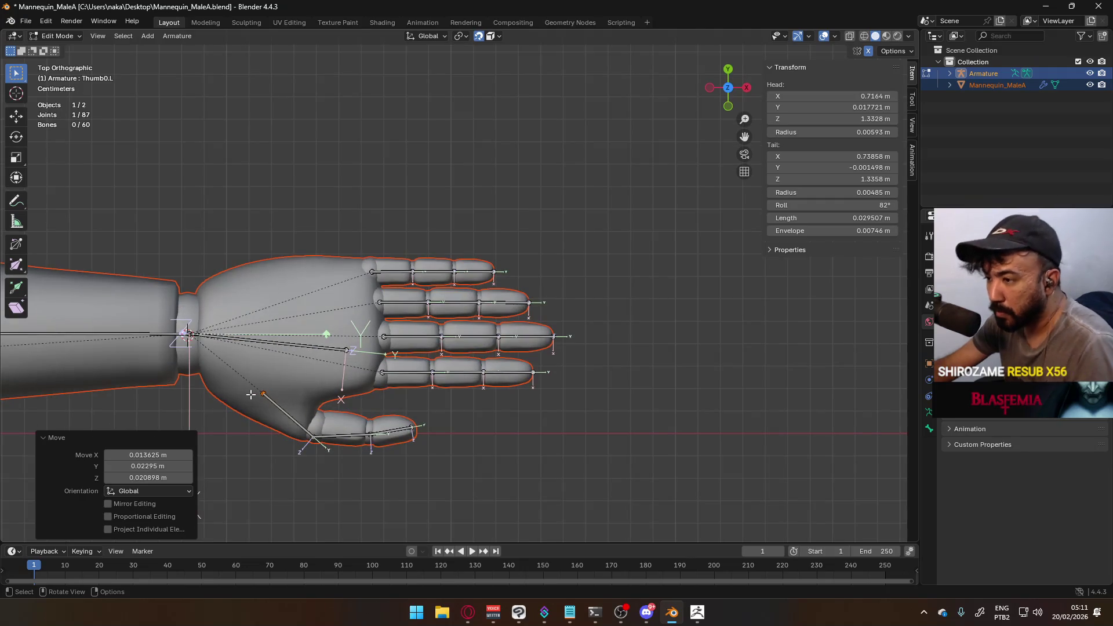
key(g)
click(242, 398)
Inspect the thumb's last bone properties and move Thumb2.L's tip joint along the thumb
mouse_move(242, 397)
middle_down()
mouse_move(282, 292)
mouse_move(150, 302)
mouse_move(286, 342)
mouse_move(348, 310)
middle_up()
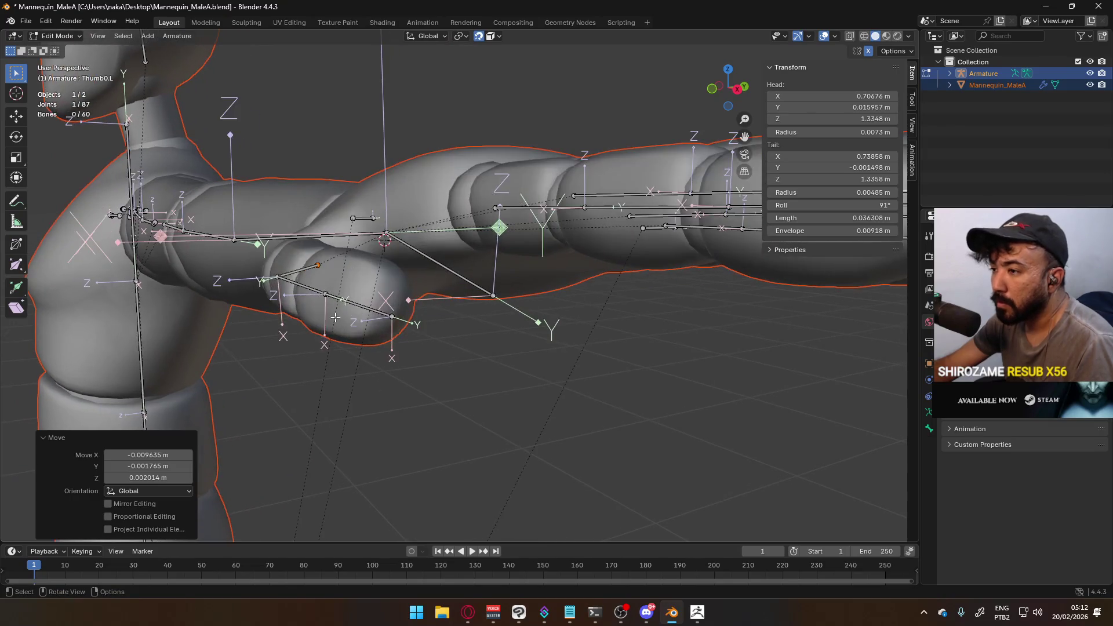
click(351, 308)
click(926, 429)
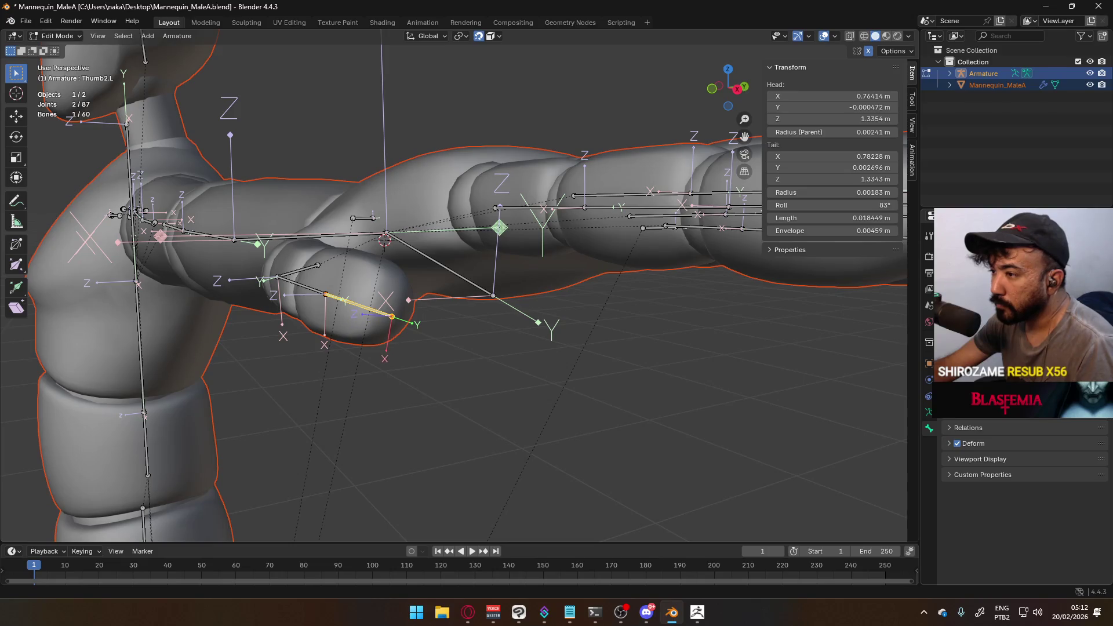
middle_drag(528, 328, 576, 251)
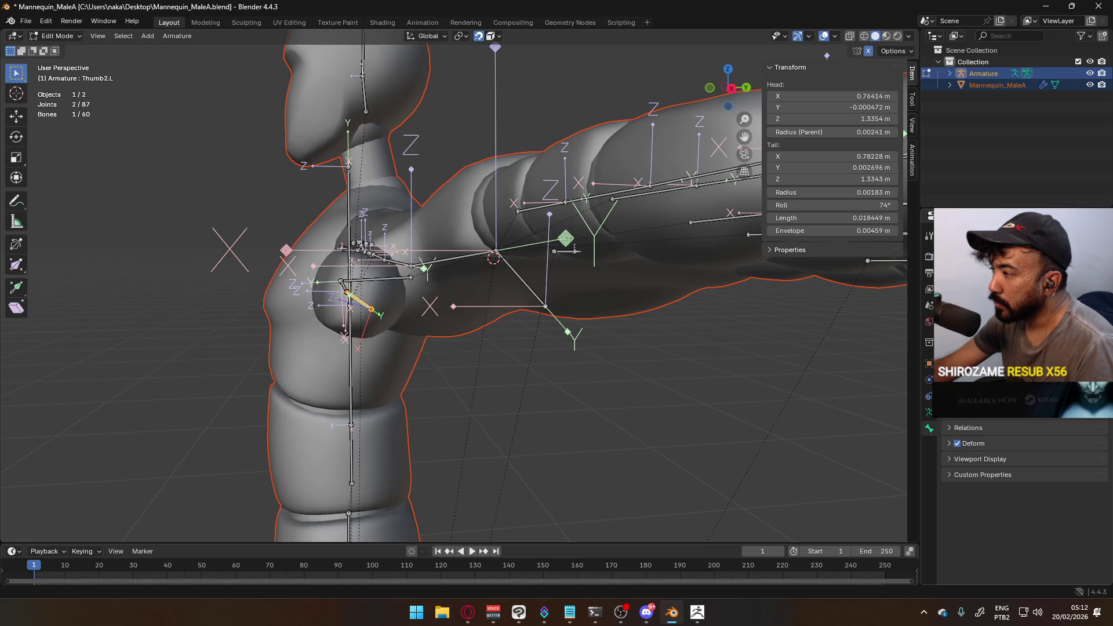
middle_drag(500, 321, 343, 165)
scroll(481, 301, up, 8)
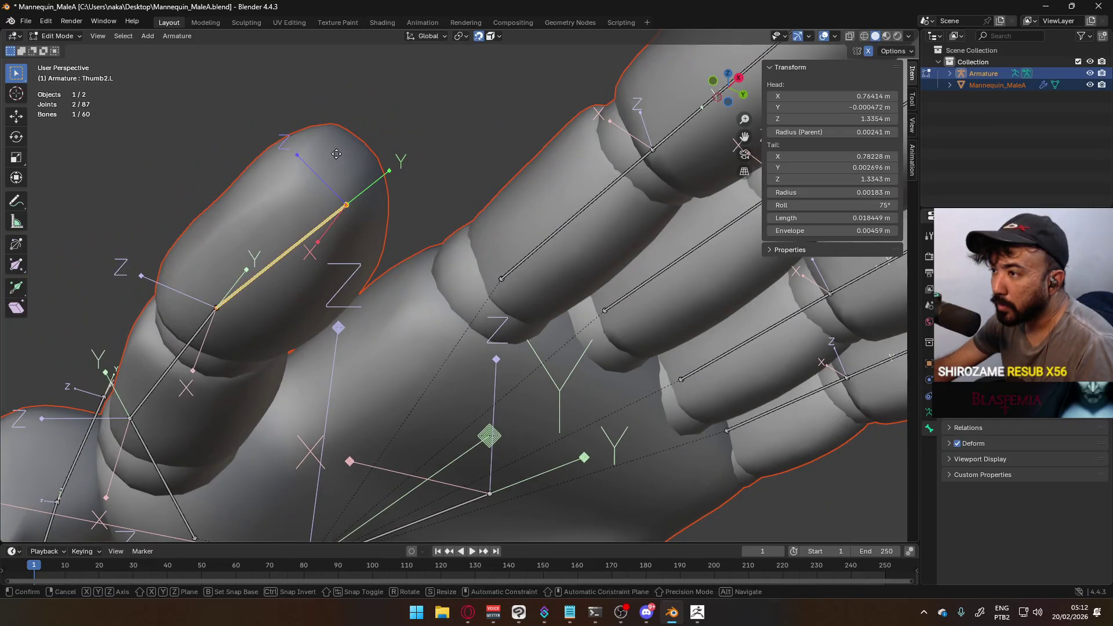
click(348, 205)
key(g)
click(342, 167)
Nudge the Thumb0.L joint into place, starting at X 0.70676 m, Z 1.3348 m
click(213, 308)
mouse_move(213, 309)
middle_down()
mouse_move(344, 447)
mouse_move(504, 326)
middle_up()
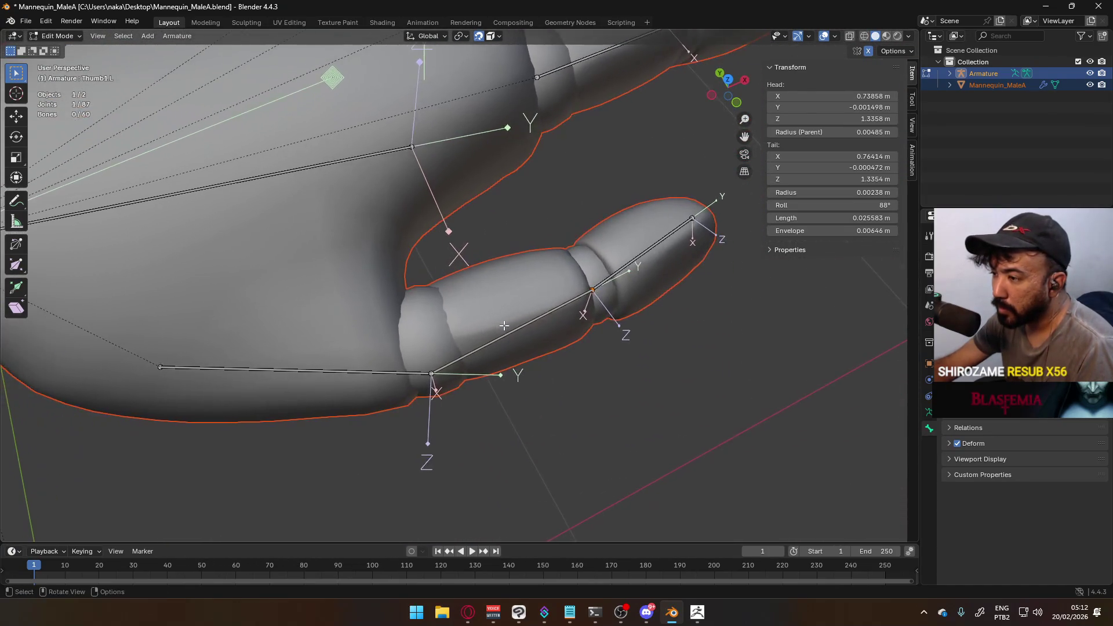
key(g)
click(436, 371)
mouse_move(436, 371)
middle_down()
mouse_move(529, 333)
mouse_move(638, 206)
mouse_move(641, 181)
mouse_move(524, 321)
mouse_move(390, 314)
middle_up()
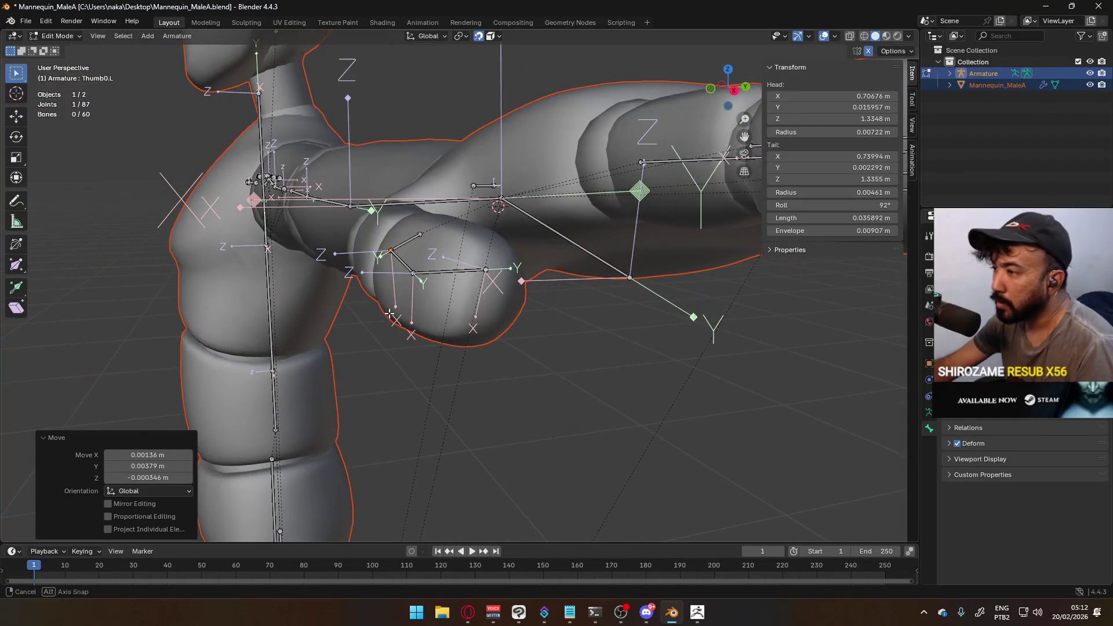
Select Thumb2.L and pull its tail joint into the thumb tip
middle_drag(826, 323, 530, 313)
click(530, 313)
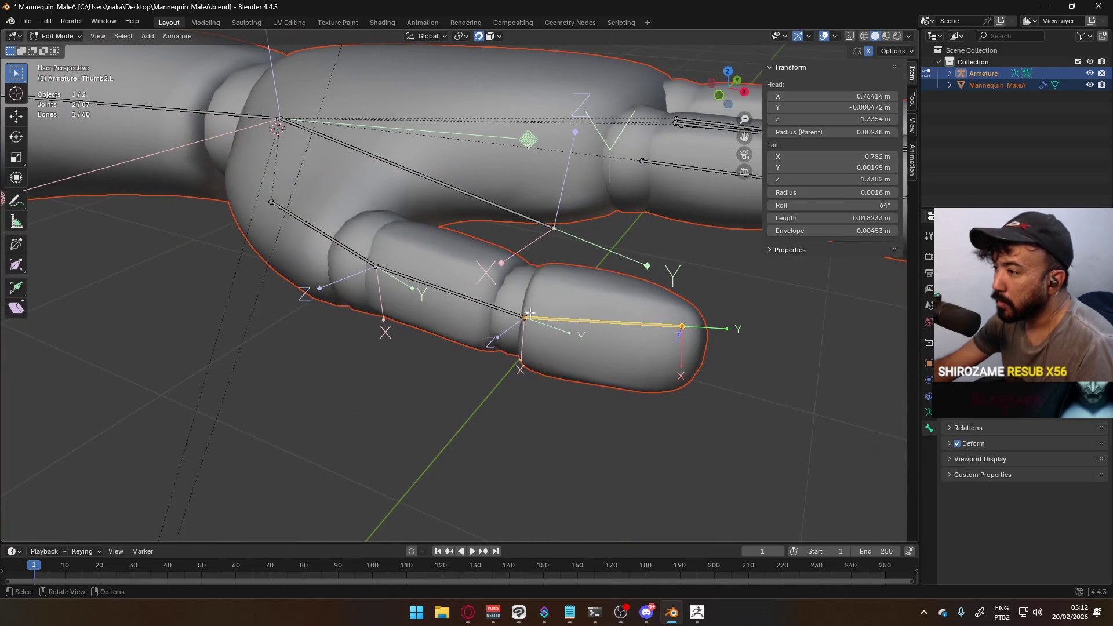
click(510, 311)
click(614, 323)
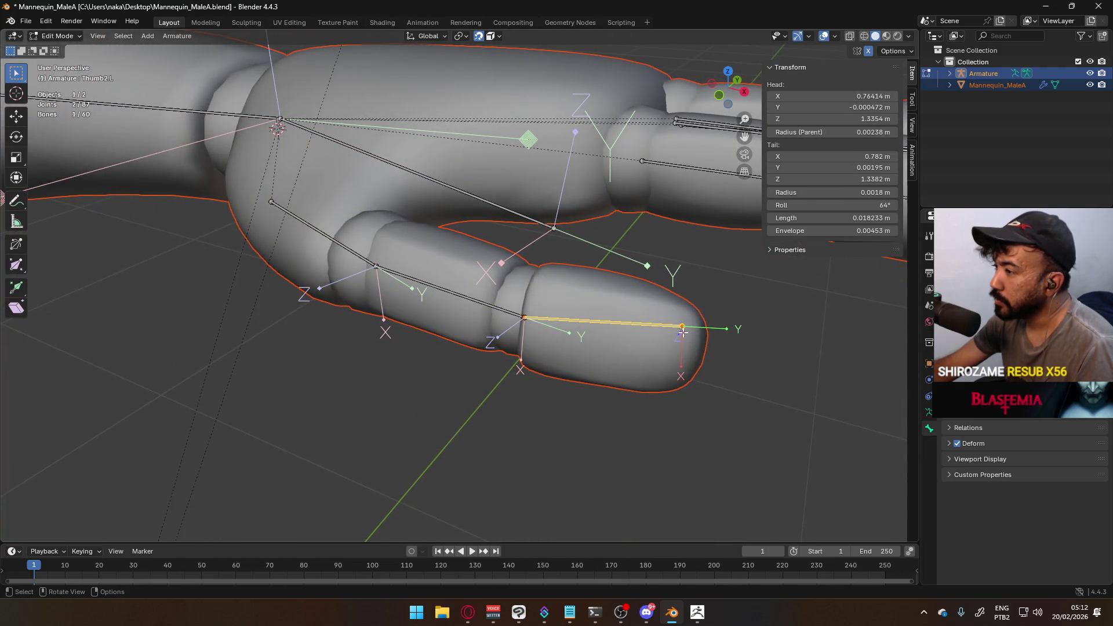
middle_drag(614, 322, 599, 311)
middle_drag(522, 291, 621, 302)
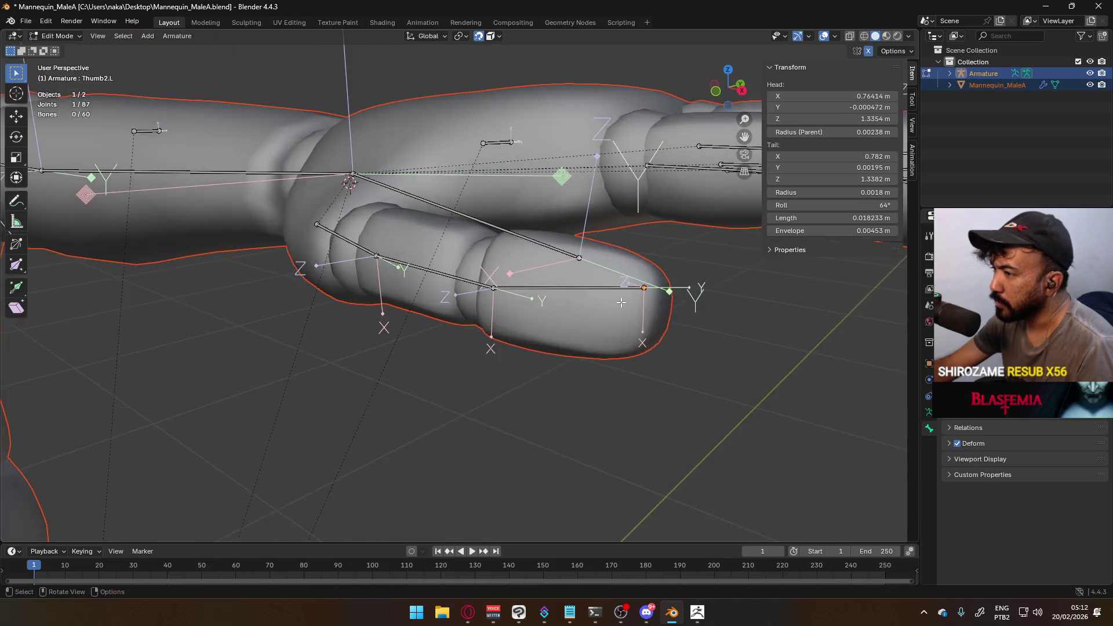
key(g)
click(651, 309)
Orbit around the shoulder and hand to check the thumb chain, selecting Thumb0.L
middle_drag(651, 309, 636, 205)
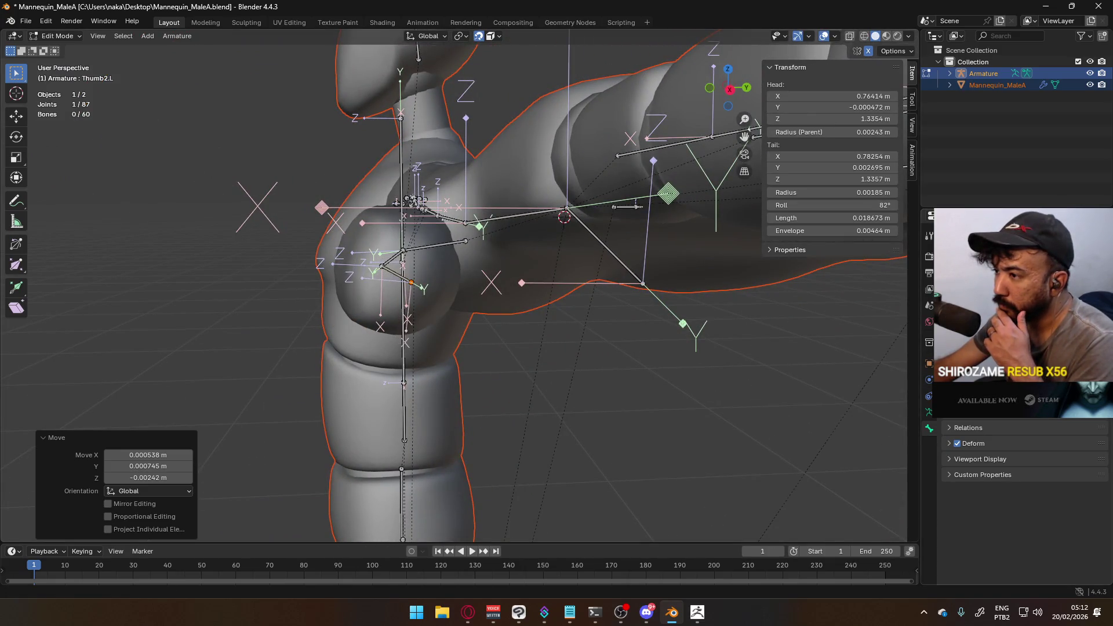
mouse_move(396, 202)
middle_down()
mouse_move(568, 275)
mouse_move(593, 259)
middle_up()
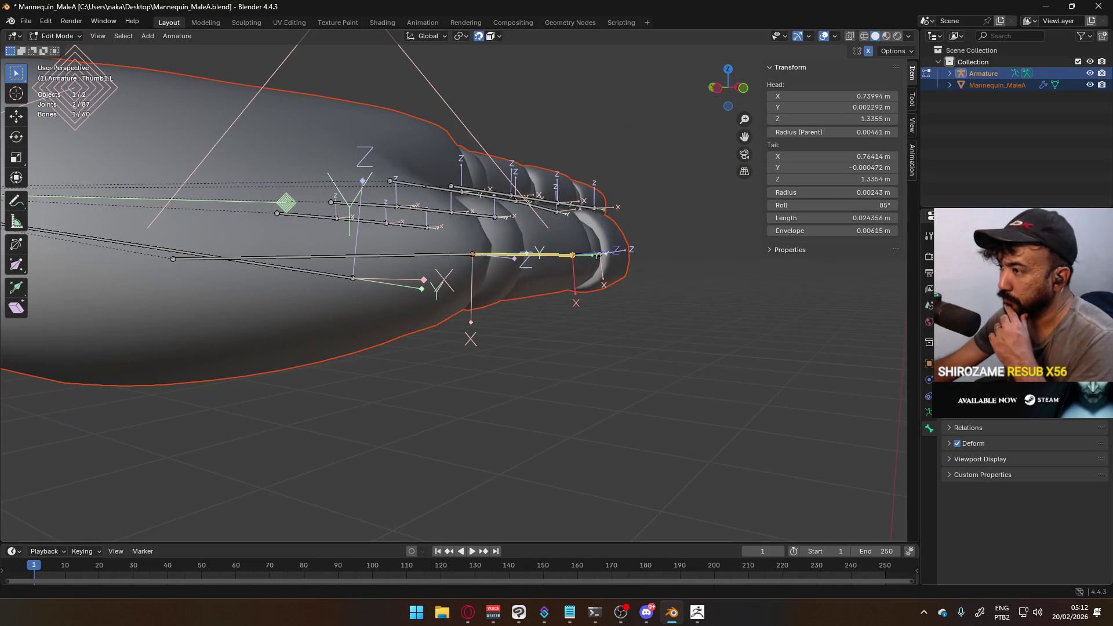
click(449, 257)
middle_drag(449, 257, 406, 259)
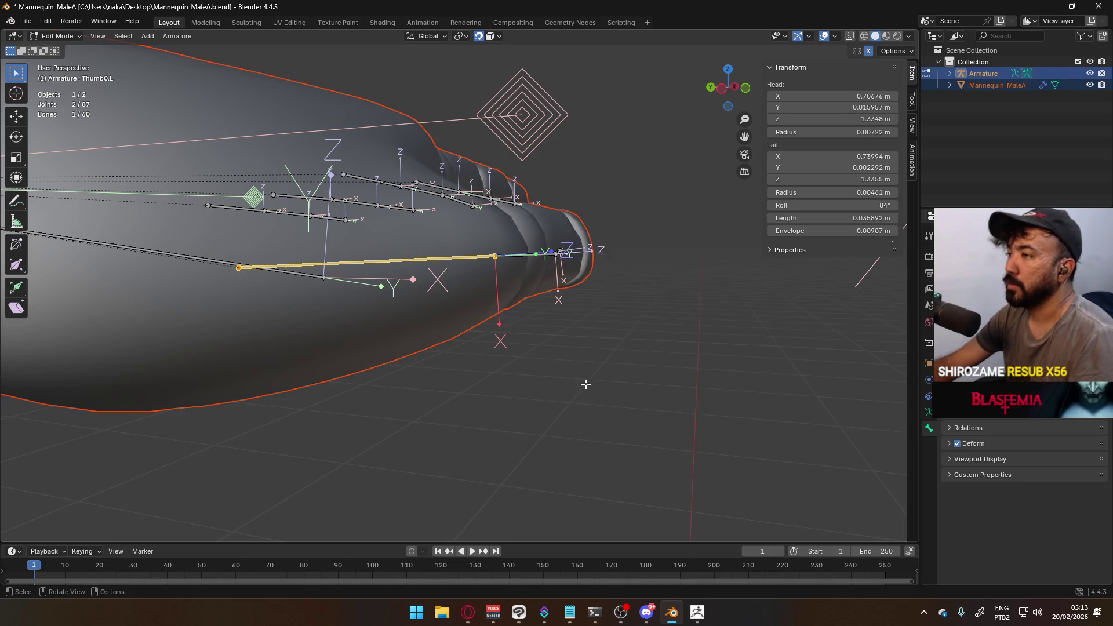
key(alt+Tab)
Search YouTube for 'quad machine' and play the Quake 2 Sonic Mayhem Quad Machine video
click(448, 80)
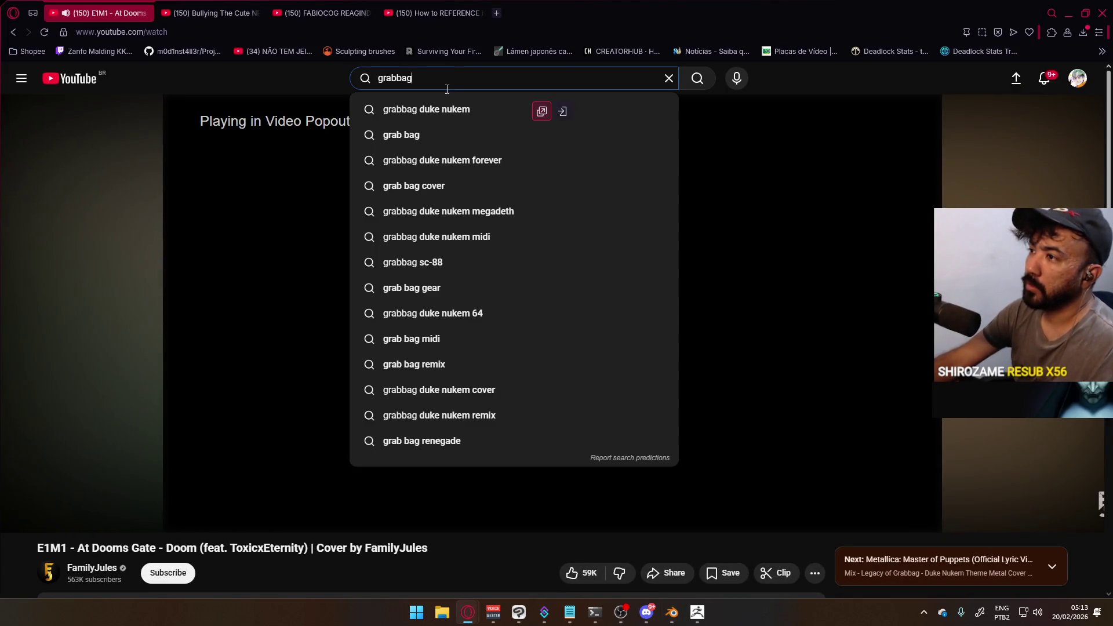
text(quad machine)
key(Return)
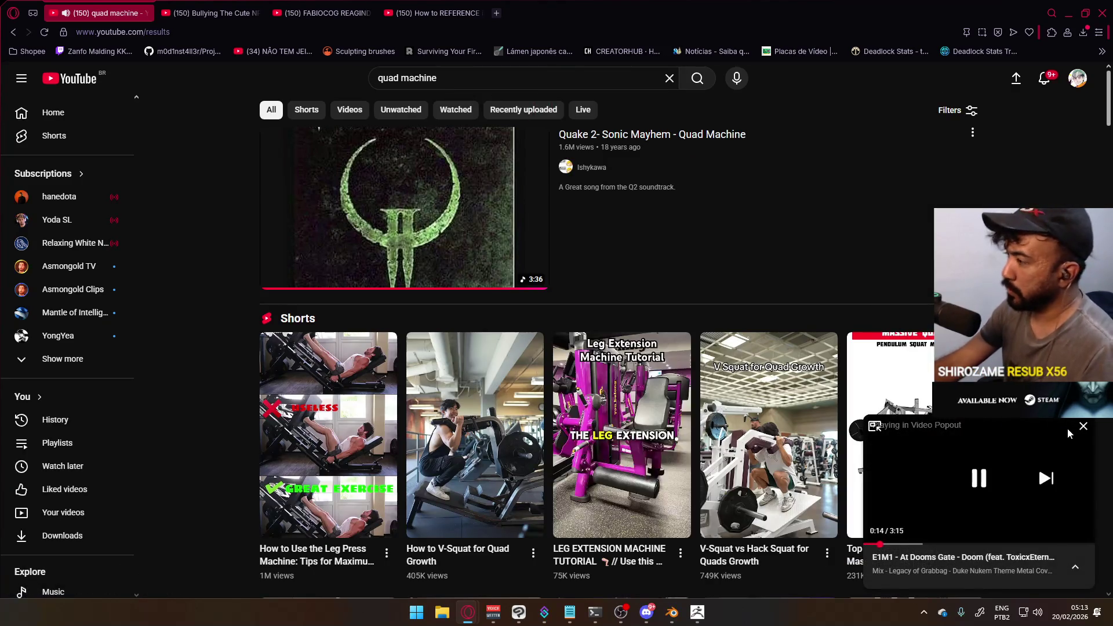
click(1082, 427)
click(652, 134)
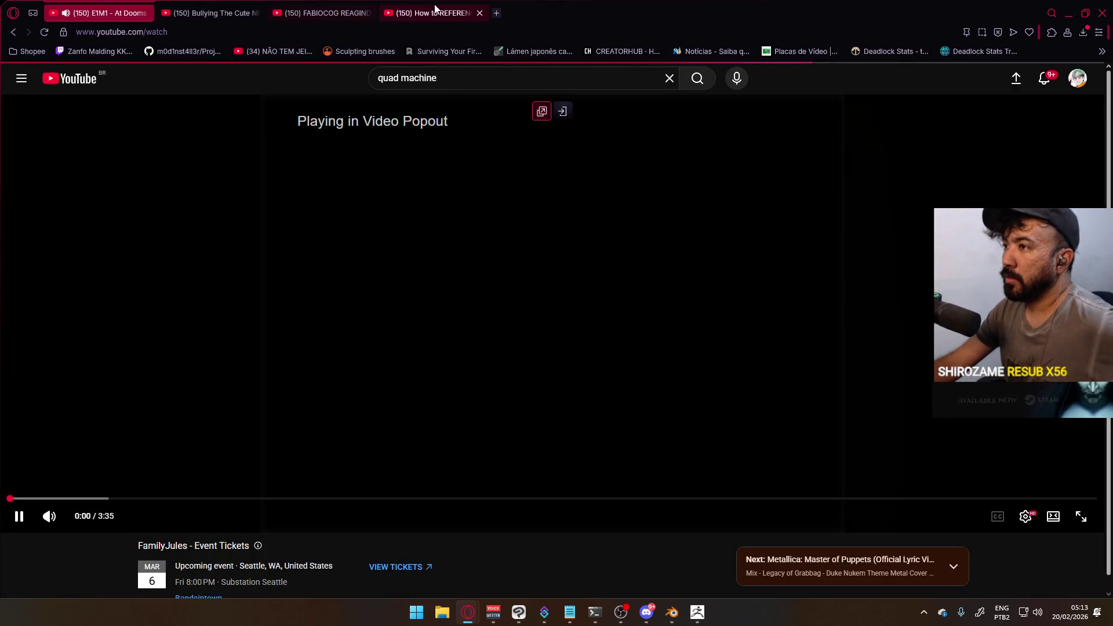
Close the extra tab, dock the popped-out video, and return to Blender's arm view
click(367, 13)
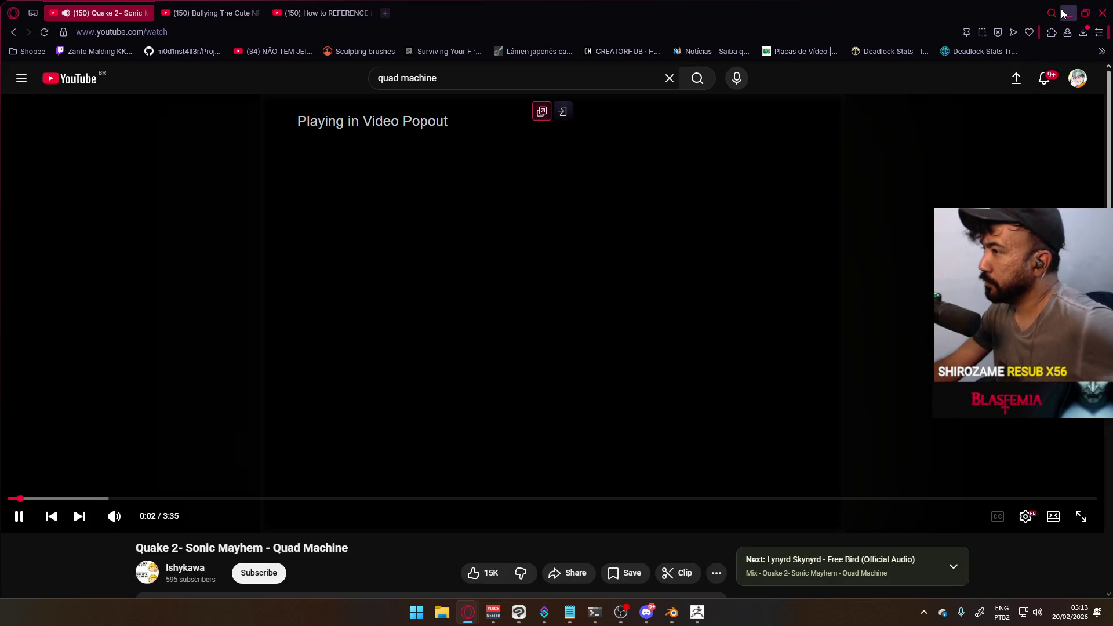
click(543, 111)
click(1069, 13)
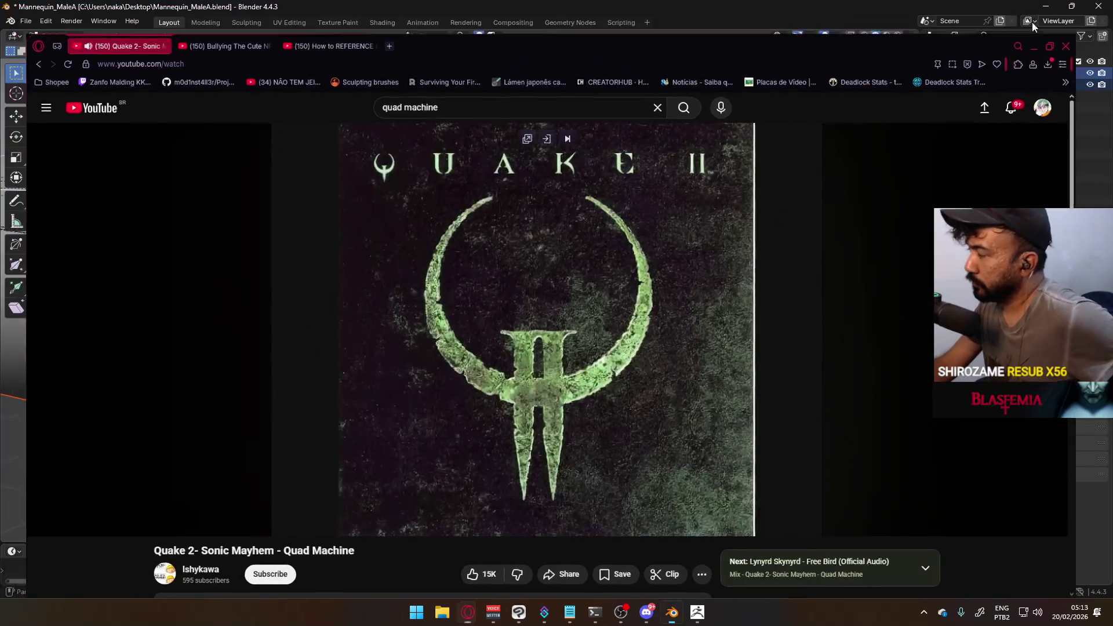
scroll(557, 214, down, 4)
mouse_move(557, 214)
middle_down()
mouse_move(329, 256)
mouse_move(272, 246)
mouse_move(312, 236)
mouse_move(482, 289)
mouse_move(520, 262)
mouse_move(343, 288)
middle_up()
Save Mannequin_MaleA, then lower the neck joint along Z in front view
key(ctrl+s)
key(KP_1)
scroll(348, 289, up, 6)
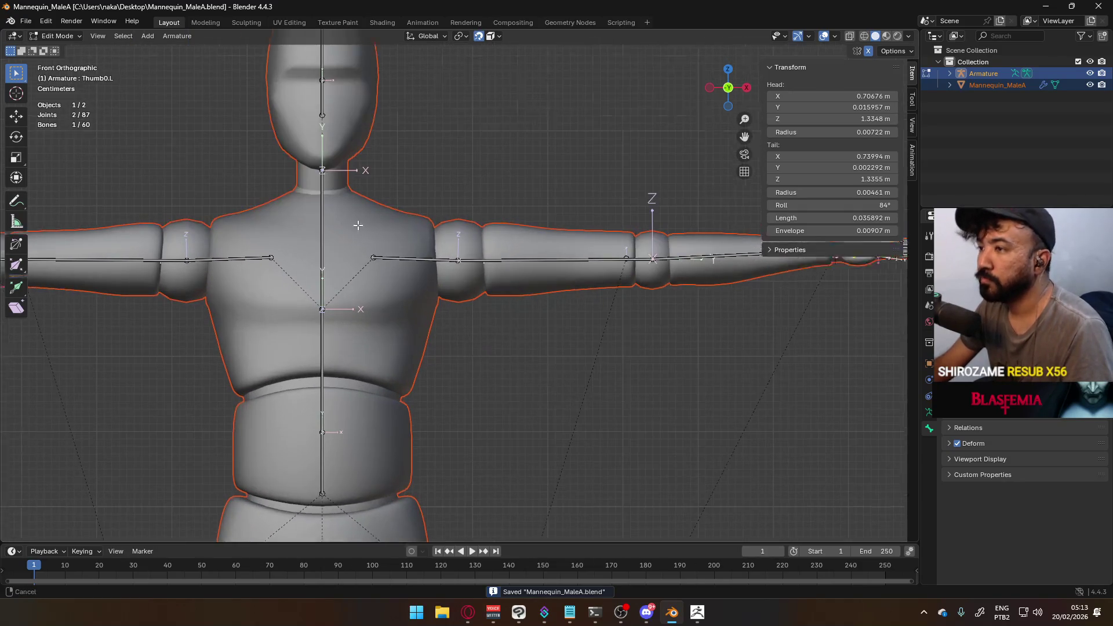
shift+middle_drag(358, 225, 476, 286)
click(440, 231)
key(g)
key(z)
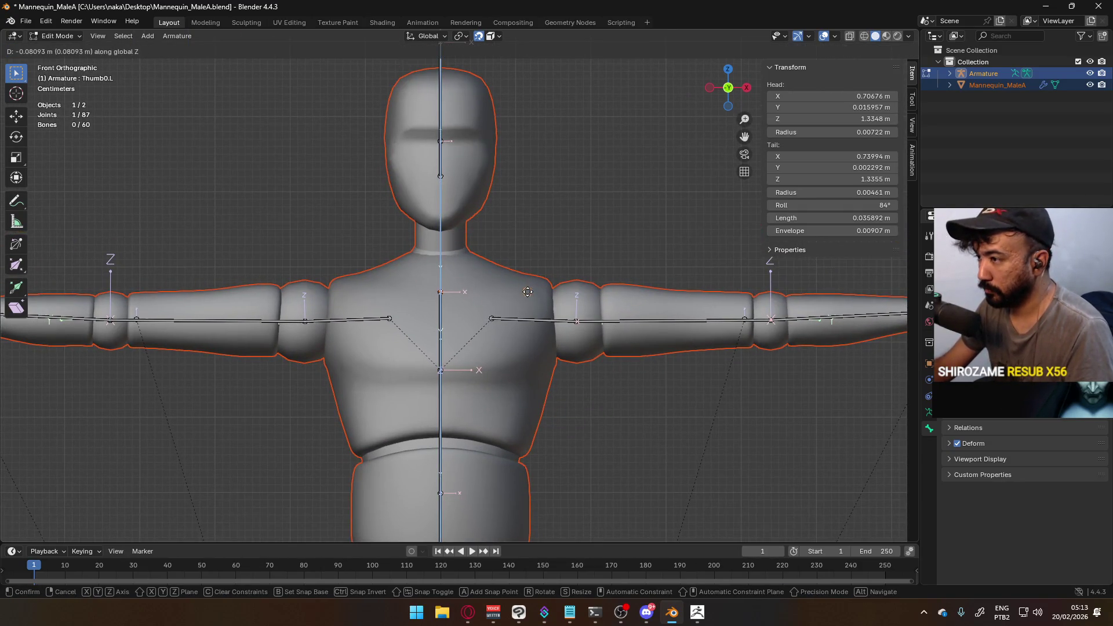
key(Escape)
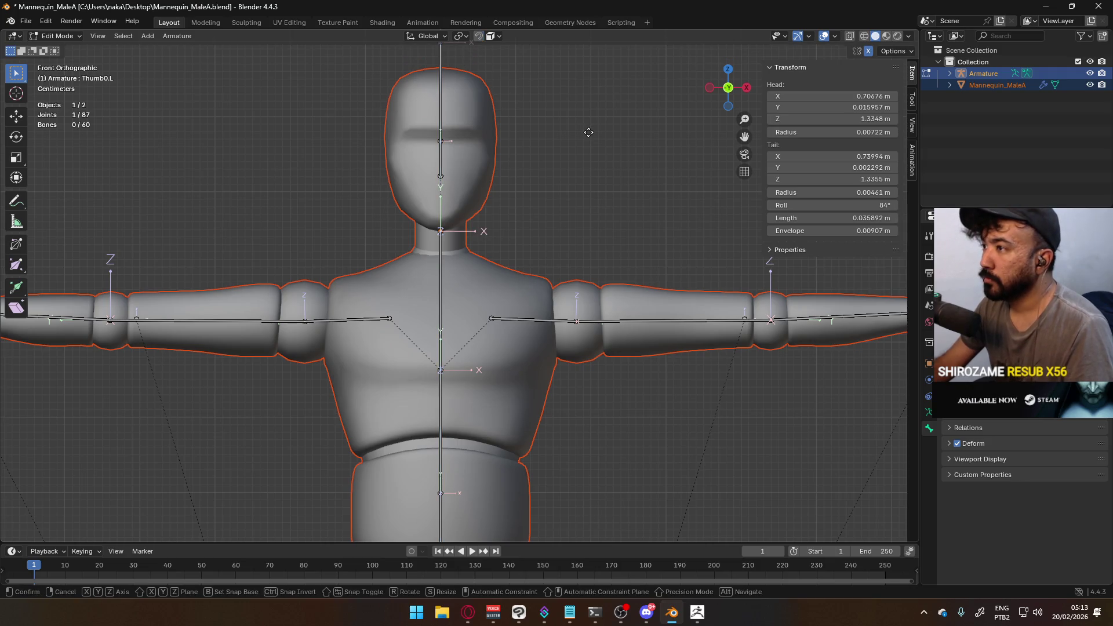
key(g)
key(z)
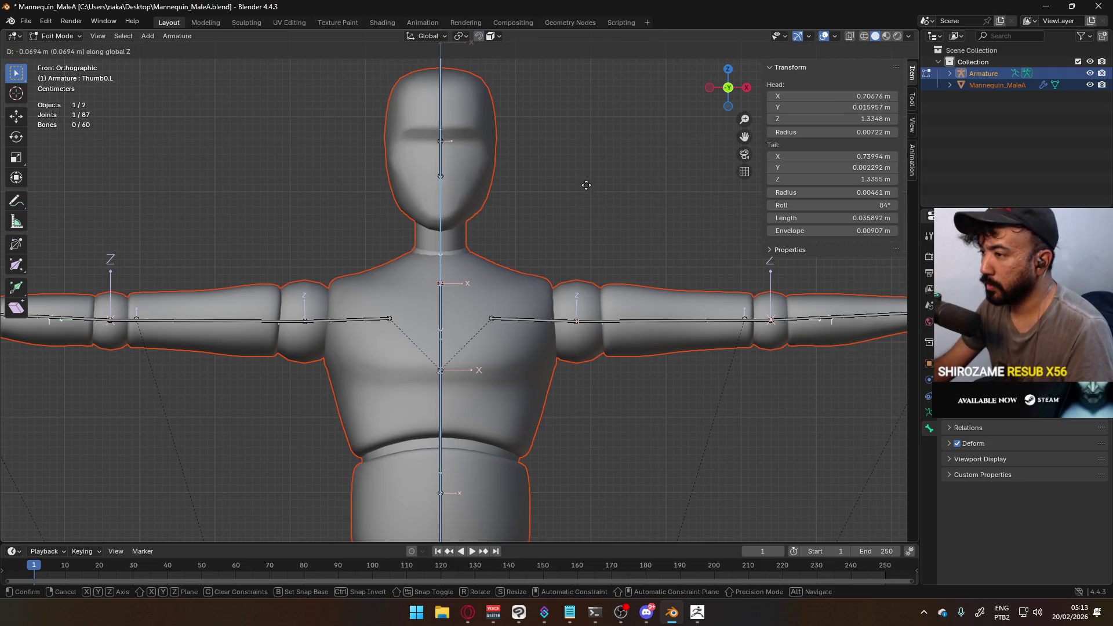
click(583, 215)
Move the head bone's joint vertically to a new height
shift+scroll(342, 191, up, 4)
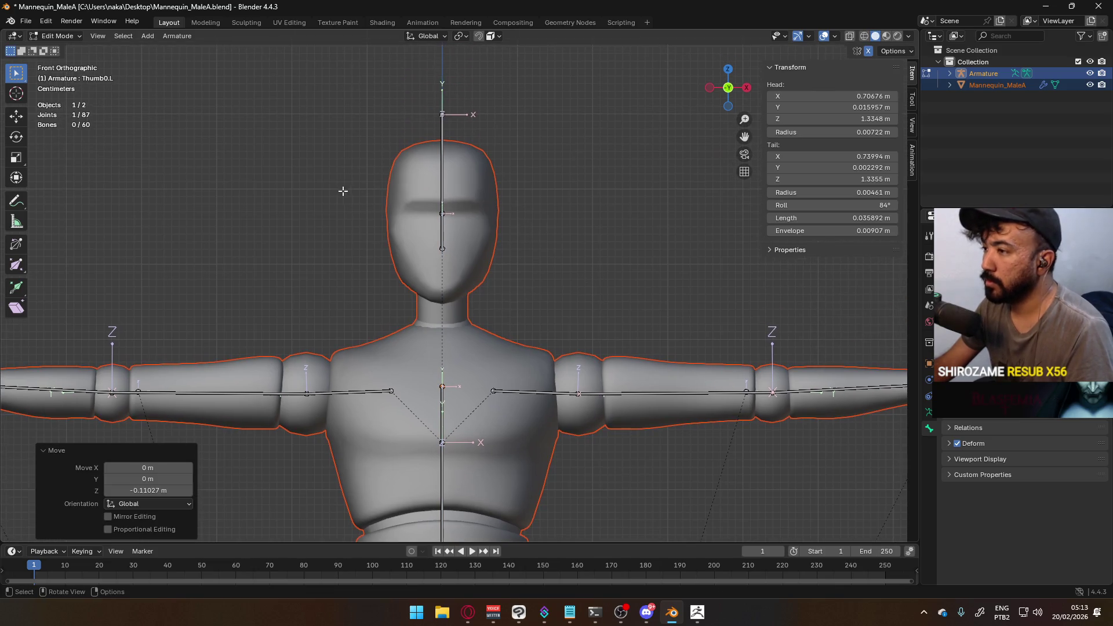
click(443, 232)
key(g)
key(z)
click(513, 299)
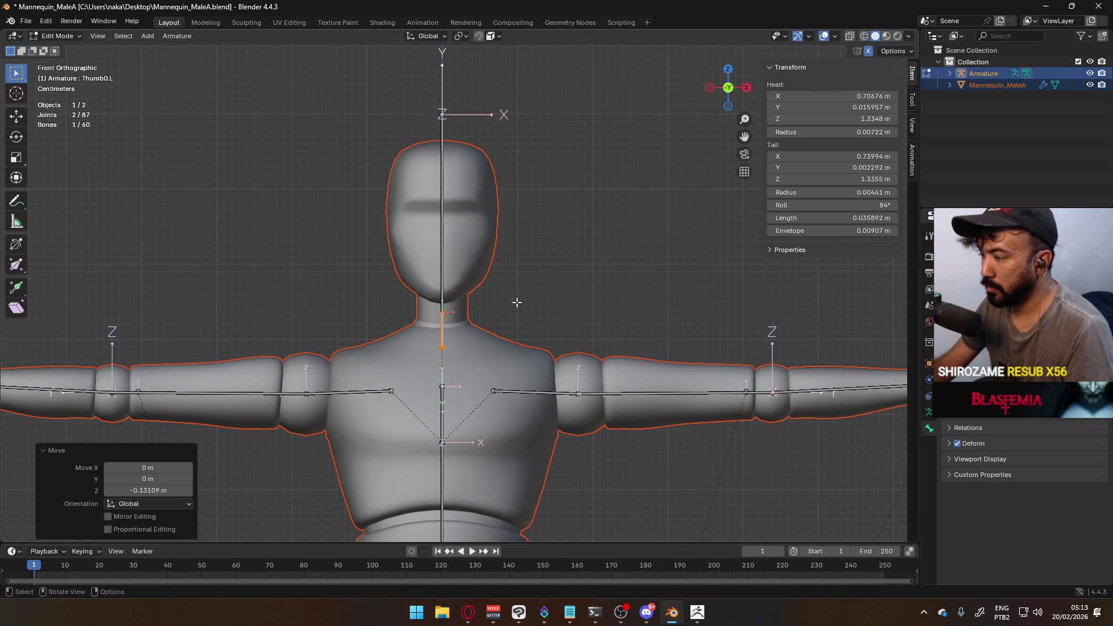
Reposition the neck joint in the right side orthographic view
click(507, 304)
key(KP_3)
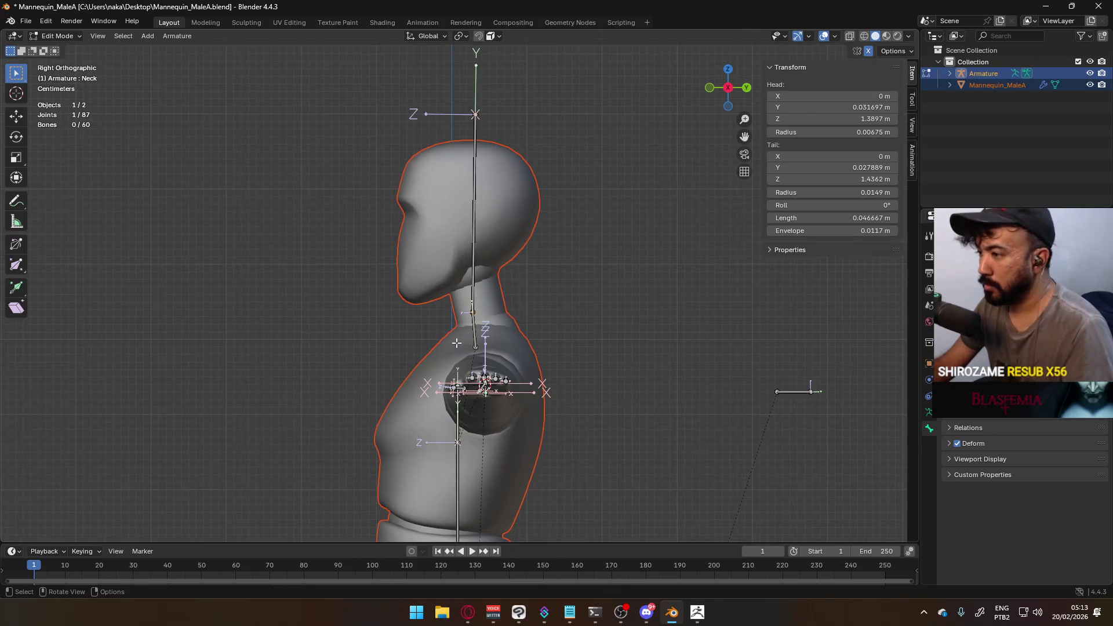
scroll(503, 310, up, 3)
key(g)
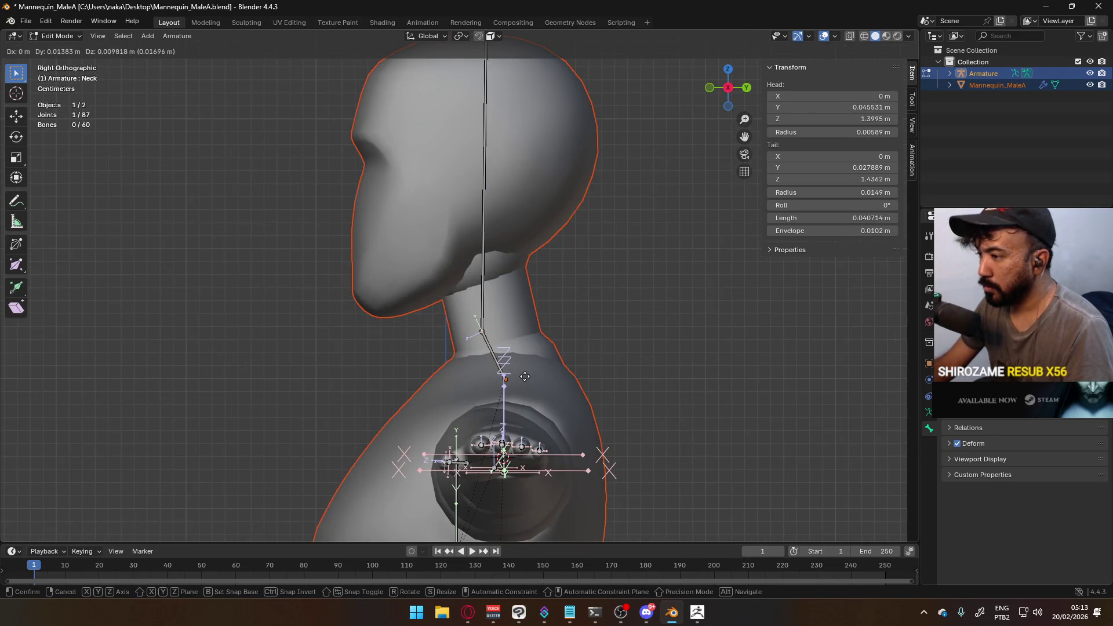
click(525, 376)
Raise the upper neck joint and bring the Head bone's tip down onto the skull
click(482, 332)
key(g)
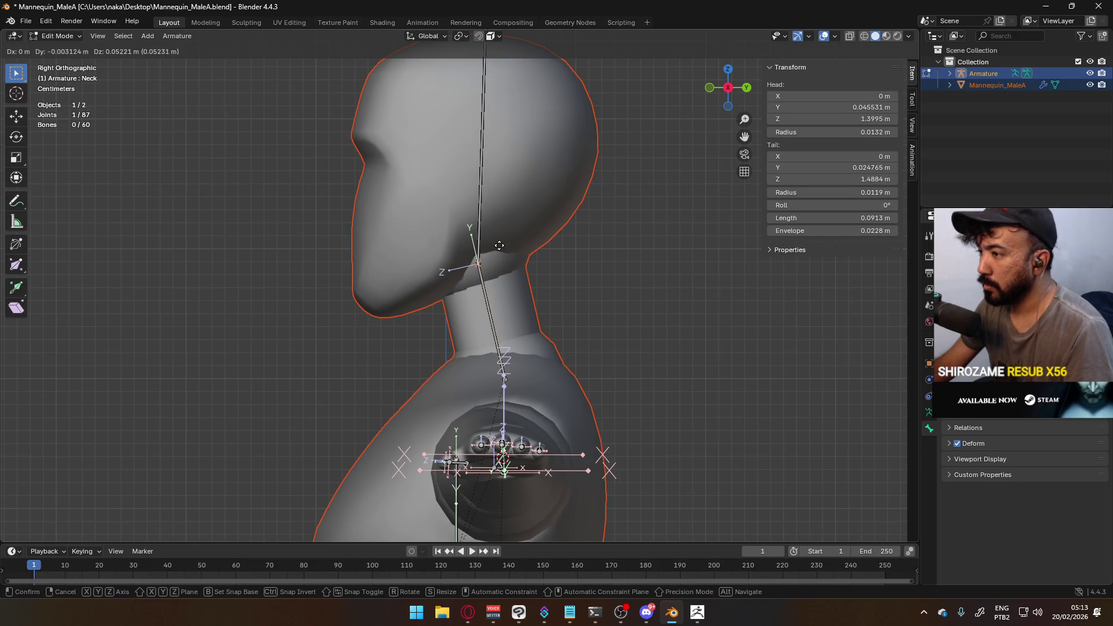
click(490, 238)
shift+scroll(529, 279, up, 5)
click(499, 131)
key(g)
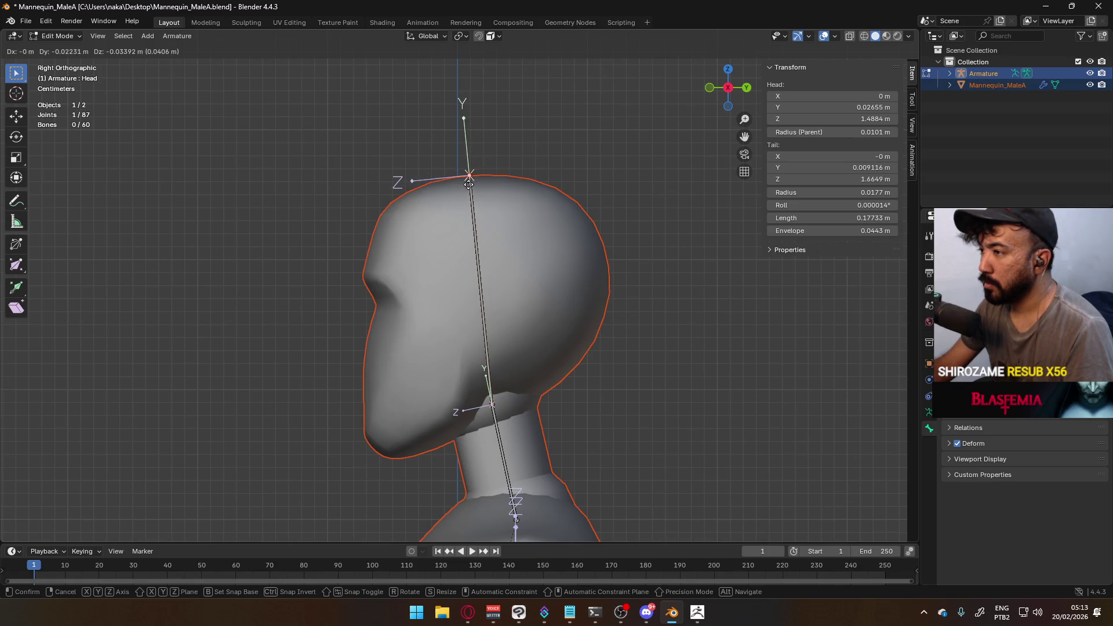
click(473, 184)
Move a Hips bone joint in side view to tilt the bone
scroll(472, 272, down, 4)
key(KP_1)
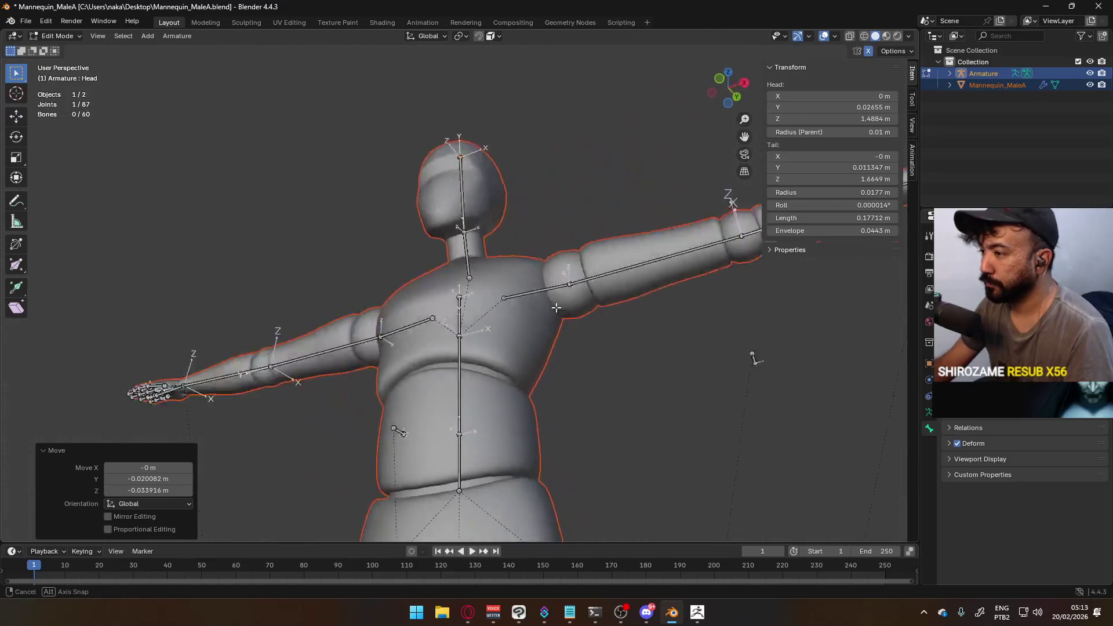
scroll(566, 373, down, 3)
key(KP_3)
scroll(457, 526, up, 3)
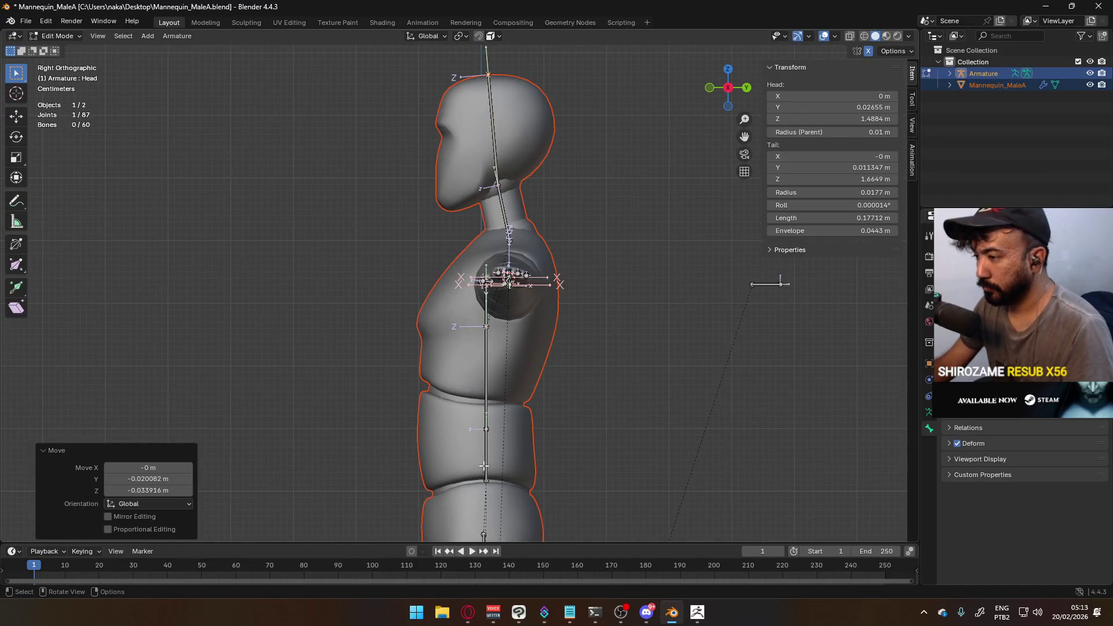
click(530, 300)
scroll(530, 301, up, 2)
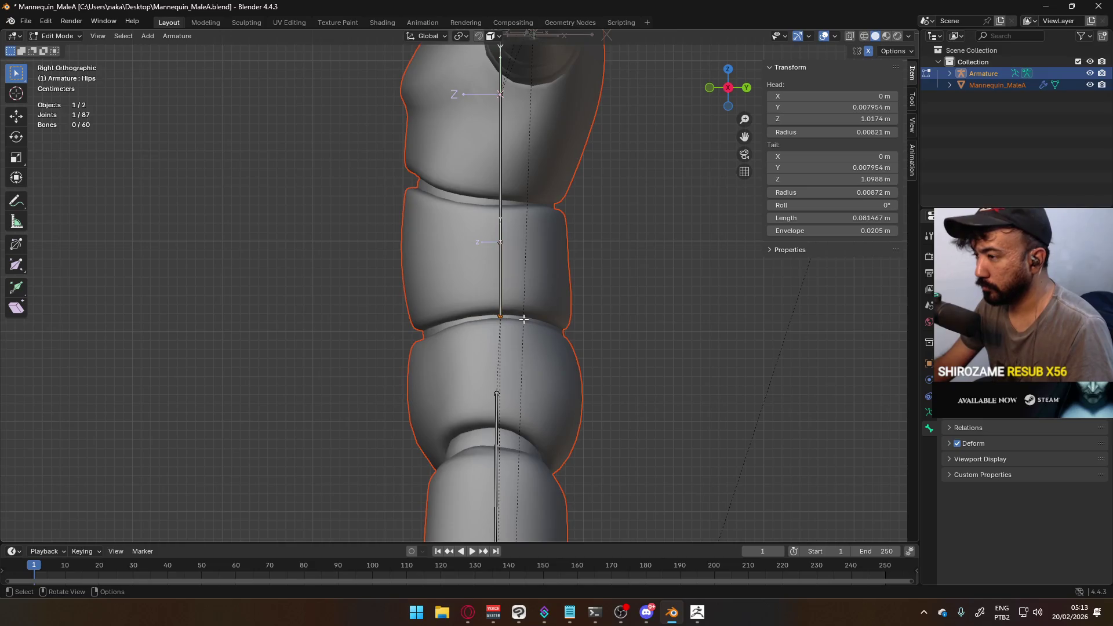
key(g)
click(501, 250)
Tilt the lower spine bone and adjust the joint at the hips
click(501, 249)
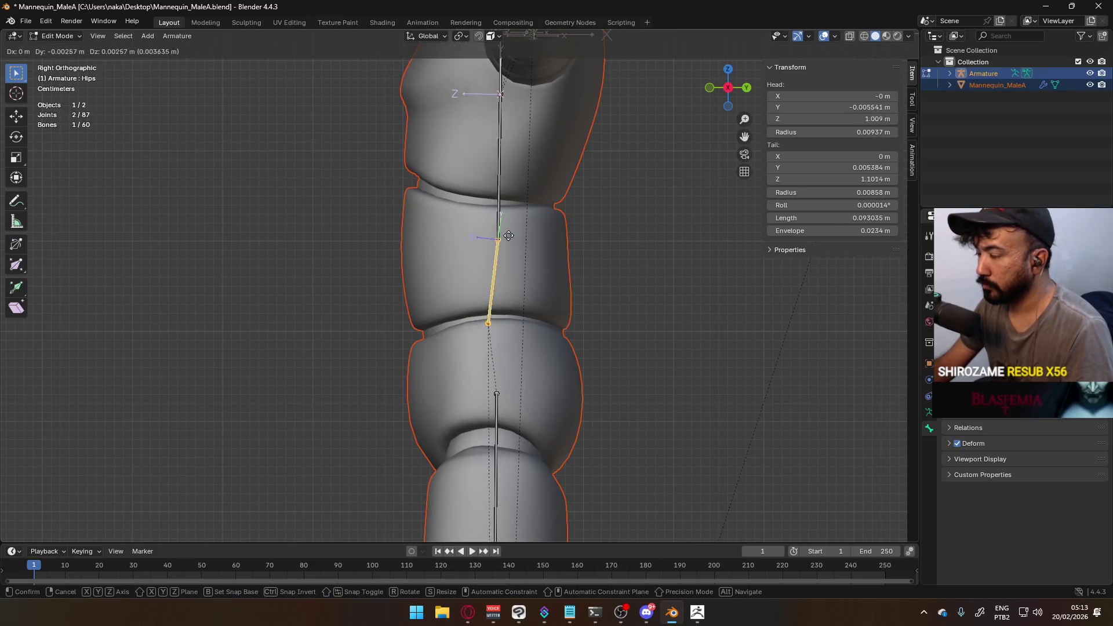
key(g)
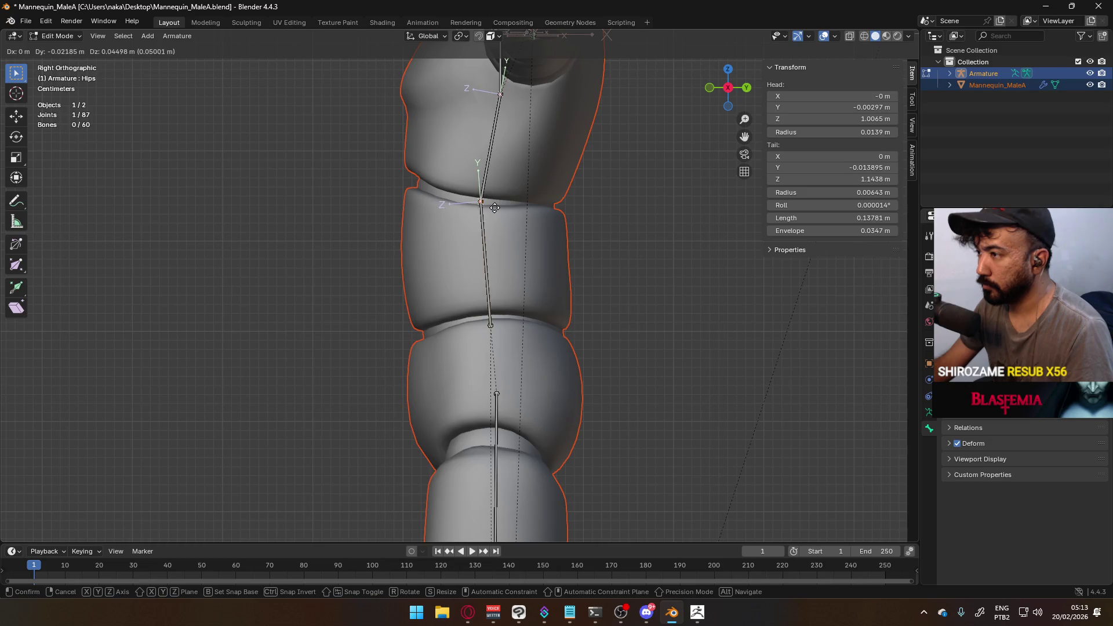
click(498, 205)
click(495, 320)
key(g)
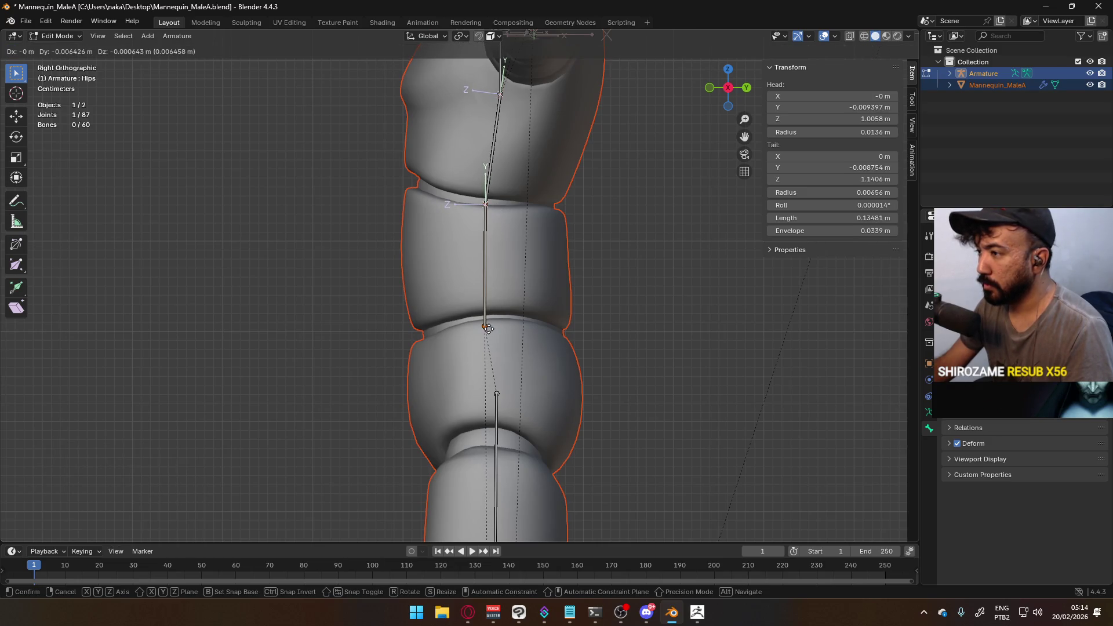
click(490, 329)
Reposition the joint at the top of the Hips bone inside the torso
shift+middle_drag(490, 329, 491, 405)
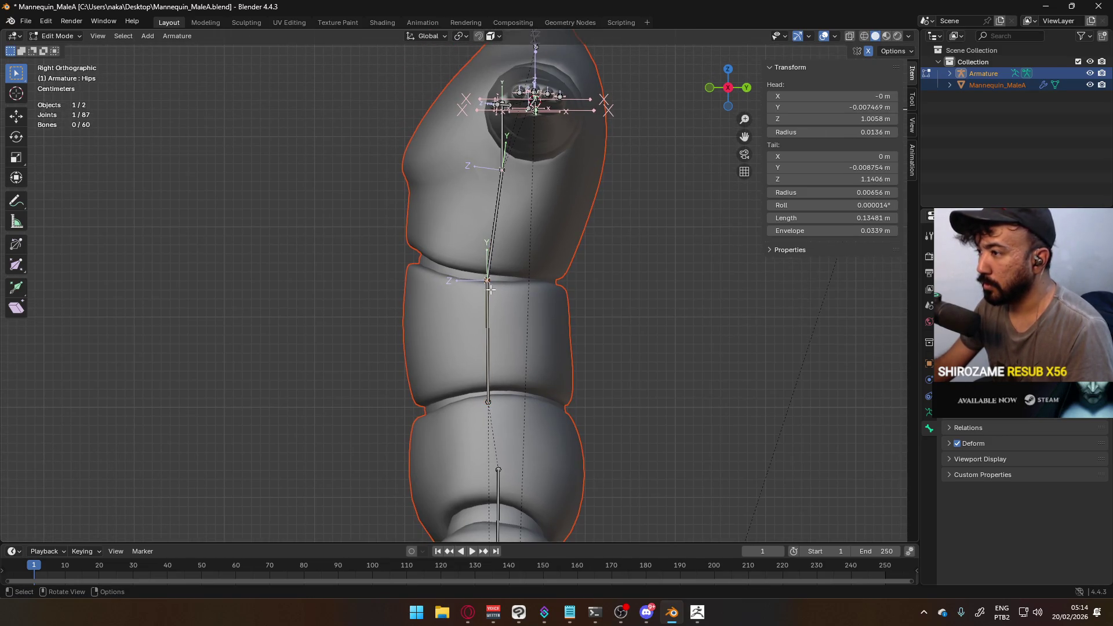
click(489, 314)
key(g)
click(485, 325)
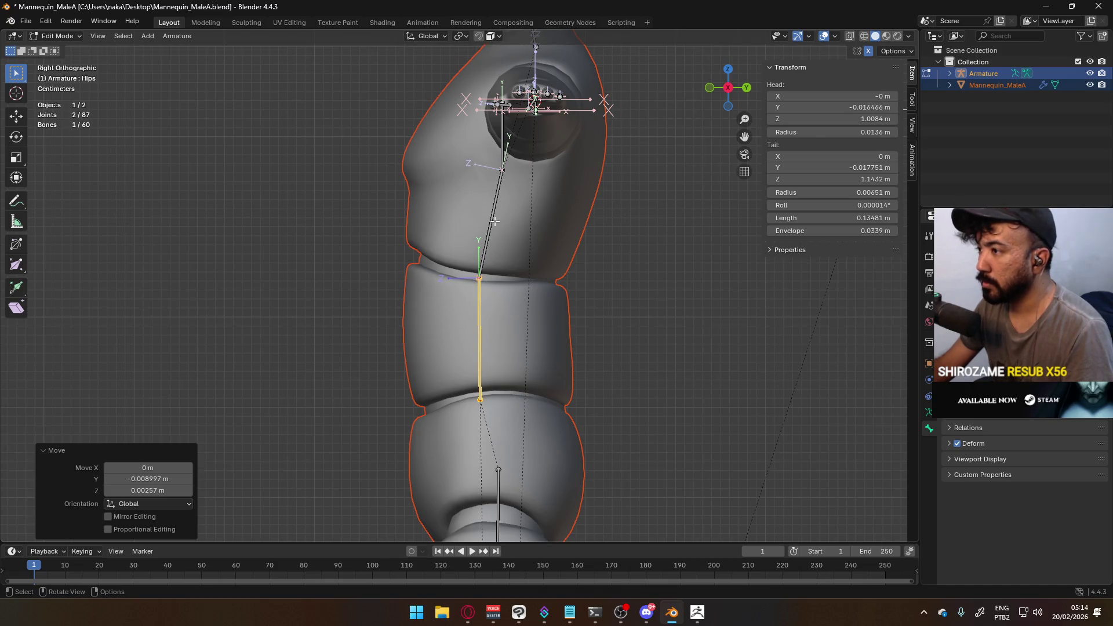
click(480, 276)
key(g)
click(485, 289)
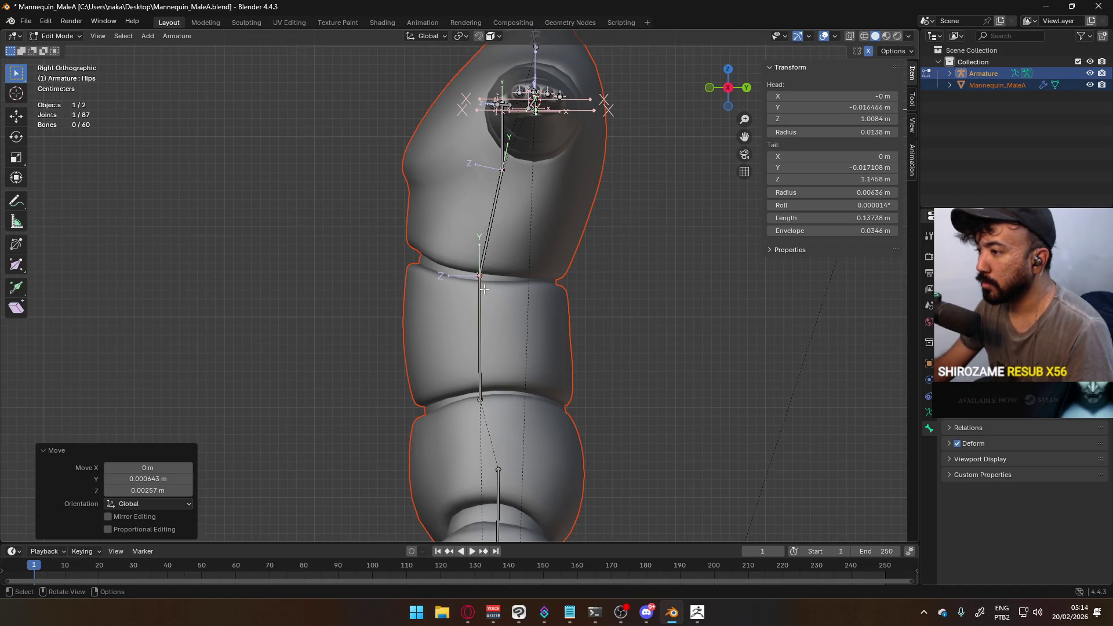
key(g)
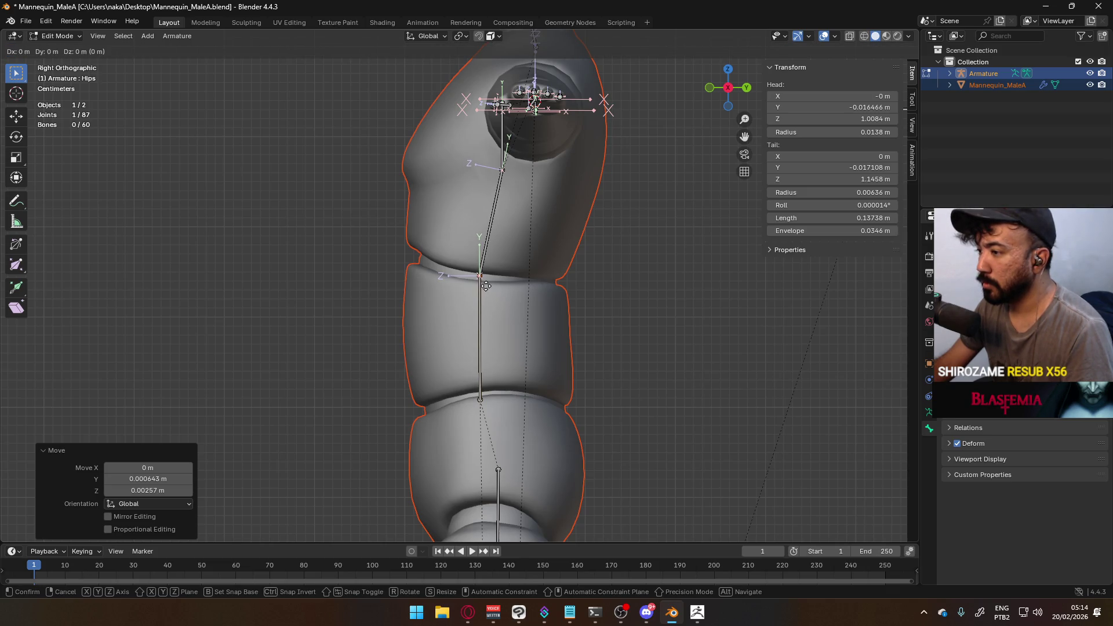
right_click(498, 245)
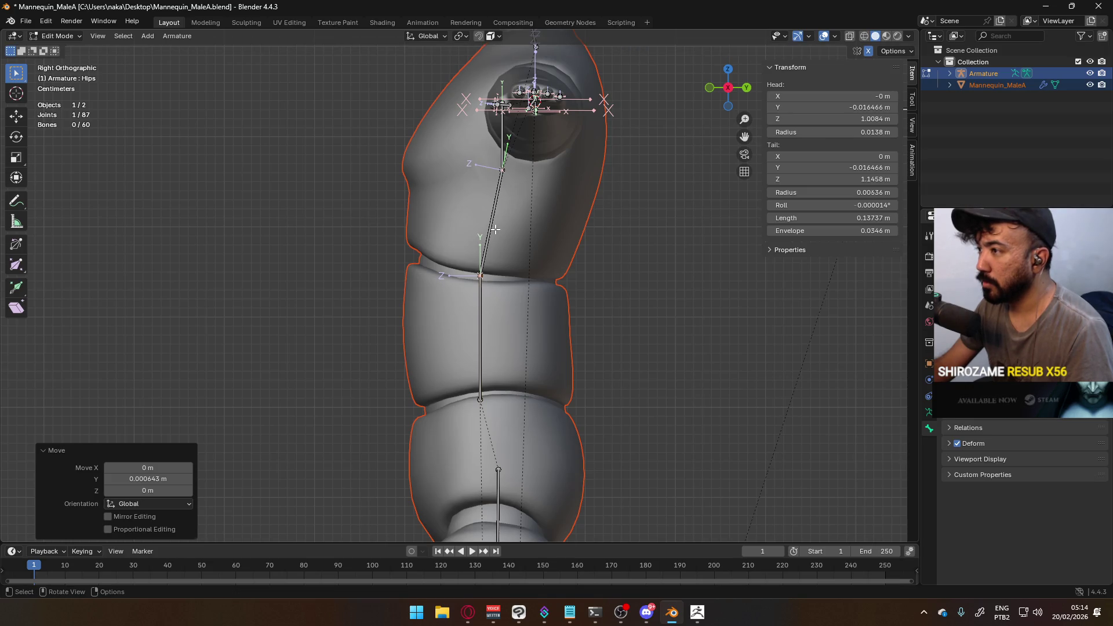
Lower the Hips bone along Z into the pelvis in front view
click(494, 229)
key(KP_1)
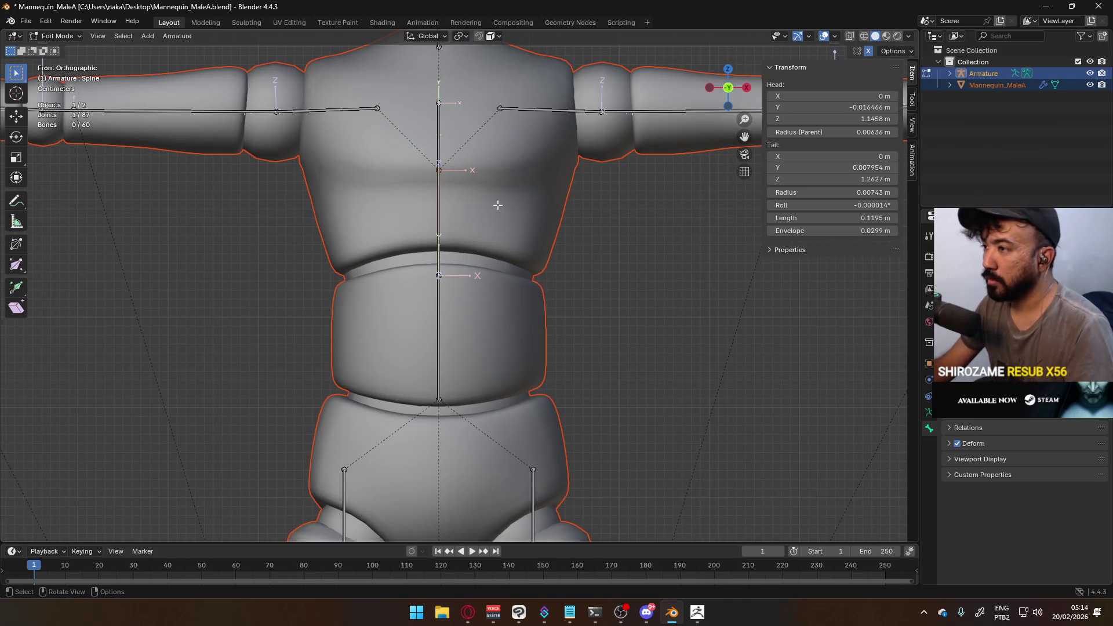
middle_drag(498, 205, 448, 232)
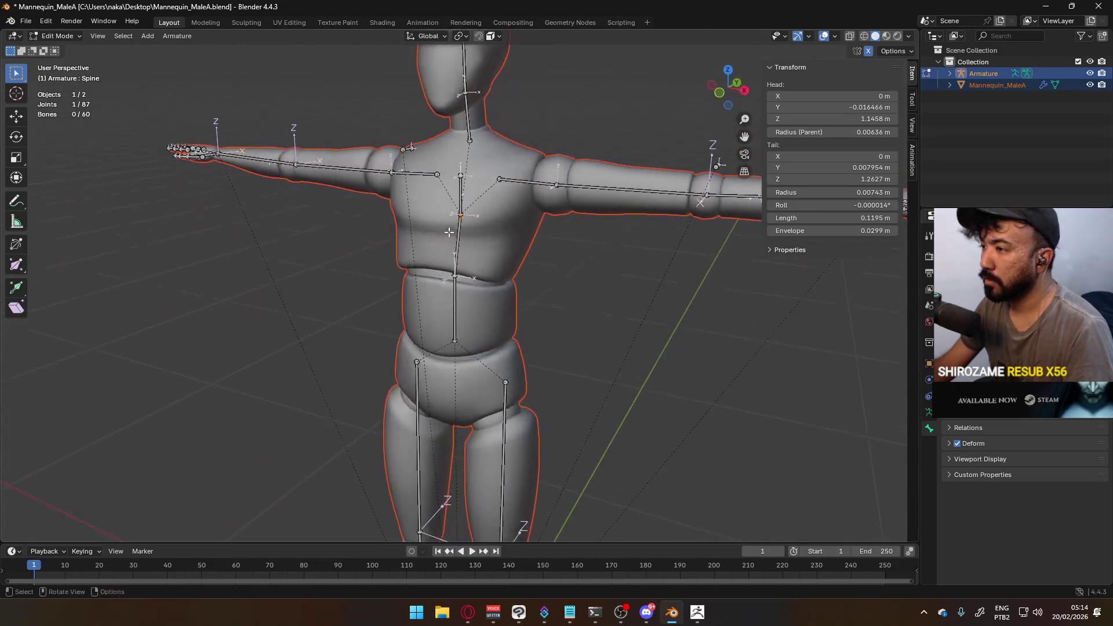
click(455, 311)
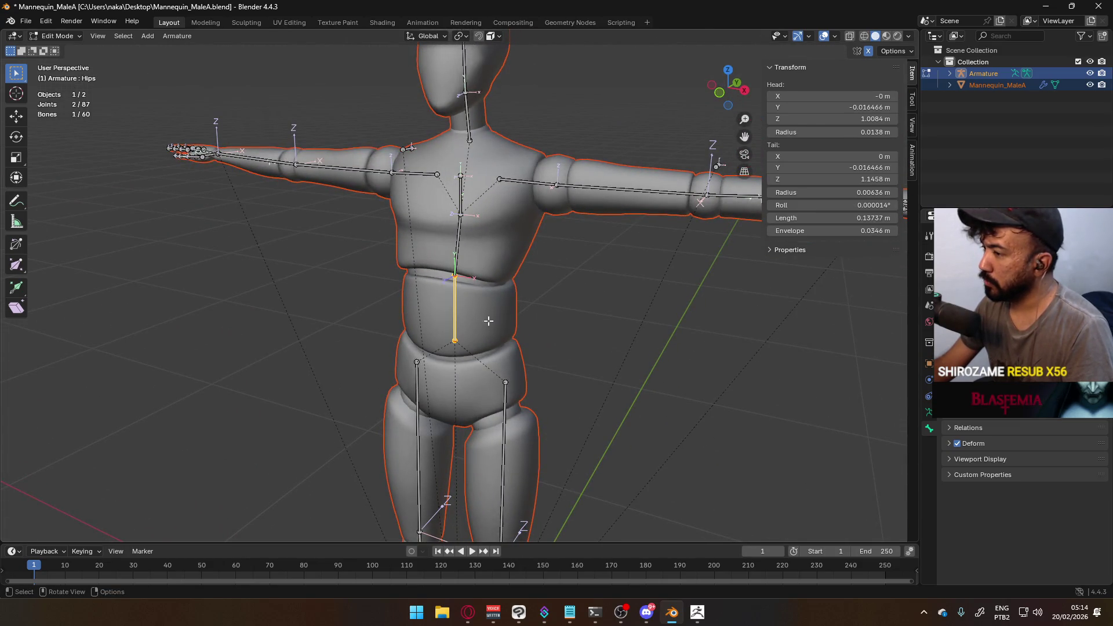
key(KP_1)
key(g)
key(z)
click(452, 408)
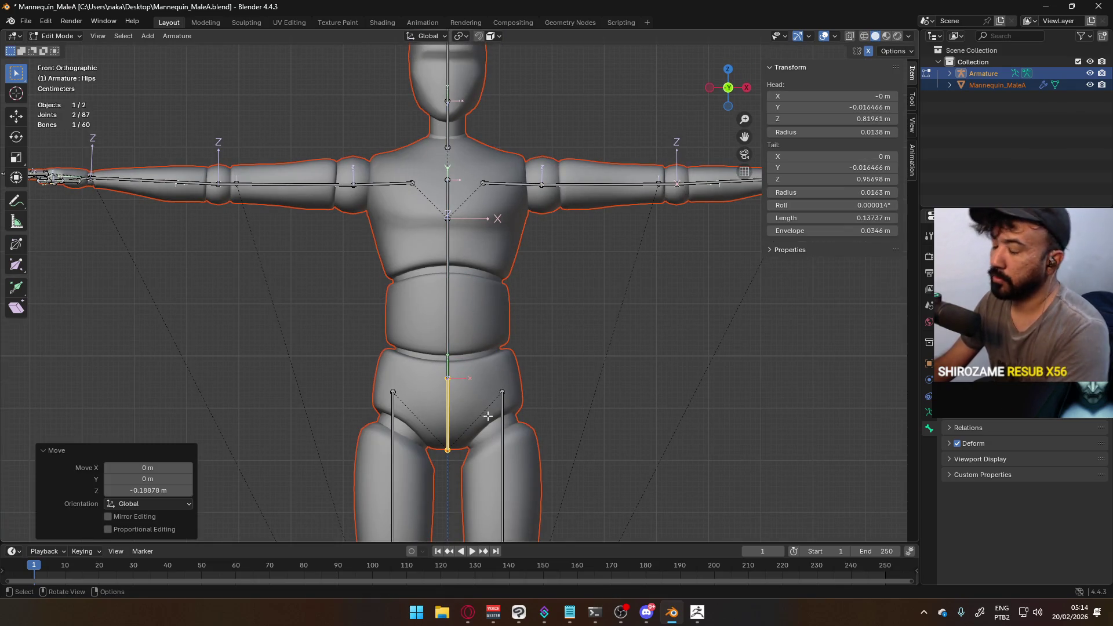
Shift the Hips bone front-to-back in side view and place the Spine joint at the waist
key(KP_3)
key(g)
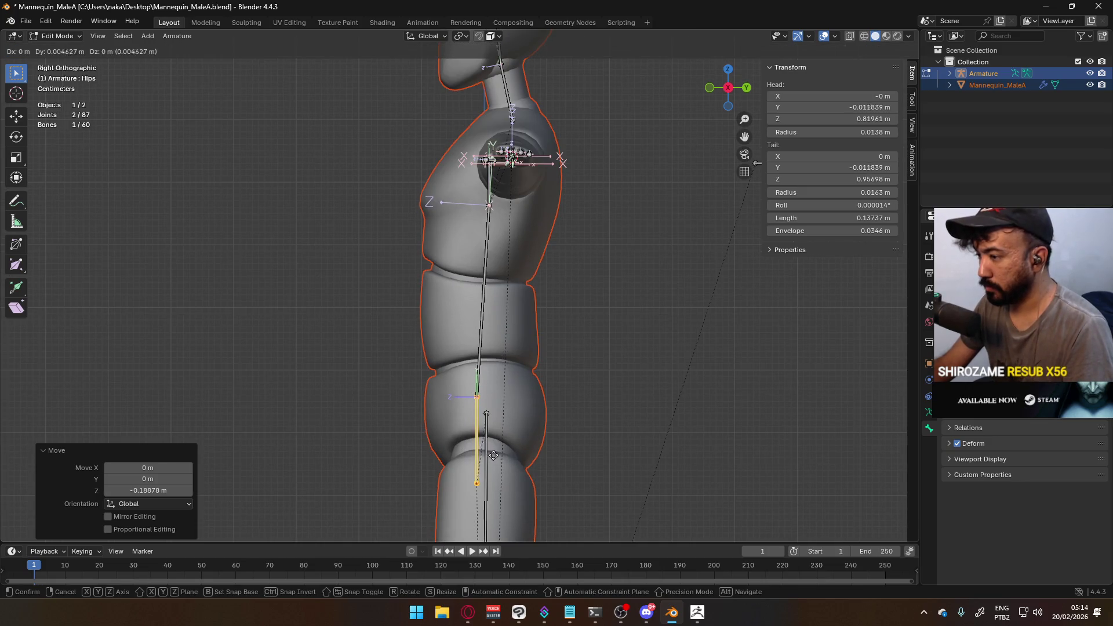
click(502, 452)
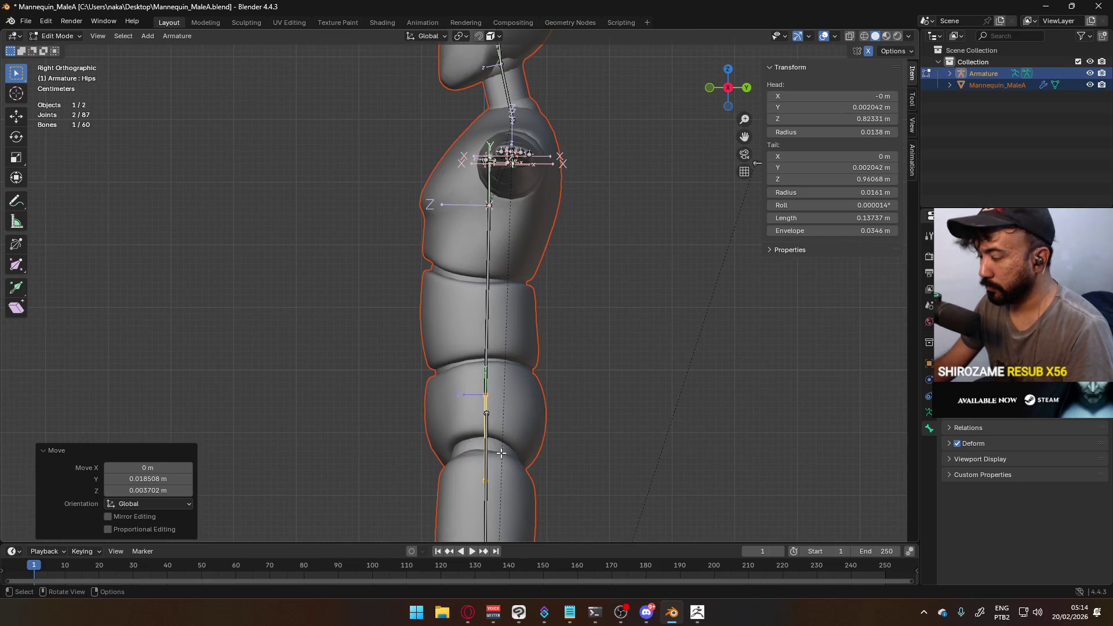
key(g)
key(Escape)
click(486, 387)
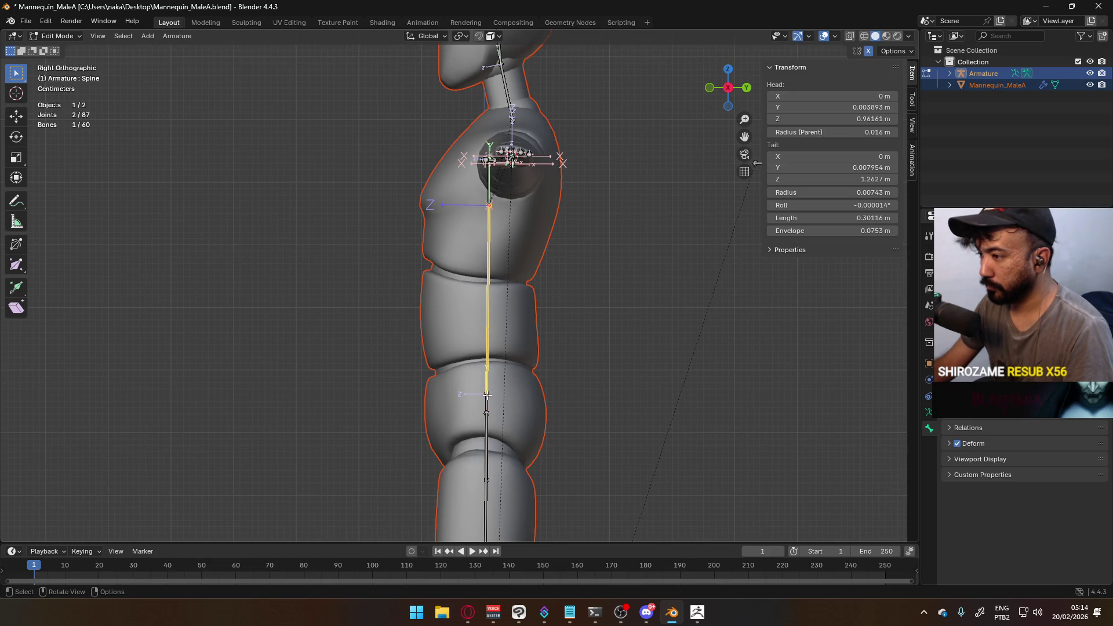
key(g)
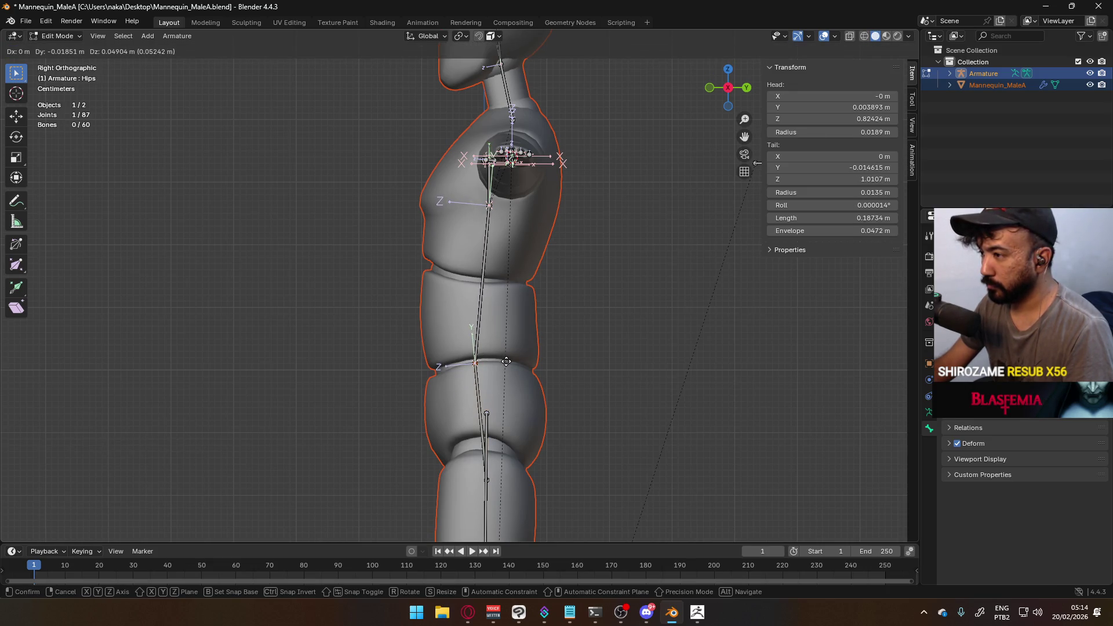
click(506, 360)
Move the joint between Spine and Chest into the torso
click(489, 220)
key(g)
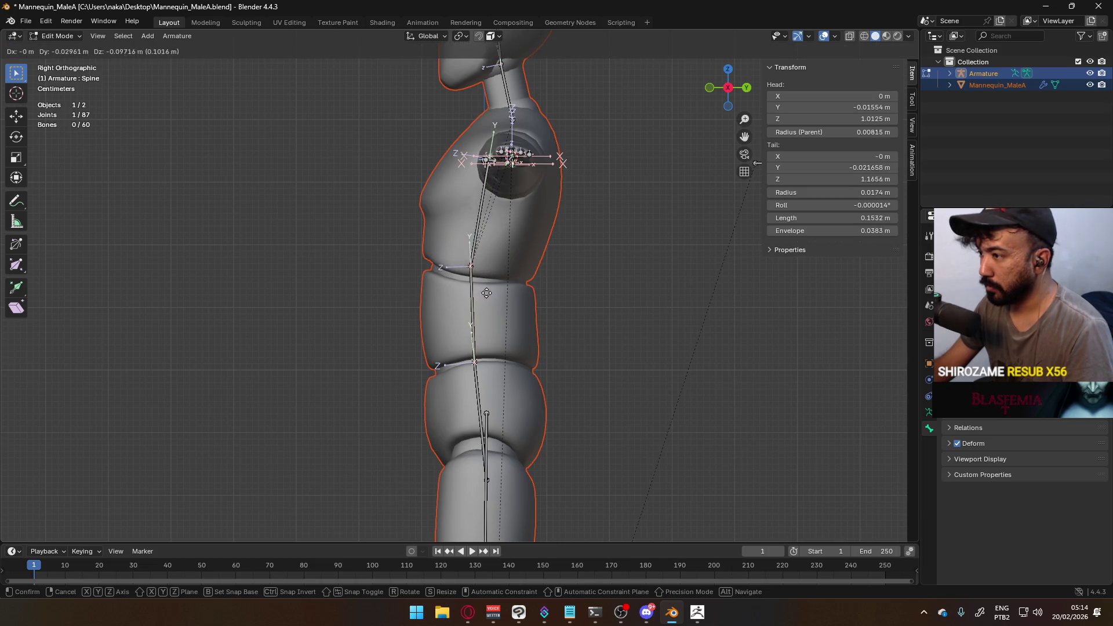
click(492, 300)
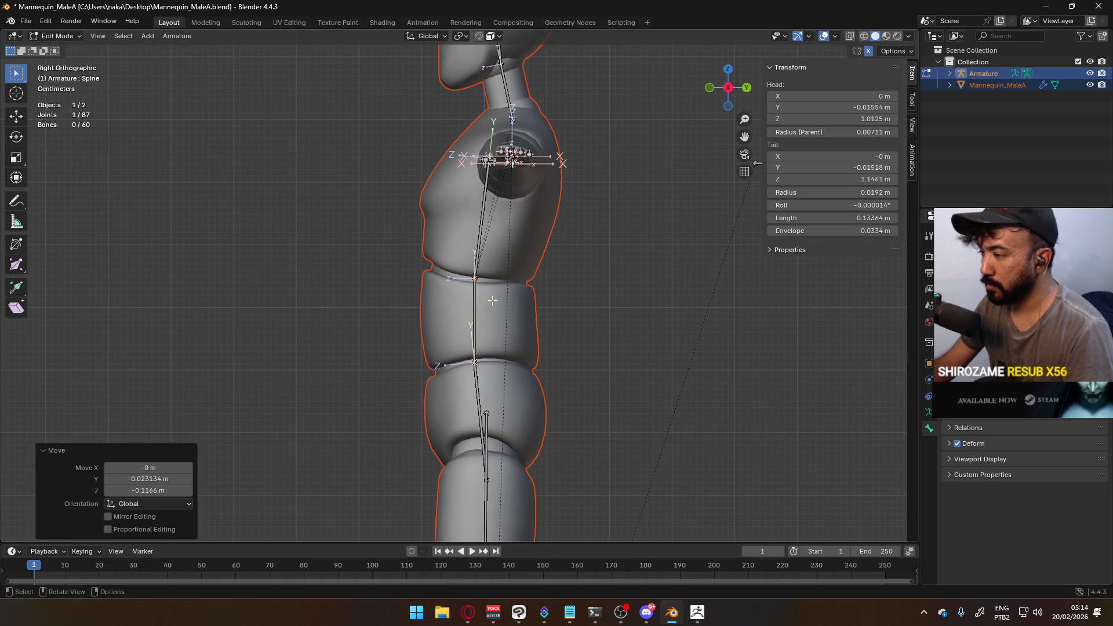
click(488, 231)
mouse_move(488, 230)
alt+middle_down()
mouse_move(527, 213)
mouse_move(451, 155)
alt+middle_up()
Shift the outer joint of Shoulder.R in top and front views
click(455, 159)
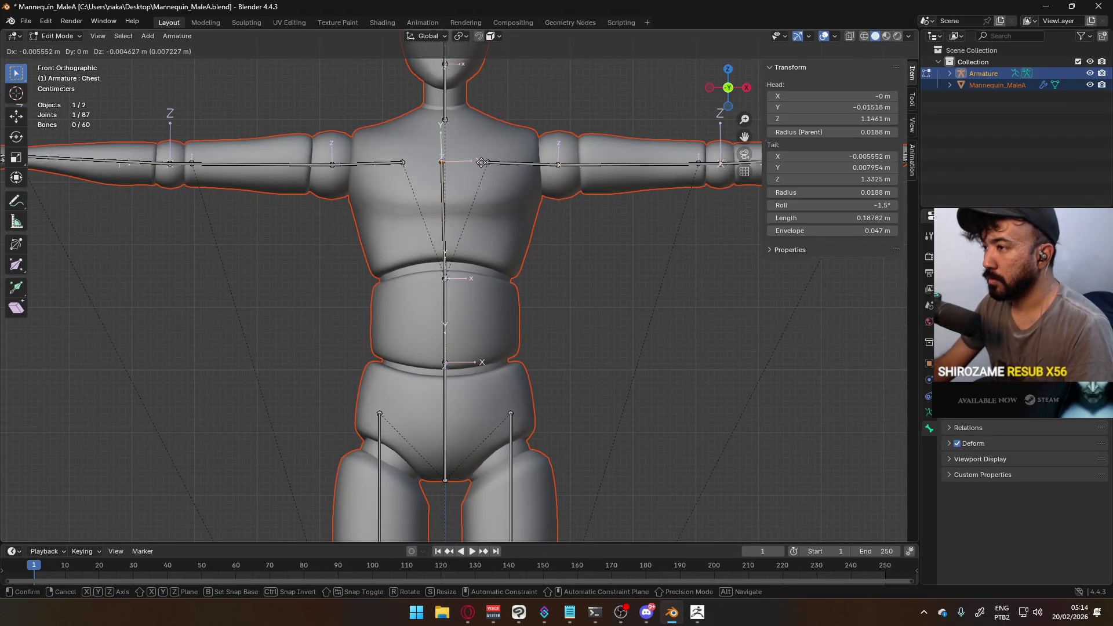
click(366, 163)
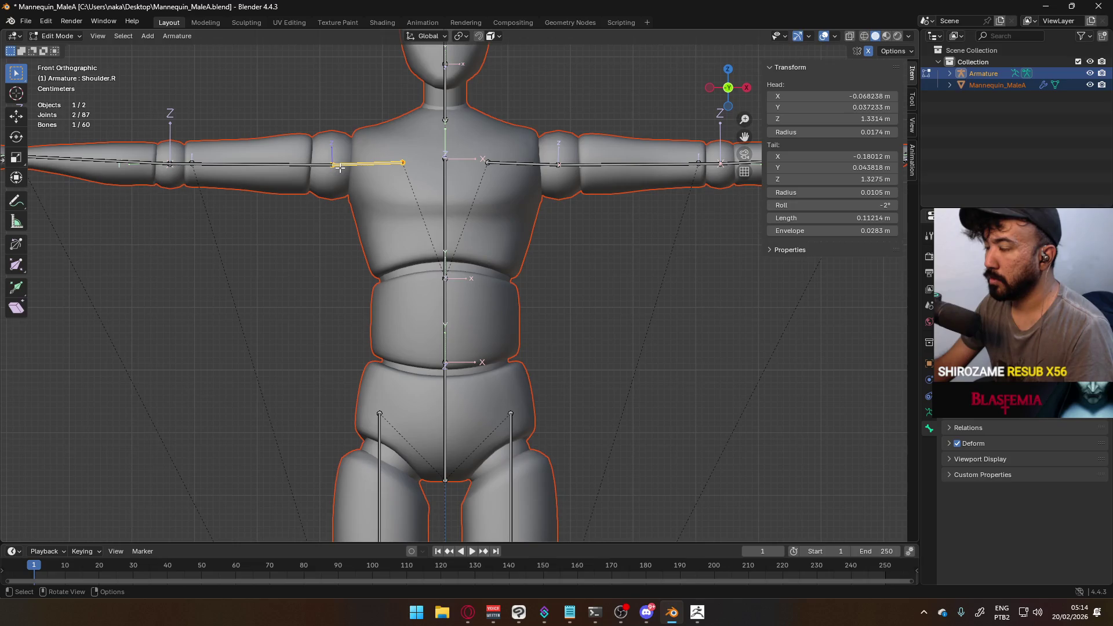
click(403, 162)
key(KP_7)
scroll(407, 232, up, 2)
key(g)
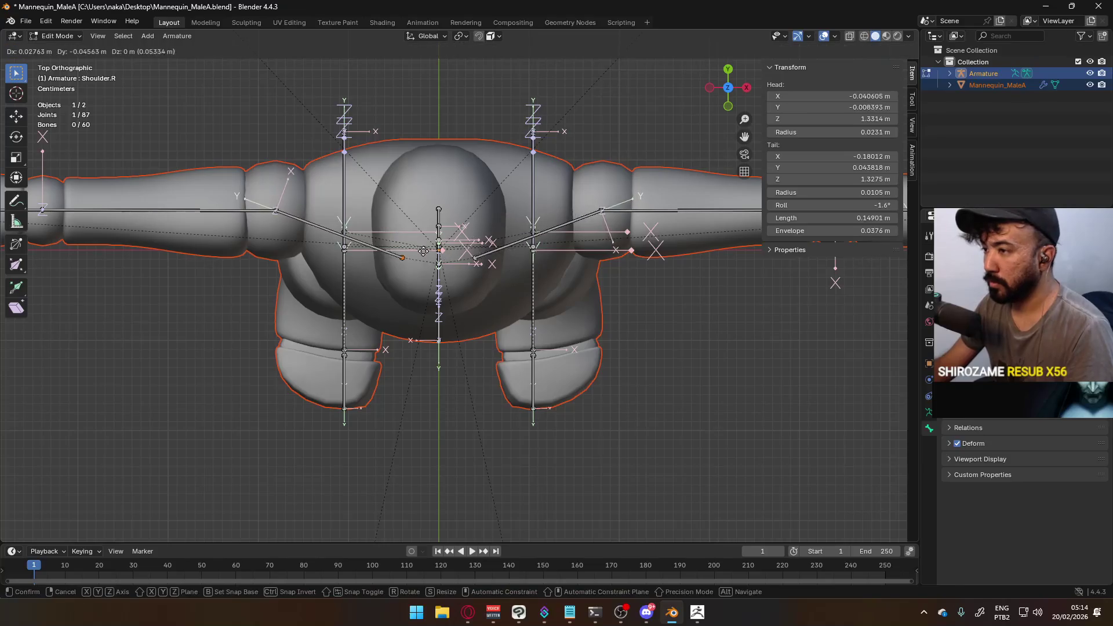
click(401, 227)
key(KP_1)
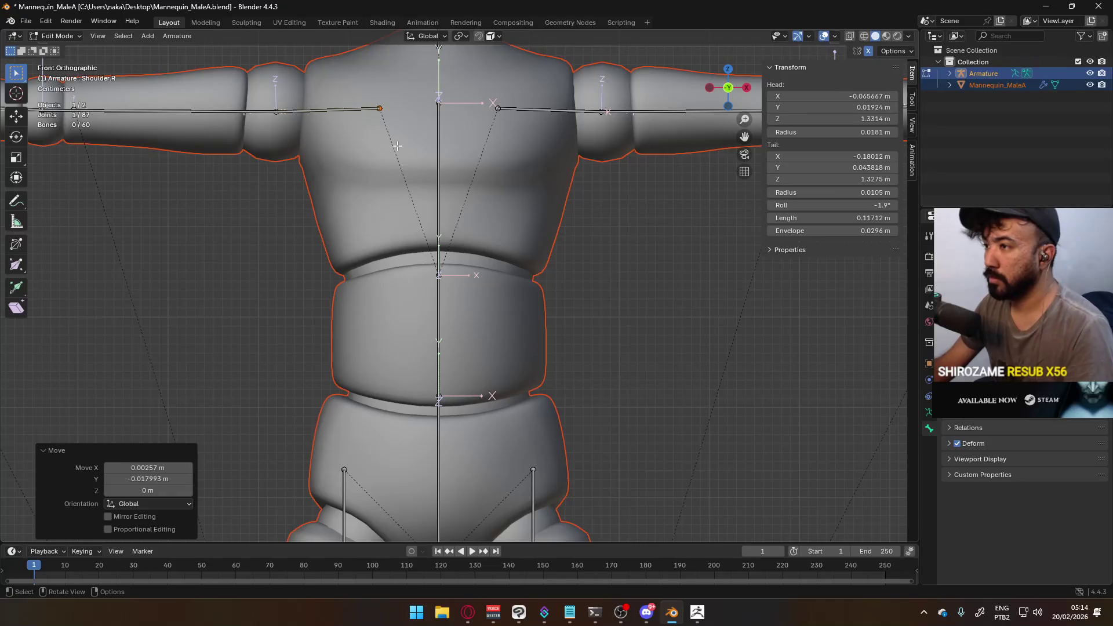
key(g)
click(405, 136)
Readjust the Spine–Chest joint in side view
click(432, 110)
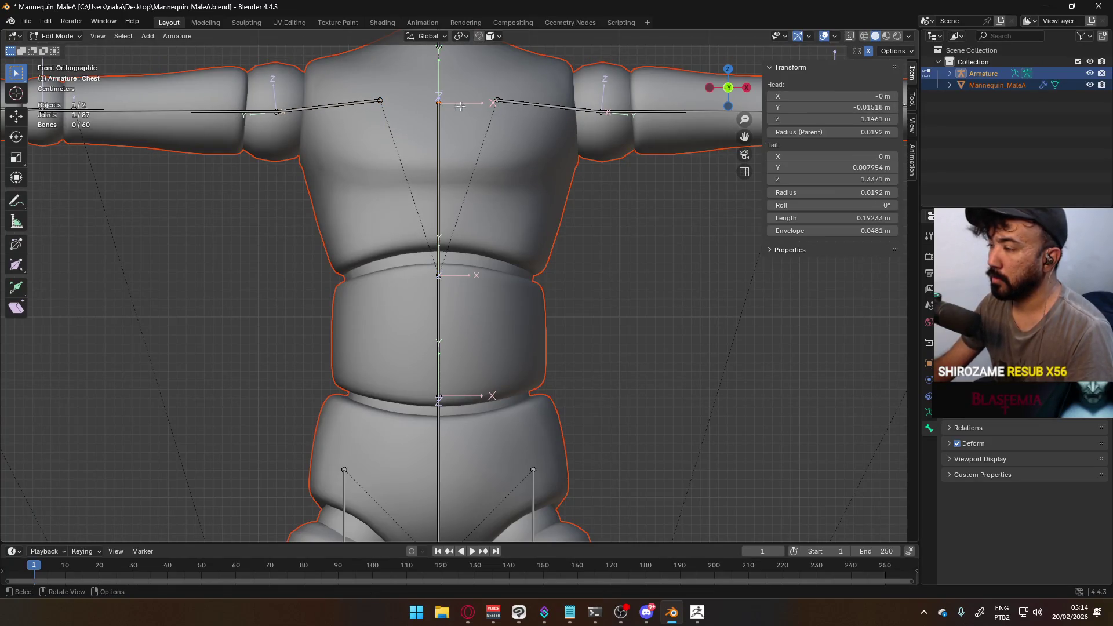
middle_drag(431, 110, 427, 113)
click(465, 276)
key(KP_3)
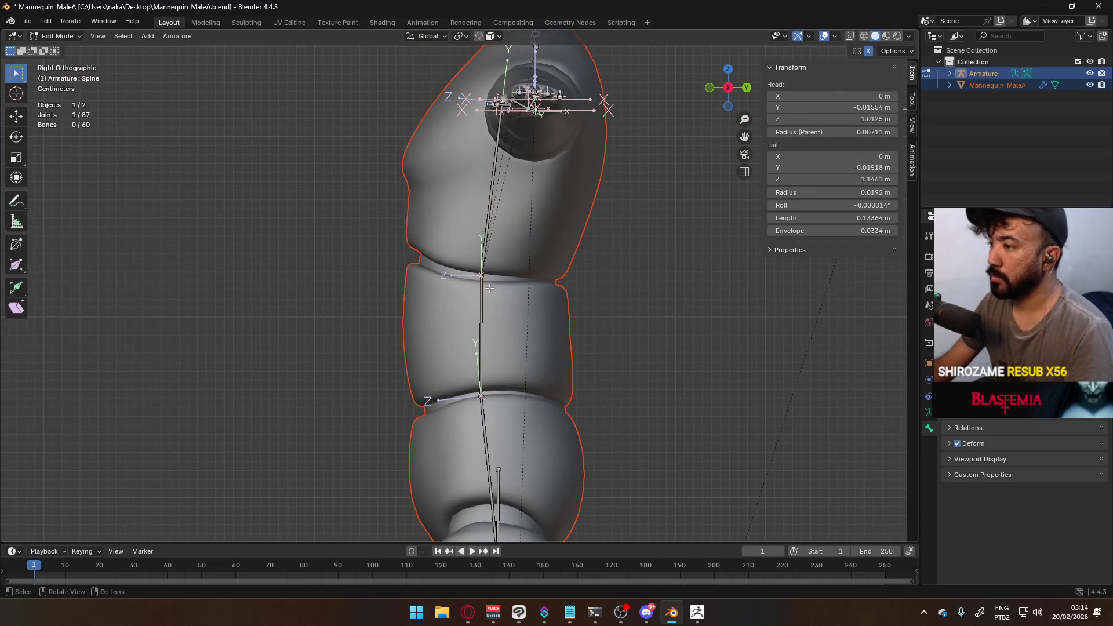
key(g)
click(488, 288)
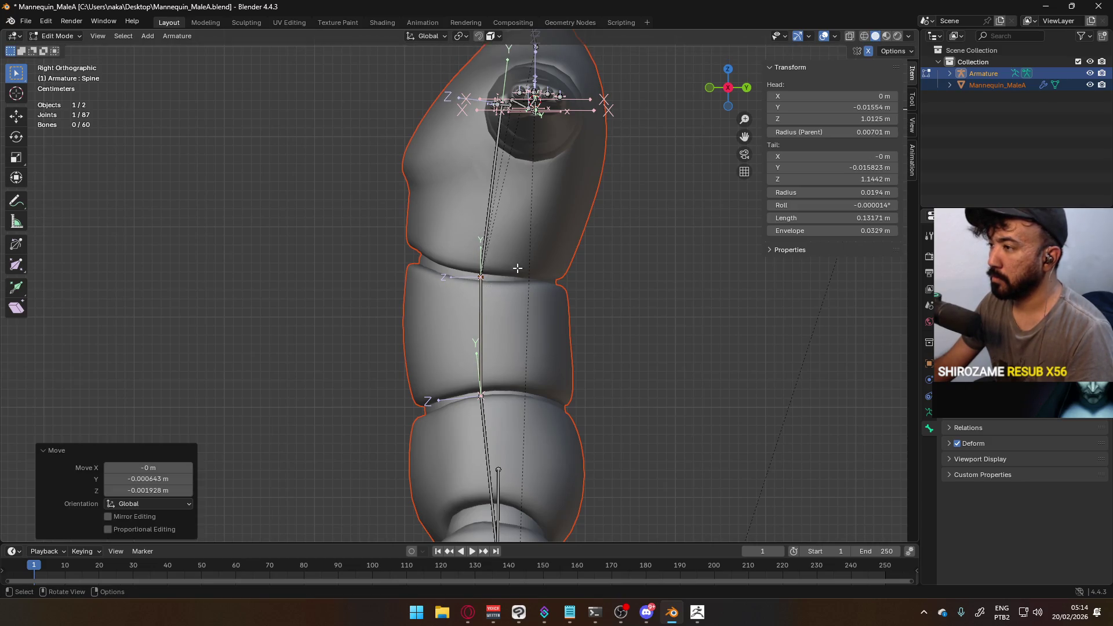
Frame the legs in front view and box-select both hip joints at the thighs
scroll(489, 234, down, 3)
key(KP_1)
scroll(523, 403, down, 2)
scroll(522, 403, up, 4)
drag(350, 172, 394, 198)
Lower the hip joints and knee joints vertically along Z
key(g)
key(z)
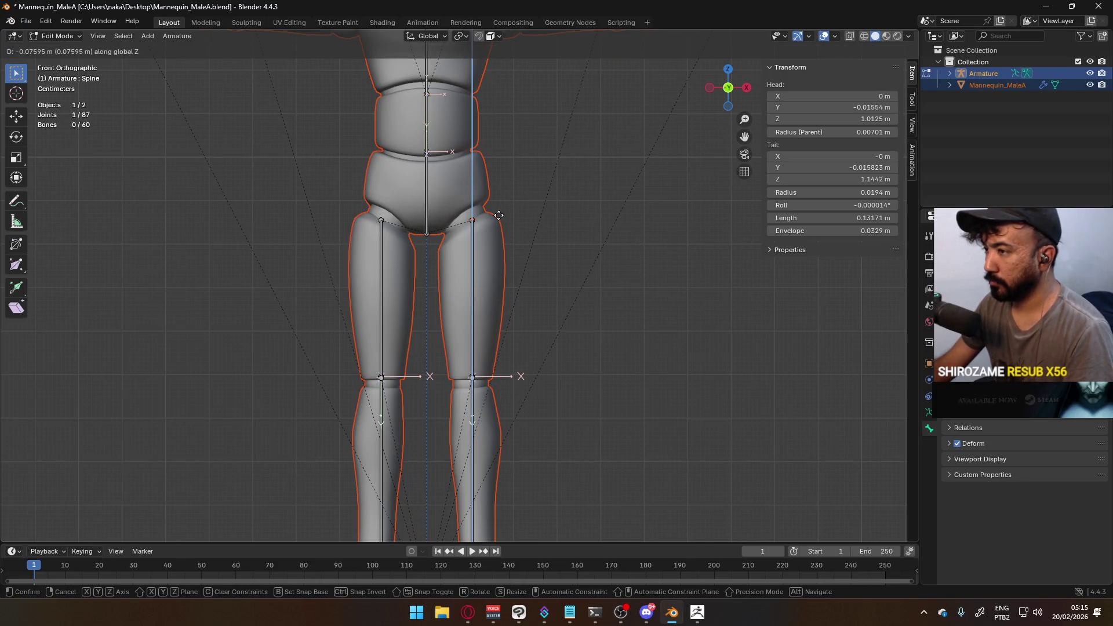
click(499, 214)
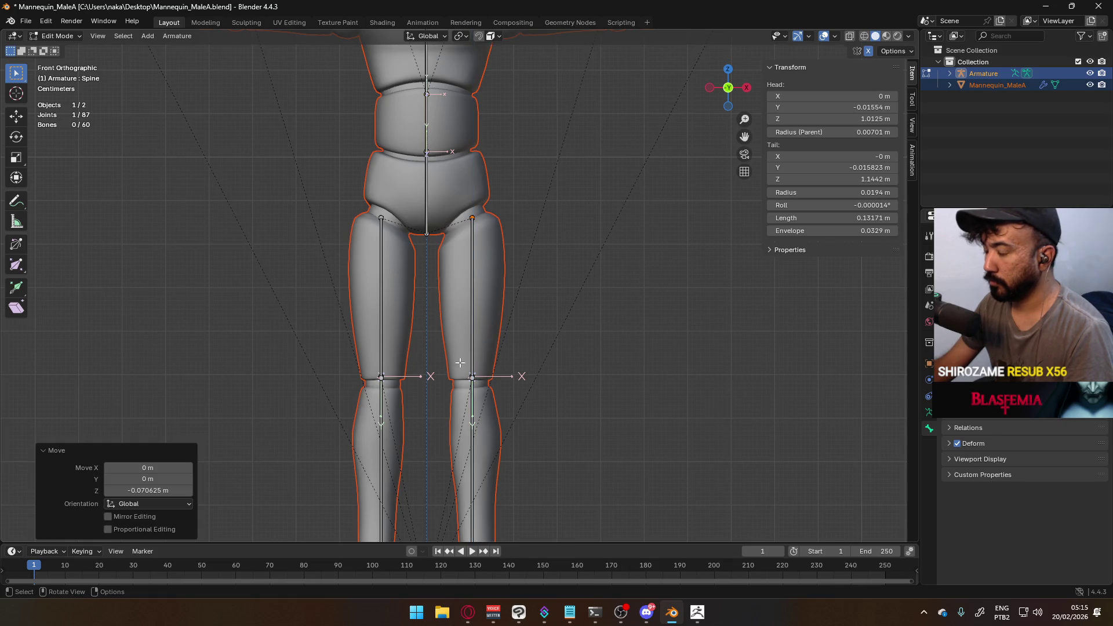
click(472, 378)
key(g)
key(z)
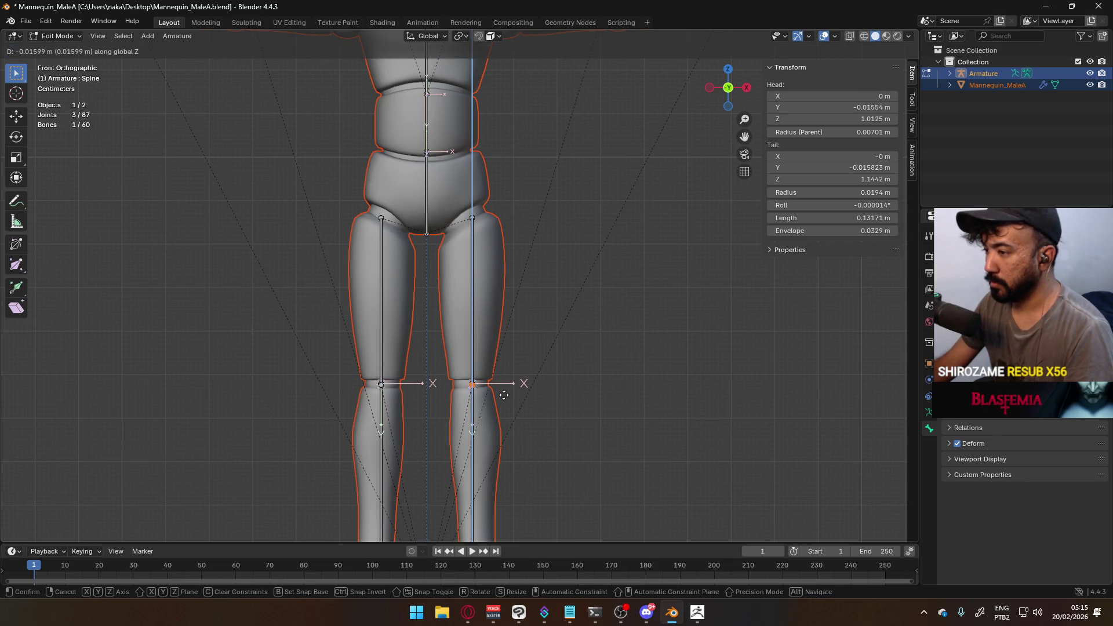
click(504, 395)
Raise both ankle joints along Z, then deselect all bones
shift+scroll(528, 391, down, 5)
scroll(435, 397, up, 2)
drag(386, 415, 434, 439)
key(g)
key(z)
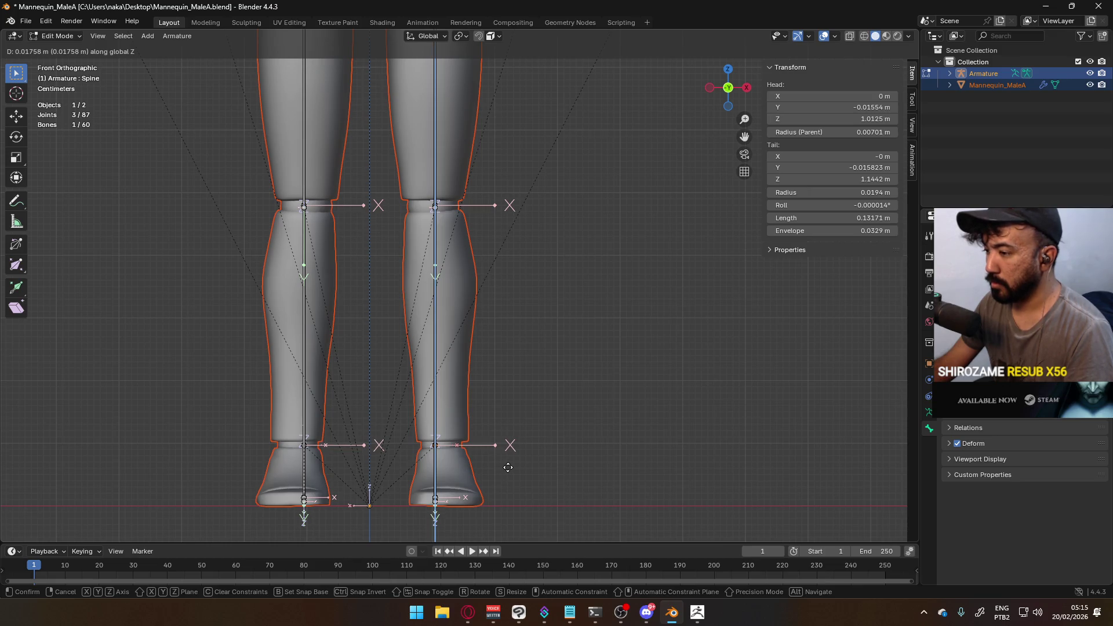
click(507, 467)
key(alt+a)
Check the armature in the mannequin and save Mannequin_MaleA.blend
scroll(489, 373, down, 6)
mouse_move(474, 246)
shift+middle_down()
mouse_move(490, 308)
mouse_move(494, 232)
mouse_move(492, 294)
shift+middle_up()
scroll(487, 232, up, 2)
mouse_move(481, 180)
middle_down()
mouse_move(522, 263)
mouse_move(498, 261)
mouse_move(530, 261)
mouse_move(496, 272)
mouse_move(504, 279)
middle_up()
key(ctrl+s)
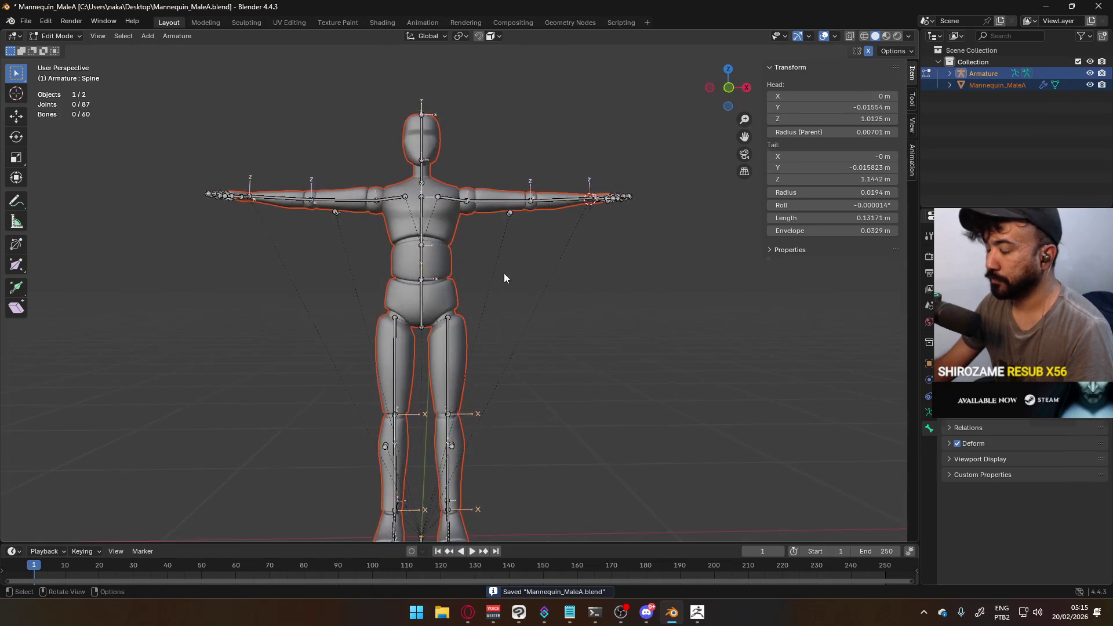
Return to Object Mode and select the mannequin mesh and armature
key(Tab)
scroll(503, 273, up, 3)
click(438, 326)
click(441, 353)
Select the armature and mannequin mesh together, dismissing the first parent menu
shift+click(454, 333)
scroll(479, 321, down, 4)
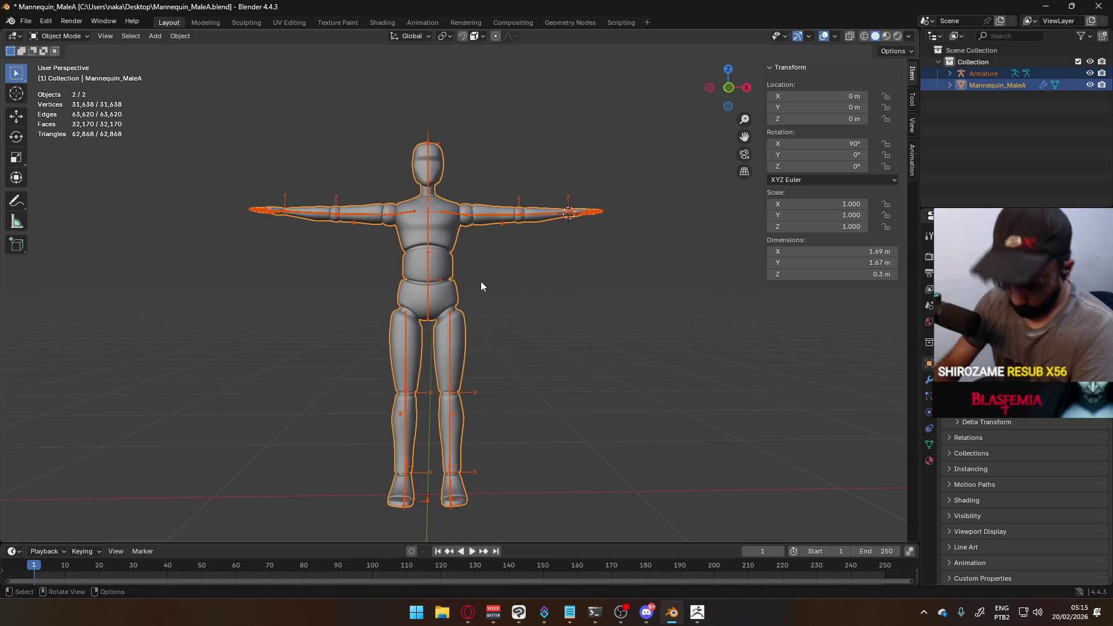
click(454, 322)
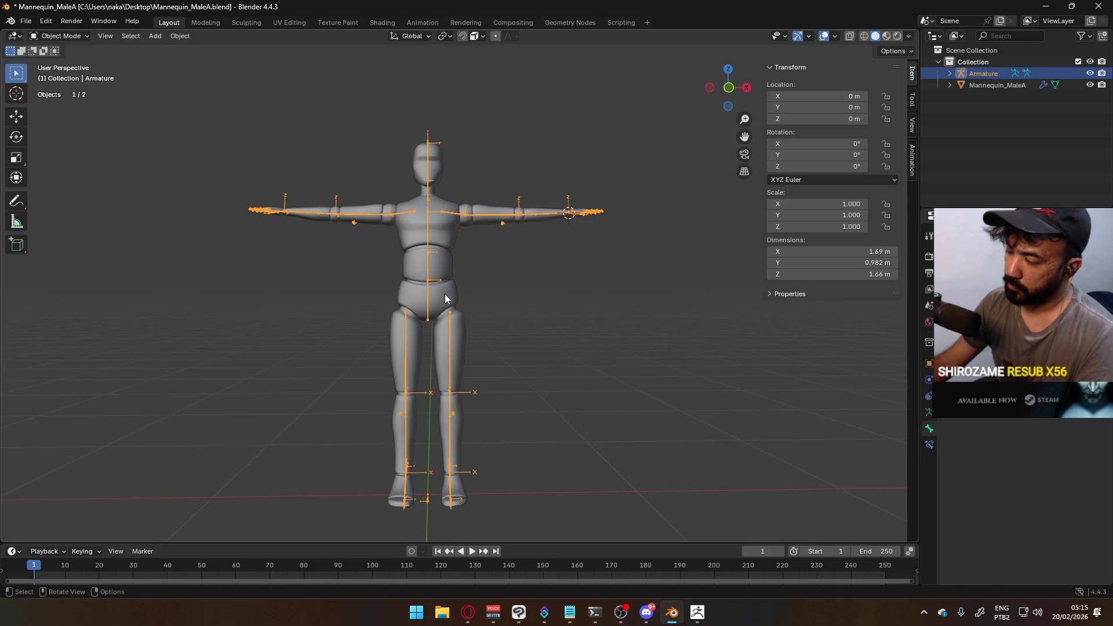
shift+click(444, 296)
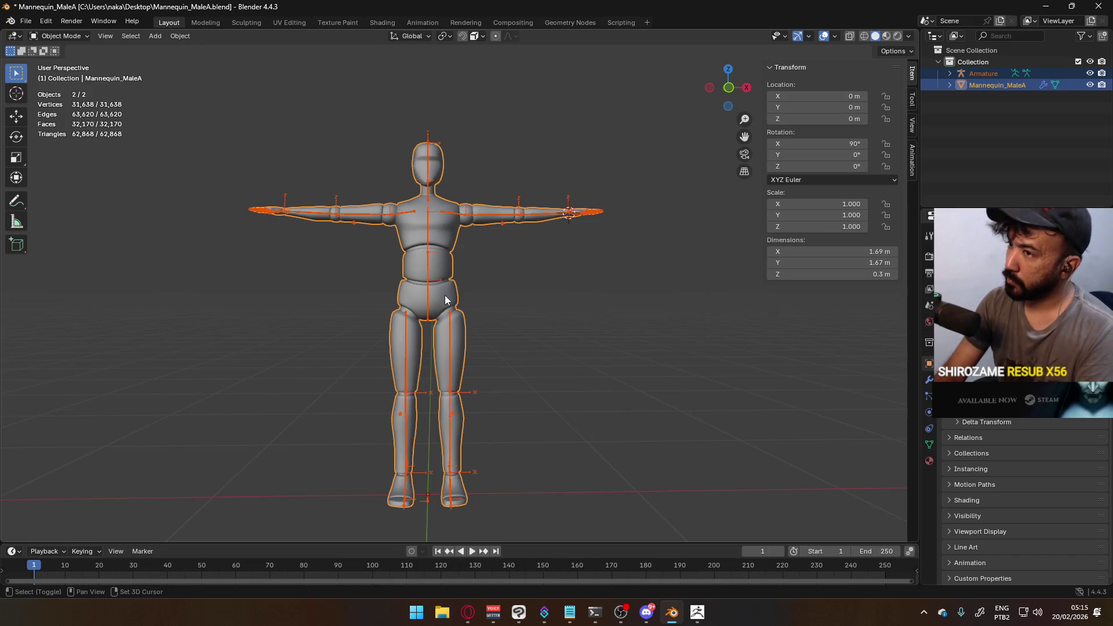
key(ctrl+p)
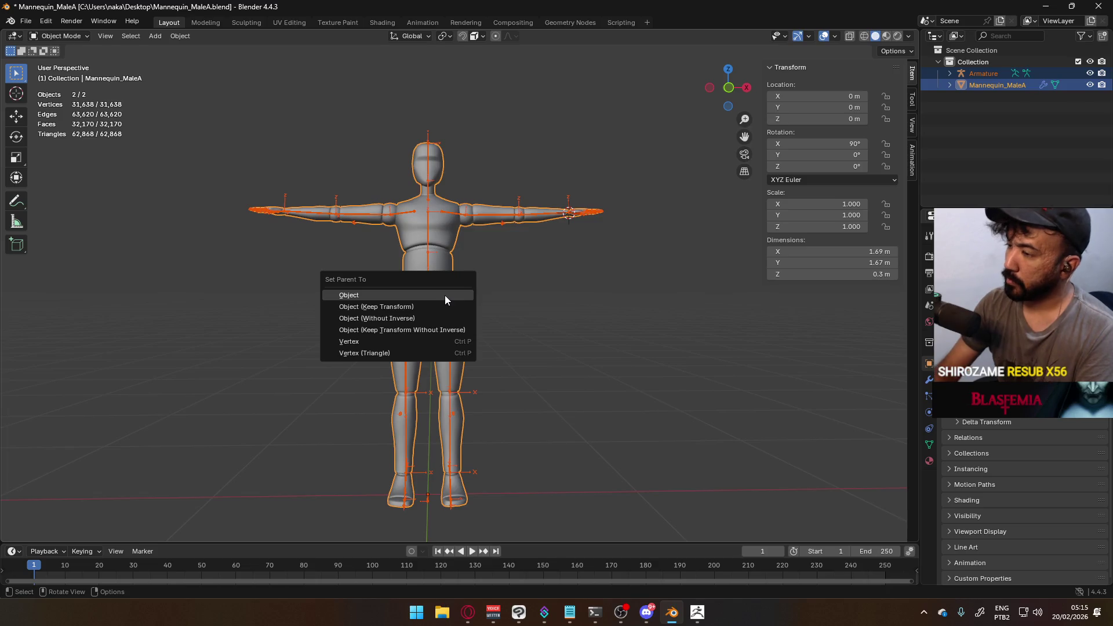
right_click(485, 283)
Parent the mesh to the active armature using With Empty Groups
click(453, 316)
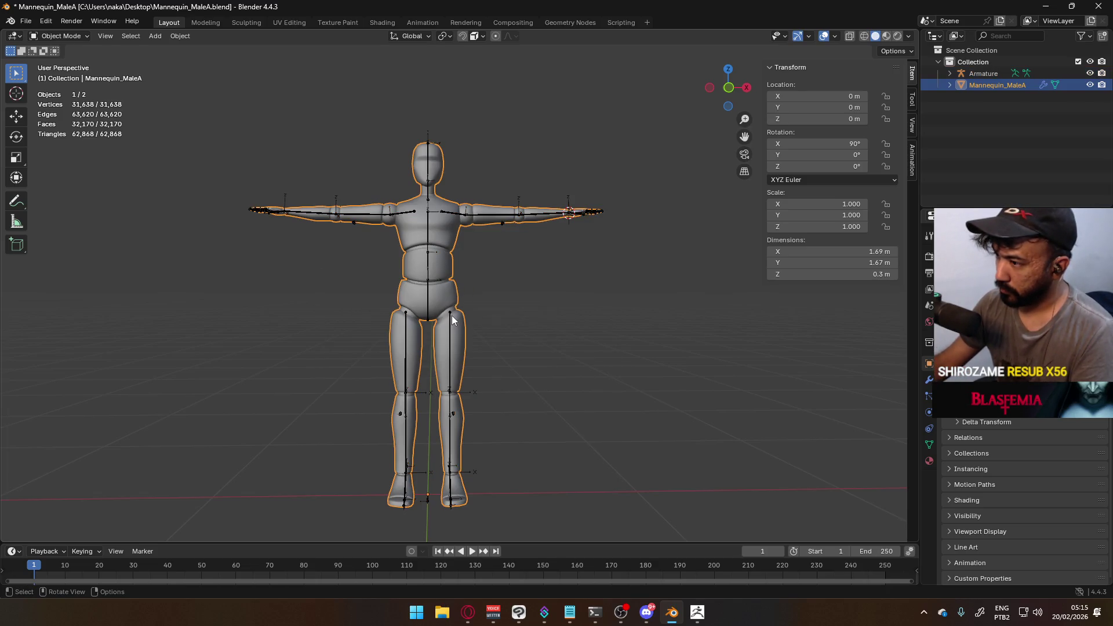
click(451, 315)
click(440, 297)
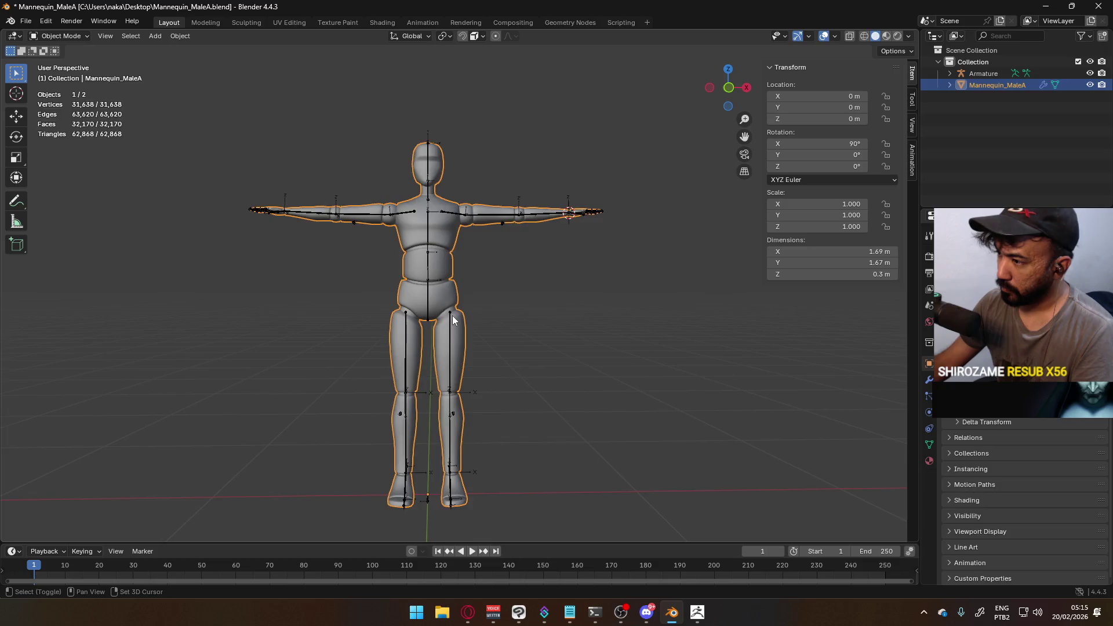
shift+click(435, 314)
key(ctrl+p)
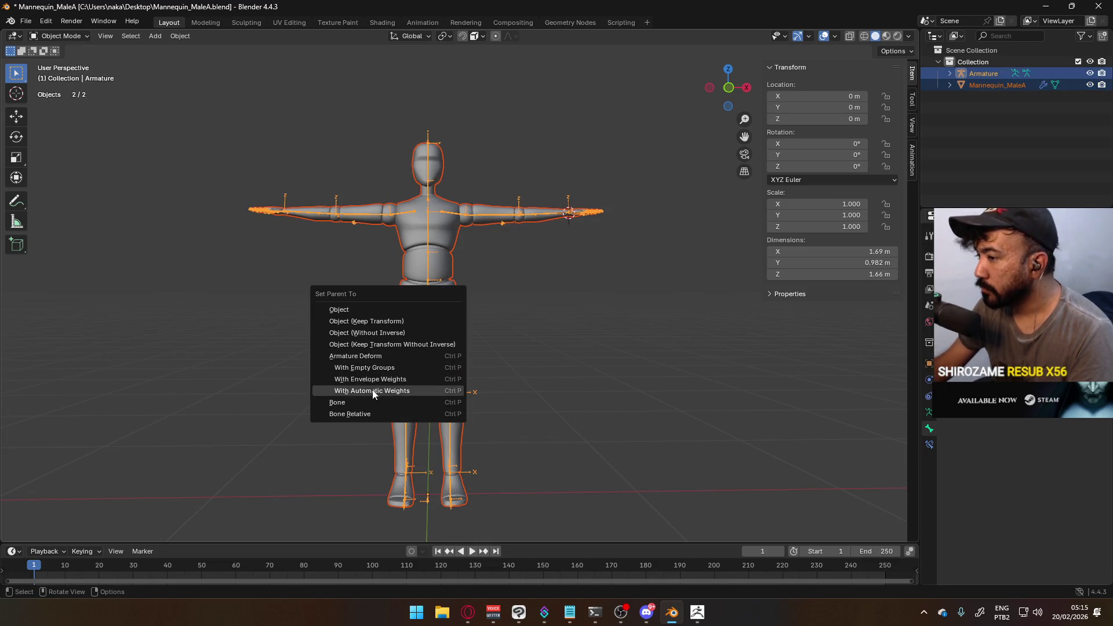
click(381, 369)
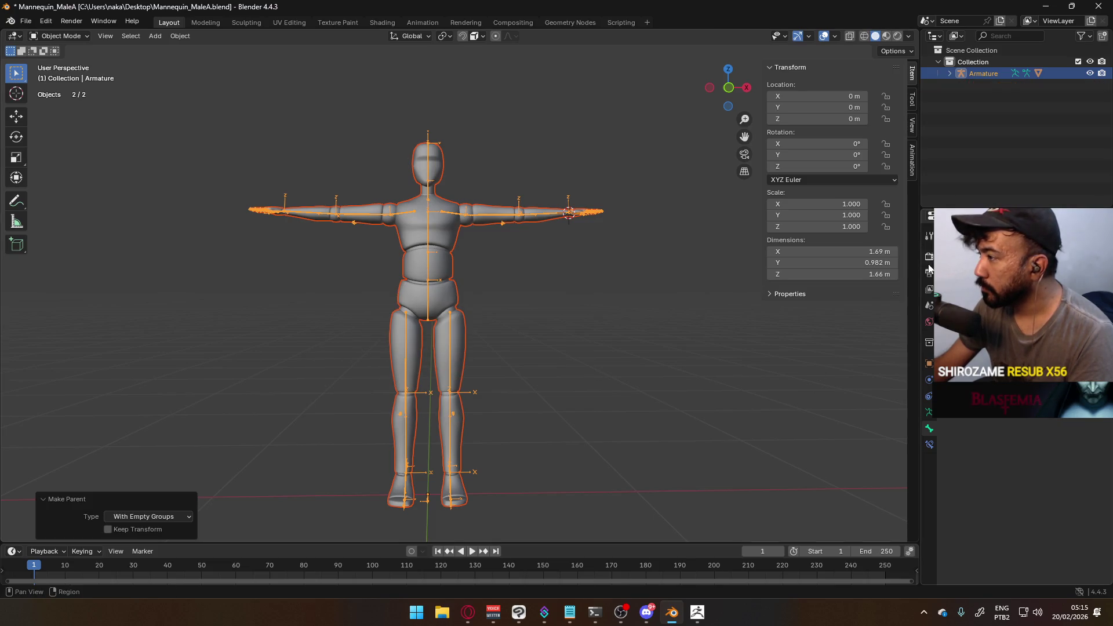
Select the mannequin mesh alone and switch it to Weight Paint mode
click(928, 413)
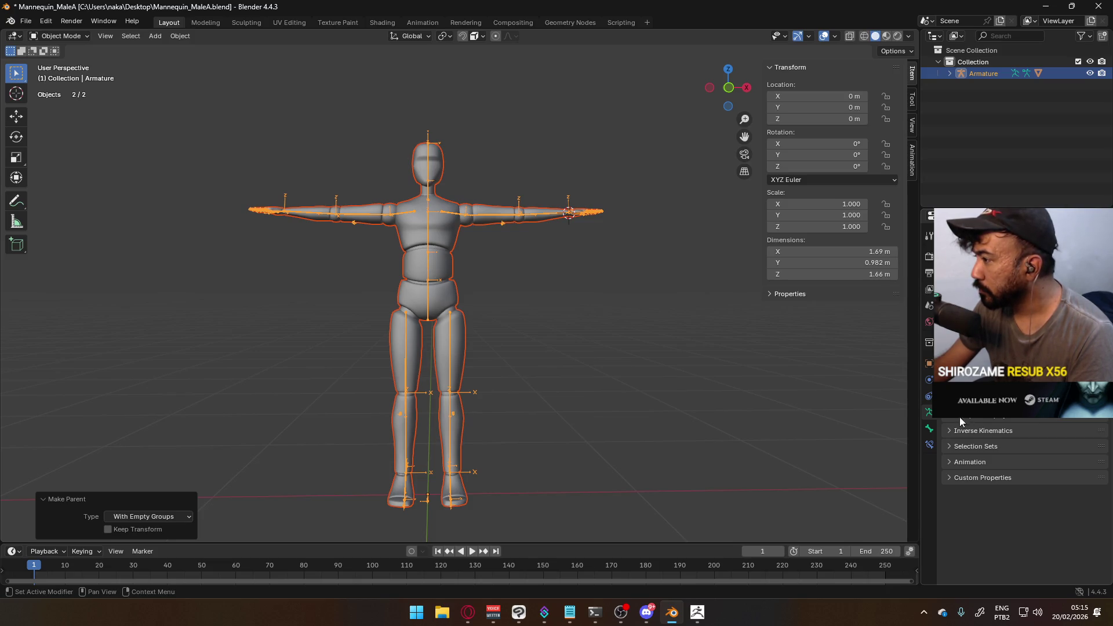
click(454, 253)
mouse_move(445, 248)
middle_down()
mouse_move(481, 251)
mouse_move(479, 281)
middle_up()
key(Tab)
key(Tab)
scroll(478, 280, up, 2)
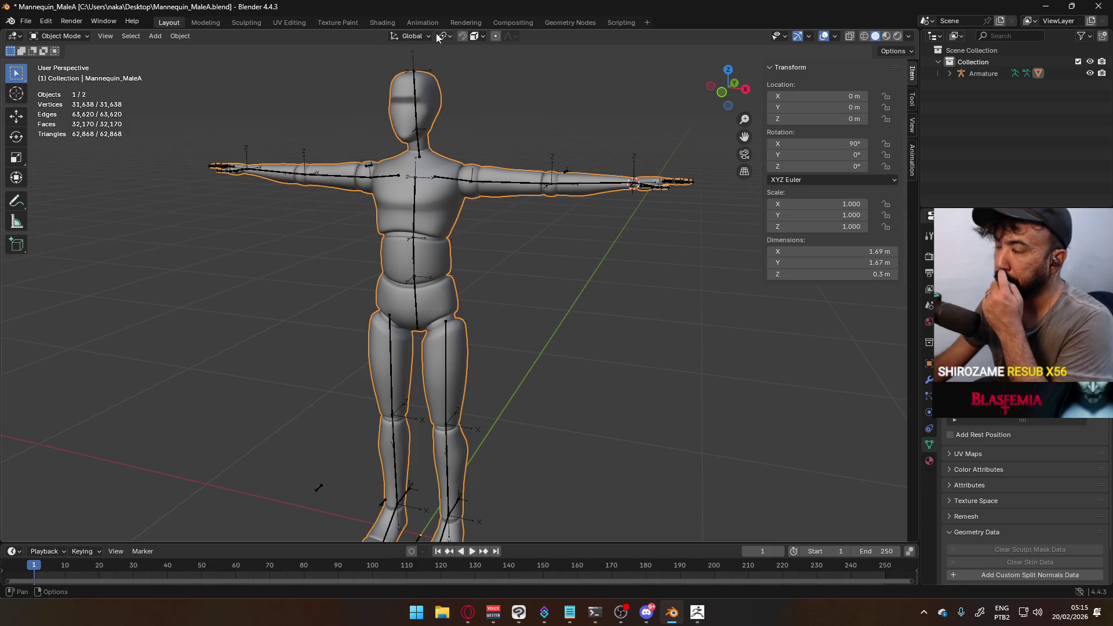
click(60, 36)
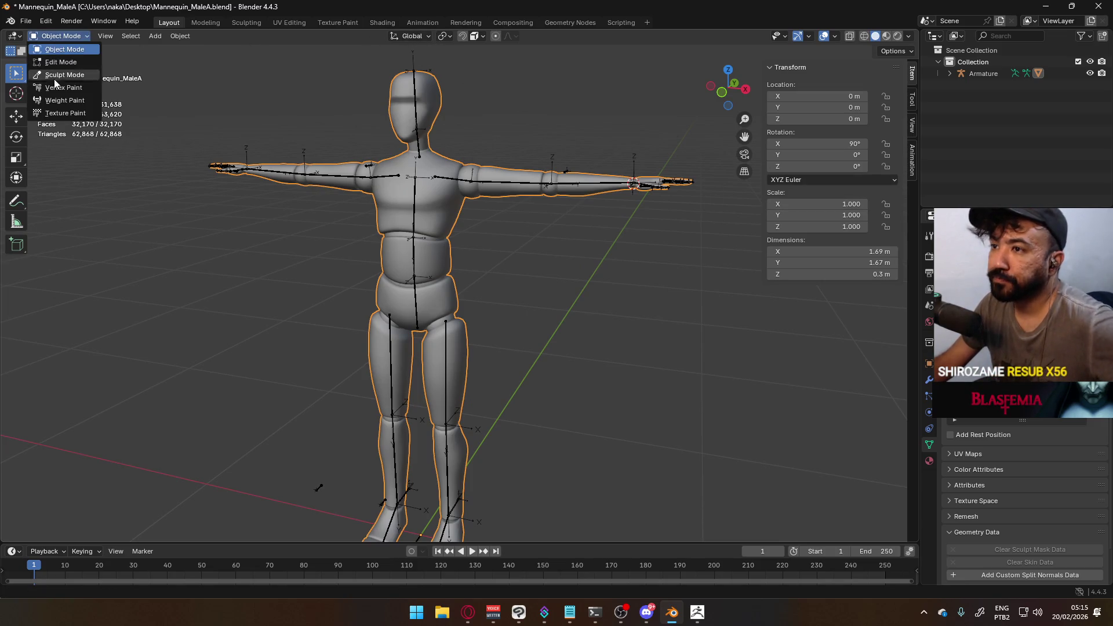
click(60, 100)
Browse the File and Edit menus toward Preferences
scroll(548, 192, up, 2)
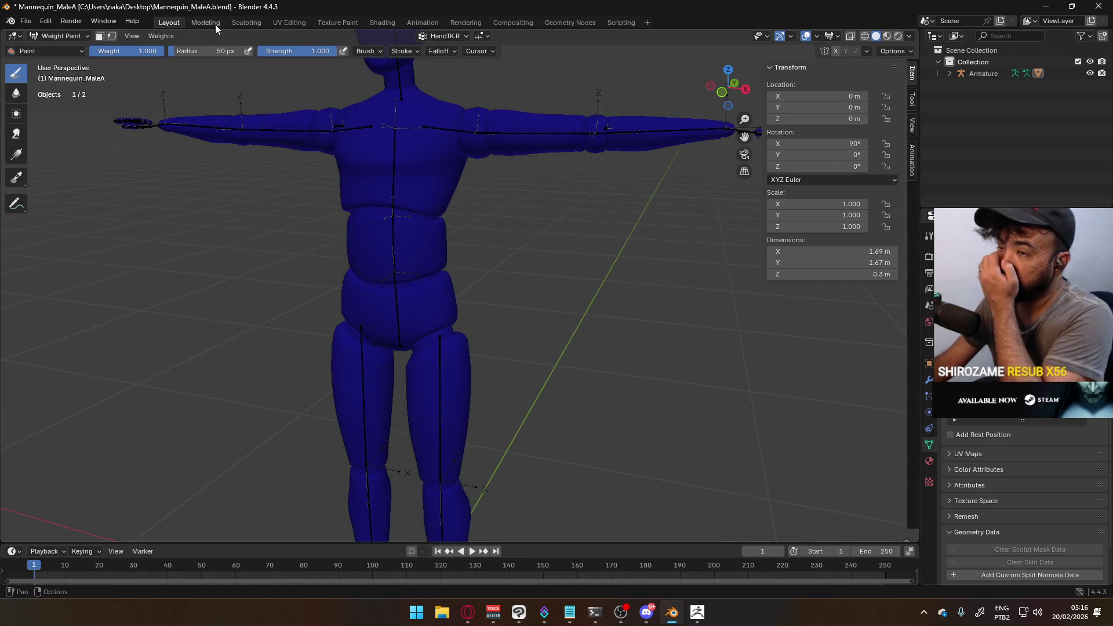
click(26, 23)
mouse_move(84, 186)
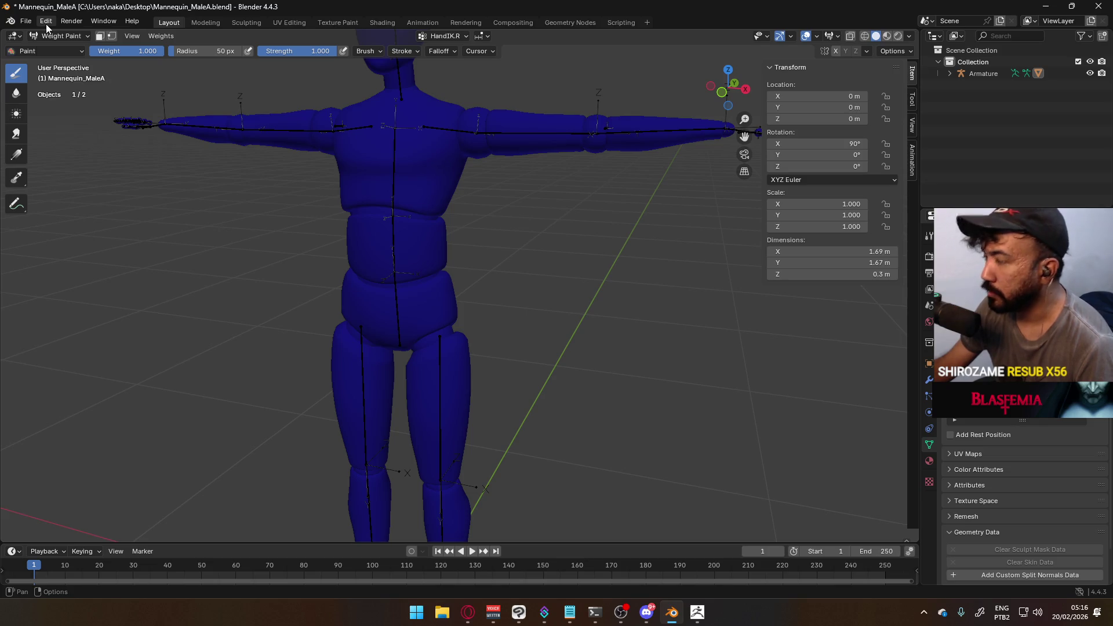
click(46, 23)
Install the Easy Weight add-on from easy_weights-0.1.2.zip in the Blender Addons folder via Preferences
click(86, 170)
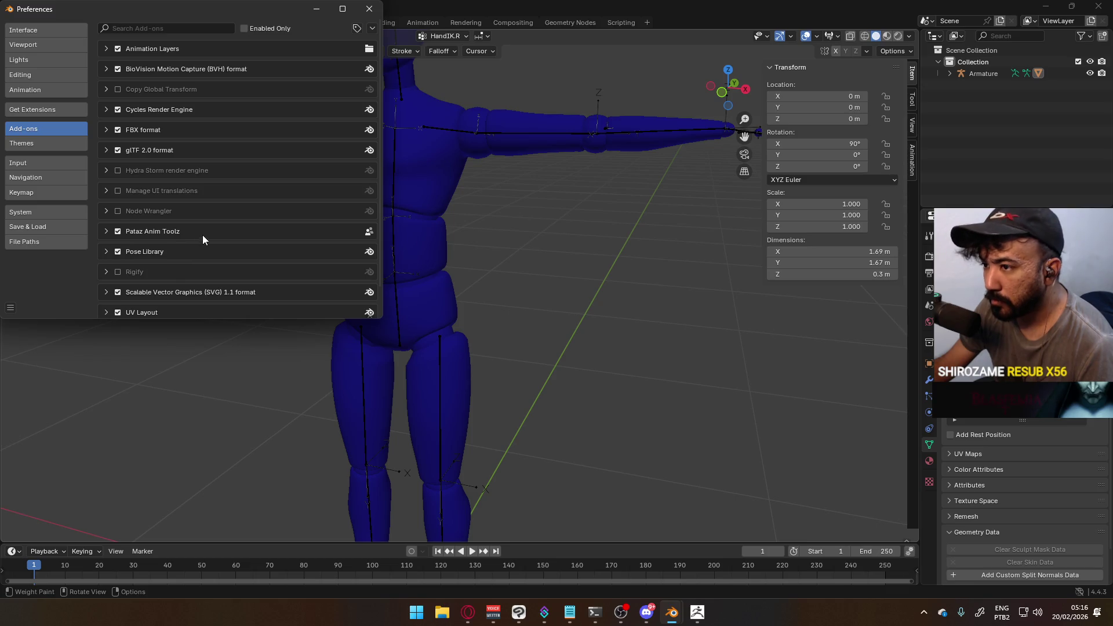
click(373, 29)
click(319, 57)
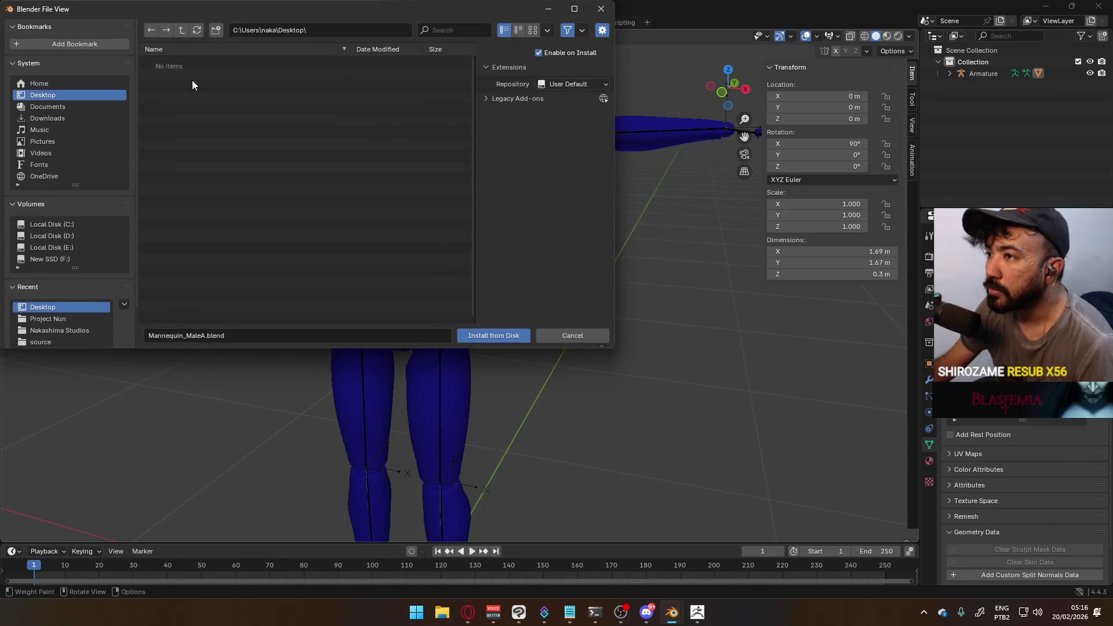
scroll(75, 329, down, 2)
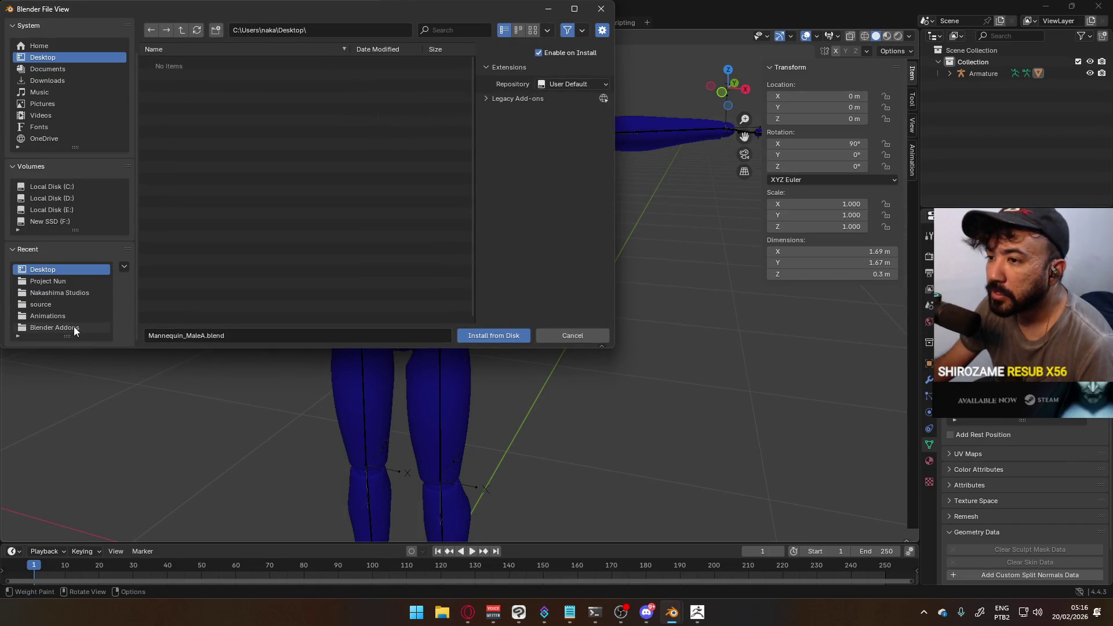
click(62, 326)
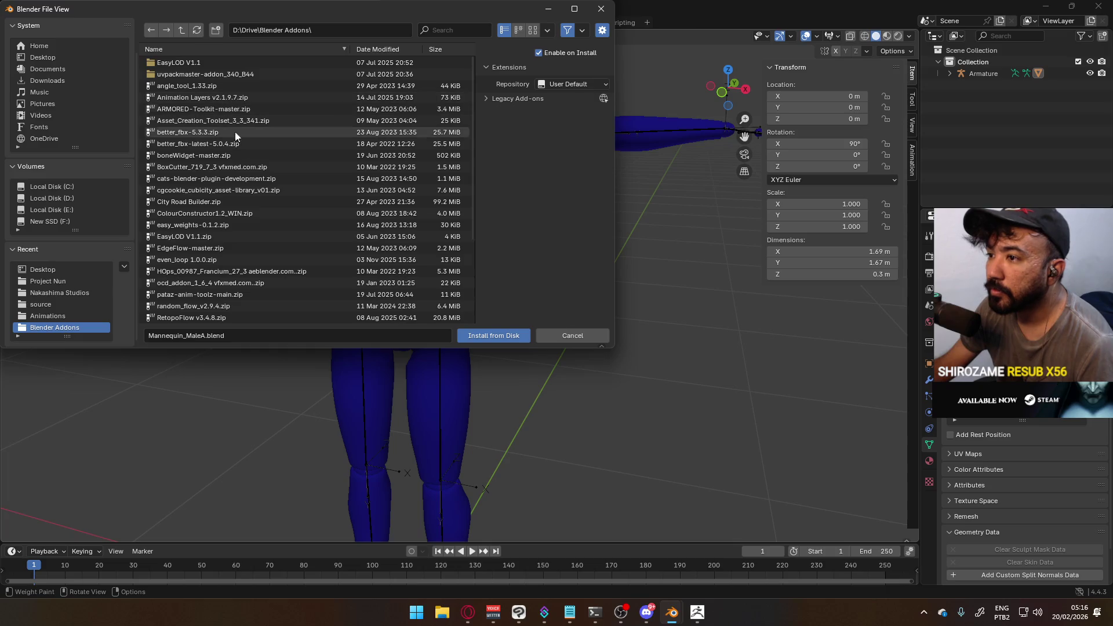
double_click(225, 225)
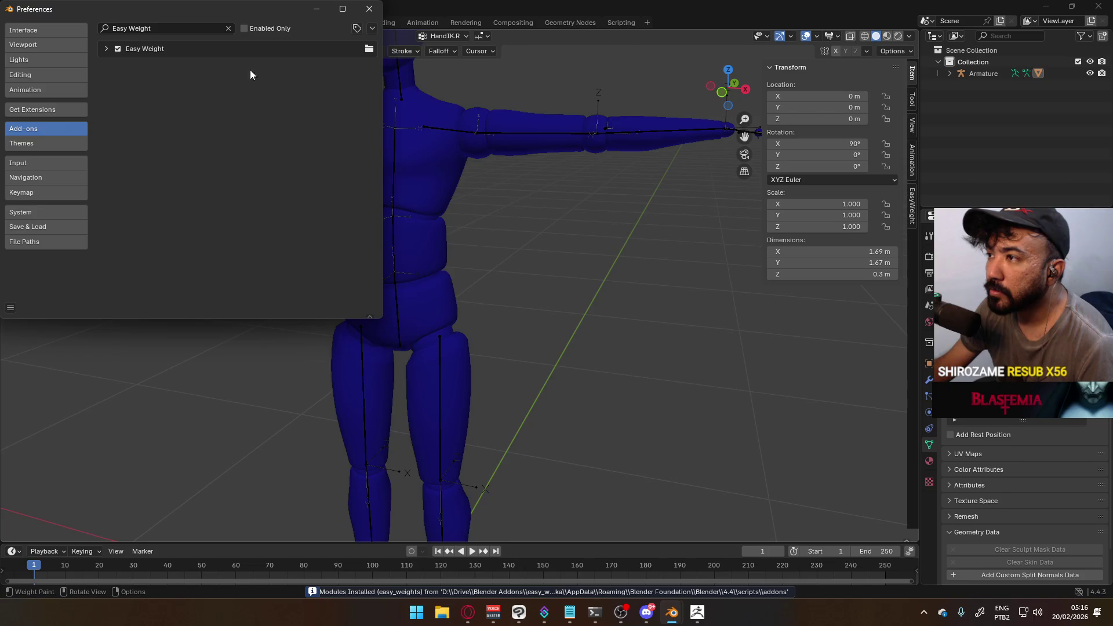
click(104, 50)
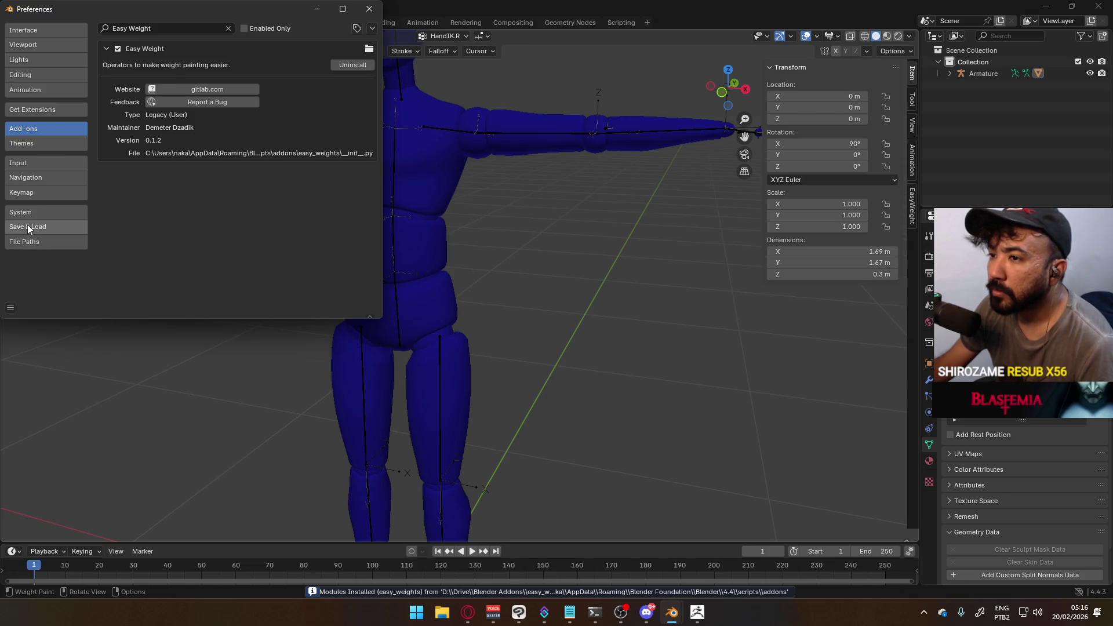
Save the preferences and close the Preferences window
click(28, 228)
click(11, 308)
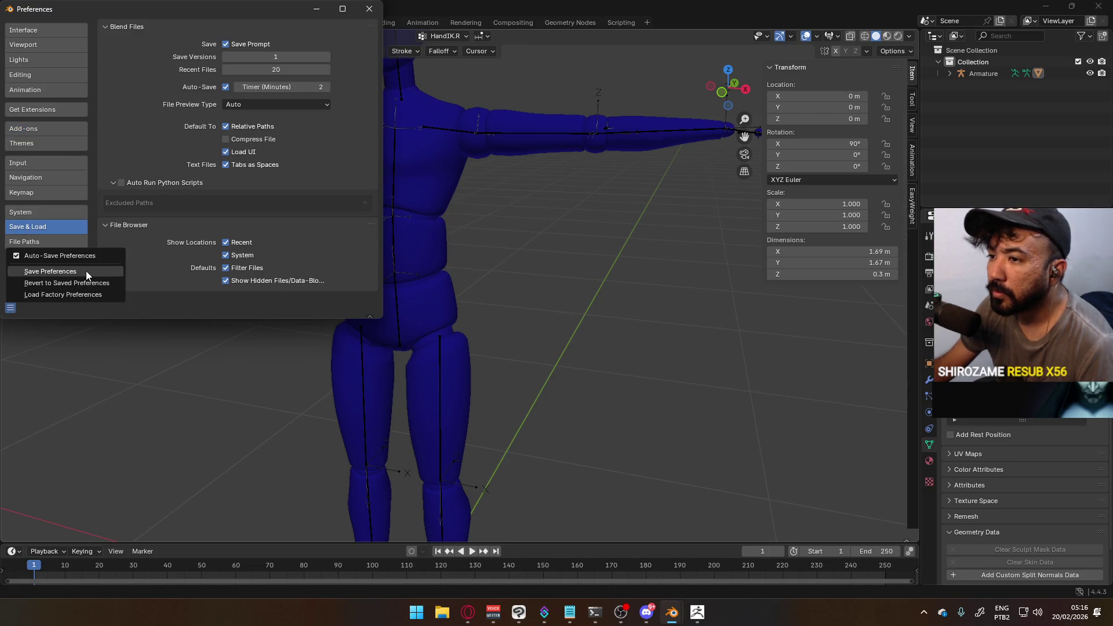
click(35, 270)
click(368, 9)
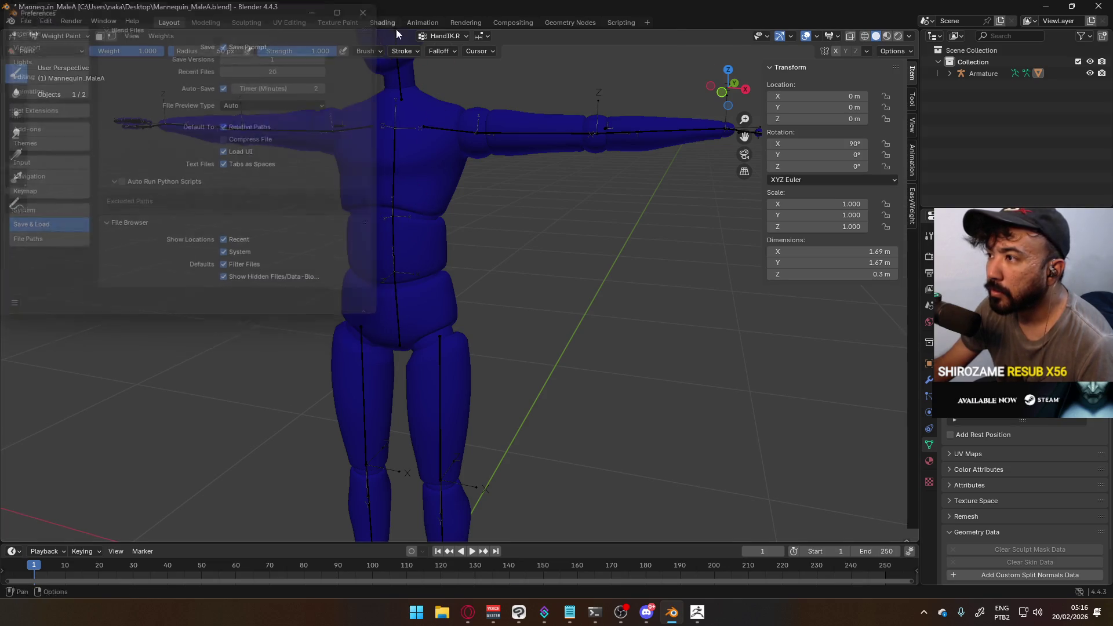
Show the EasyWeight sidebar tab and unhide all hidden geometry on the mannequin mesh
click(912, 206)
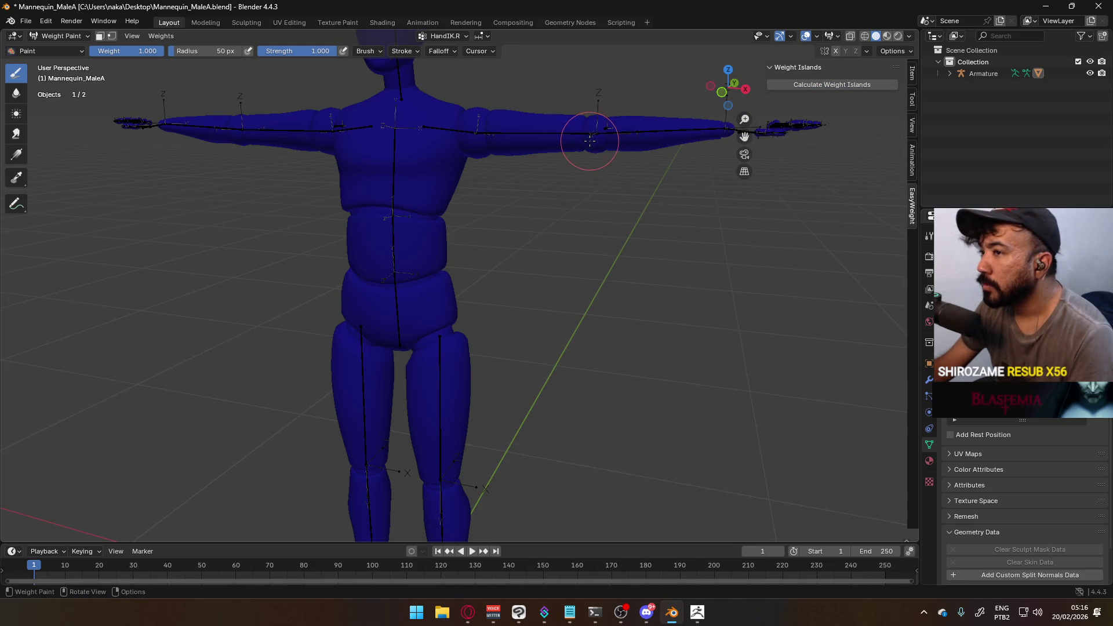
alt+middle_click(597, 137)
scroll(423, 298, up, 5)
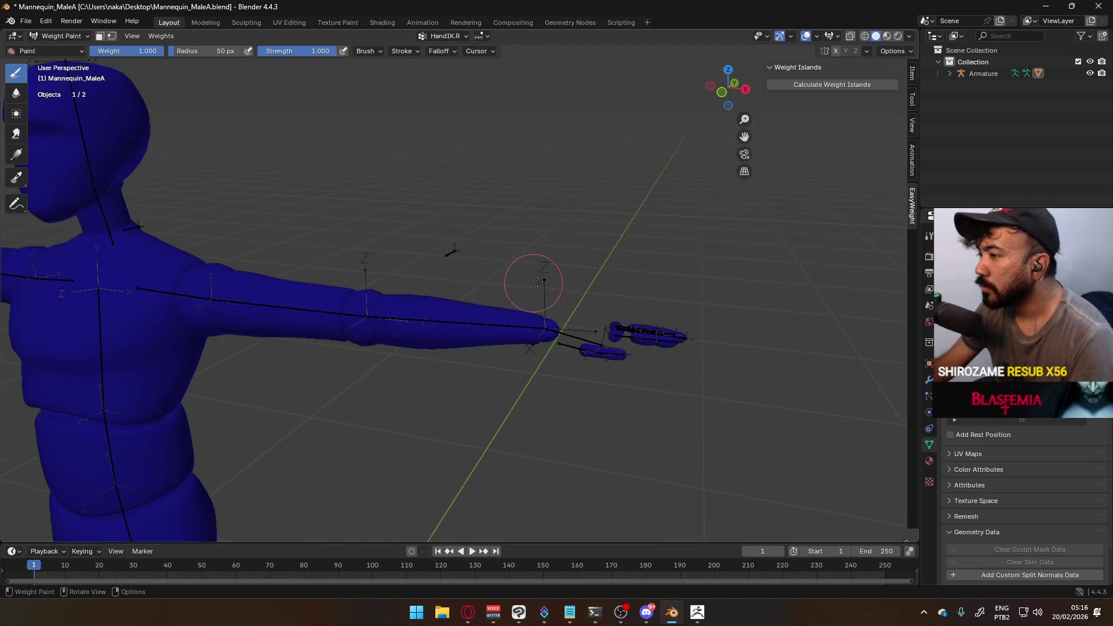
click(58, 36)
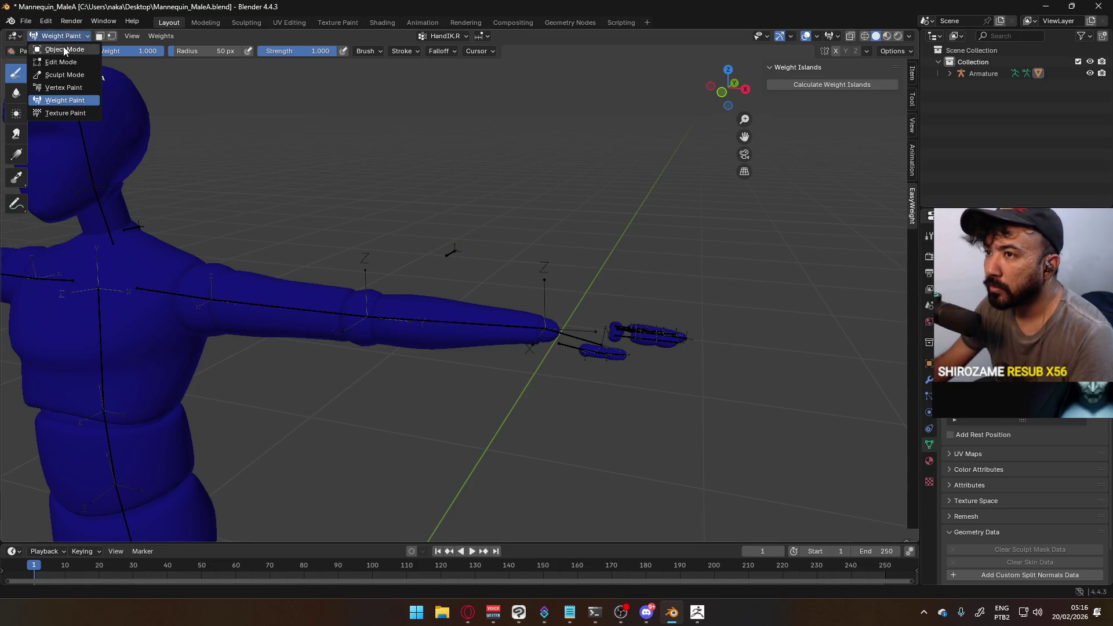
click(52, 47)
click(584, 318)
key(Tab)
key(alt+h)
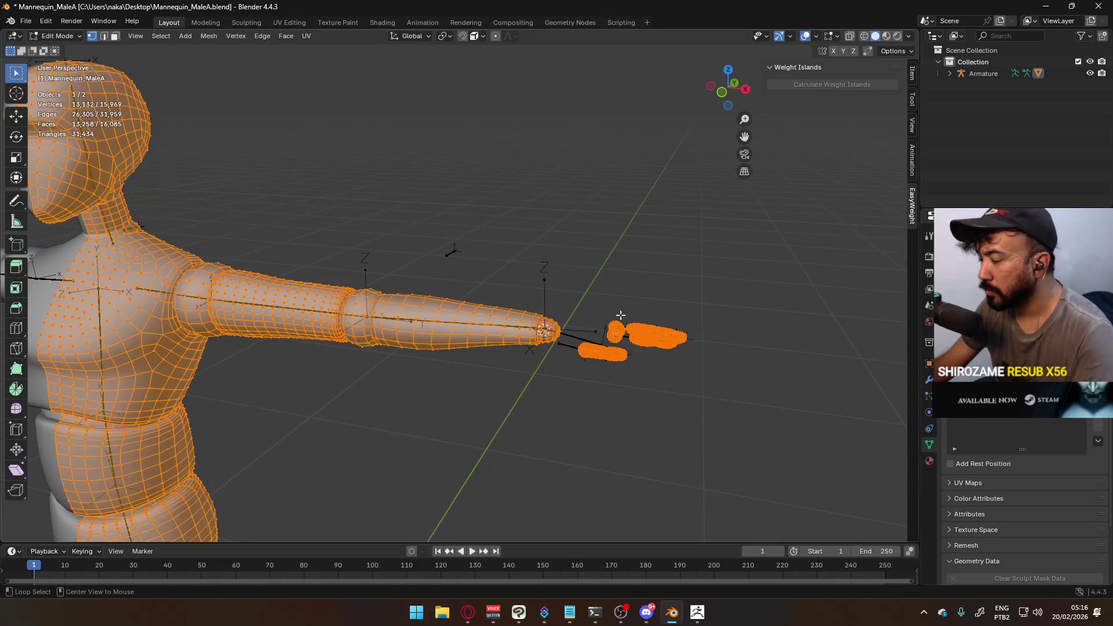
key(Tab)
scroll(426, 280, down, 5)
scroll(427, 280, up, 3)
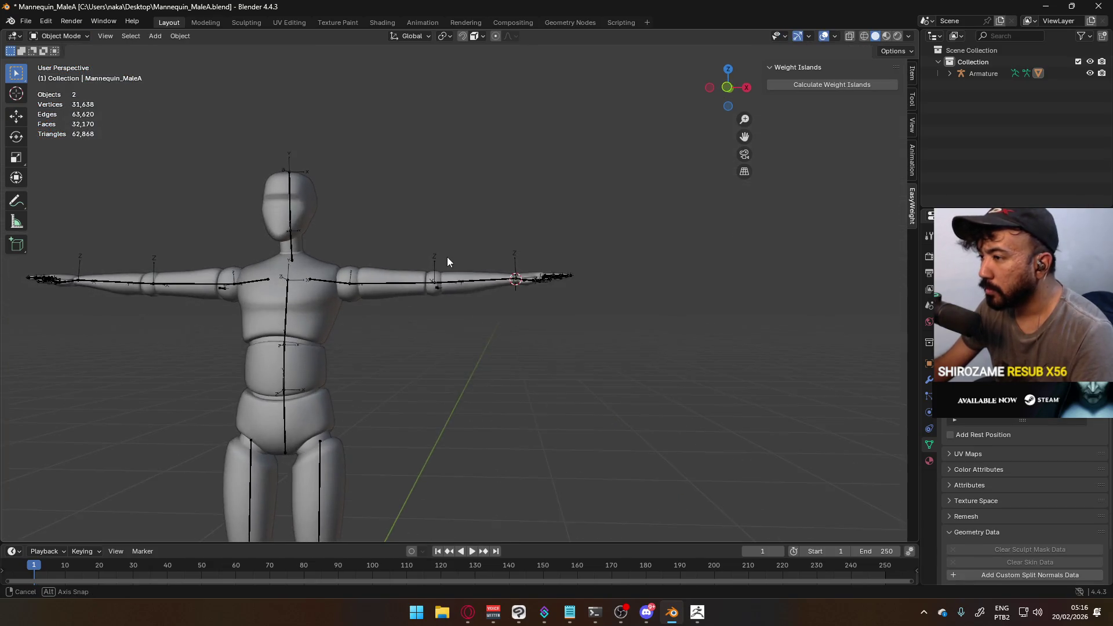
Select the armature, then the mannequin mesh as active, and enter Weight Paint mode
click(308, 276)
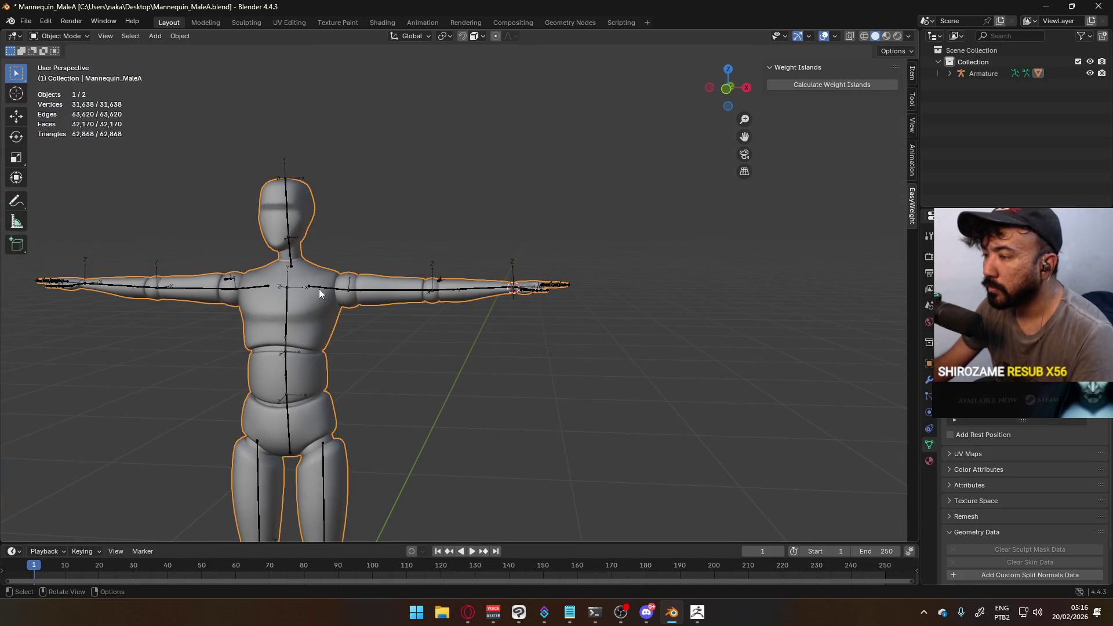
shift+click(322, 291)
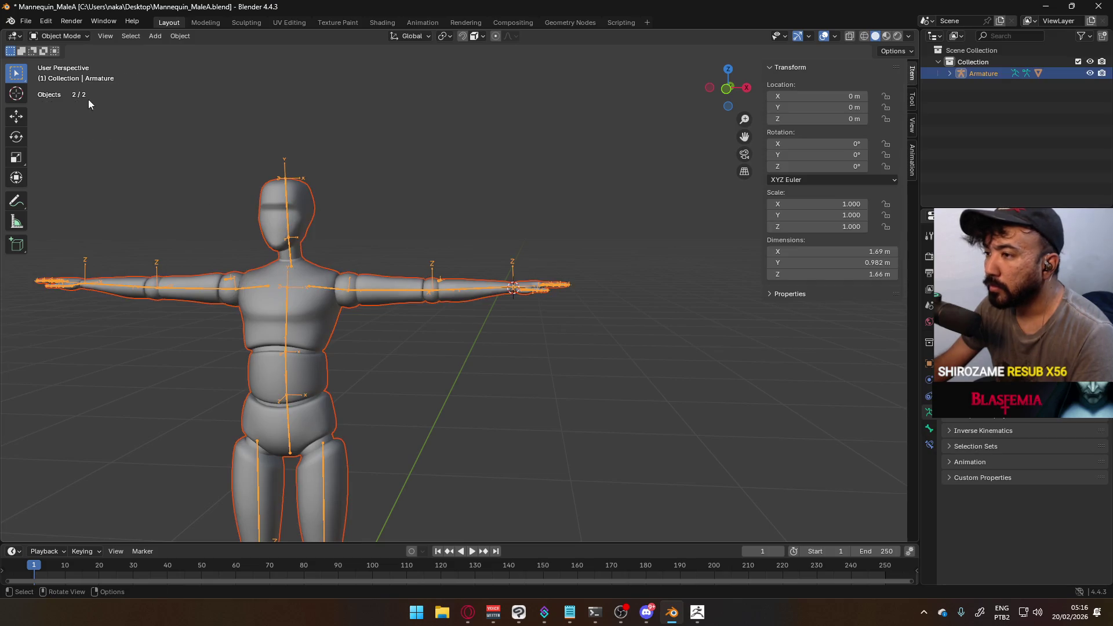
click(70, 38)
click(325, 291)
shift+click(319, 280)
click(61, 36)
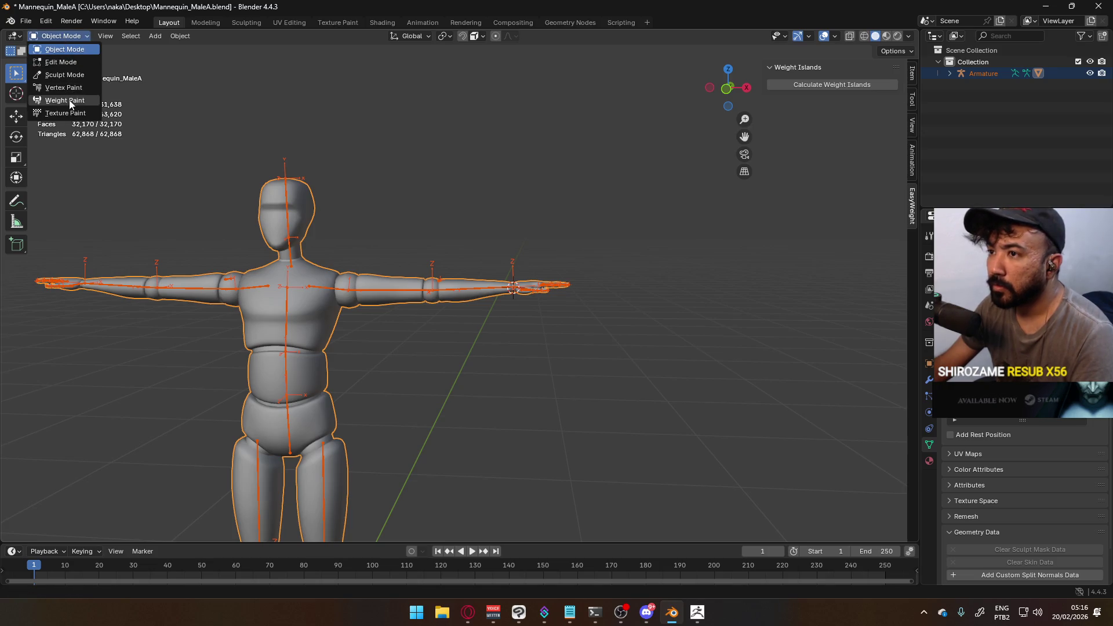
click(77, 103)
Inspect the Forearm.L and Hand.L weights along the arm, then return to Object Mode
scroll(442, 261, up, 3)
mouse_move(442, 261)
middle_down()
mouse_move(454, 238)
mouse_move(482, 308)
middle_up()
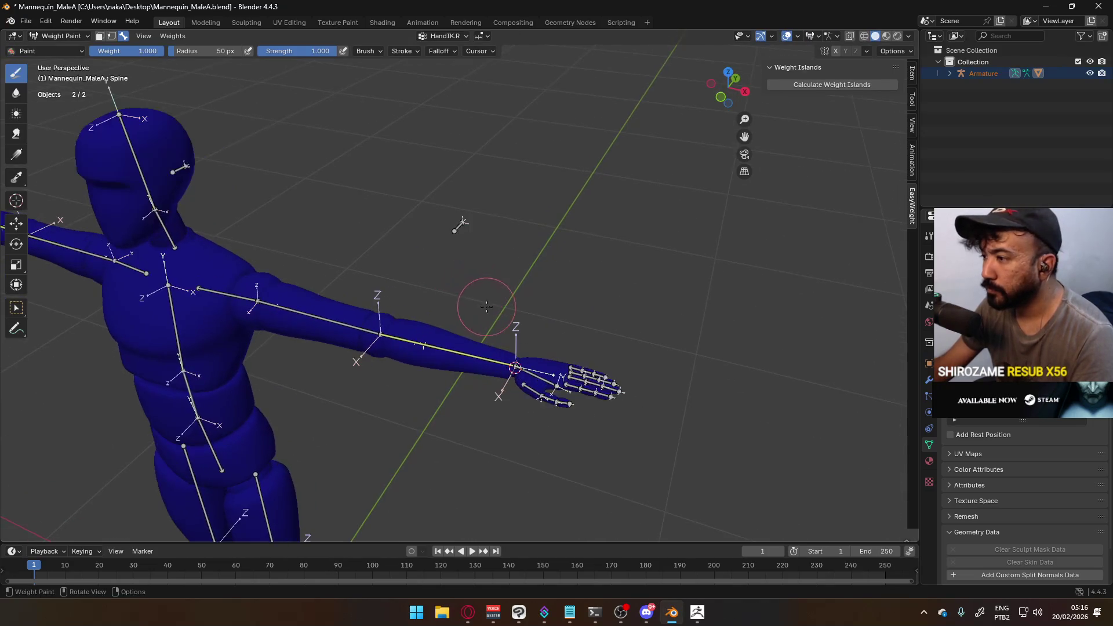
scroll(576, 340, up, 2)
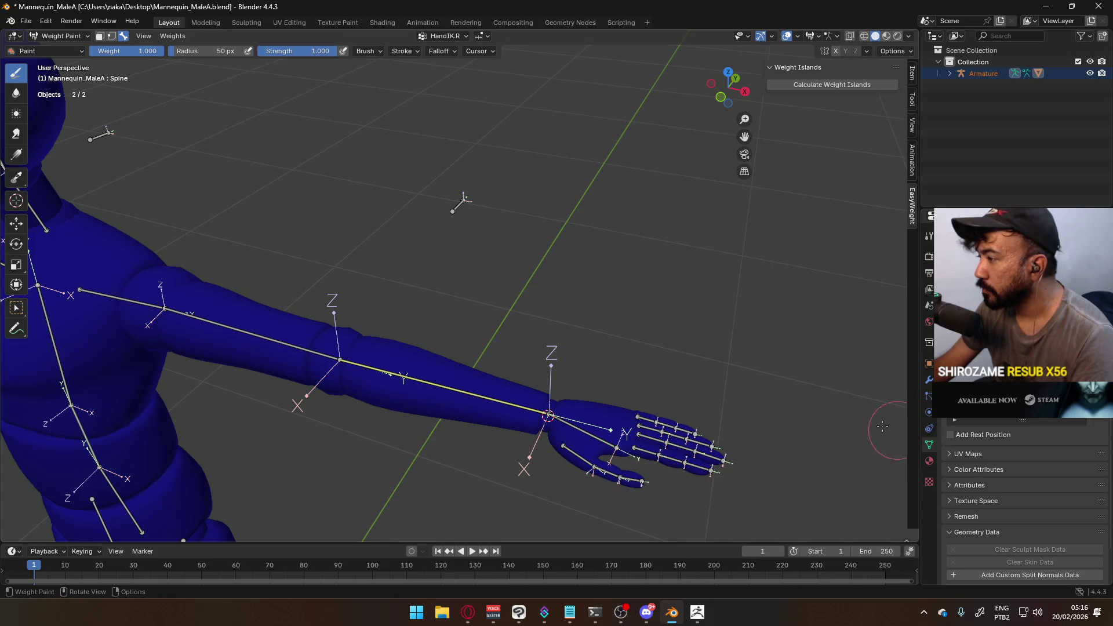
ctrl+click(379, 370)
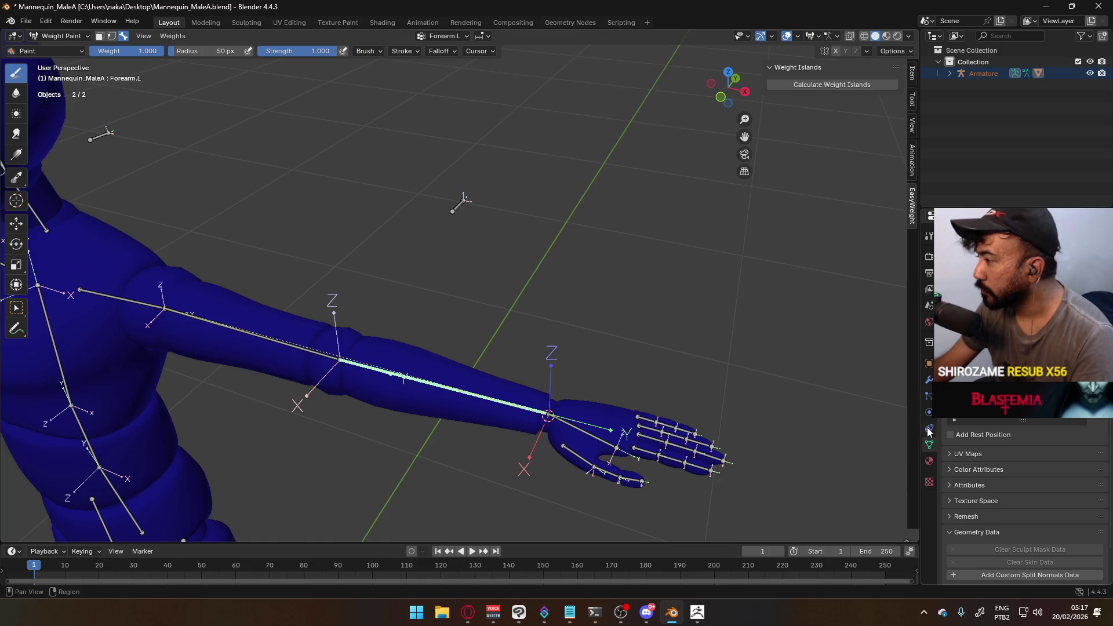
ctrl+click(591, 430)
middle_drag(591, 430, 641, 330)
click(58, 36)
click(57, 49)
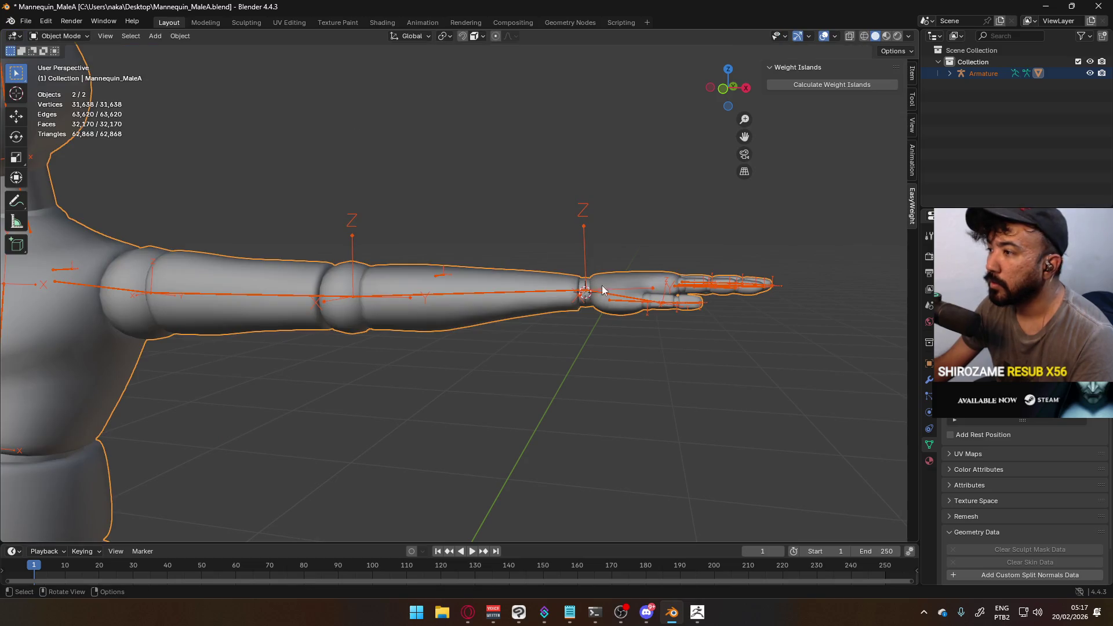
In armature Edit Mode, select HandIK.L and move a joint in front orthographic view
key(Tab)
click(617, 296)
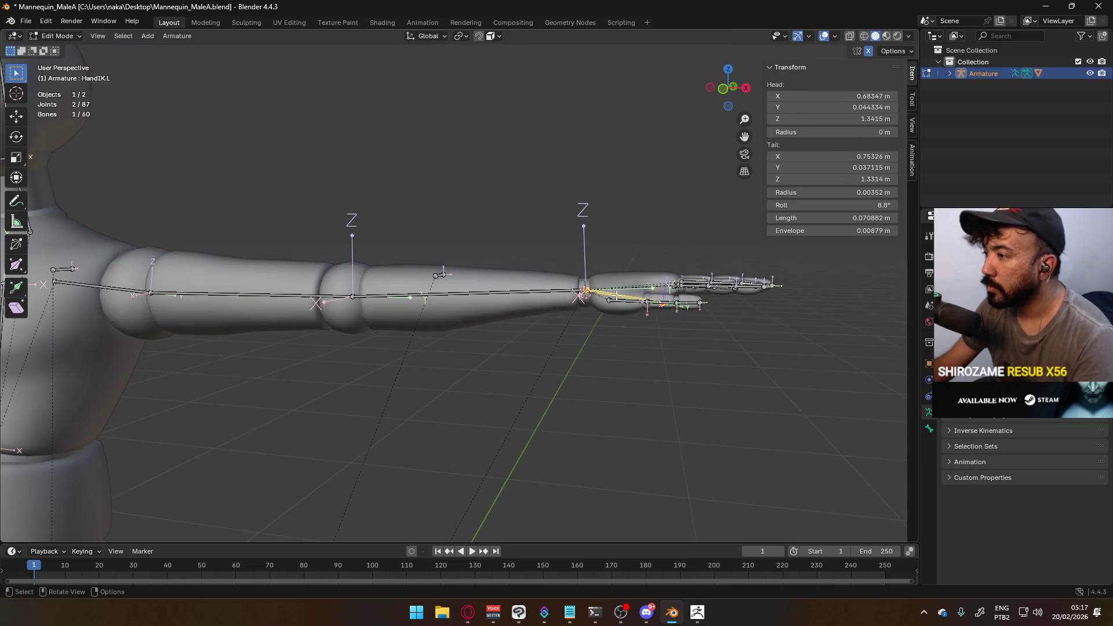
mouse_move(638, 267)
middle_down()
mouse_move(665, 311)
mouse_move(632, 408)
middle_up()
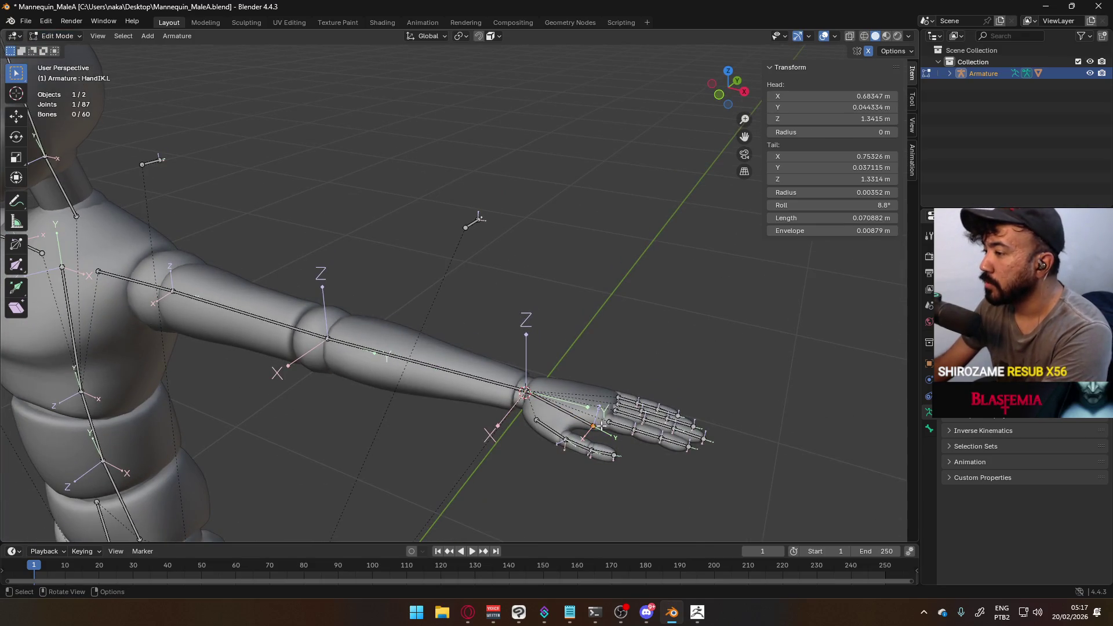
key(KP_5)
key(KP_1)
scroll(644, 383, down, 3)
scroll(644, 382, up, 7)
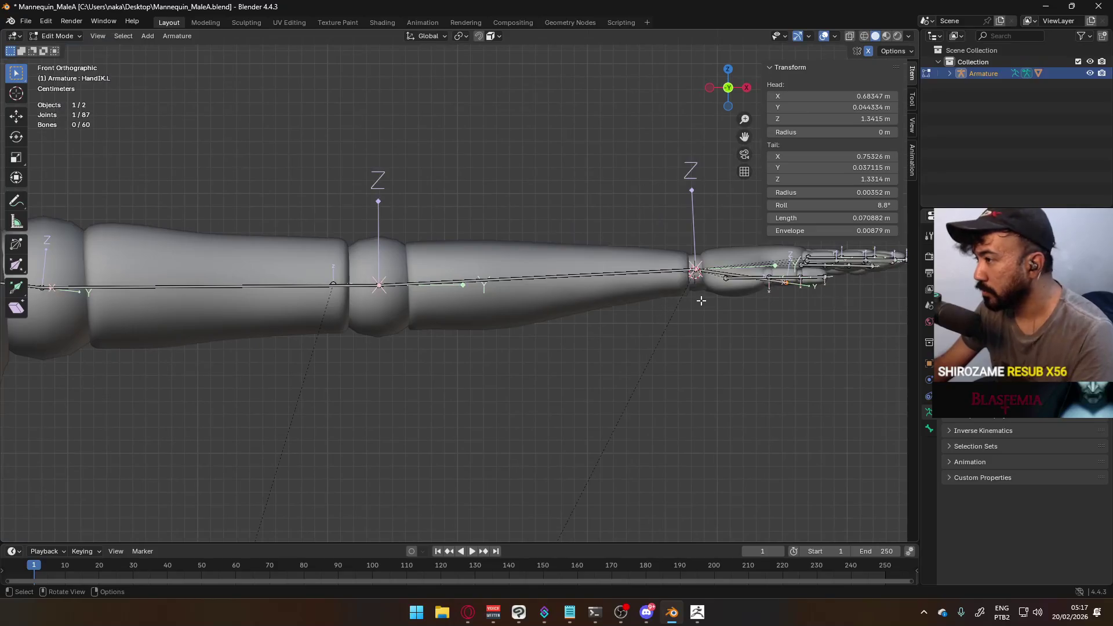
scroll(533, 313, up, 4)
key(g)
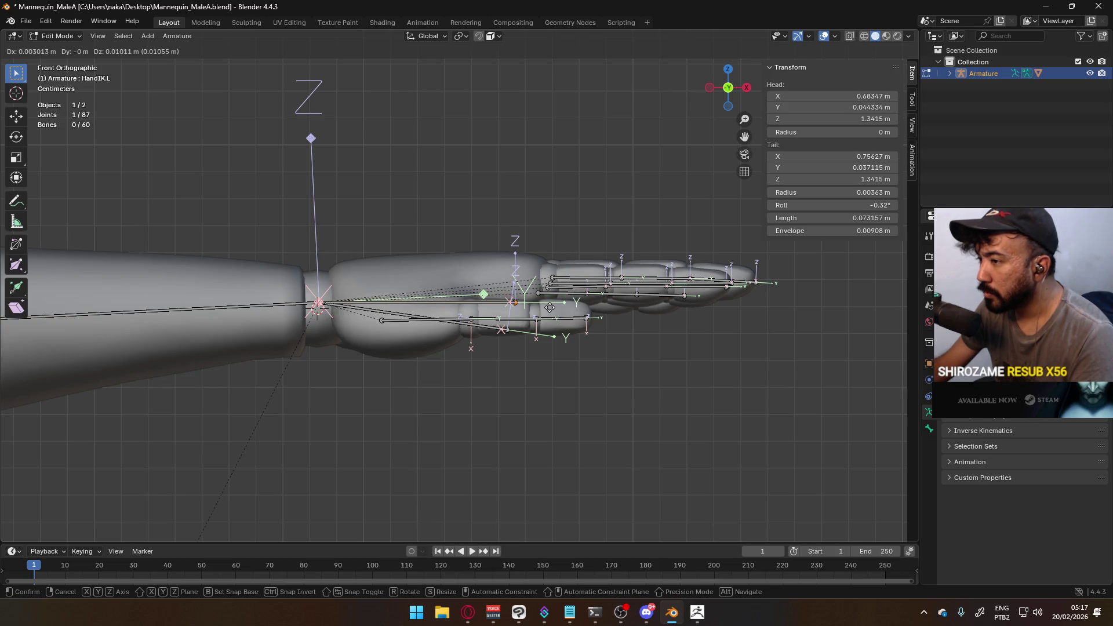
click(550, 307)
Check the hand bones at an angle, then start moving HandIK.L and cancel the move
mouse_move(404, 290)
middle_down()
mouse_move(390, 308)
mouse_move(408, 307)
middle_up()
key(KP_1)
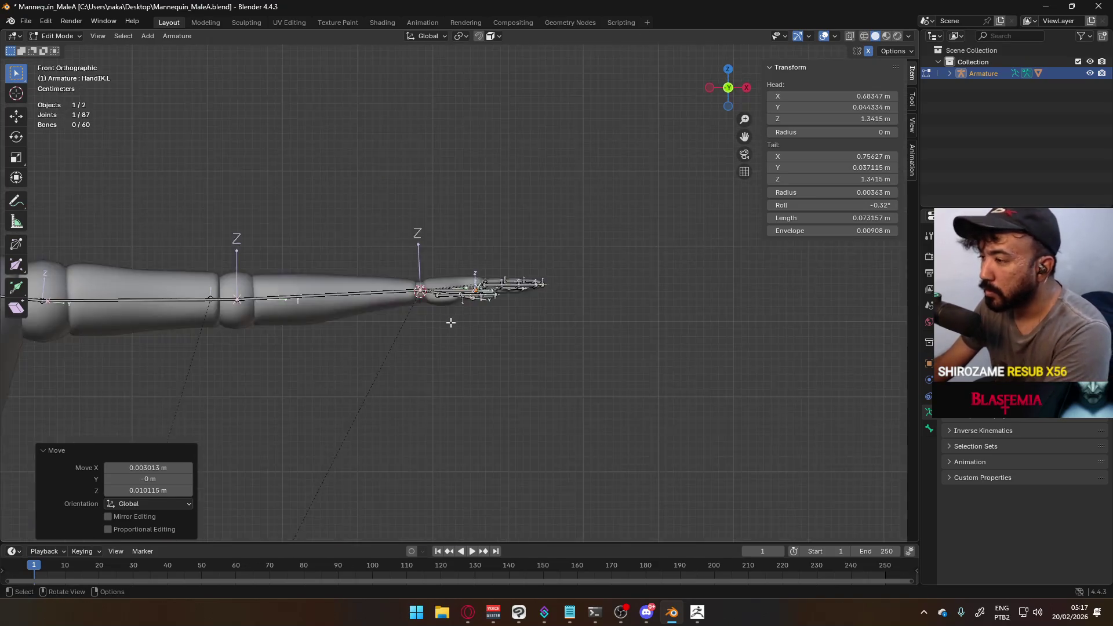
scroll(439, 300, up, 5)
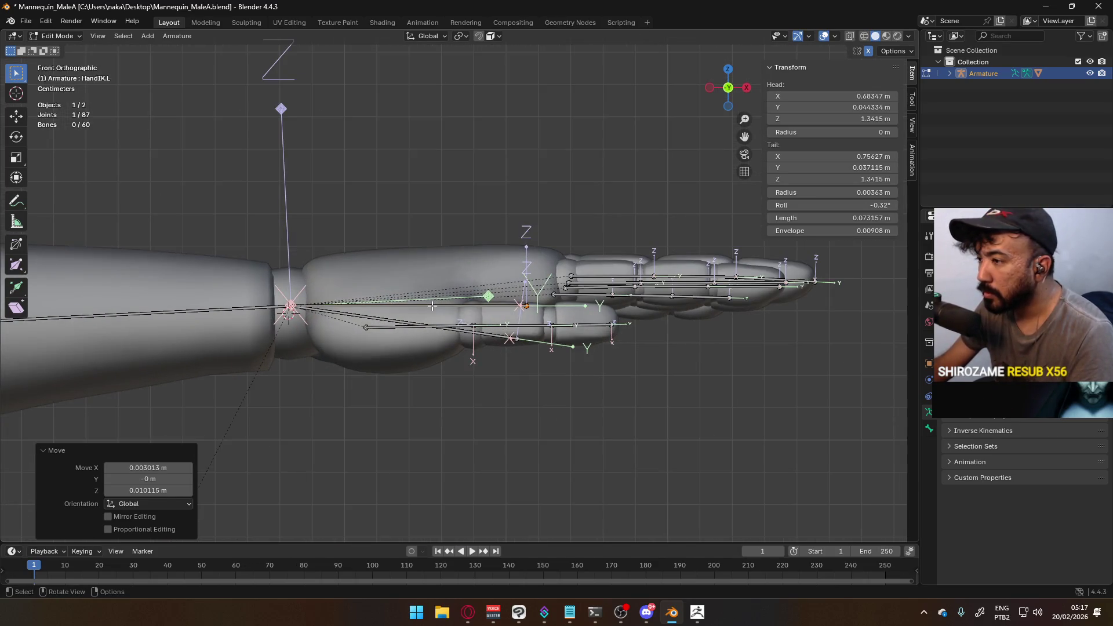
click(432, 306)
key(g)
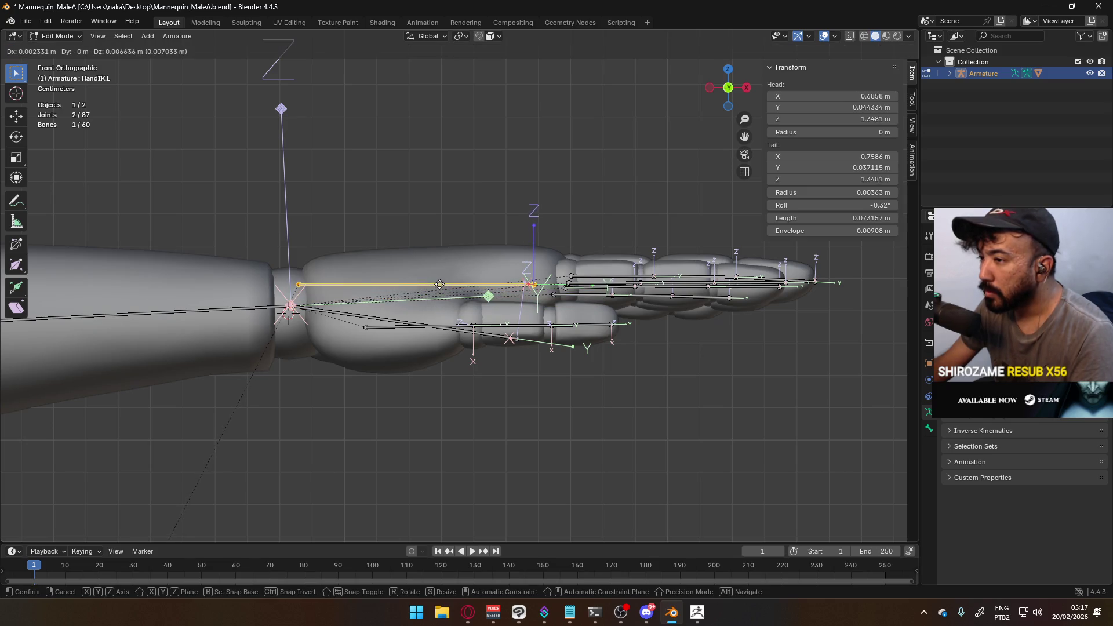
right_click(432, 289)
Compare the Hand.L and HandIK.L joint coordinates in the sidebar without changing them
middle_drag(426, 295, 445, 299)
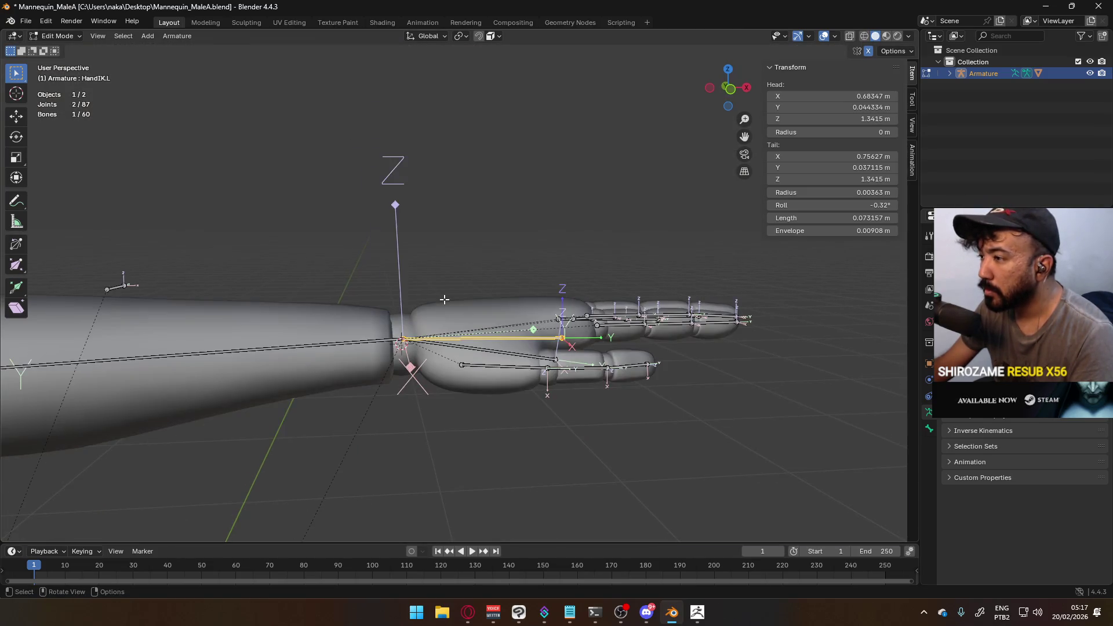
click(489, 351)
click(565, 338)
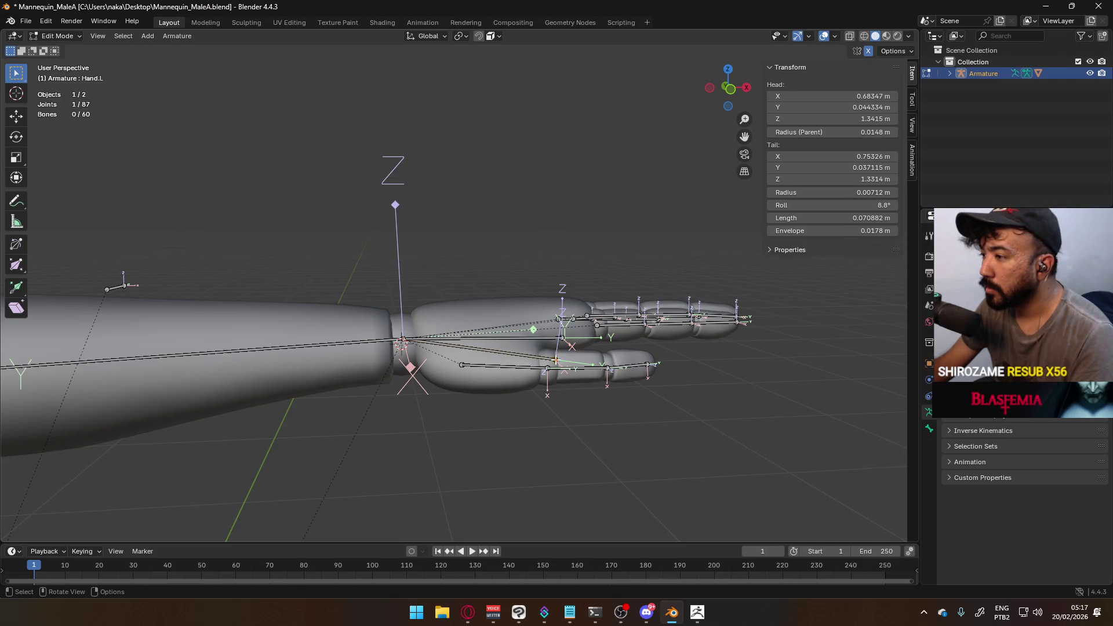
right_click(564, 338)
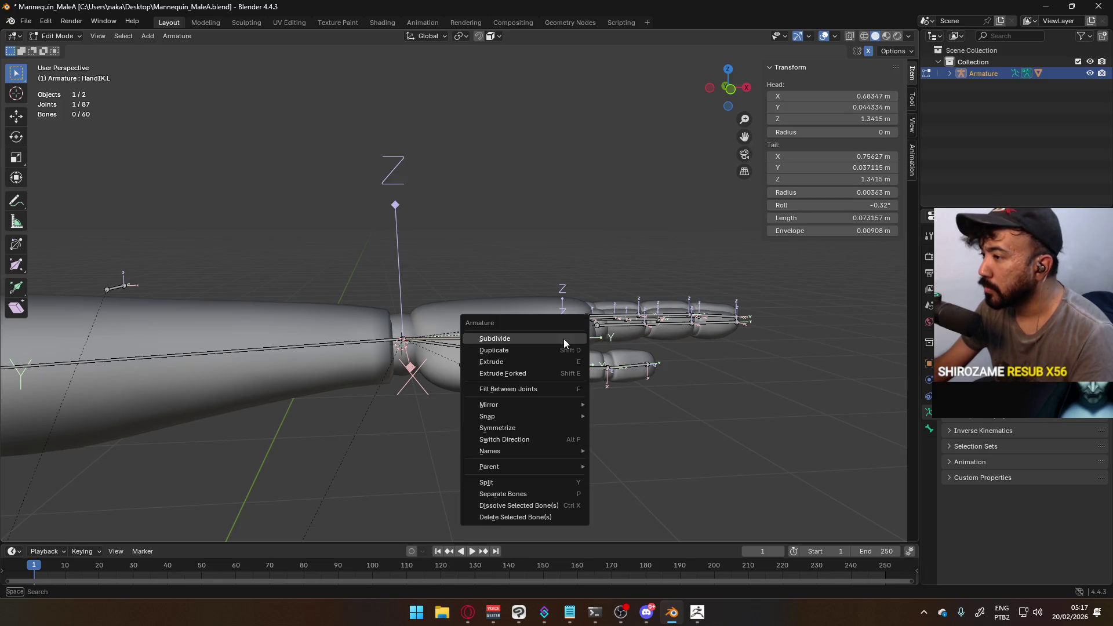
click(832, 96)
click(539, 357)
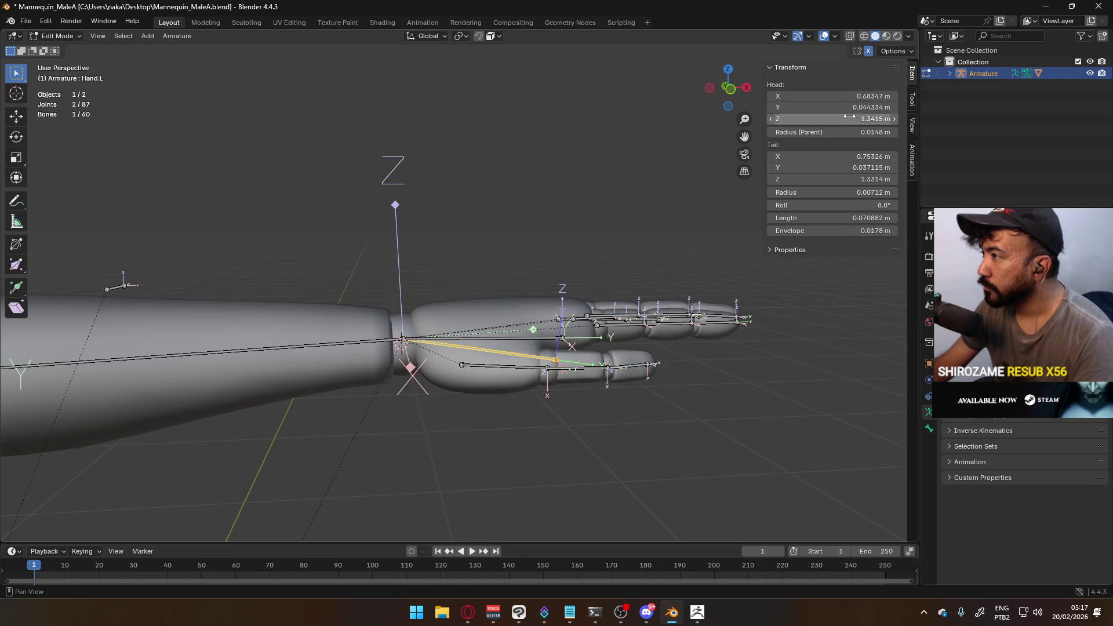
click(867, 93)
key(Escape)
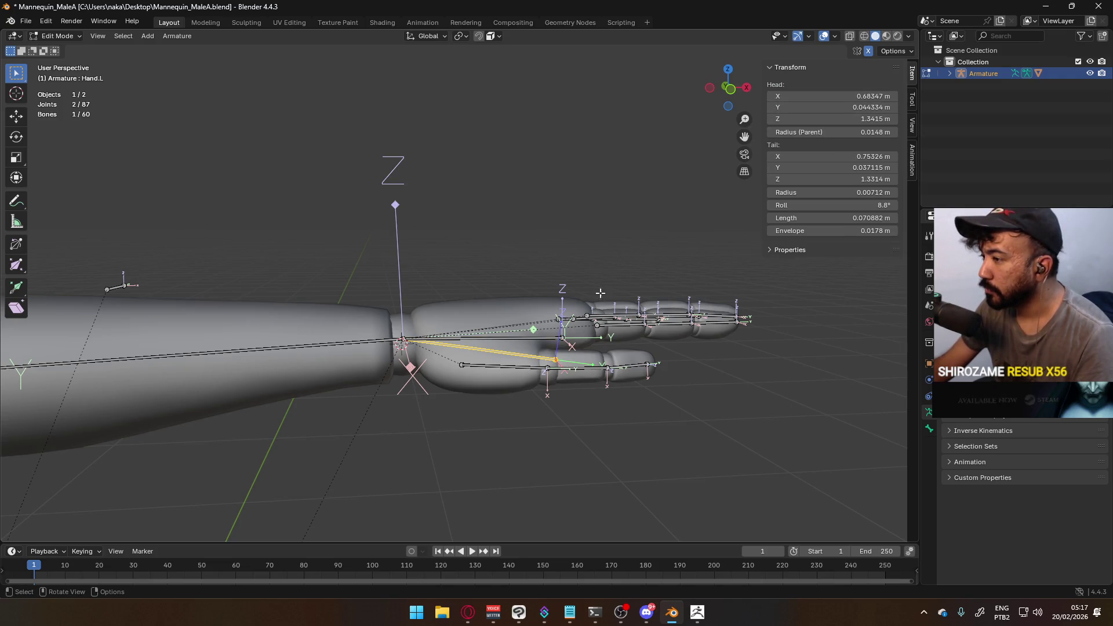
click(564, 338)
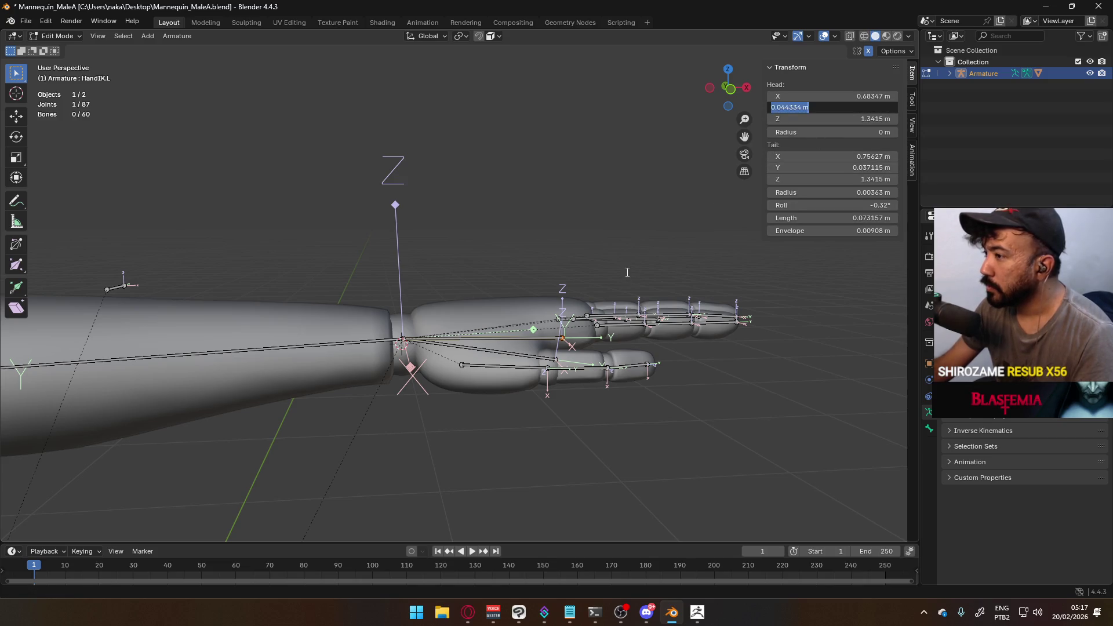
click(835, 107)
key(Escape)
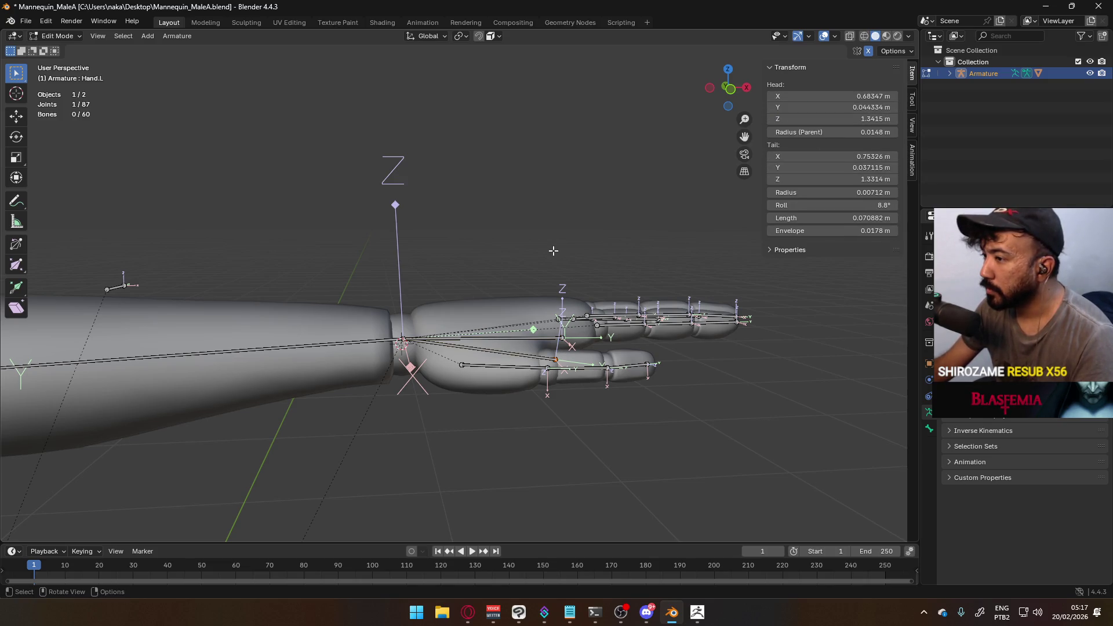
Move Hand.L's tail joint onto HandIK.L's tail in front orthographic view, in two passes
ctrl+click(585, 346)
ctrl+click(586, 346)
ctrl+click(586, 346)
ctrl+click(585, 346)
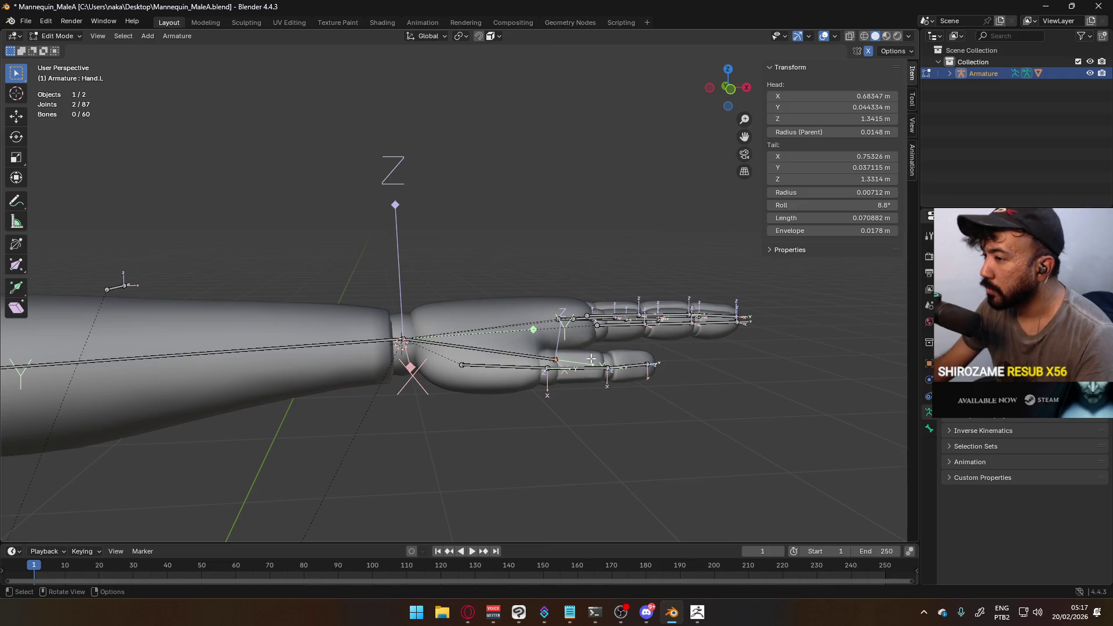
key(g)
click(614, 329)
key(KP_1)
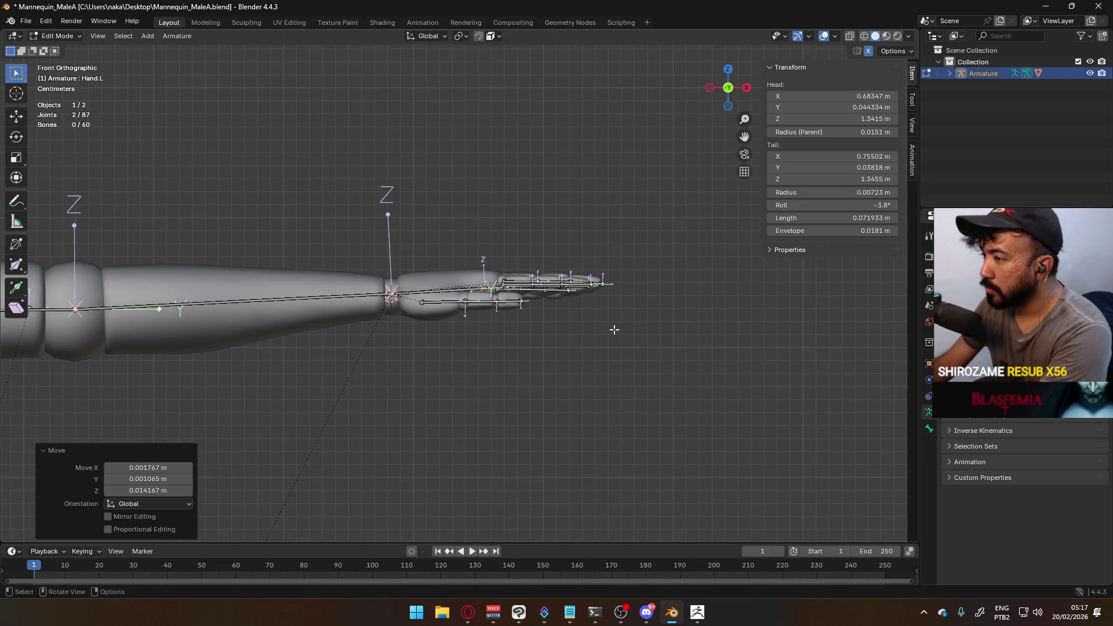
scroll(615, 330, up, 3)
key(g)
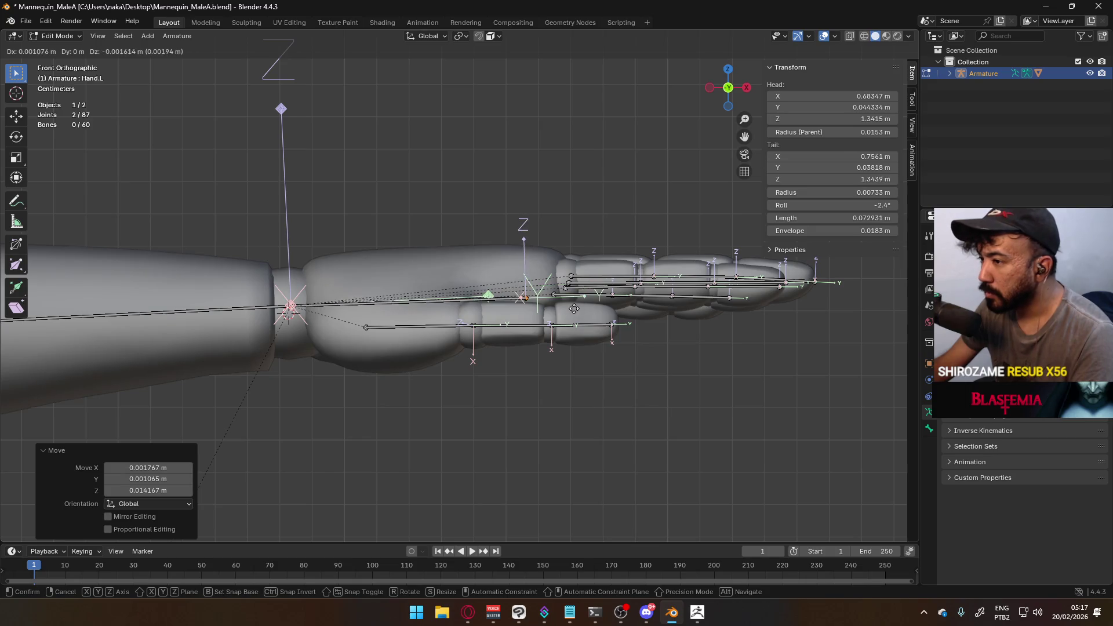
click(487, 312)
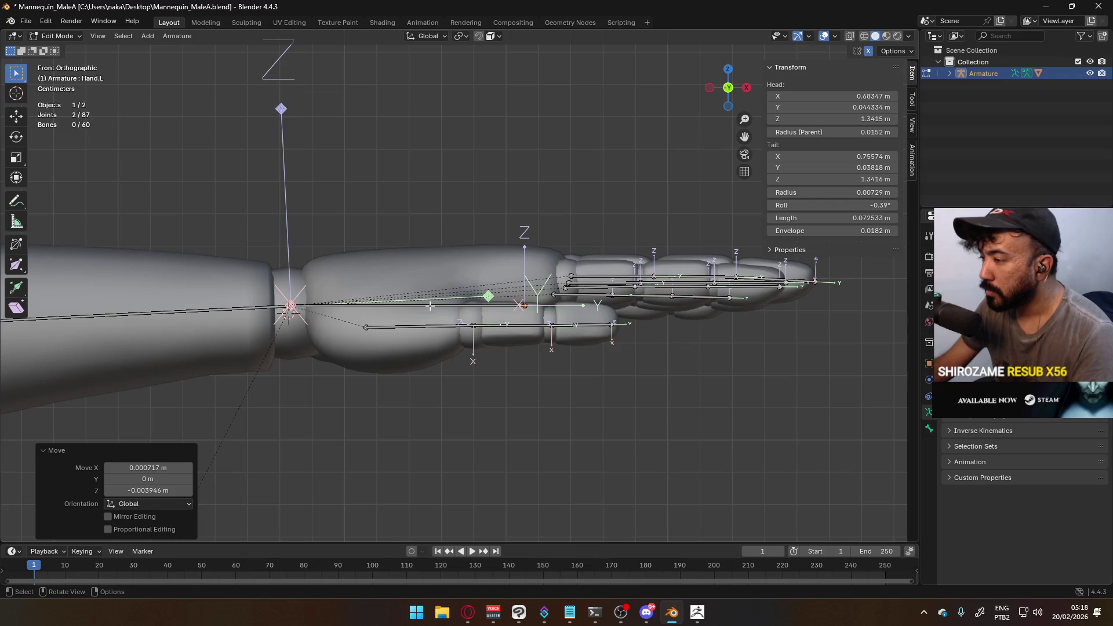
Check the alignment from an angle, temporarily hiding arm and finger bones, then select Hand.L
mouse_move(471, 285)
middle_down()
mouse_move(516, 303)
mouse_move(574, 303)
mouse_move(491, 314)
middle_up()
key(KP_1)
scroll(497, 323, up, 5)
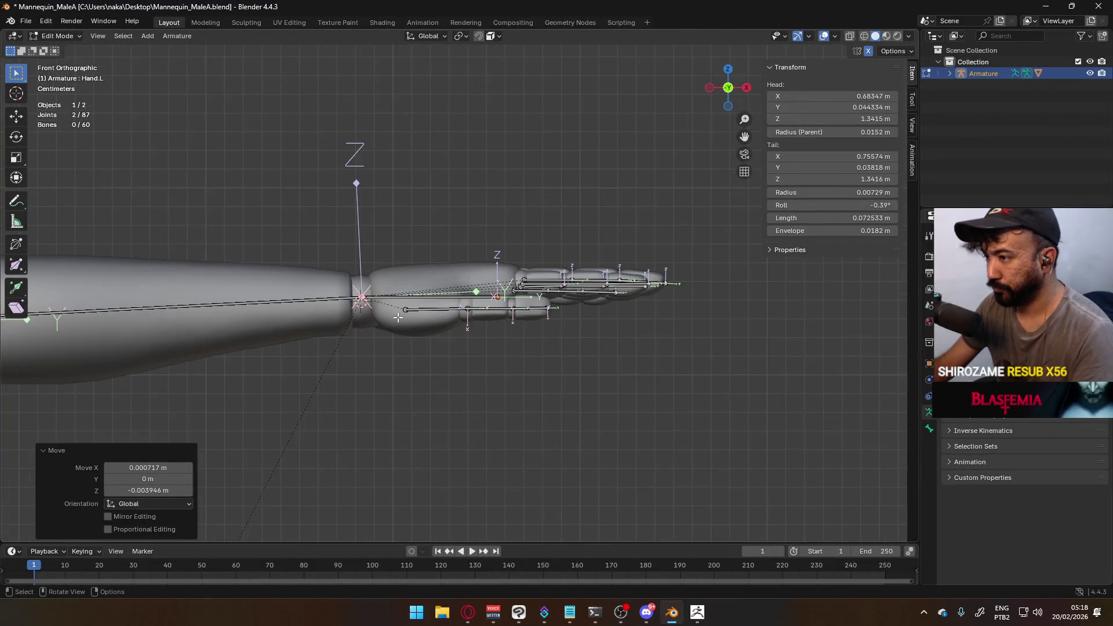
middle_drag(548, 266, 539, 343)
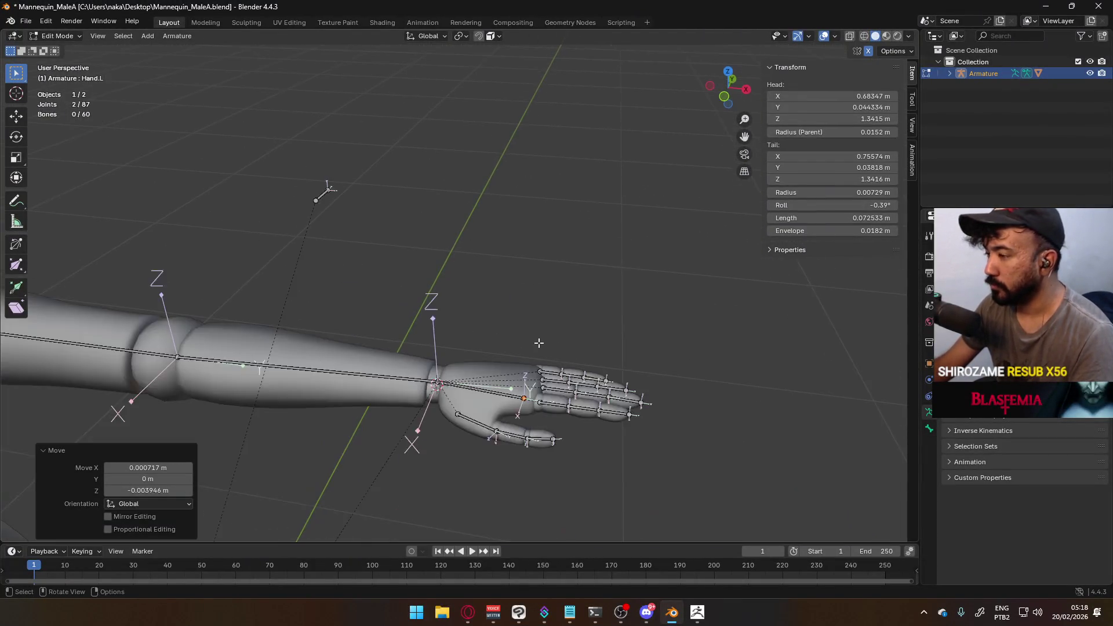
click(484, 386)
key(h)
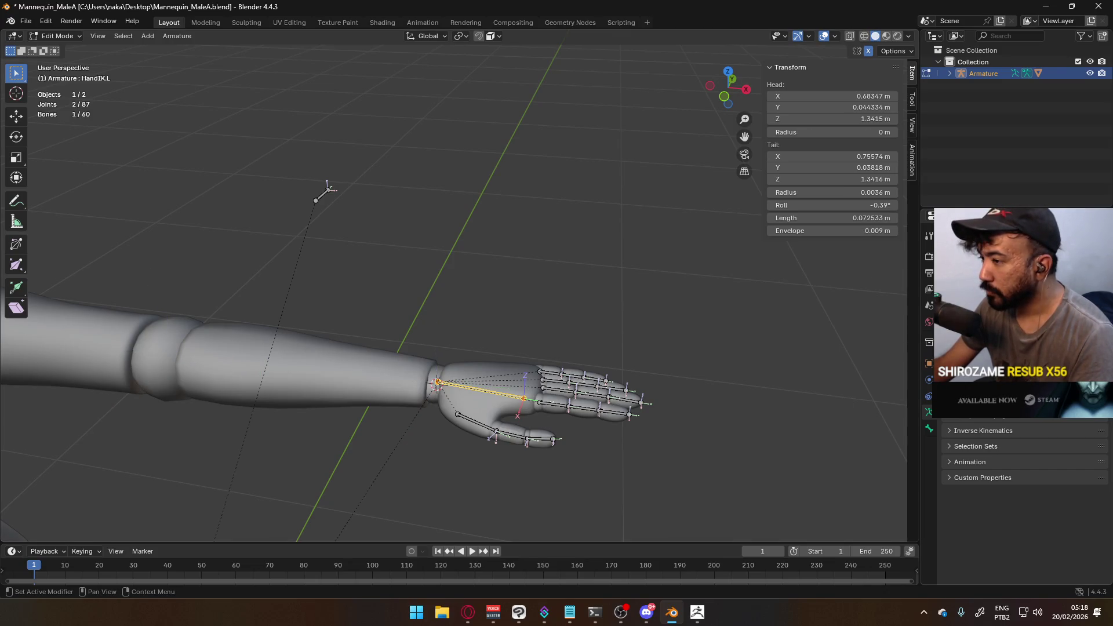
key(ctrl+z)
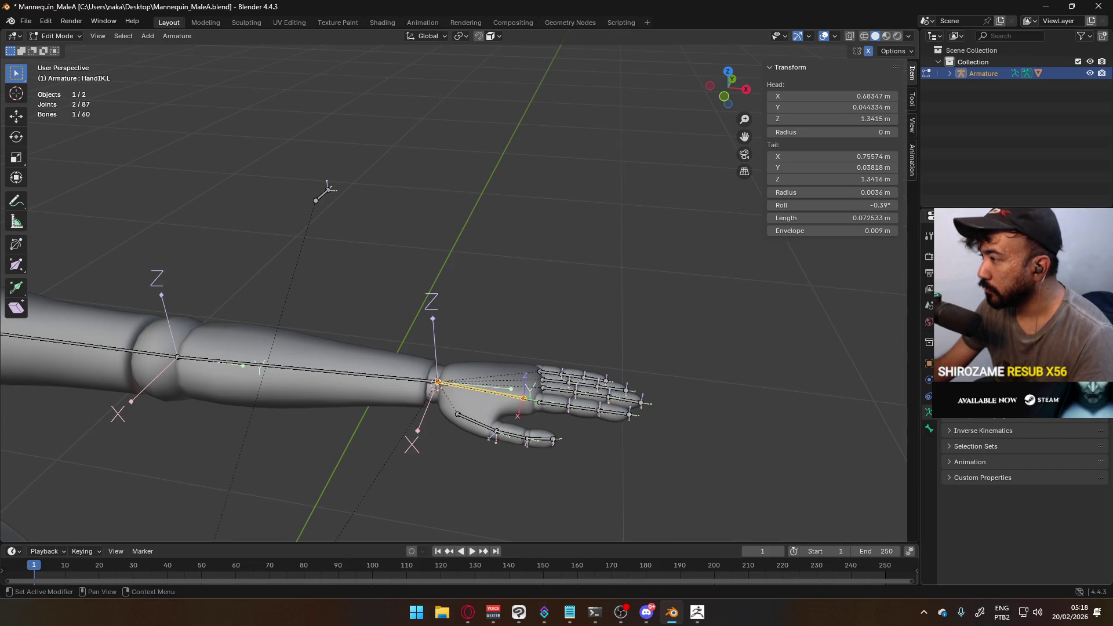
key(alt+a)
key(l)
key(h)
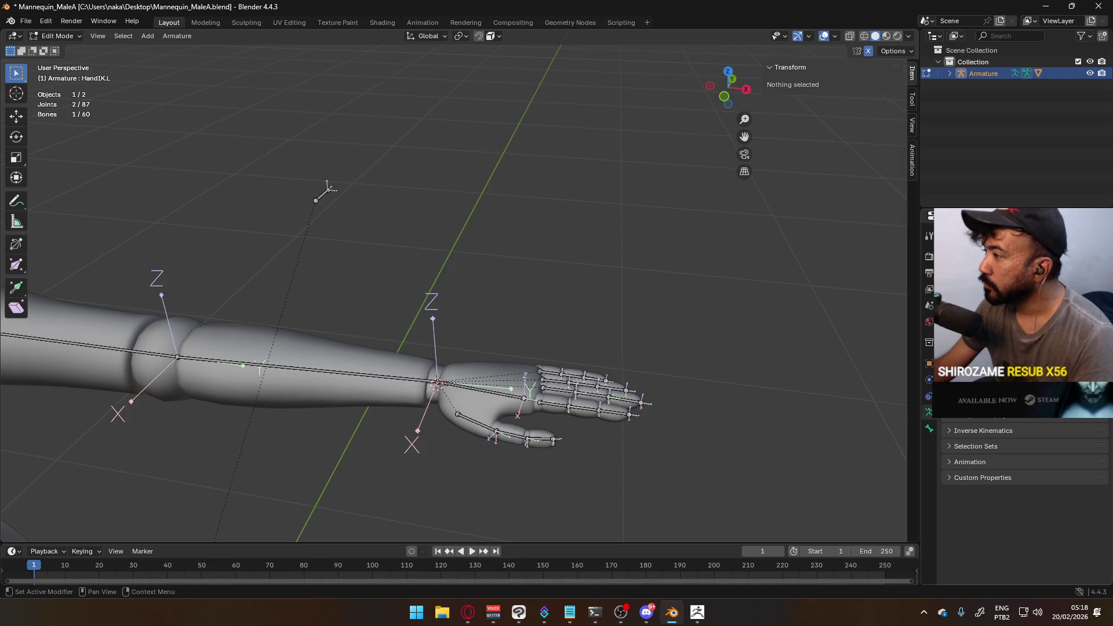
key(alt+h)
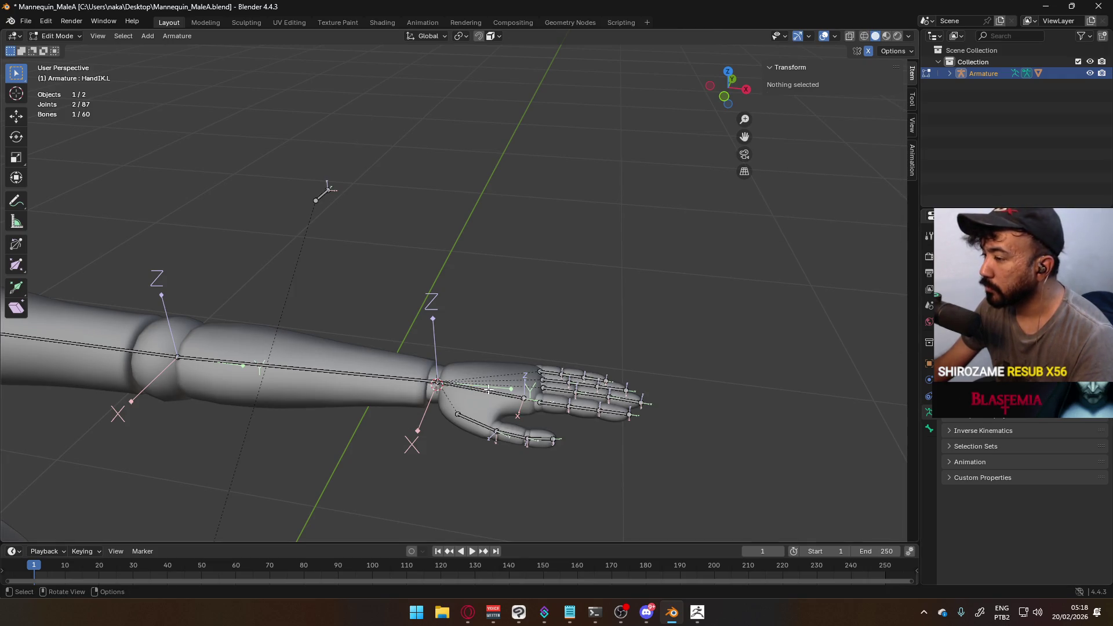
click(490, 390)
Unhide all remaining bones, check Forearm.L's viewport display settings, and return to Armature Data
scroll(491, 389, down, 6)
mouse_move(542, 291)
middle_down()
mouse_move(524, 261)
mouse_move(293, 147)
middle_up()
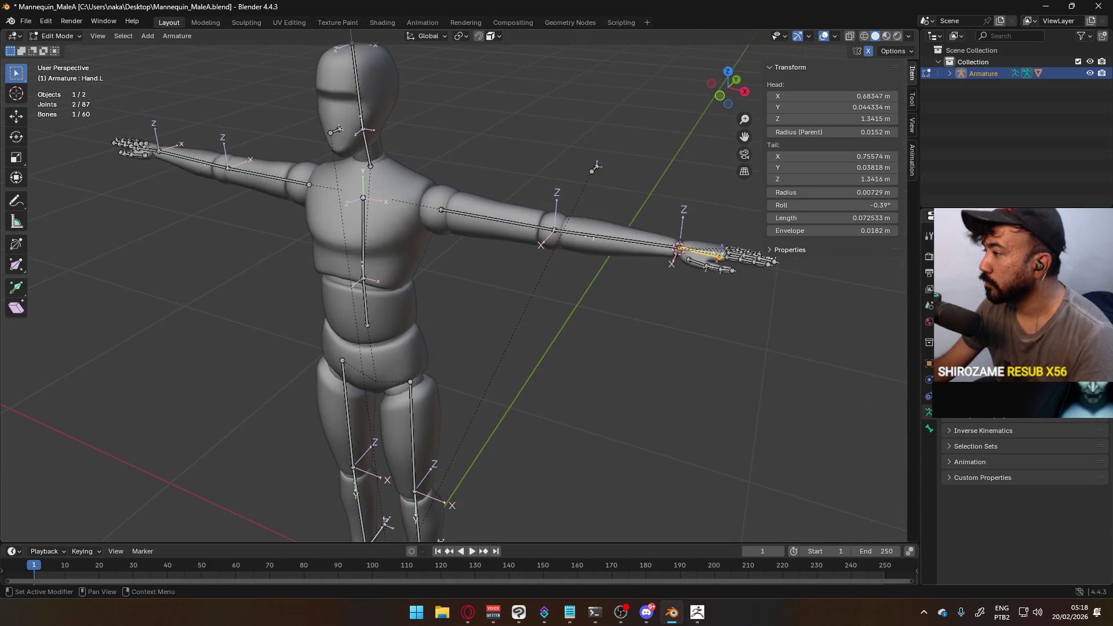
key(alt+h)
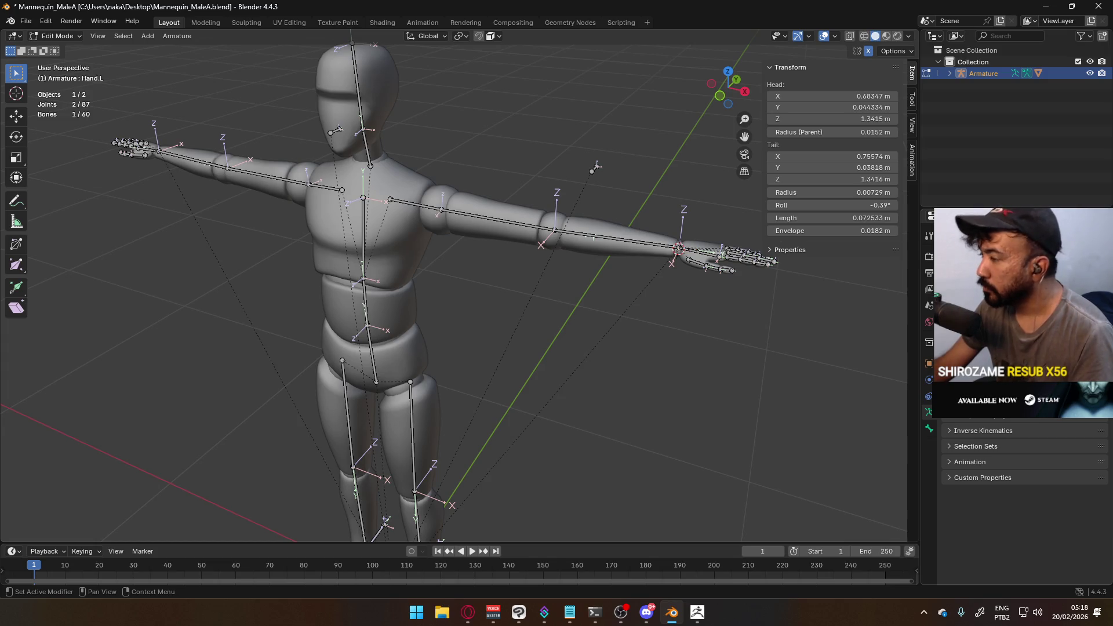
click(930, 428)
click(981, 460)
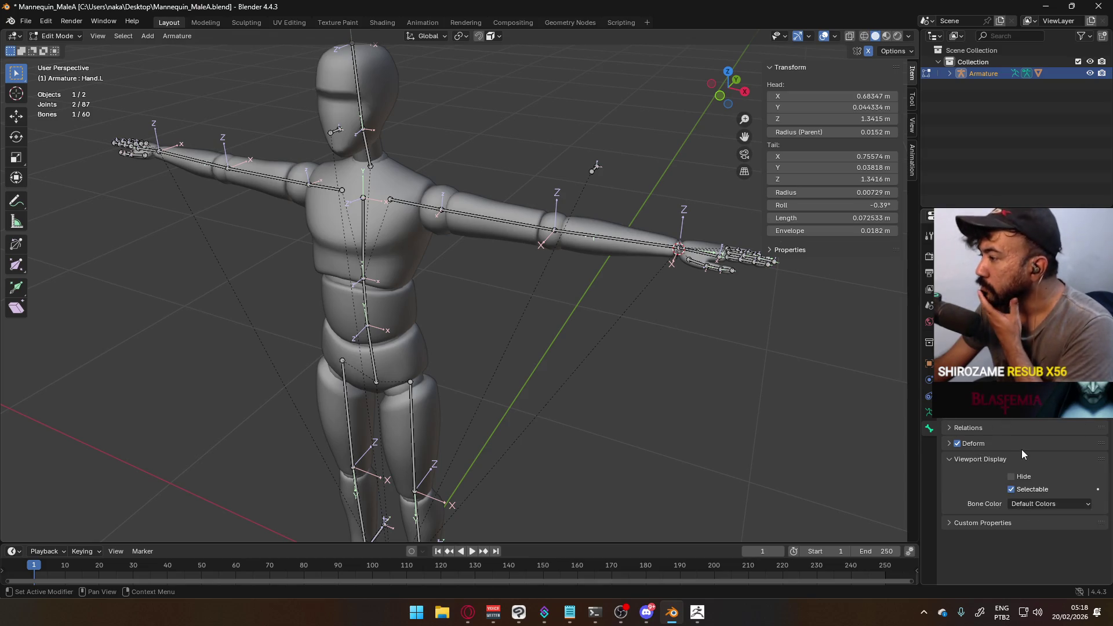
click(587, 240)
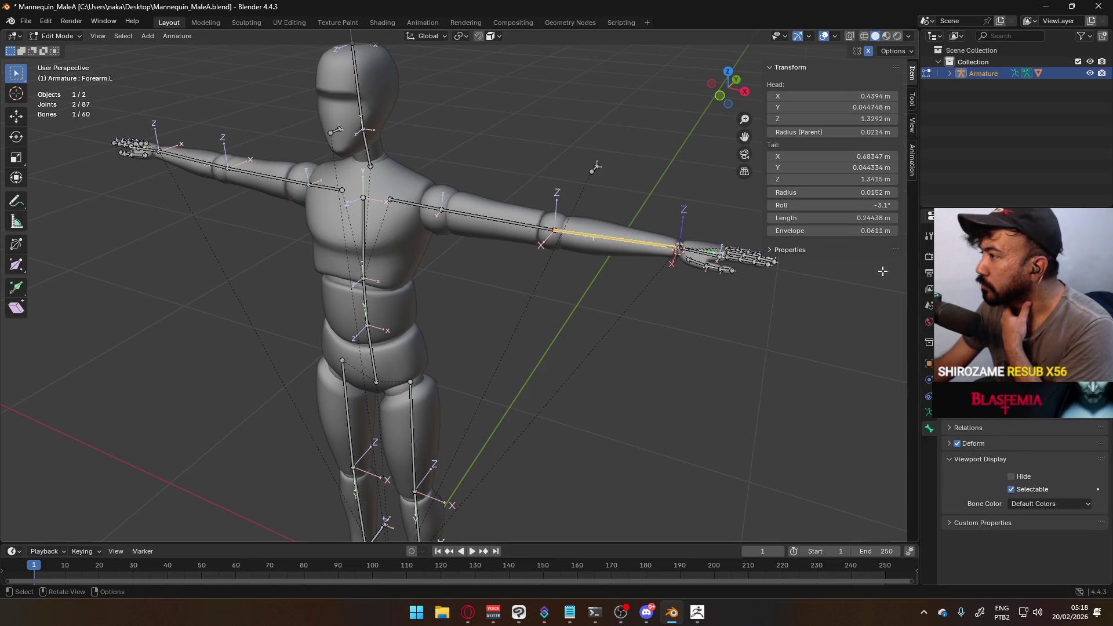
click(928, 411)
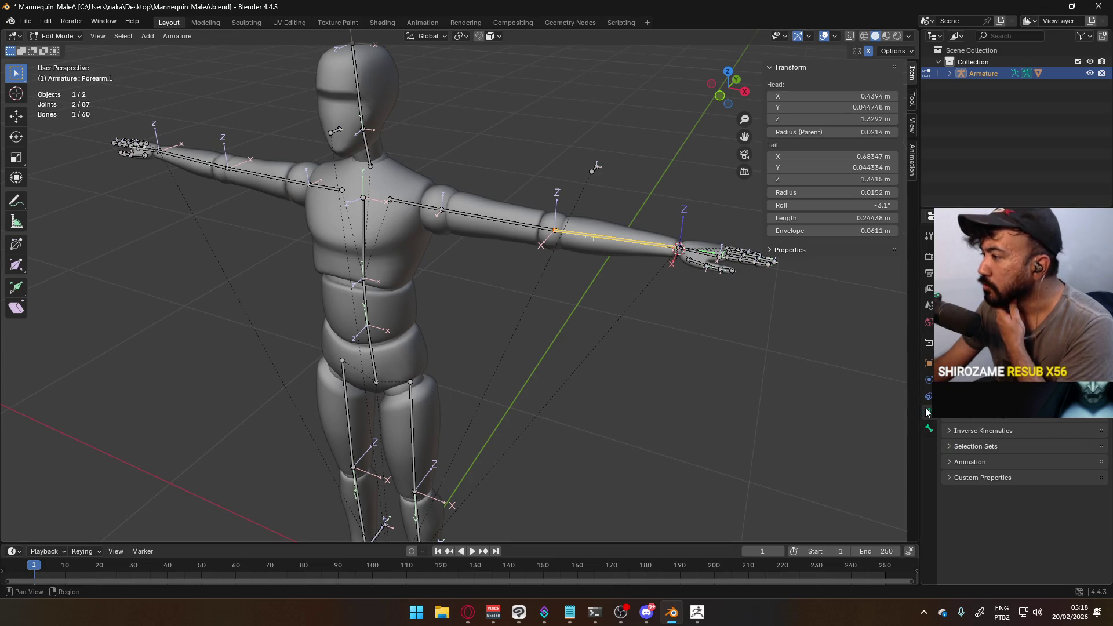
scroll(1023, 464, up, 2)
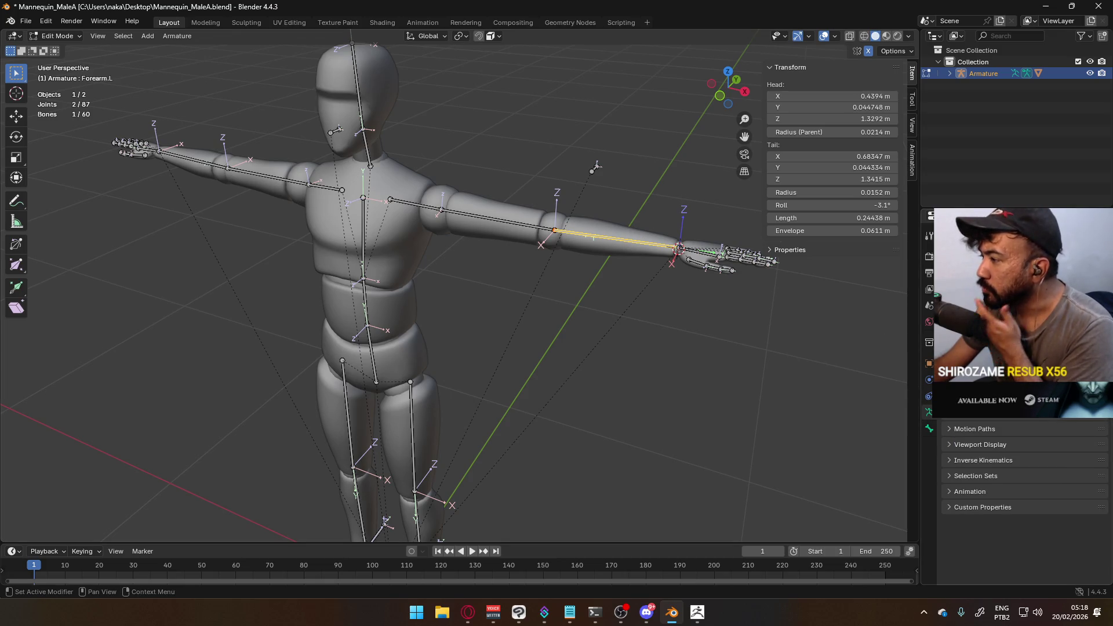
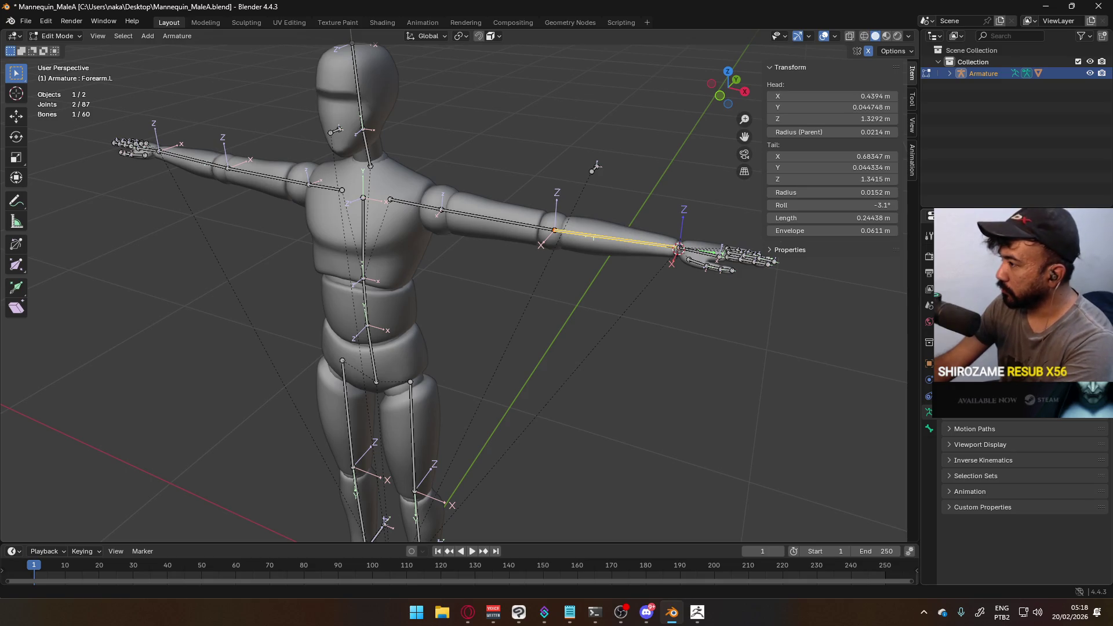
Confirm the new data-block name, save the file and return to Object Mode
key(Return)
key(ctrl+s)
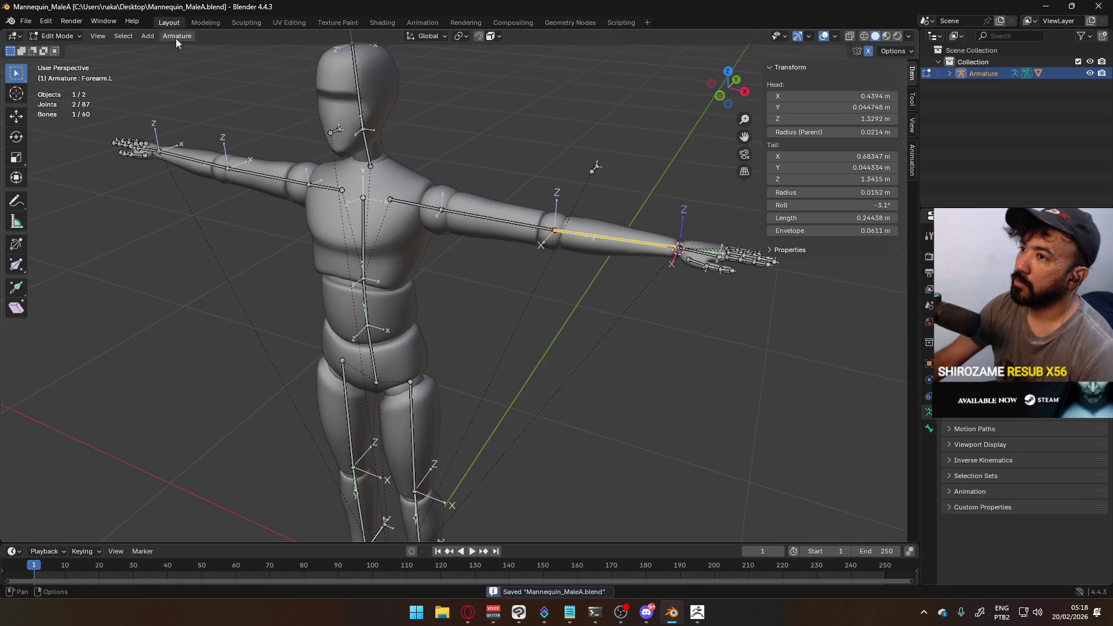
click(65, 38)
click(68, 49)
Edit the armature's bones and bring the left forearm into a side-on view
click(514, 229)
click(514, 229)
key(Tab)
scroll(685, 242, up, 4)
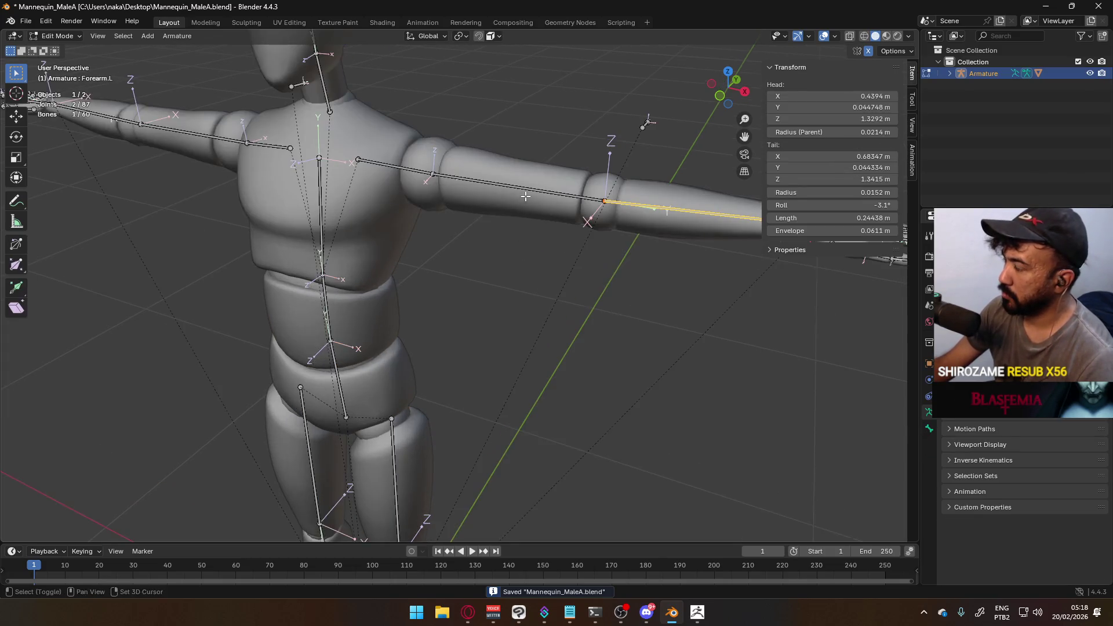
shift+middle_drag(661, 278, 411, 365)
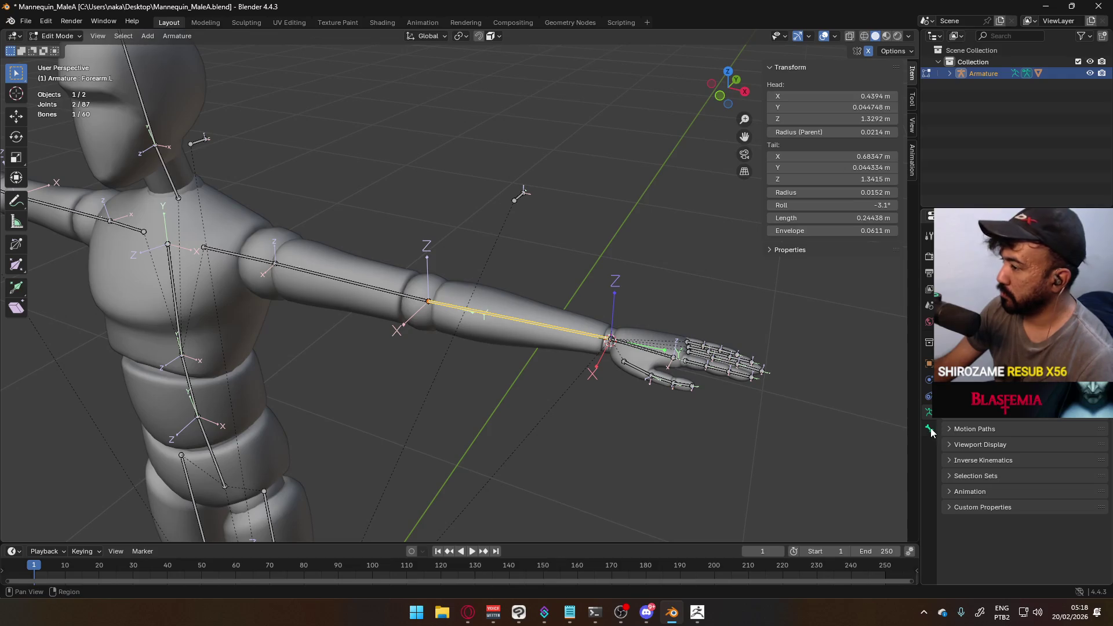
middle_drag(336, 262, 391, 266)
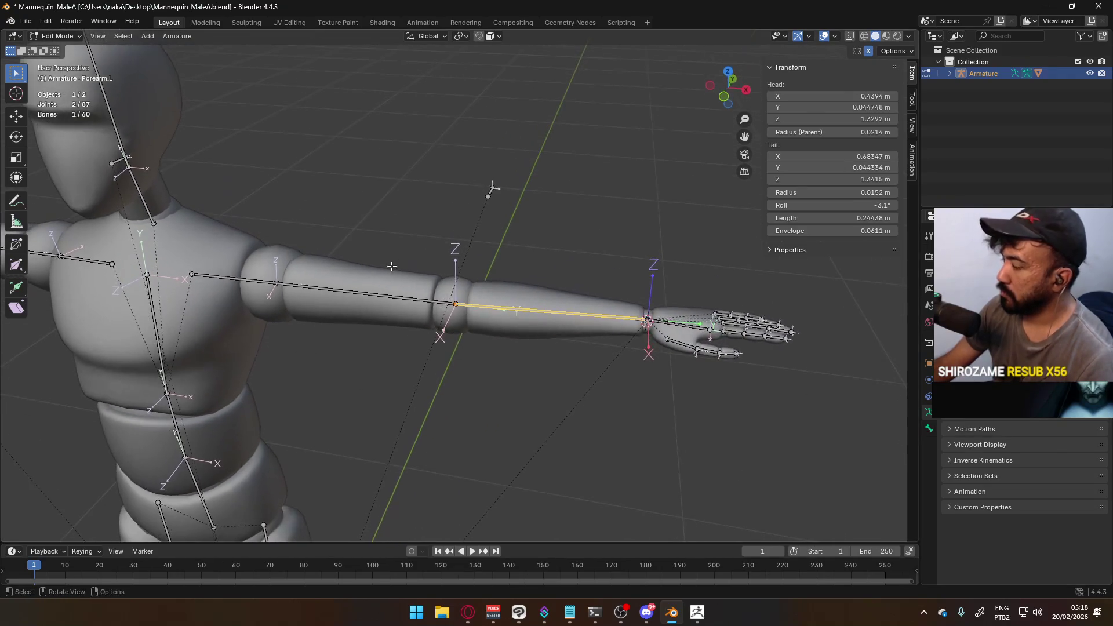
Move the armature's origin to the 3D cursor with Quick Favorites
key(Tab)
click(544, 307)
shift+click(559, 318)
key(q)
click(559, 318)
Select the mannequin mesh on its own, undoing a stray change
click(61, 36)
key(q)
click(589, 182)
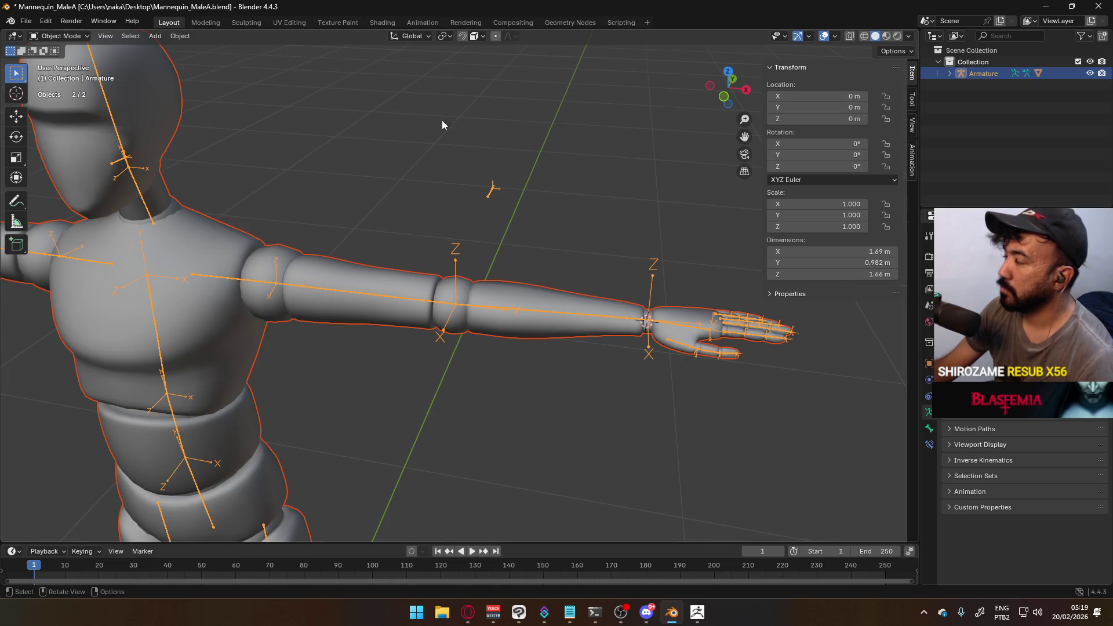
click(303, 287)
key(ctrl+z)
click(72, 21)
Select the armature with the mannequin mesh active and enter Weight Paint mode
click(318, 284)
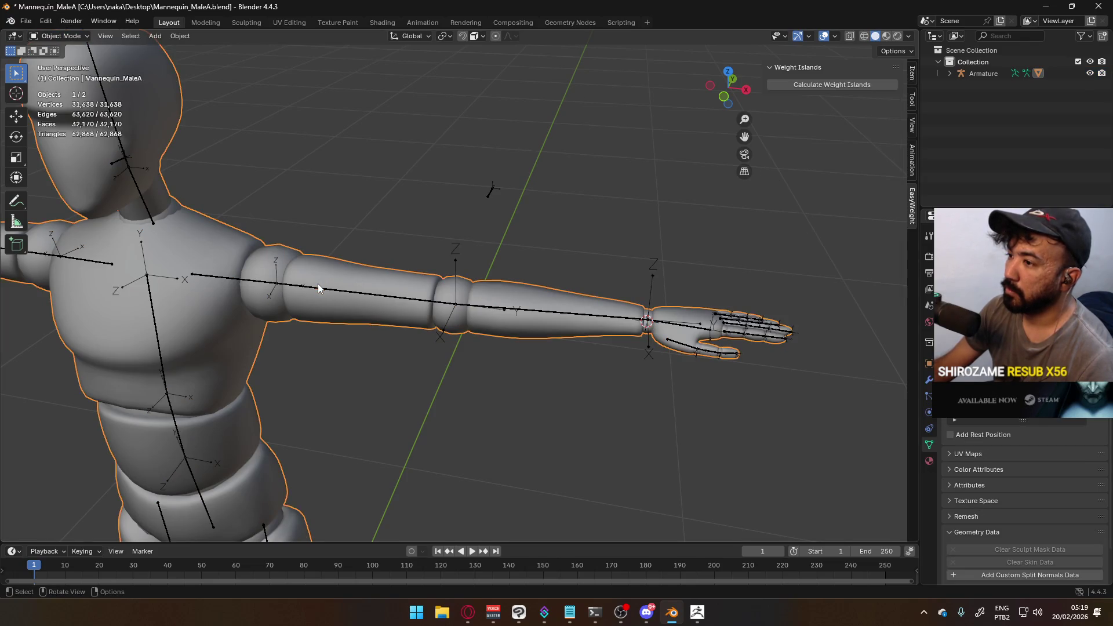
shift+click(303, 281)
shift+click(312, 273)
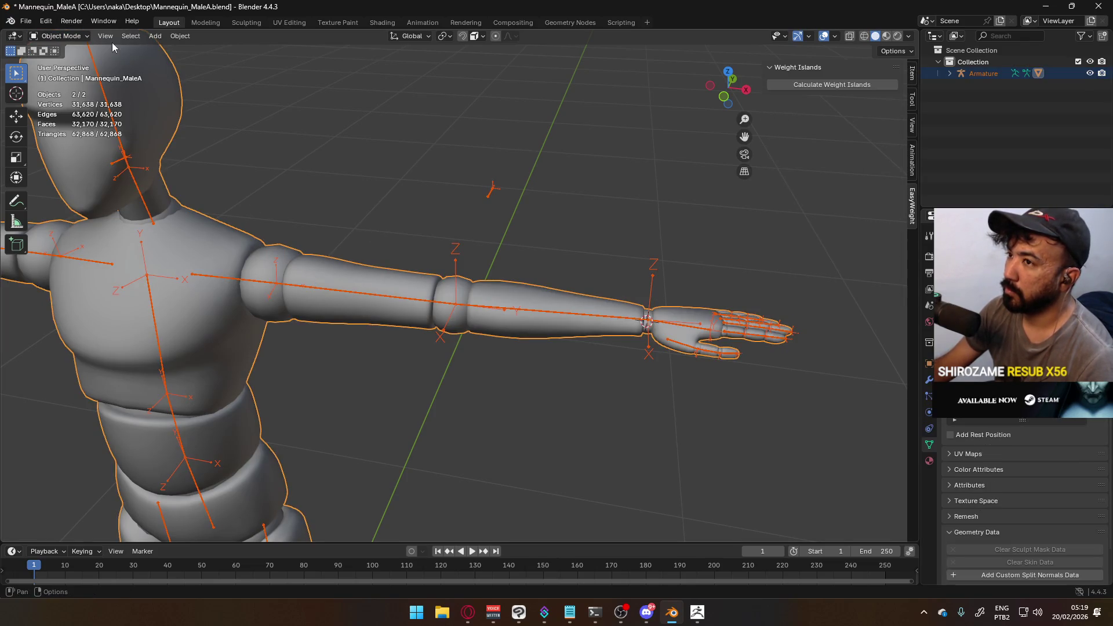
click(61, 36)
click(81, 103)
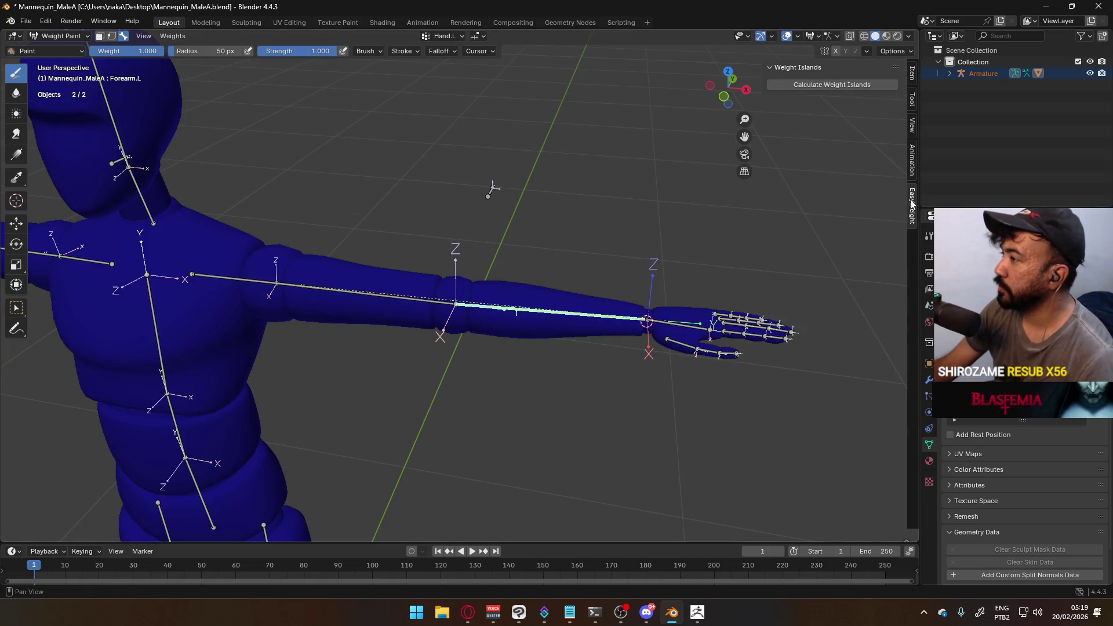
Inspect the Bicep.L, Hand.L and HandIK.L bones and frame the left hand from above
click(401, 297)
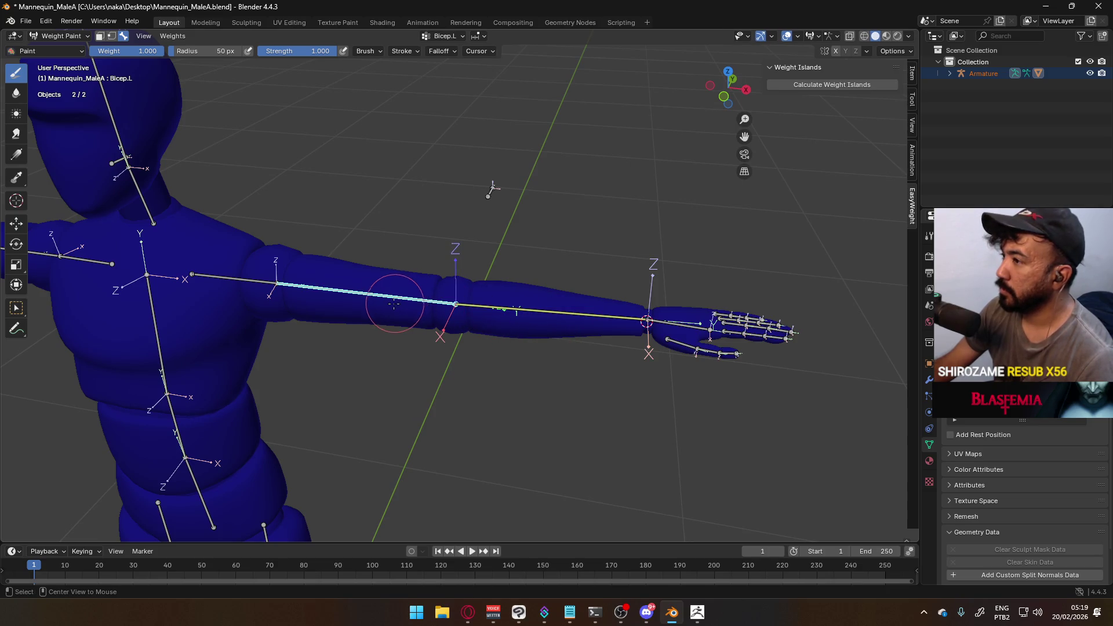
click(652, 323)
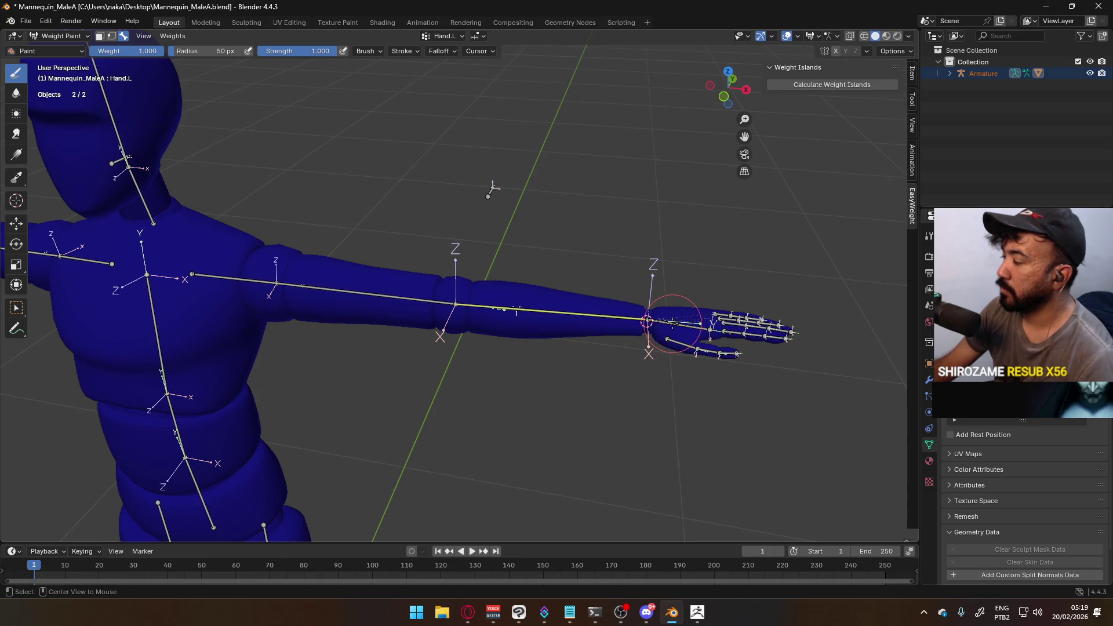
click(672, 325)
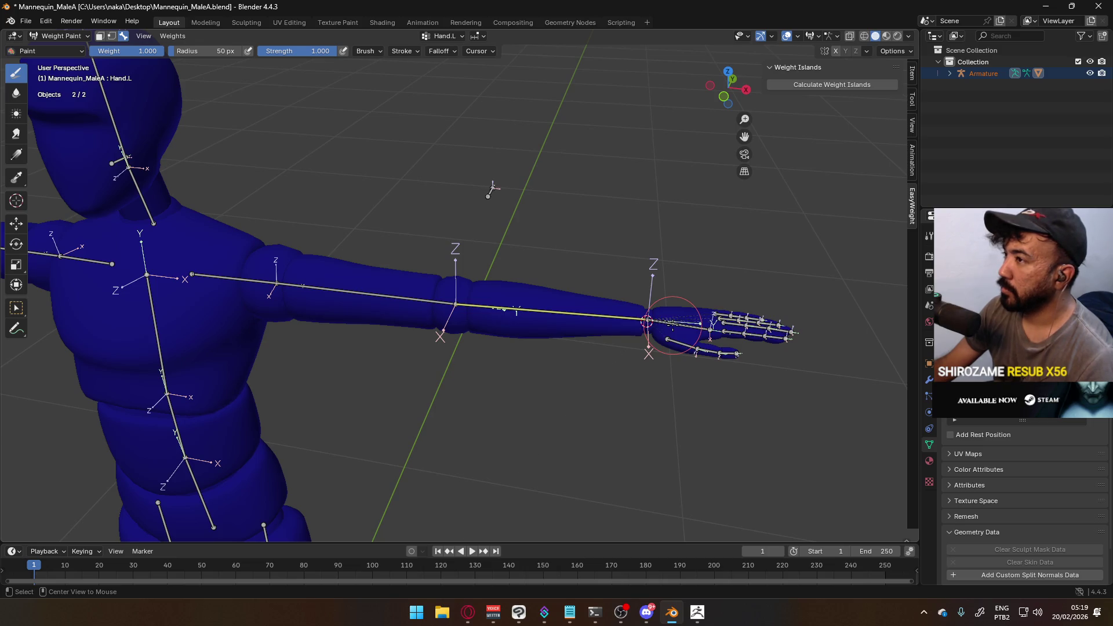
click(686, 330)
ctrl+click(686, 329)
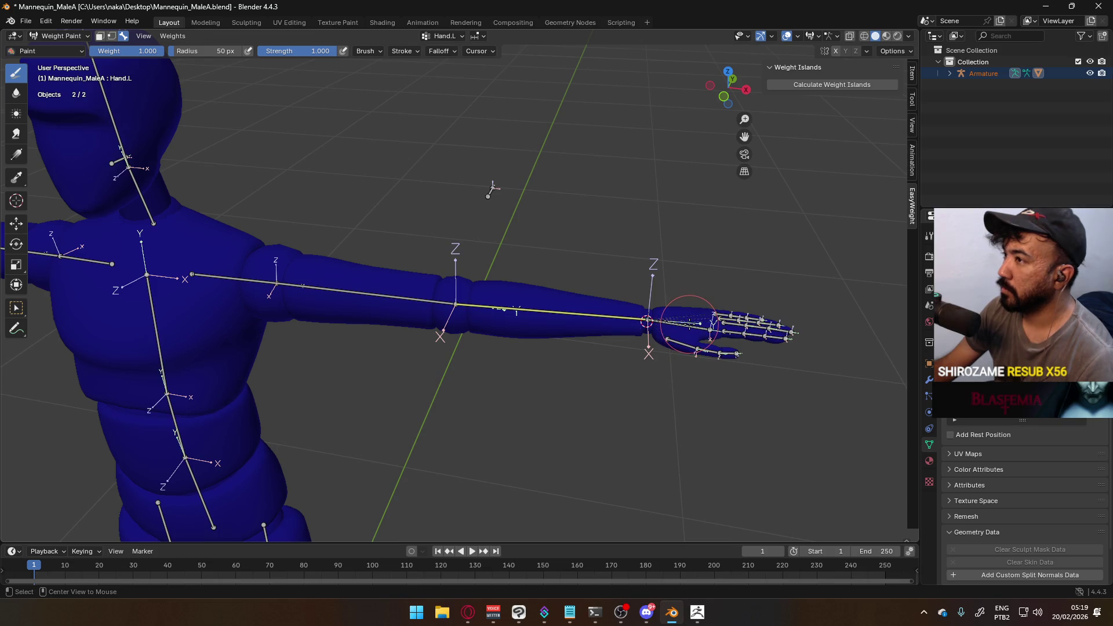
mouse_move(481, 322)
ctrl+middle_down()
mouse_move(457, 239)
mouse_move(522, 186)
ctrl+middle_up()
scroll(522, 186, down, 3)
scroll(507, 155, up, 4)
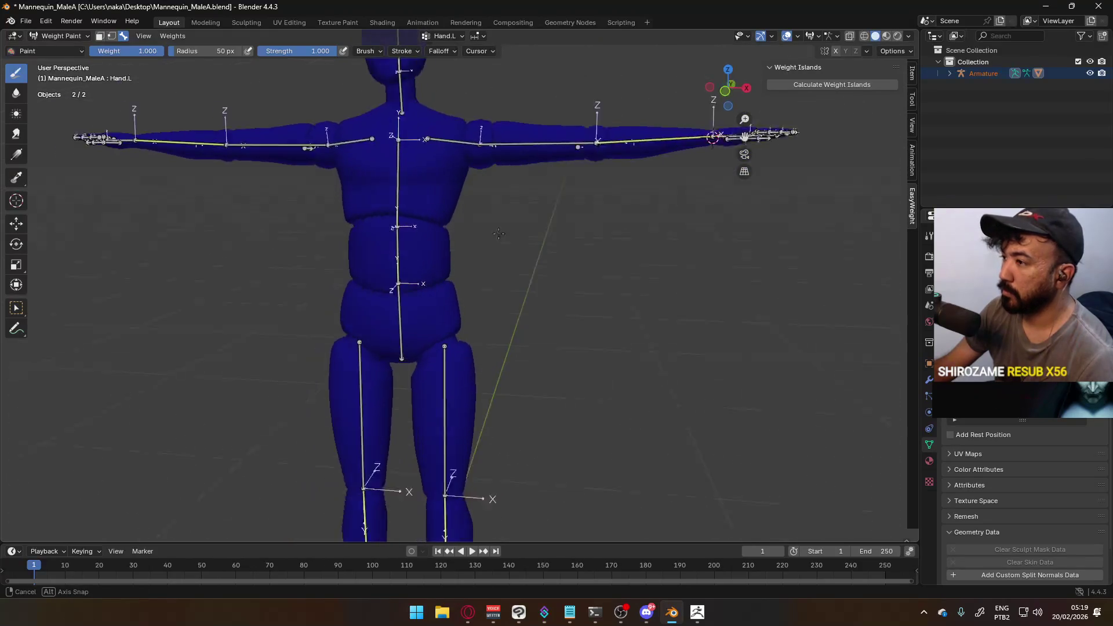
scroll(507, 156, up, 2)
scroll(460, 268, up, 2)
mouse_move(447, 169)
middle_down()
mouse_move(441, 242)
mouse_move(477, 296)
mouse_move(348, 192)
middle_up()
scroll(342, 187, up, 3)
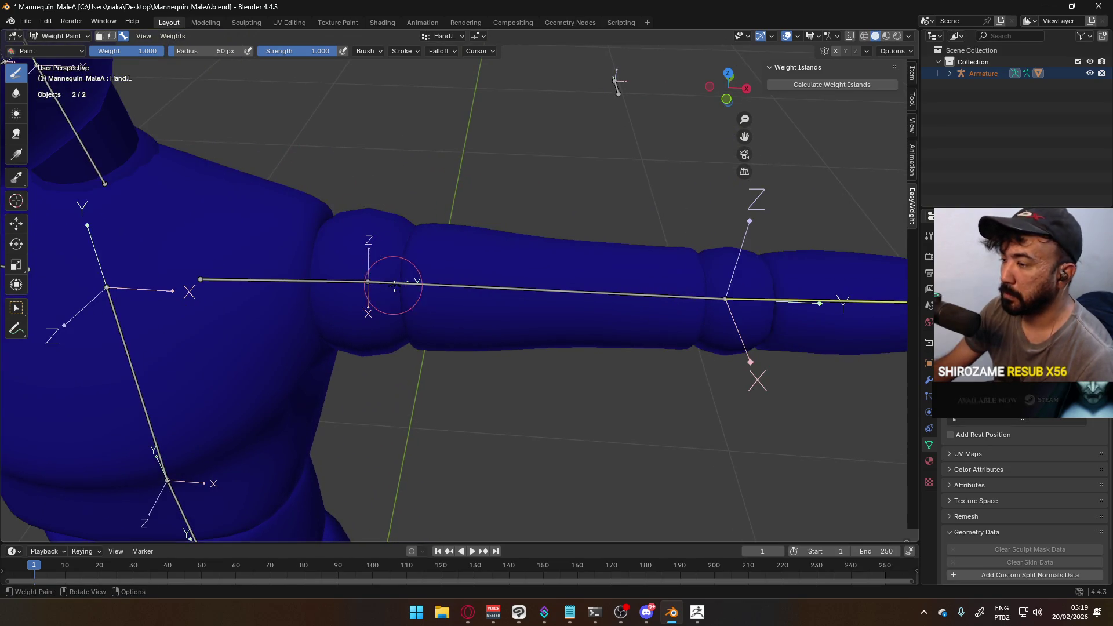
Give the shoulder ring and upper-arm faces full Bicep.L weight using face masking
ctrl+click(398, 284)
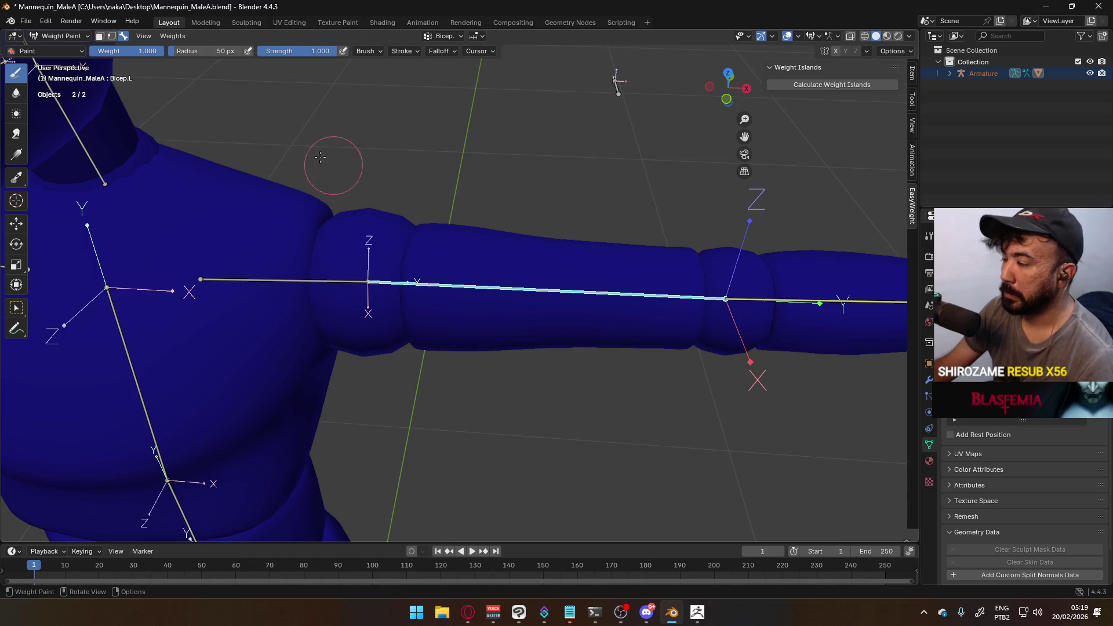
click(100, 37)
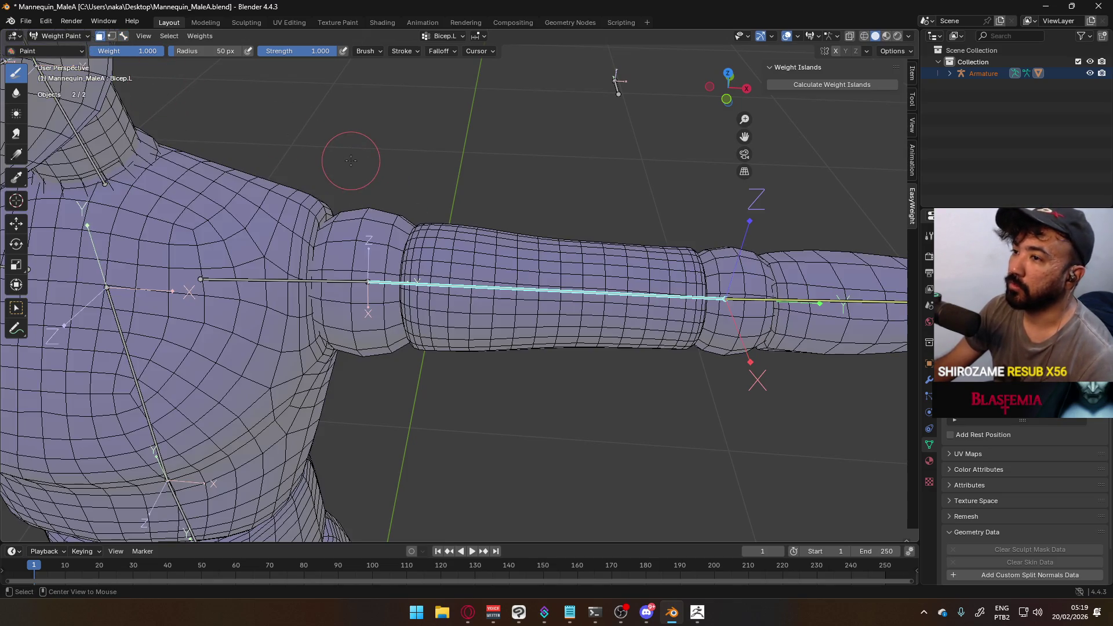
alt+click(350, 224)
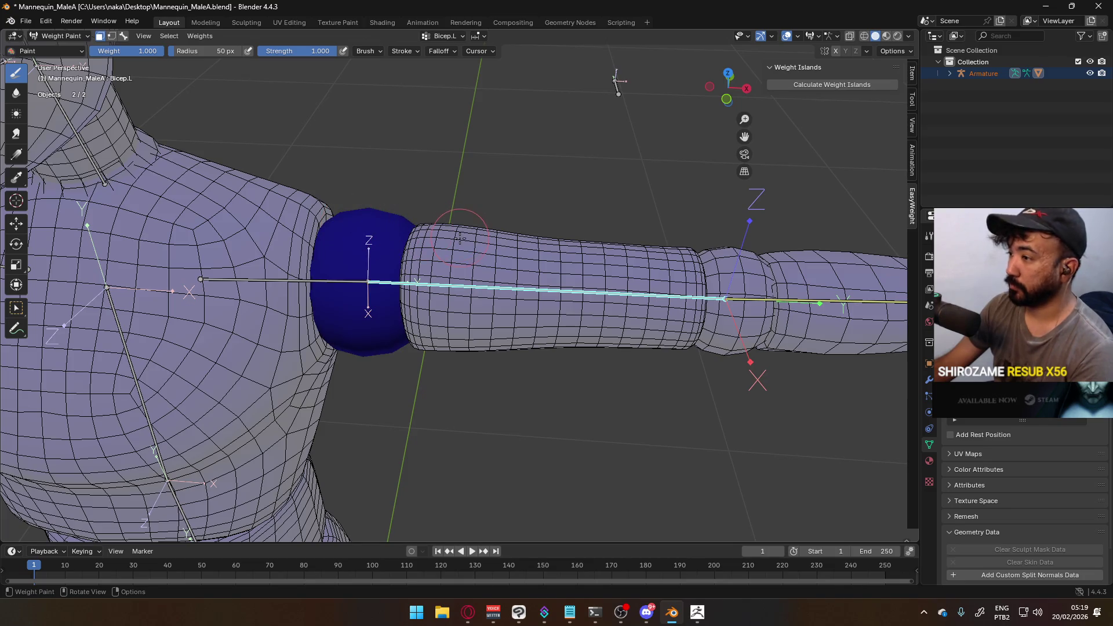
alt+shift+click(470, 225)
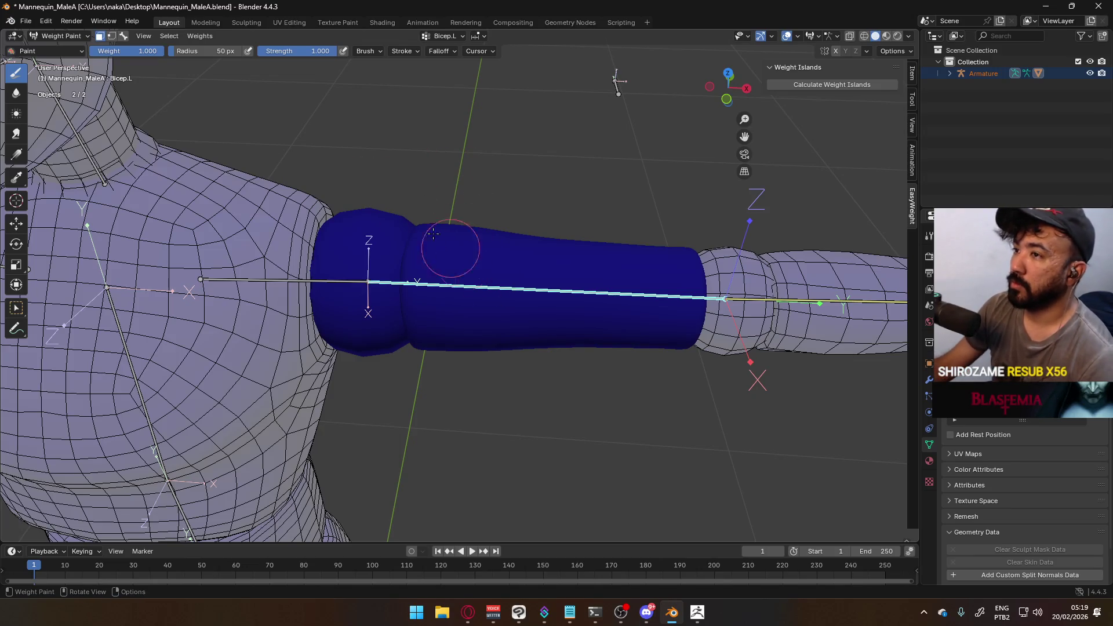
click(200, 36)
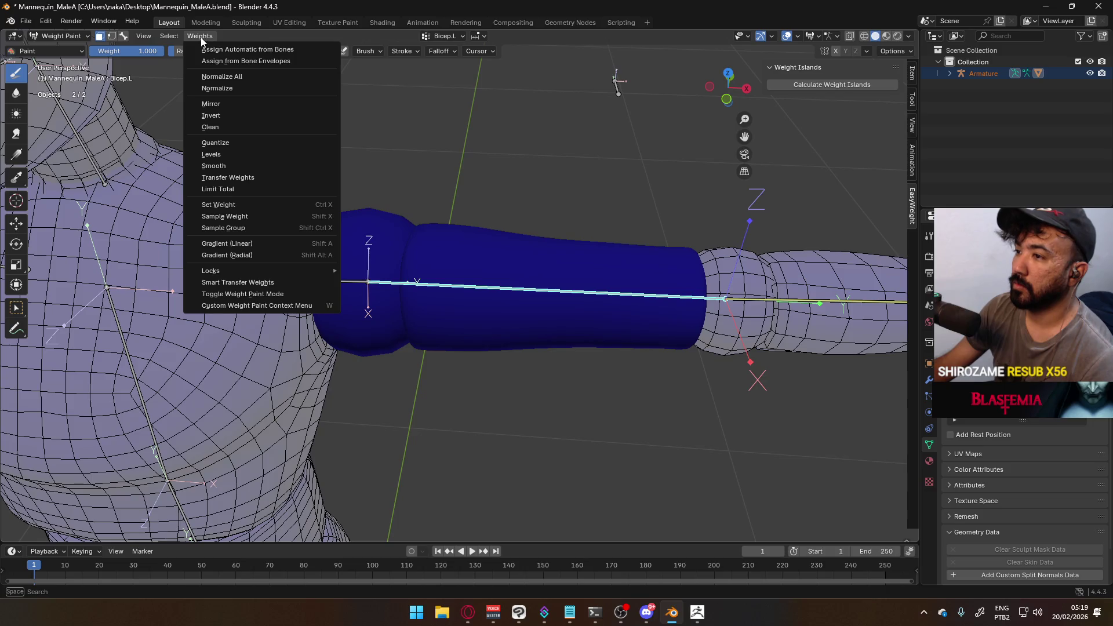
click(284, 205)
Make Forearm.L active and mask only the forearm faces
shift+middle_drag(648, 216, 486, 238)
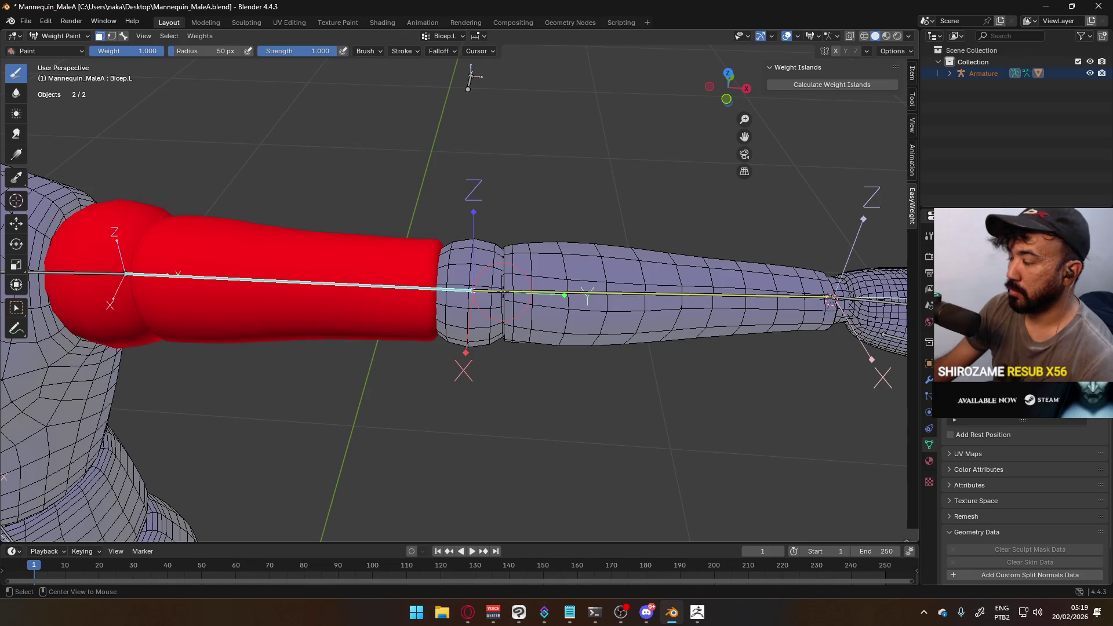
click(102, 35)
ctrl+click(516, 288)
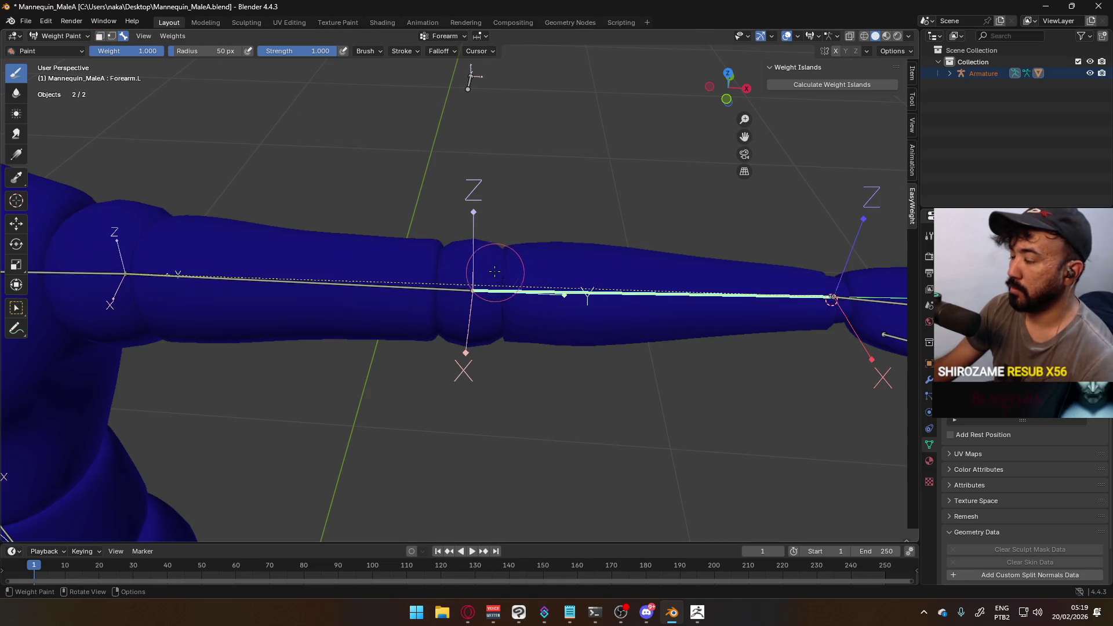
click(102, 36)
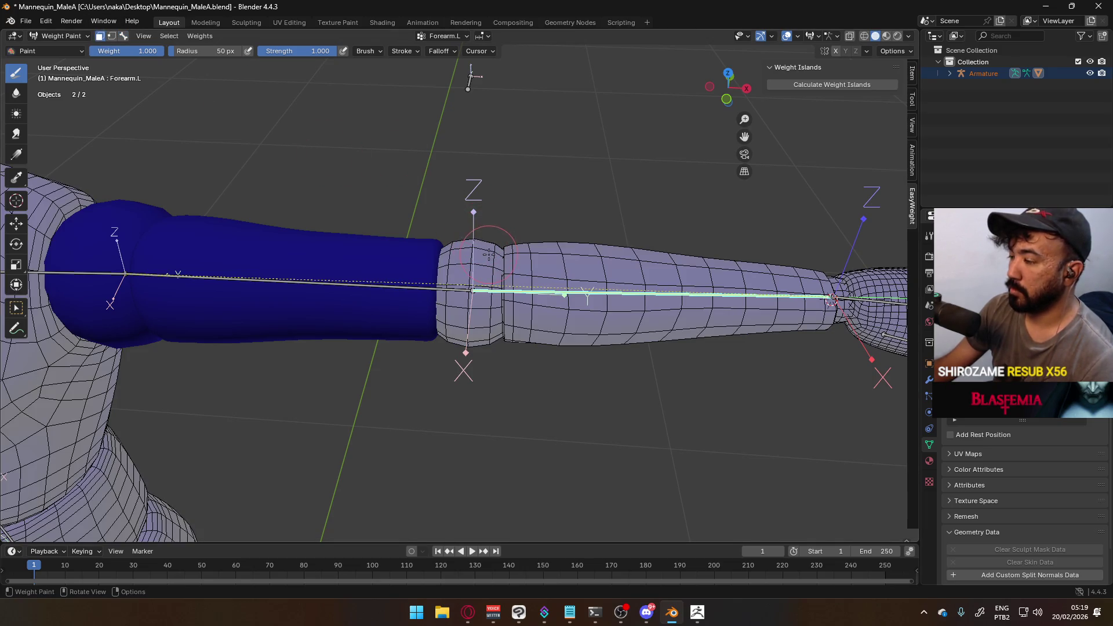
key(a)
shift+middle_drag(518, 246, 349, 243)
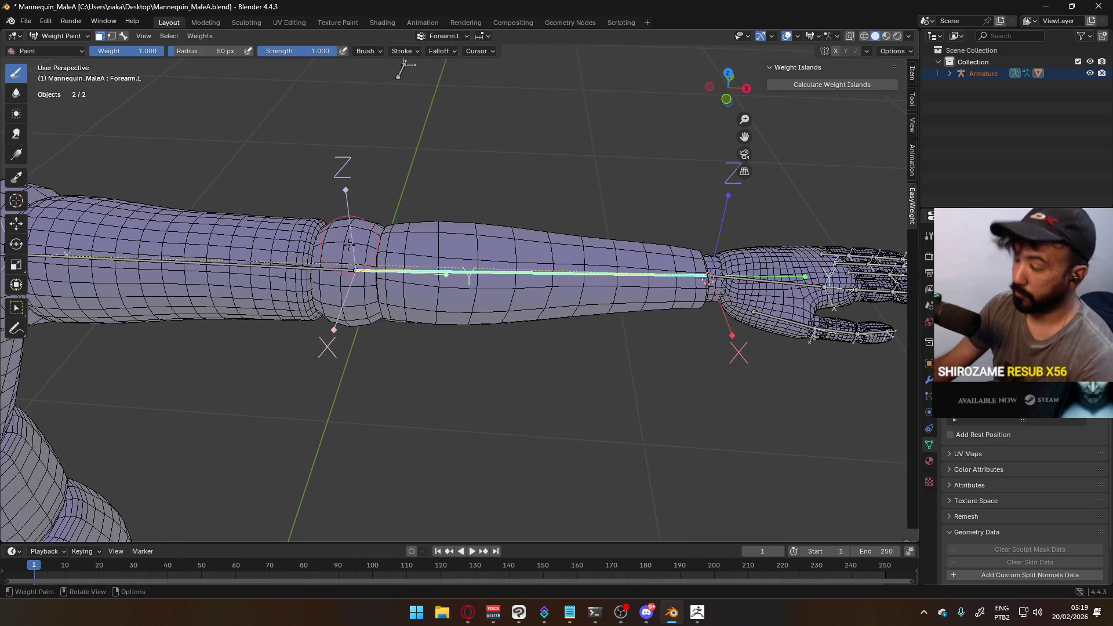
key(shift+l)
right_click(493, 224)
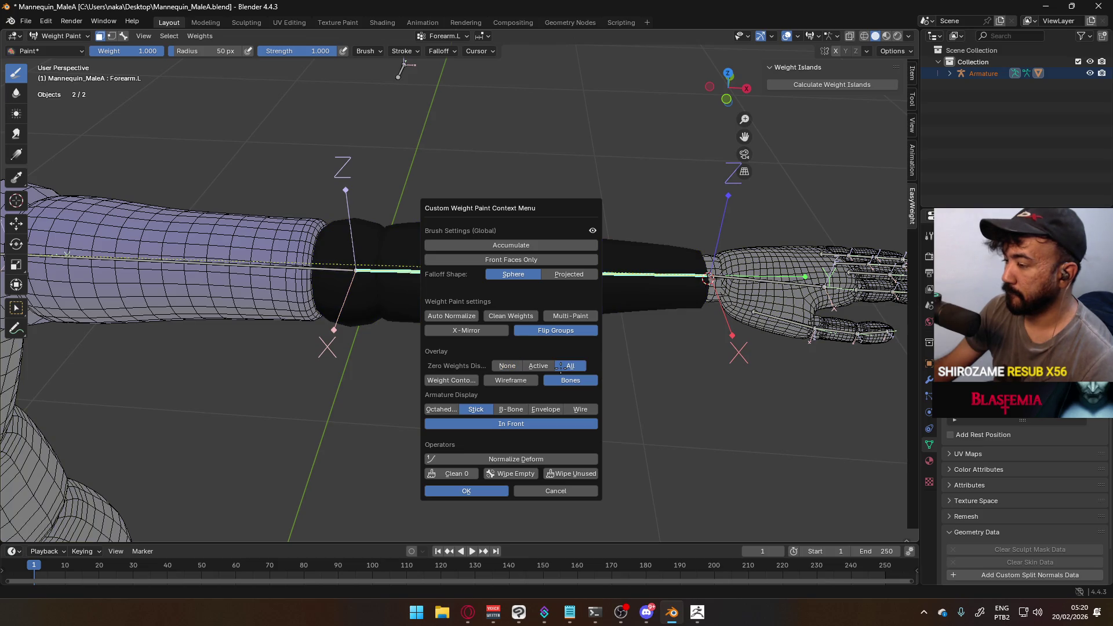
click(448, 408)
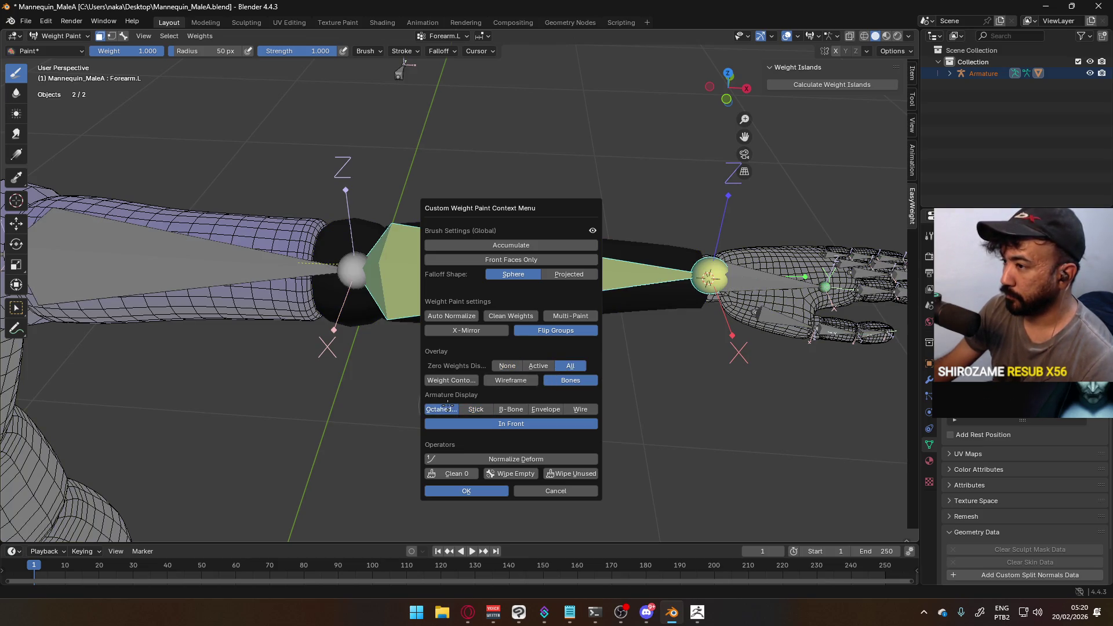
click(476, 409)
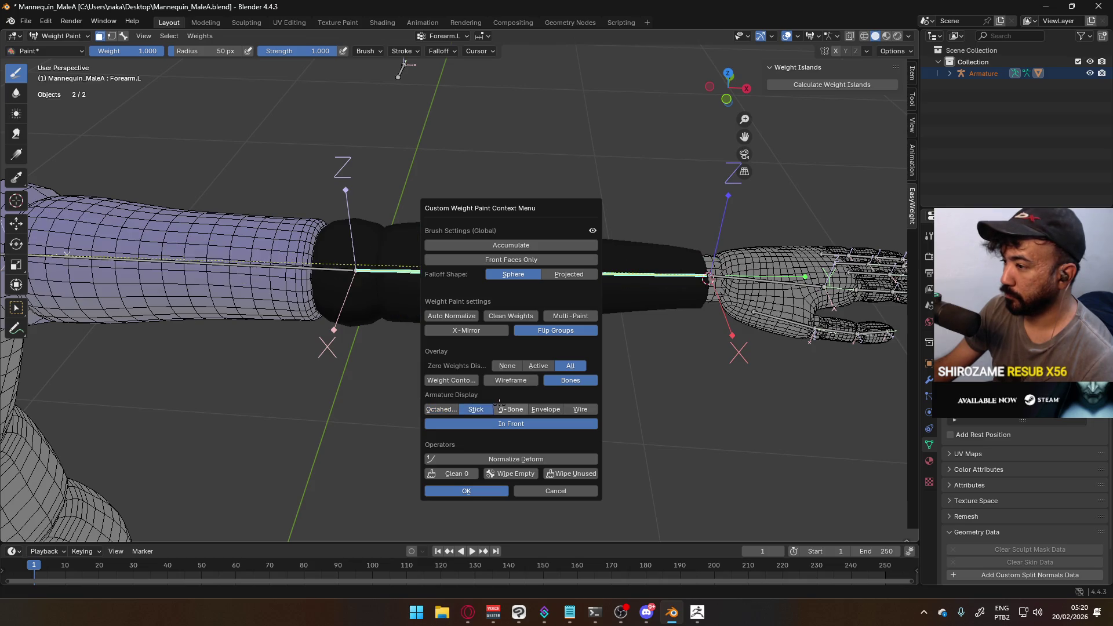
click(510, 409)
click(484, 409)
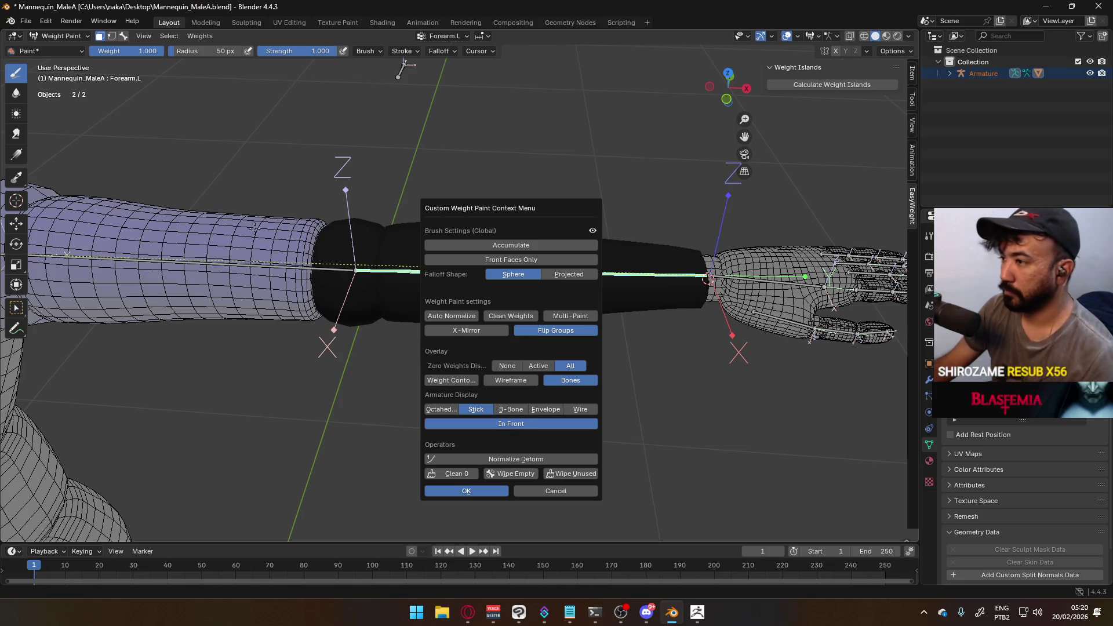
key(Escape)
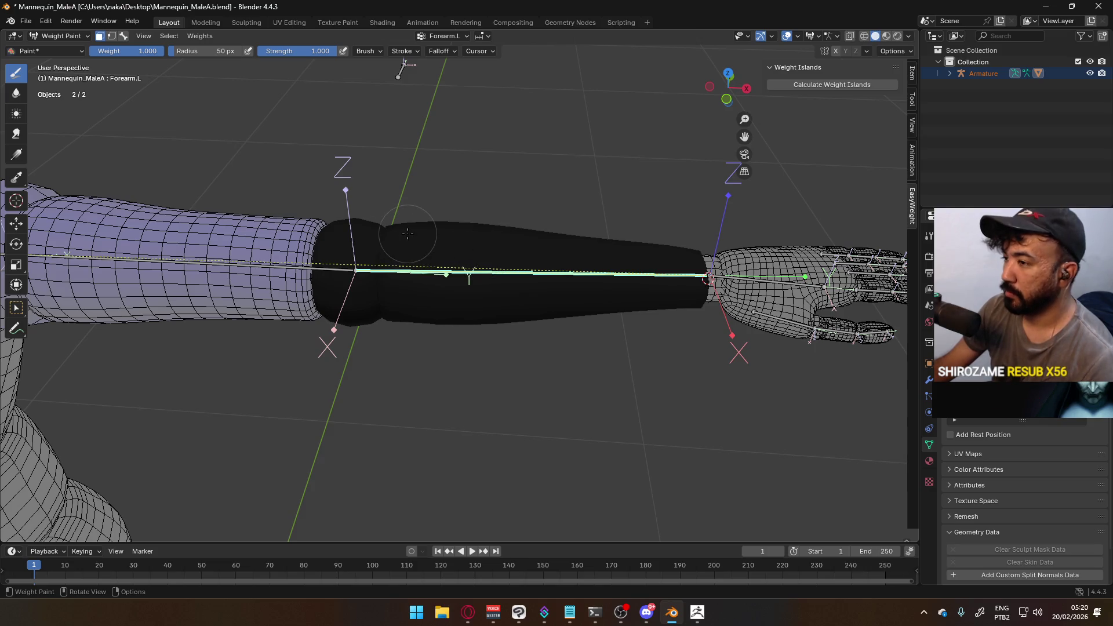
Fill the forearm faces with full Forearm.L weight, then make Hand.L the painted bone
key(shift+k)
shift+middle_drag(583, 219, 258, 200)
scroll(429, 273, up, 2)
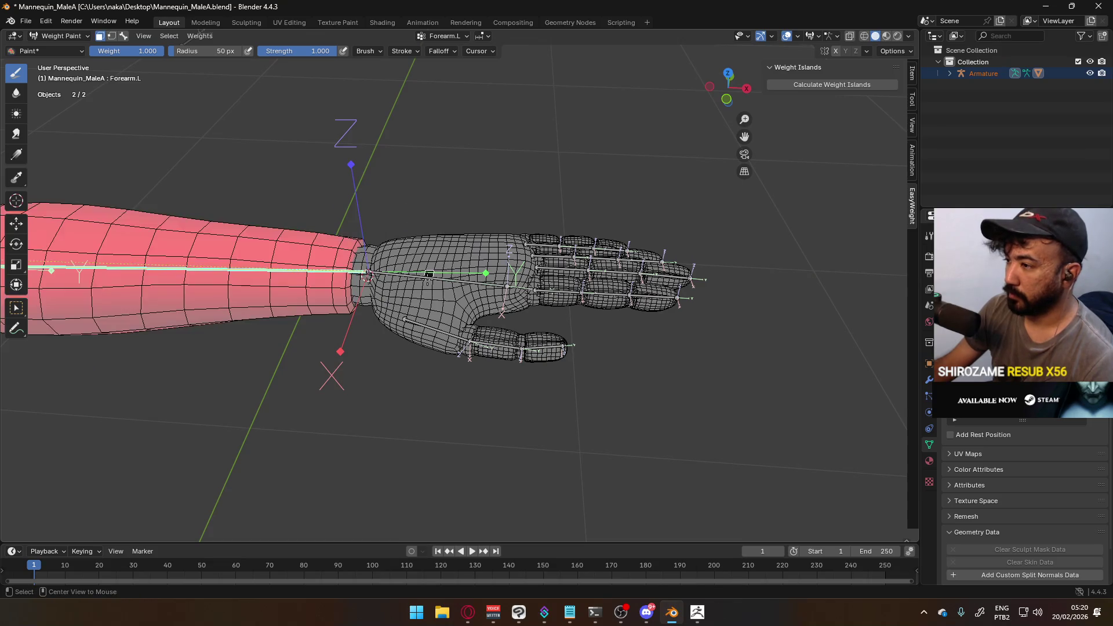
click(124, 36)
click(431, 278)
click(429, 280)
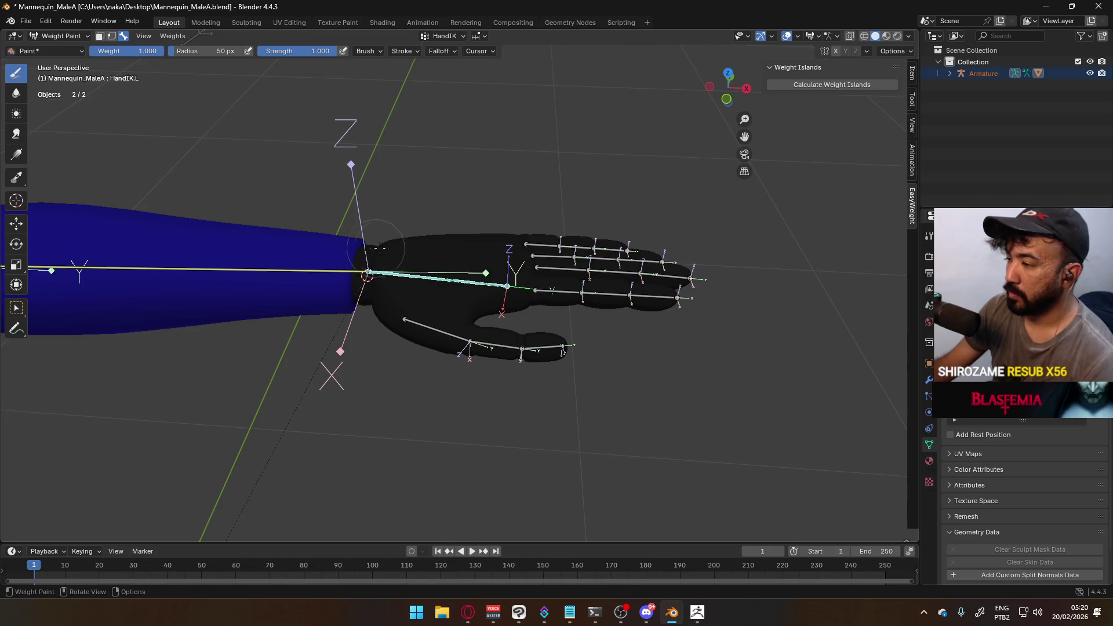
click(421, 276)
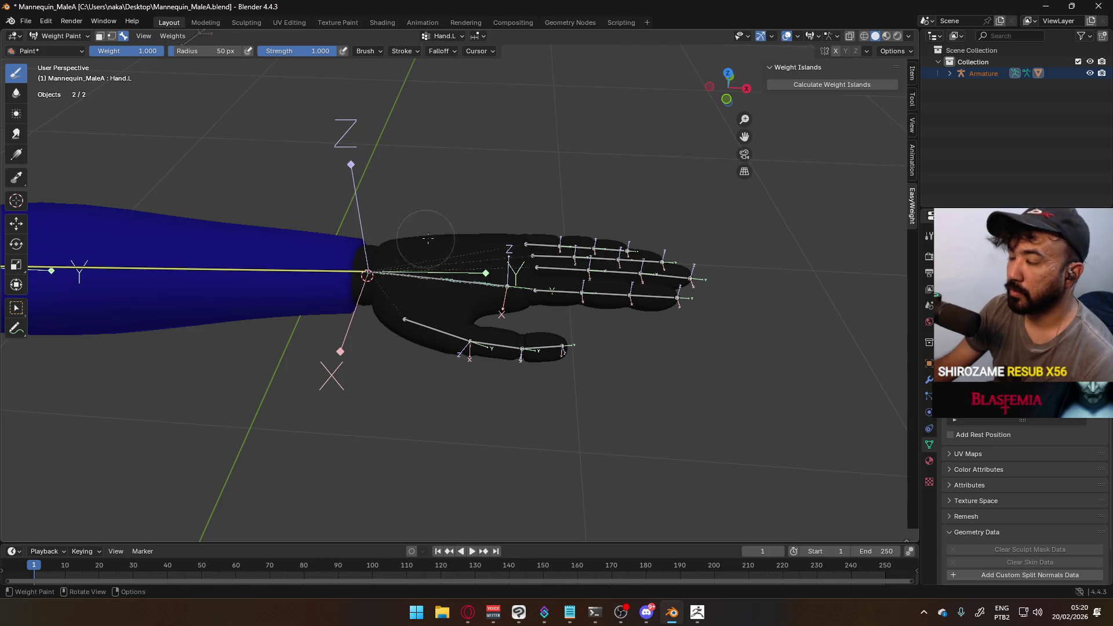
Fill the palm and wrist faces with full Hand.L weight
click(100, 36)
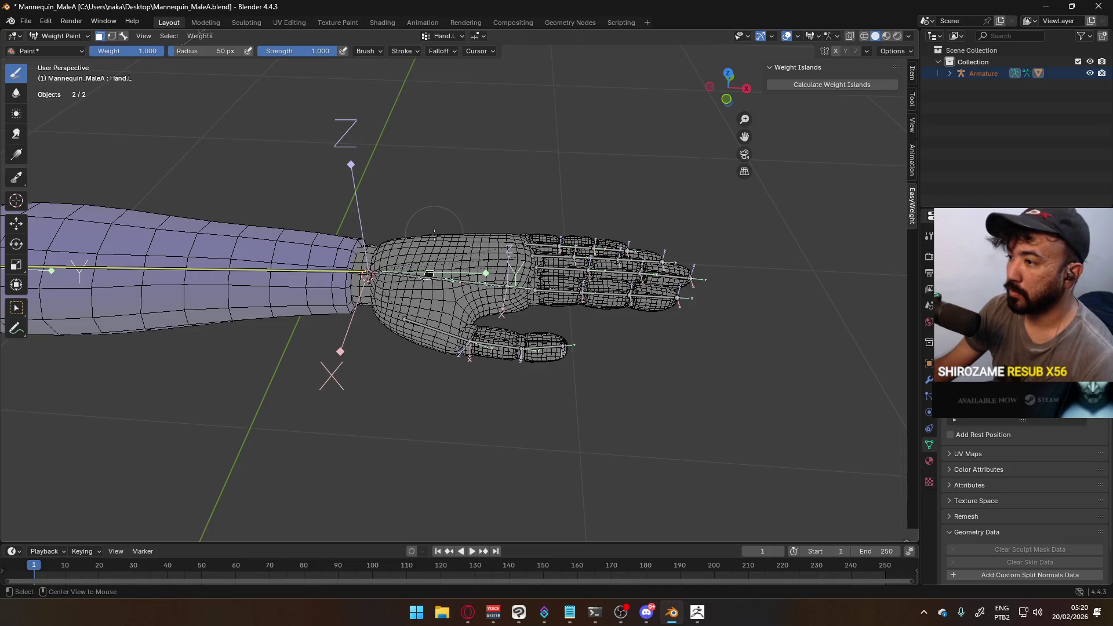
key(l)
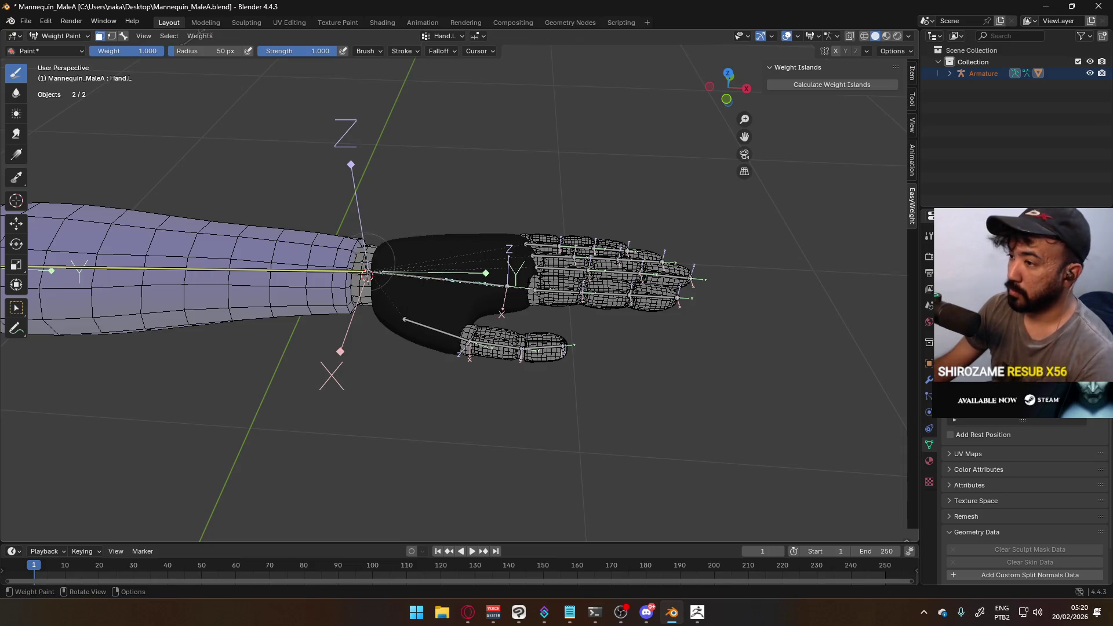
key(l)
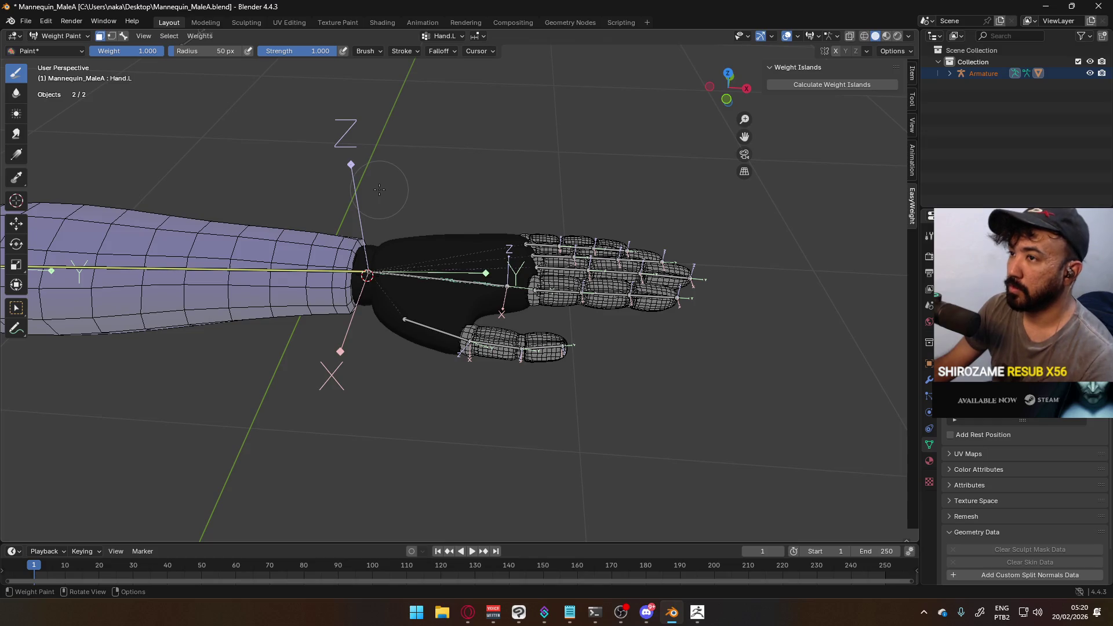
key(ctrl+x)
scroll(390, 195, down, 8)
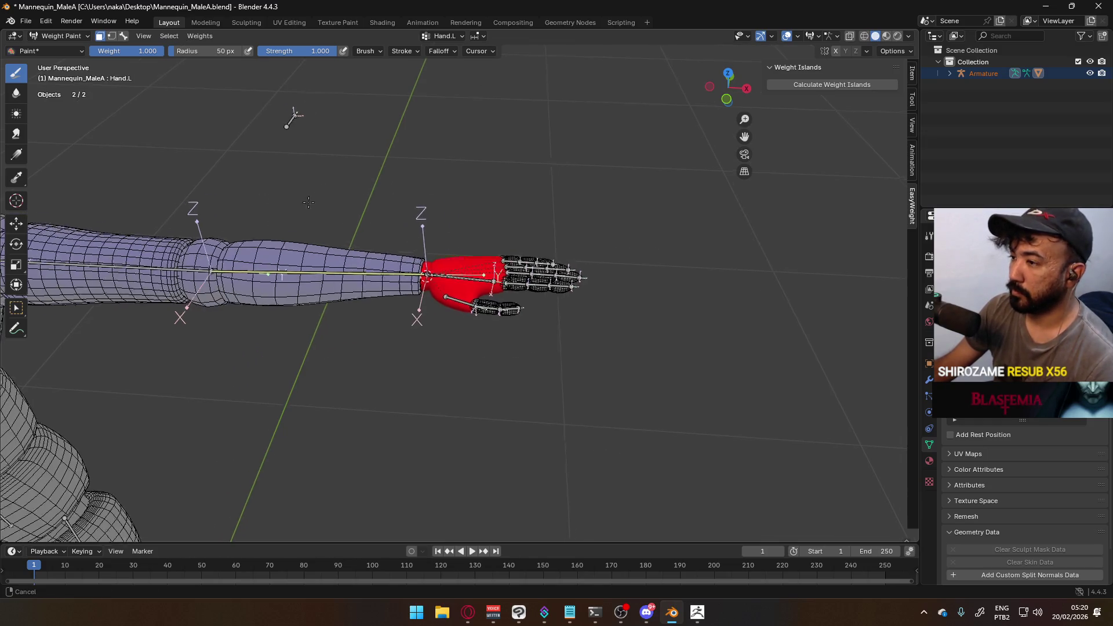
scroll(412, 180, up, 4)
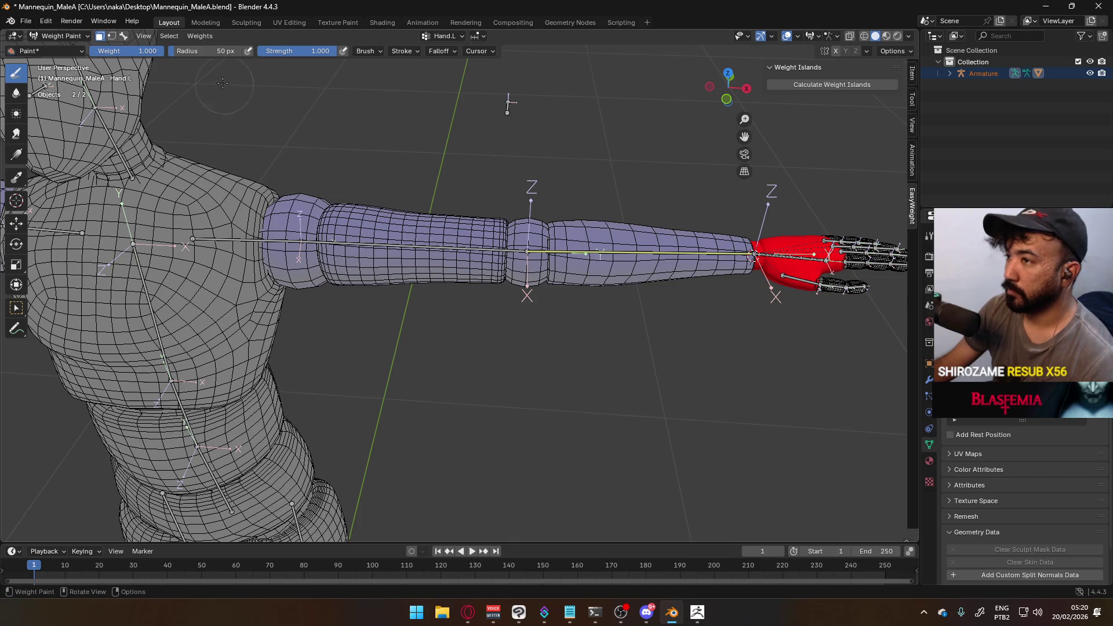
Select the HandIK.L bone and start moving it
click(124, 36)
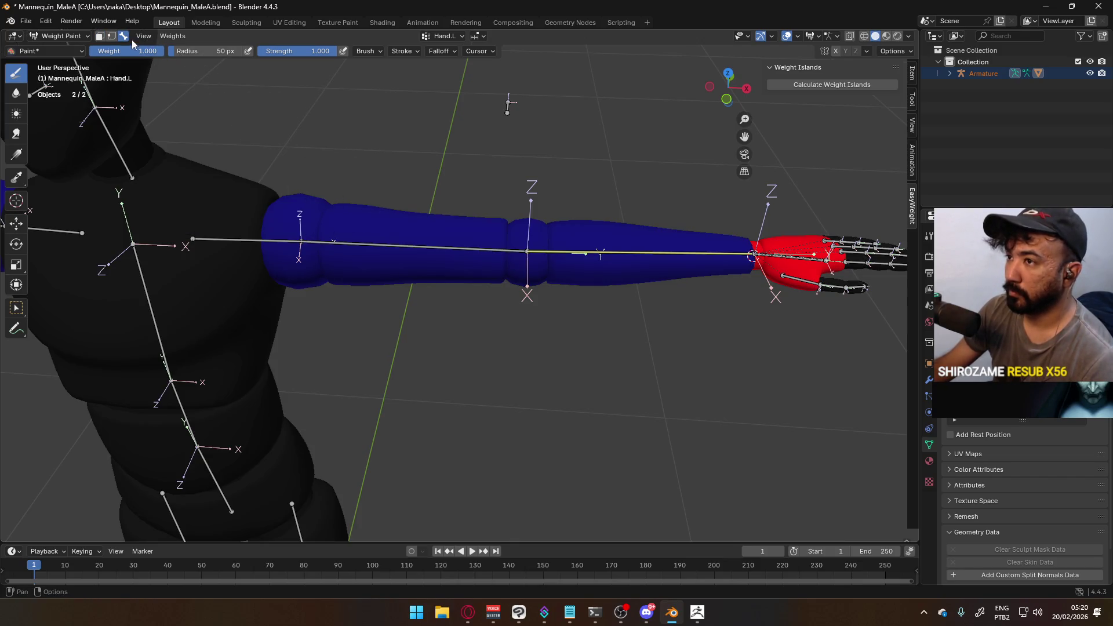
ctrl+click(800, 263)
key(g)
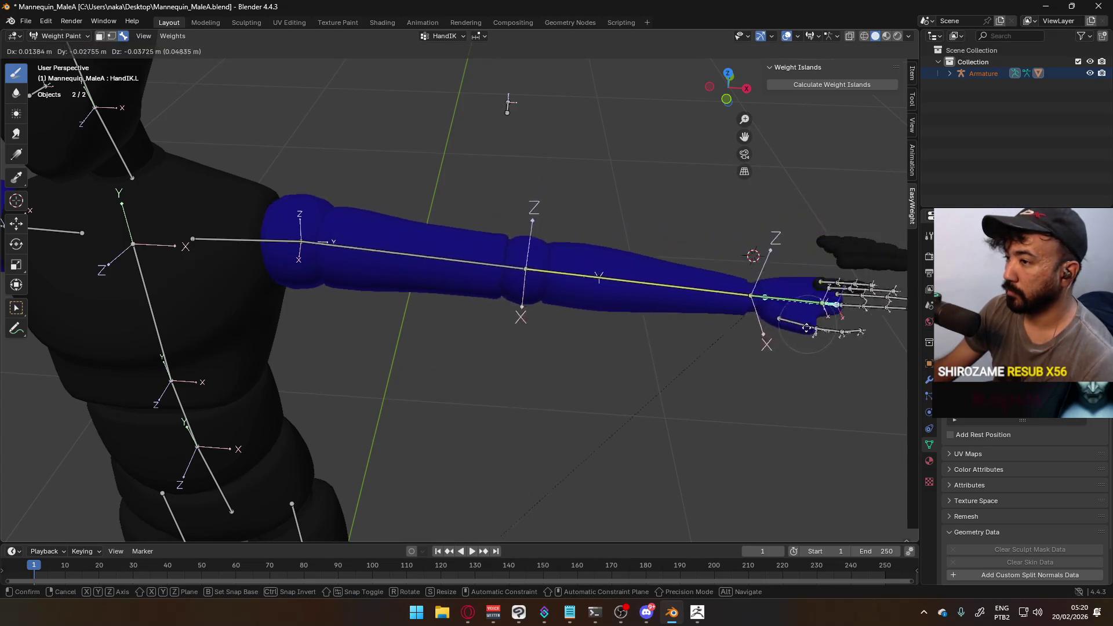
Bend the arm by lowering HandIK.L, cancel a second move to straighten it, and view the hand up close
click(562, 377)
key(KP_1)
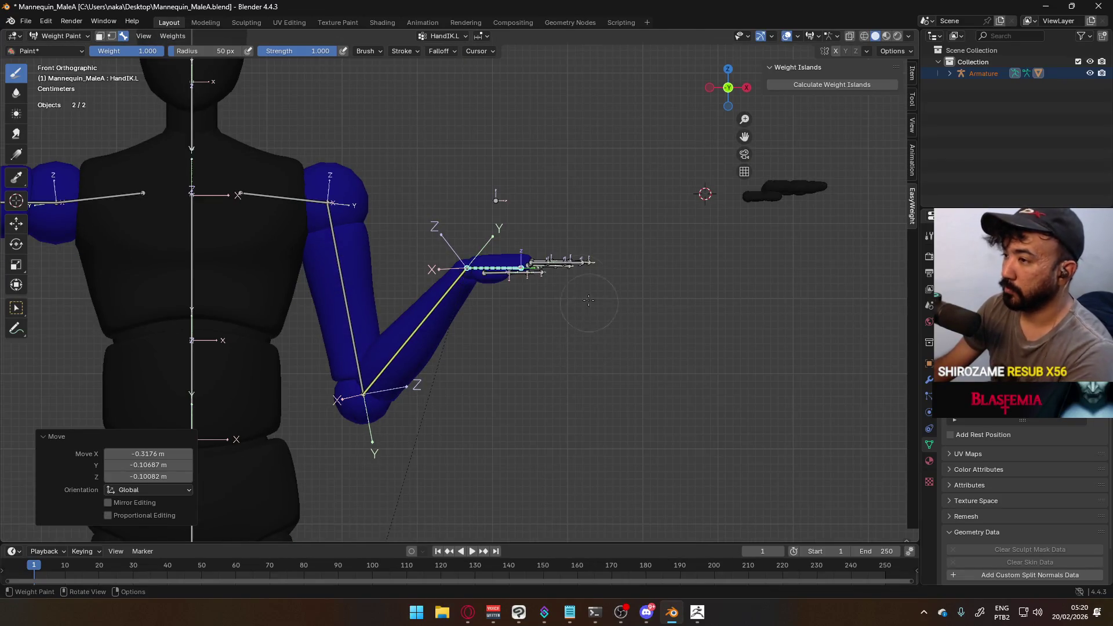
key(g)
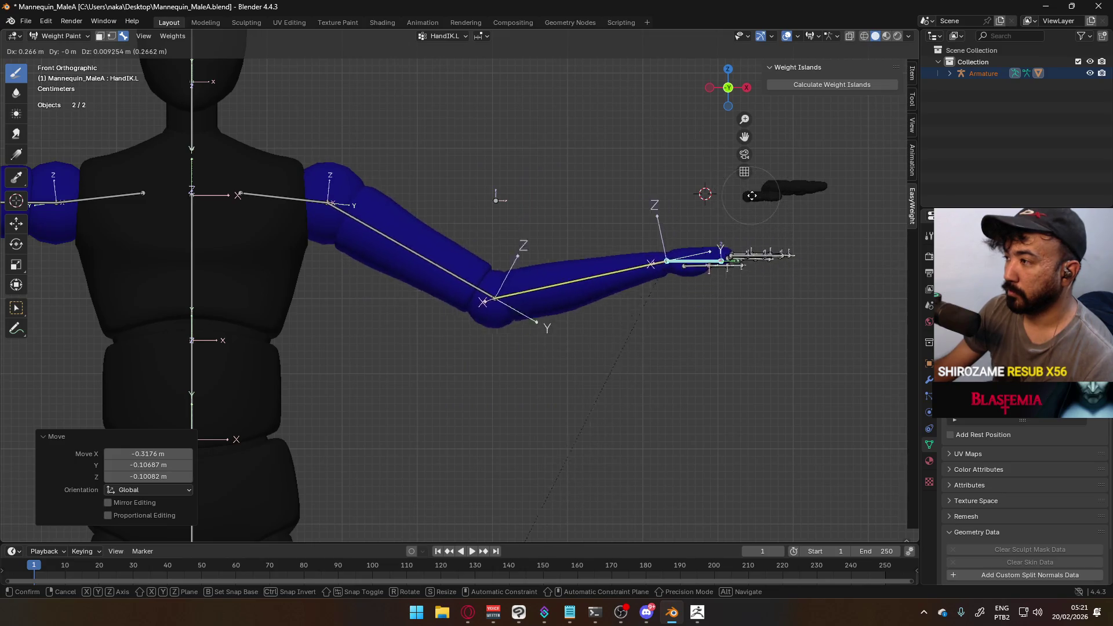
key(Escape)
mouse_move(732, 177)
middle_down()
mouse_move(466, 282)
mouse_move(466, 243)
middle_up()
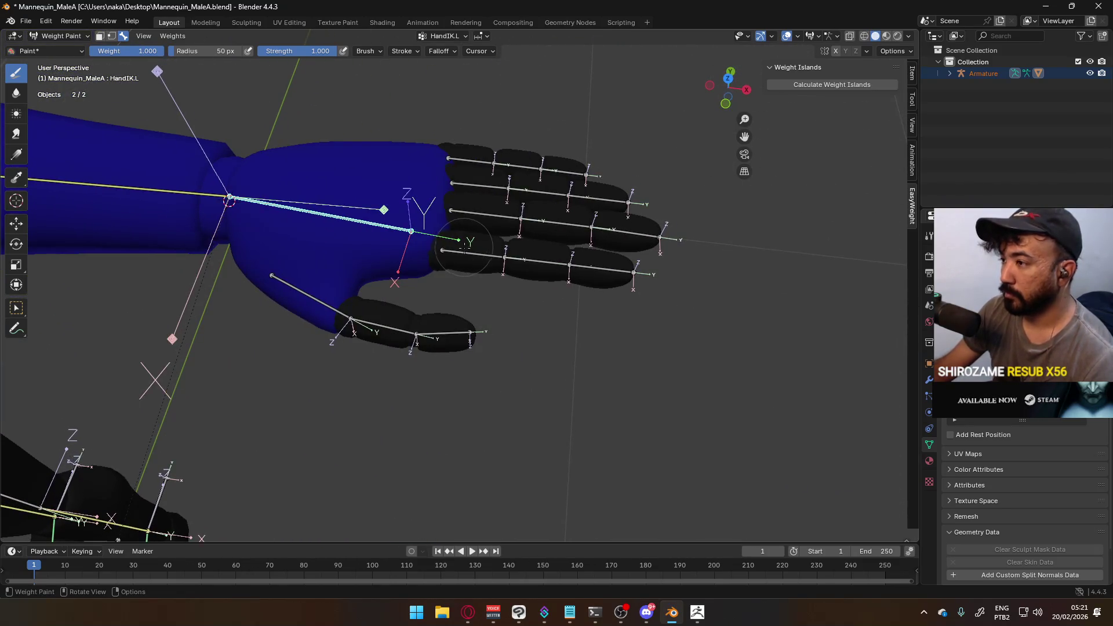
Fill the index finger's first segment with full Pointer1.L weight
ctrl+click(473, 253)
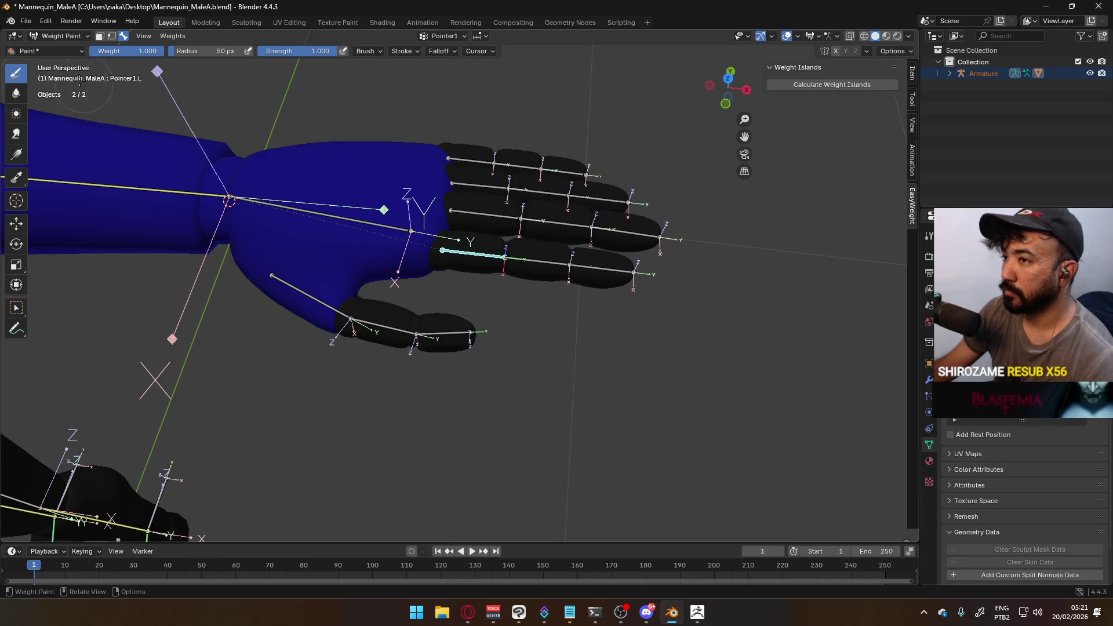
click(100, 36)
scroll(152, 64, up, 3)
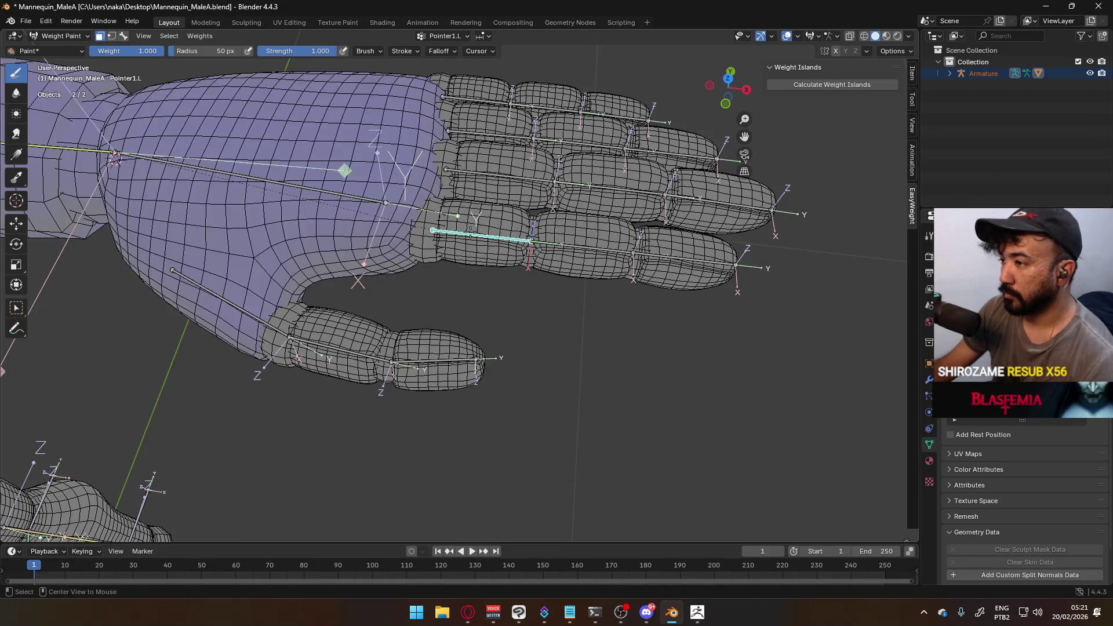
key(l)
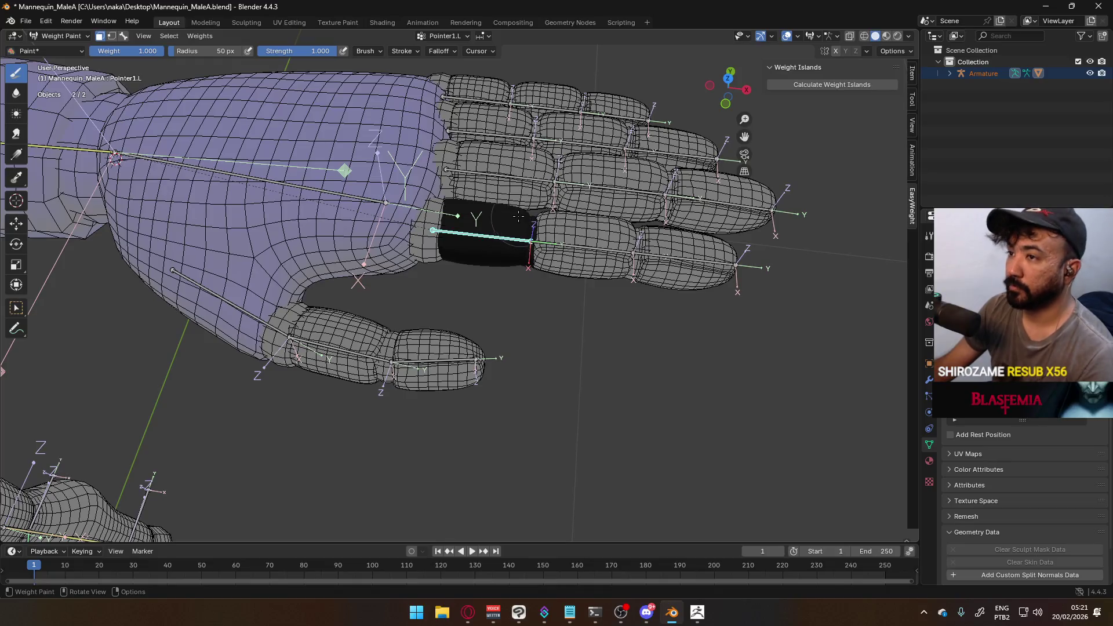
key(shift+k)
mouse_move(516, 238)
middle_down()
mouse_move(589, 154)
mouse_move(527, 94)
mouse_move(519, 229)
middle_up()
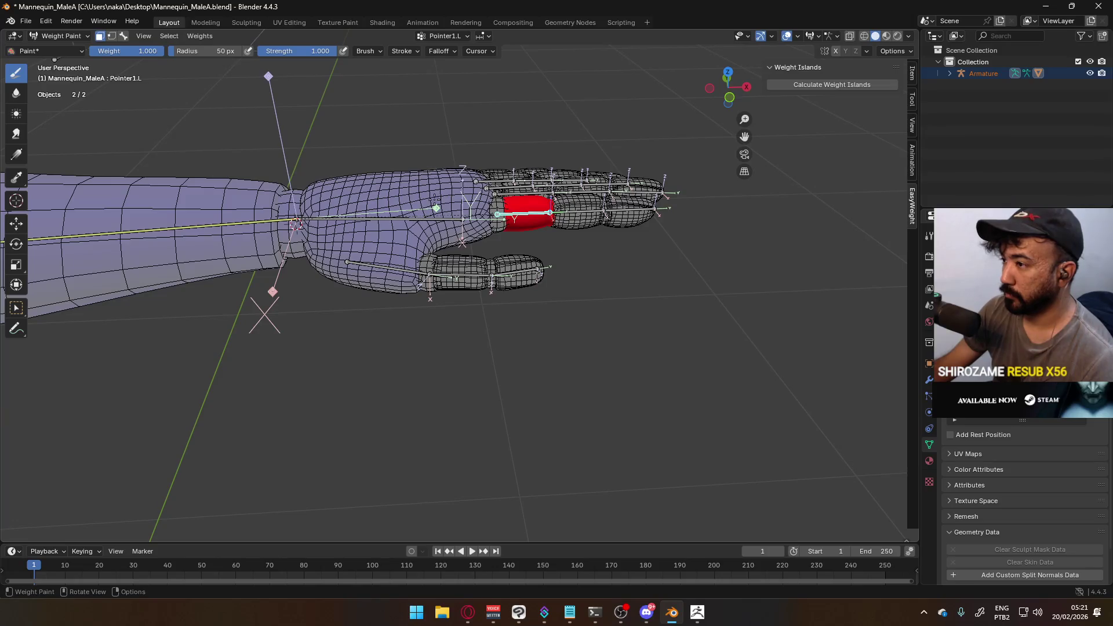
Make Hand.L active and review its weights across the hand and arm
click(123, 36)
ctrl+click(429, 215)
mouse_move(429, 216)
middle_down()
mouse_move(492, 208)
mouse_move(450, 310)
middle_up()
scroll(321, 329, down, 3)
mouse_move(321, 328)
middle_down()
mouse_move(405, 312)
mouse_move(400, 280)
middle_up()
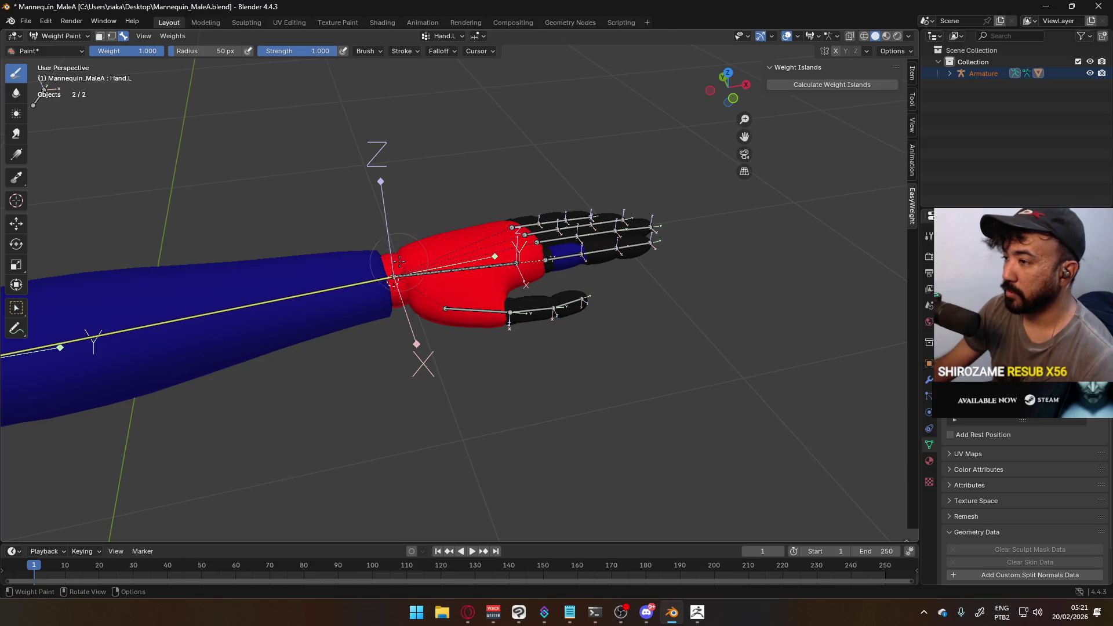
click(100, 36)
scroll(209, 171, down, 3)
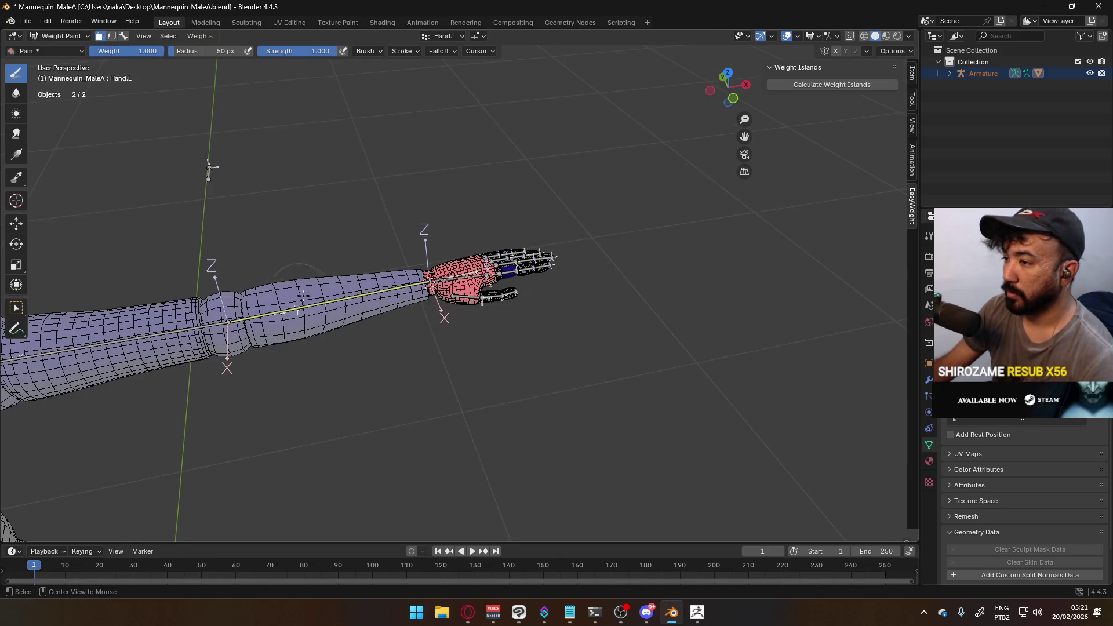
click(99, 36)
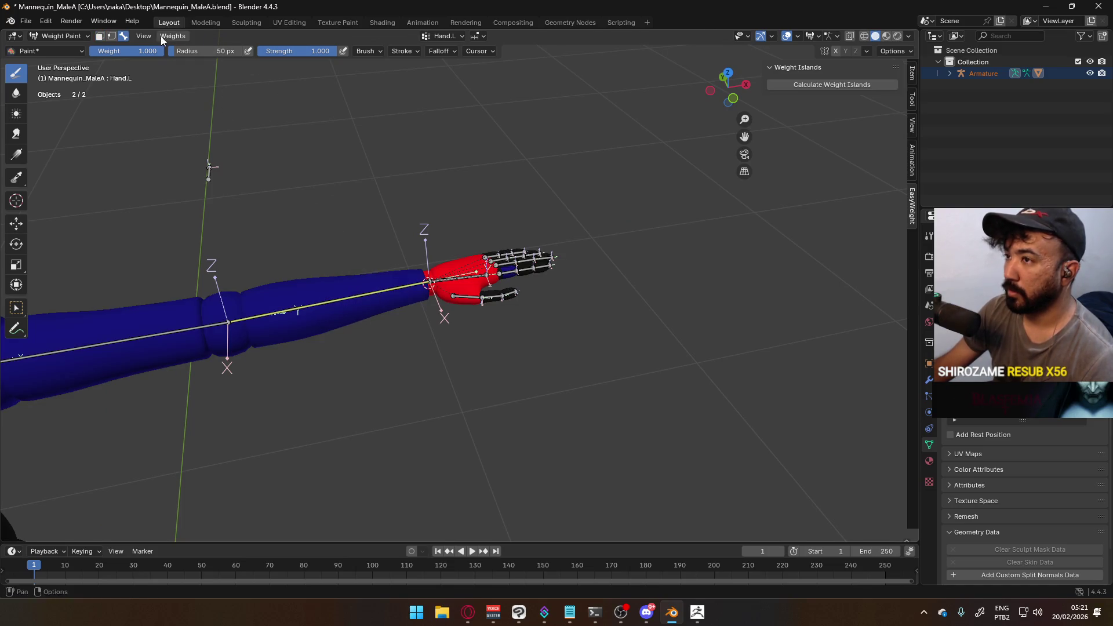
click(125, 37)
scroll(406, 270, up, 5)
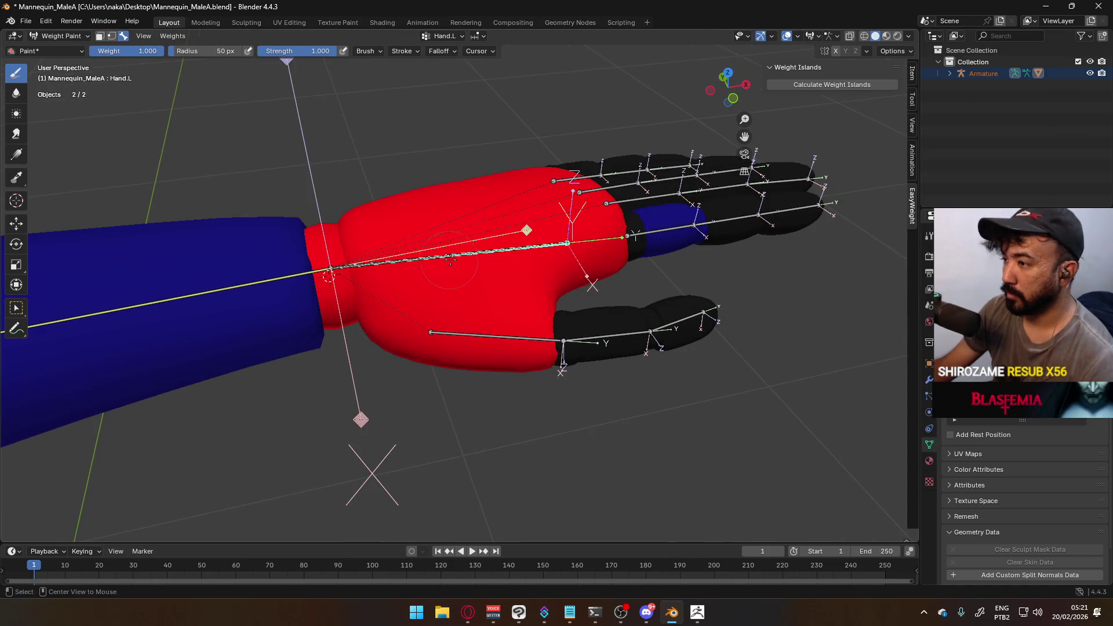
Paint the wrist ring with full hand weight, then undo that stroke
click(452, 258)
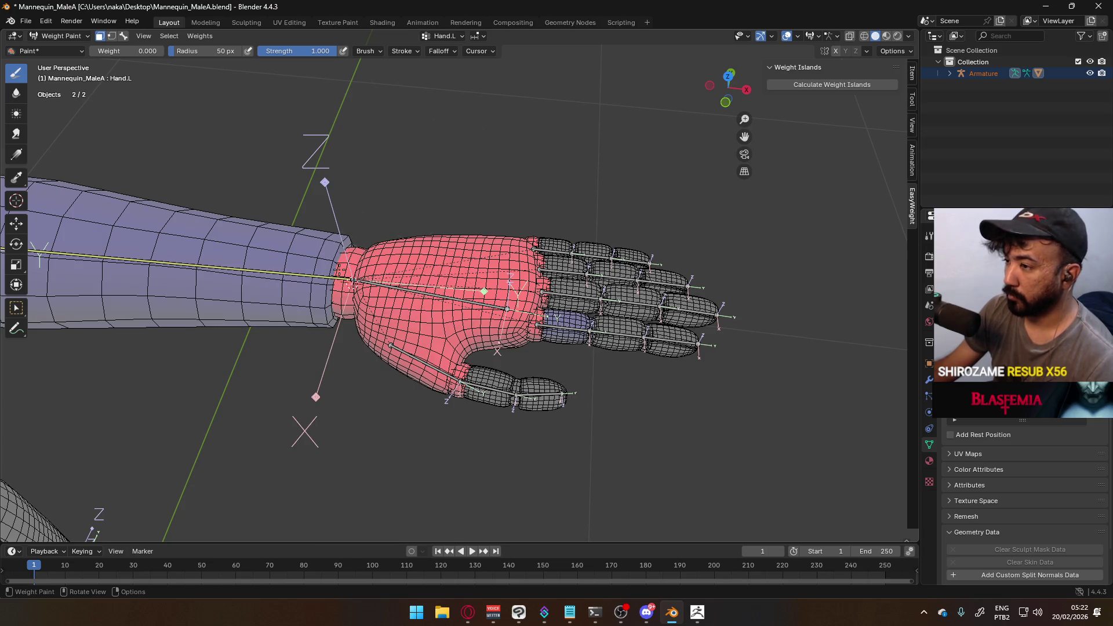
ctrl+click(348, 283)
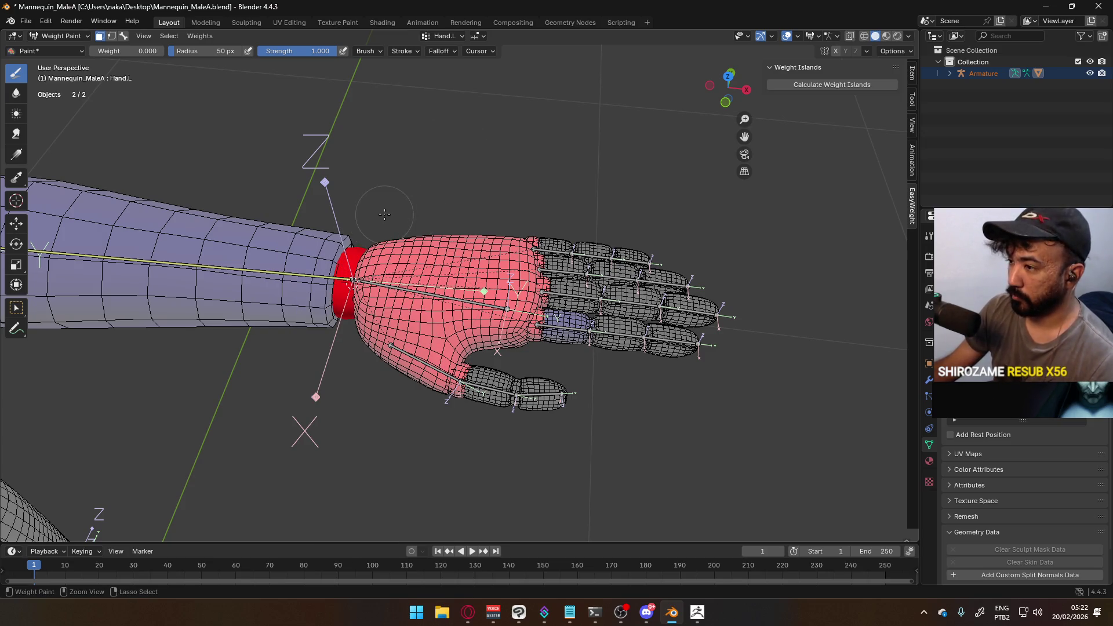
key(ctrl+z)
key(ctrl+z)
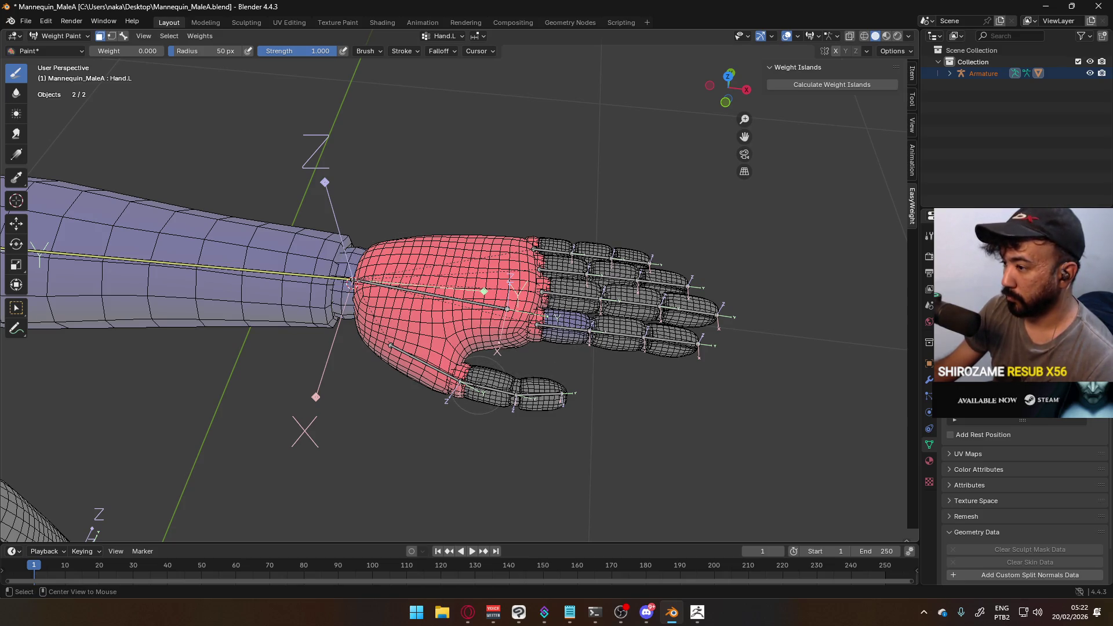
click(124, 36)
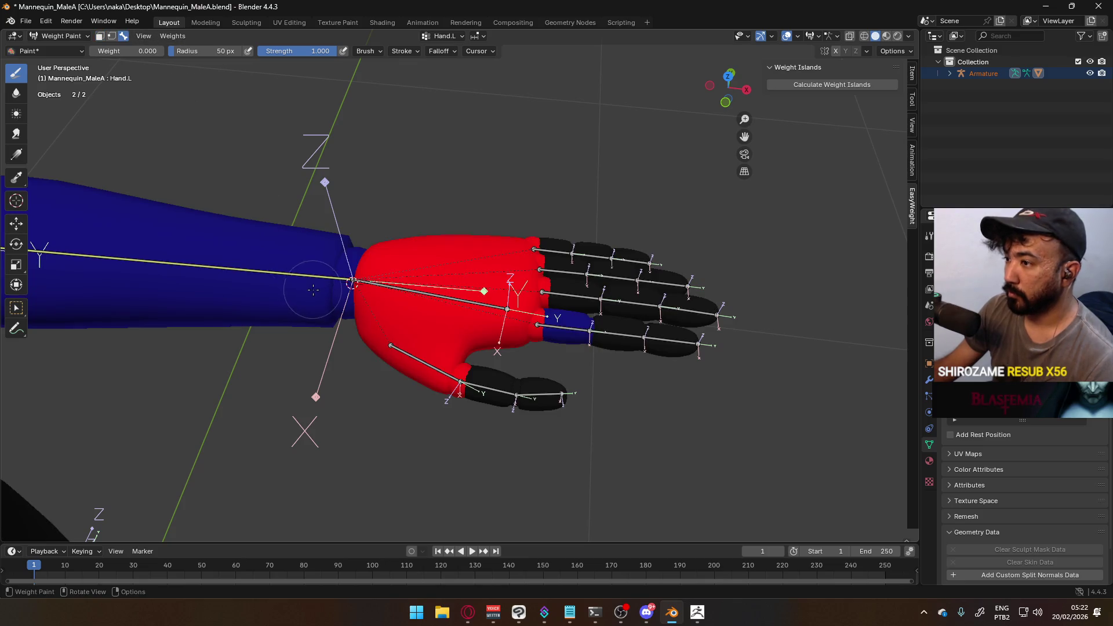
Compare the Forearm.L, Thumb1.L, Thumb0.L and Pointer1.L weights around the hand
click(313, 278)
click(433, 371)
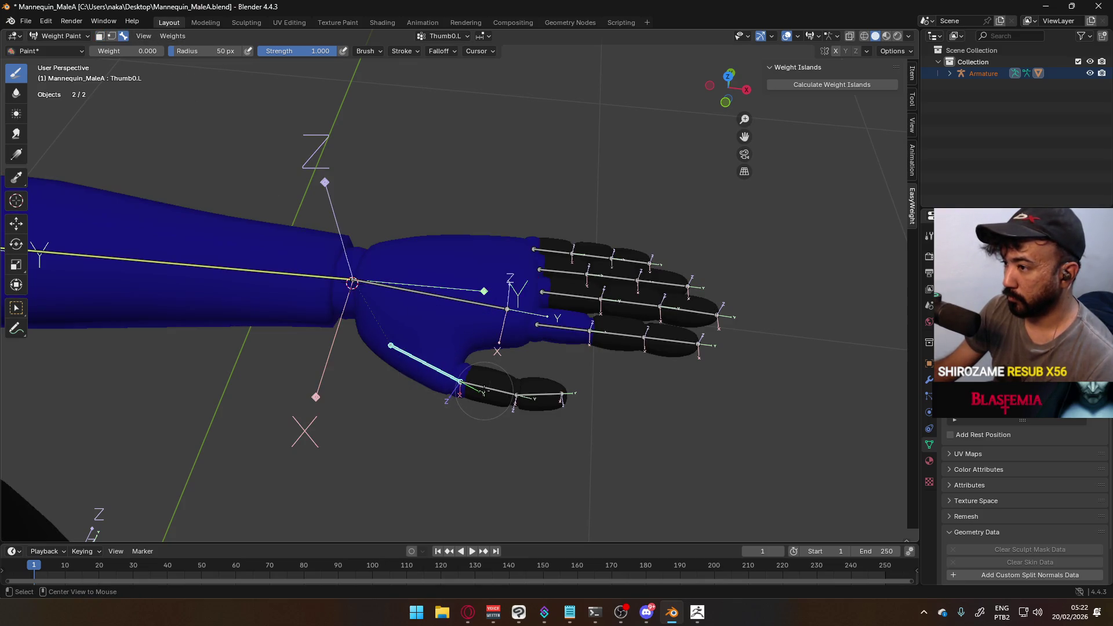
click(441, 373)
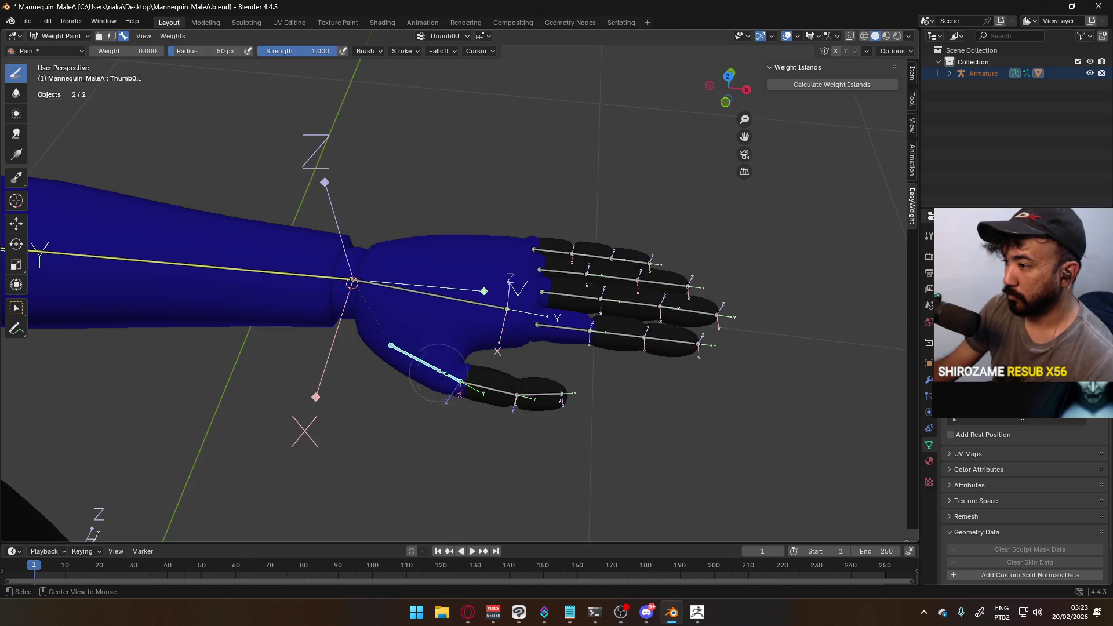
middle_drag(482, 385, 513, 345)
alt+click(513, 345)
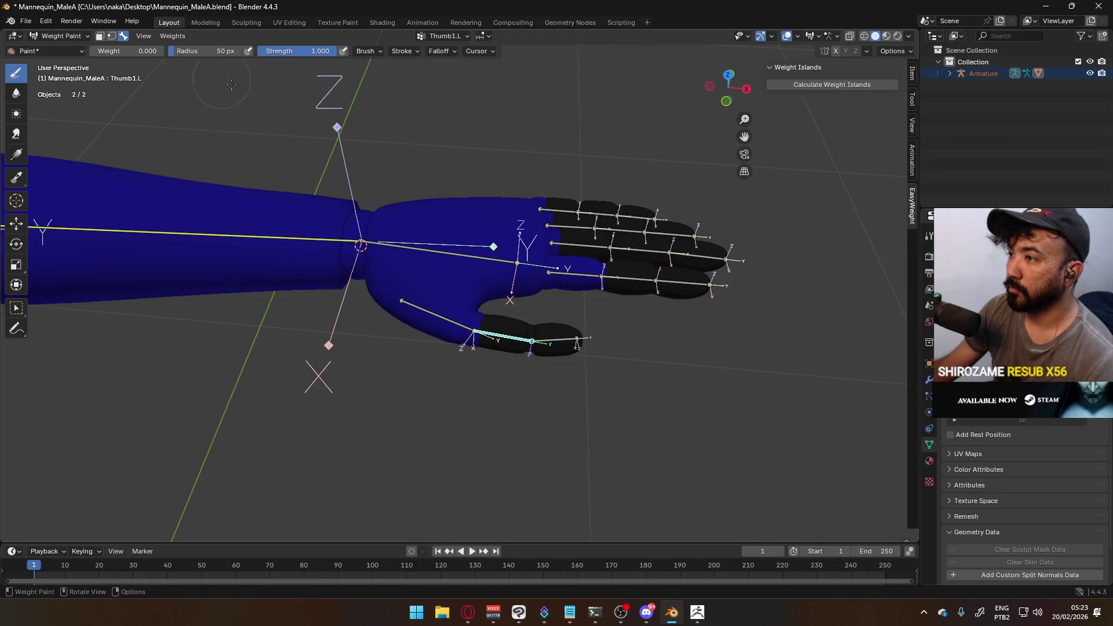
alt+click(572, 287)
mouse_move(572, 284)
middle_down()
mouse_move(538, 221)
mouse_move(232, 104)
middle_up()
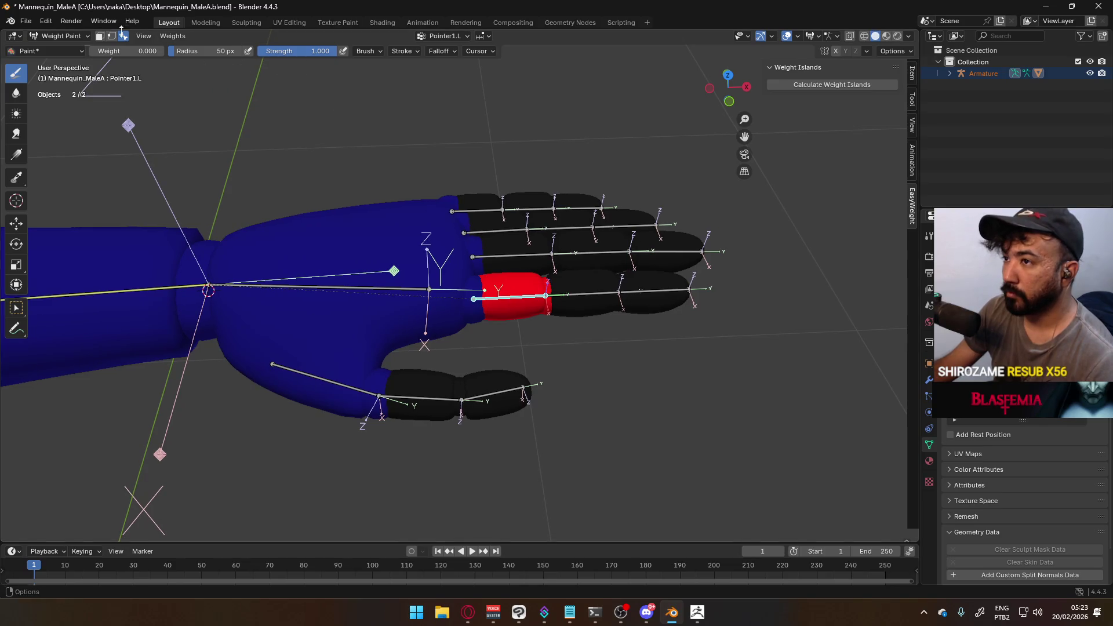
Try zero and full Pointer1.L weight on the finger-base faces, setting paint weight 1.000
key(m)
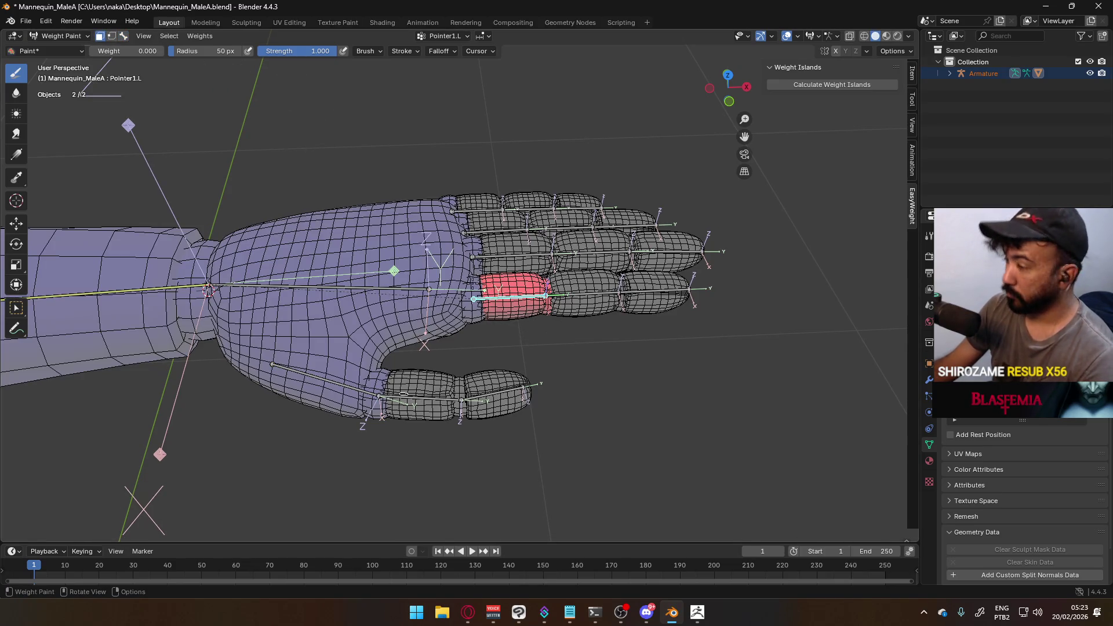
scroll(515, 290, up, 2)
drag(494, 291, 490, 286)
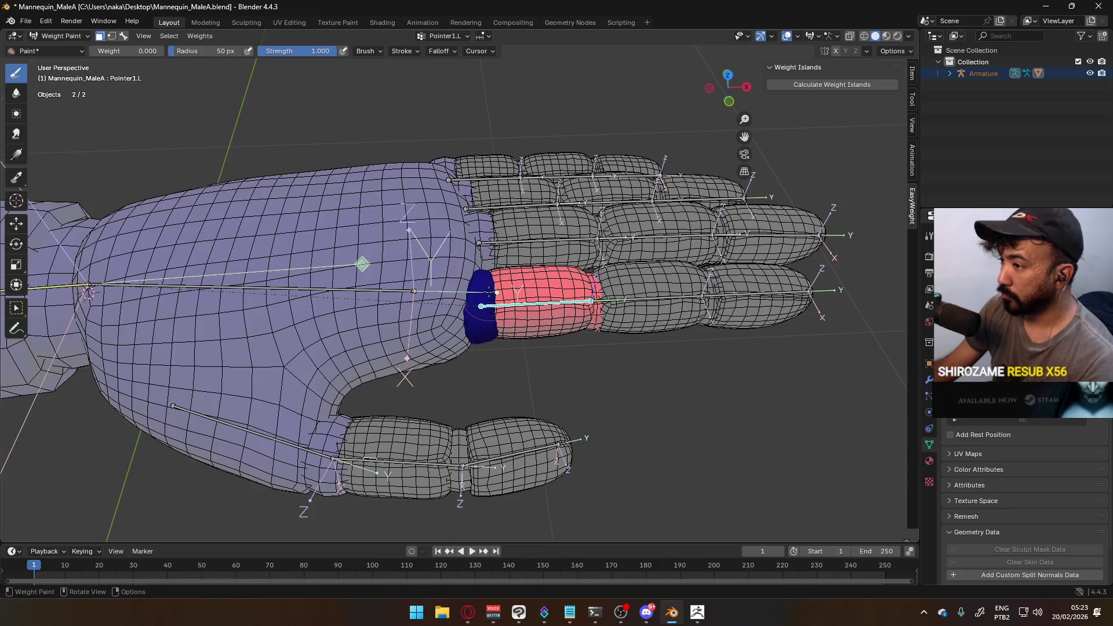
key(ctrl+f)
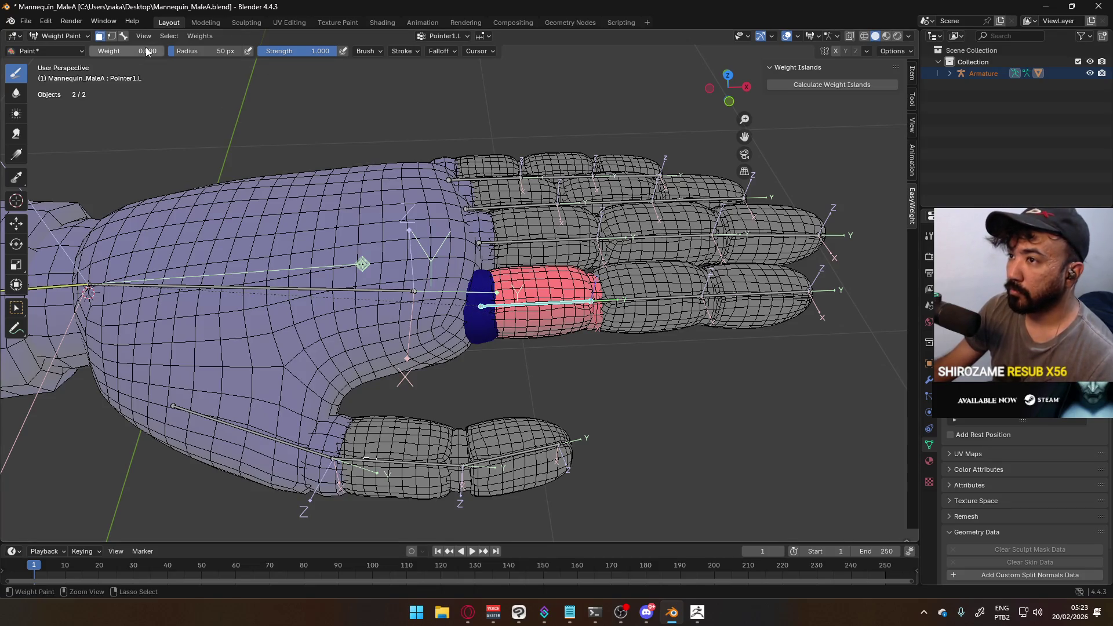
key(ctrl+x)
key(ctrl+z)
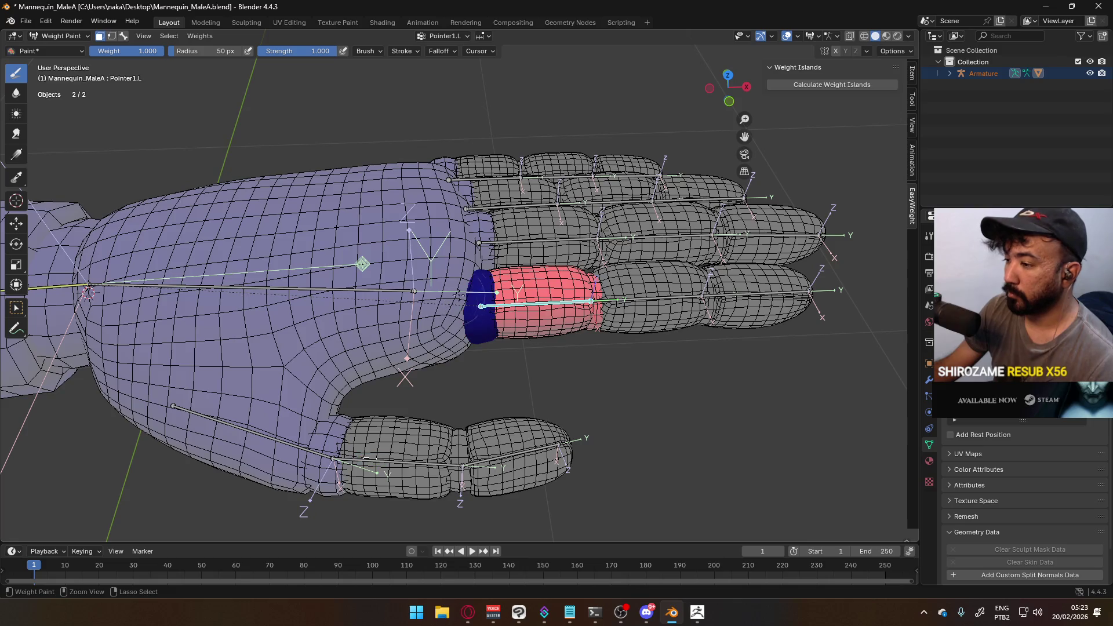
key(ctrl+z)
key(ctrl+shift+z)
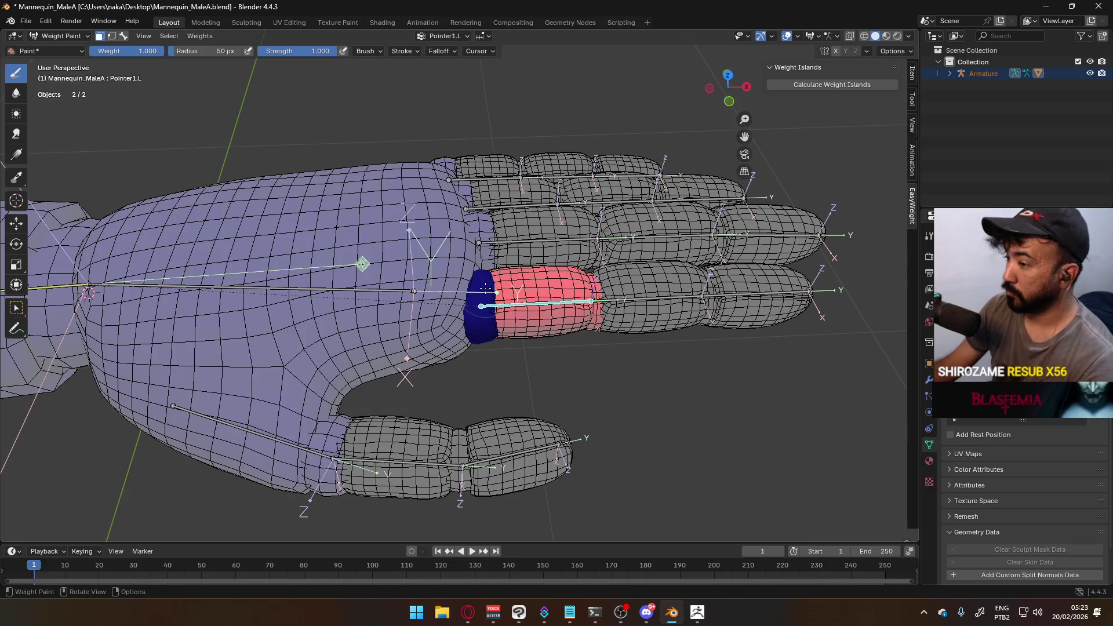
key(ctrl+shift+z)
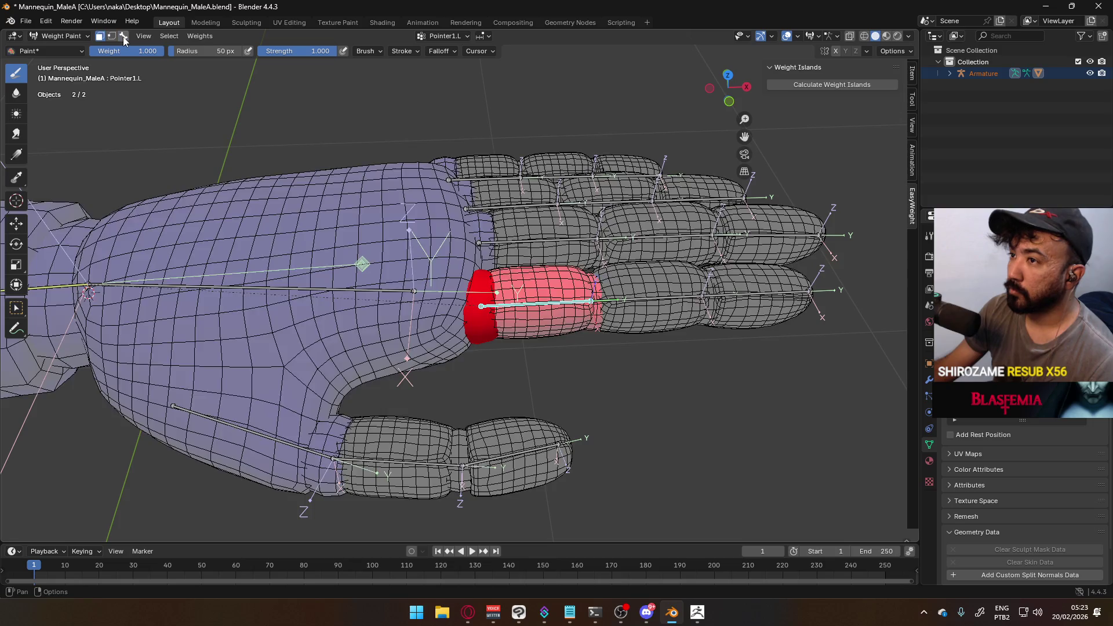
Compare against Hand.L's weights, then return to Pointer1.L with the finger base unweighted
click(123, 36)
ctrl+click(362, 285)
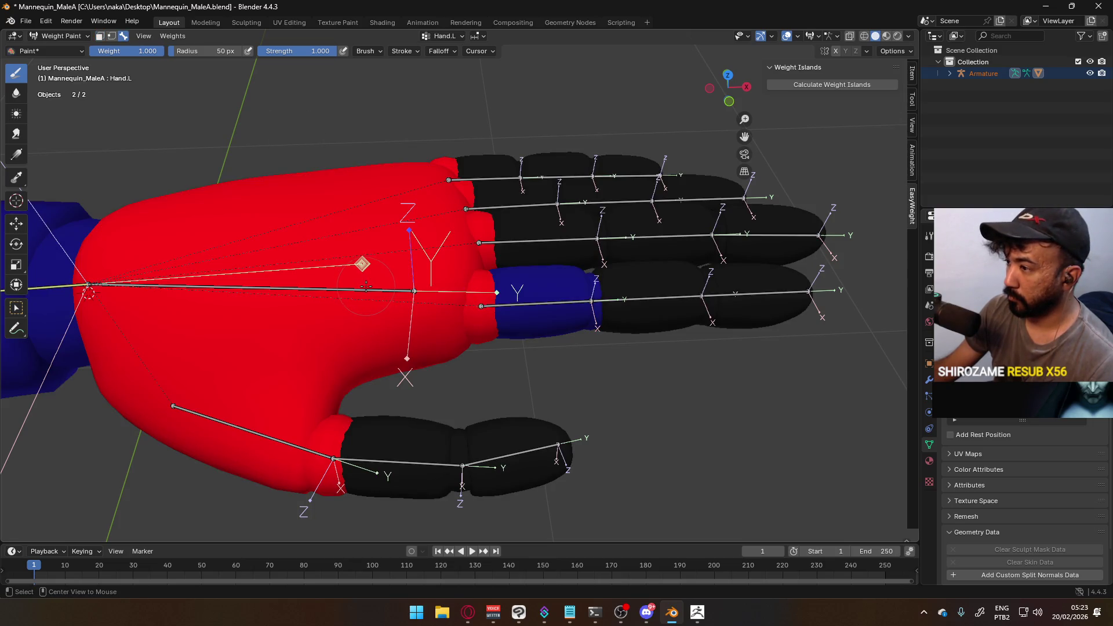
key(ctrl+z)
key(ctrl+z)
key(ctrl+z)
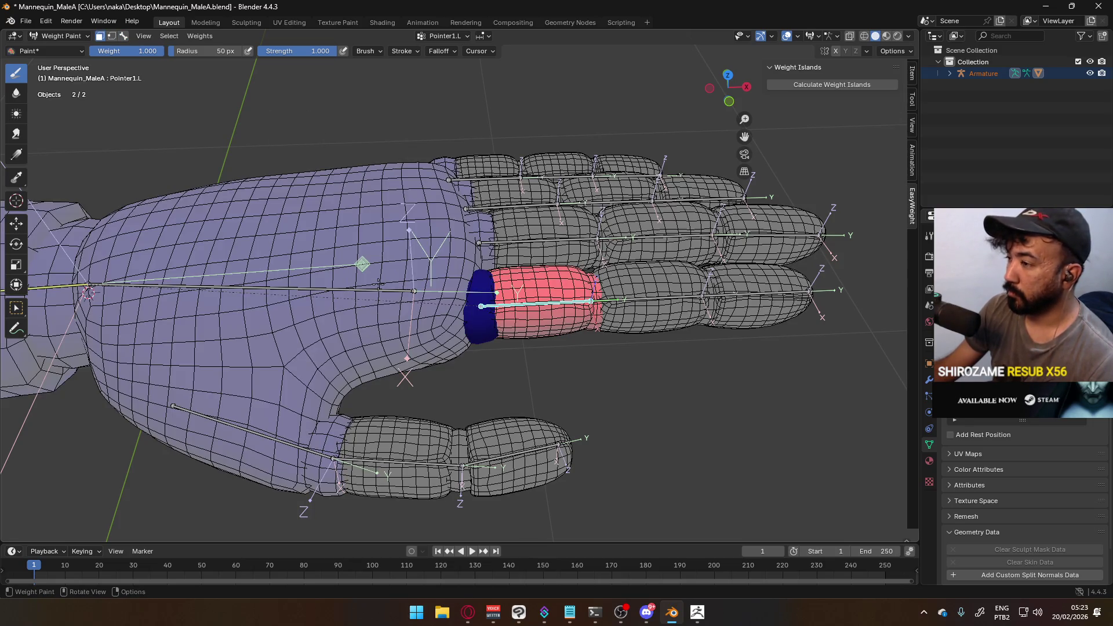
right_click(394, 287)
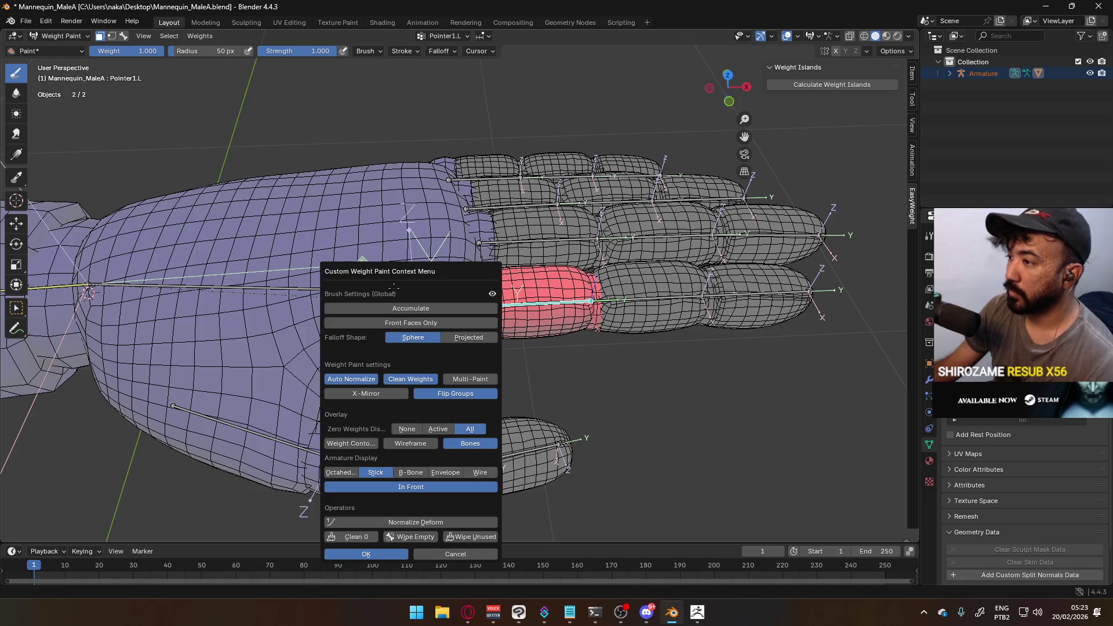
Untick Auto Normalize and Clean Weights in the weight paint context menu, then centre the index finger
click(374, 380)
click(405, 379)
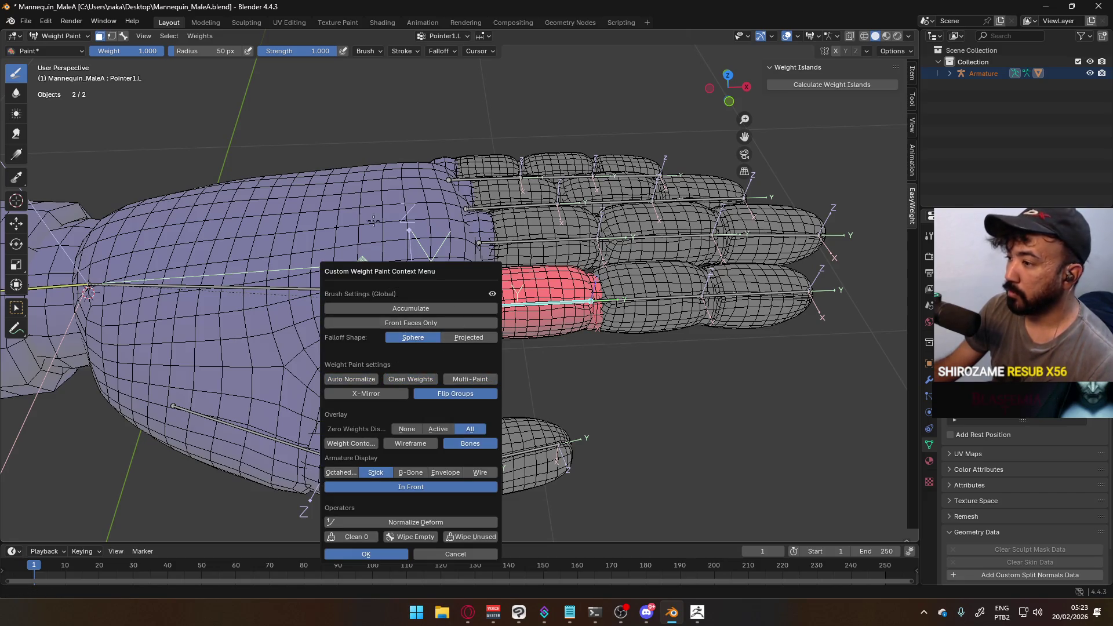
click(197, 41)
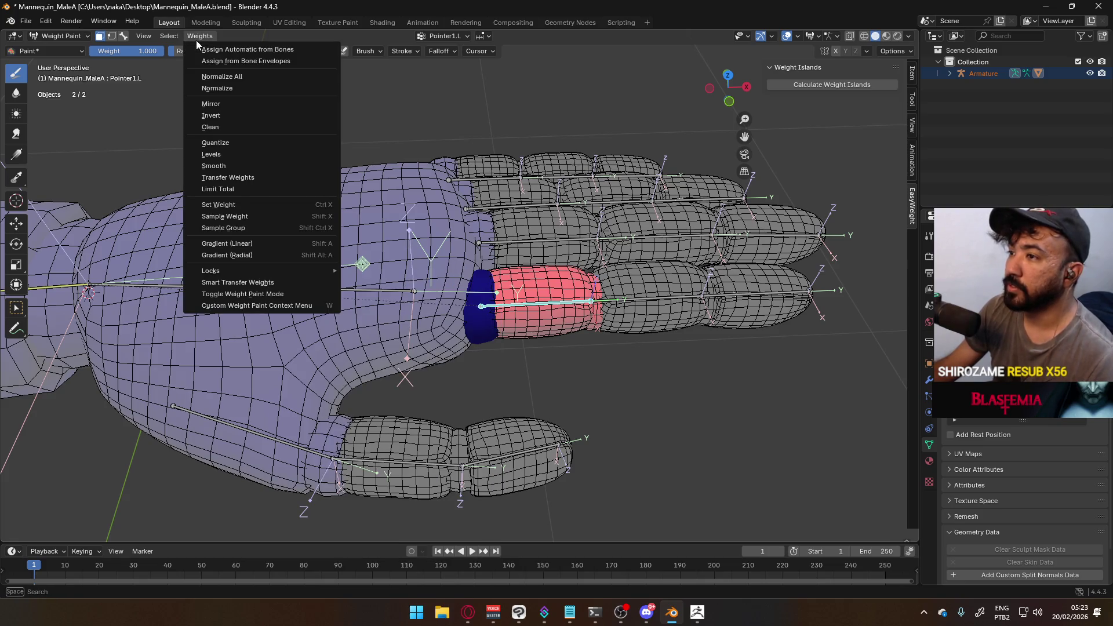
click(165, 34)
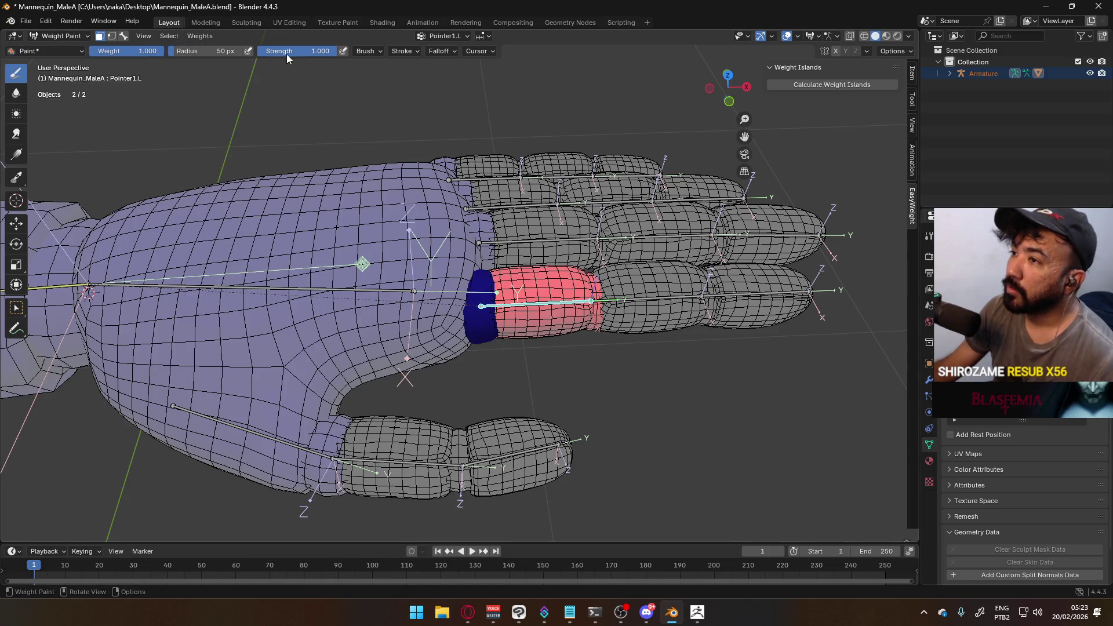
click(199, 36)
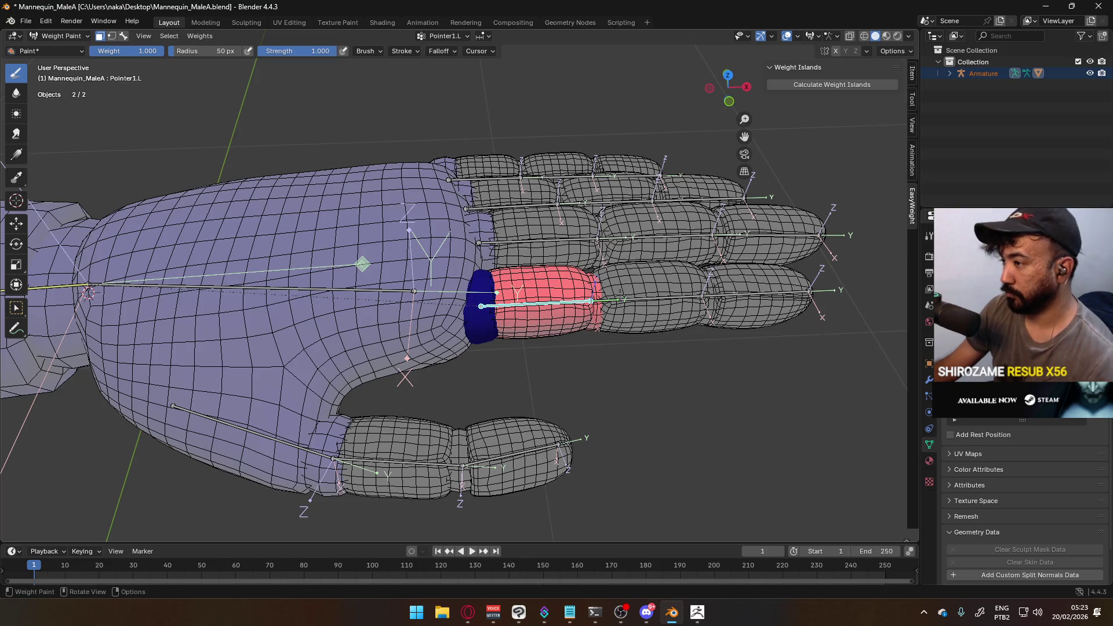
shift+middle_drag(286, 66, 107, 39)
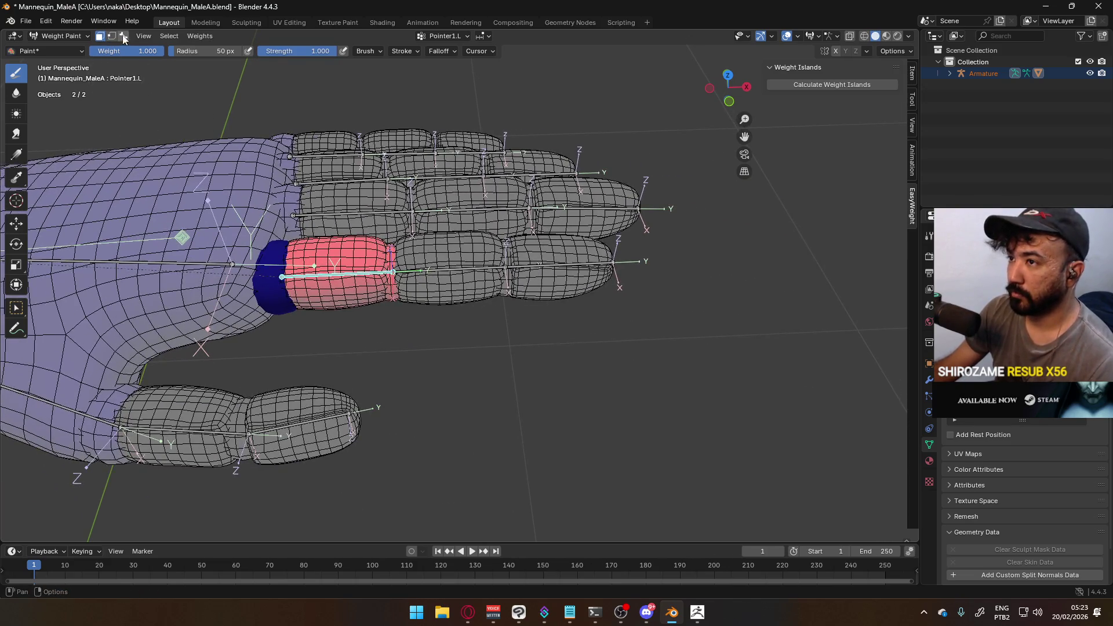
Give the index finger's middle segment full Pointer2.L weight
click(124, 37)
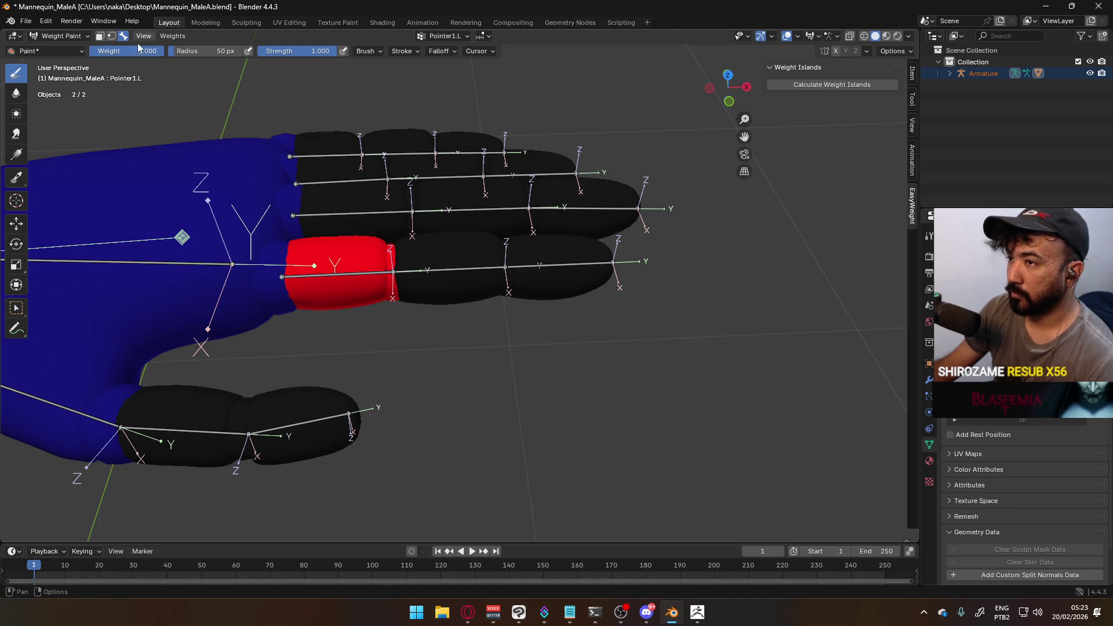
click(449, 269)
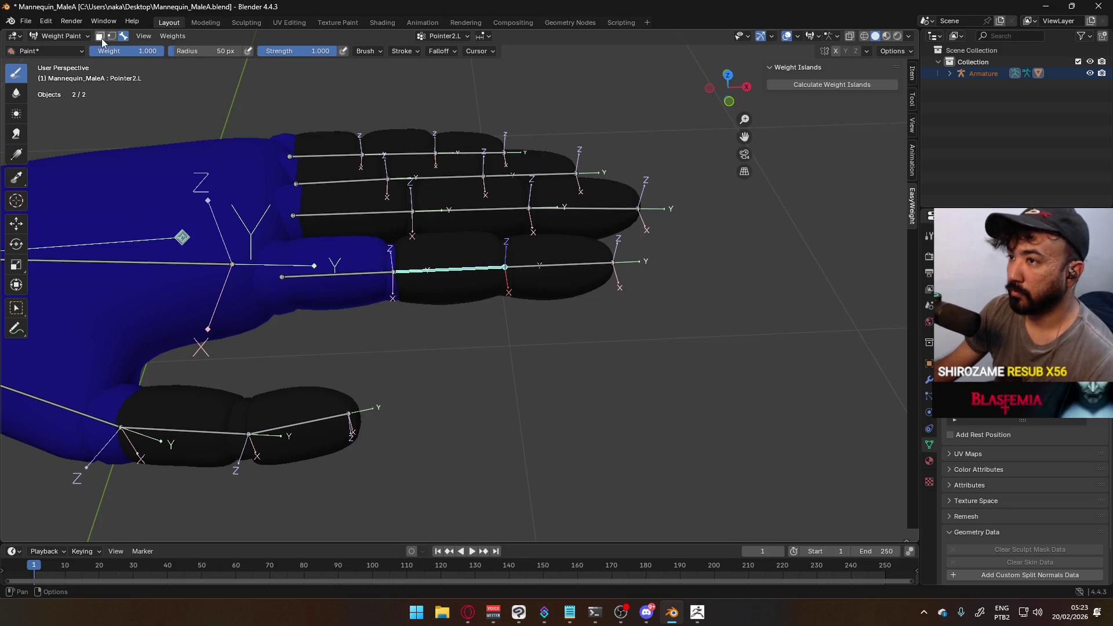
click(100, 37)
key(l)
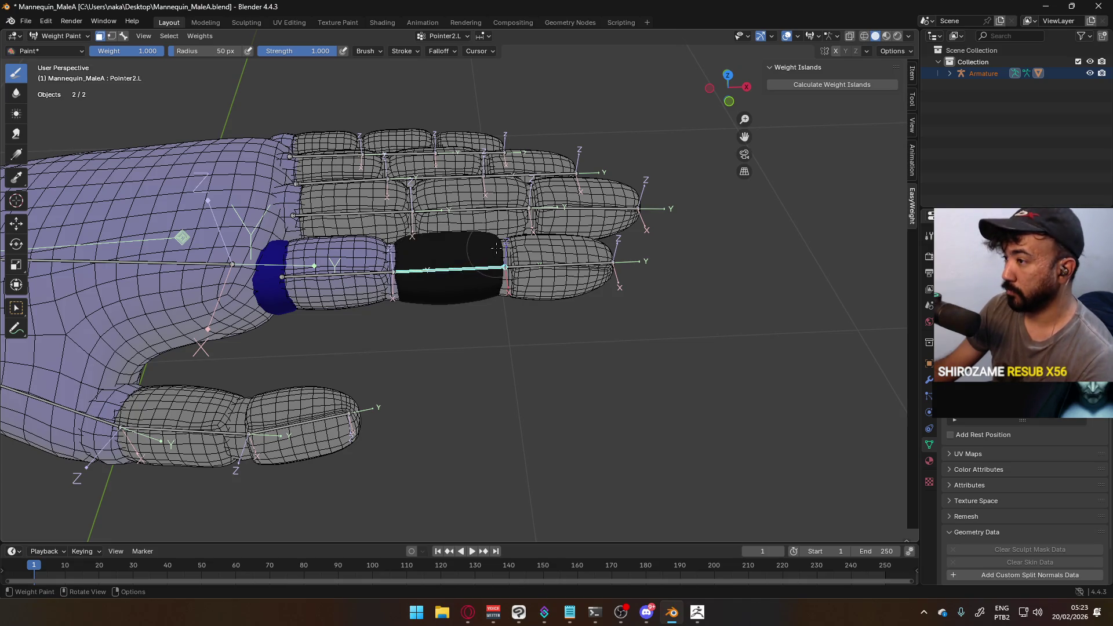
click(129, 35)
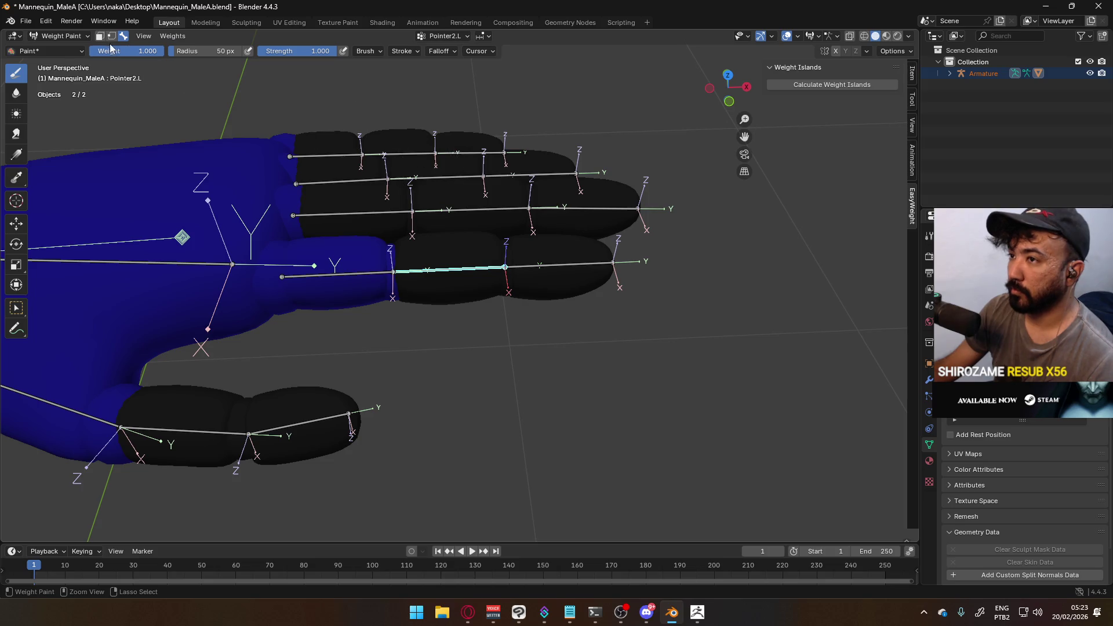
click(100, 36)
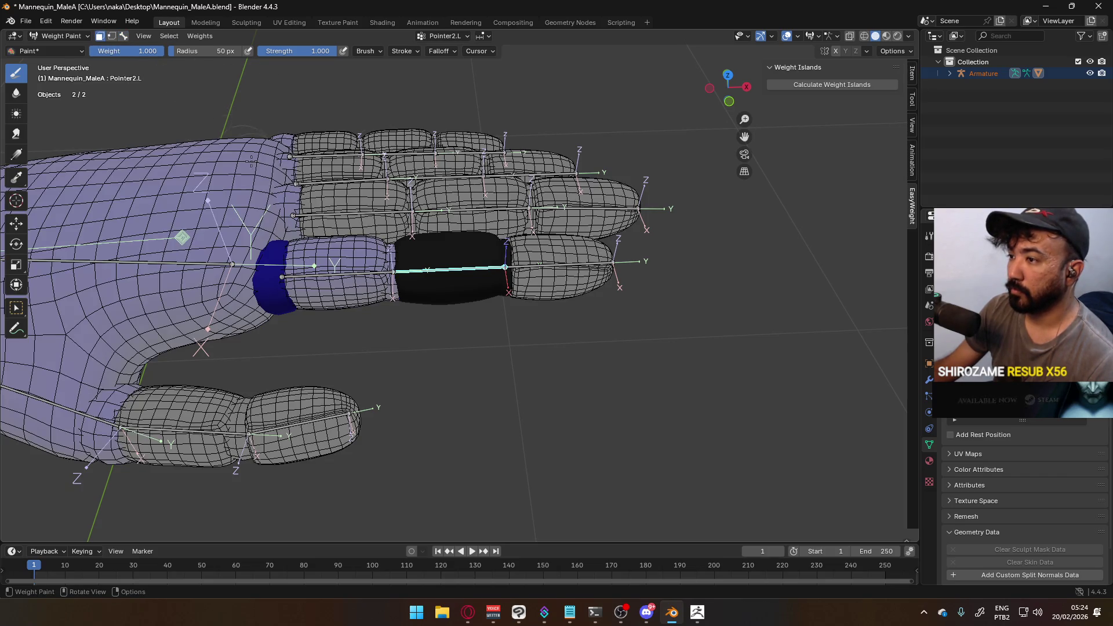
click(126, 37)
click(100, 36)
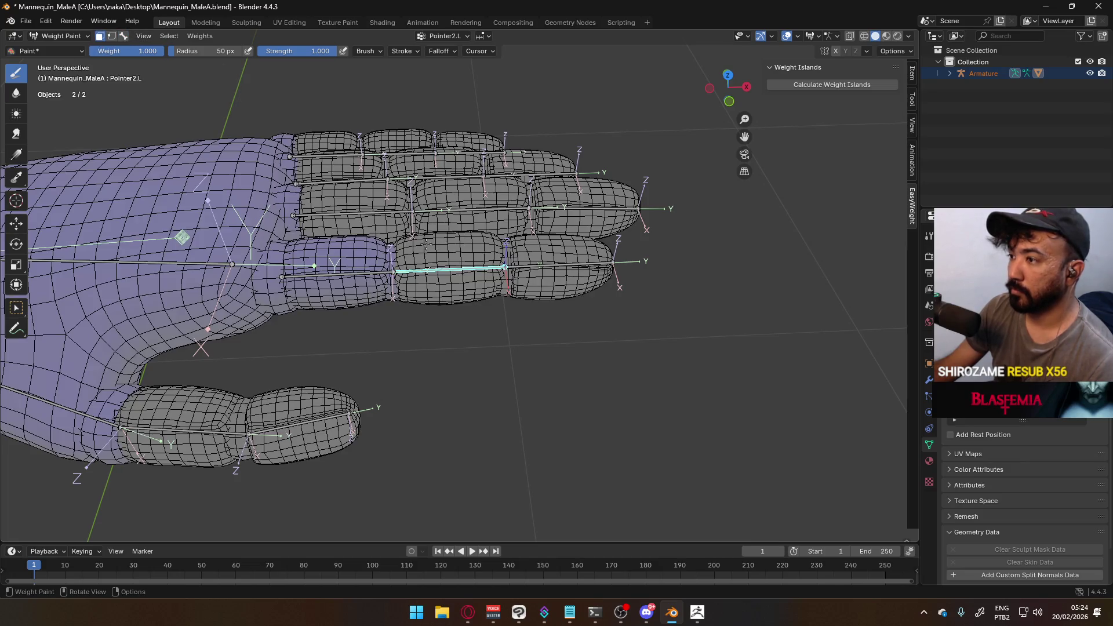
click(455, 258)
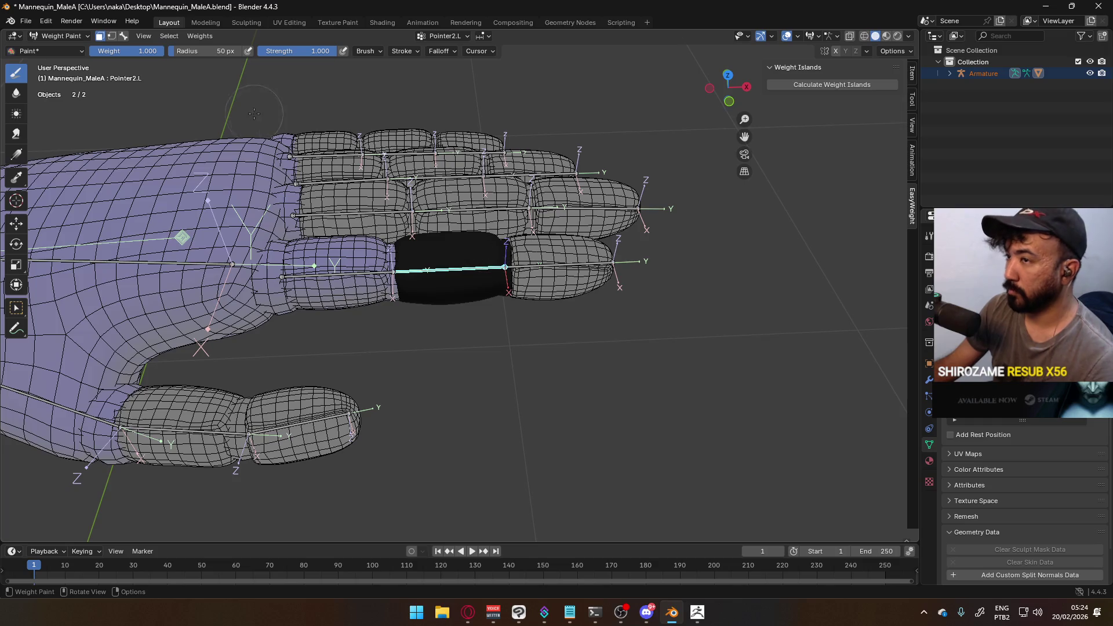
key(ctrl+x)
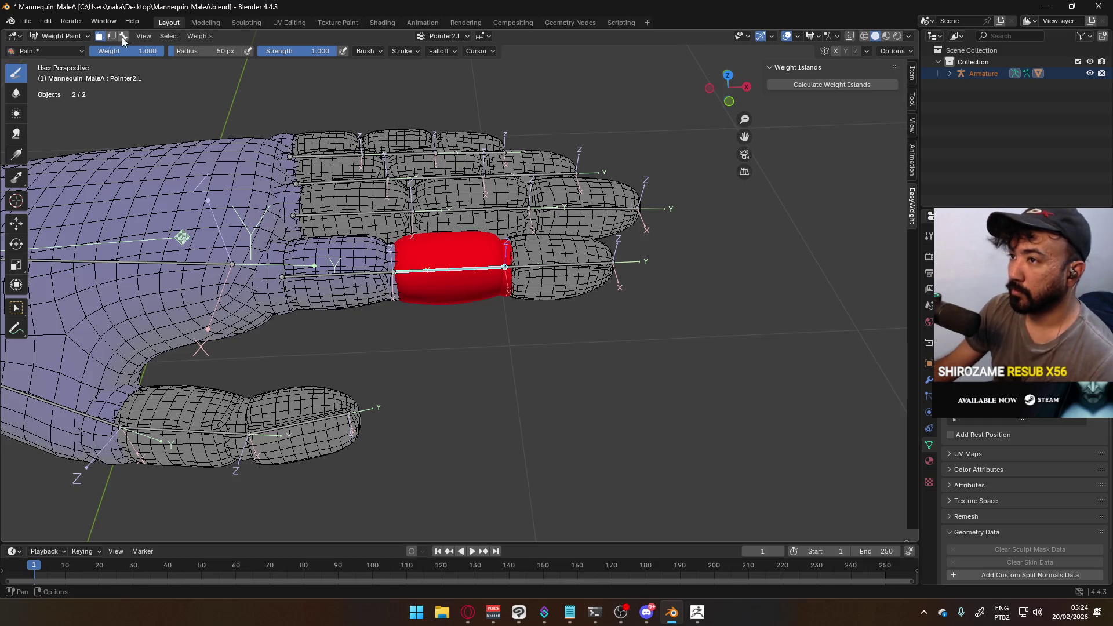
Give the index fingertip full Pointer3.L weight
click(123, 37)
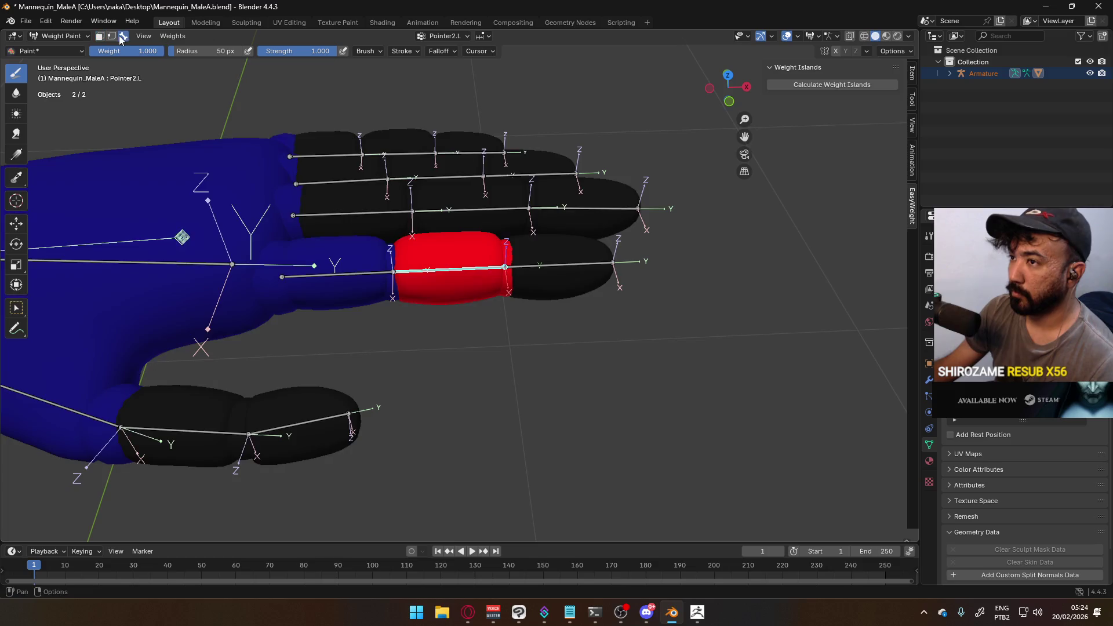
click(559, 265)
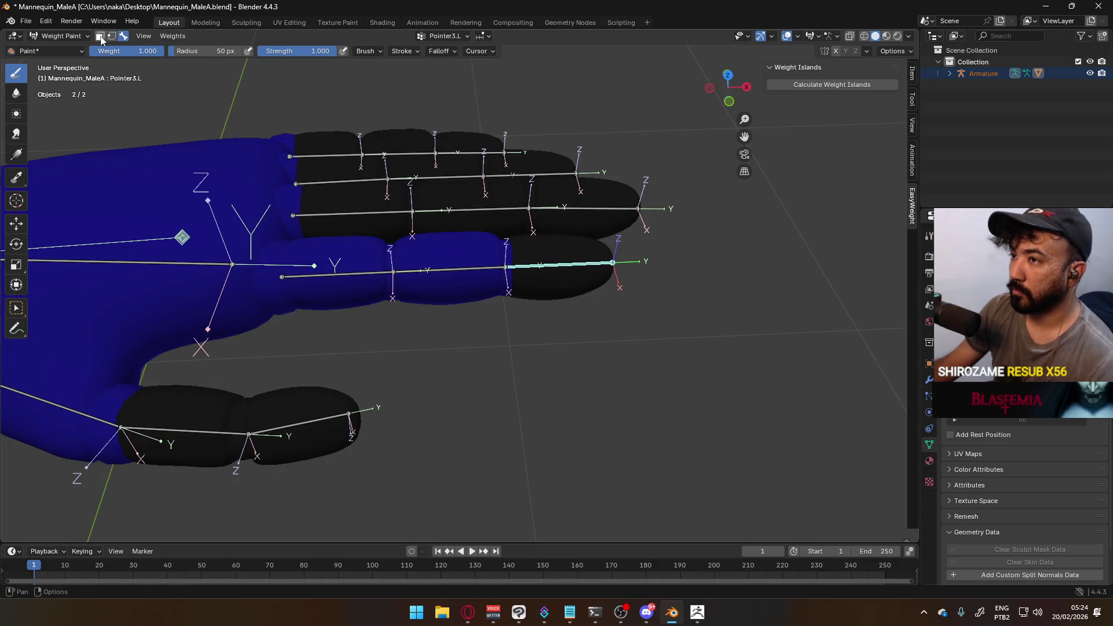
click(100, 37)
key(l)
key(shift+k)
Test-rotate the fingertip bone and cancel the rotation
middle_drag(565, 226, 580, 244)
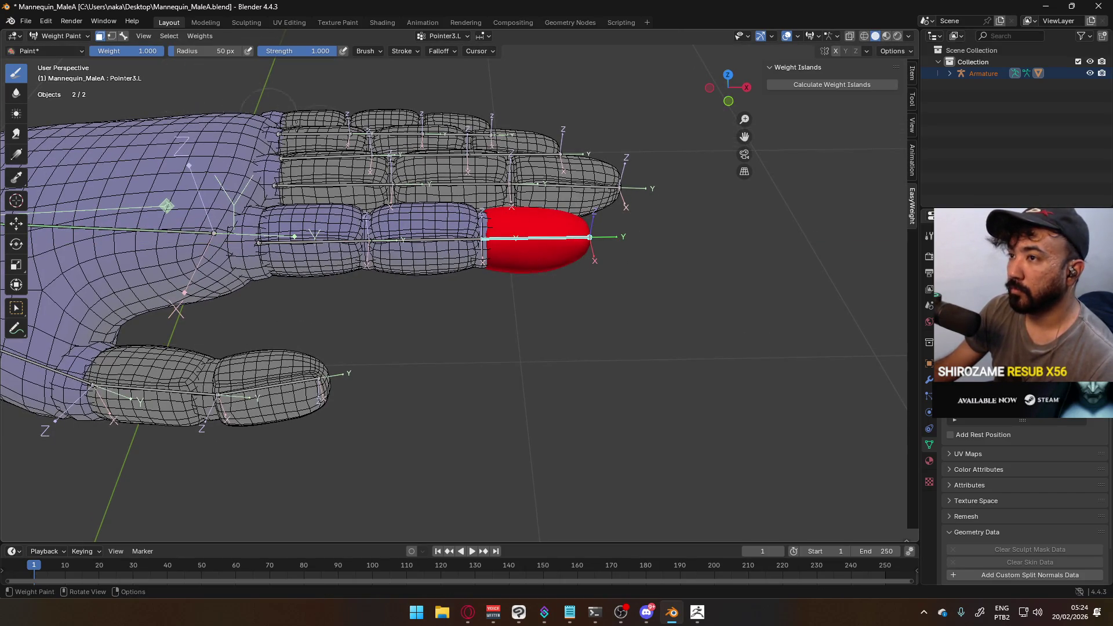
click(123, 36)
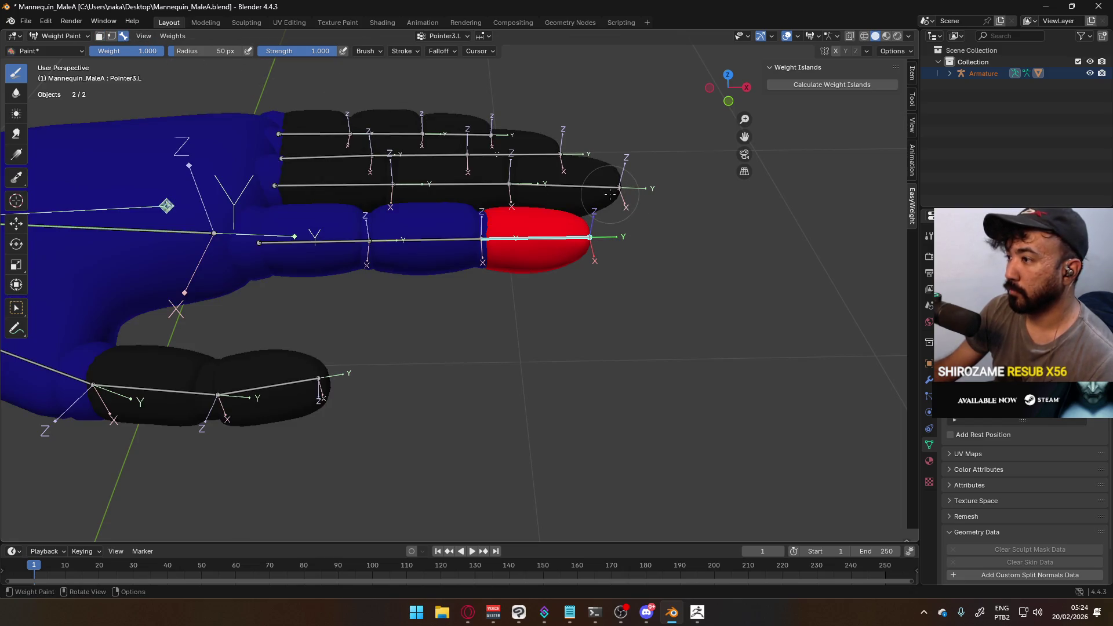
key(r)
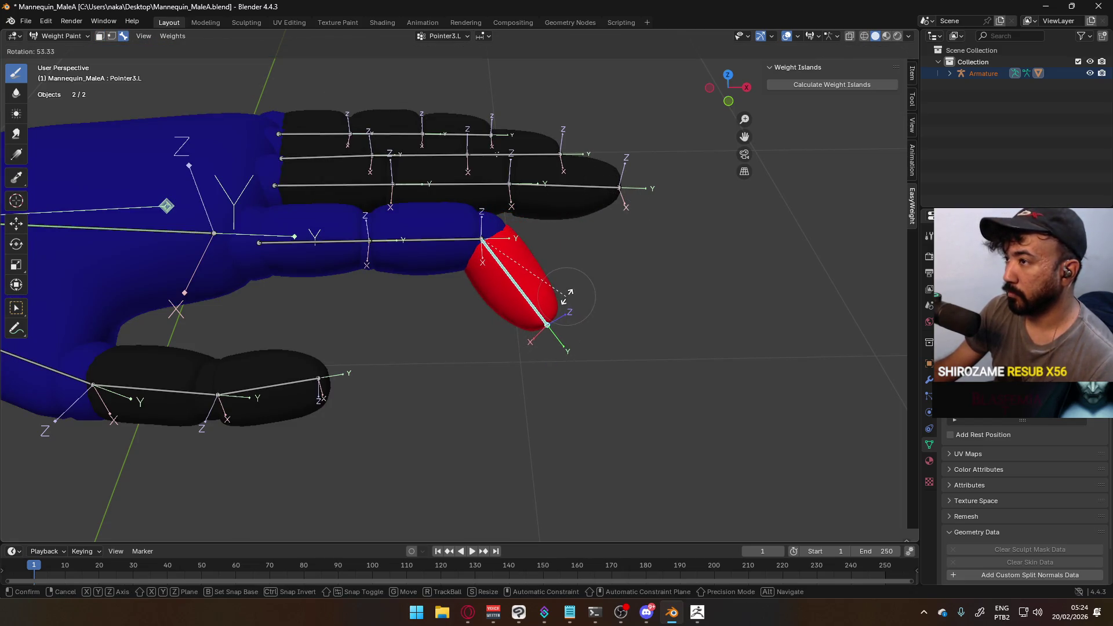
key(Escape)
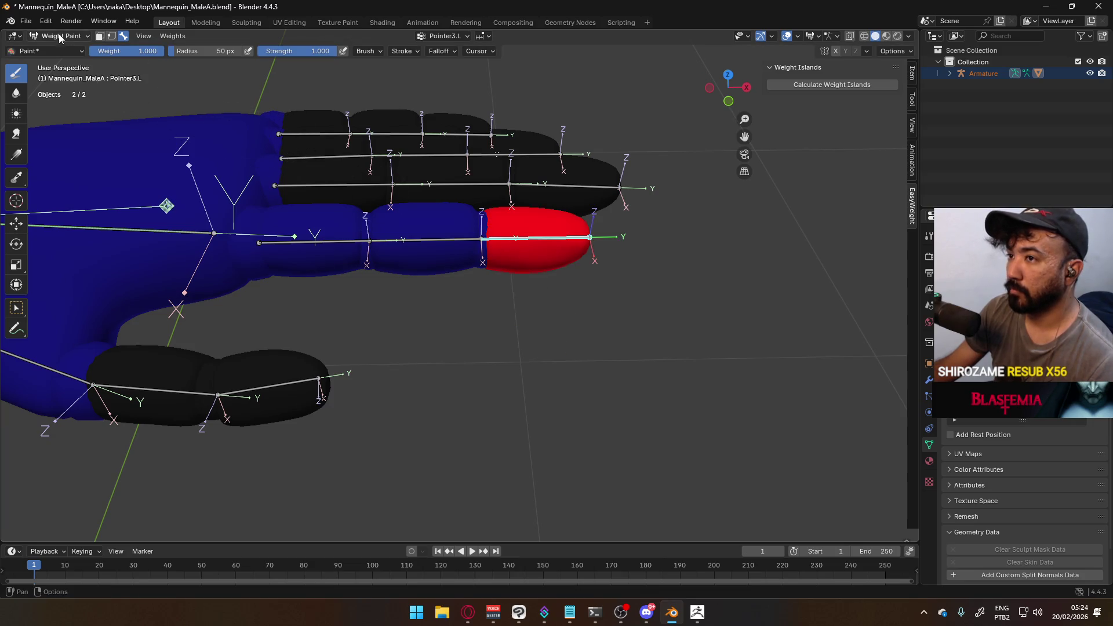
click(61, 36)
Select the armature in Object Mode and switch it to Pose Mode
click(55, 47)
click(360, 234)
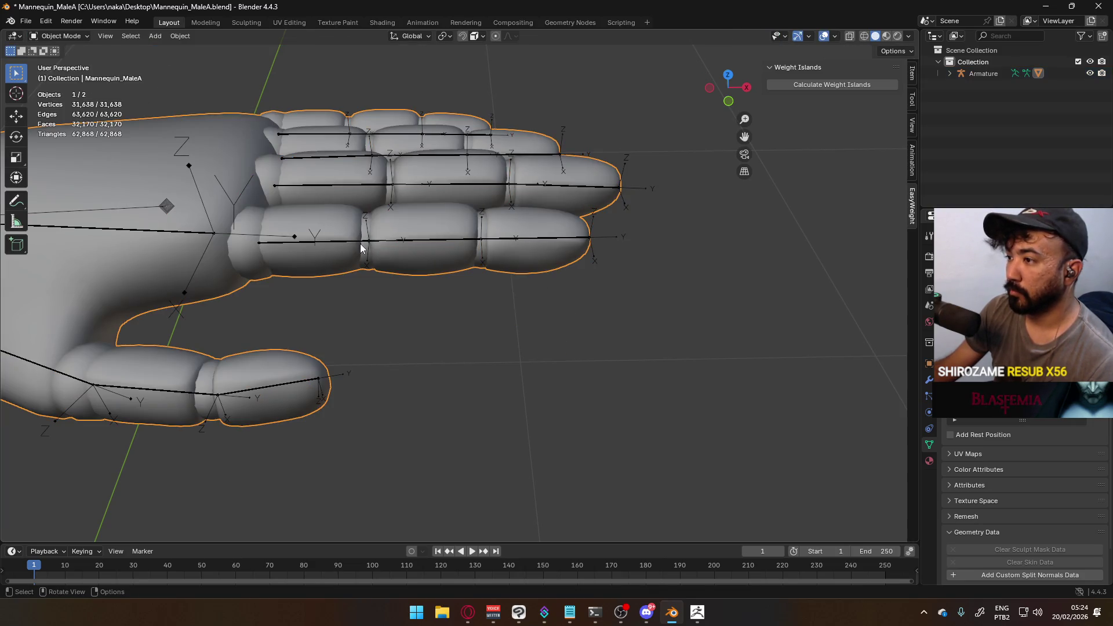
click(360, 241)
click(61, 36)
click(61, 74)
Bend the Pointer1.L and Pointer2.L index finger bones around their X axes
click(316, 240)
key(r)
key(x)
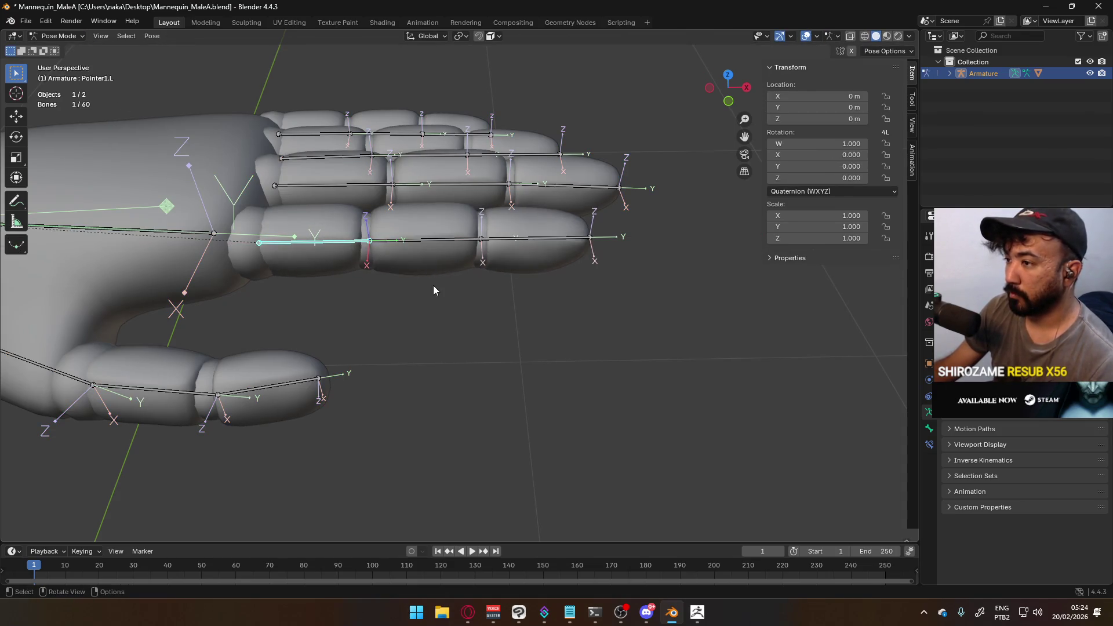
key(x)
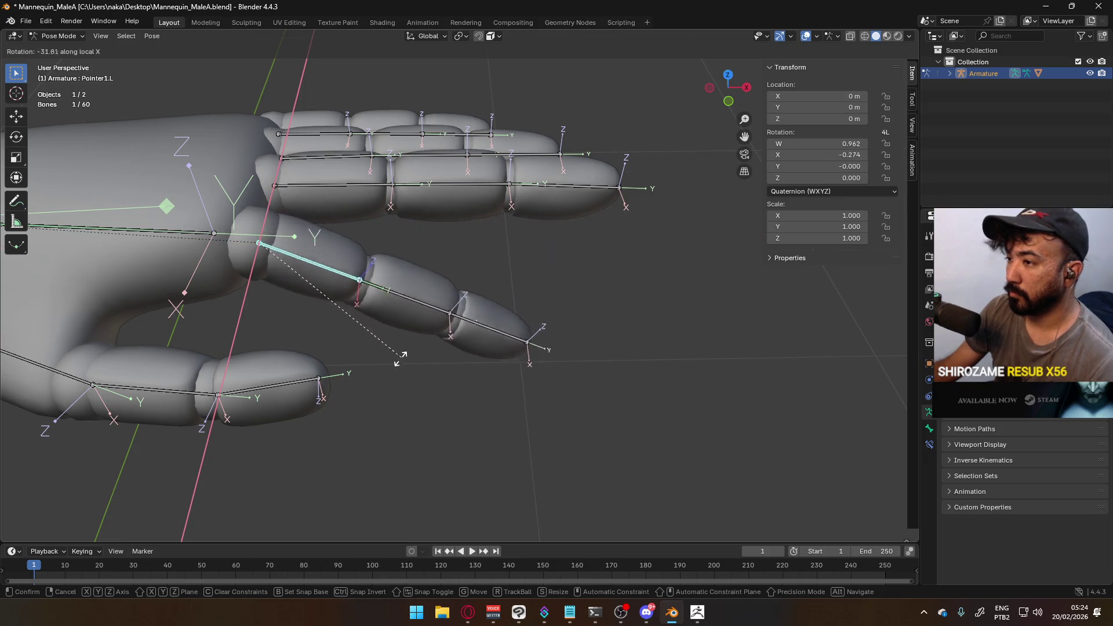
click(306, 407)
mouse_move(306, 407)
shift+middle_down()
mouse_move(323, 189)
mouse_move(388, 302)
mouse_move(364, 367)
mouse_move(393, 346)
shift+middle_up()
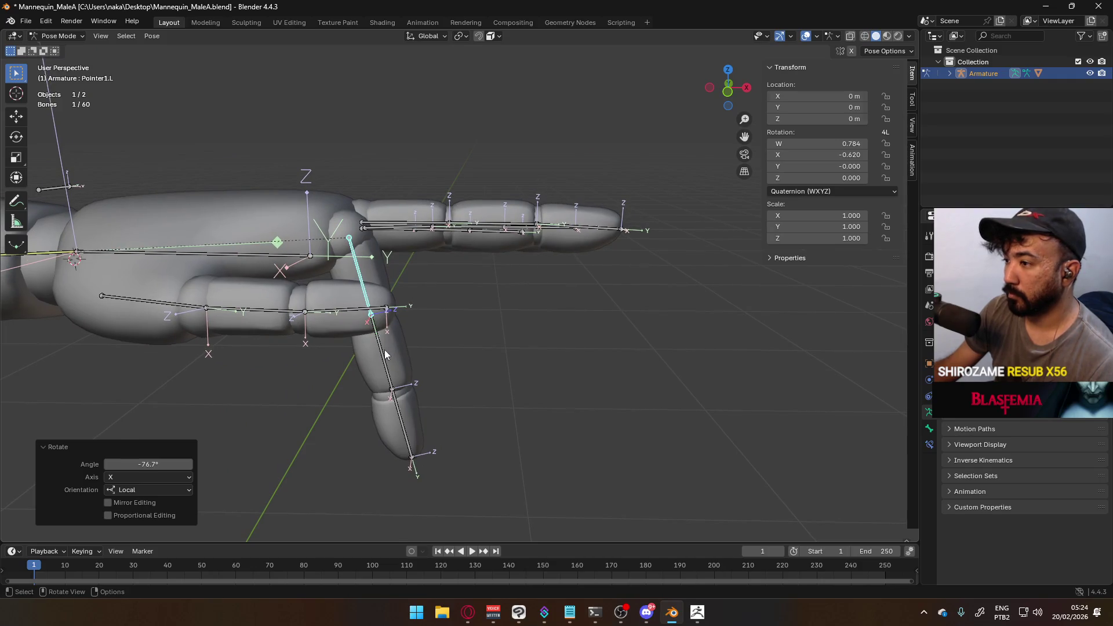
click(384, 350)
key(r)
key(x)
click(369, 386)
mouse_move(369, 386)
middle_down()
mouse_move(418, 329)
mouse_move(471, 344)
middle_up()
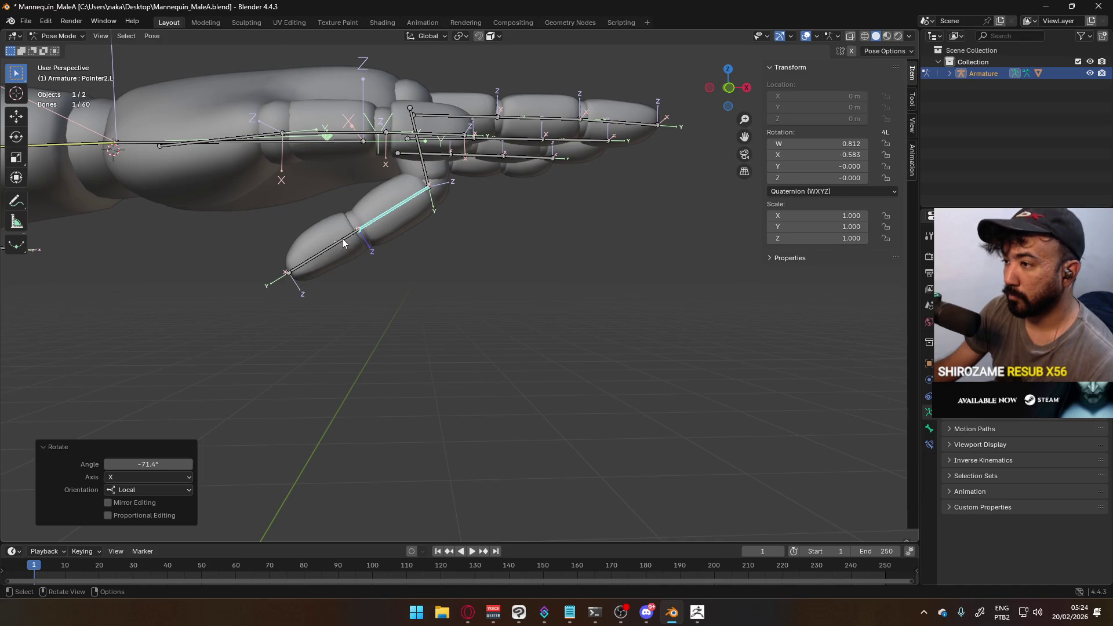
Try rotating the Pointer3.L fingertip, cancel it, then bend Pointer2.L by 66°
click(344, 243)
key(r)
key(x)
key(x)
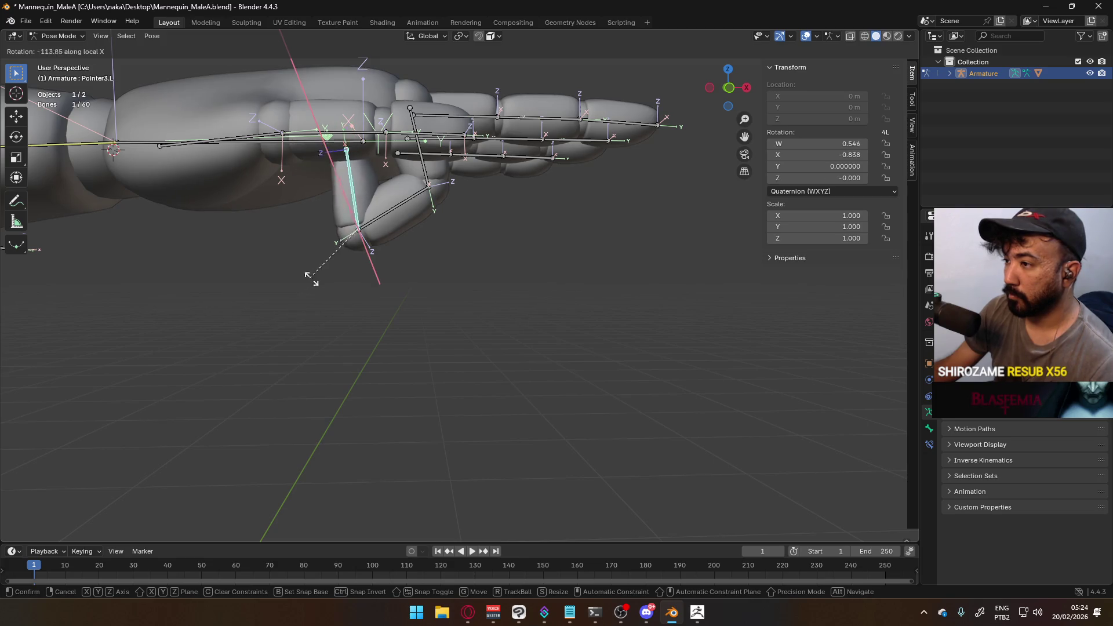
right_click(404, 212)
click(404, 212)
key(r)
key(x)
key(x)
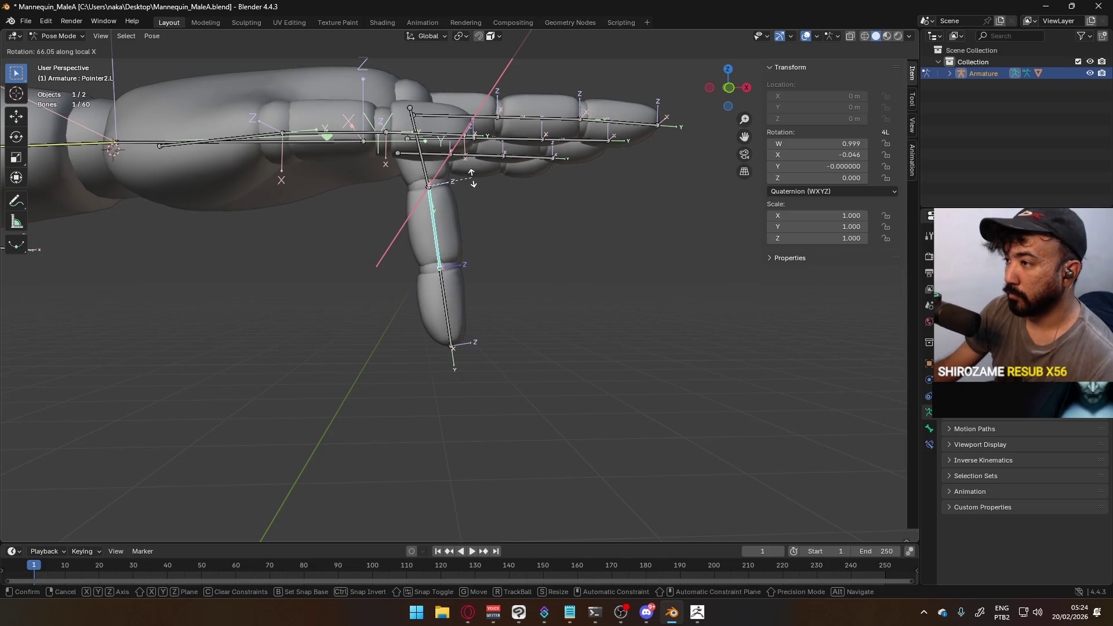
click(473, 180)
Reset the index finger bones' rotation, then test-rotate Pointer1.L and cancel it
shift+click(450, 294)
key(alt+r)
mouse_move(511, 258)
middle_down()
mouse_move(509, 137)
mouse_move(486, 311)
mouse_move(458, 262)
middle_up()
click(458, 262)
key(r)
key(x)
key(x)
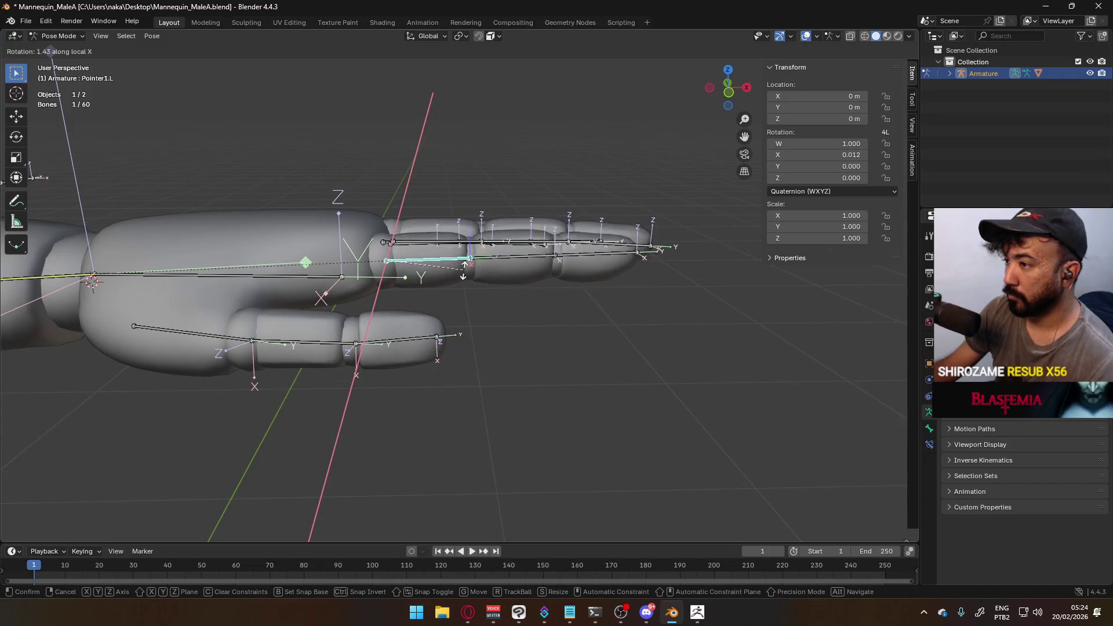
key(Escape)
mouse_move(425, 210)
middle_down()
mouse_move(426, 190)
mouse_move(447, 191)
mouse_move(442, 266)
middle_up()
click(58, 36)
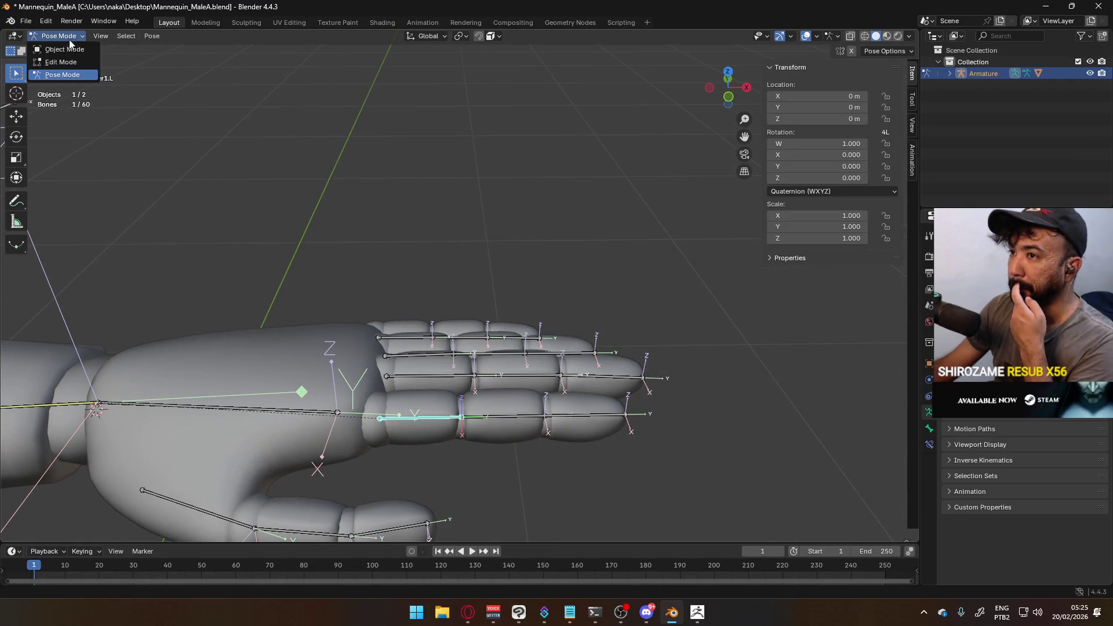
Return to Object Mode, re-centre the view on the mannequin, and re-enter Pose Mode
click(55, 48)
scroll(336, 254, down, 6)
scroll(268, 226, down, 5)
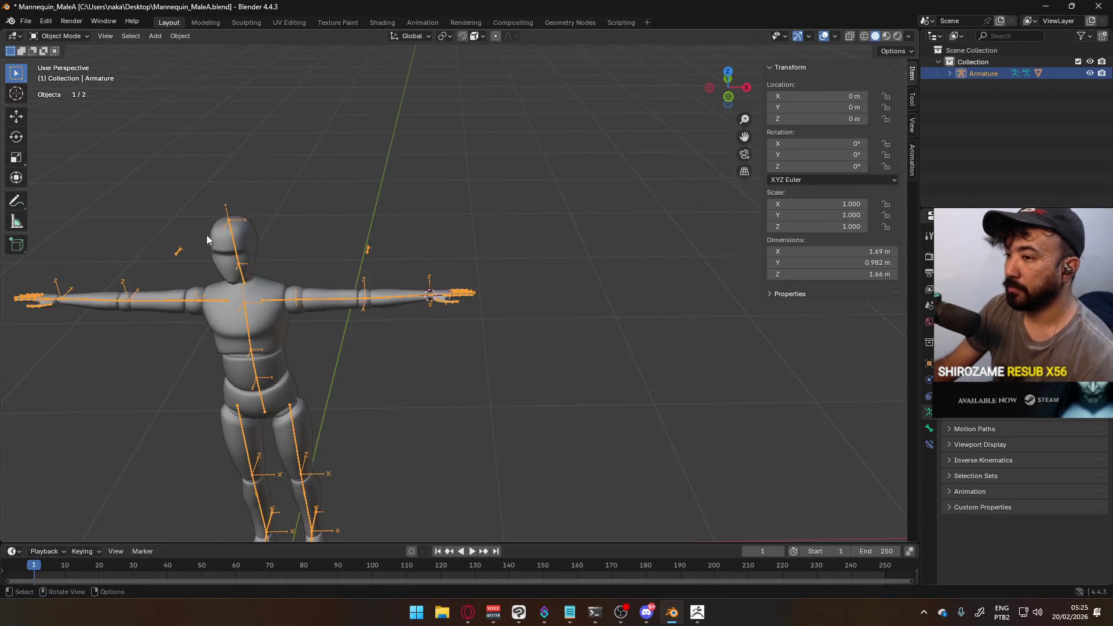
key(KP_Decimal)
click(58, 36)
click(55, 75)
scroll(222, 228, up, 8)
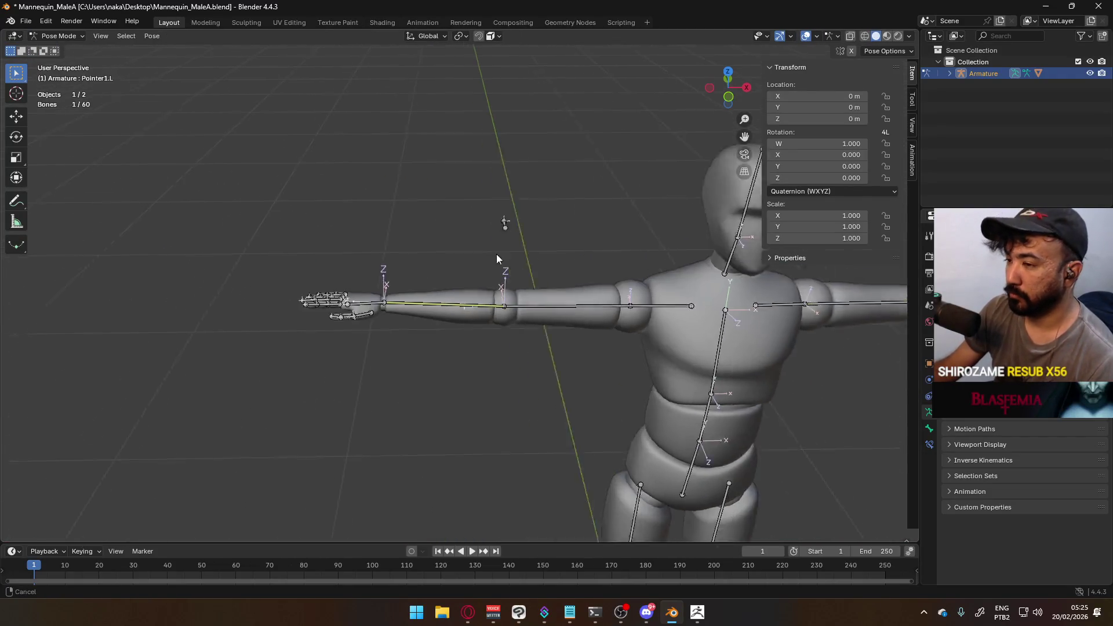
Go back to Object Mode and make Mannequin_MaleA the active object alongside the armature
click(73, 36)
click(69, 49)
key(Tab)
key(Tab)
click(62, 36)
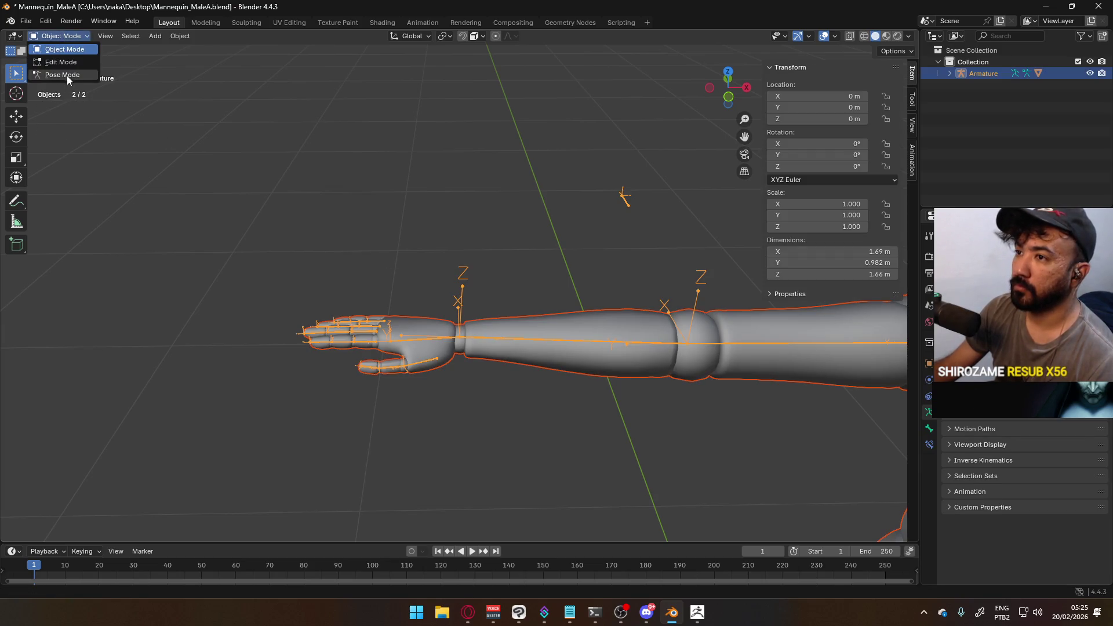
key(Tab)
key(Tab)
click(61, 36)
shift+click(513, 339)
click(63, 36)
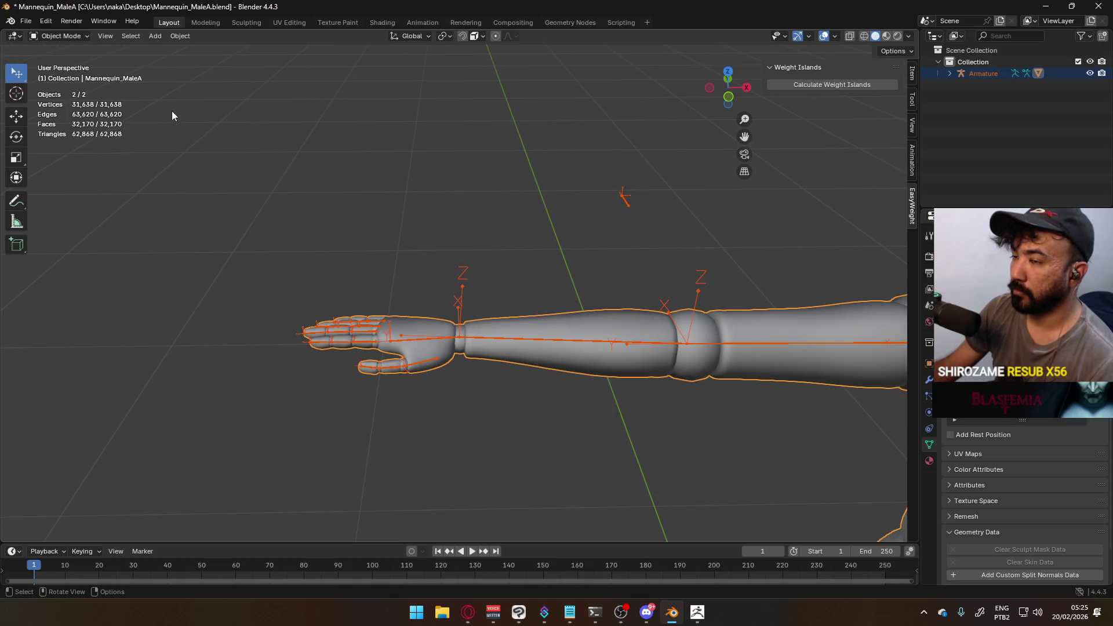
click(84, 37)
Enter Weight Paint mode and test-rotate the Pointer1.R finger bone around its local X axis
click(83, 100)
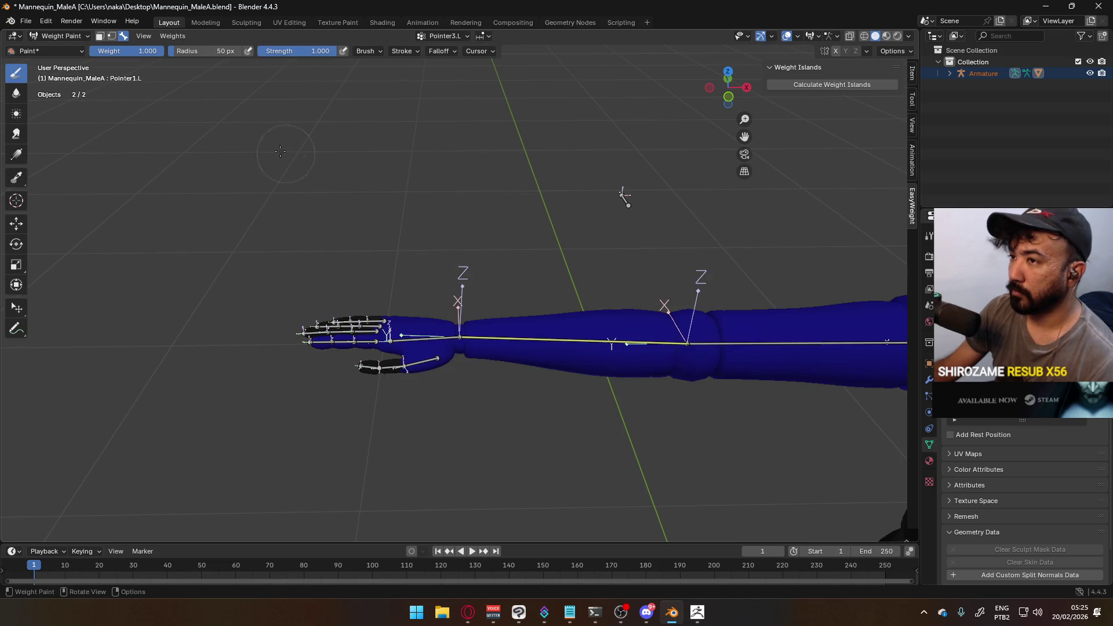
scroll(626, 198, up, 1)
scroll(650, 180, down, 2)
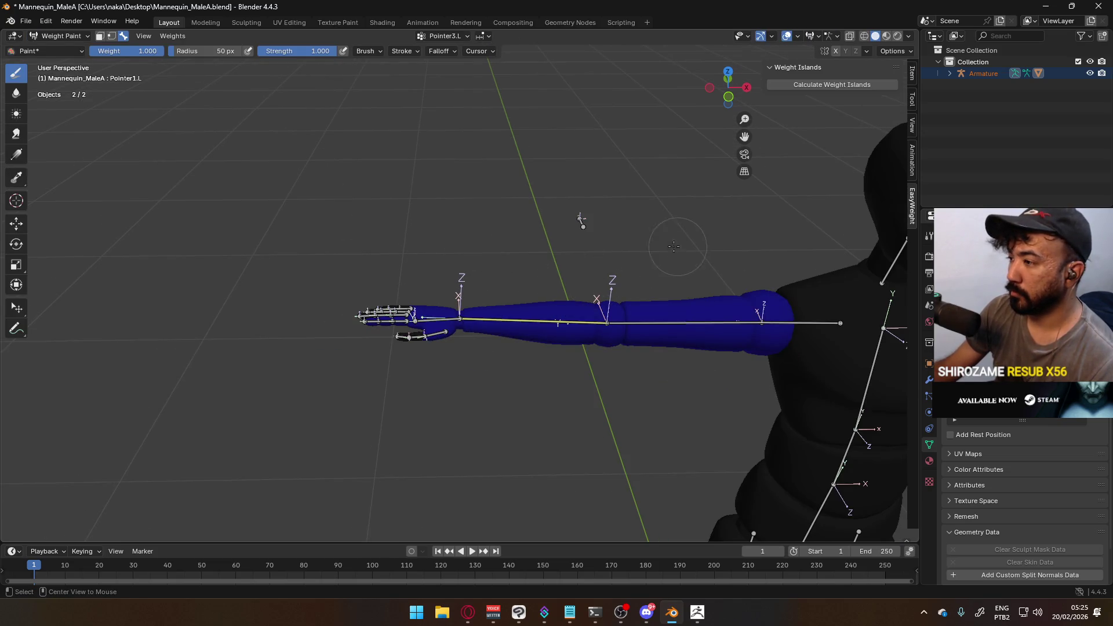
scroll(583, 218, up, 1)
scroll(375, 321, up, 1)
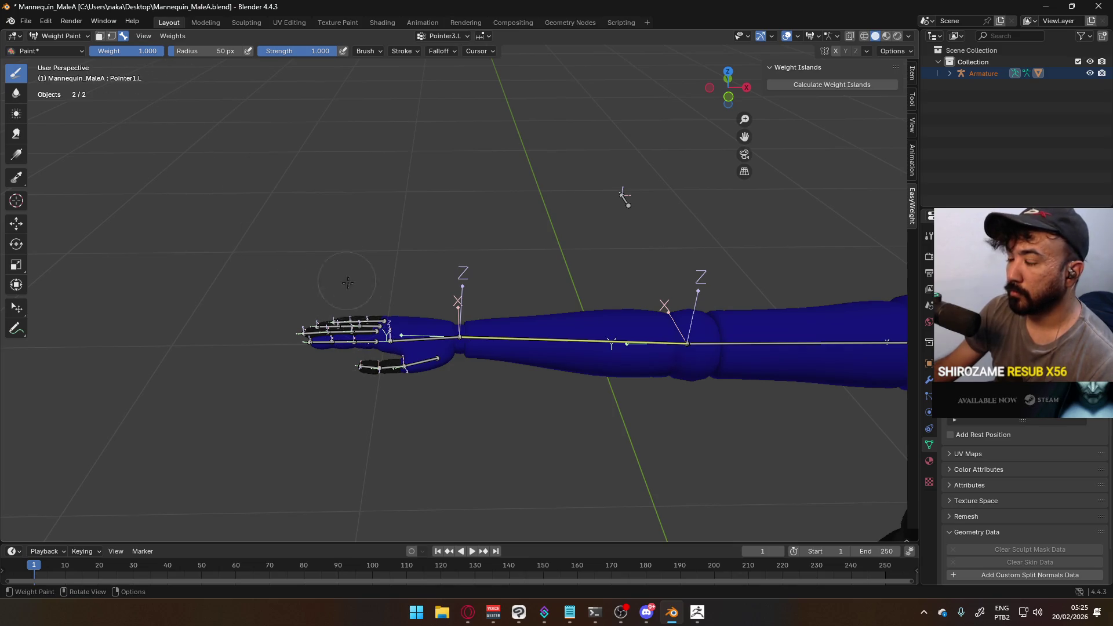
ctrl+click(364, 340)
key(r)
key(x)
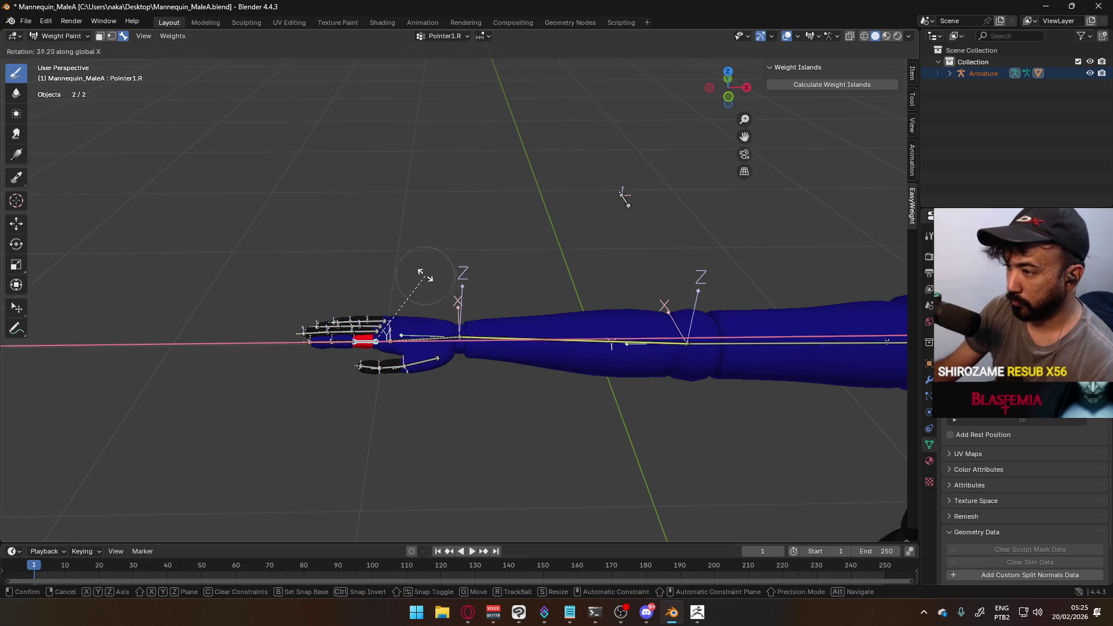
key(x)
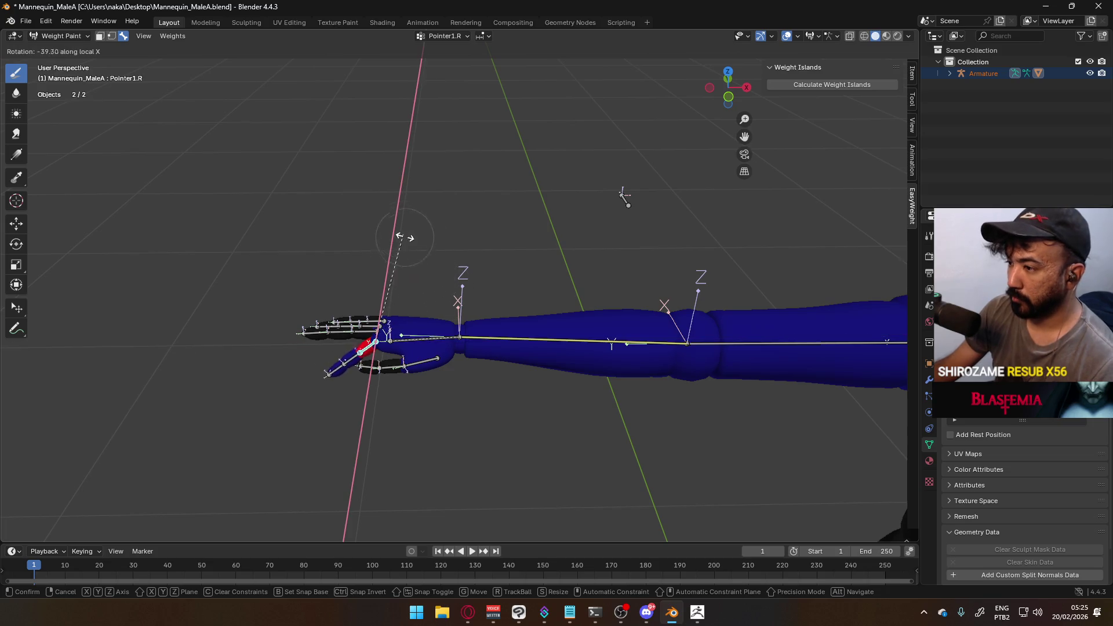
click(405, 237)
Orbit around the arm and select the Middle1.L bone to display its weights
scroll(667, 278, down, 3)
mouse_move(667, 278)
middle_down()
mouse_move(646, 261)
mouse_move(545, 250)
mouse_move(462, 203)
mouse_move(593, 244)
mouse_move(368, 285)
mouse_move(360, 268)
middle_up()
scroll(571, 231, up, 3)
scroll(397, 267, up, 3)
ctrl+click(360, 269)
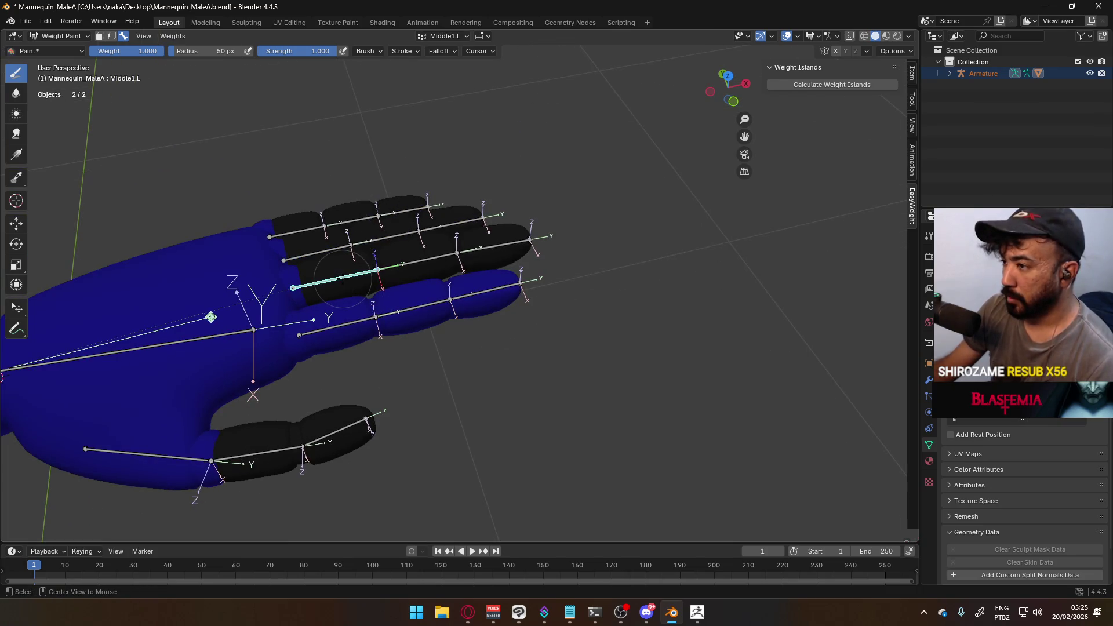
With face masking on, fill the proximal middle-finger segment with full Middle1.L weight
shift+middle_drag(256, 167, 286, 171)
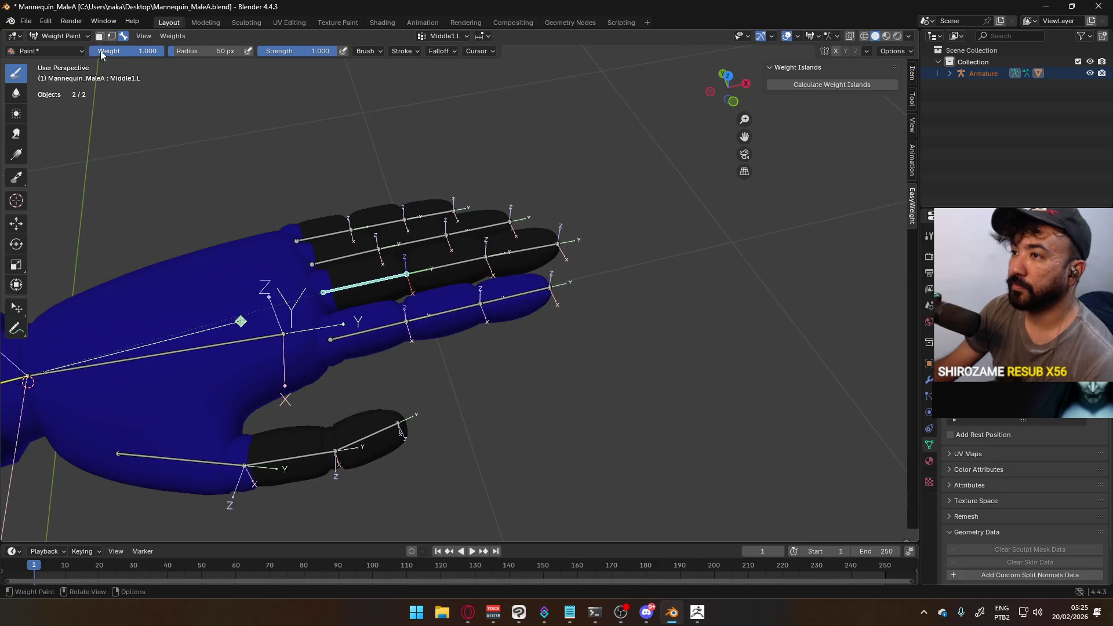
click(101, 37)
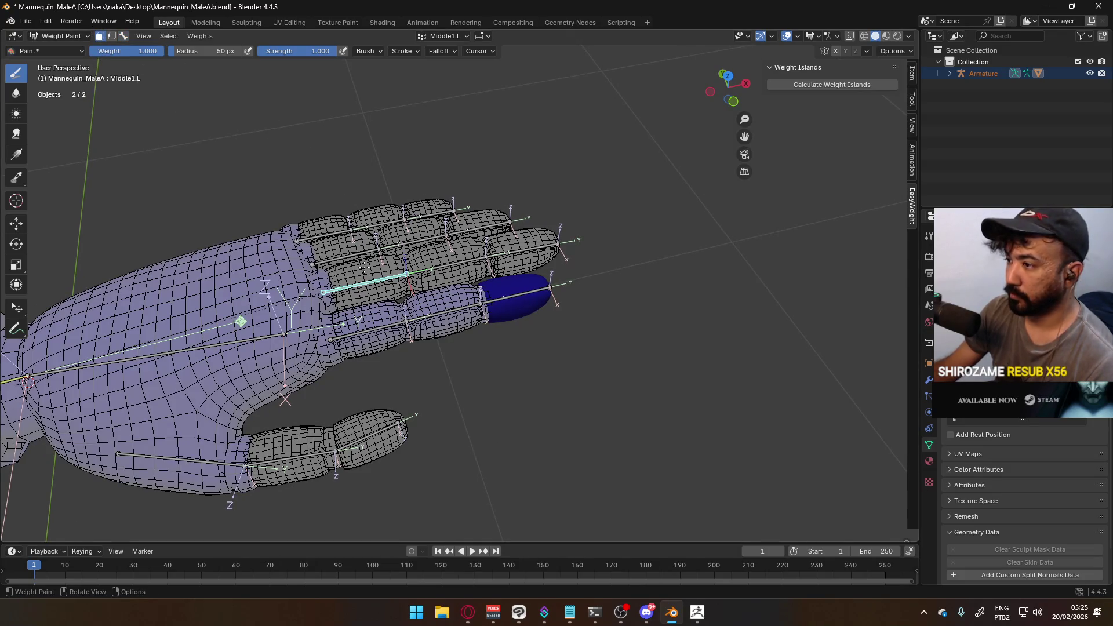
key(l)
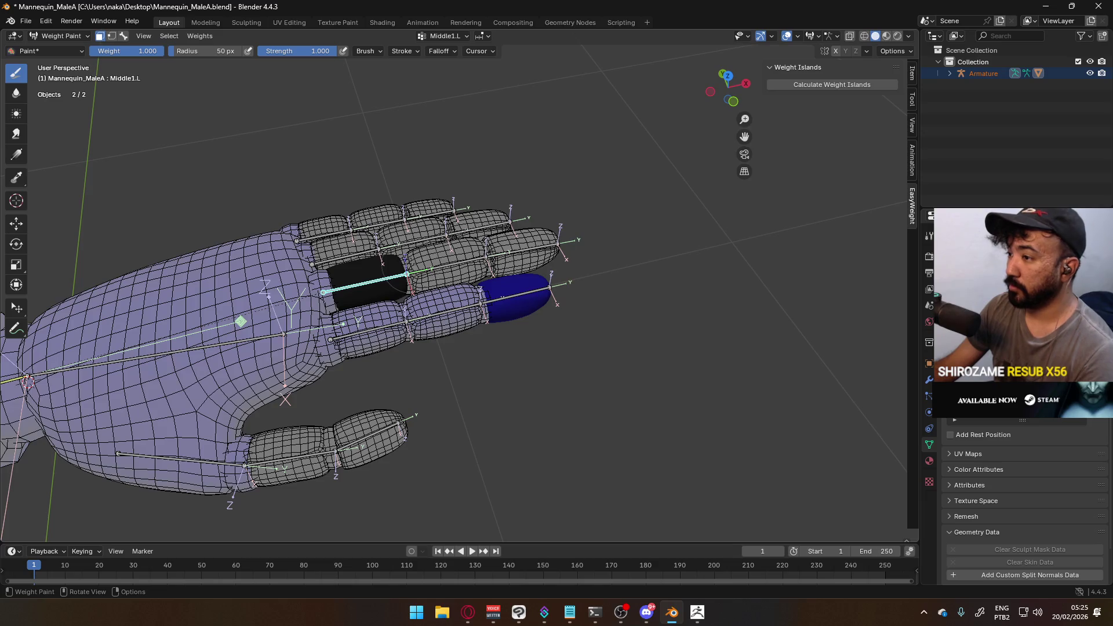
key(ctrl+x)
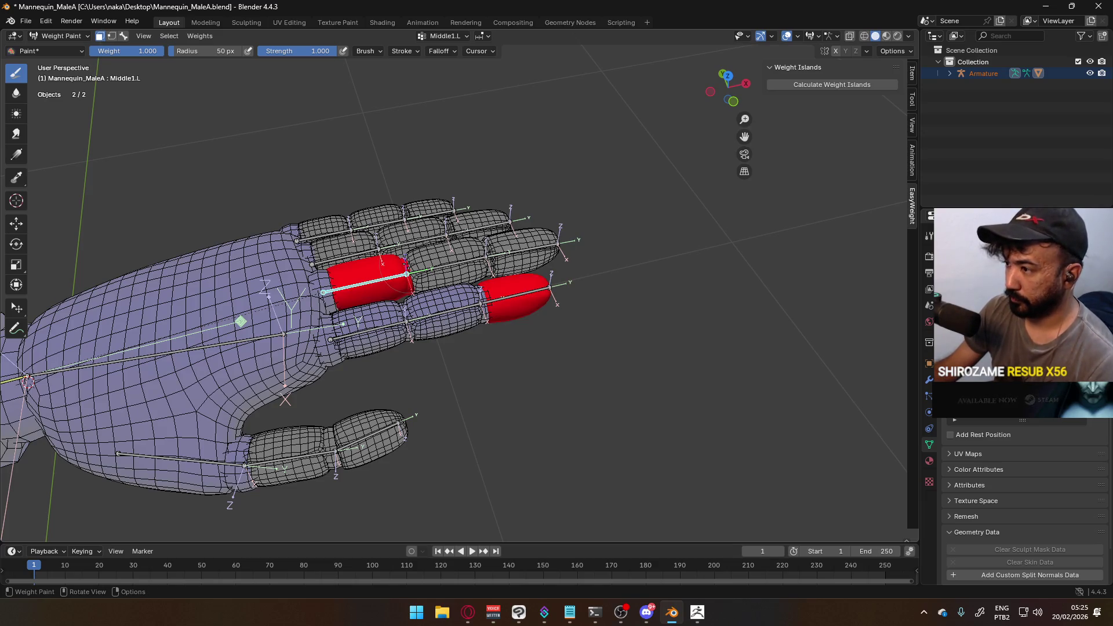
key(ctrl+z)
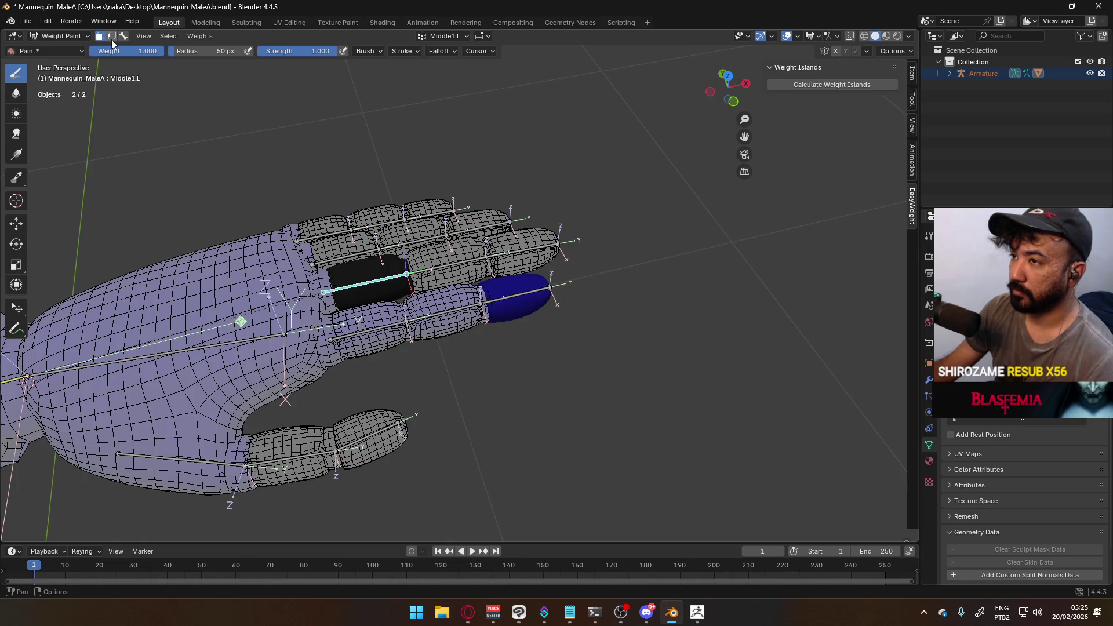
click(112, 38)
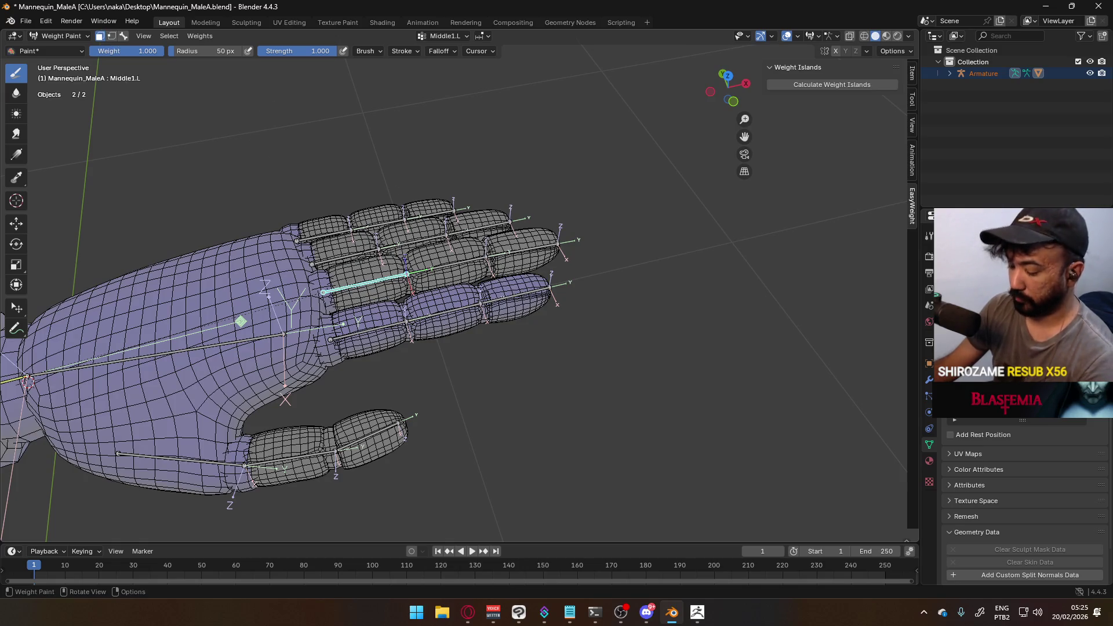
key(l)
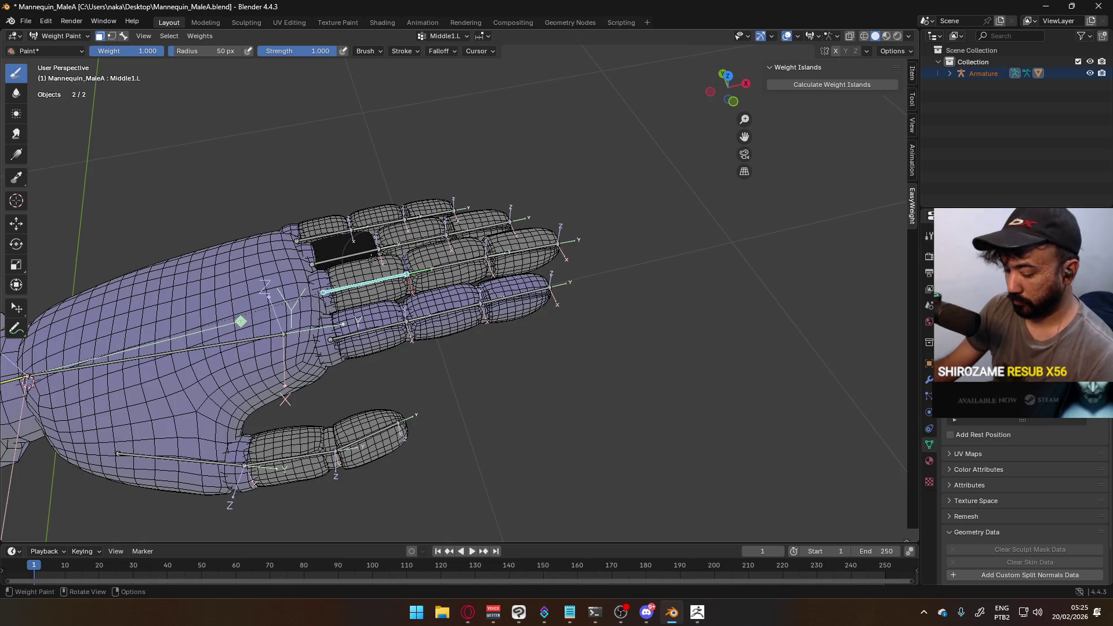
key(shift+l)
key(l)
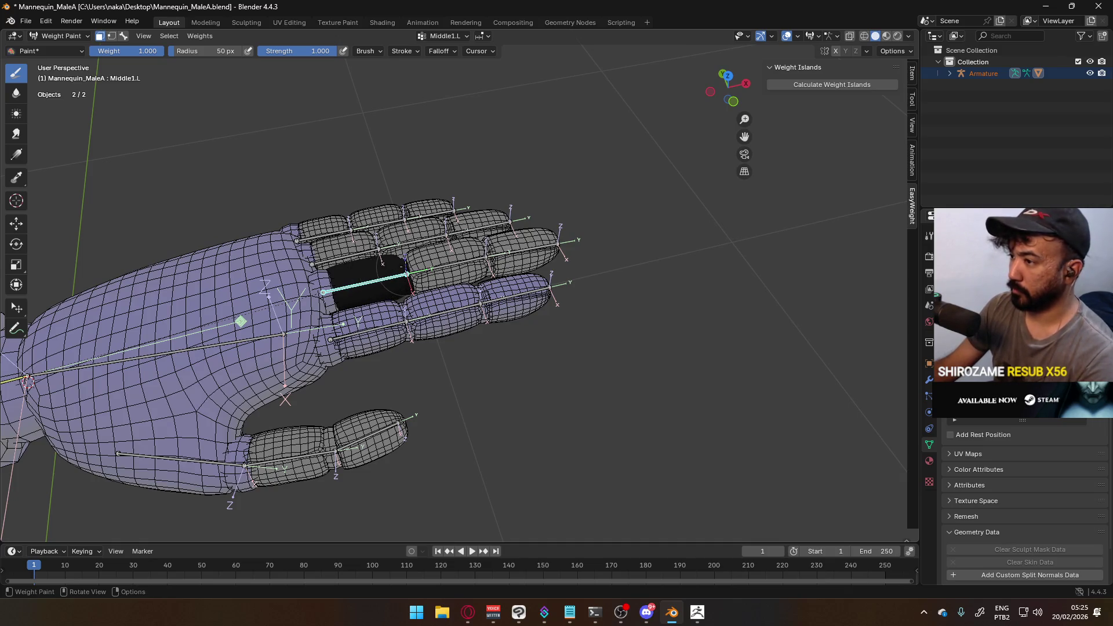
key(ctrl+x)
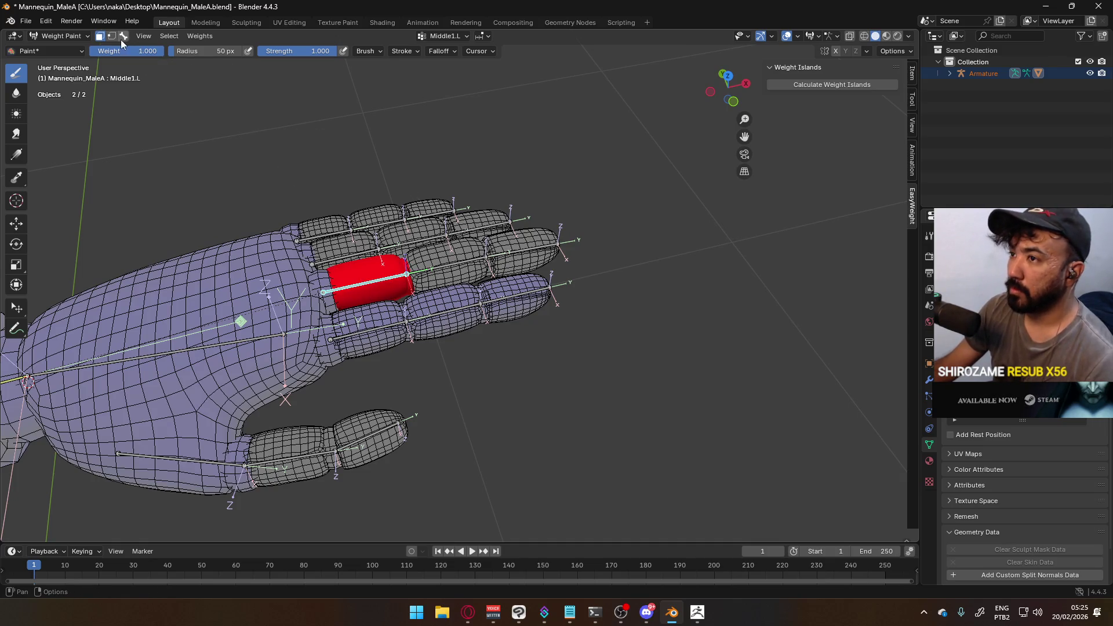
Make Middle2.L active and give the middle finger's middle segment weight 1.0
click(123, 37)
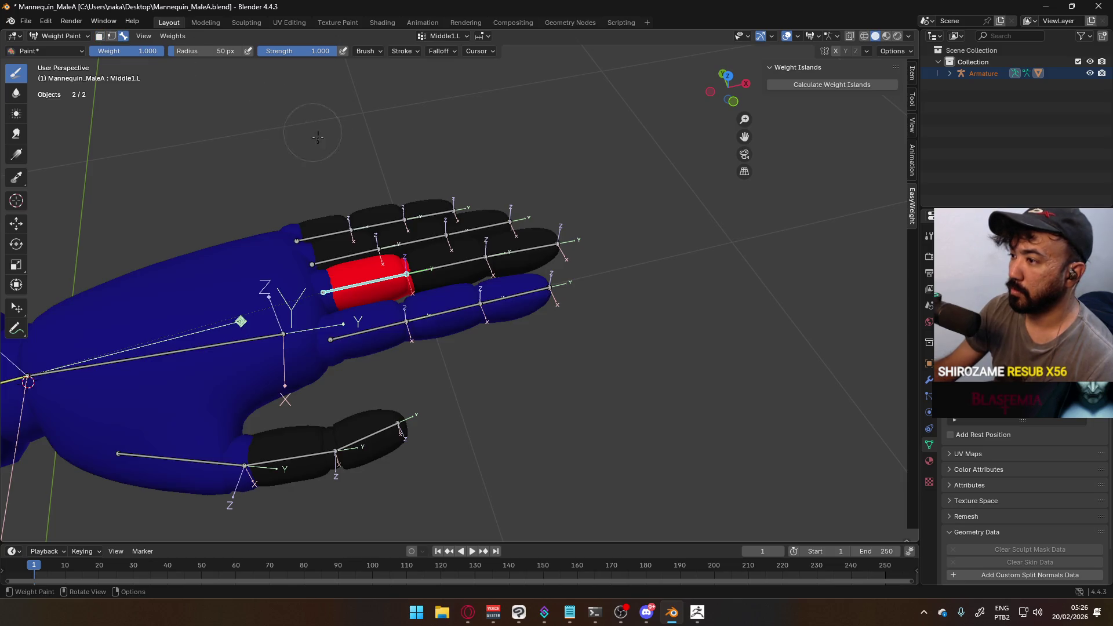
click(456, 277)
click(99, 36)
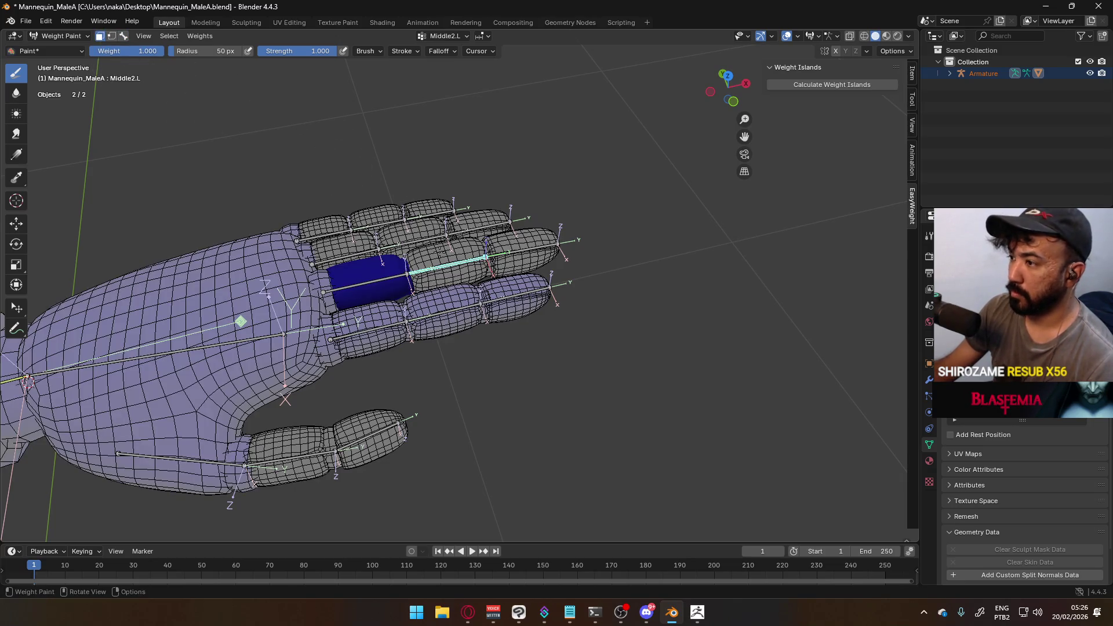
key(alt+a)
key(l)
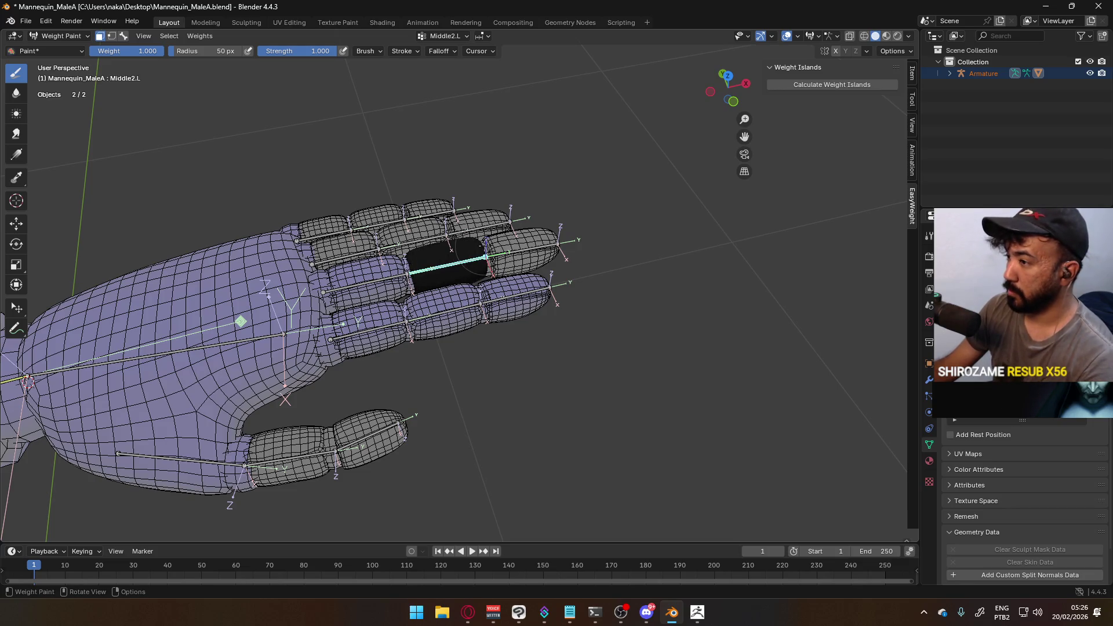
key(ctrl+x)
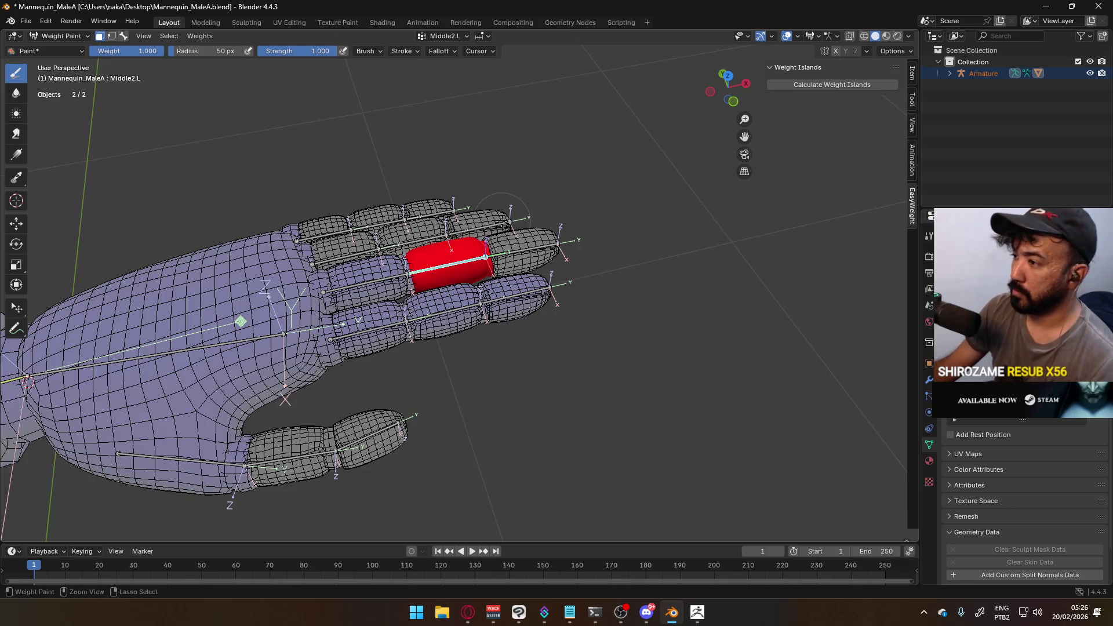
Switch to Middle3.L and fill the middle fingertip segment with weight 1.0
key(3)
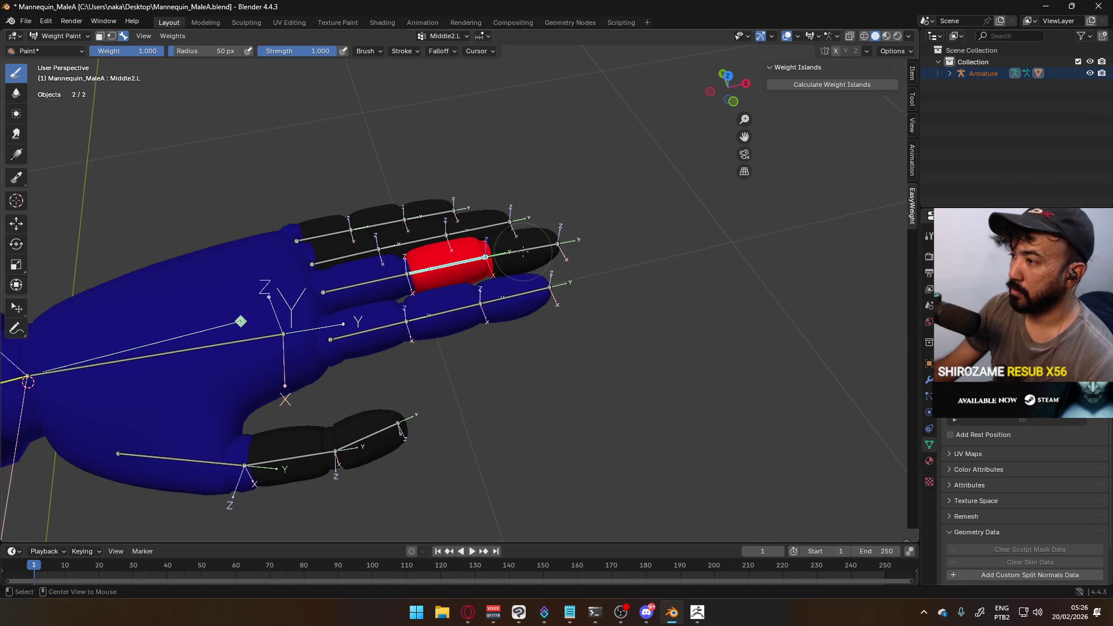
key(1)
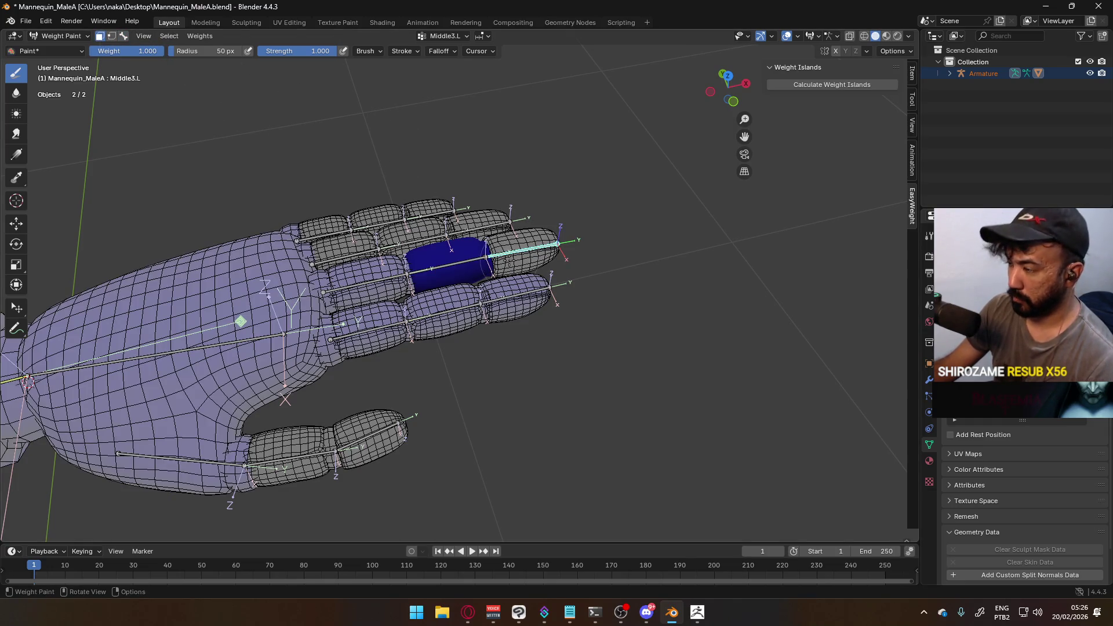
key(alt+a)
key(ctrl+l)
key(ctrl+x)
key(alt+a)
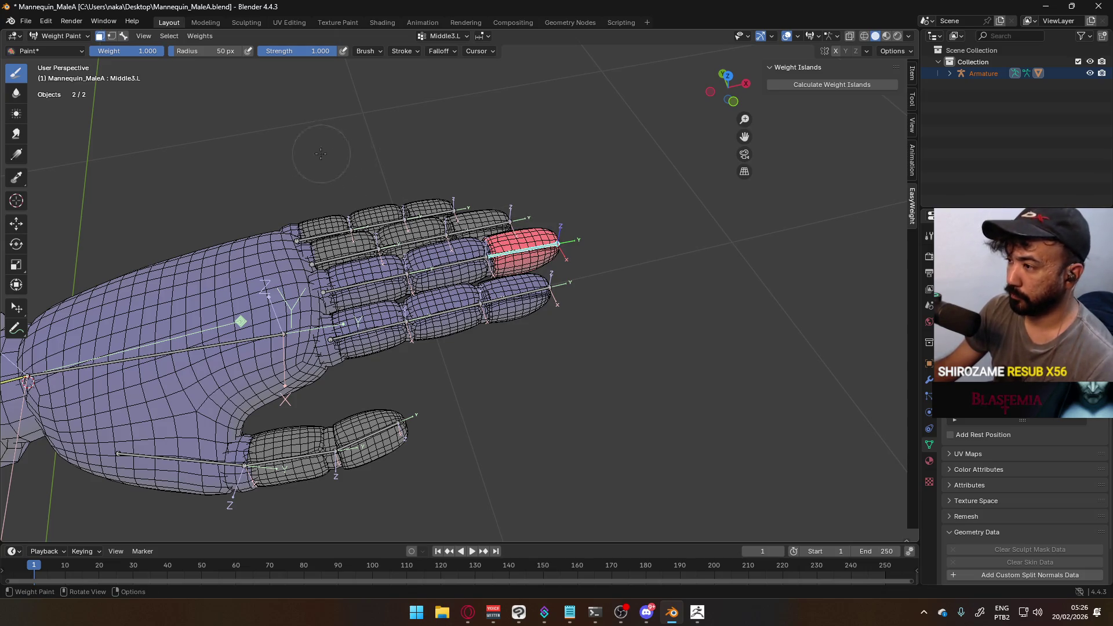
Make the Ring1.L bone active with face masking re-enabled
click(123, 35)
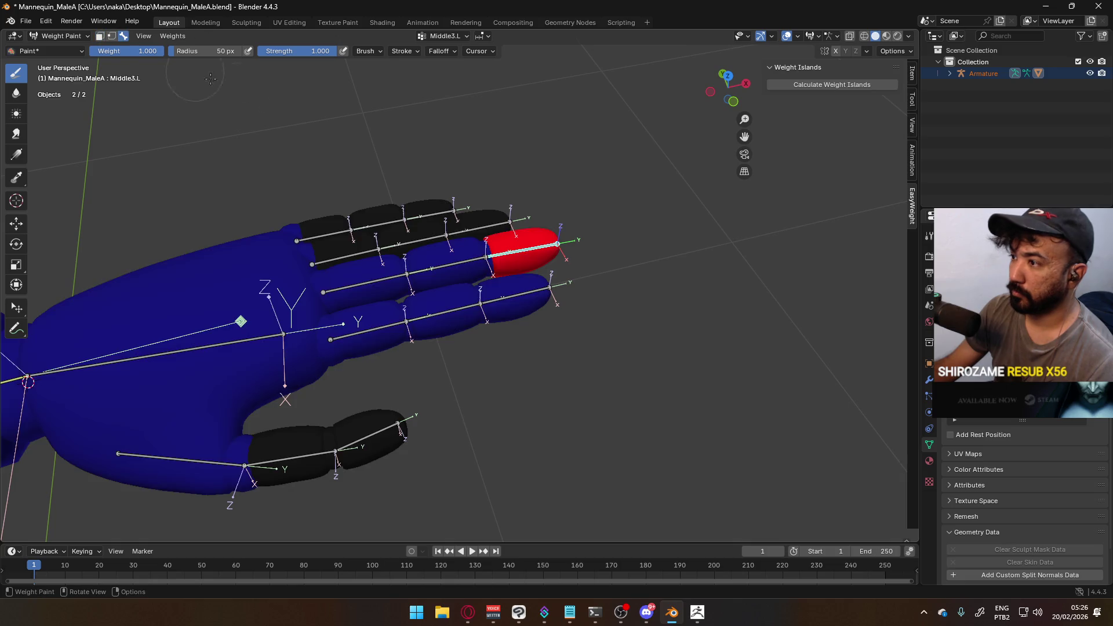
ctrl+click(342, 253)
click(100, 36)
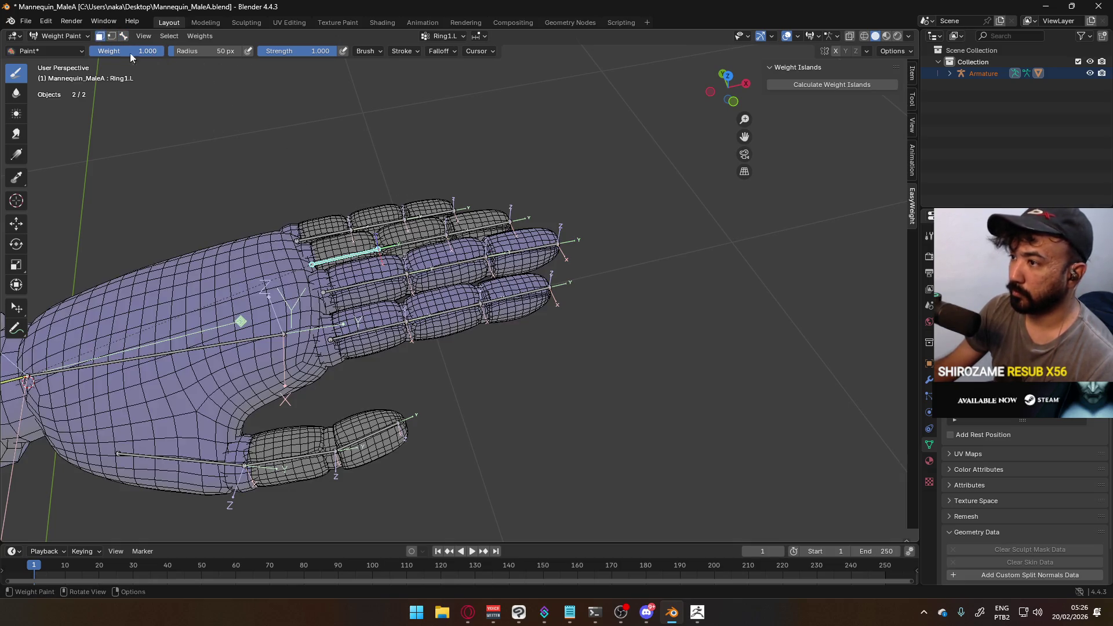
Fill the proximal ring-finger segment with full Ring1.L weight and check the result
key(l)
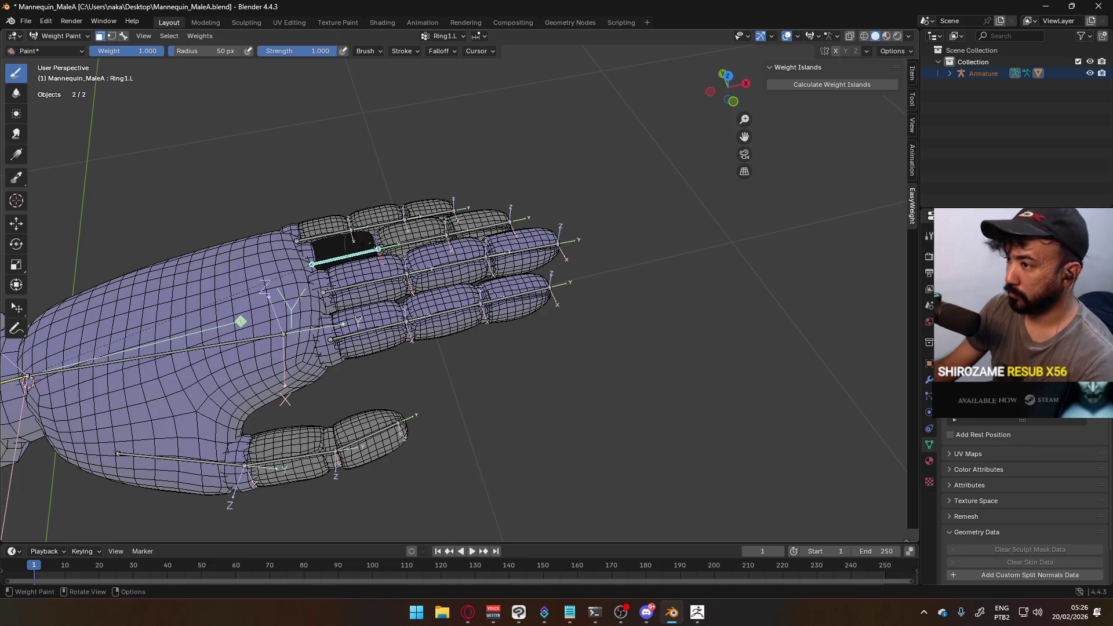
key(ctrl+x)
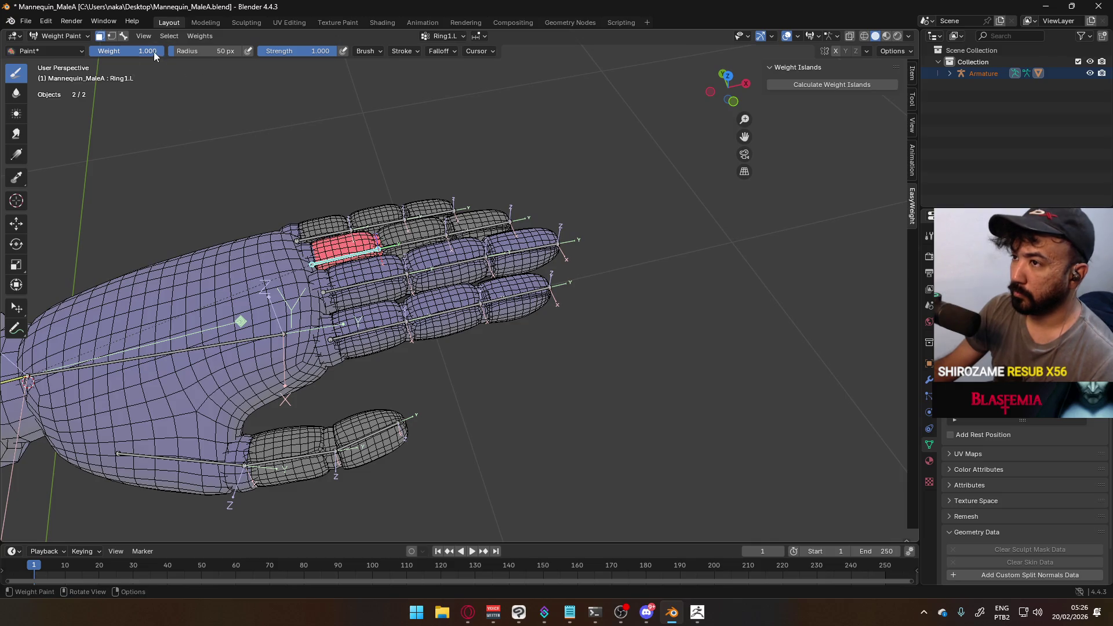
click(123, 36)
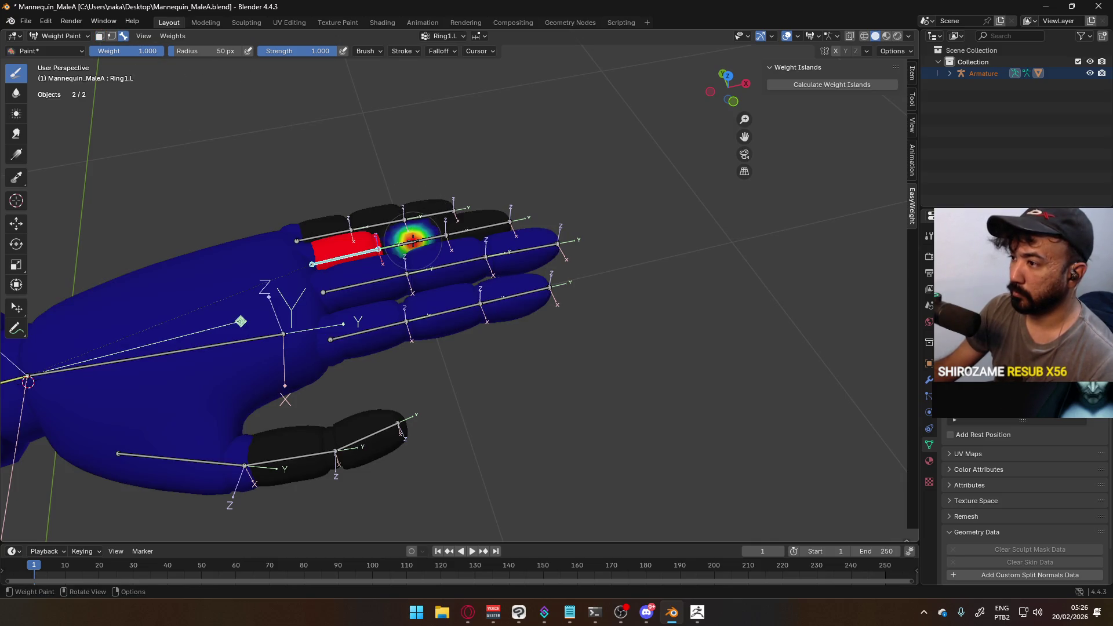
click(99, 36)
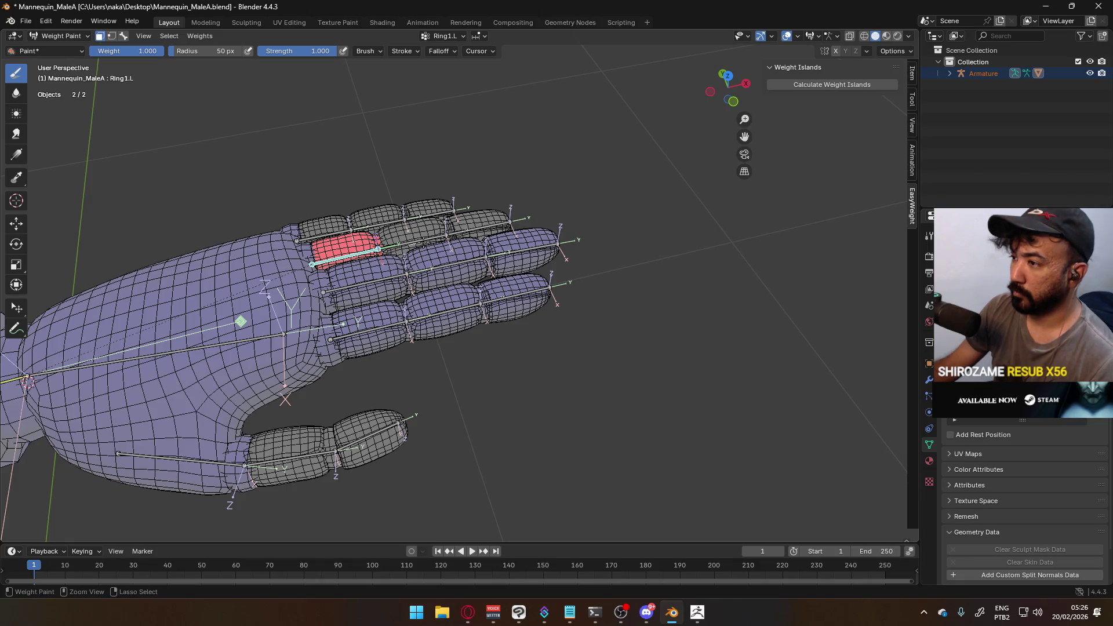
click(124, 36)
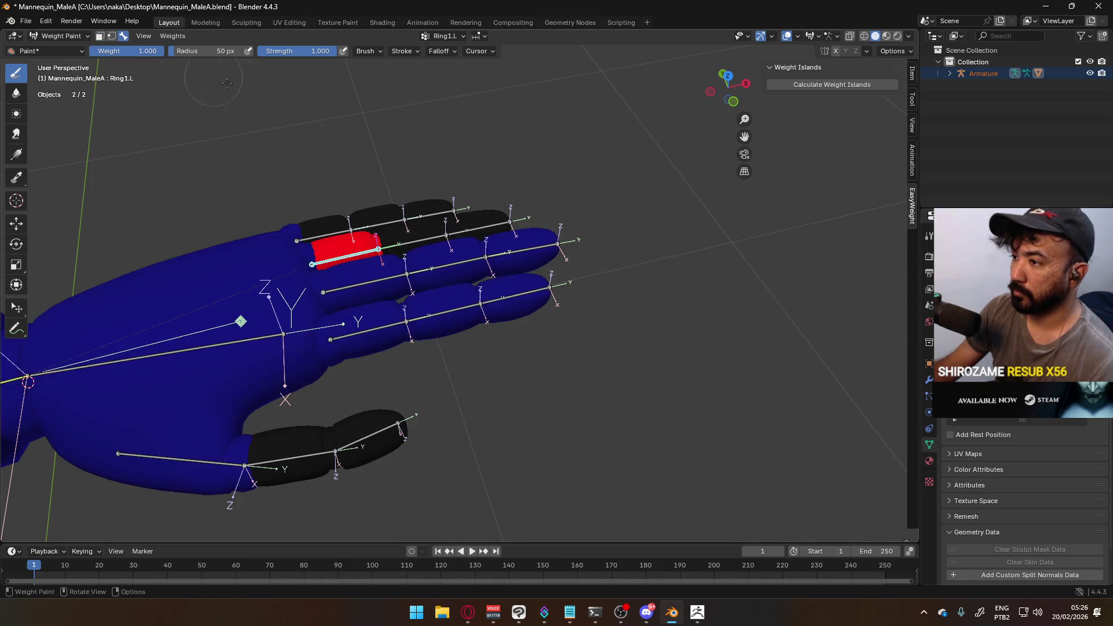
Make Ring2.L active and give the ring finger's middle segment weight 1.0
click(416, 240)
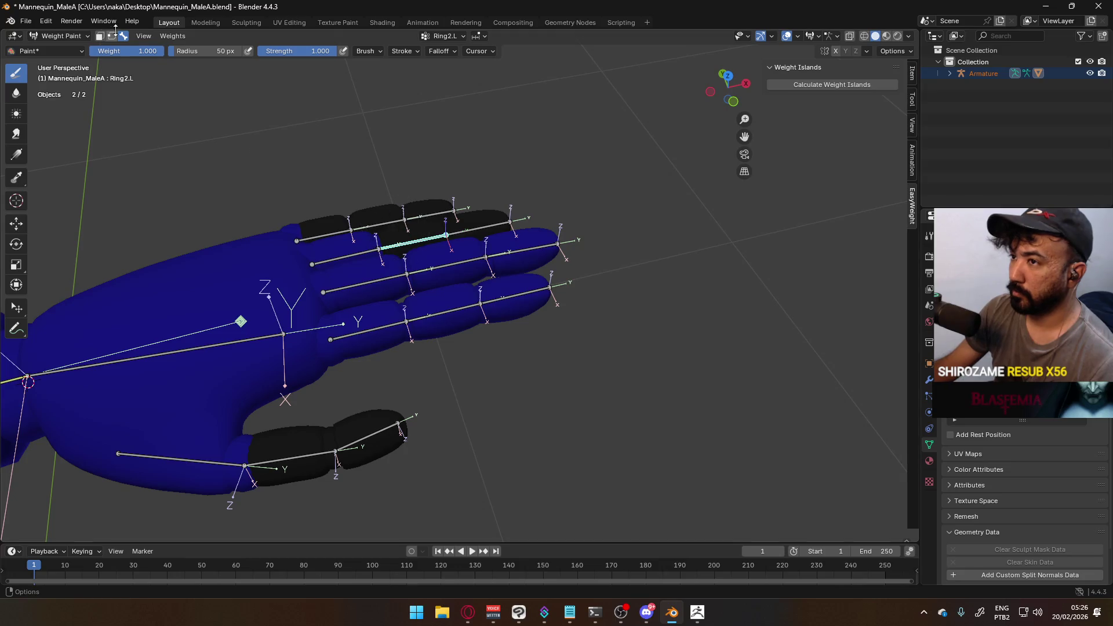
click(100, 36)
key(l)
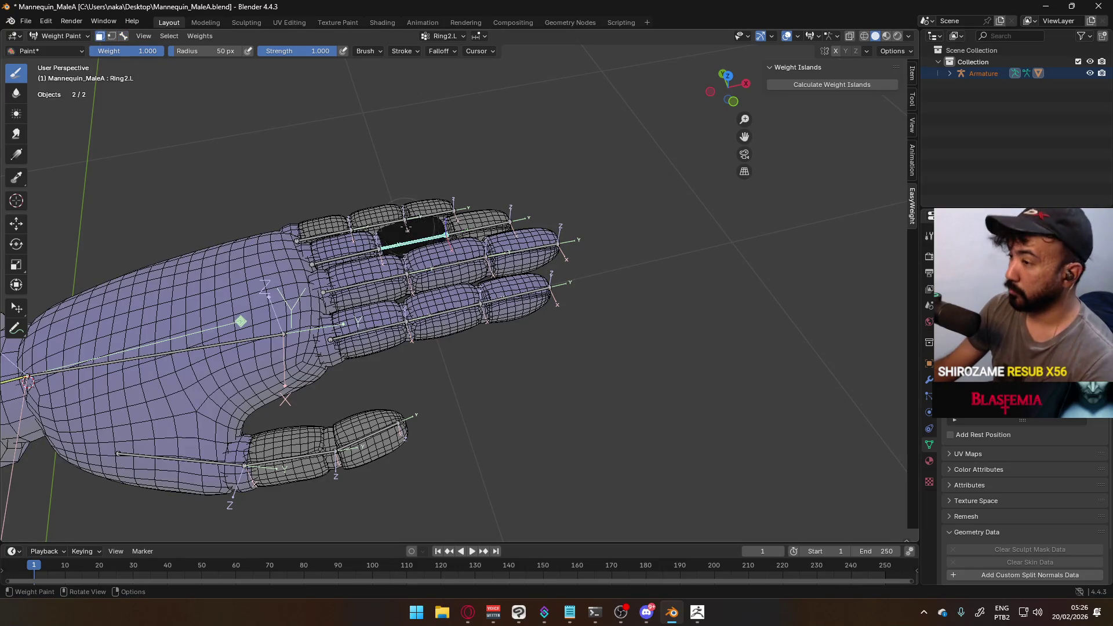
key(ctrl+x)
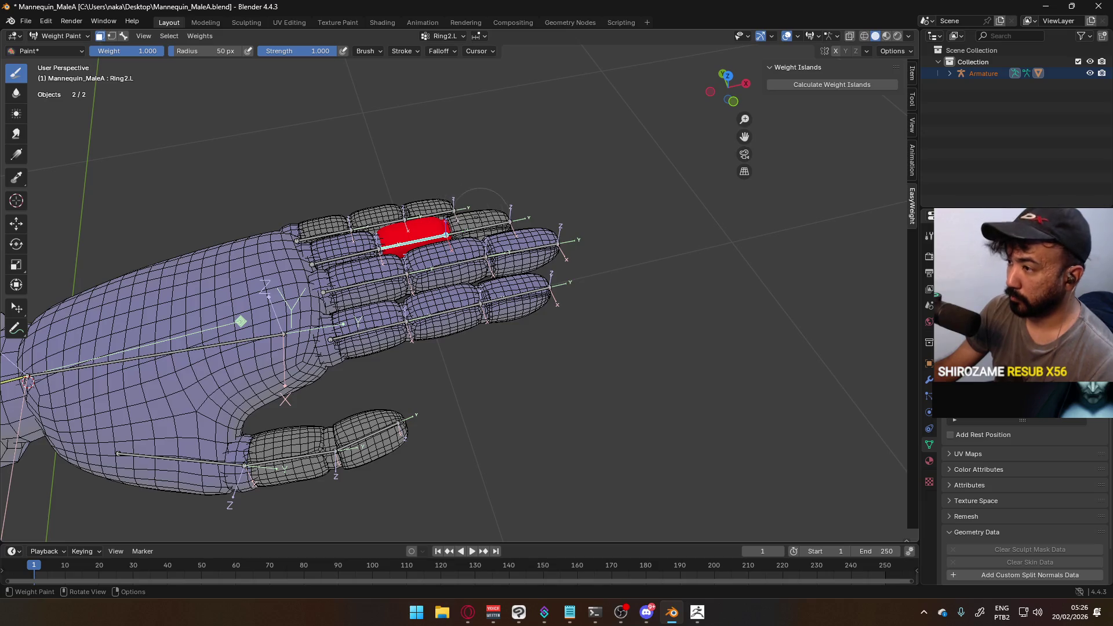
key(alt+a)
Make Ring3.L active and give the ring fingertip segment full weight
click(123, 36)
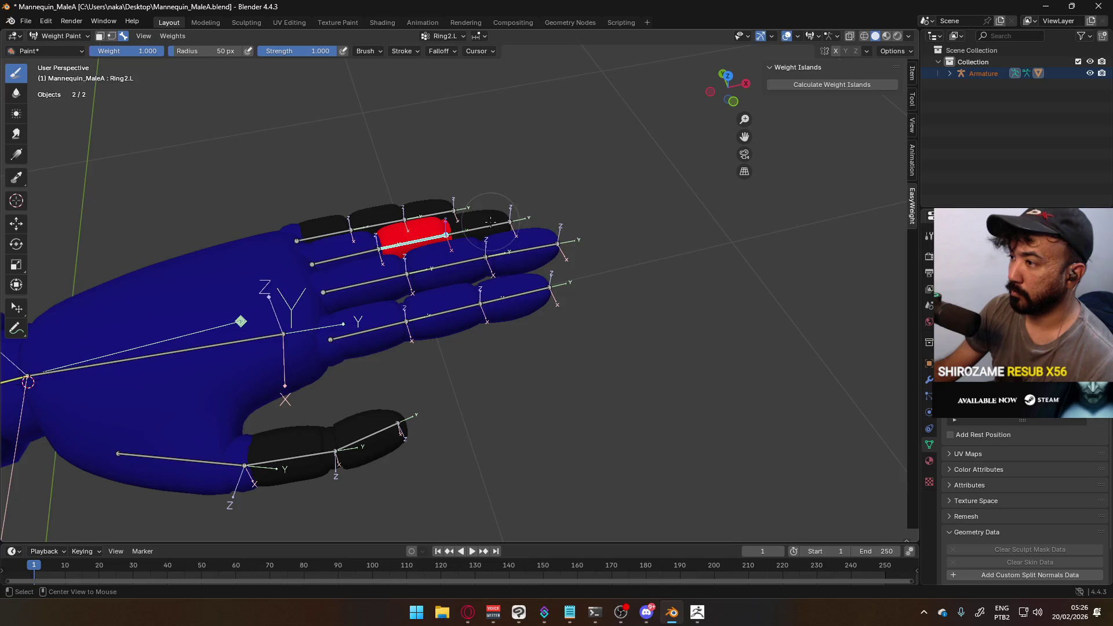
click(501, 224)
click(100, 36)
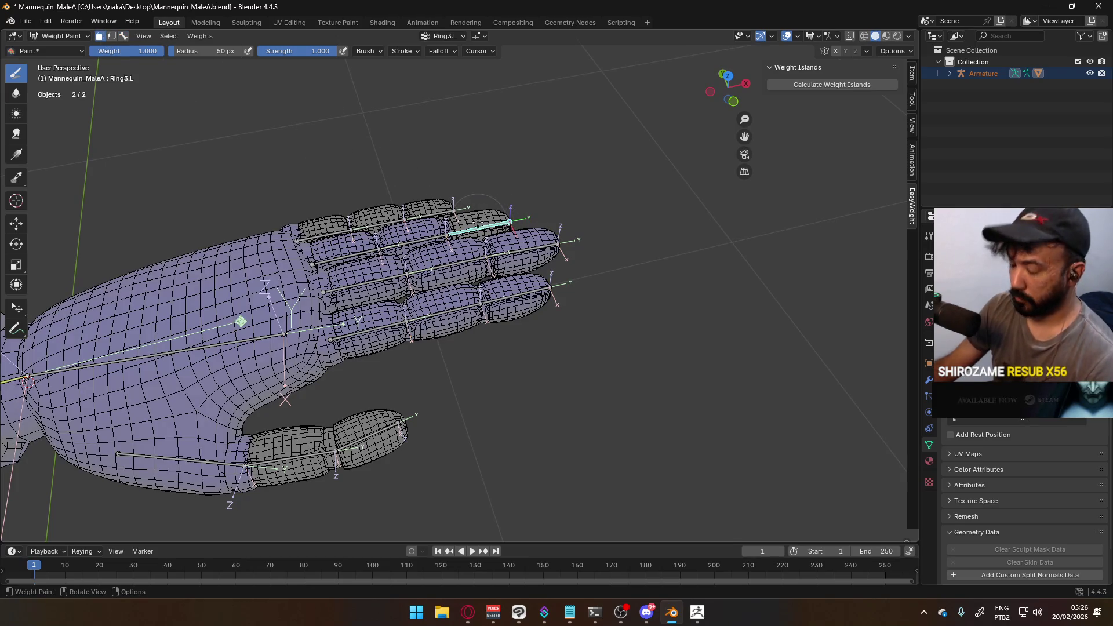
click(480, 220)
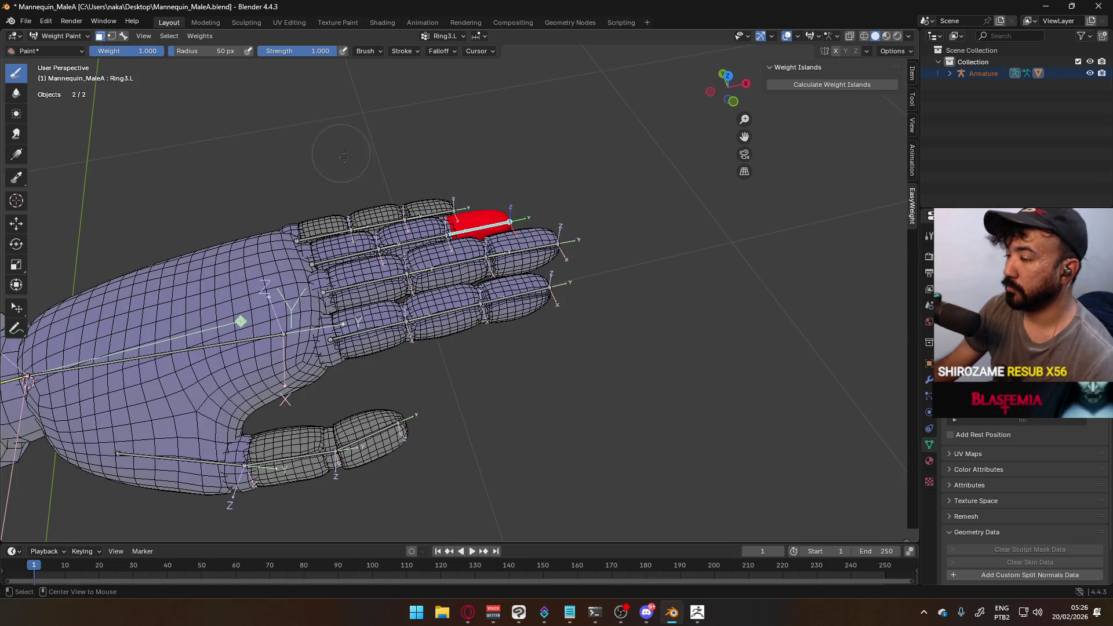
Make Pinky1.L active with face masking on and the face selection cleared
click(125, 36)
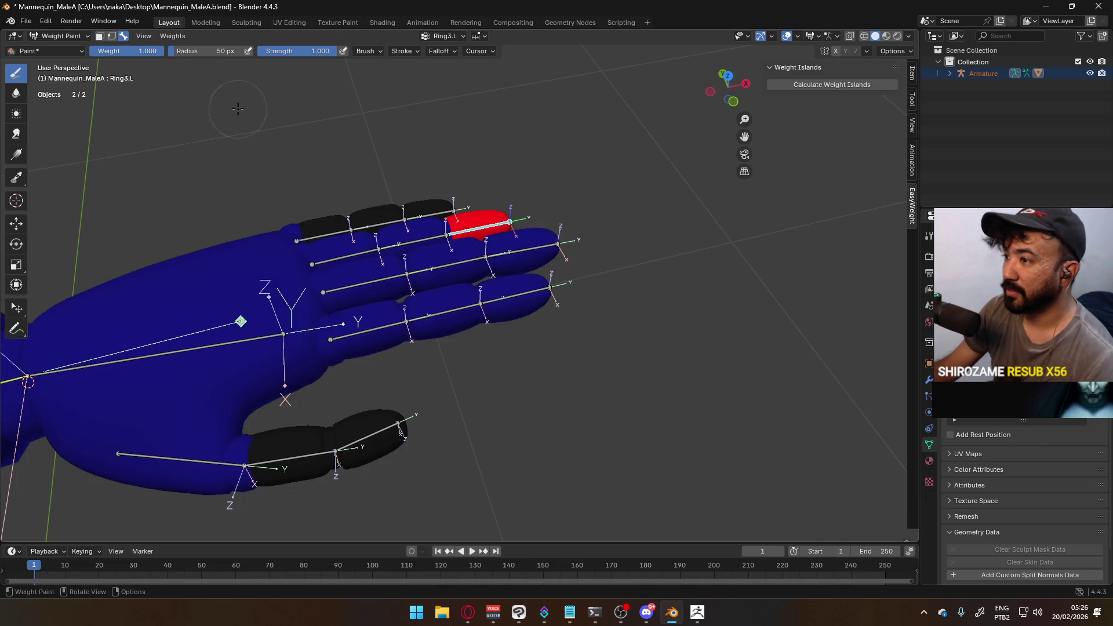
ctrl+click(322, 235)
click(100, 36)
key(alt+a)
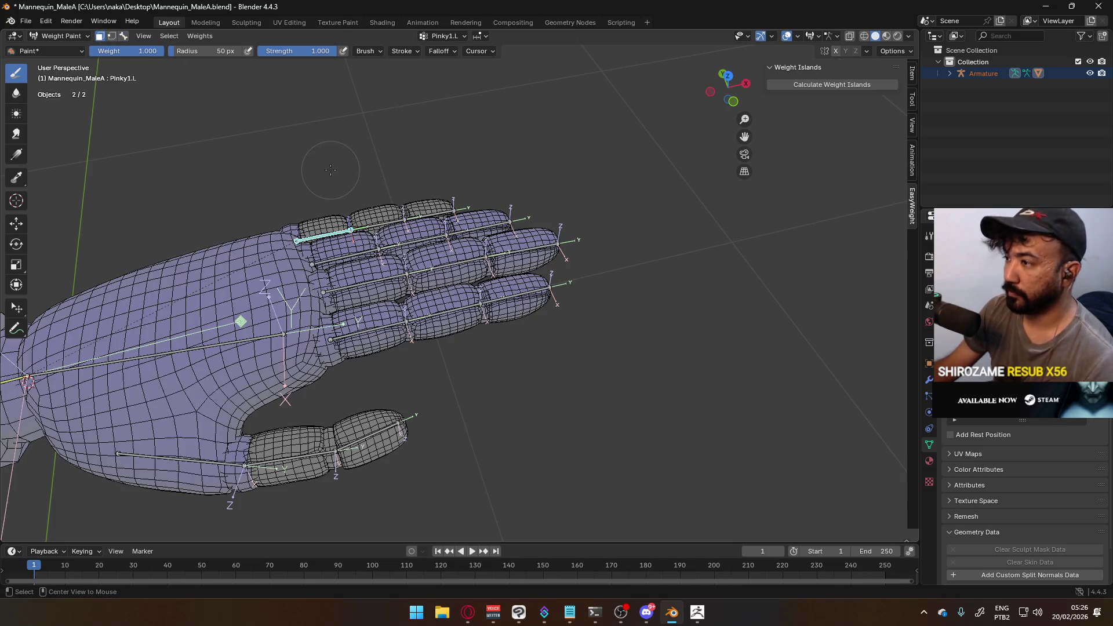
Select the pinky's first segment, then give its middle segment full weight on Pinky2.L
click(339, 225)
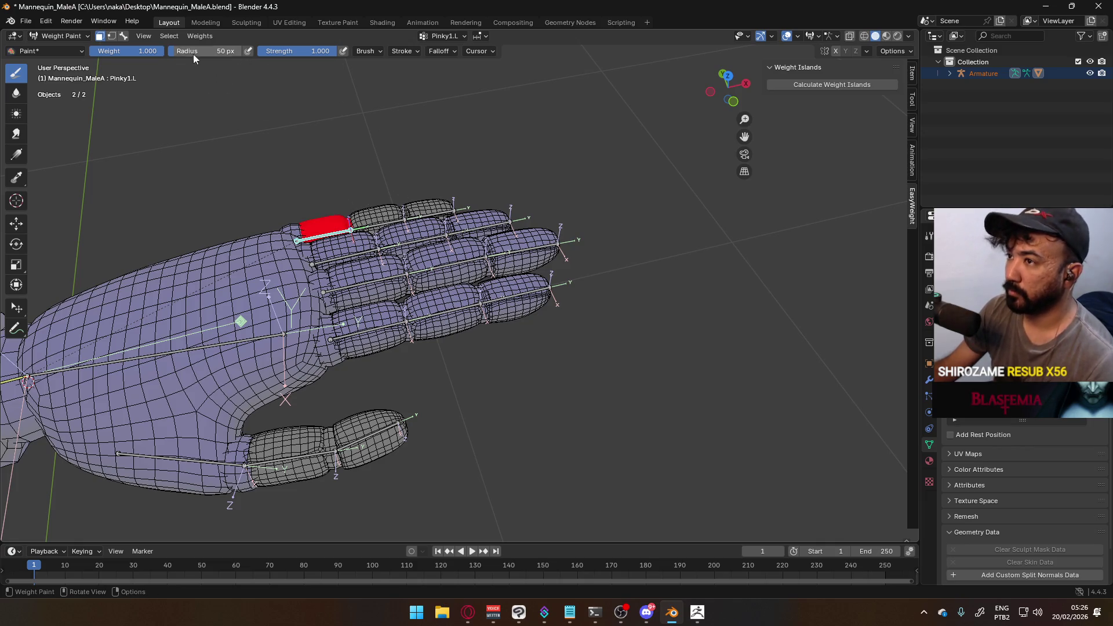
click(124, 36)
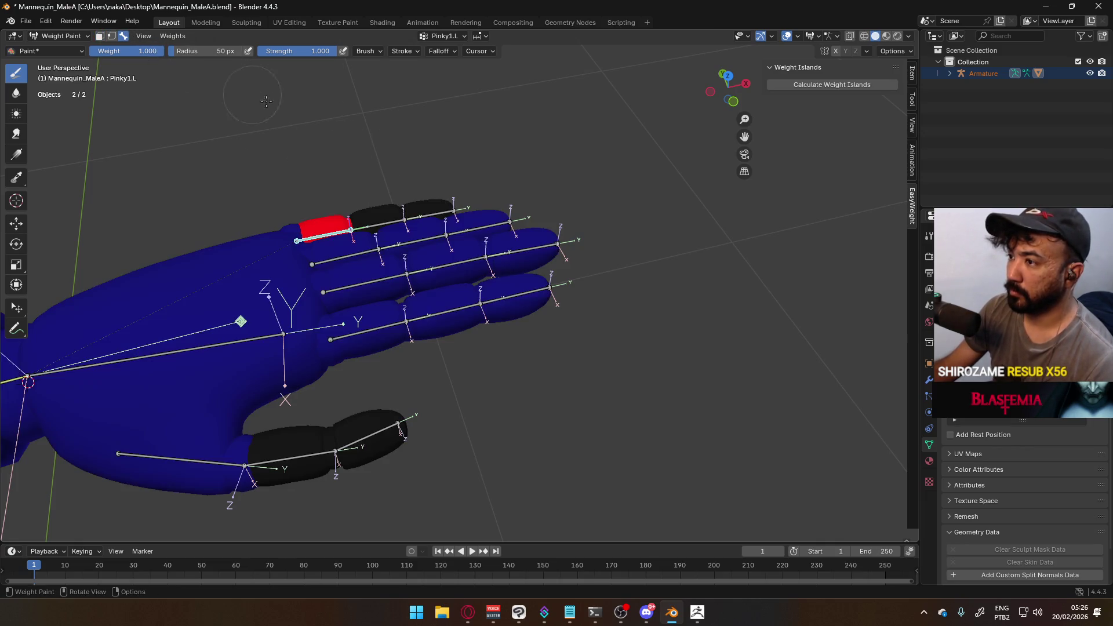
ctrl+click(382, 217)
click(100, 36)
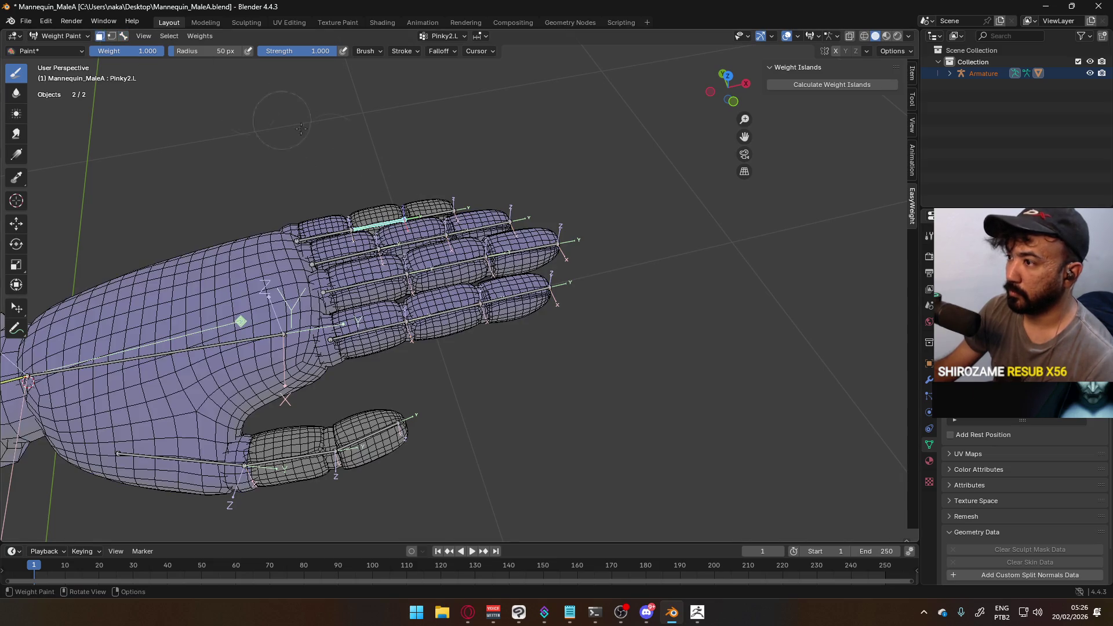
drag(382, 203, 392, 207)
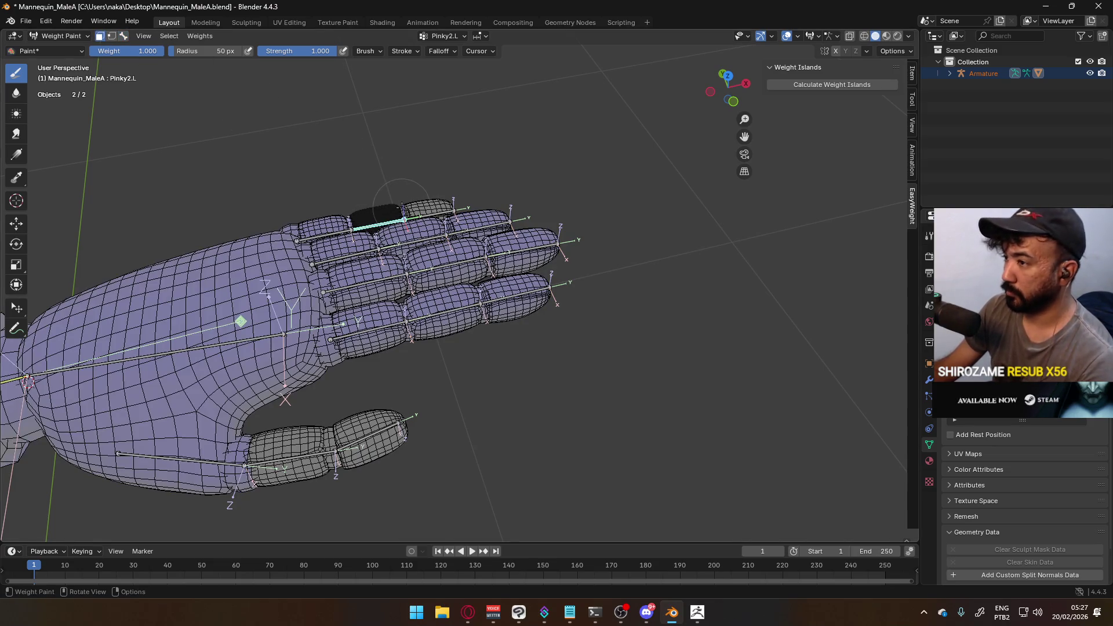
key(ctrl+x)
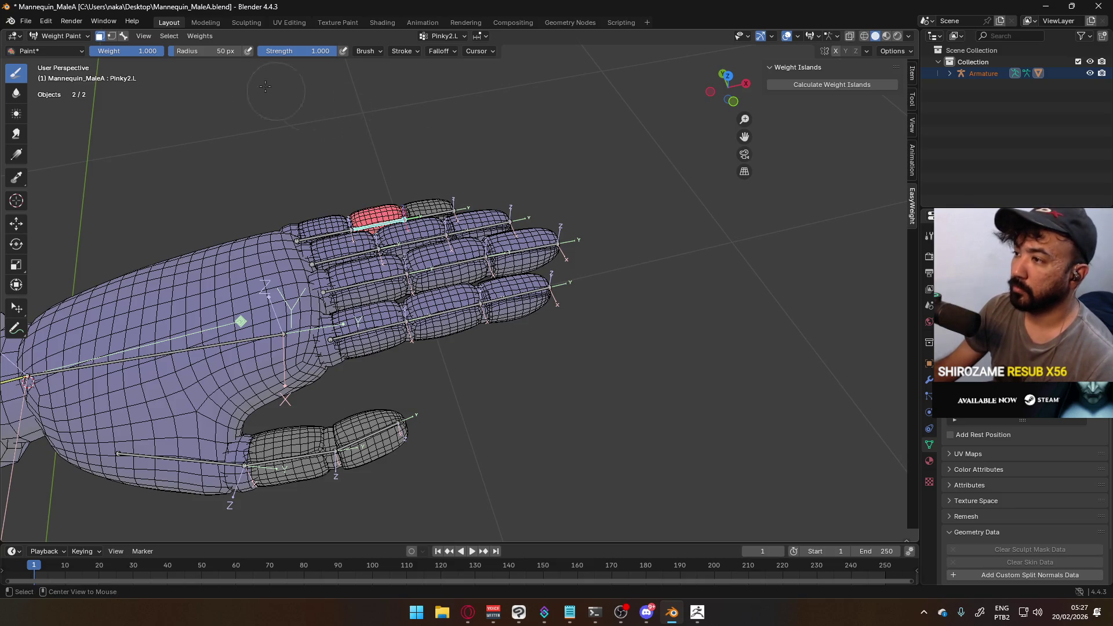
Make Pinky3.L active and give the pinky tip segment weight 1.0
click(124, 36)
ctrl+click(429, 215)
click(100, 36)
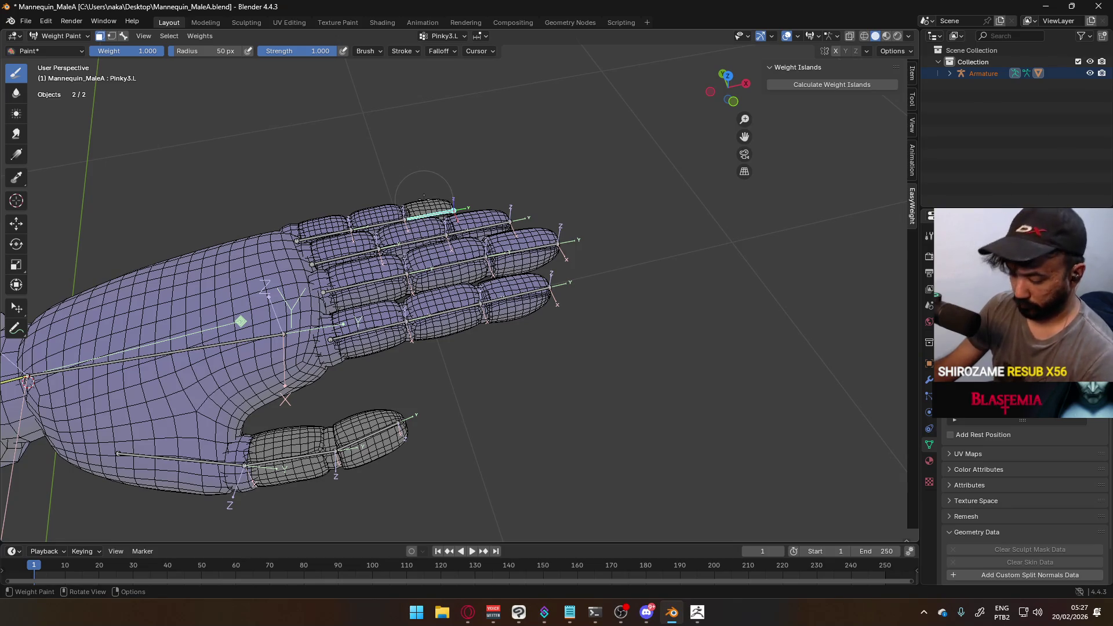
click(424, 199)
key(ctrl+x)
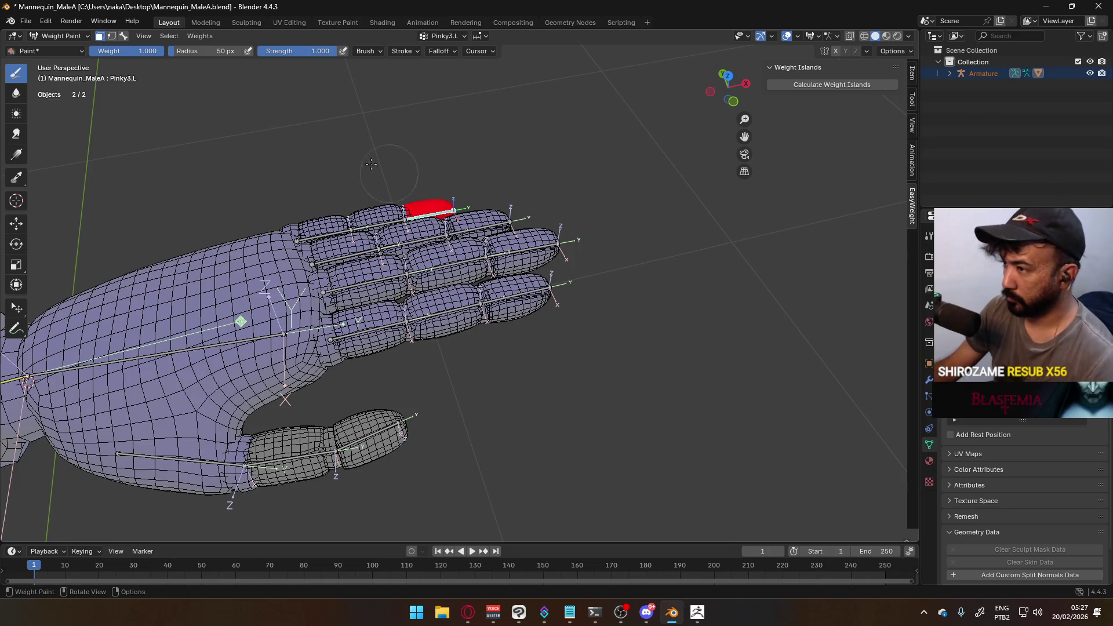
key(alt+a)
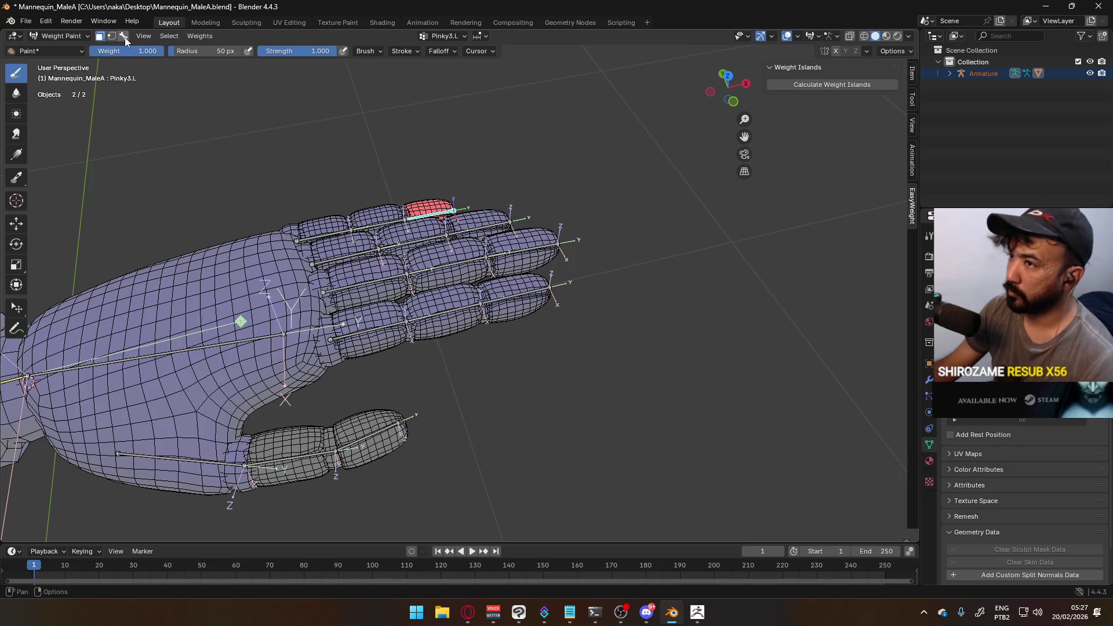
Turn off face masking and orbit around the arm to inspect the pinky weights
click(123, 36)
scroll(478, 248, down, 5)
mouse_move(478, 249)
middle_down()
mouse_move(447, 169)
mouse_move(462, 265)
mouse_move(411, 322)
middle_up()
scroll(461, 265, up, 2)
Give the thumb's base segment full weight on Thumb1.L
click(284, 277)
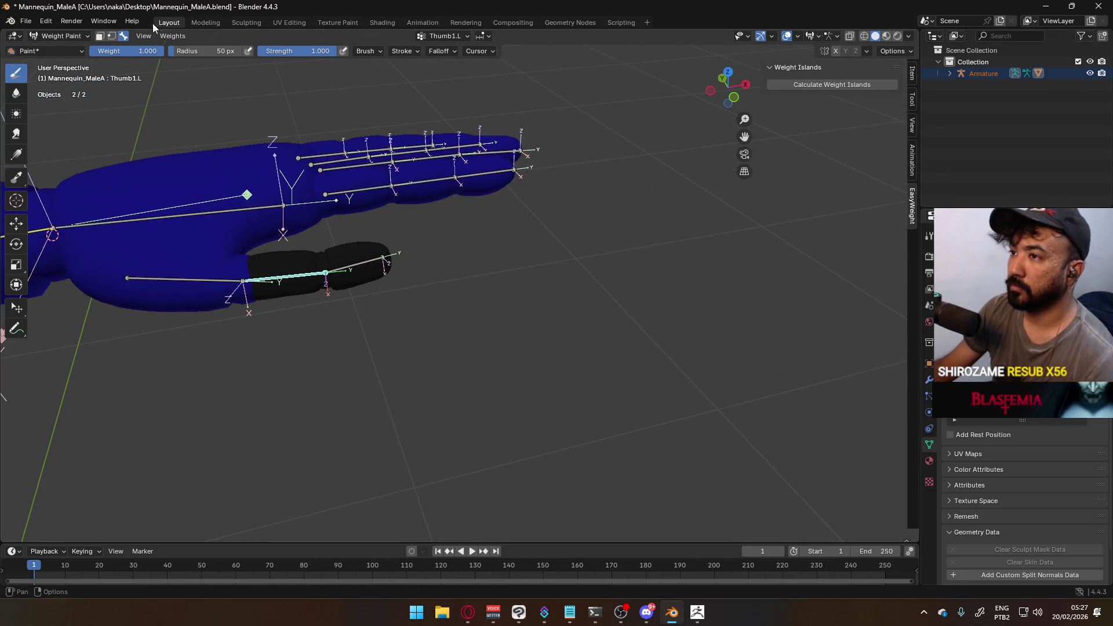
click(101, 37)
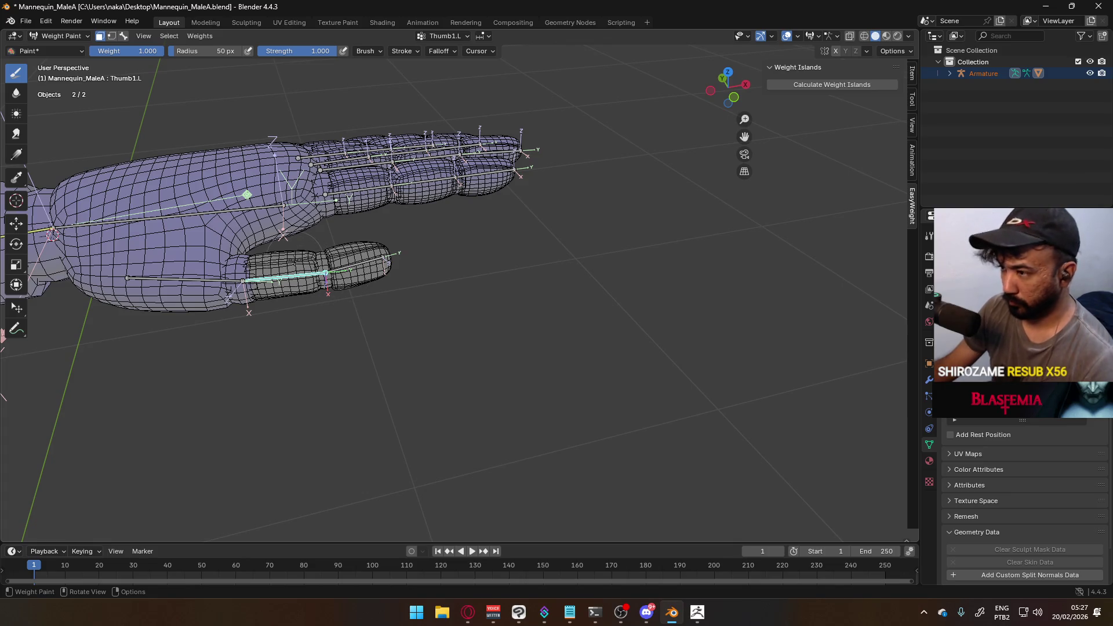
key(l)
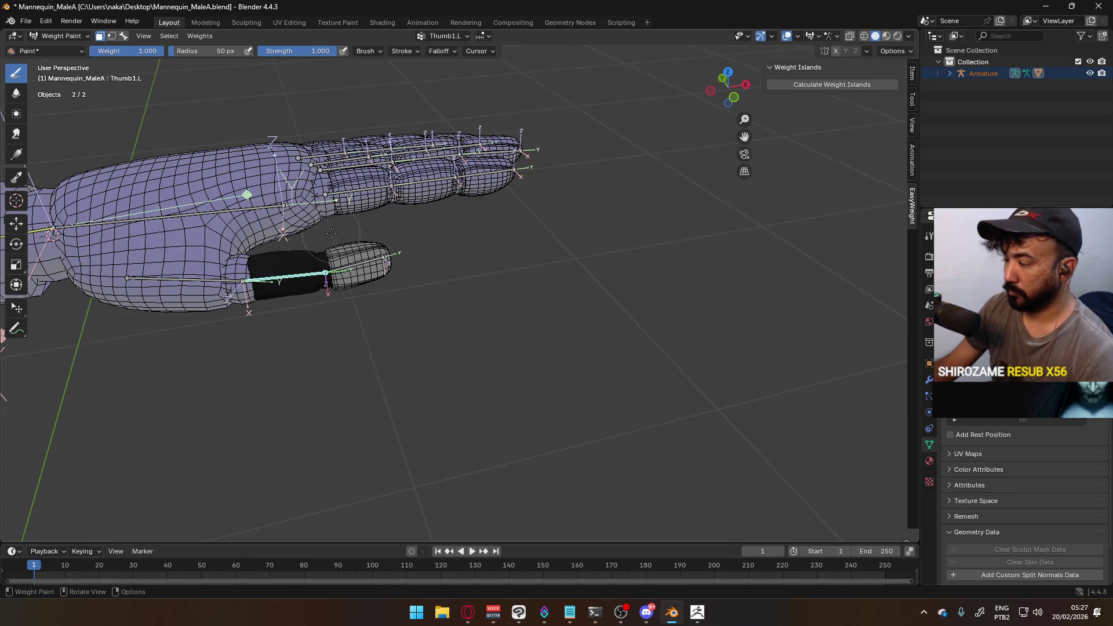
key(ctrl+x)
key(m)
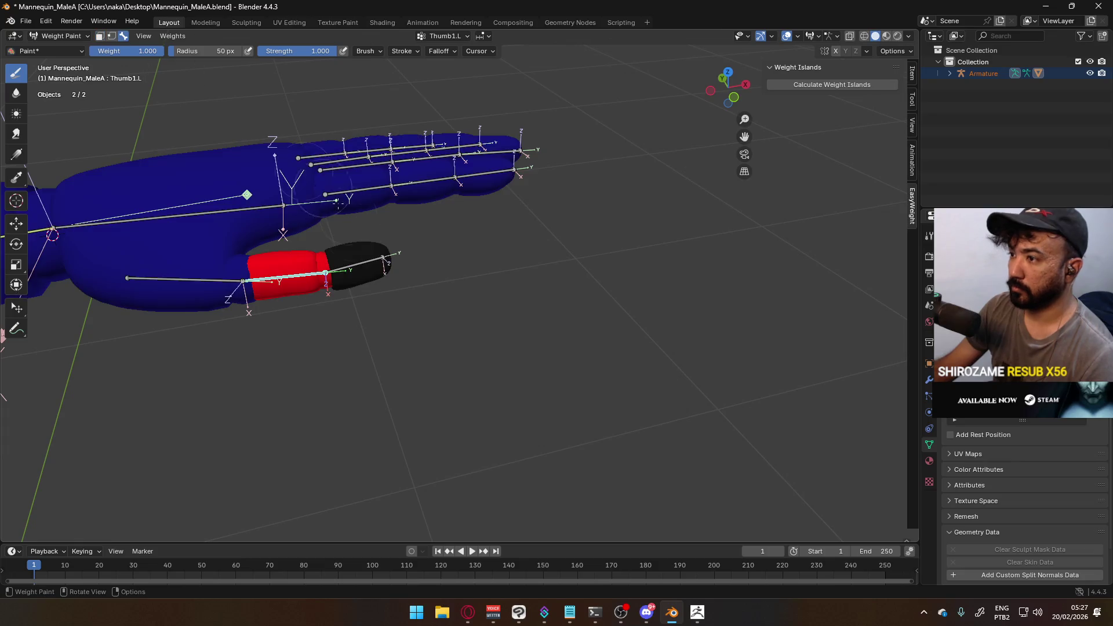
Make Thumb2.L active and give the thumb tip segment full weight
ctrl+click(354, 265)
click(101, 36)
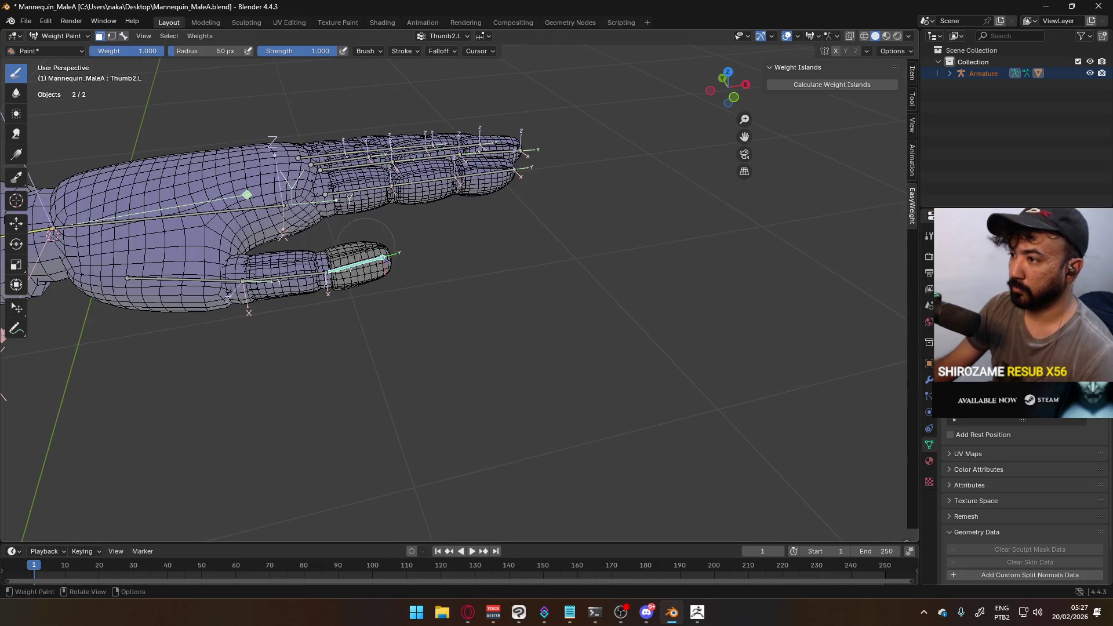
key(l)
click(366, 232)
key(ctrl+z)
key(ctrl+shift+z)
Check the mesh in Edit Mode, return to Weight Paint, and frame the torso and both arms
key(Tab)
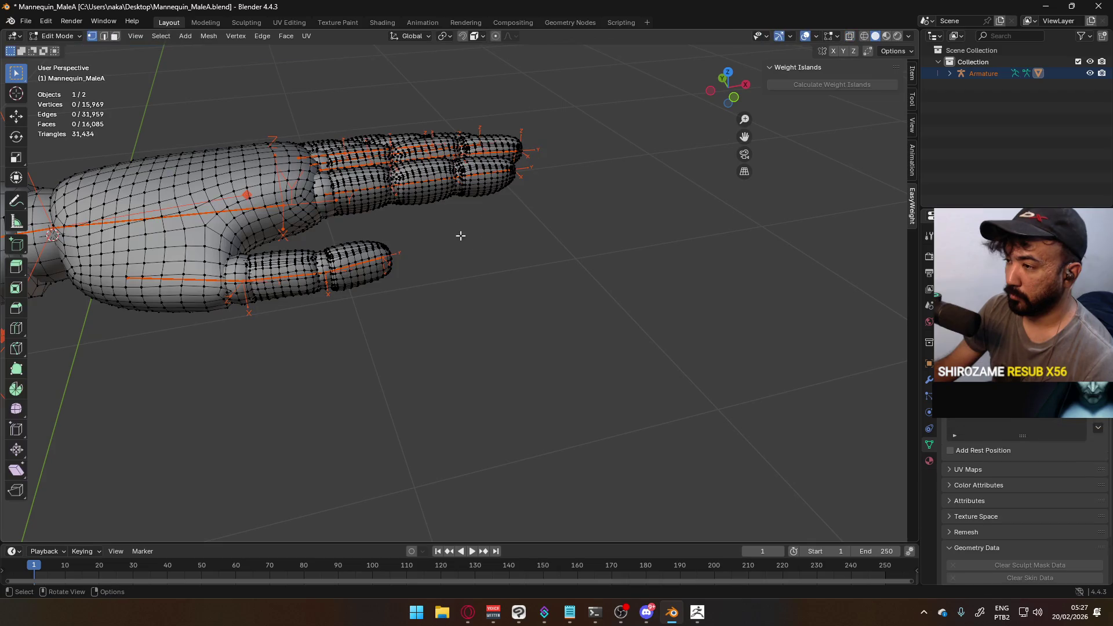
middle_drag(460, 244, 423, 181)
key(Tab)
scroll(510, 169, down, 3)
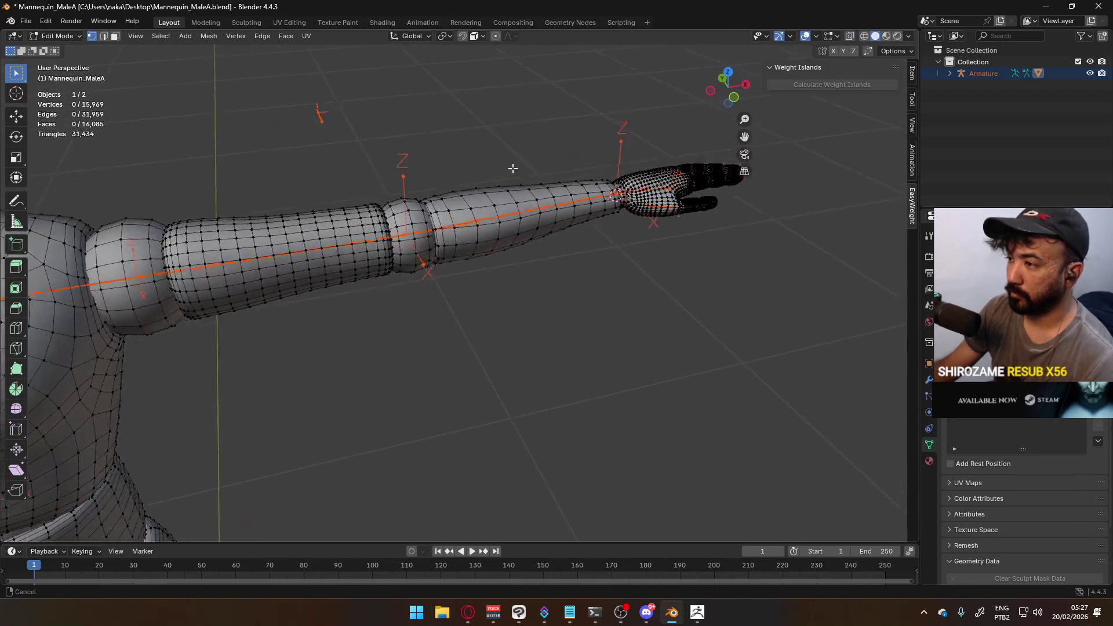
scroll(520, 219, up, 3)
mouse_move(497, 214)
middle_down()
mouse_move(406, 220)
mouse_move(462, 194)
mouse_move(438, 232)
middle_up()
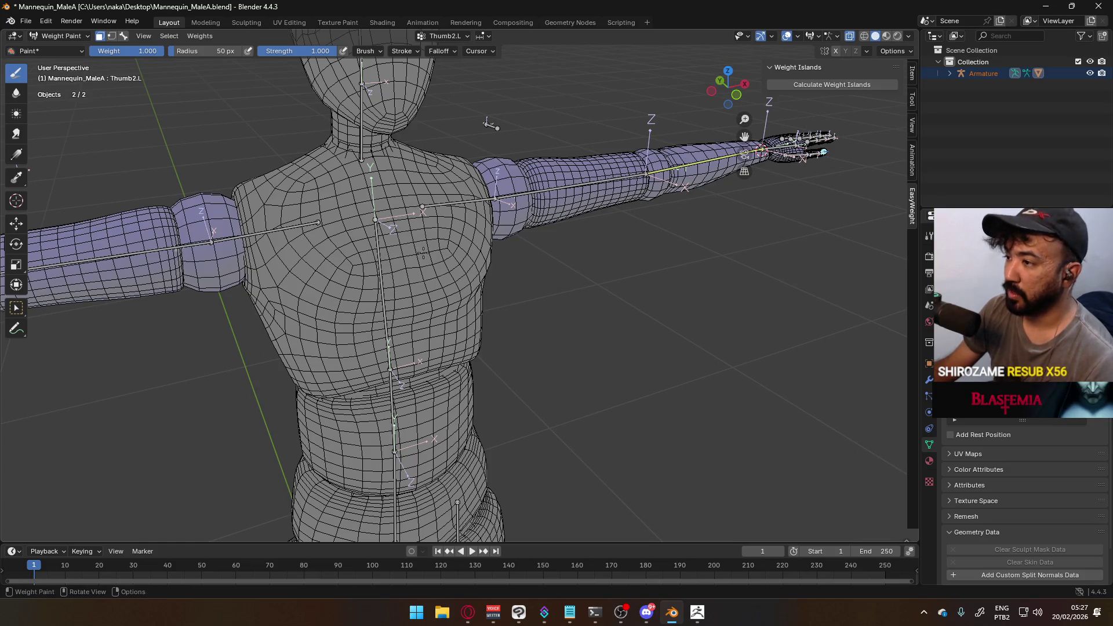
Make Chest the active bone and mask the chest section's faces for weighting
click(124, 36)
ctrl+click(383, 290)
middle_drag(382, 290, 288, 190)
click(100, 36)
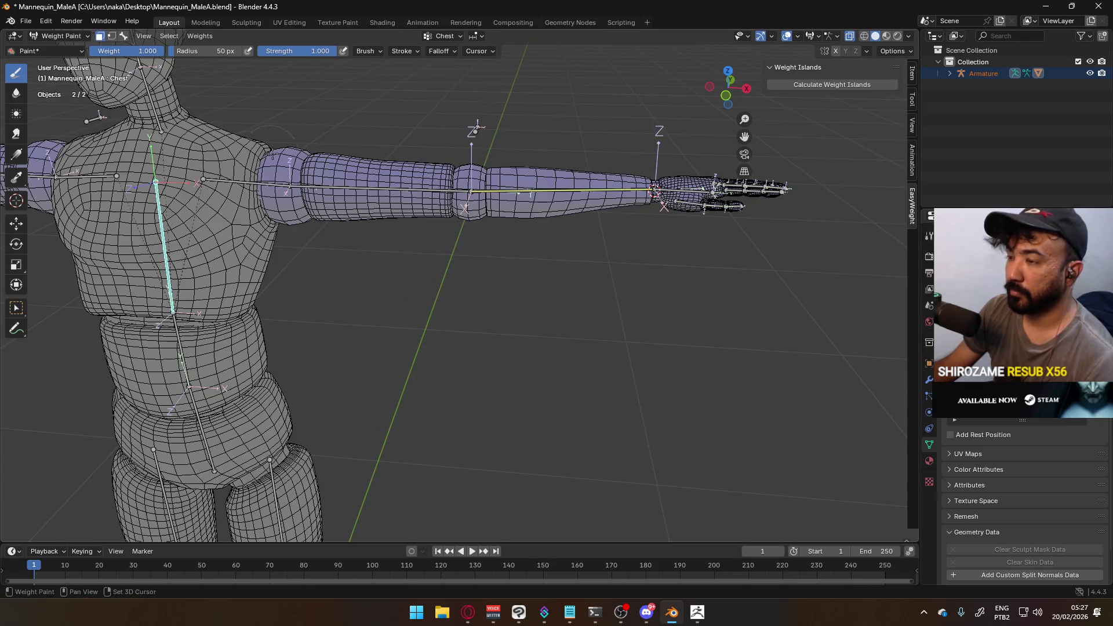
middle_drag(579, 174, 627, 141)
key(l)
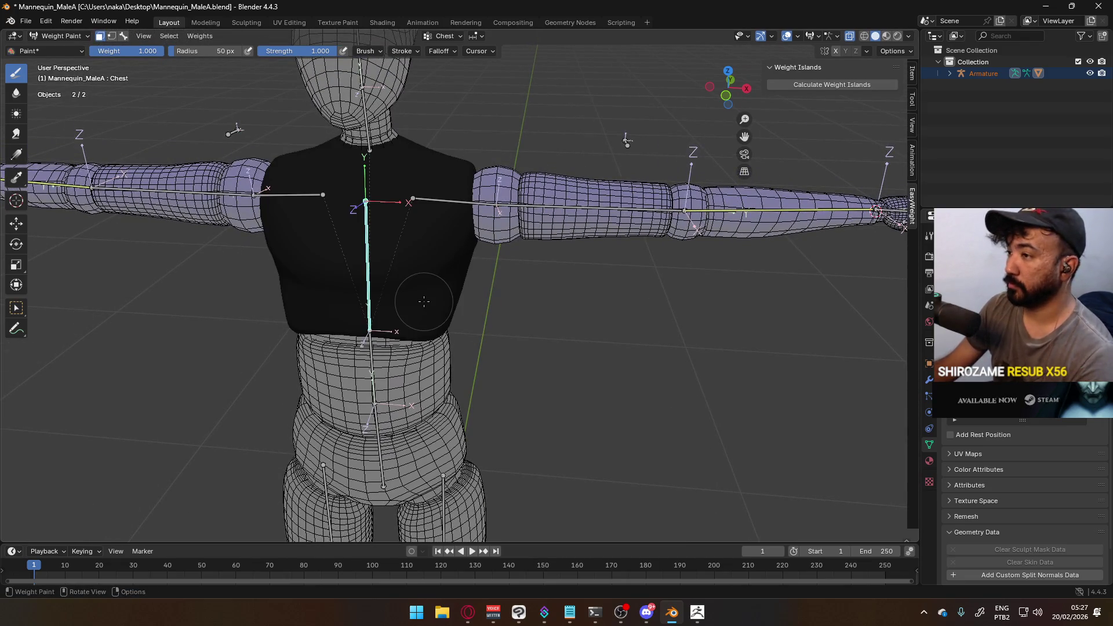
mouse_move(430, 303)
middle_down()
mouse_move(452, 272)
mouse_move(481, 278)
mouse_move(406, 231)
mouse_move(441, 244)
mouse_move(460, 292)
mouse_move(405, 305)
mouse_move(447, 316)
middle_up()
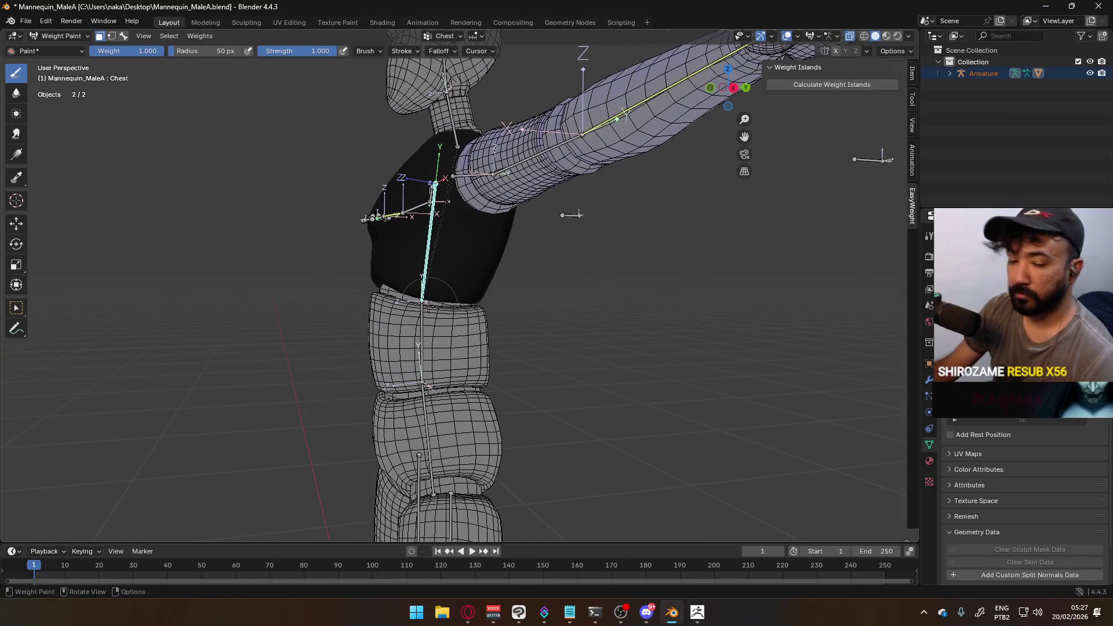
alt+click(428, 430)
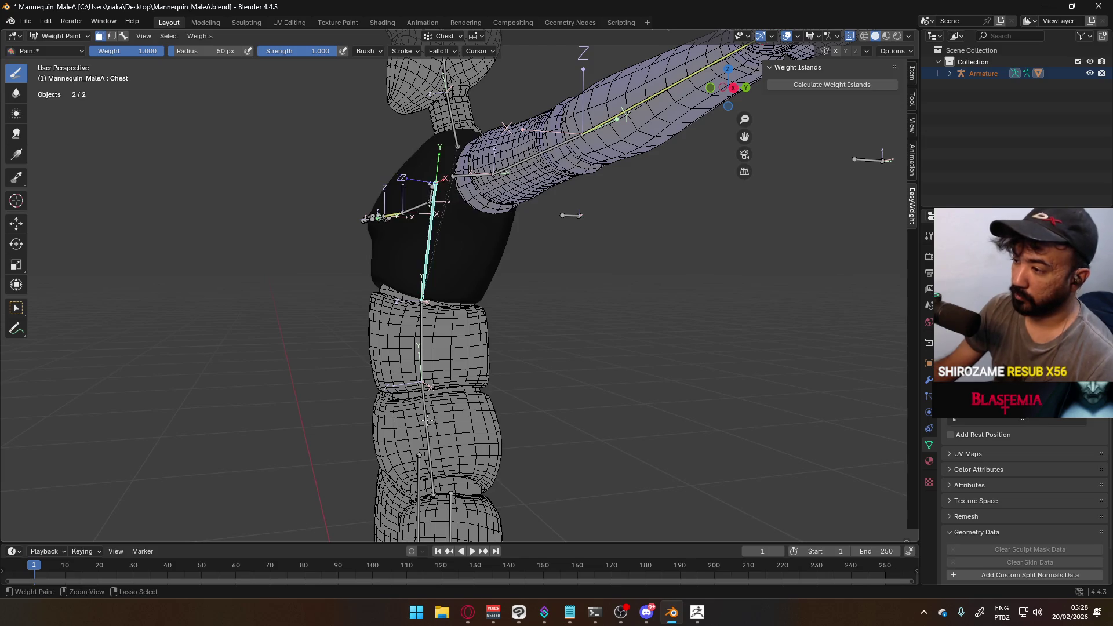
Fill the pelvis faces with full Hips weight and test-rotate Hips around X
click(123, 36)
alt+click(427, 418)
click(100, 36)
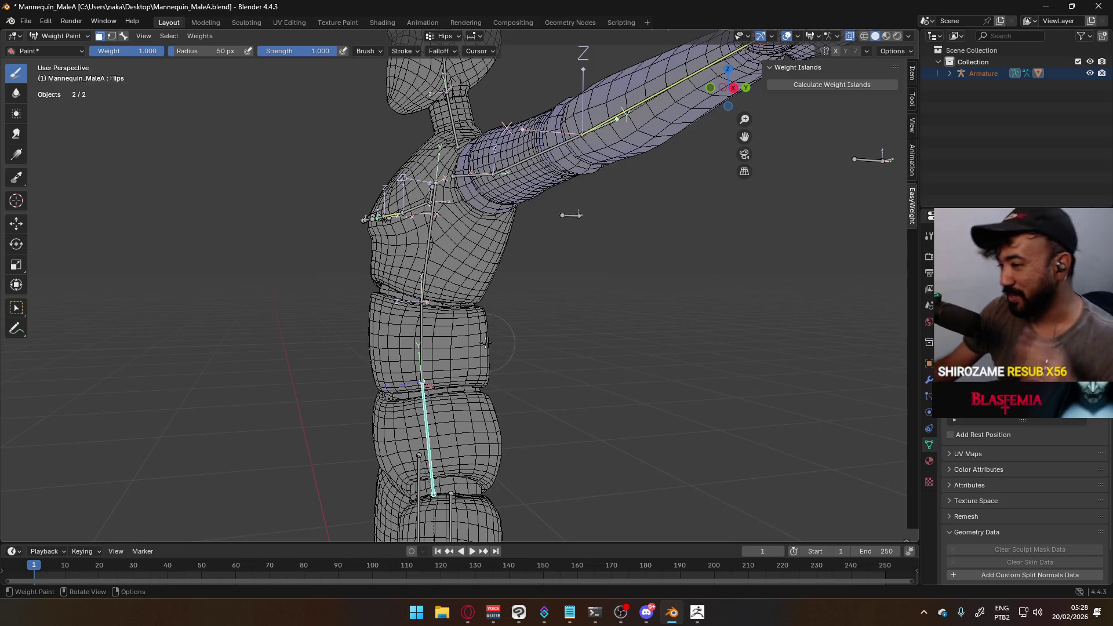
mouse_move(479, 407)
middle_down()
mouse_move(603, 384)
mouse_move(498, 383)
mouse_move(493, 400)
mouse_move(485, 366)
middle_up()
click(493, 401)
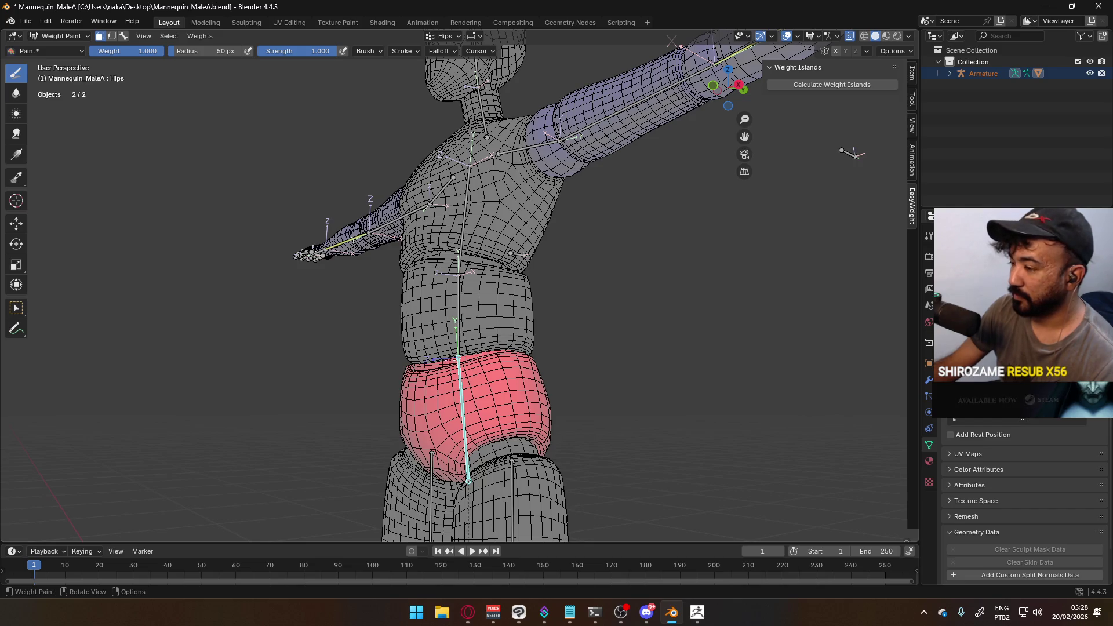
key(r)
key(x)
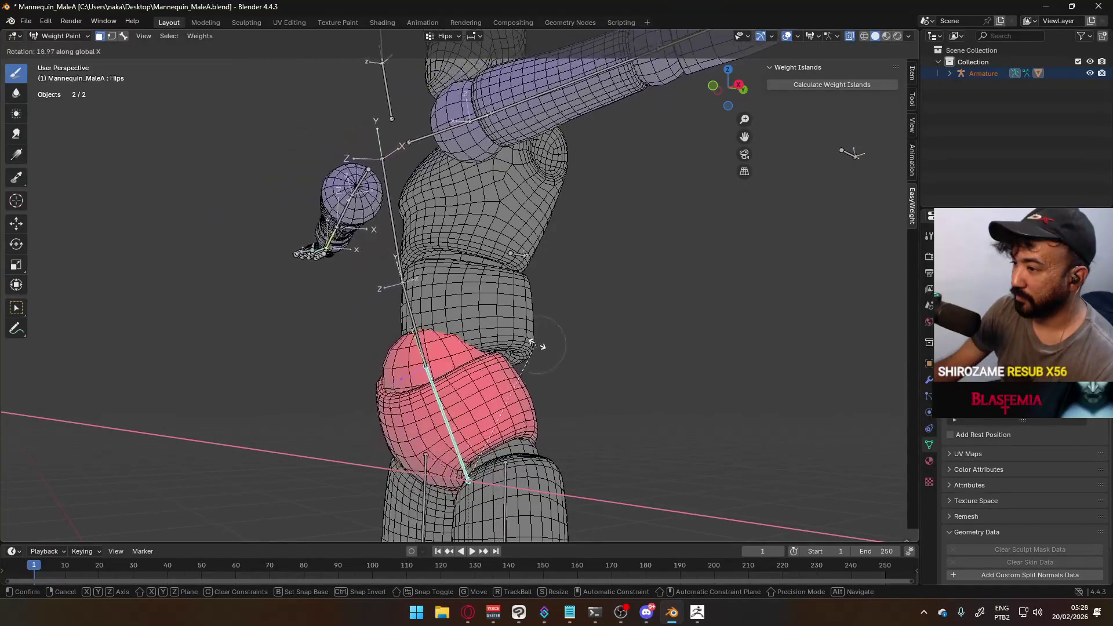
Give the waist section full Spine weight and test-rotate the Spine bone around X
right_click(489, 313)
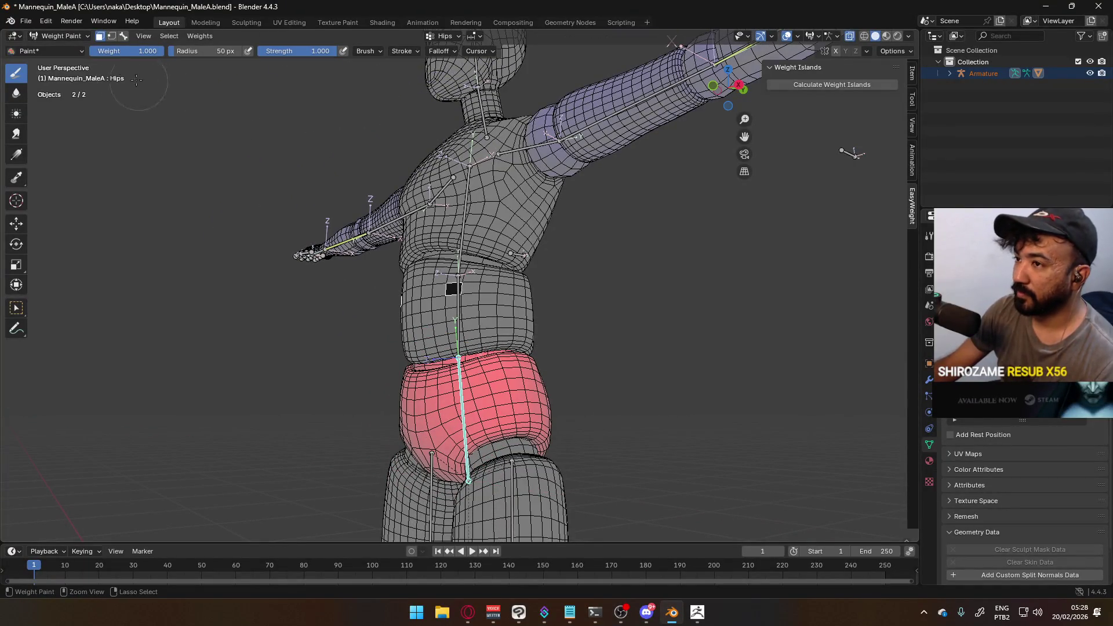
click(124, 36)
ctrl+click(461, 302)
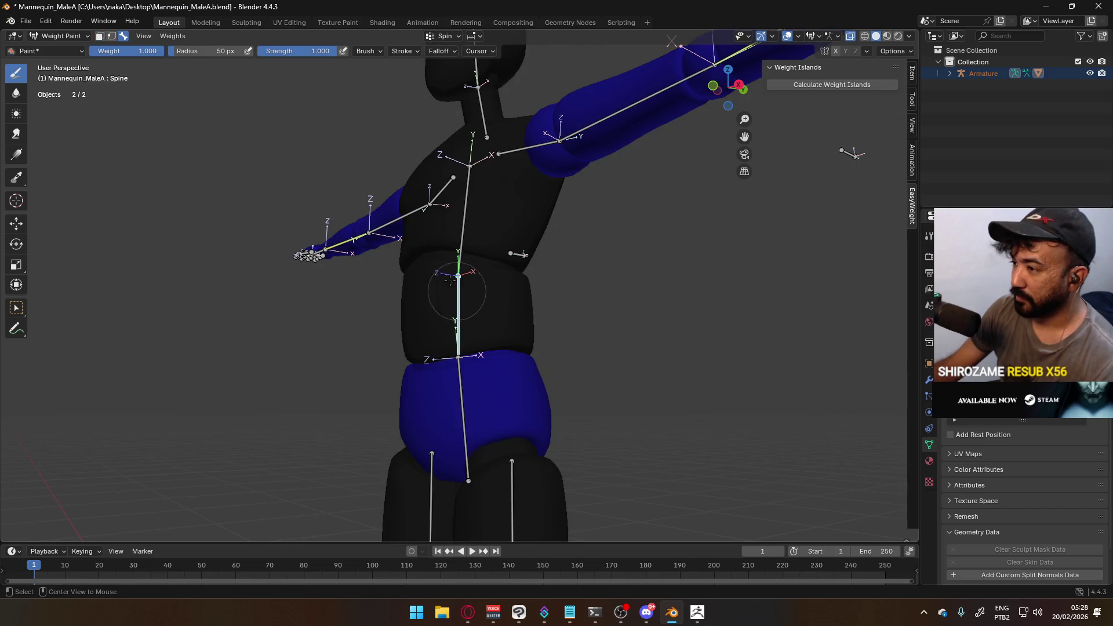
click(100, 36)
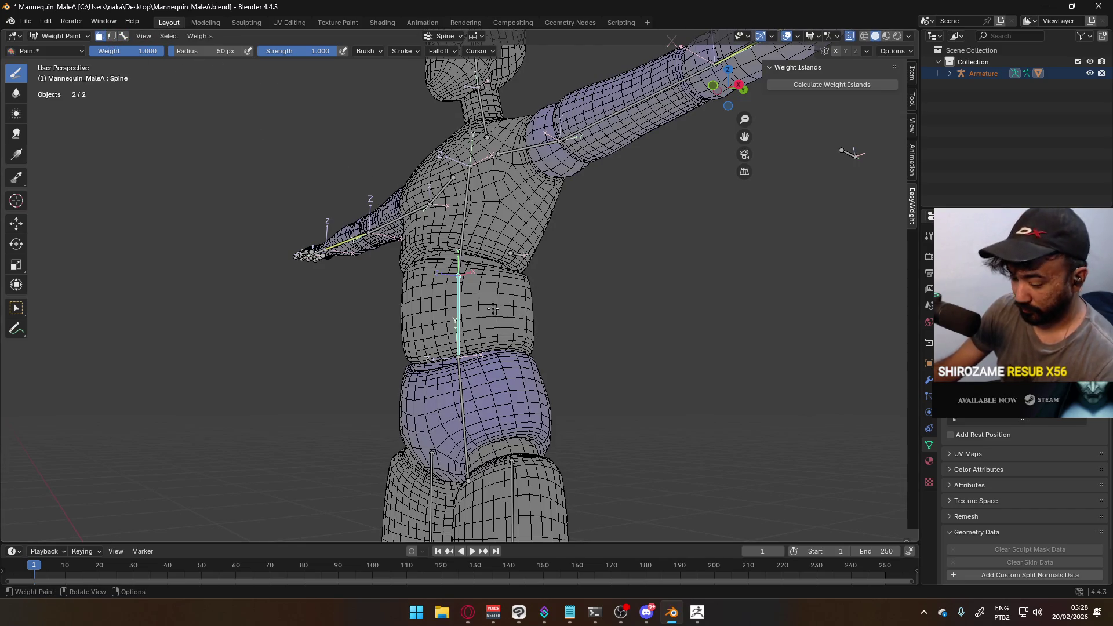
key(l)
key(l)
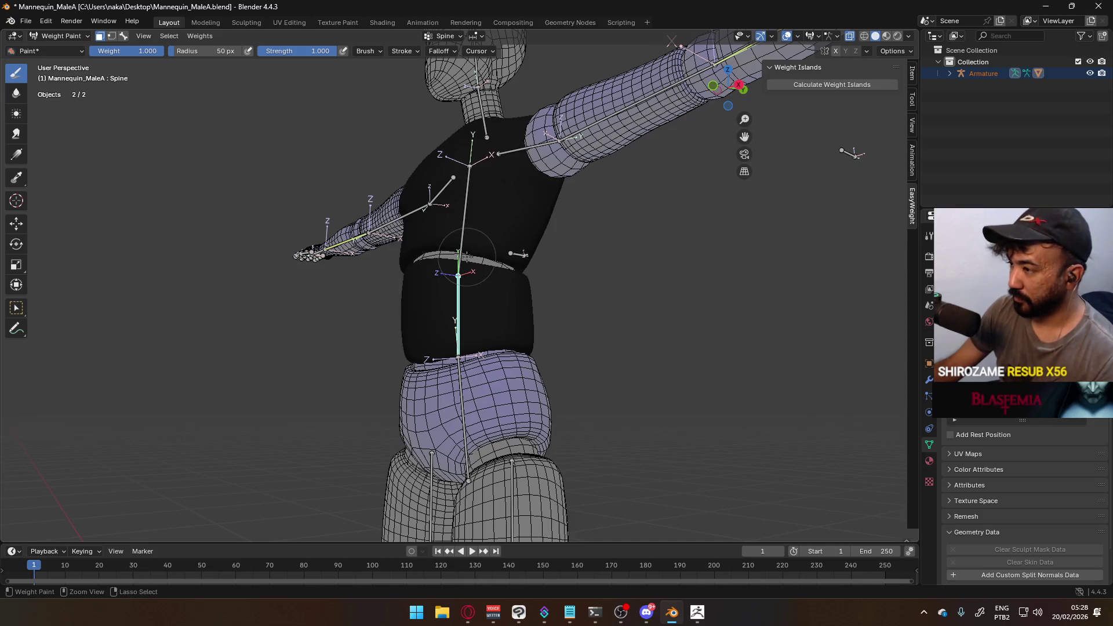
key(ctrl+z)
click(465, 256)
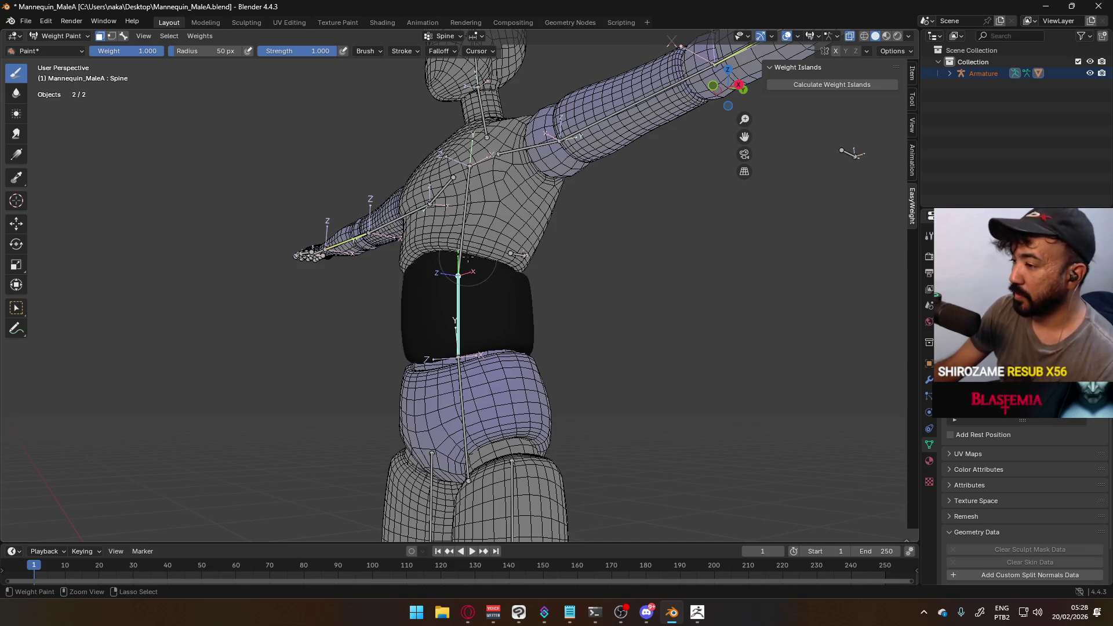
key(r)
key(x)
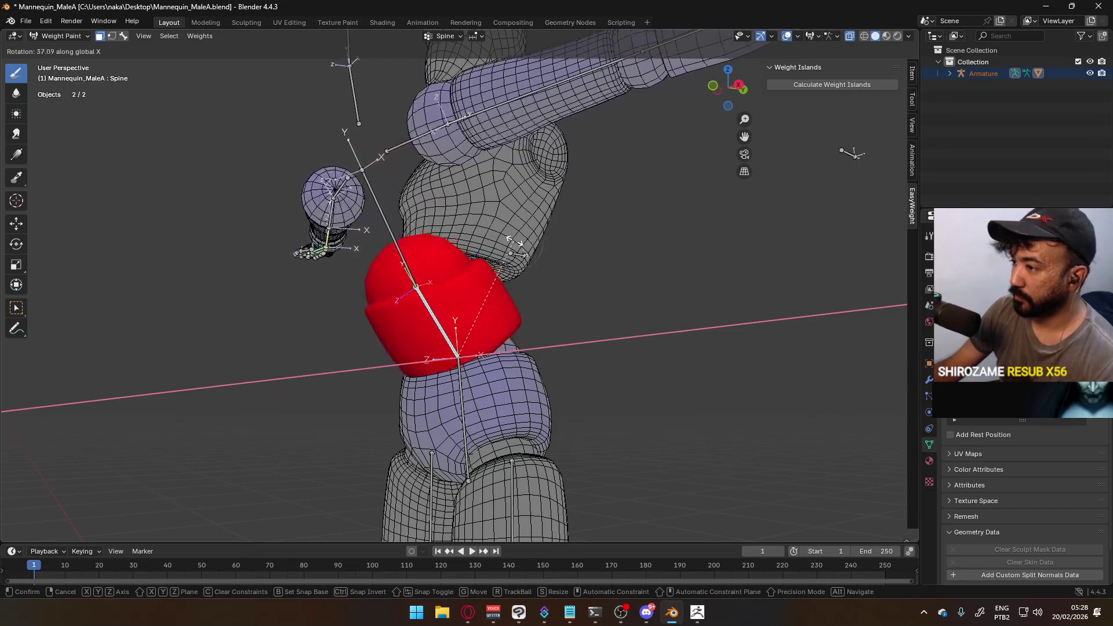
Cancel the test rotation, make Chest the active bone and mask the chest faces
right_click(515, 243)
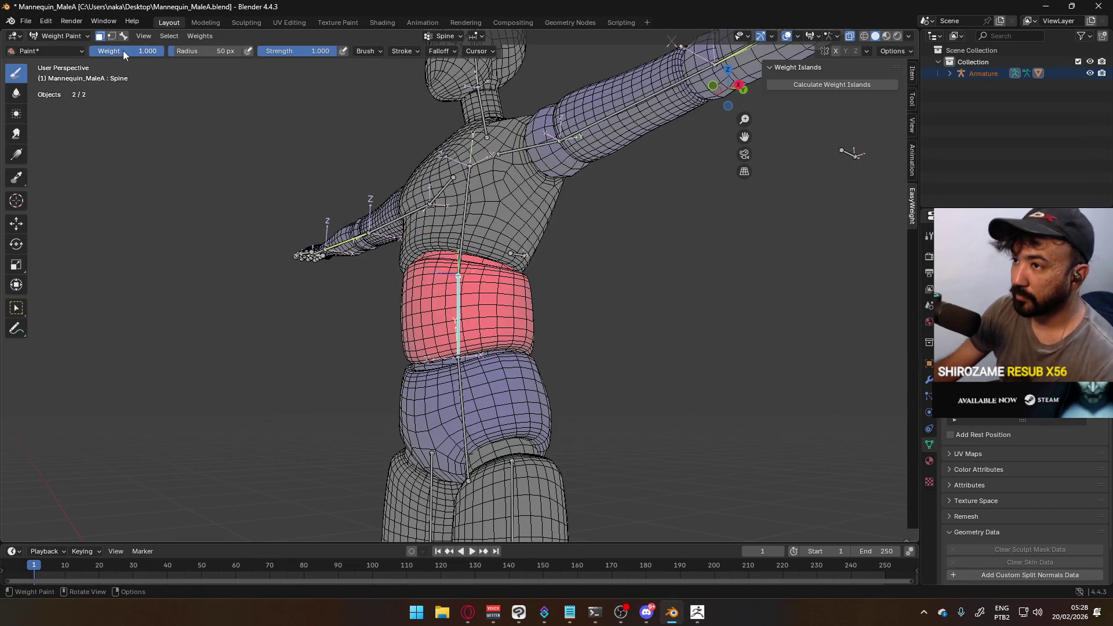
click(124, 36)
click(465, 209)
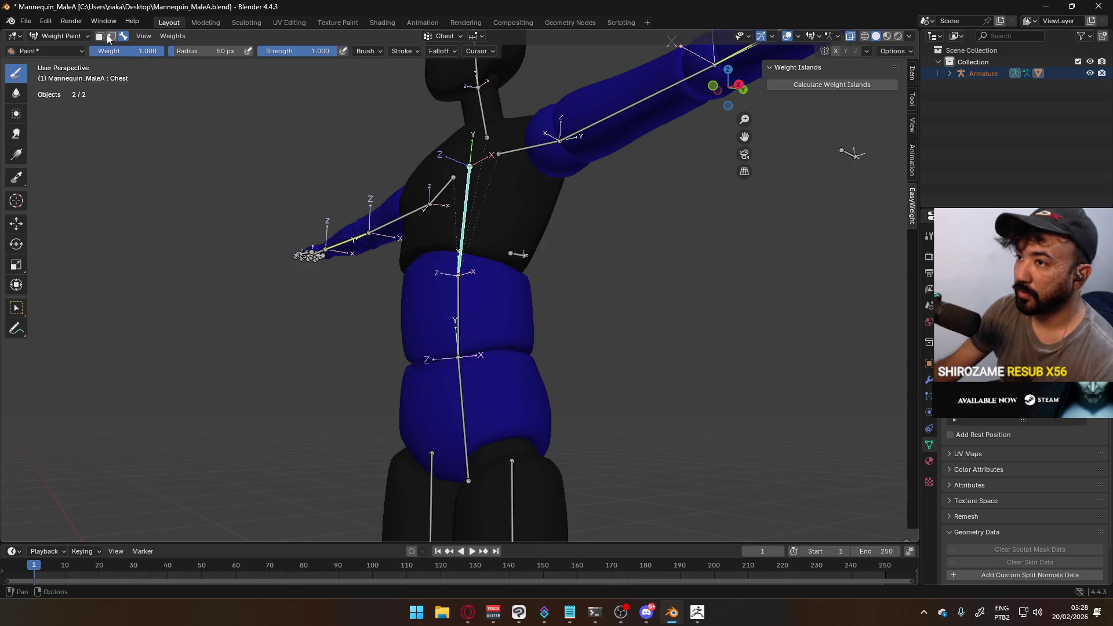
click(101, 36)
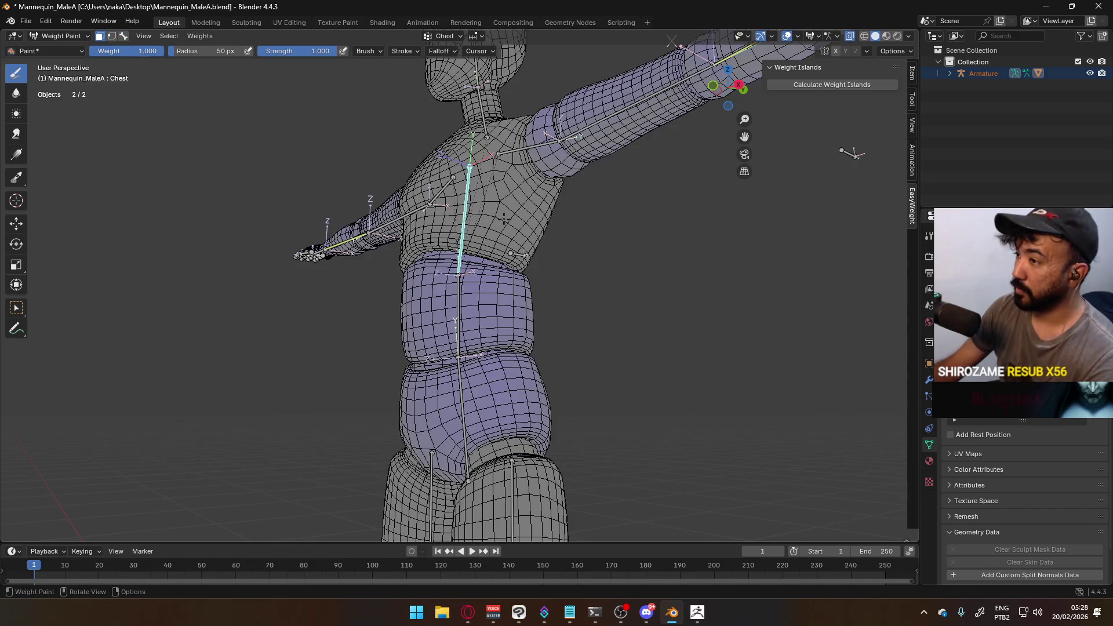
key(l)
middle_drag(505, 218, 459, 186)
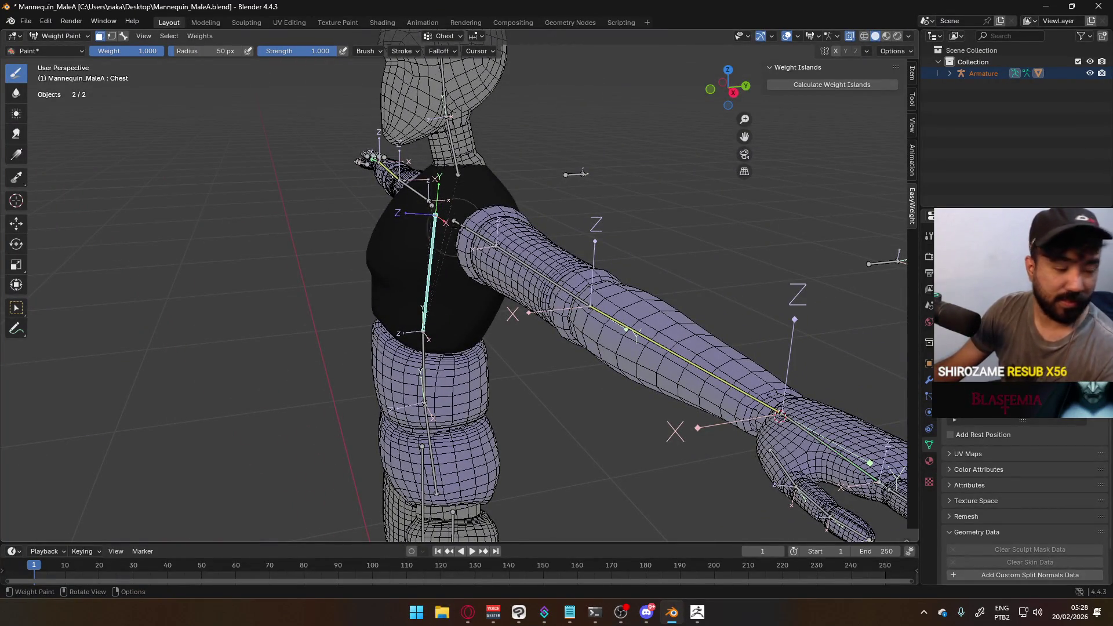
Fill the chest section with full Chest weight and test-rotate it around X
key(ctrl+x)
key(r)
key(x)
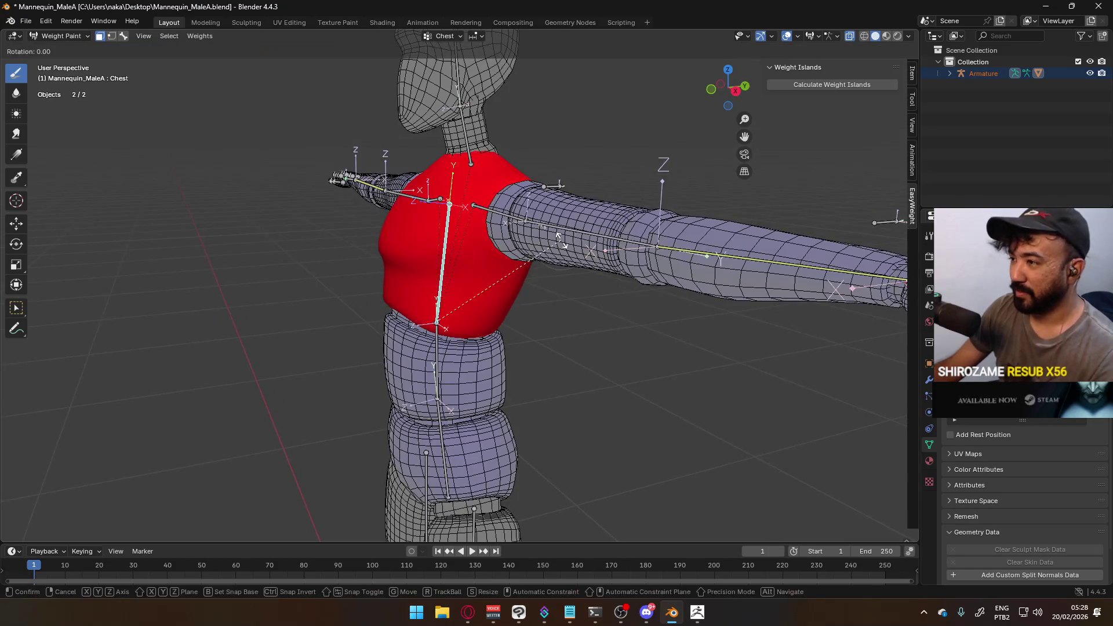
right_click(519, 230)
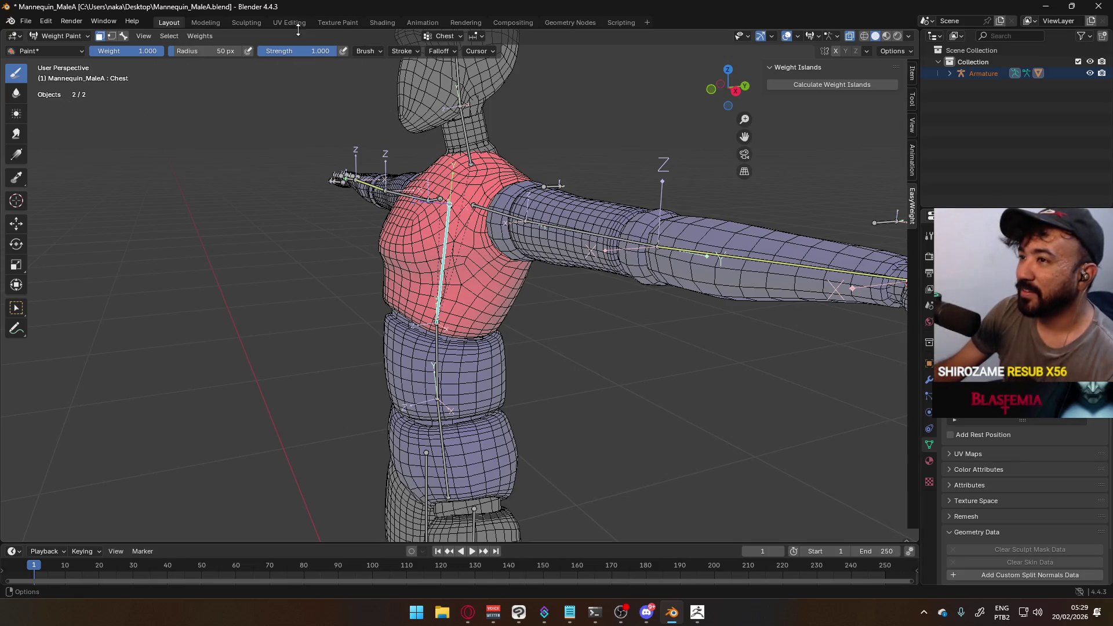
Give the neck and head sections full weight for the Neck and Head bones
click(123, 36)
click(466, 133)
click(100, 36)
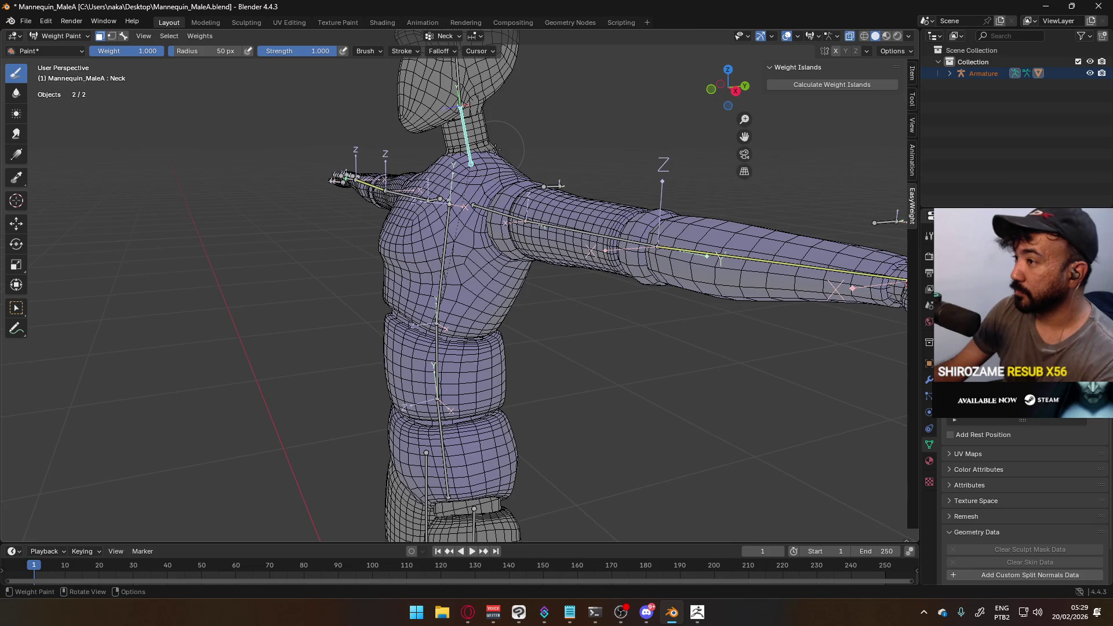
drag(484, 134, 480, 108)
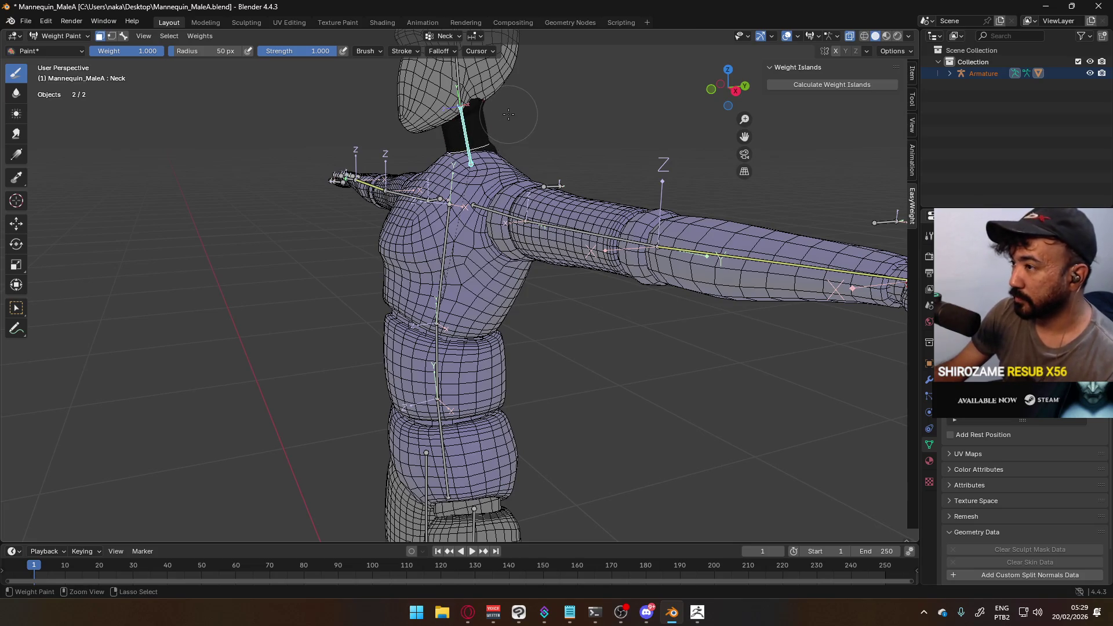
alt+middle_drag(509, 114, 522, 247)
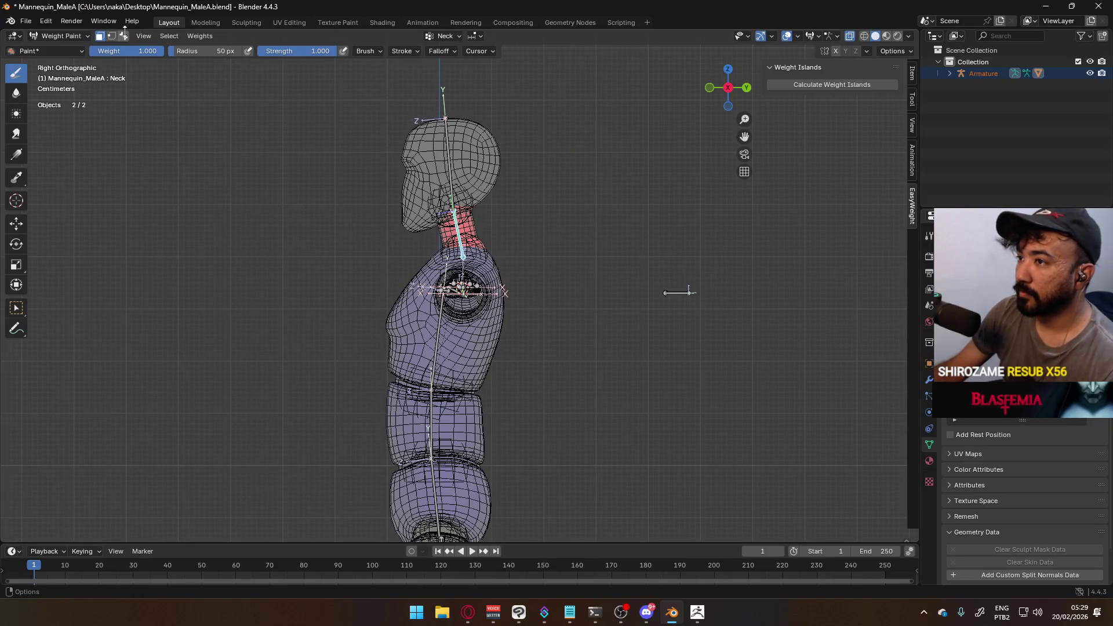
ctrl+click(450, 168)
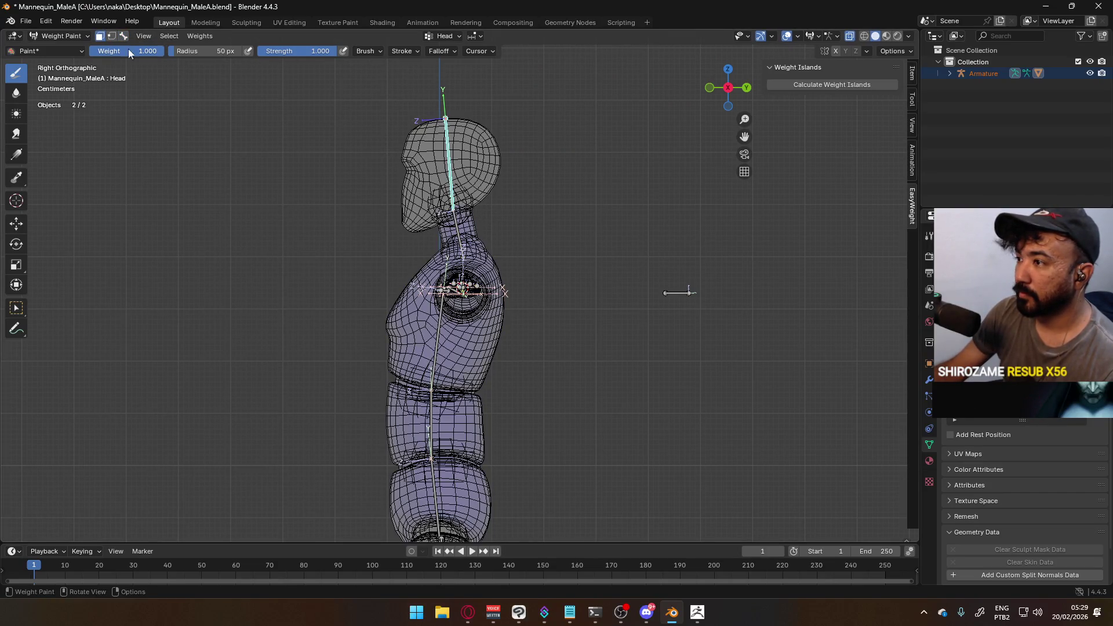
key(ctrl+x)
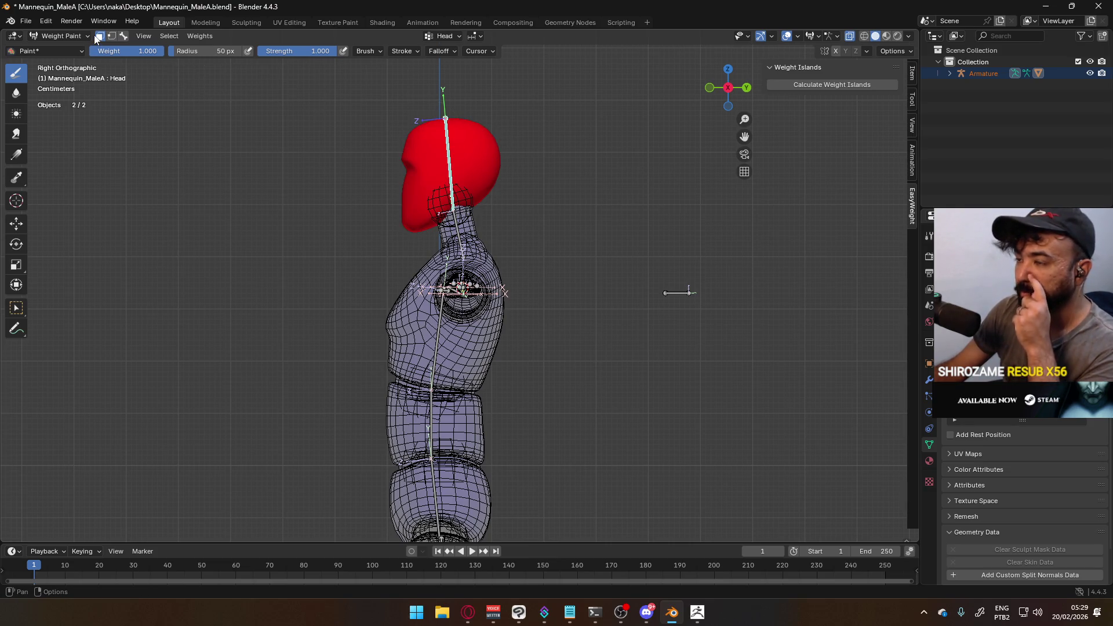
click(124, 39)
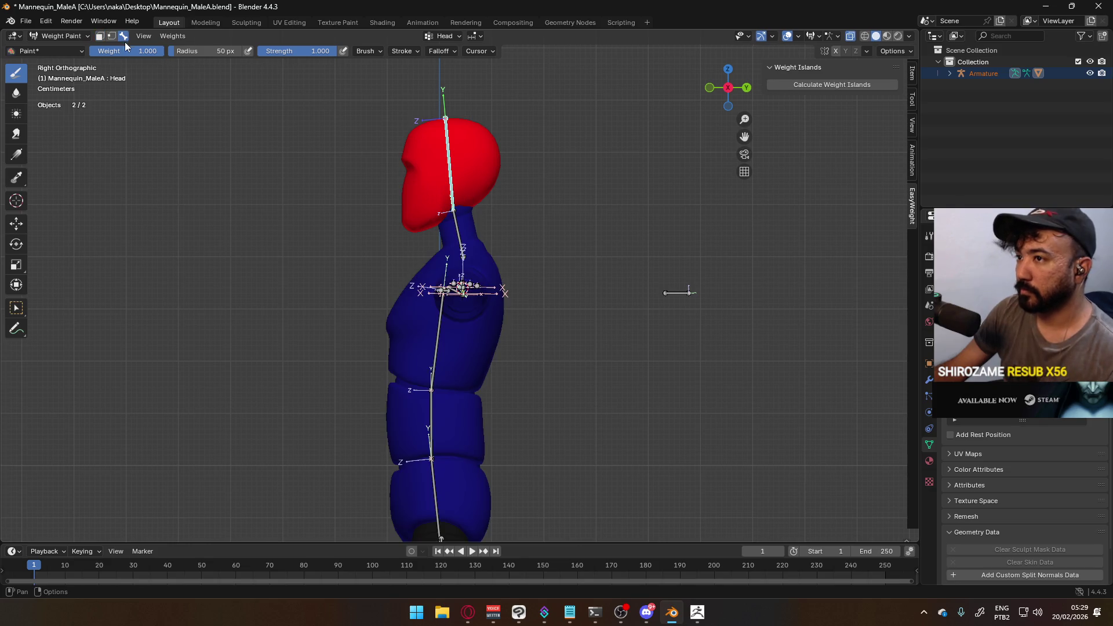
click(432, 488)
Test-rotate the Hips and Spine bones to check the torso weights
key(r)
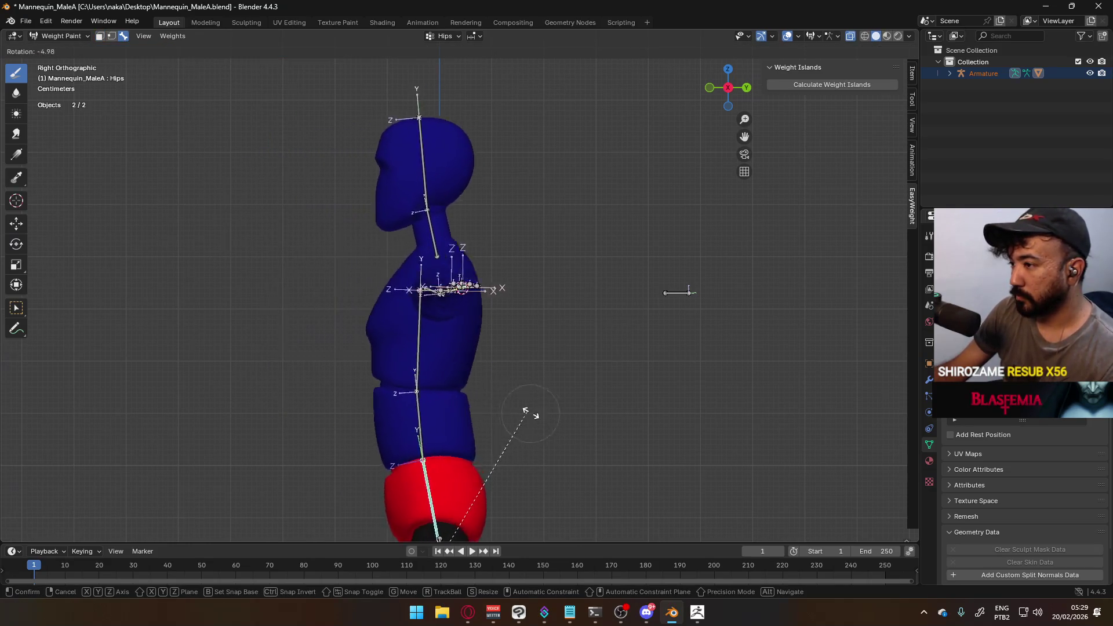
click(580, 418)
click(445, 410)
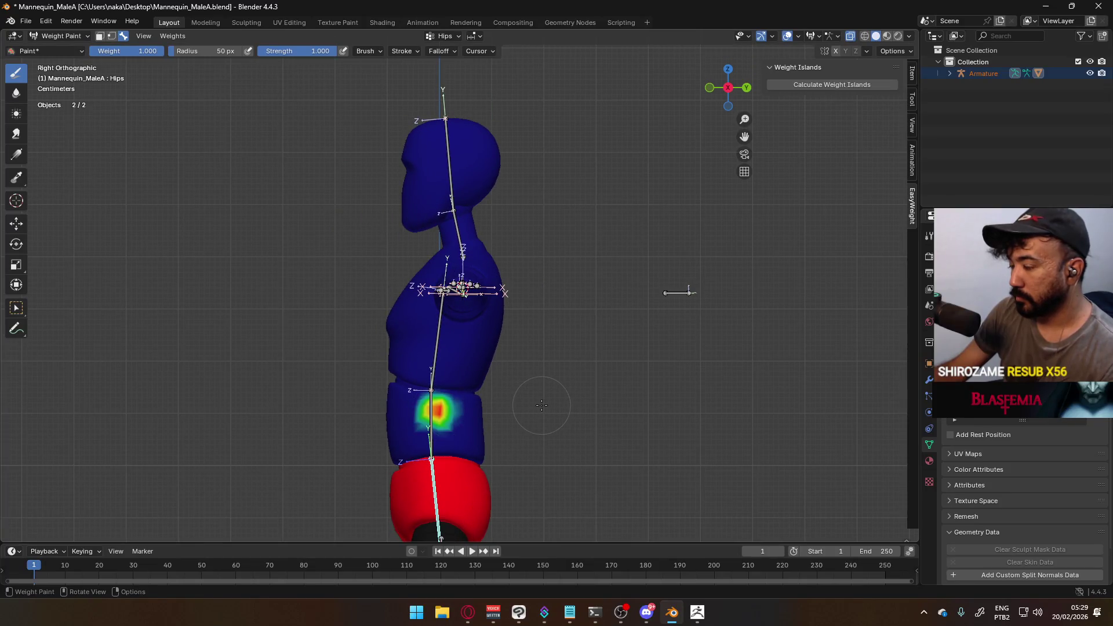
click(432, 413)
key(r)
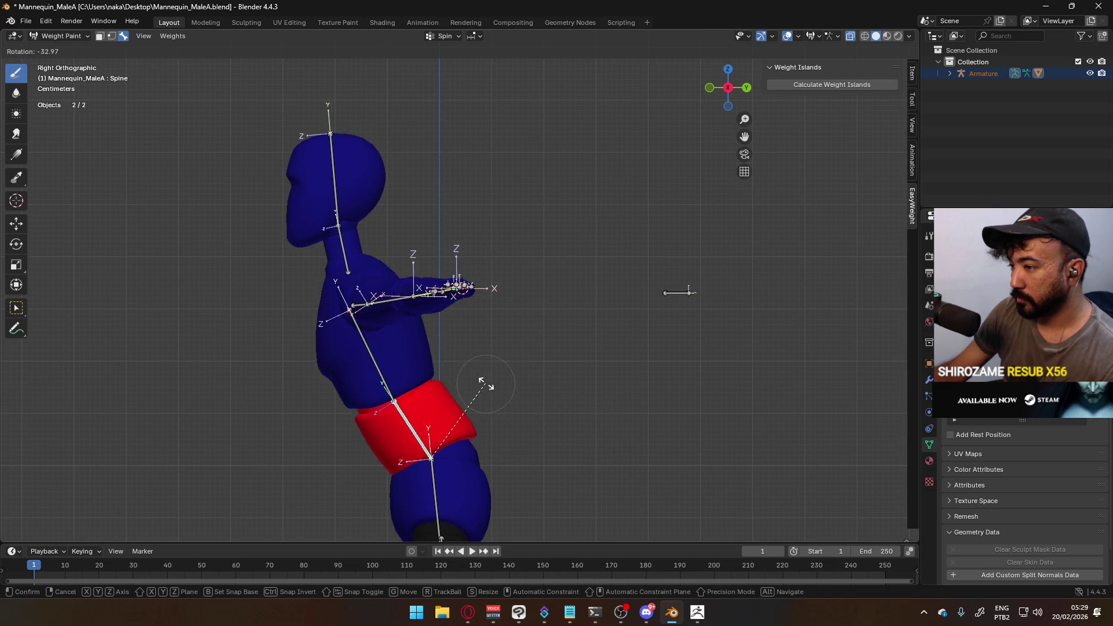
key(Escape)
Bring the legs into view, make UpperLeg.L active and enable face masking
mouse_move(676, 290)
middle_down()
mouse_move(586, 288)
mouse_move(578, 390)
mouse_move(605, 404)
middle_up()
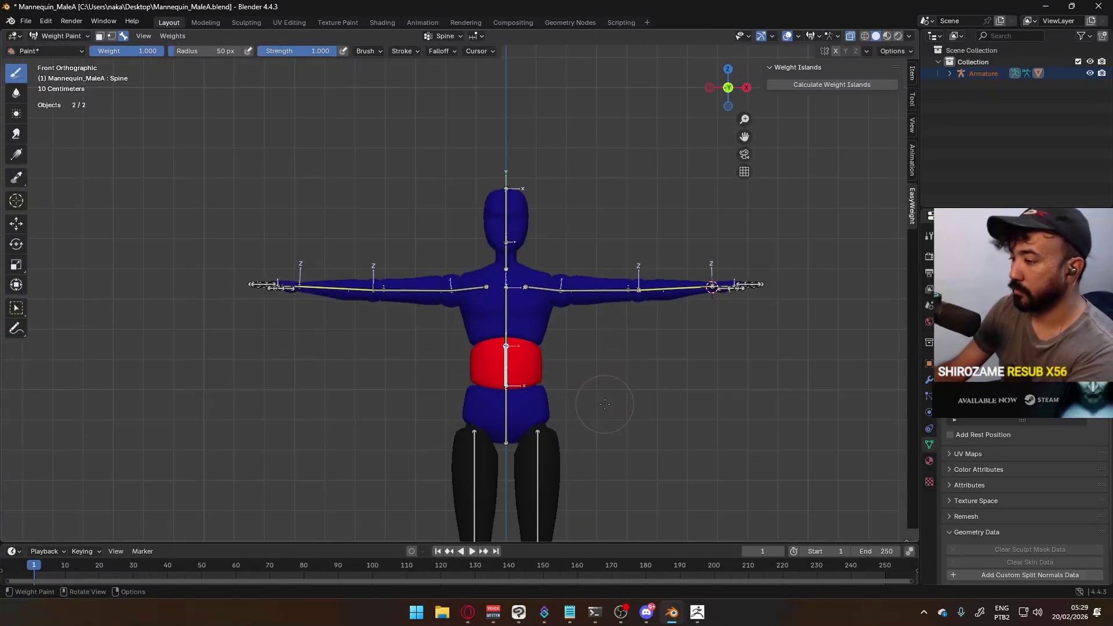
shift+middle_drag(548, 424, 162, 39)
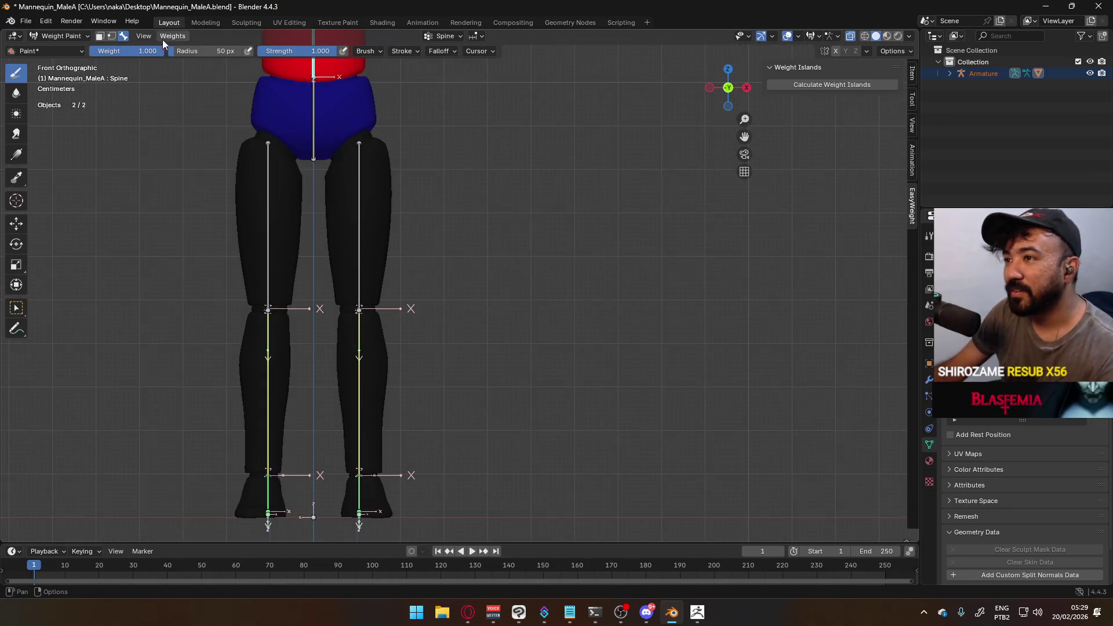
ctrl+click(360, 232)
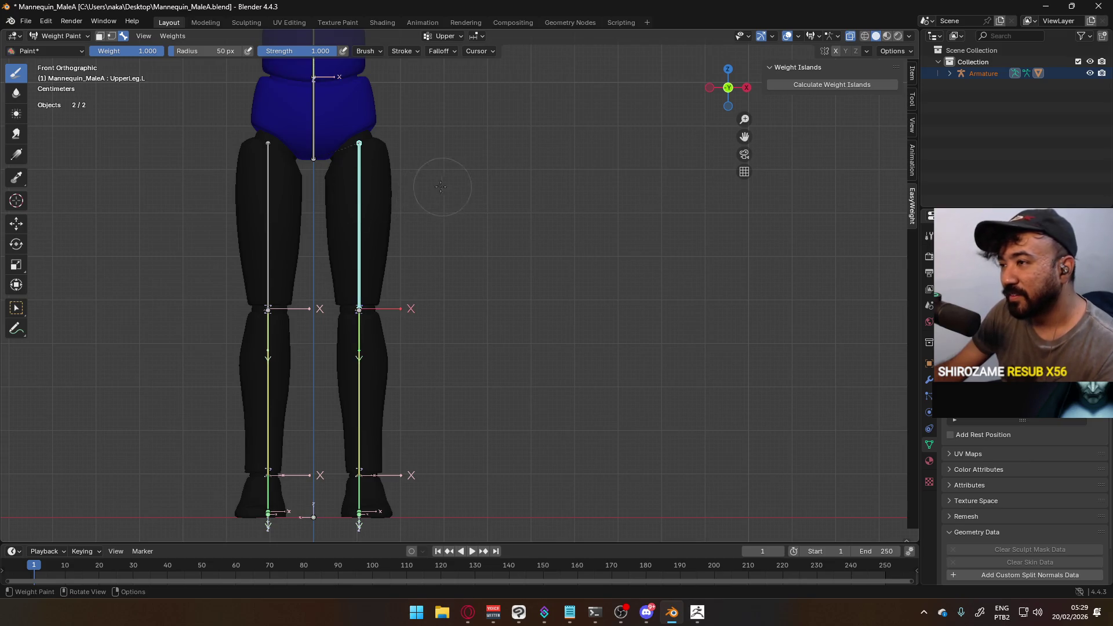
middle_drag(441, 187, 441, 145)
click(100, 35)
shift+middle_drag(349, 213, 444, 274)
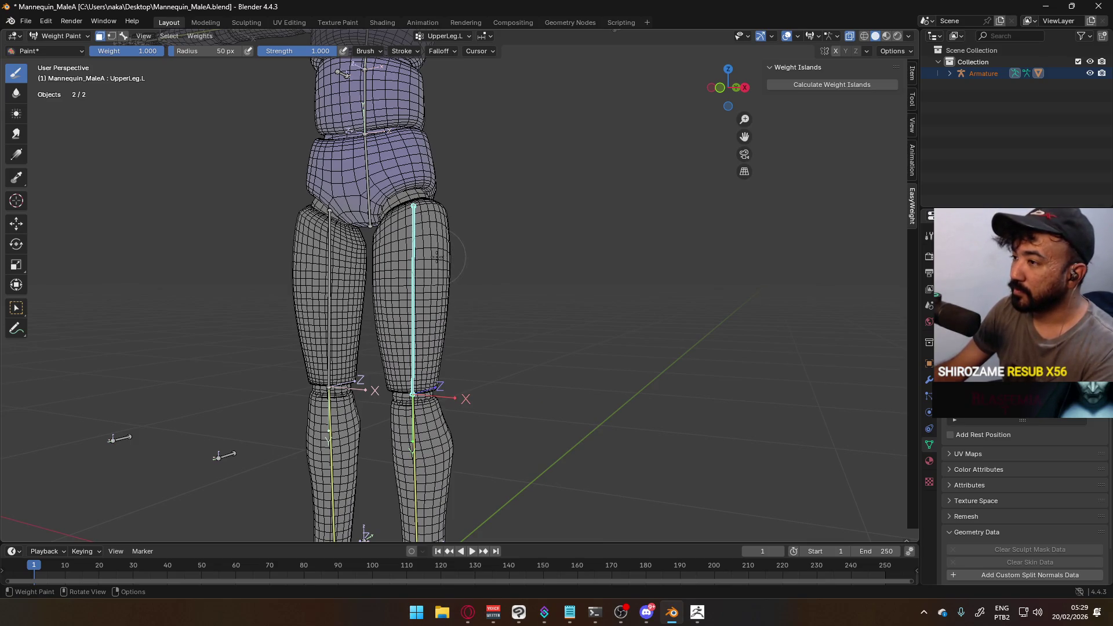
middle_drag(436, 256, 444, 298)
Fill the left thigh with full UpperLeg.L weight, undoing a stray stroke on the hips
key(l)
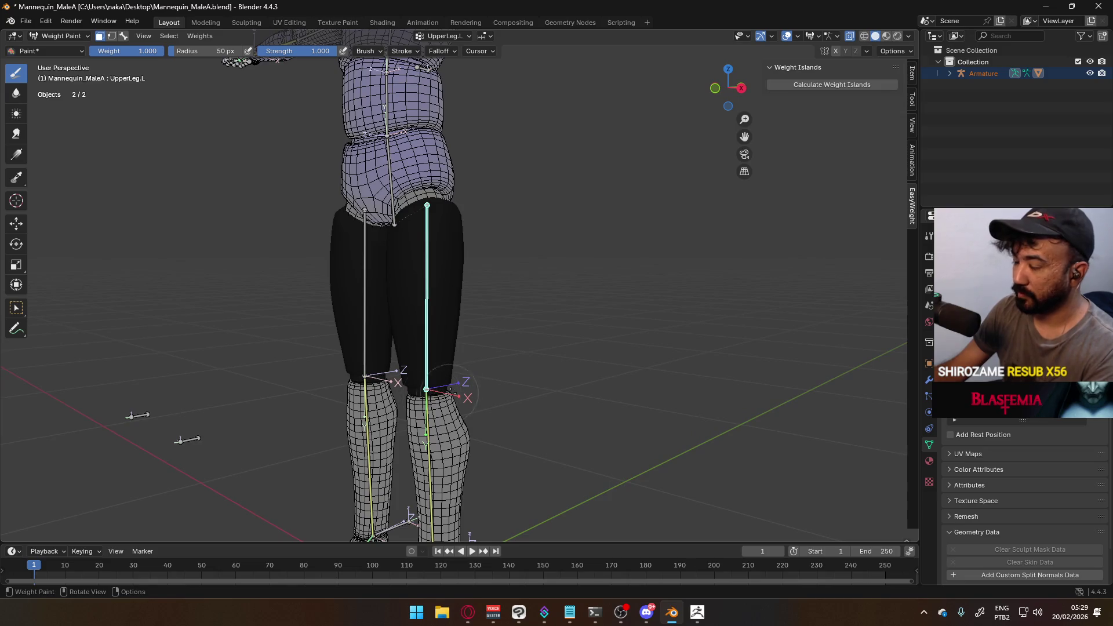
key(ctrl+x)
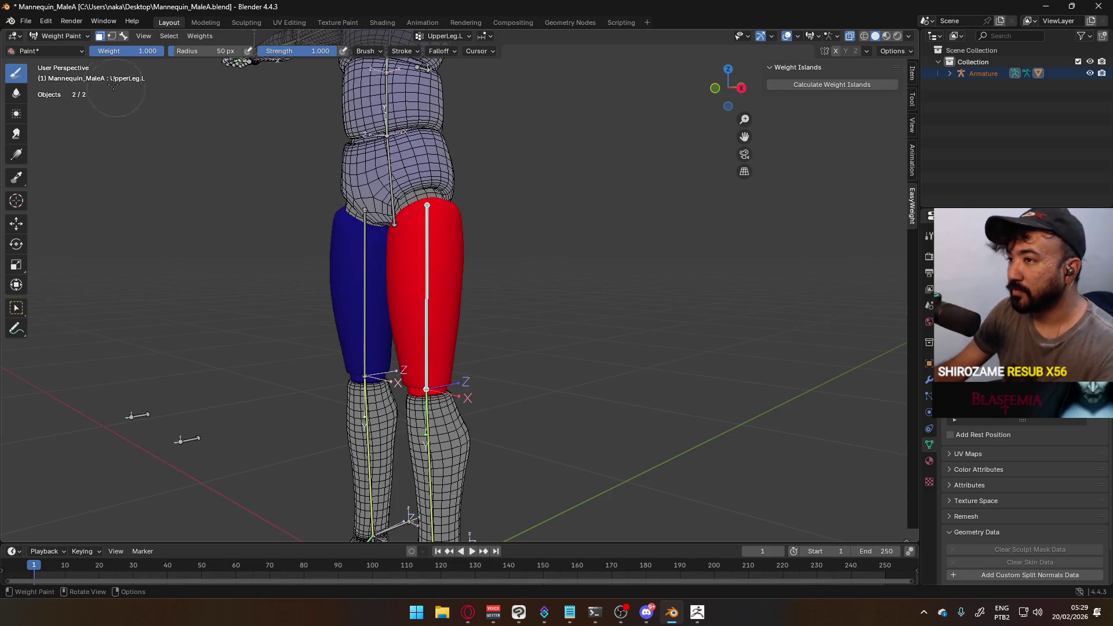
click(123, 36)
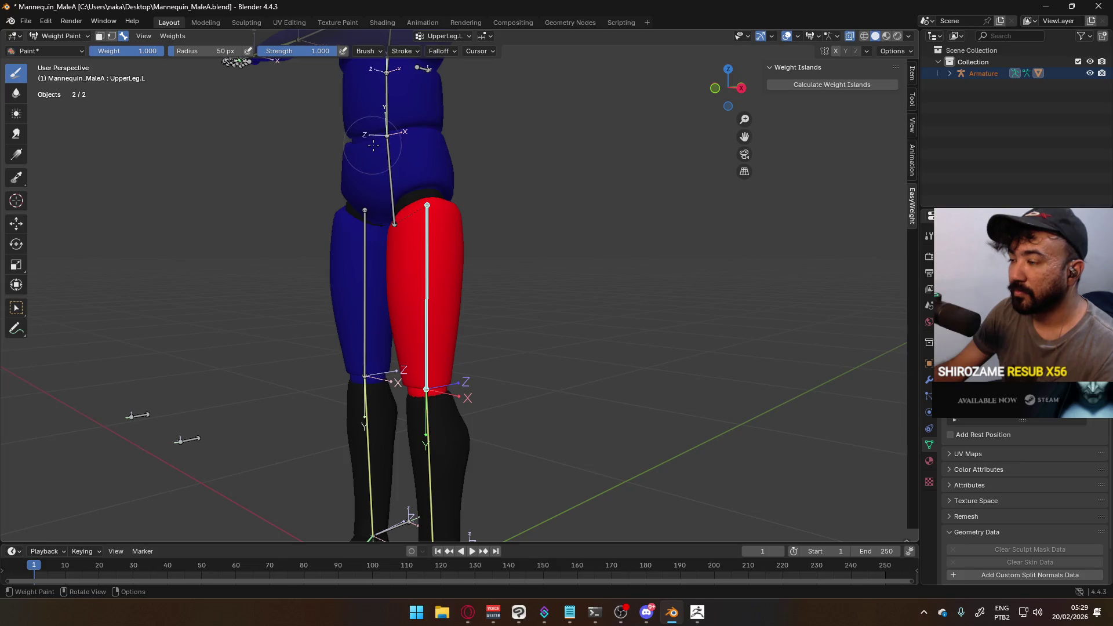
click(389, 174)
click(100, 36)
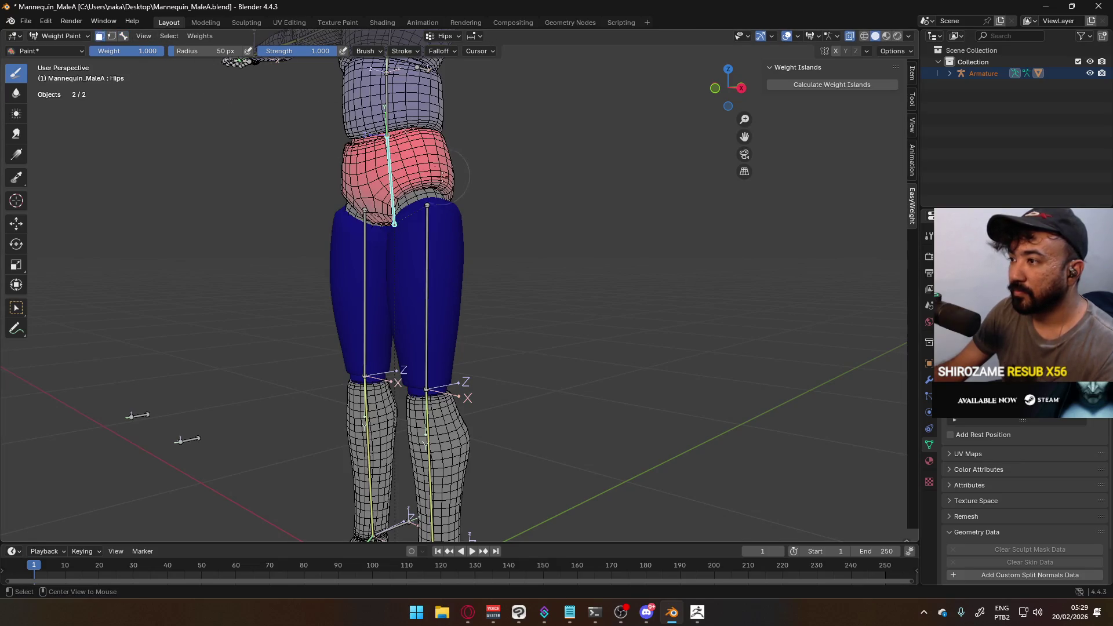
drag(351, 212, 420, 196)
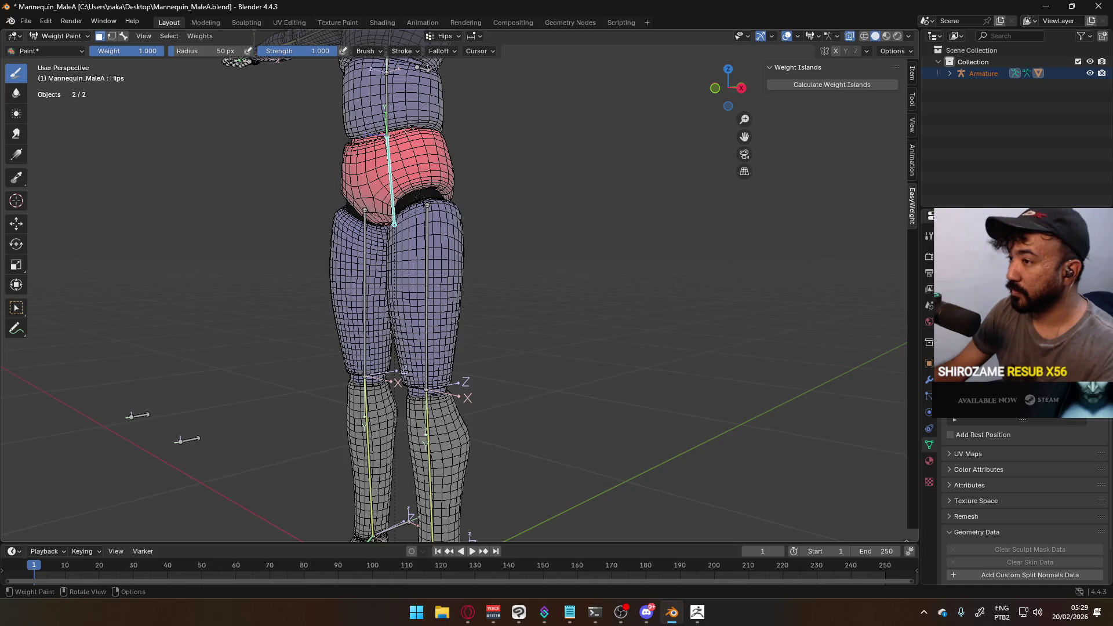
key(ctrl+z)
Give the lower-leg faces full LowerLeg.L weight and deselect them
click(123, 36)
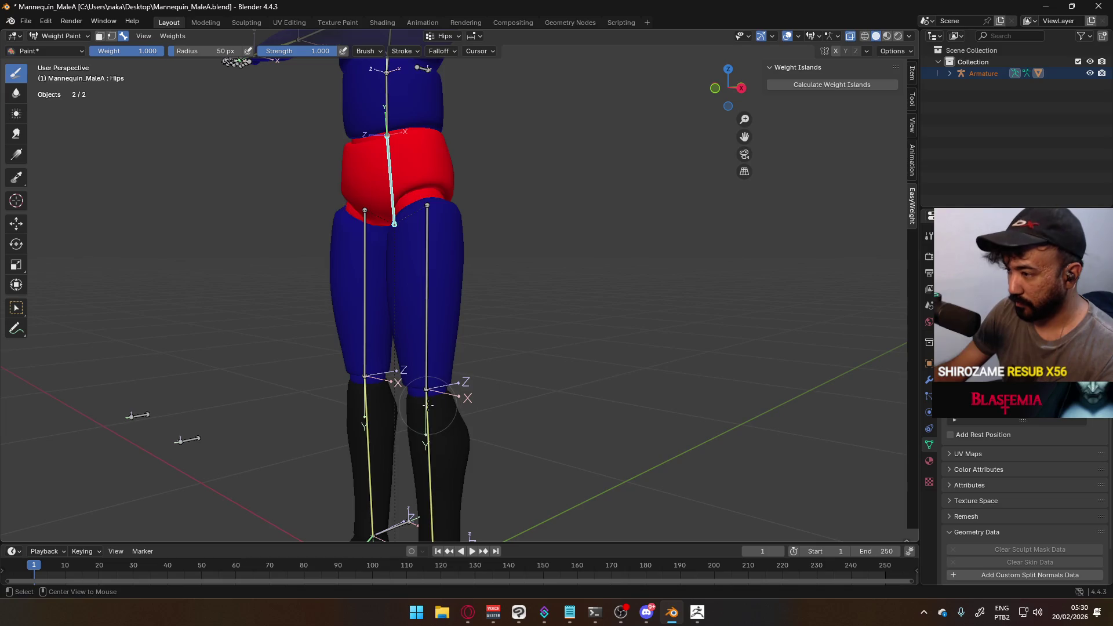
ctrl+click(422, 409)
middle_drag(422, 409, 247, 105)
key(m)
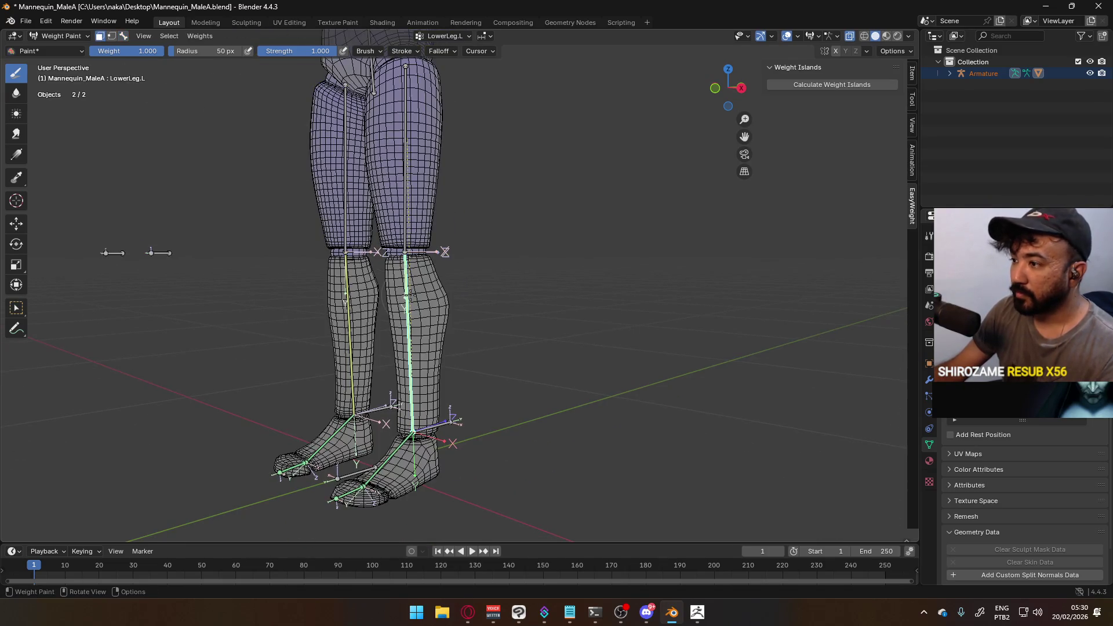
key(l)
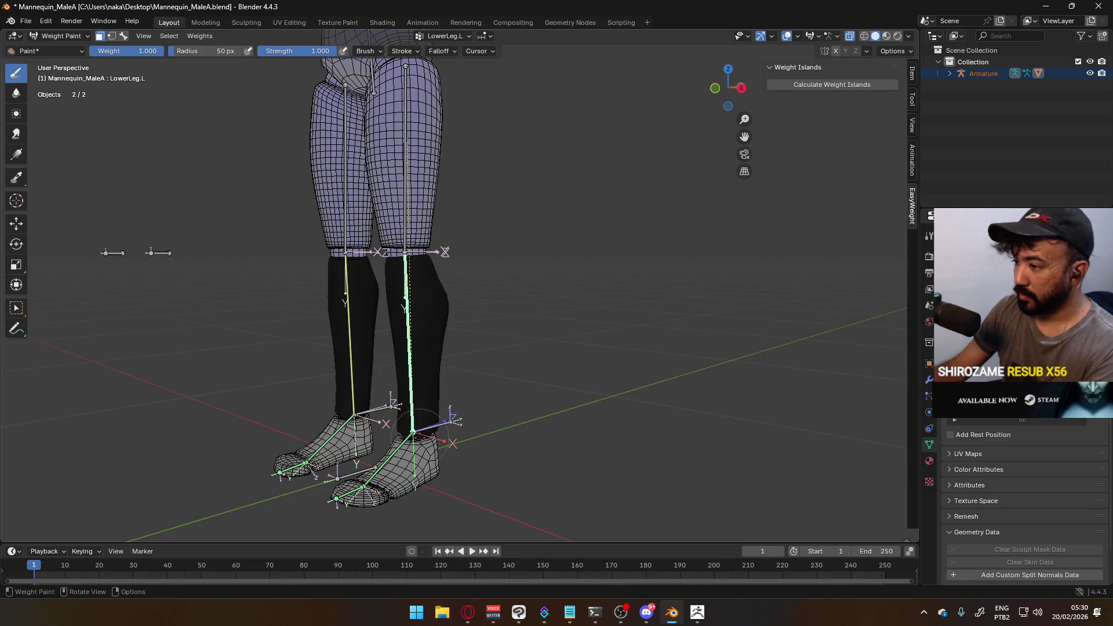
key(ctrl+x)
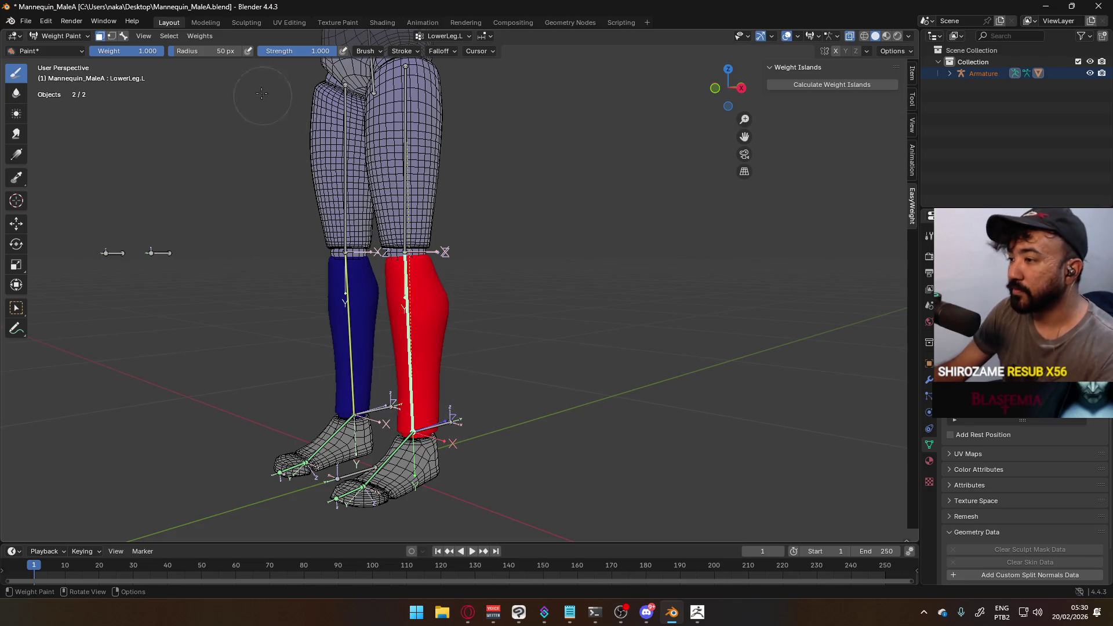
key(alt+a)
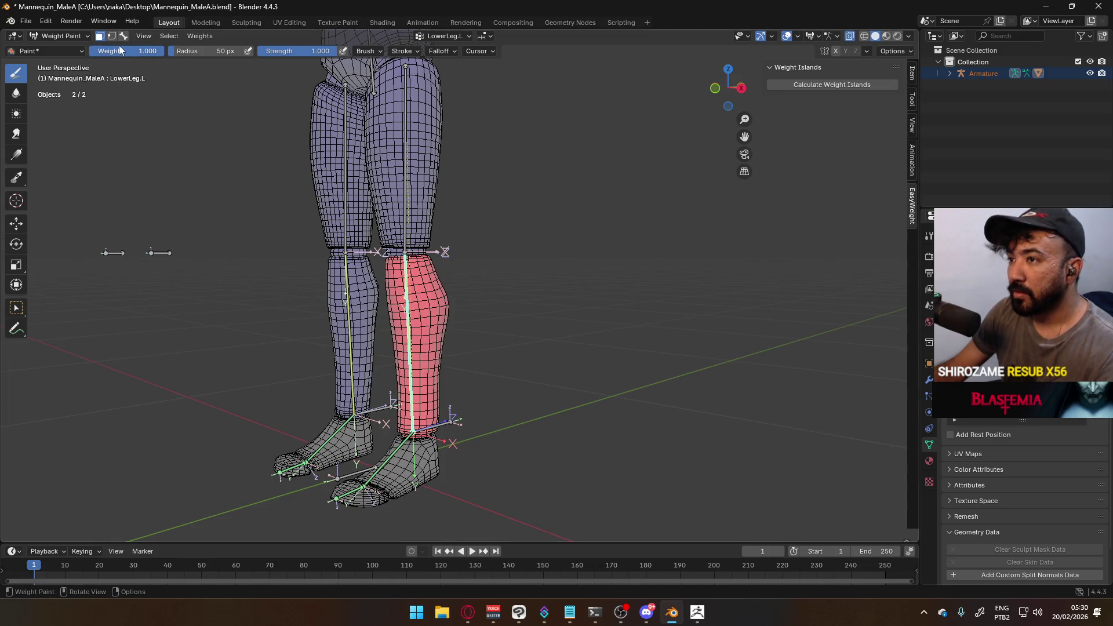
Paint full Foot.L weight onto the left foot
click(123, 36)
ctrl+click(362, 465)
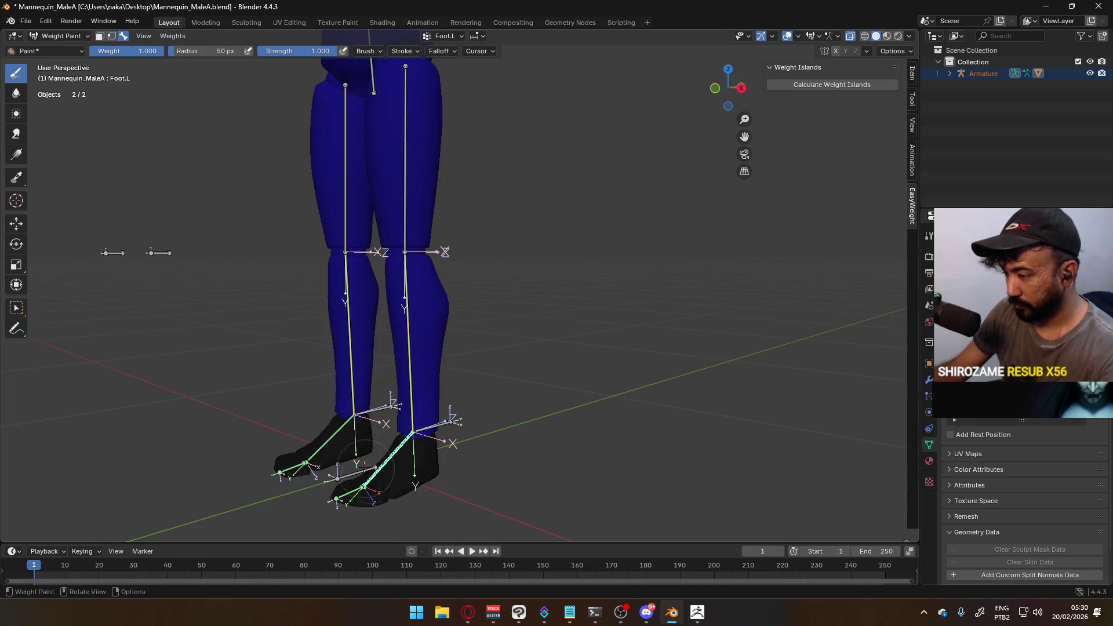
click(100, 37)
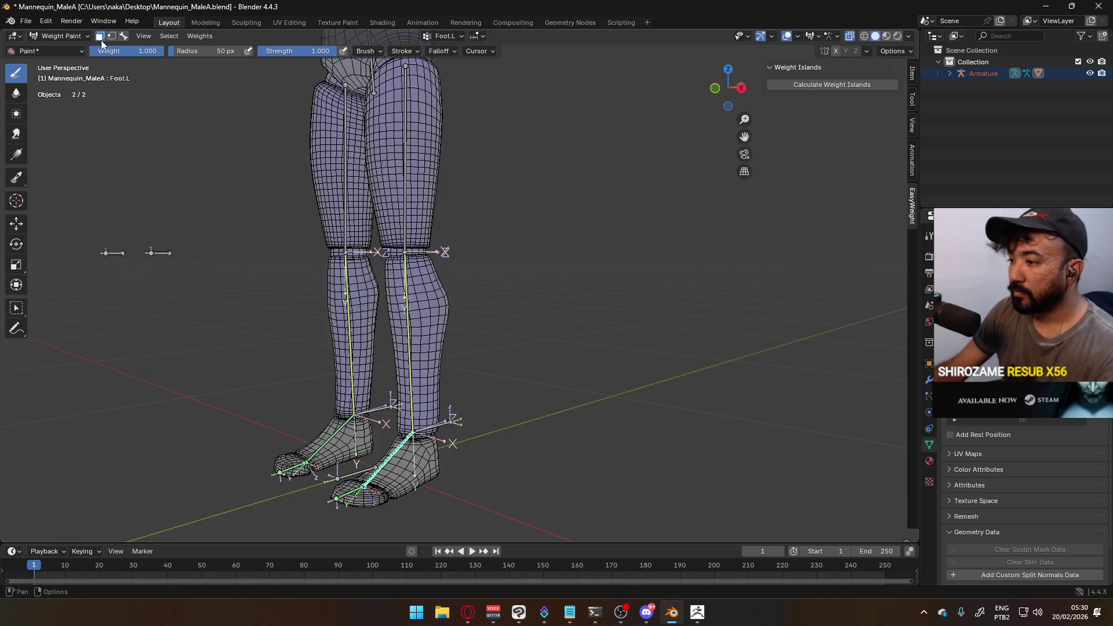
middle_drag(434, 489, 398, 479)
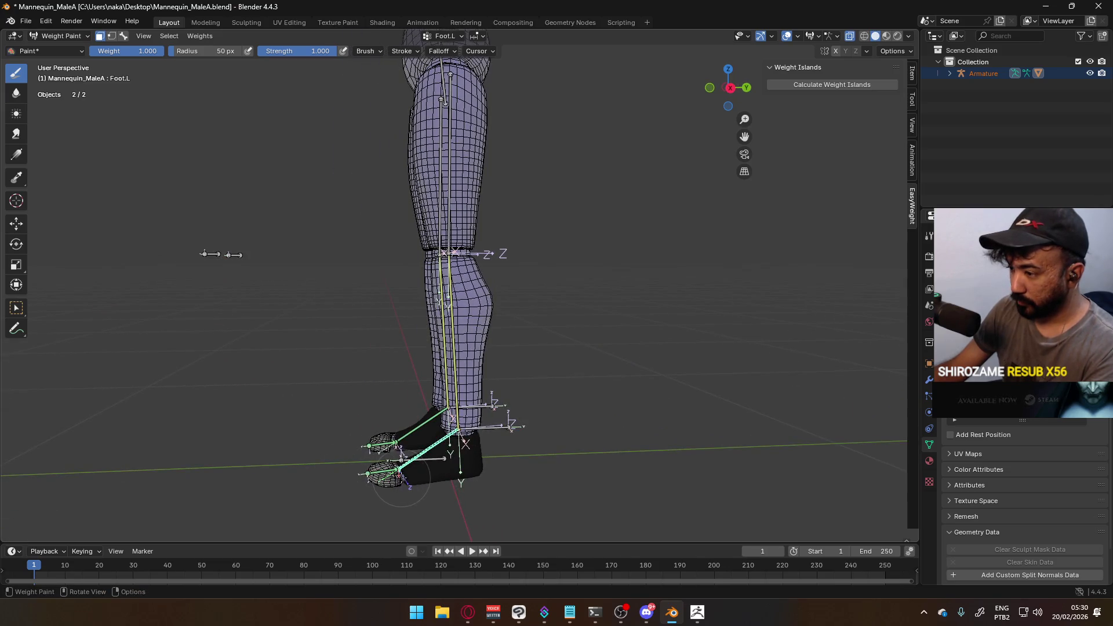
click(450, 432)
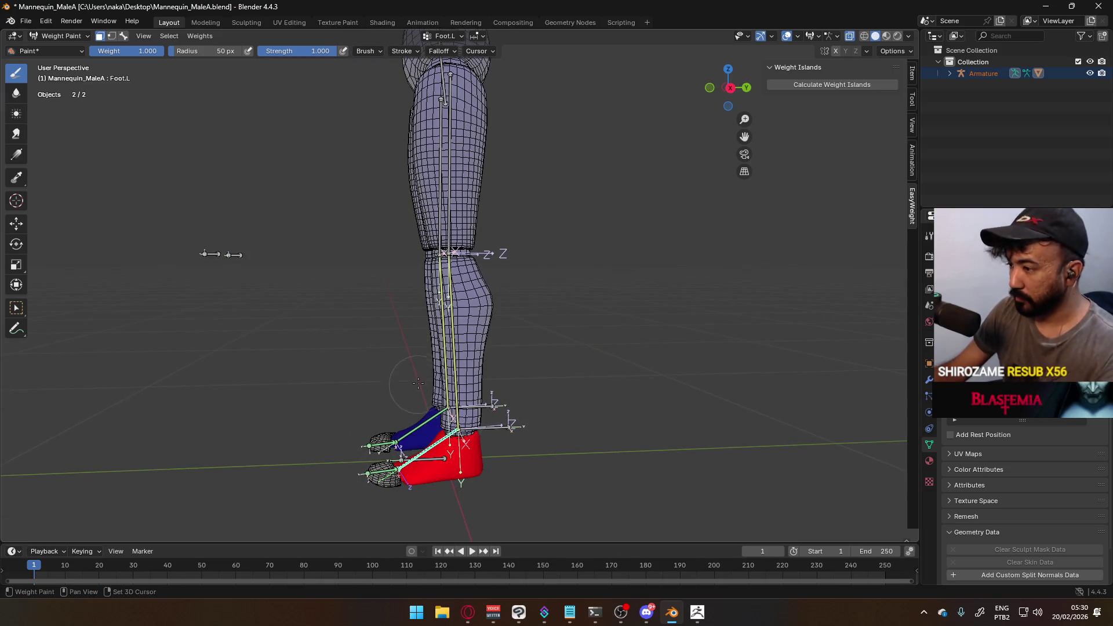
shift+middle_drag(450, 432, 470, 356)
click(124, 36)
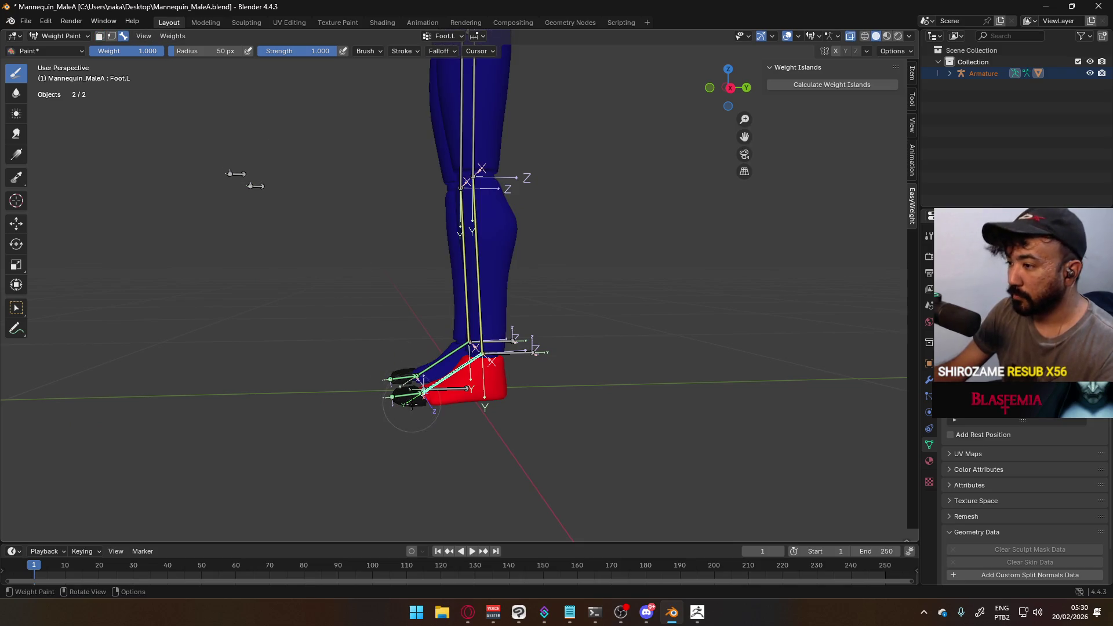
Paint full Toes.L weight onto the left toe tip, then view the mannequin from the front
ctrl+click(408, 396)
click(101, 36)
middle_drag(452, 371, 556, 380)
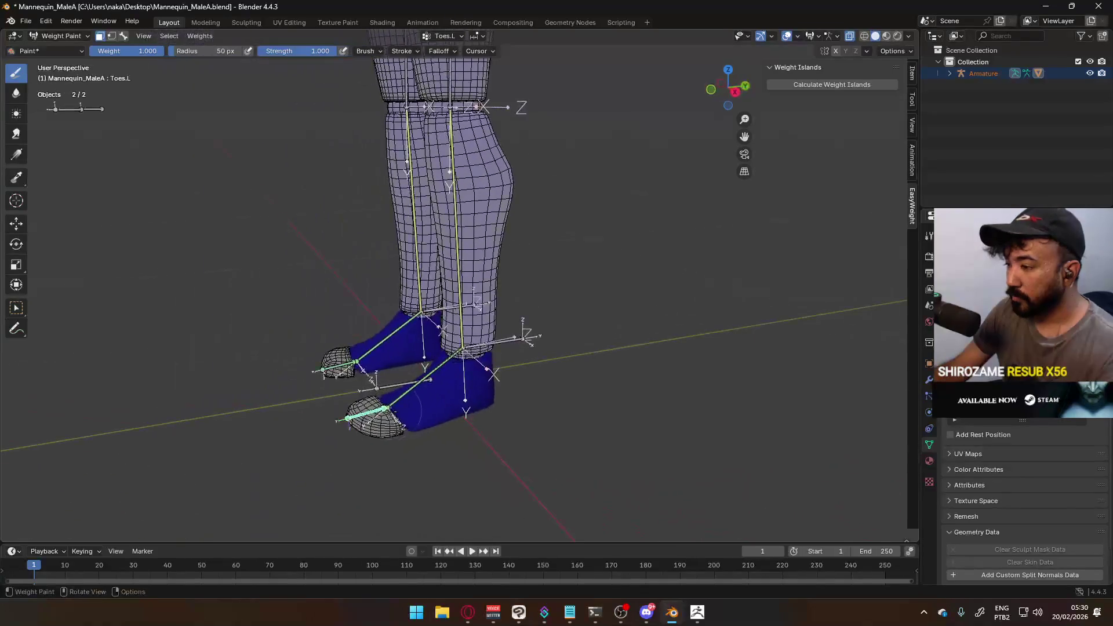
drag(377, 428, 398, 419)
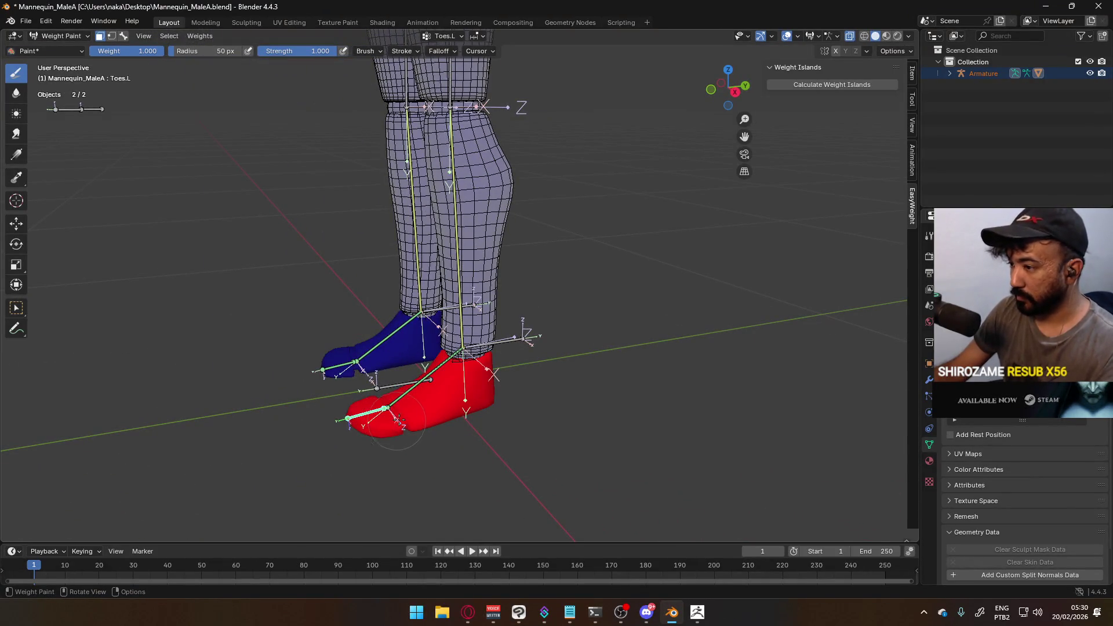
key(ctrl+z)
key(alt+a)
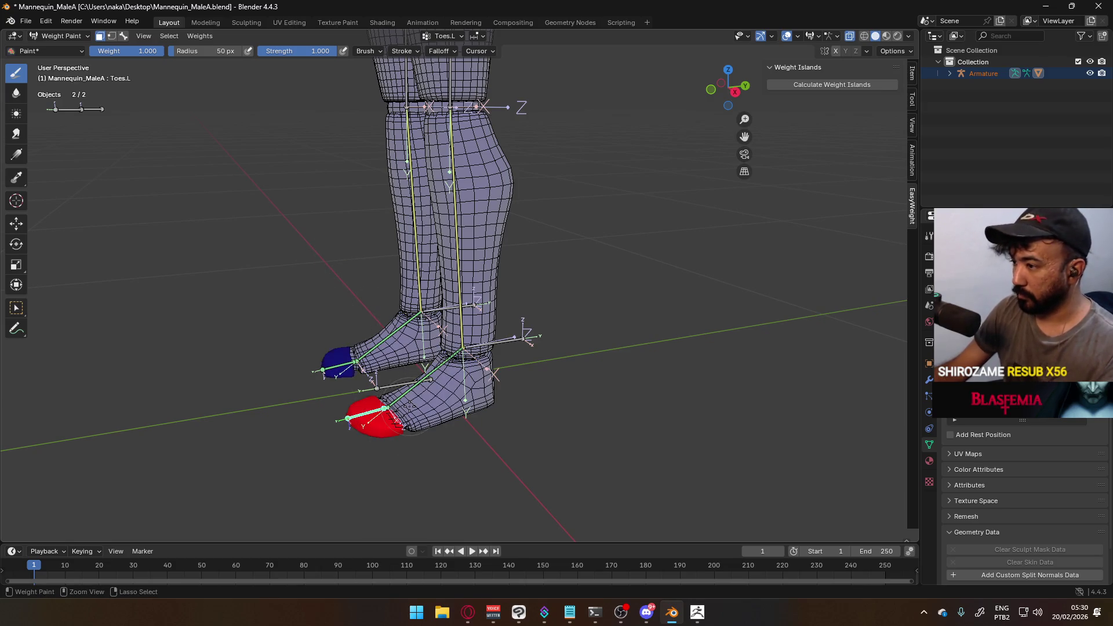
scroll(236, 180, down, 5)
mouse_move(303, 216)
middle_down()
mouse_move(261, 336)
mouse_move(274, 409)
middle_up()
key(KP_1)
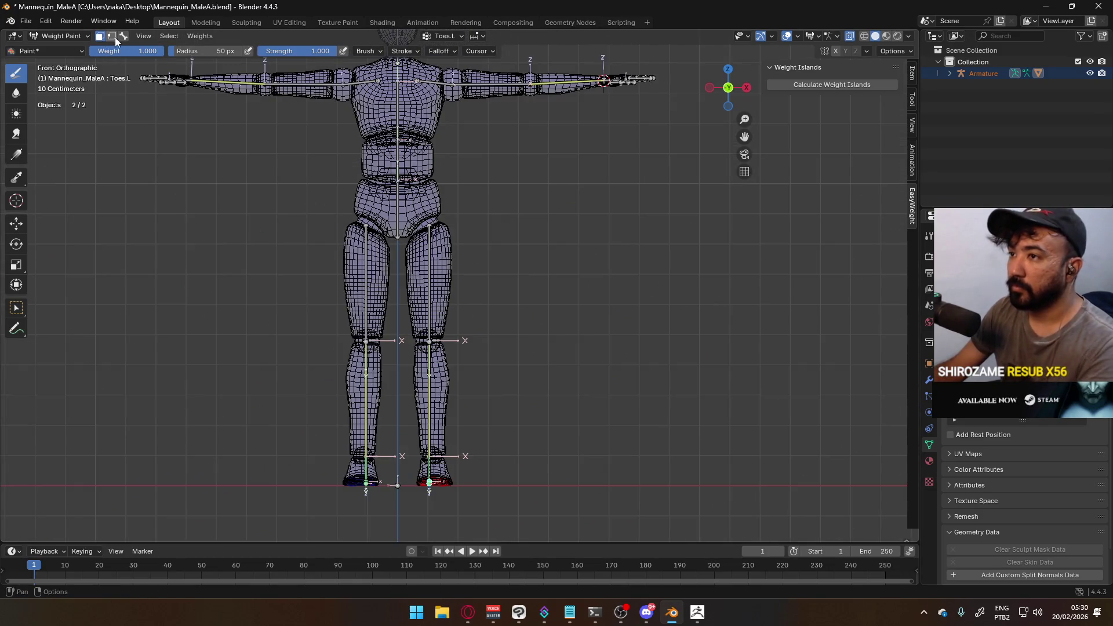
Test-move the Hips bone, then cancel to restore the T-pose
click(123, 36)
ctrl+click(401, 206)
key(g)
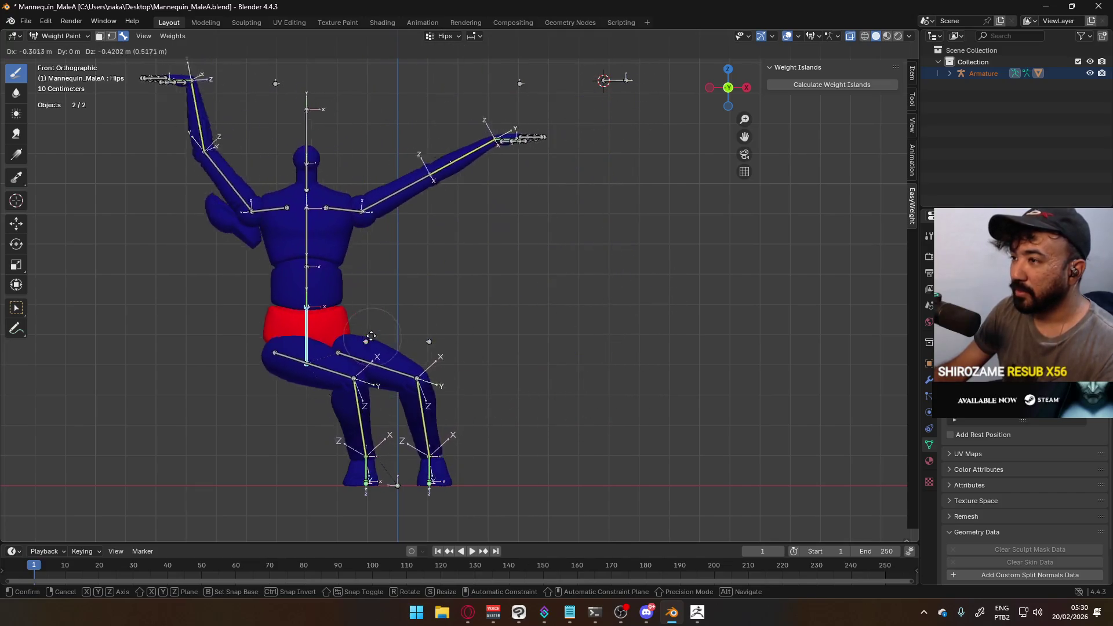
key(Escape)
mouse_move(391, 155)
middle_down()
mouse_move(389, 191)
mouse_move(377, 174)
mouse_move(406, 278)
mouse_move(421, 256)
mouse_move(380, 231)
middle_up()
Try repainting the head with brush weights 0.229 and 0, then undo it
ctrl+click(377, 174)
key(KP_7)
ctrl+click(415, 301)
scroll(447, 287, down, 3)
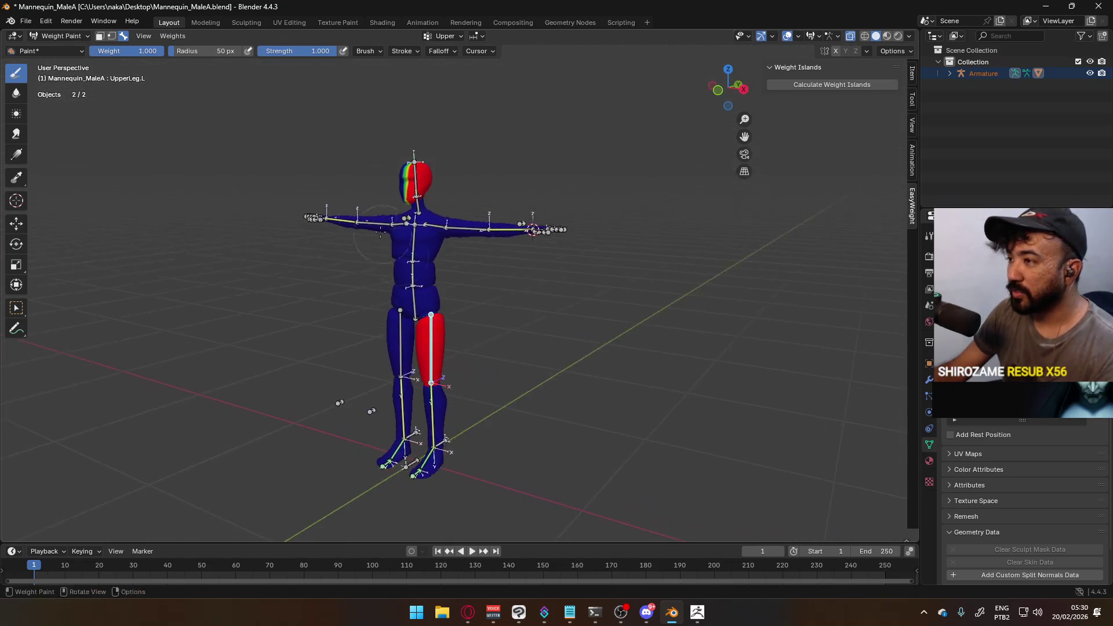
key(1)
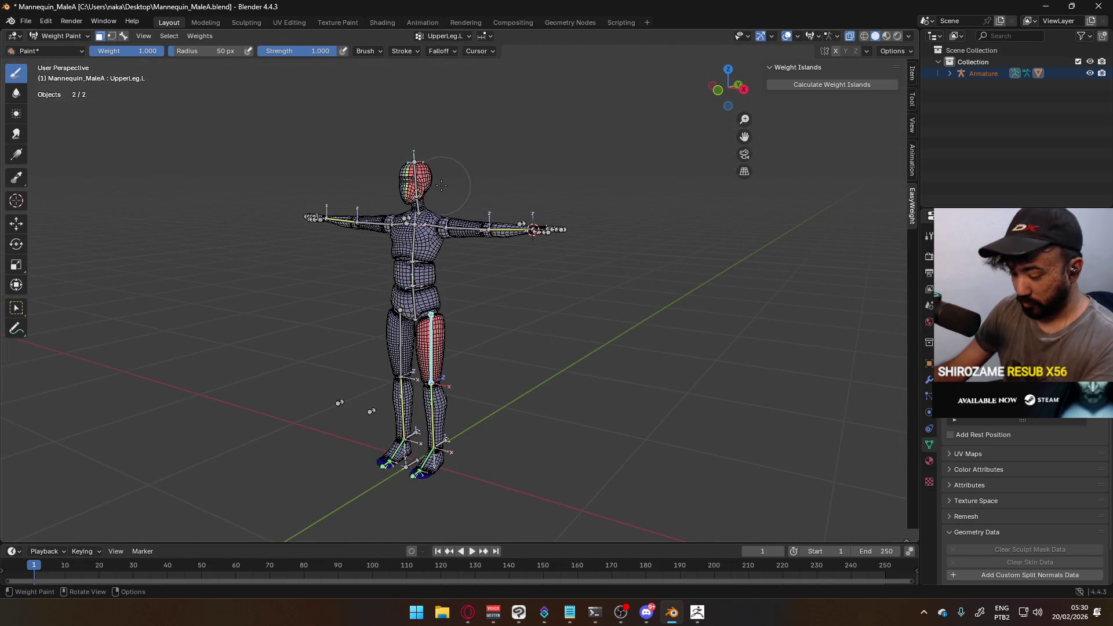
drag(442, 186, 425, 179)
scroll(425, 179, up, 3)
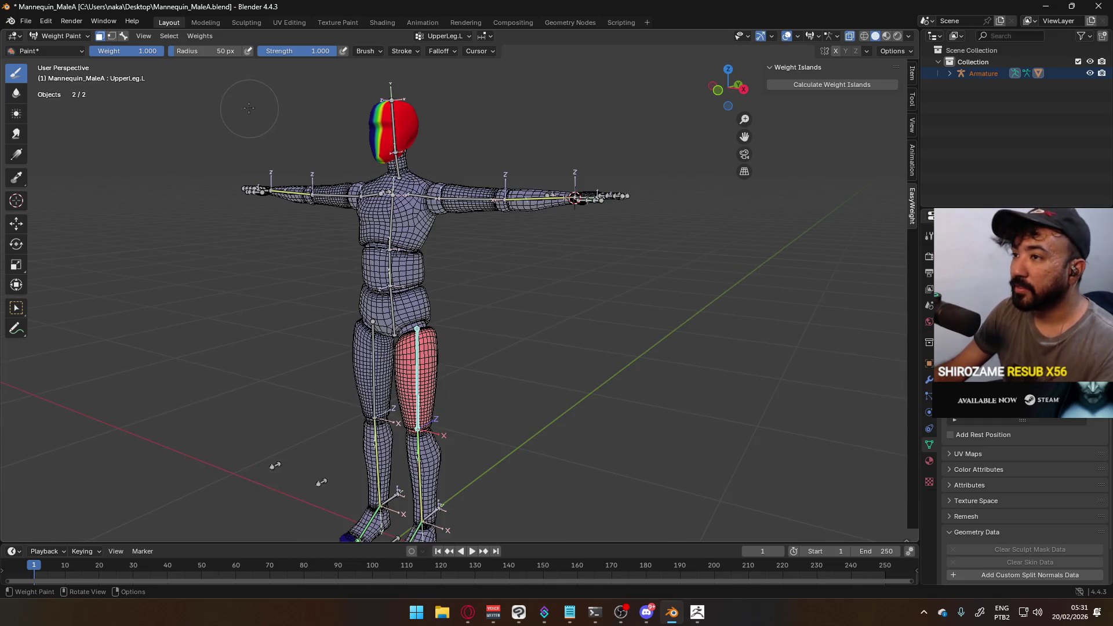
mouse_move(136, 54)
mouse_down()
mouse_move(79, 54)
mouse_move(93, 51)
mouse_up()
drag(392, 116, 400, 139)
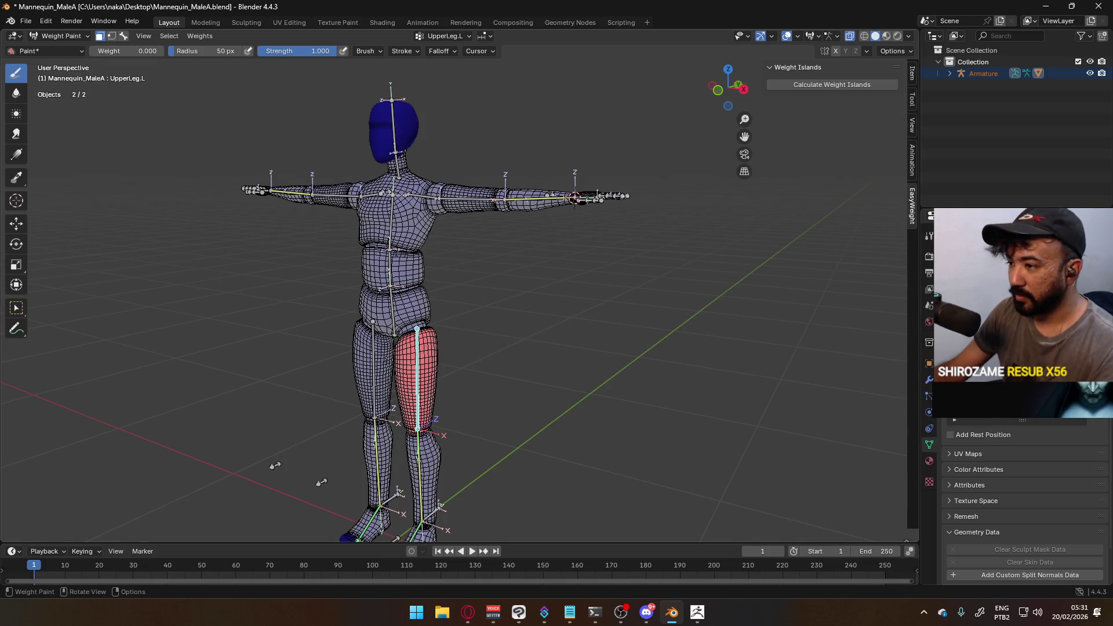
key(ctrl+z)
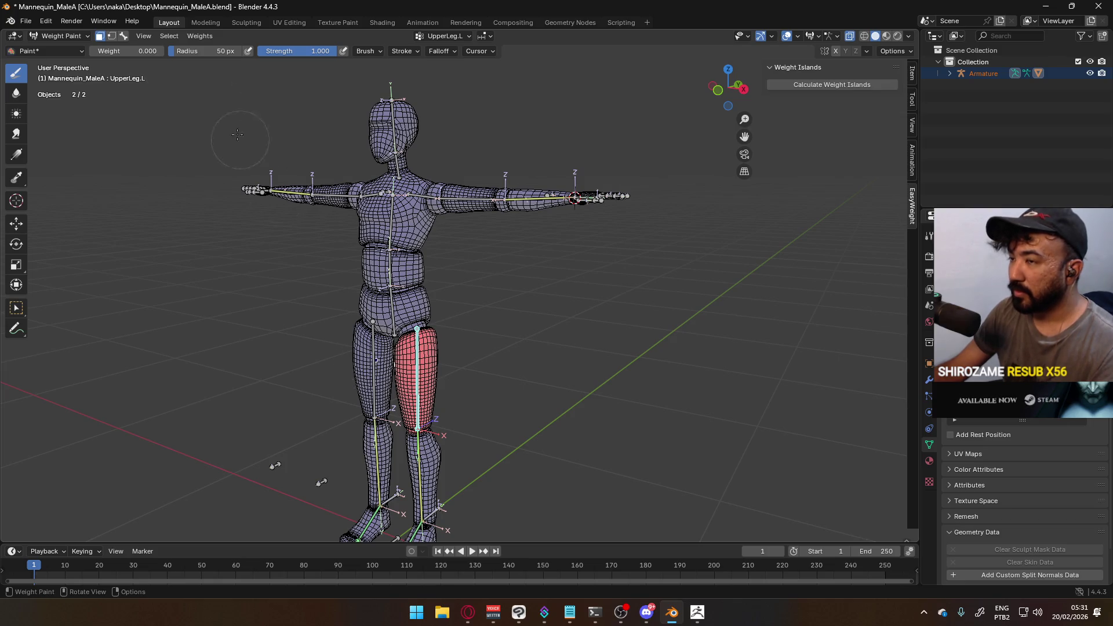
Move the Hips bone up about 0.24 m so the weighted body follows
click(123, 35)
ctrl+click(421, 465)
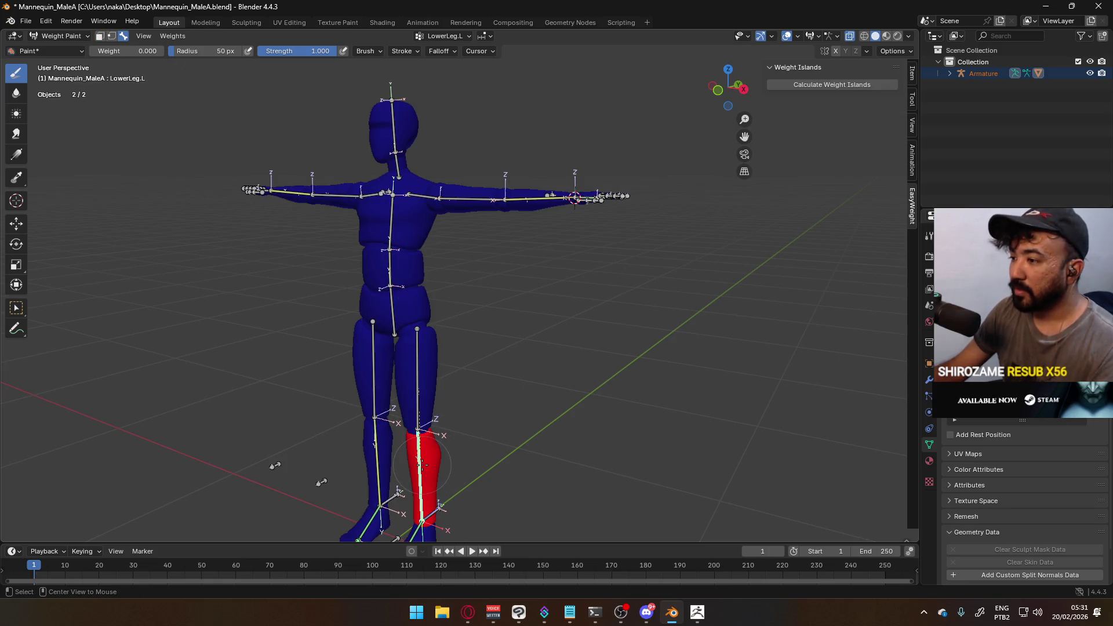
ctrl+click(392, 311)
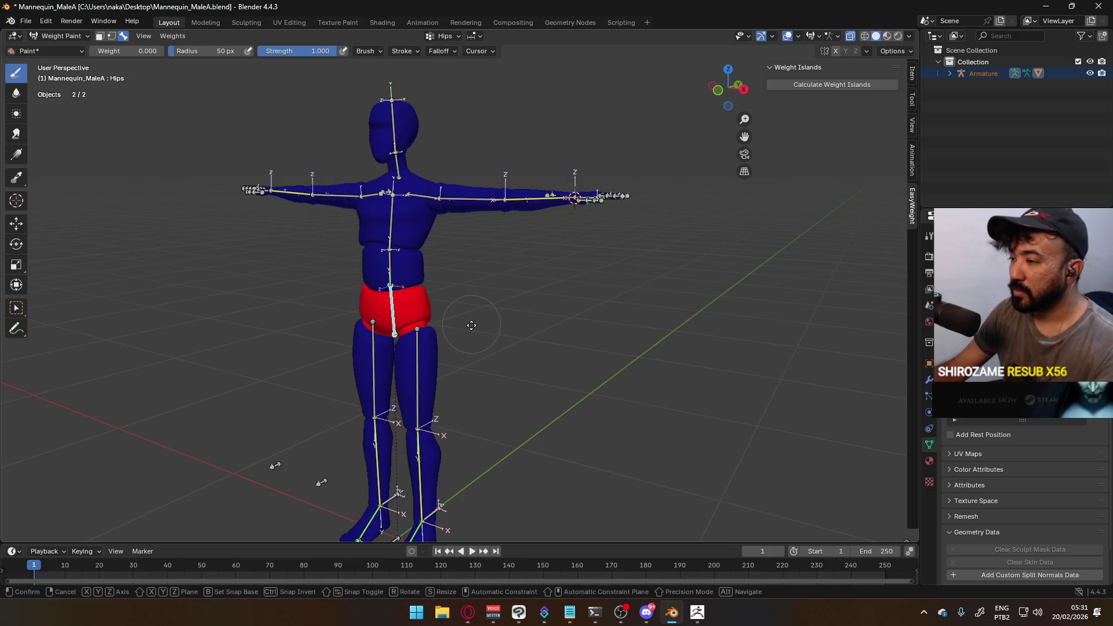
key(g)
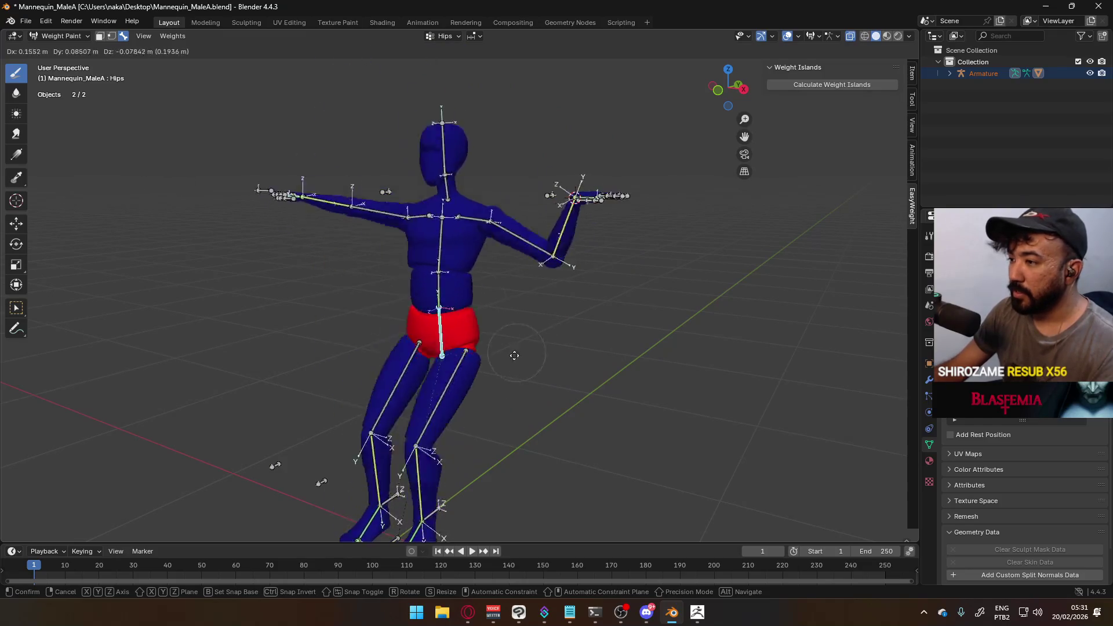
click(481, 259)
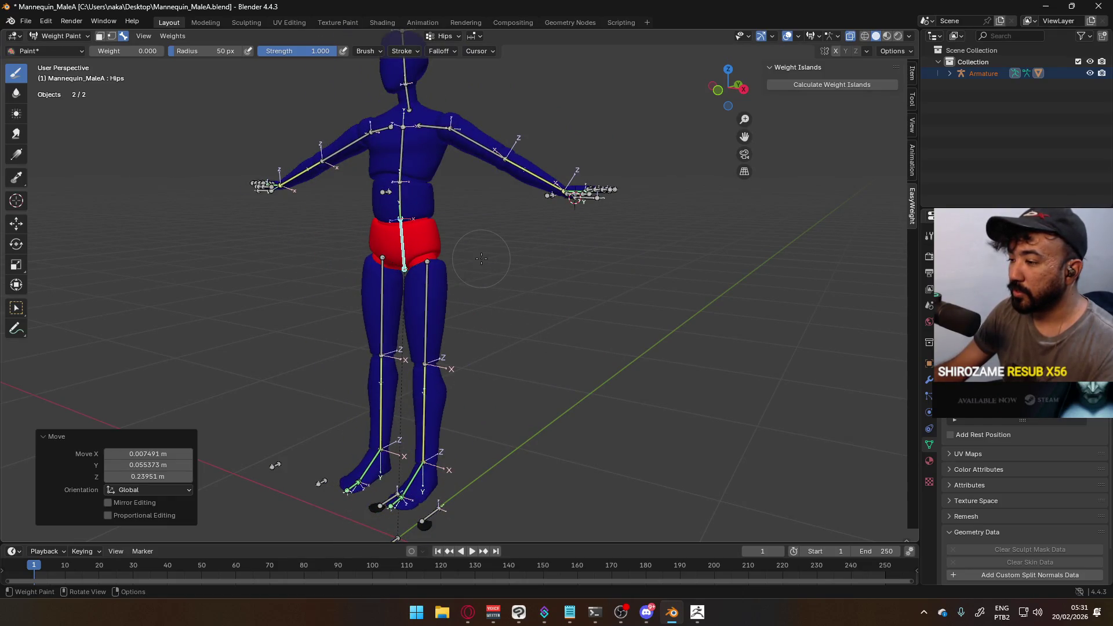
Inspect the feet from below and hide the selected leg mesh in Edit Mode
key(ctrl+KP_7)
mouse_move(483, 328)
middle_down()
mouse_move(510, 265)
mouse_move(467, 372)
middle_up()
scroll(467, 371, up, 5)
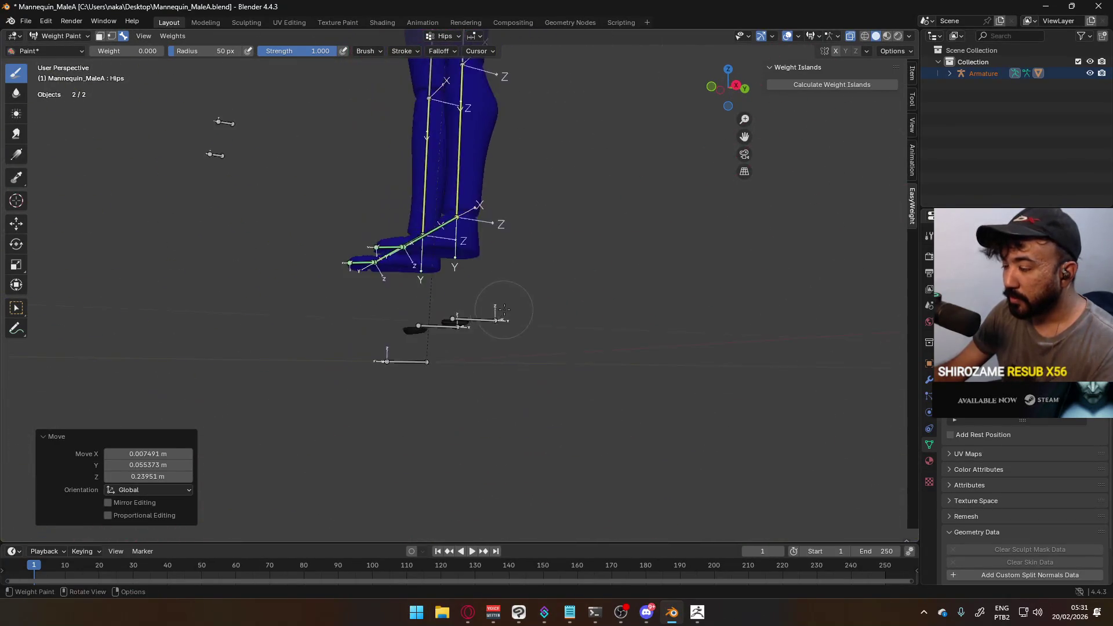
scroll(504, 354, up, 2)
scroll(505, 360, down, 2)
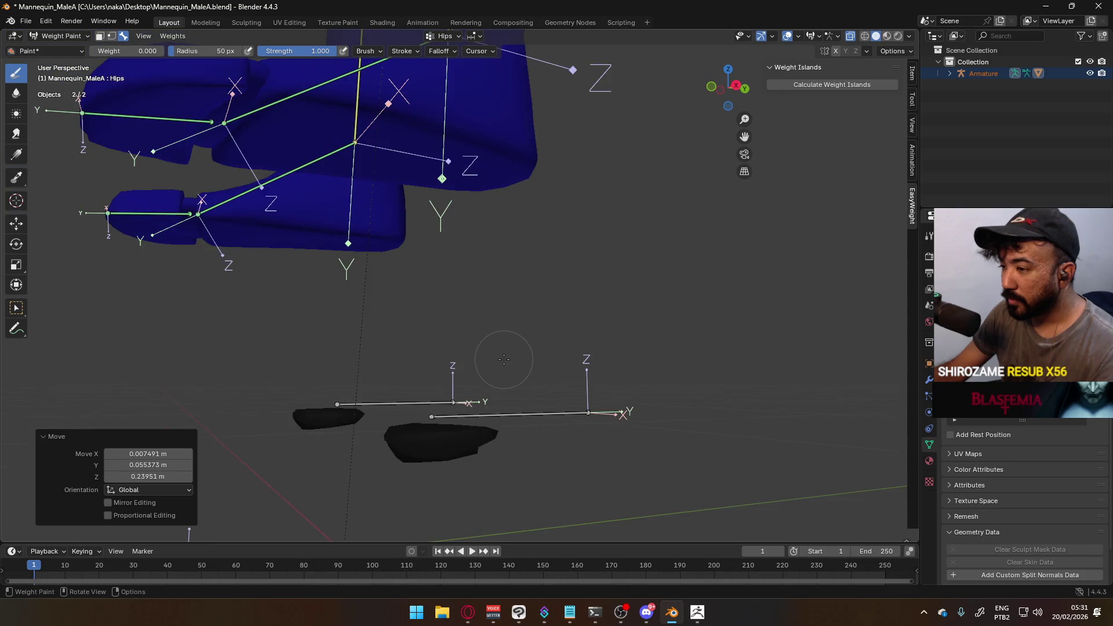
mouse_move(504, 359)
shift+middle_down()
mouse_move(458, 279)
mouse_move(331, 243)
mouse_move(389, 243)
mouse_move(504, 360)
mouse_move(466, 389)
mouse_move(463, 337)
mouse_move(498, 371)
shift+middle_up()
scroll(504, 360, up, 3)
key(Tab)
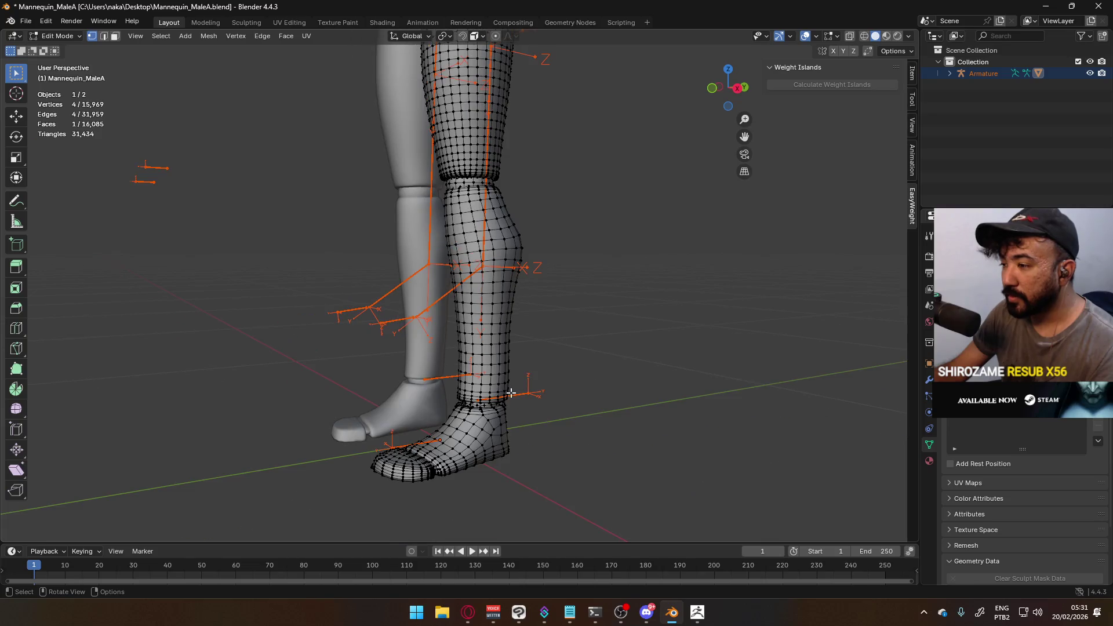
key(a)
scroll(493, 374, up, 8)
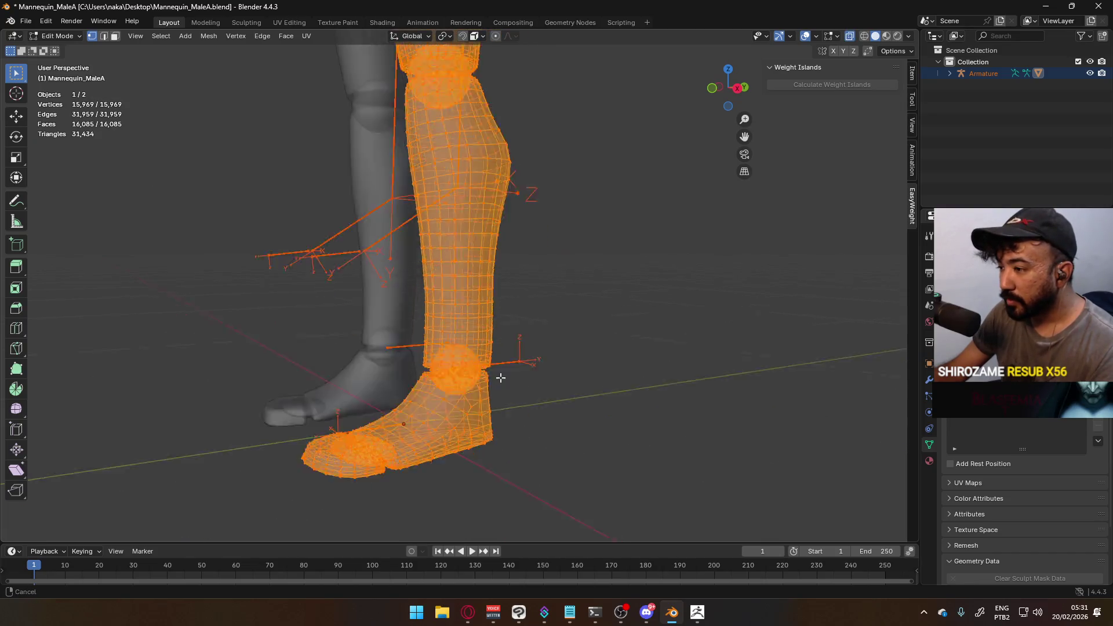
scroll(412, 312, down, 5)
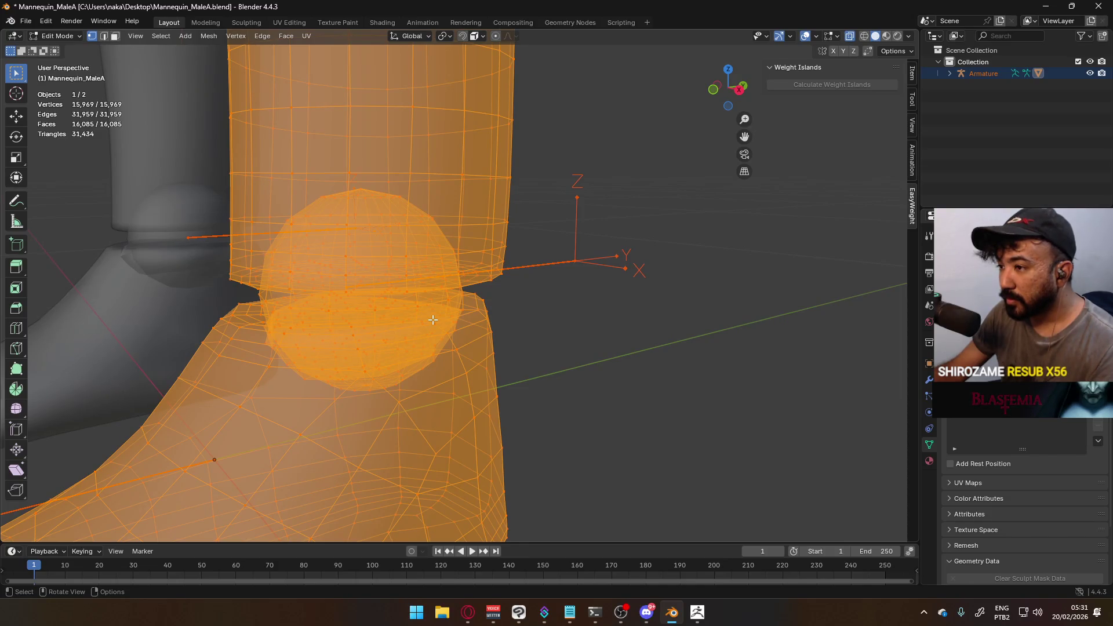
key(h)
key(Tab)
Toggle vertex and face selection masks and bone selection while checking the feet
middle_drag(451, 325, 400, 322)
click(112, 36)
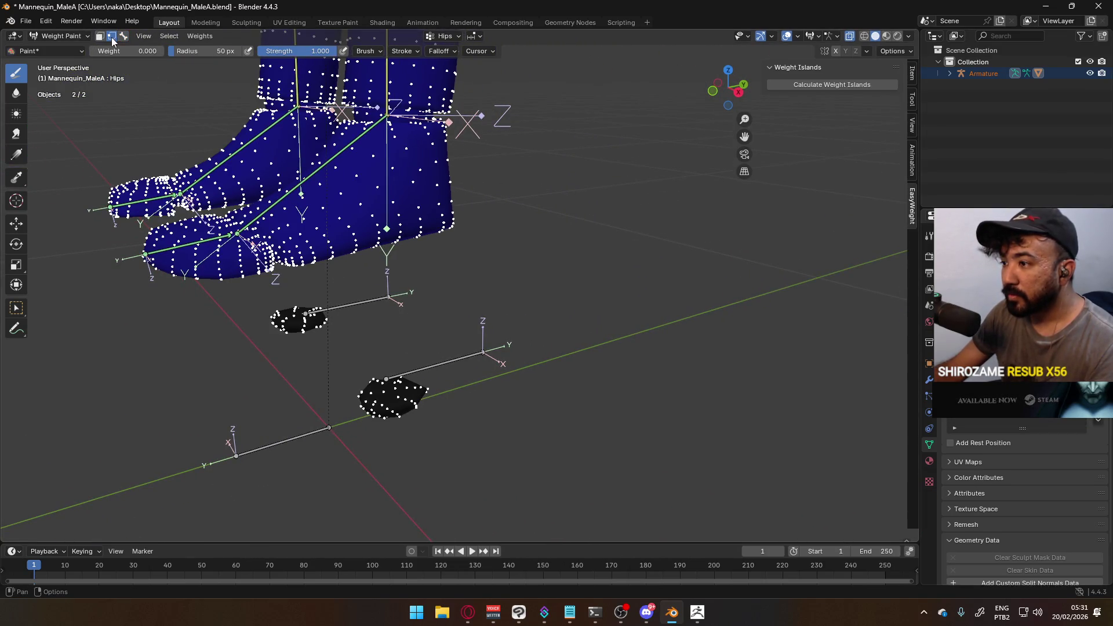
mouse_move(444, 392)
middle_down()
mouse_move(452, 374)
mouse_move(438, 343)
middle_up()
click(101, 36)
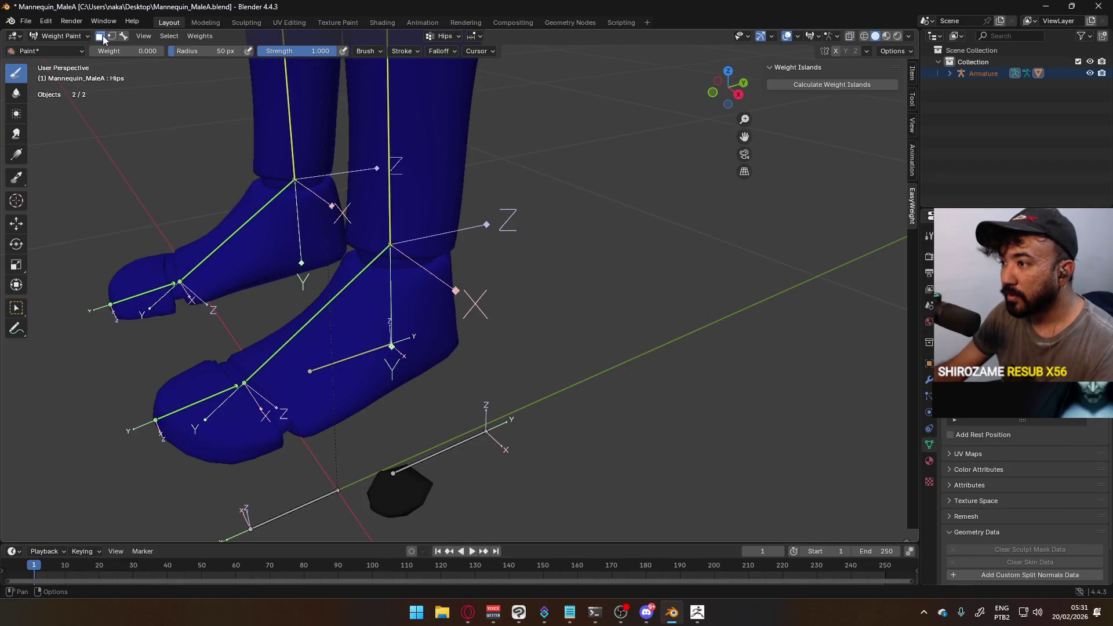
click(123, 36)
mouse_move(406, 290)
middle_down()
mouse_move(416, 299)
mouse_move(398, 280)
mouse_move(427, 295)
middle_up()
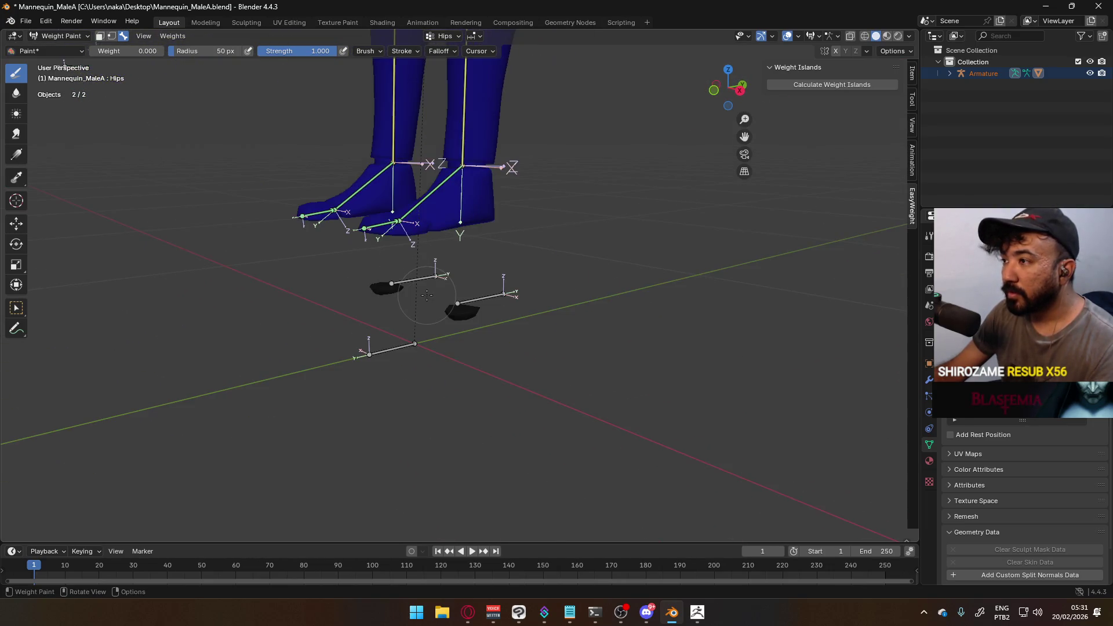
scroll(429, 292, up, 6)
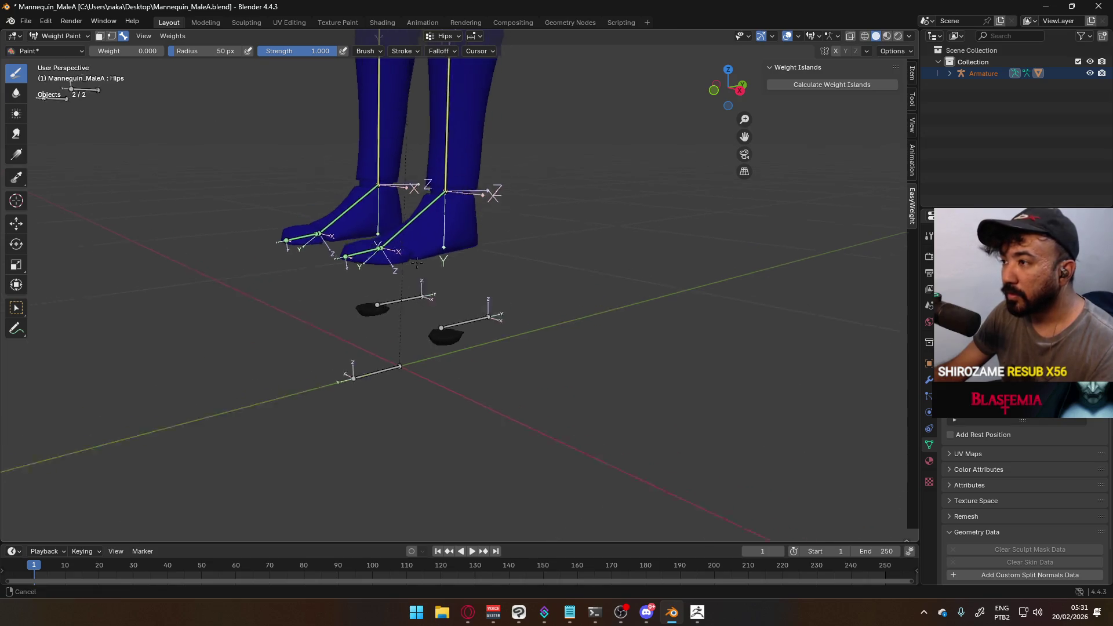
Check the foot in Edit Mode, then switch to Object Mode and deselect the mannequin
key(Tab)
mouse_move(467, 397)
middle_down()
mouse_move(487, 371)
mouse_move(476, 366)
middle_up()
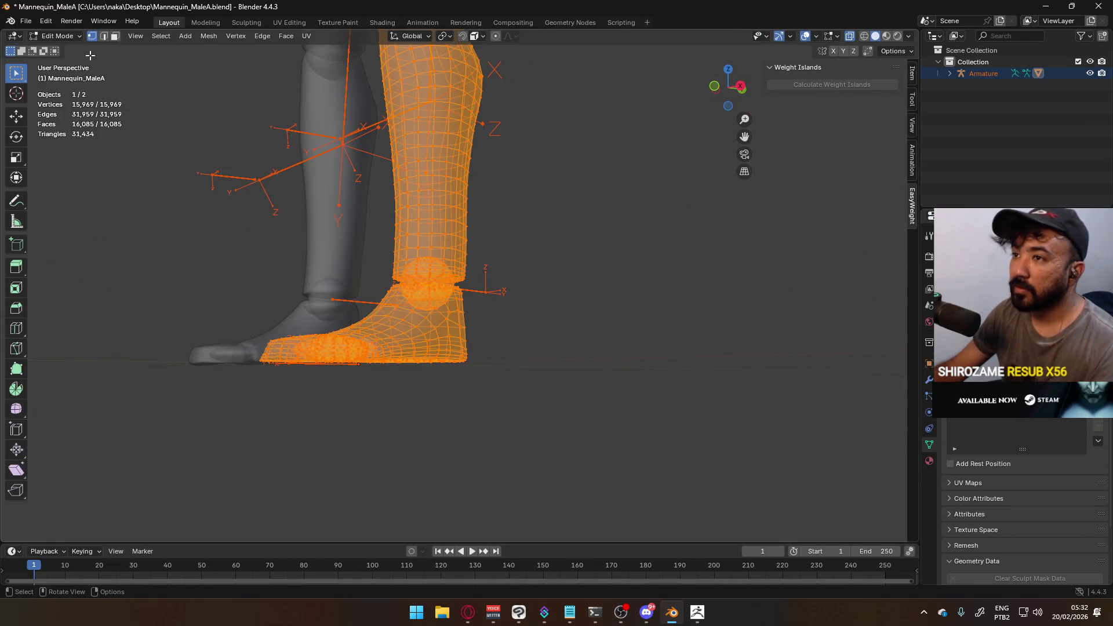
key(Tab)
scroll(81, 49, down, 6)
mouse_move(518, 202)
middle_down()
mouse_move(510, 216)
mouse_move(529, 220)
middle_up()
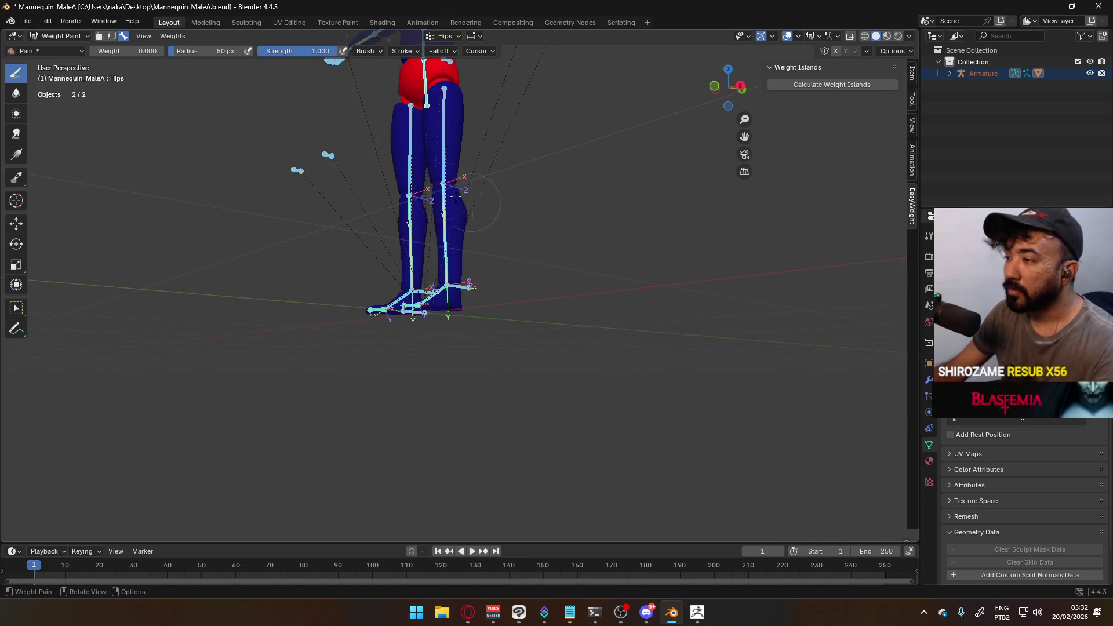
click(71, 36)
click(64, 49)
click(424, 152)
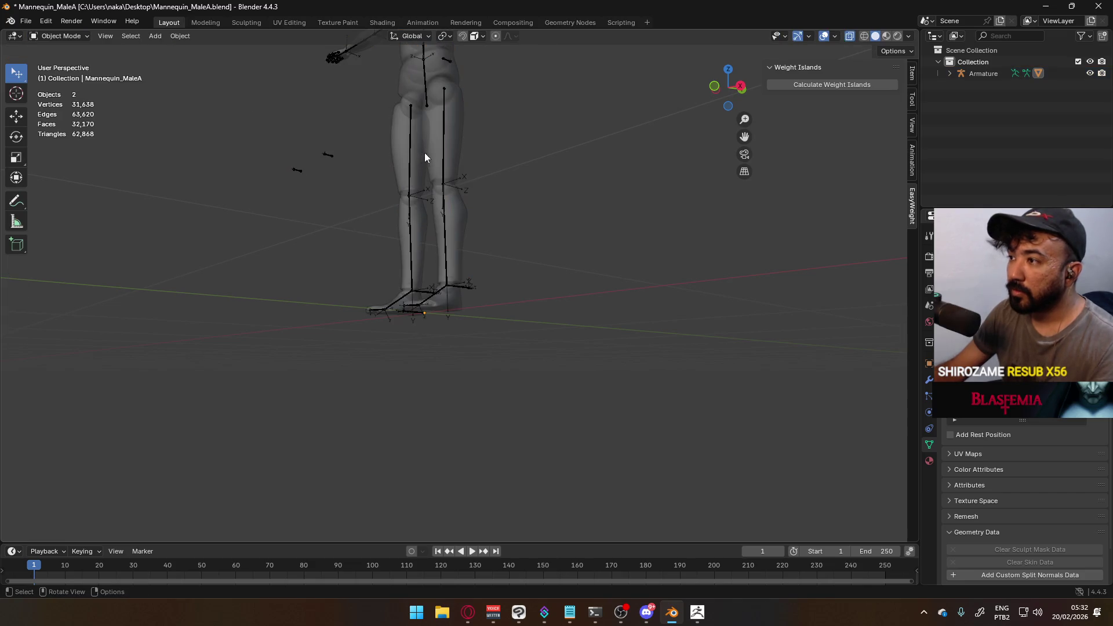
Put the armature in Pose Mode and test-move FootIK.L twice, cancelling to keep the rest pose
click(425, 152)
click(68, 37)
click(62, 74)
click(471, 296)
key(g)
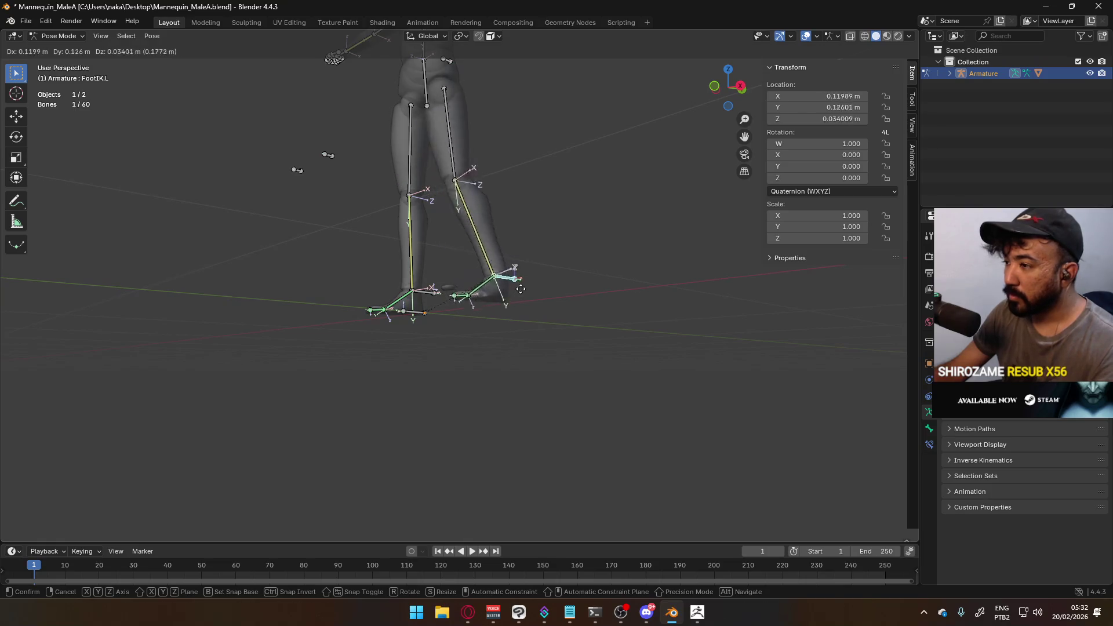
right_click(485, 300)
scroll(460, 315, up, 10)
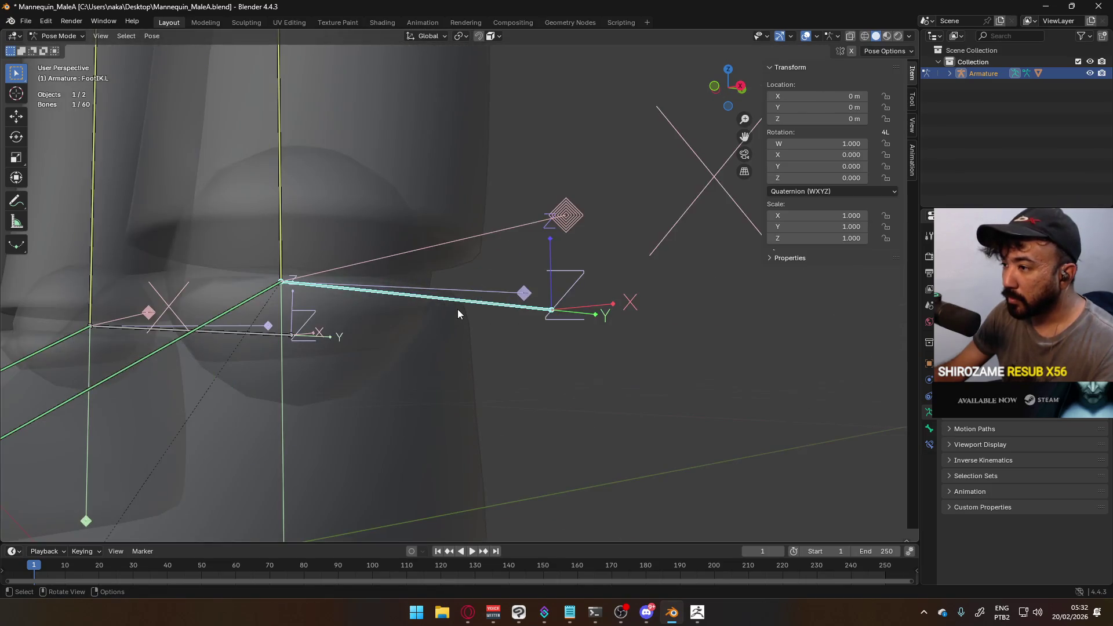
key(g)
right_click(446, 277)
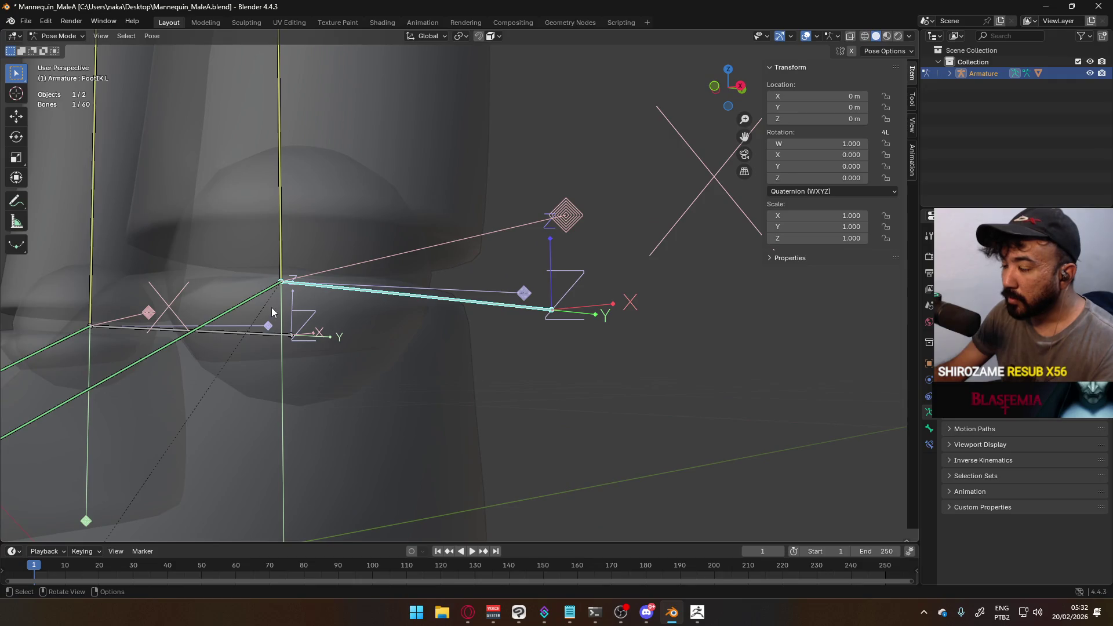
Return the armature to Object Mode and open the Mannequin_MaleA mesh in Edit Mode, selecting all
click(58, 36)
click(55, 49)
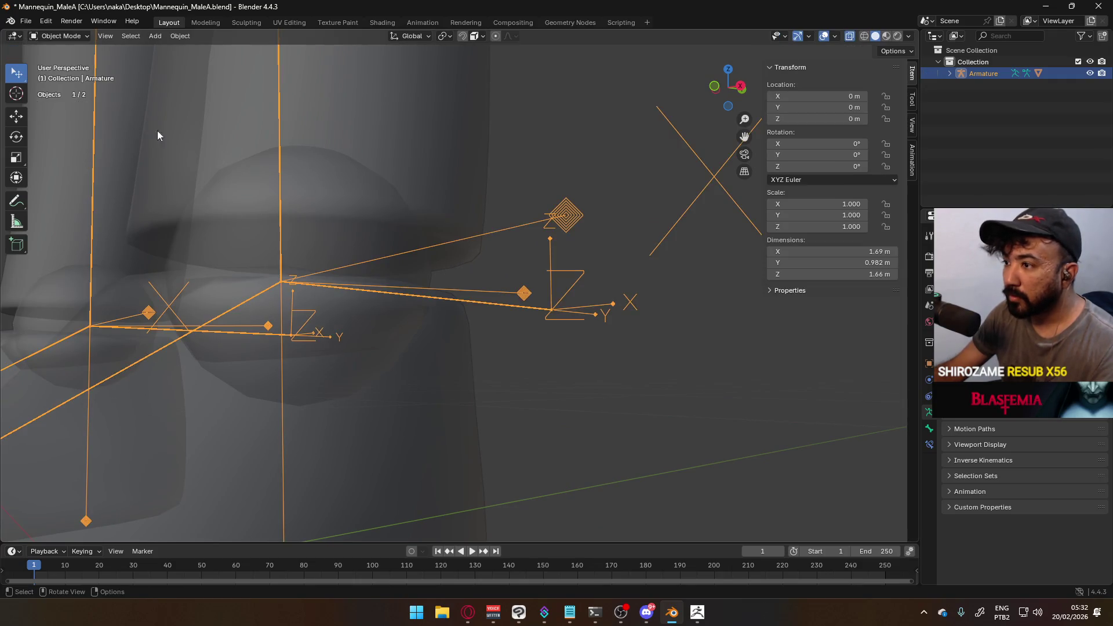
click(323, 306)
key(Tab)
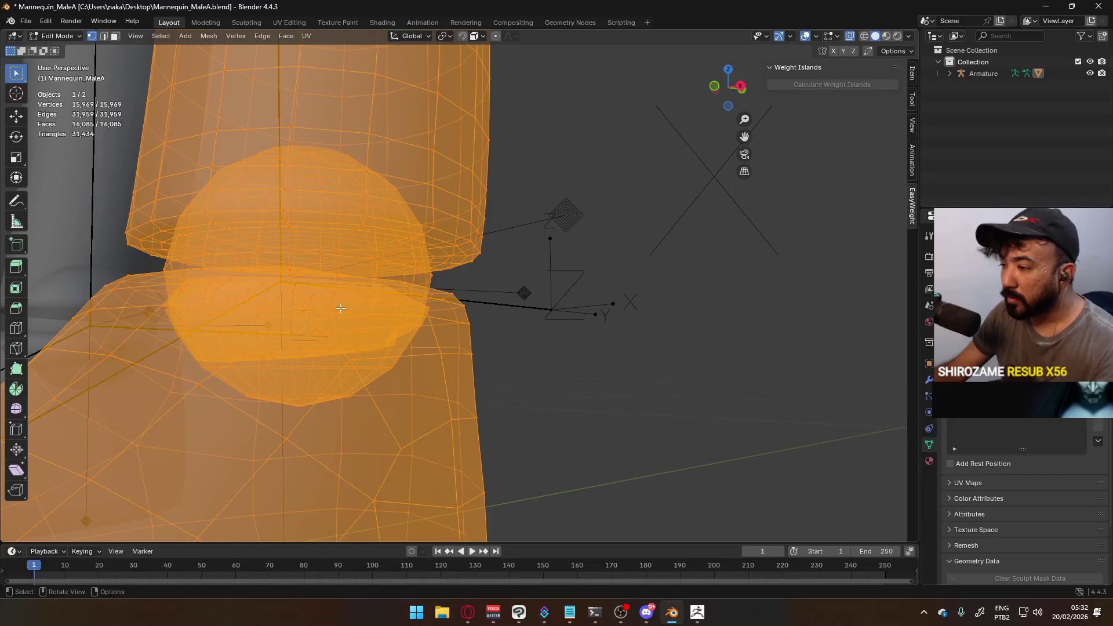
click(336, 309)
key(a)
scroll(354, 318, down, 5)
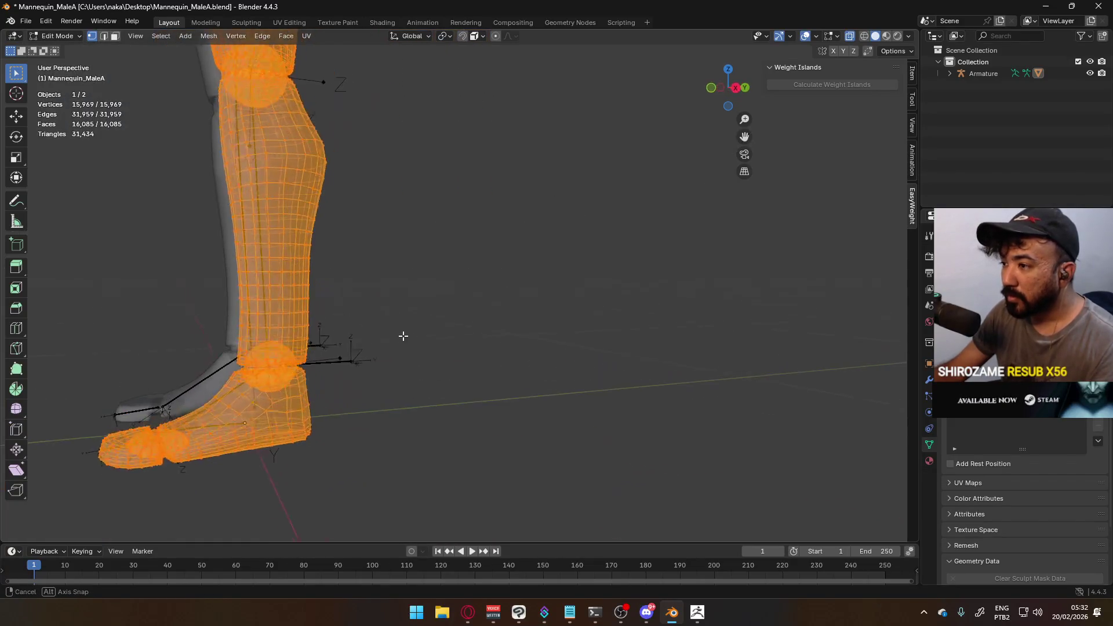
Clear the selection, then select and hide the left foot piece to expose the ankle
key(alt+a)
middle_drag(365, 403, 435, 340)
scroll(436, 337, up, 3)
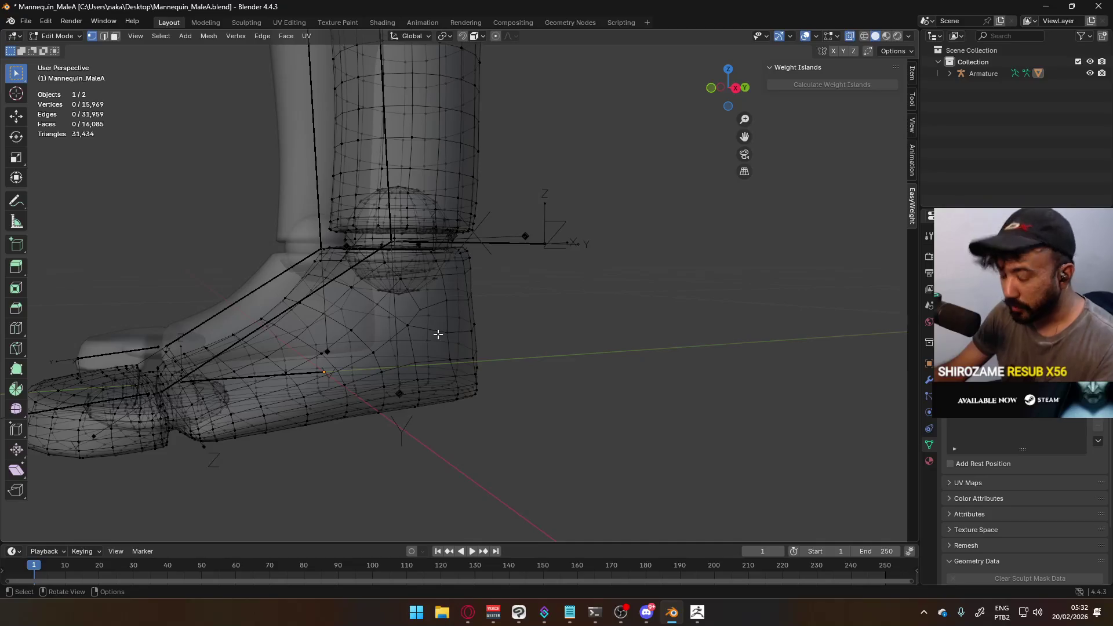
key(l)
key(h)
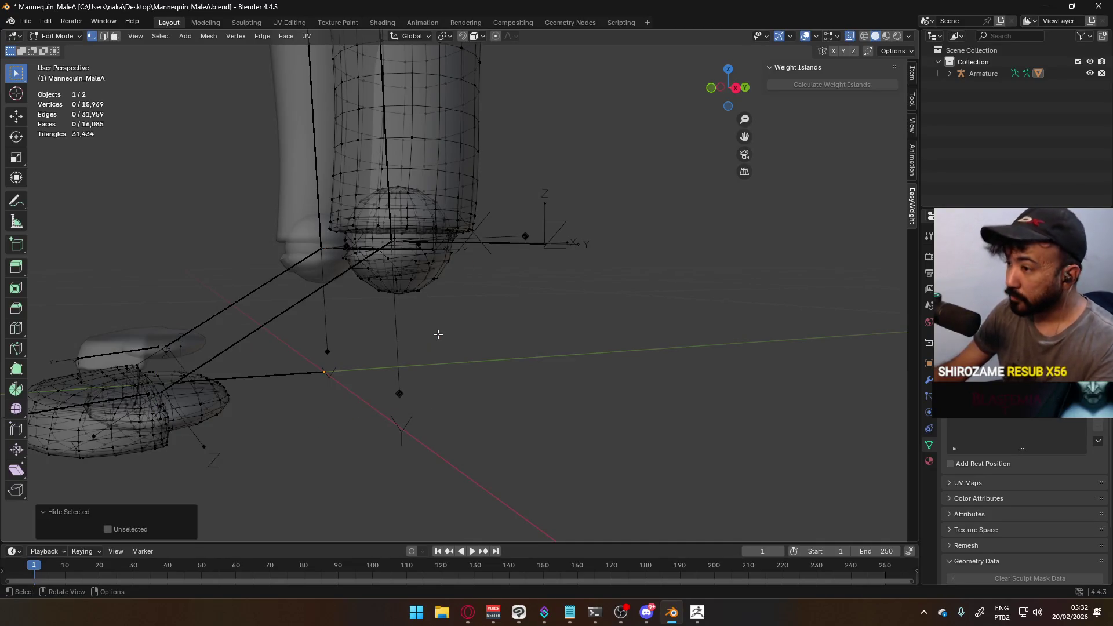
scroll(435, 328, up, 4)
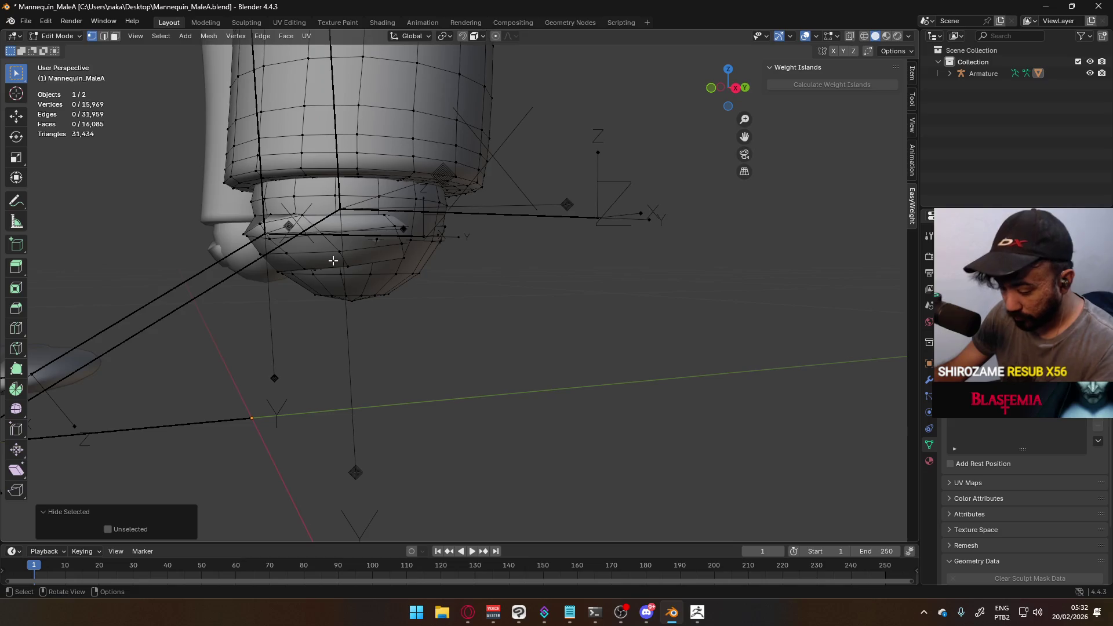
Move the leftover piece inside the ankle below the foot and delete its vertices
key(l)
key(g)
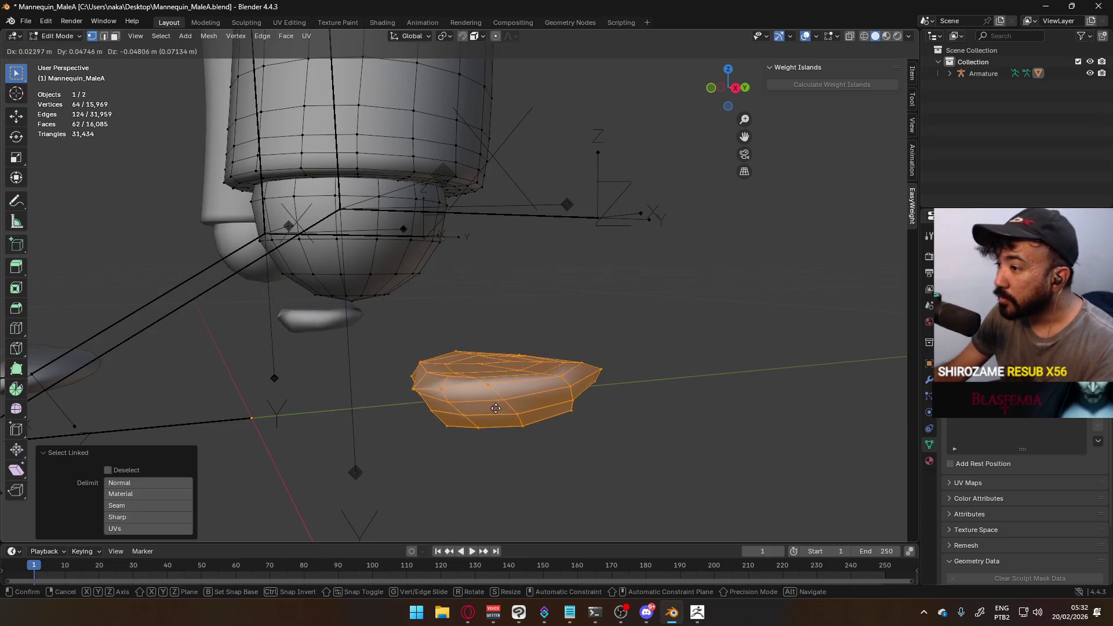
click(496, 408)
scroll(497, 391, down, 5)
mouse_move(509, 387)
middle_down()
mouse_move(507, 350)
mouse_move(477, 400)
mouse_move(434, 399)
middle_up()
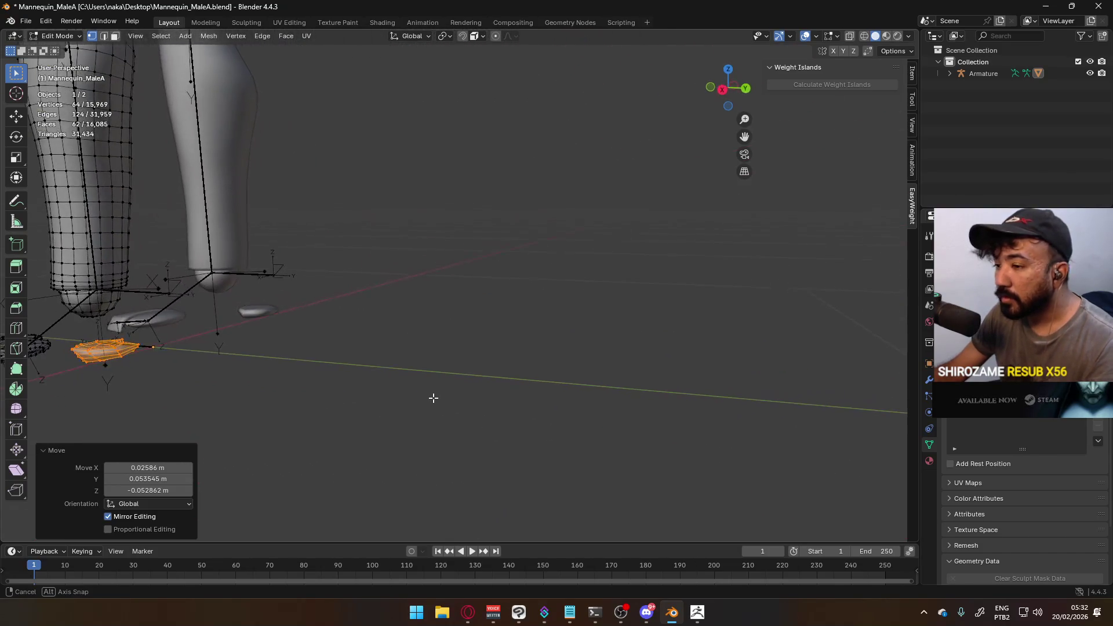
mouse_move(402, 348)
middle_down()
mouse_move(348, 325)
mouse_move(442, 298)
middle_up()
key(x)
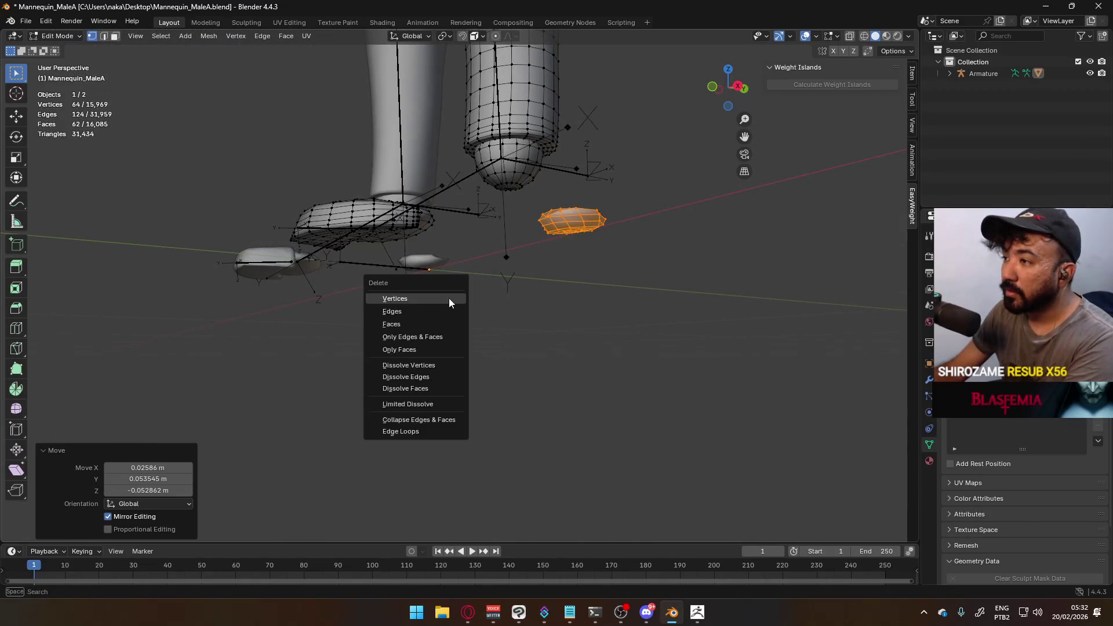
click(449, 298)
Bring back the hidden foot, return to Object Mode, and save Mannequin_MaleA.blend
middle_drag(505, 274, 482, 251)
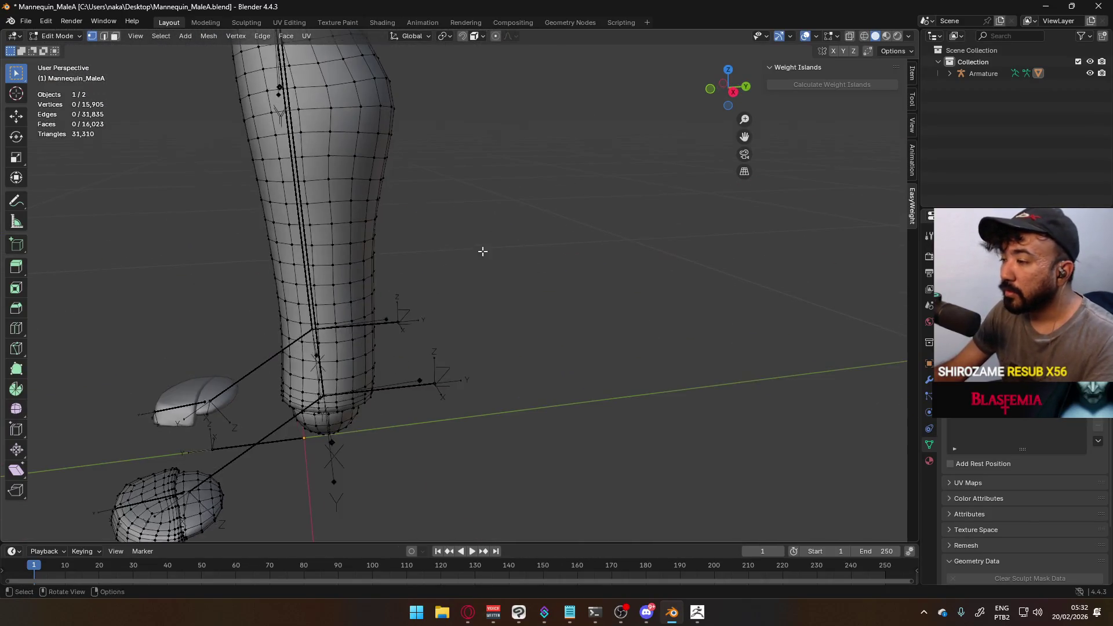
key(a)
scroll(455, 281, down, 4)
key(Tab)
click(482, 375)
mouse_move(405, 322)
middle_down()
mouse_move(506, 205)
mouse_move(441, 186)
middle_up()
scroll(506, 201, down, 4)
key(ctrl+s)
Select the mannequin mesh, briefly enter Edit Mode, then leave it again
click(425, 129)
click(58, 36)
click(55, 59)
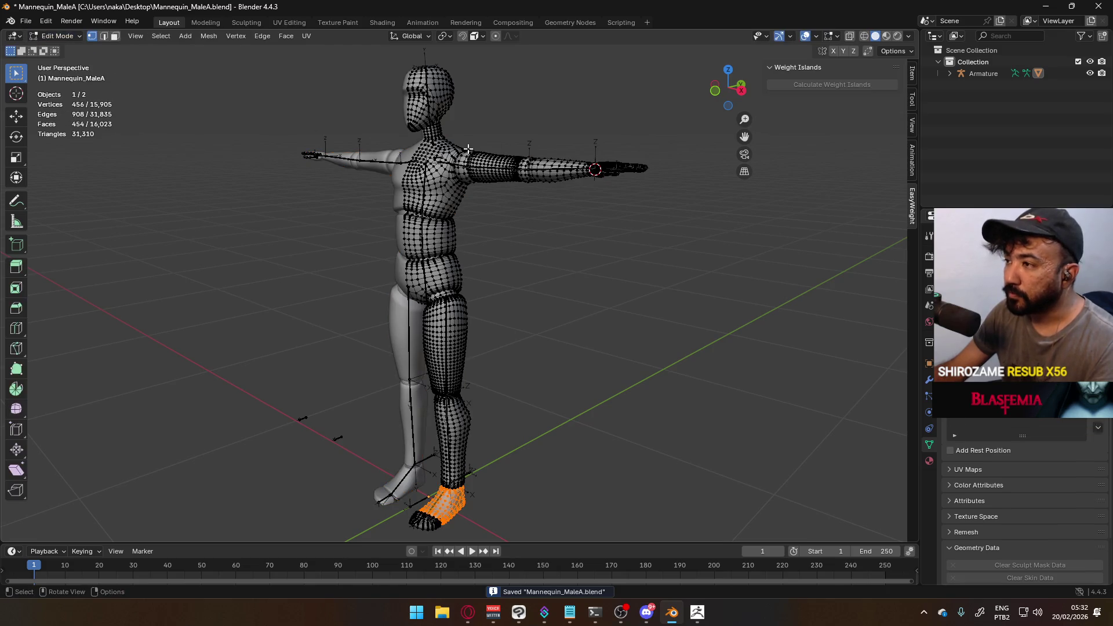
key(Tab)
Select the armature and switch it into Pose Mode
click(61, 36)
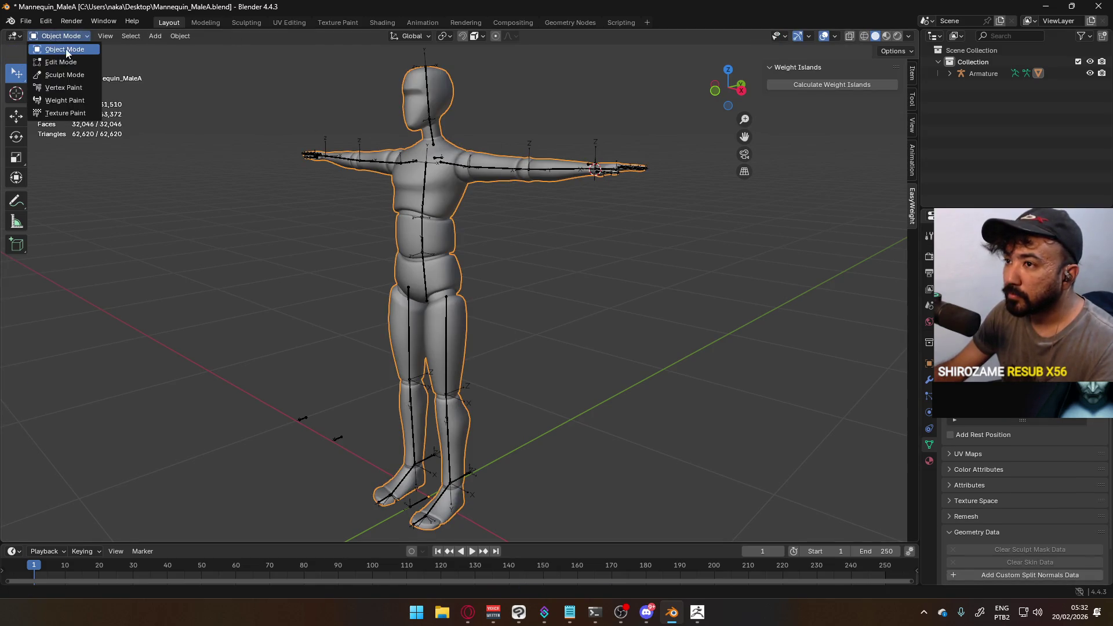
click(64, 49)
click(61, 36)
click(56, 75)
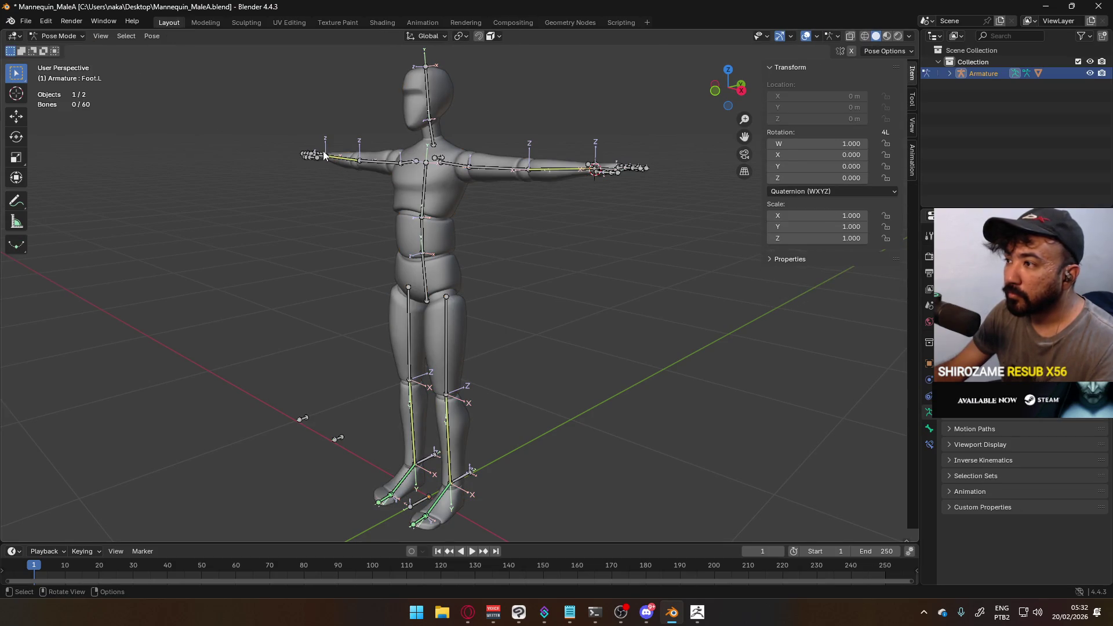
Select HandIK.L and, in front view, test-move it along the X axis
click(624, 175)
click(609, 167)
key(g)
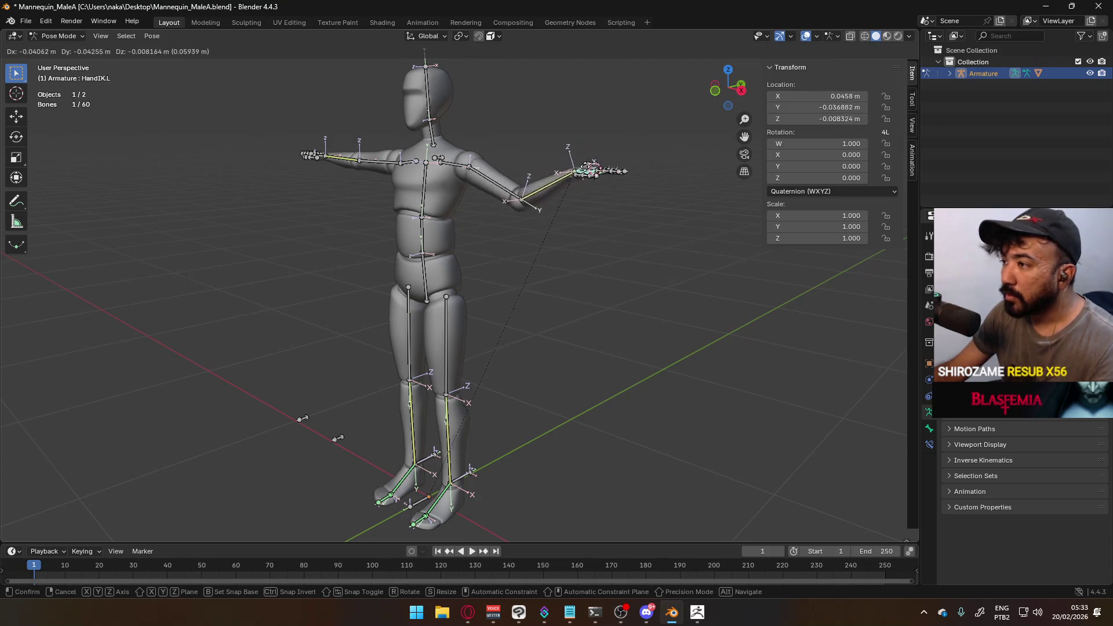
key(Escape)
key(KP_1)
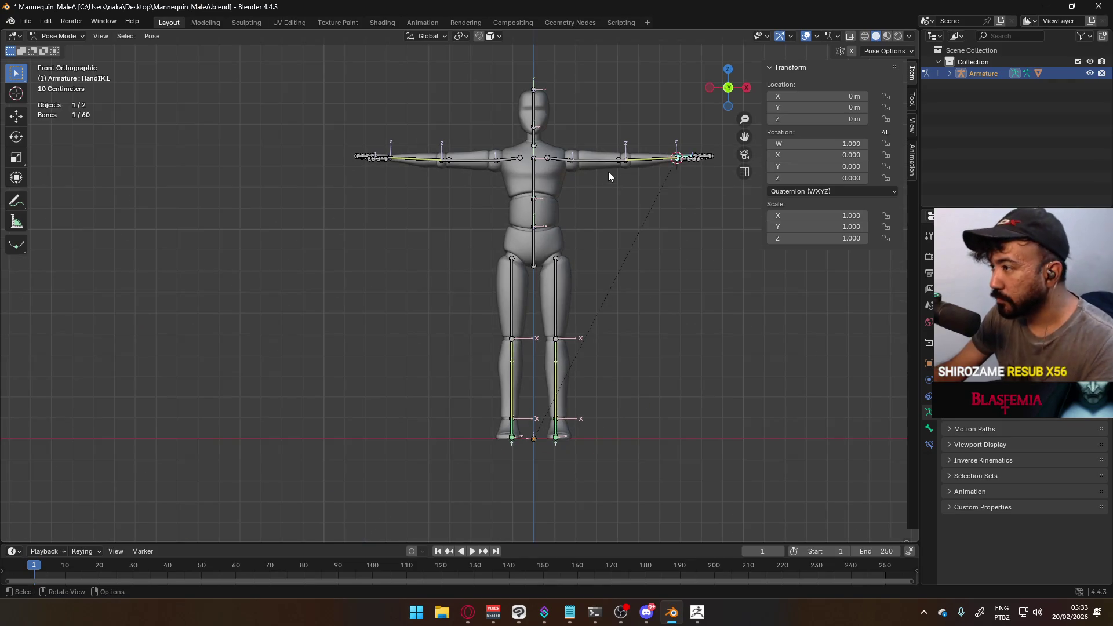
shift+middle_drag(609, 177, 529, 249)
key(g)
key(x)
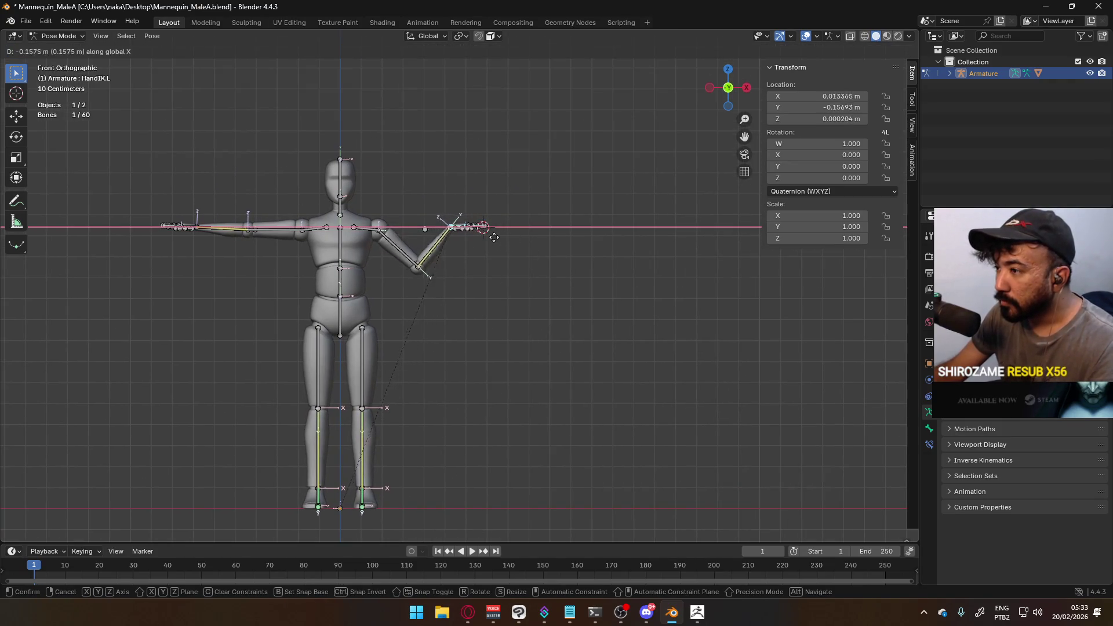
click(476, 239)
Retry an X-axis HandIK.L move from top view, cancel it, and inspect the left forearm's bone constraints
key(KP_7)
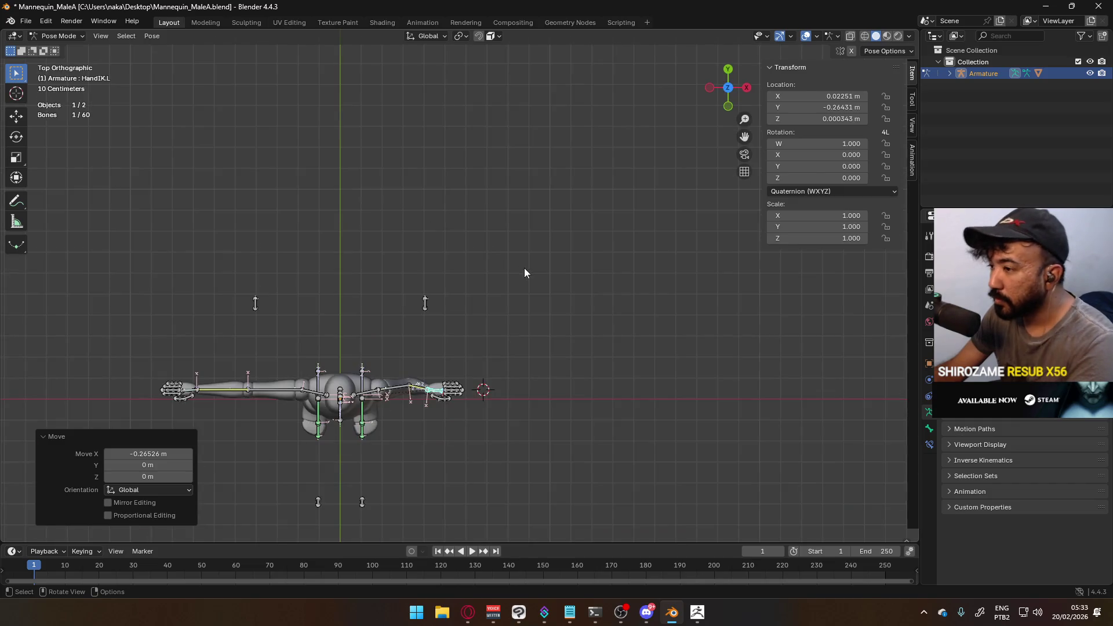
key(g)
key(x)
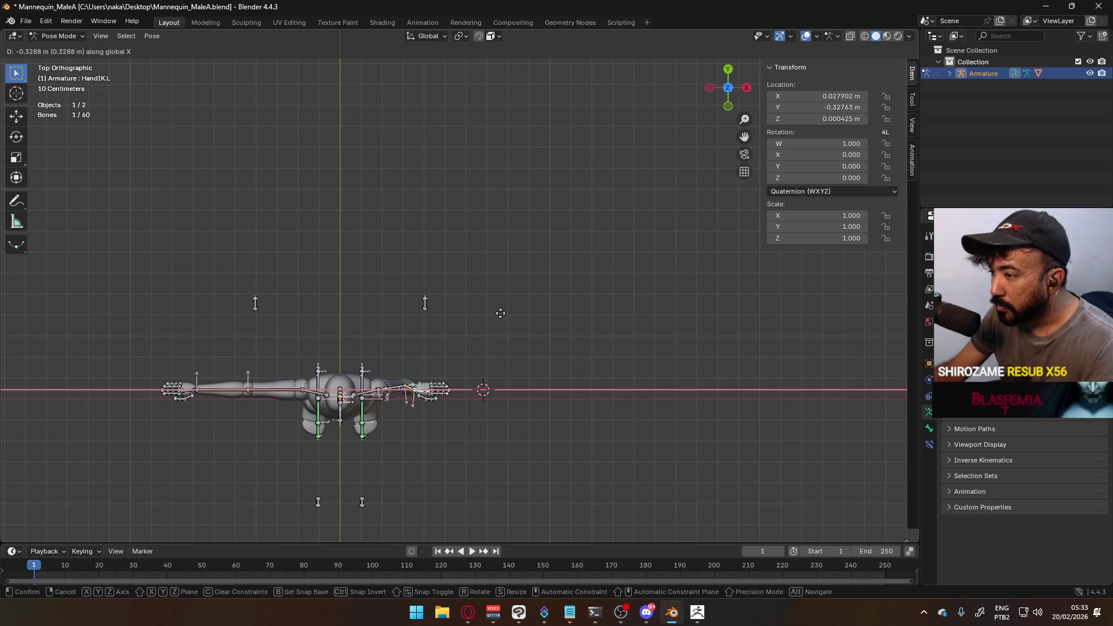
key(Escape)
click(488, 401)
scroll(476, 387, up, 5)
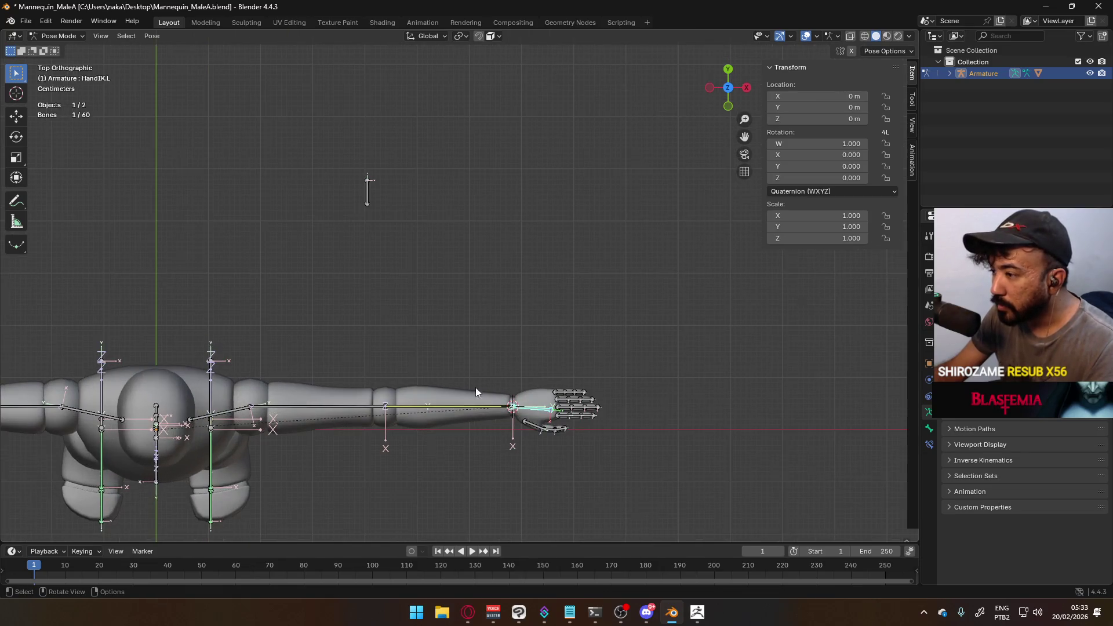
click(929, 444)
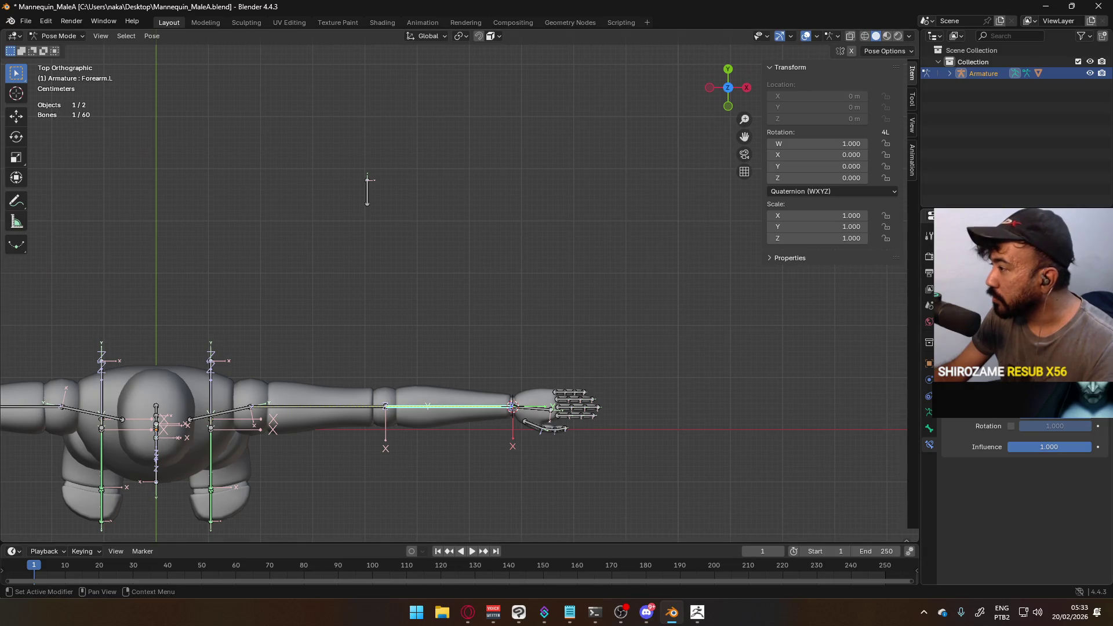
Reselect HandIK.L, switch the rig to Object Mode, and select the mannequin mesh
click(536, 412)
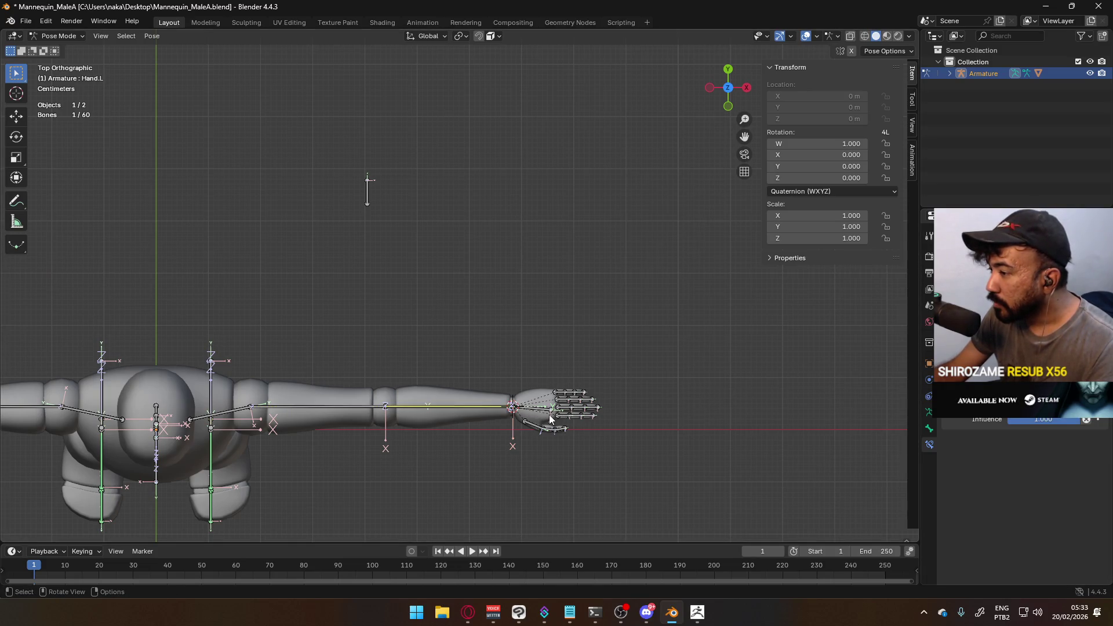
click(62, 40)
click(57, 49)
click(445, 407)
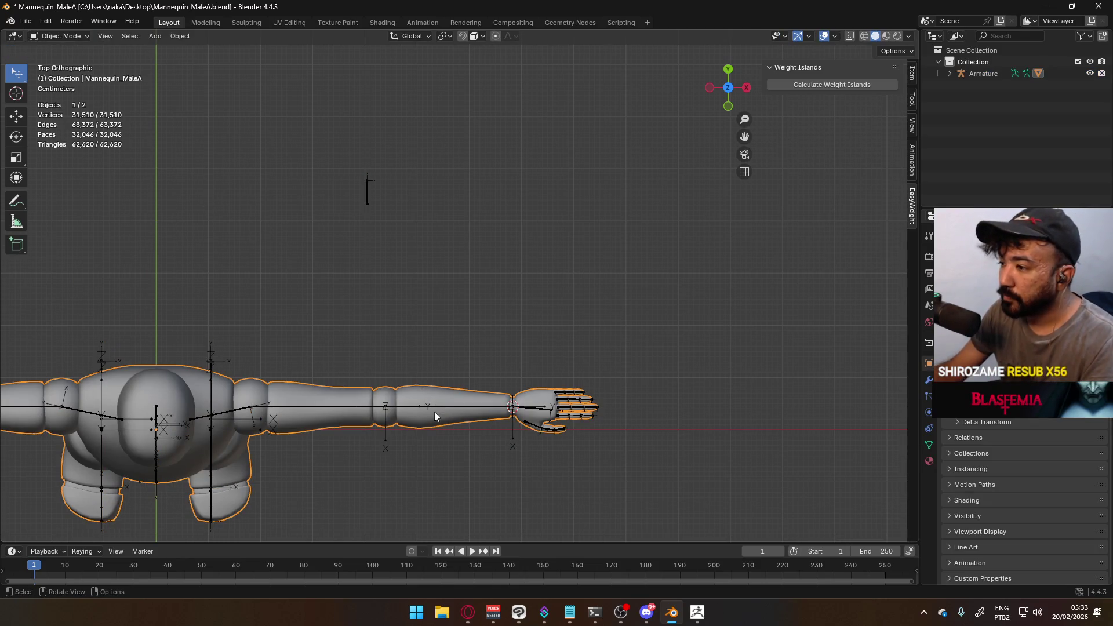
Select the armature, enter its Edit Mode, and frame the left hand
click(434, 410)
click(58, 36)
click(58, 56)
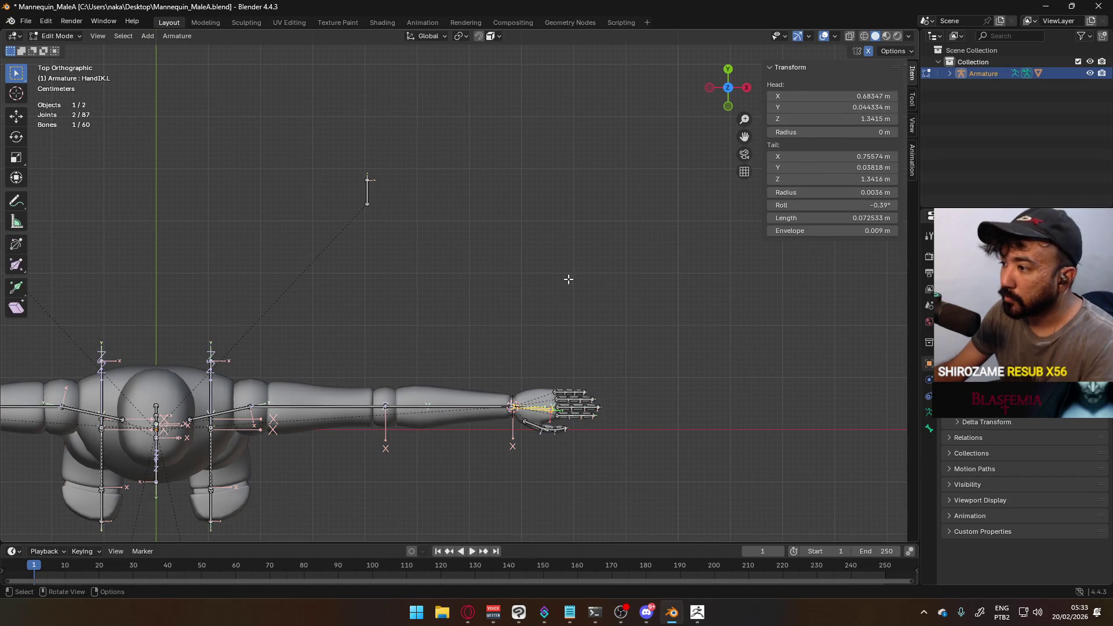
scroll(587, 365, up, 3)
shift+middle_drag(586, 366, 454, 282)
scroll(454, 281, up, 4)
Shift the HandIK.L tail 0.006241 m along global Y and save Mannequin_MaleA.blend
click(504, 372)
key(g)
key(y)
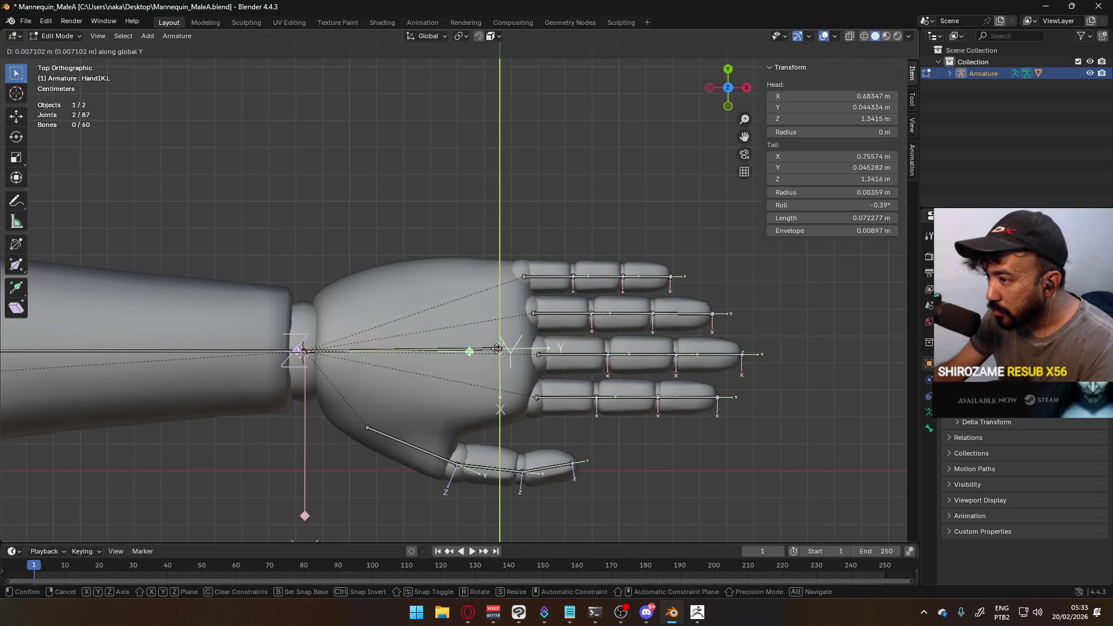
click(497, 352)
scroll(542, 367, down, 6)
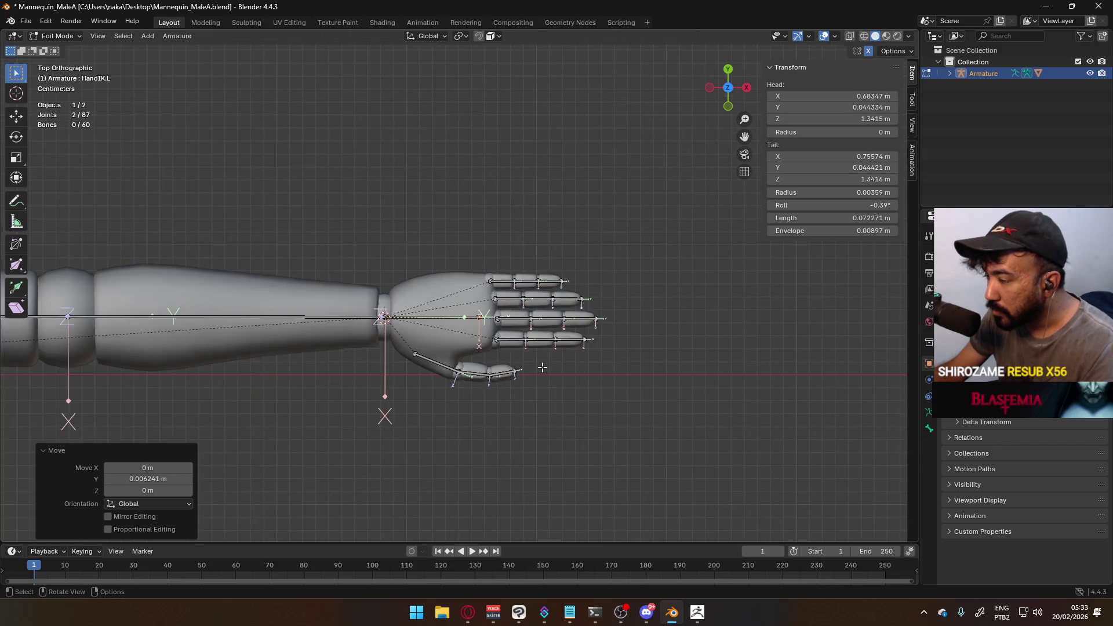
click(541, 402)
mouse_move(542, 403)
middle_down()
mouse_move(497, 378)
mouse_move(493, 341)
middle_up()
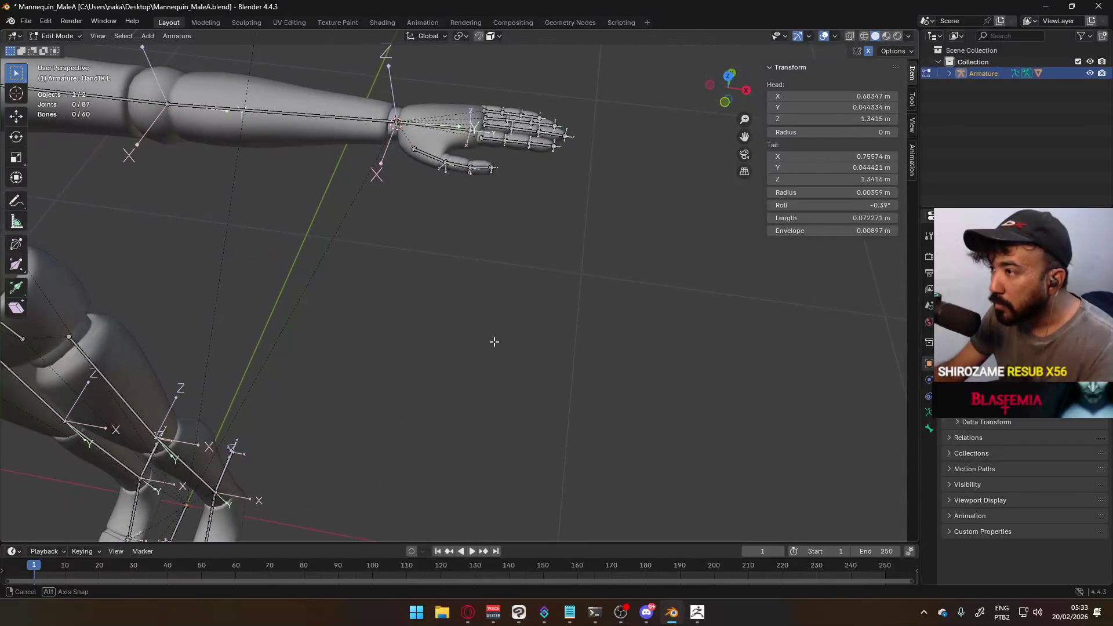
scroll(492, 334, down, 5)
key(ctrl+s)
middle_drag(430, 317, 442, 311)
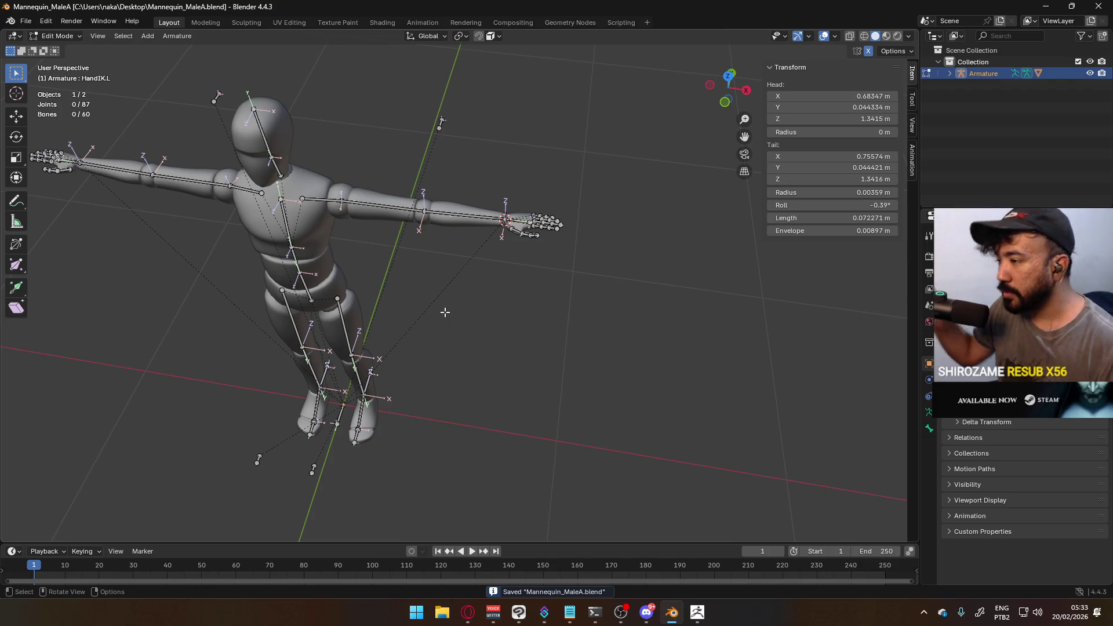
Install cats-blender-plugin-development.zip from disk, check the Cats Blender Plugin 0.19.0 entry, and close Preferences
scroll(324, 235, down, 1)
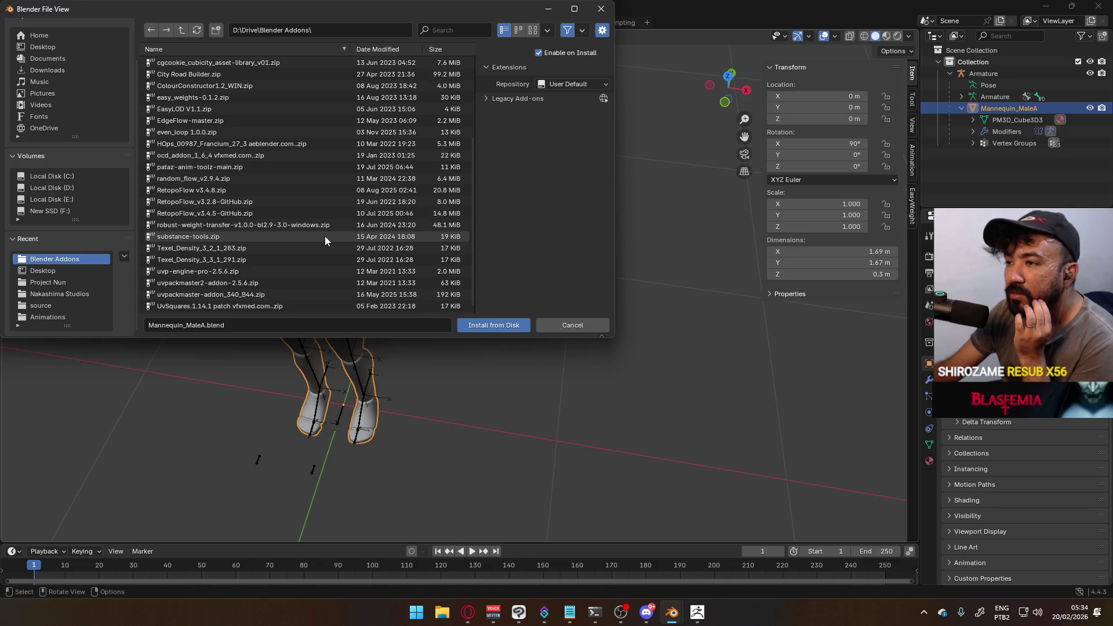
scroll(325, 238, up, 4)
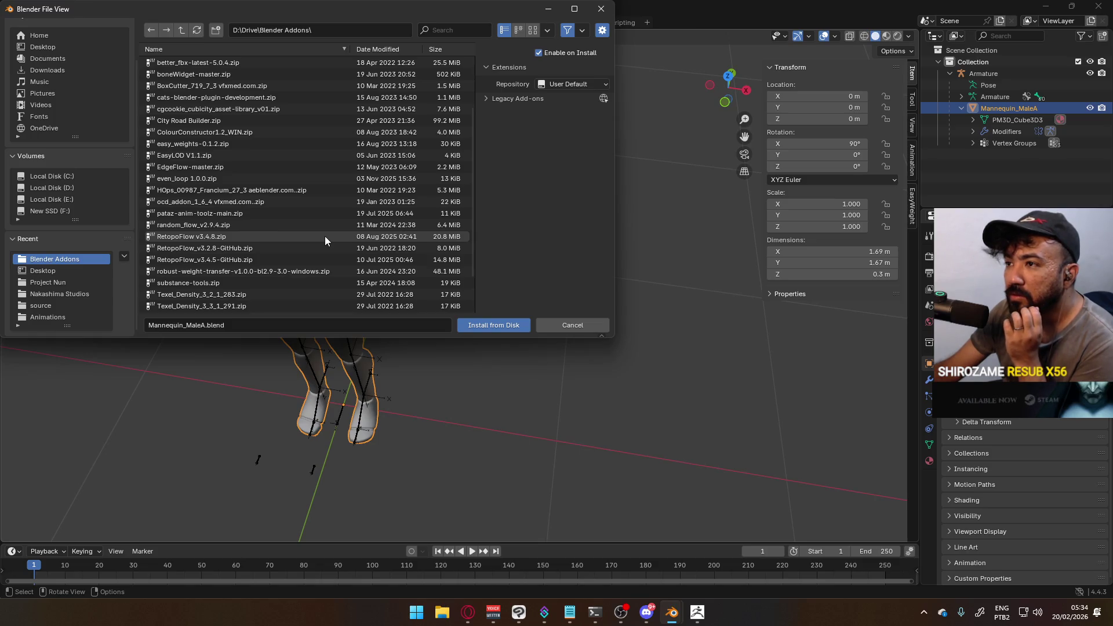
double_click(256, 98)
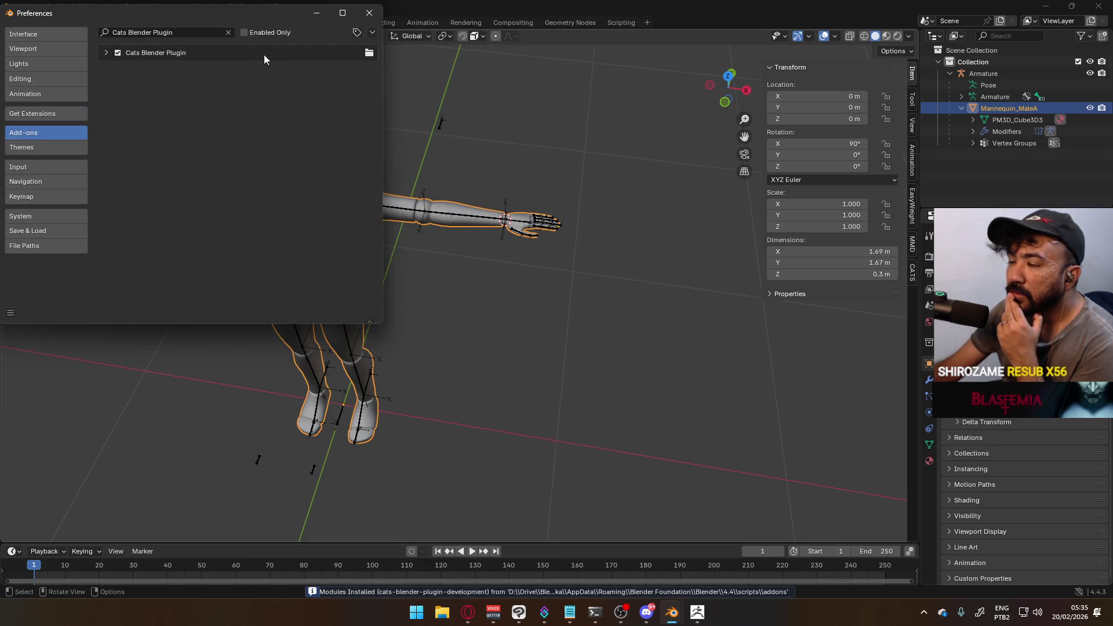
click(106, 54)
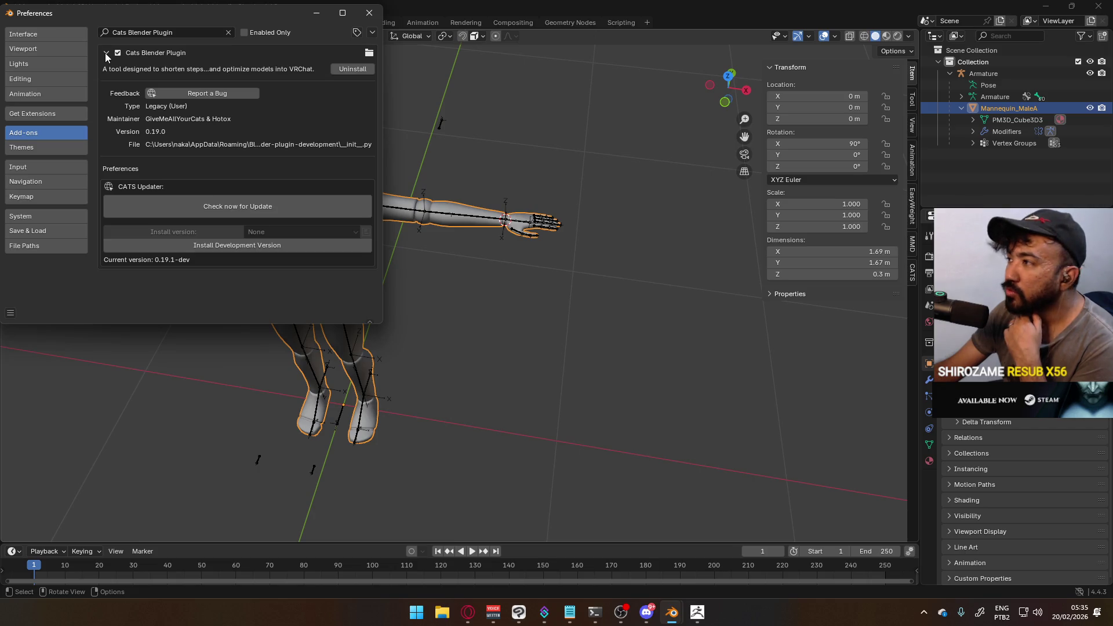
click(106, 54)
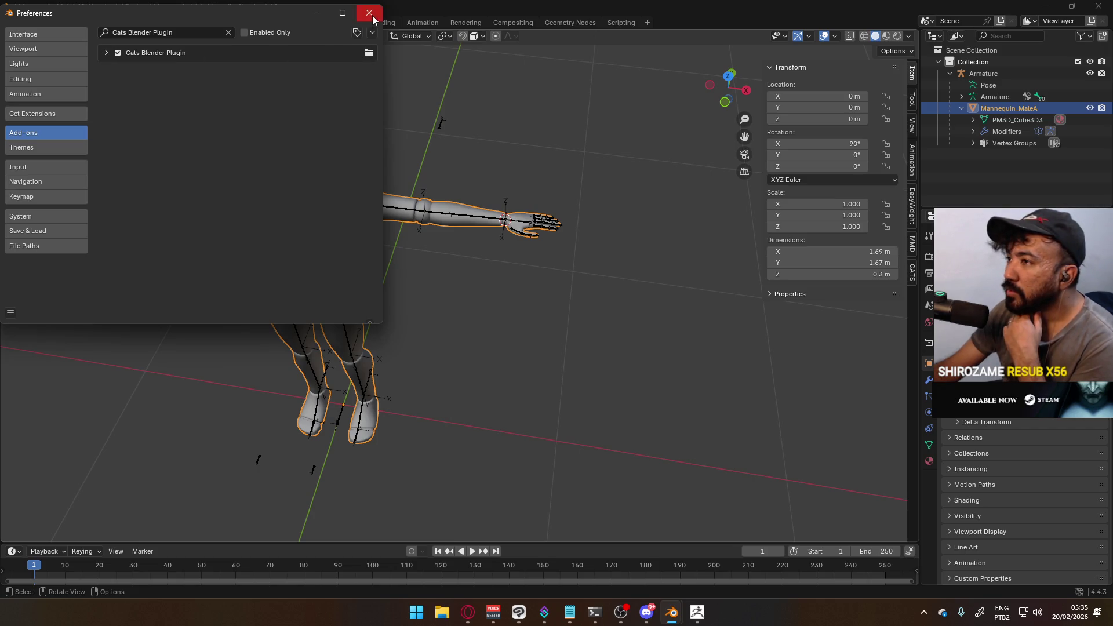
click(373, 18)
Open the MMD and CATS sidebar tabs and peek at the Model Options settings
click(914, 244)
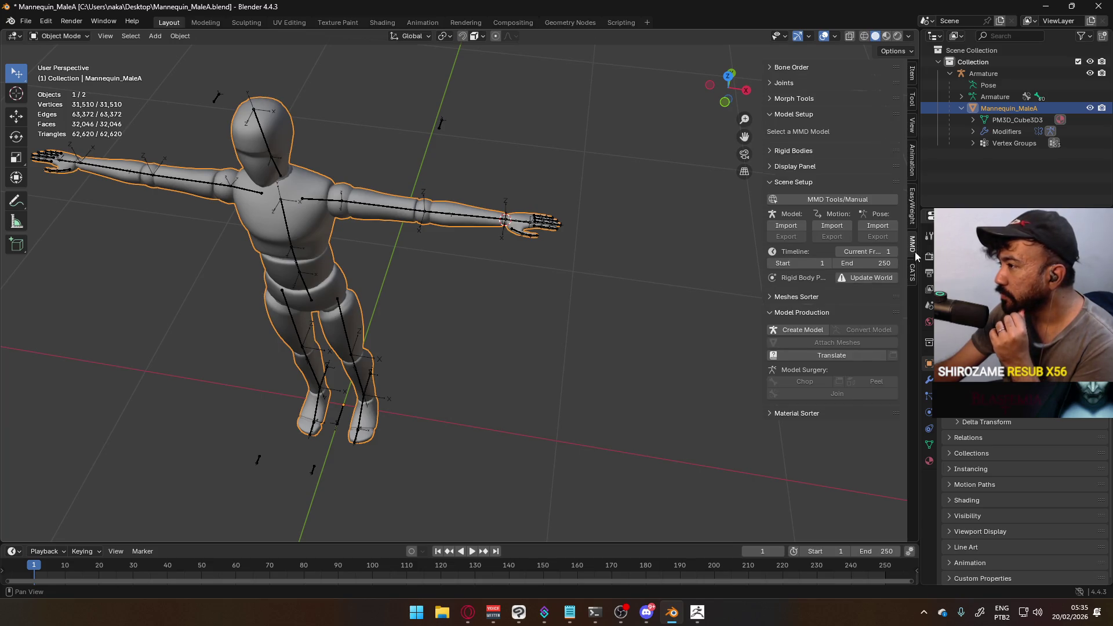
click(913, 263)
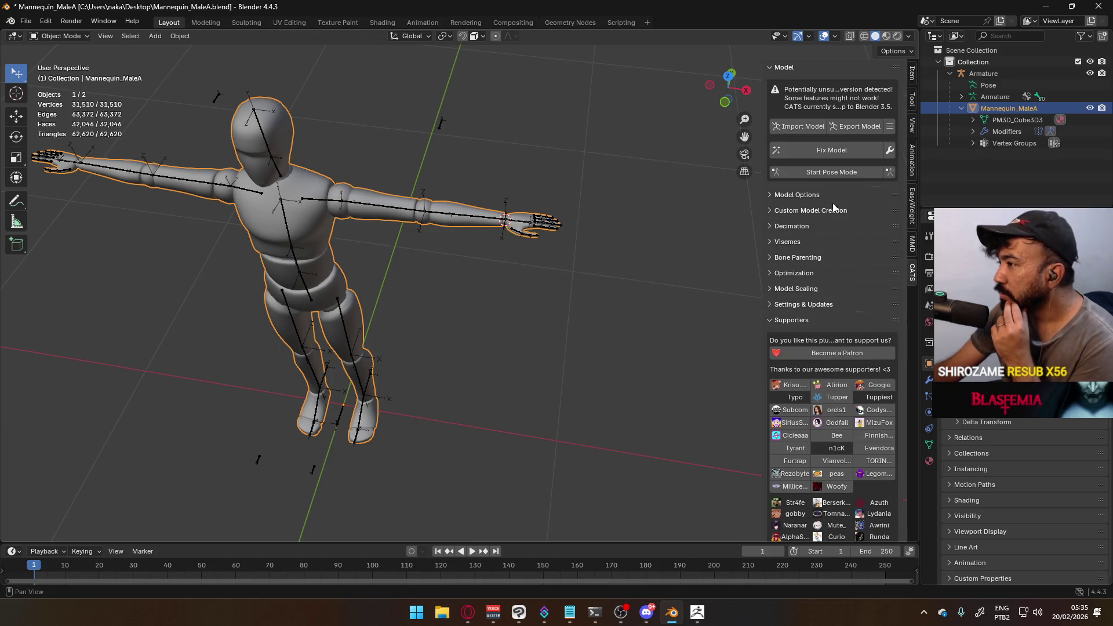
click(803, 195)
click(803, 194)
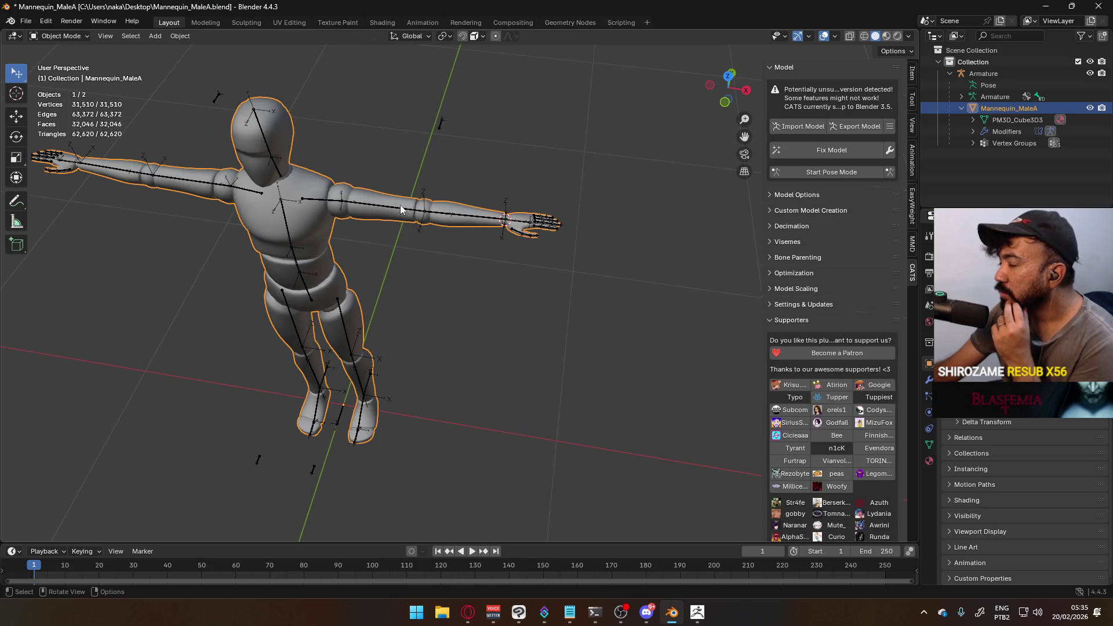
scroll(804, 253, down, 8)
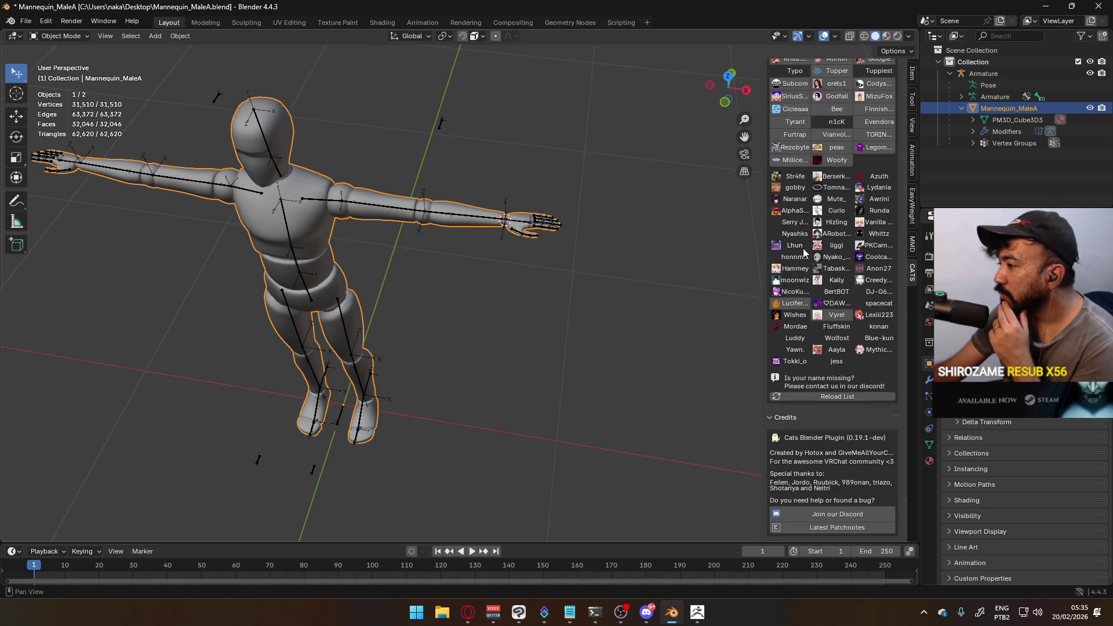
scroll(795, 232, up, 3)
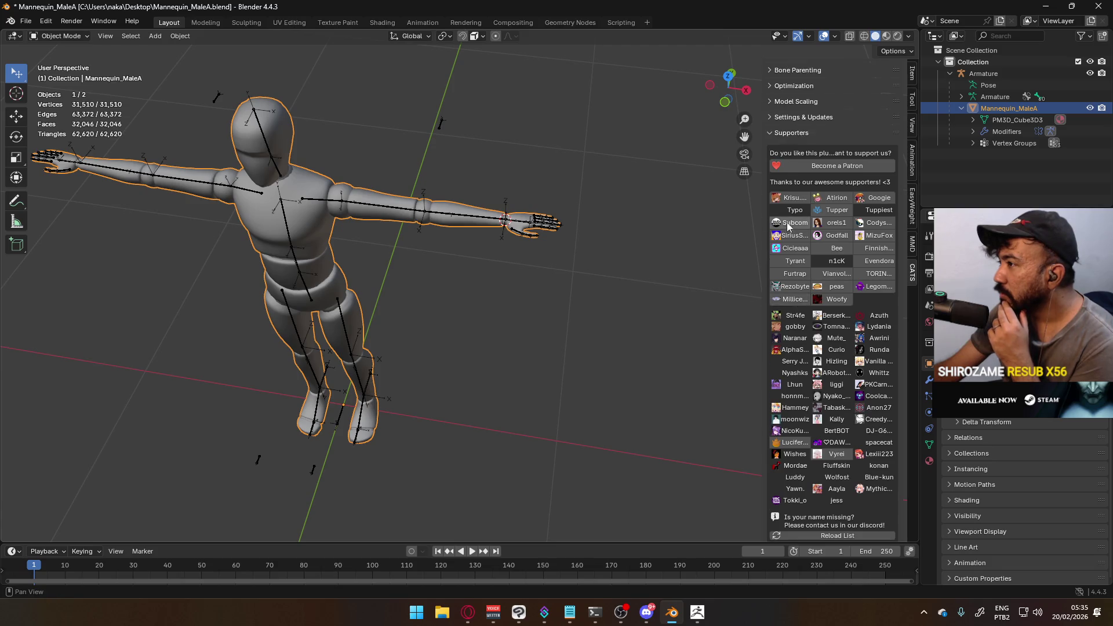
Collapse the supporters list, expand Model Options, glance at Model Scaling, and return to MMD tools
click(773, 139)
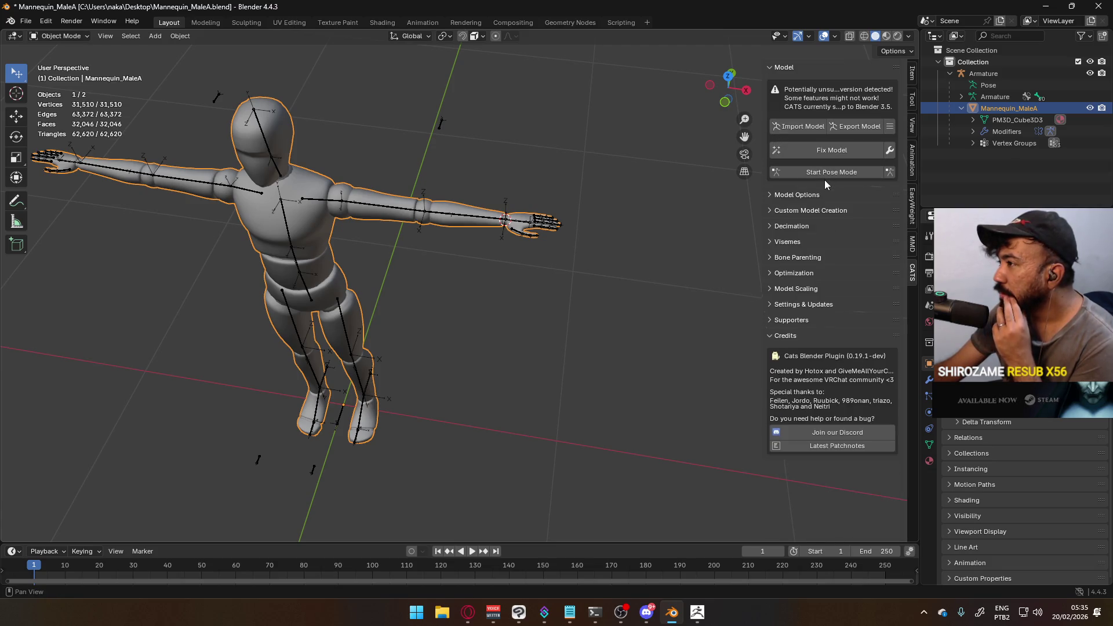
click(813, 195)
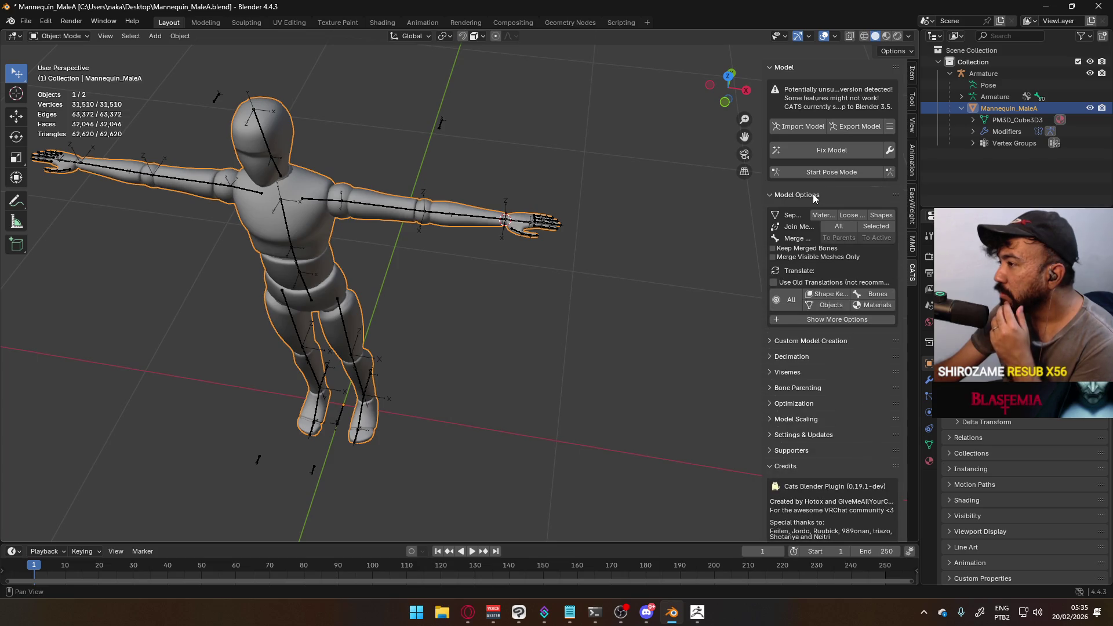
click(808, 289)
click(807, 288)
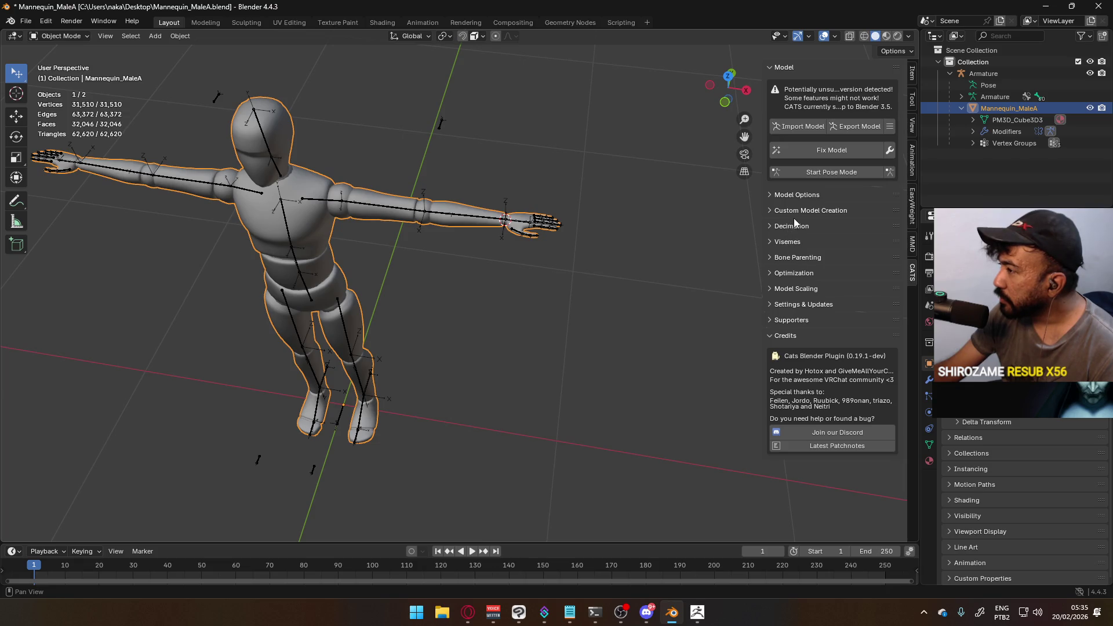
click(912, 244)
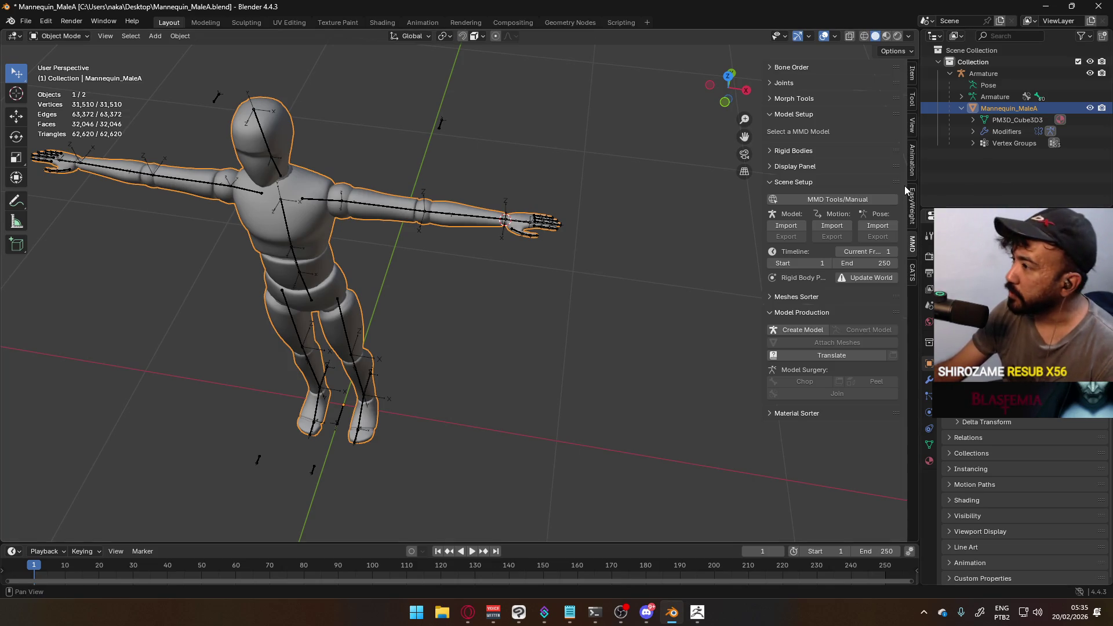
Reopen Edit > Preferences on the Add-ons page listing Cats Blender Plugin
click(26, 21)
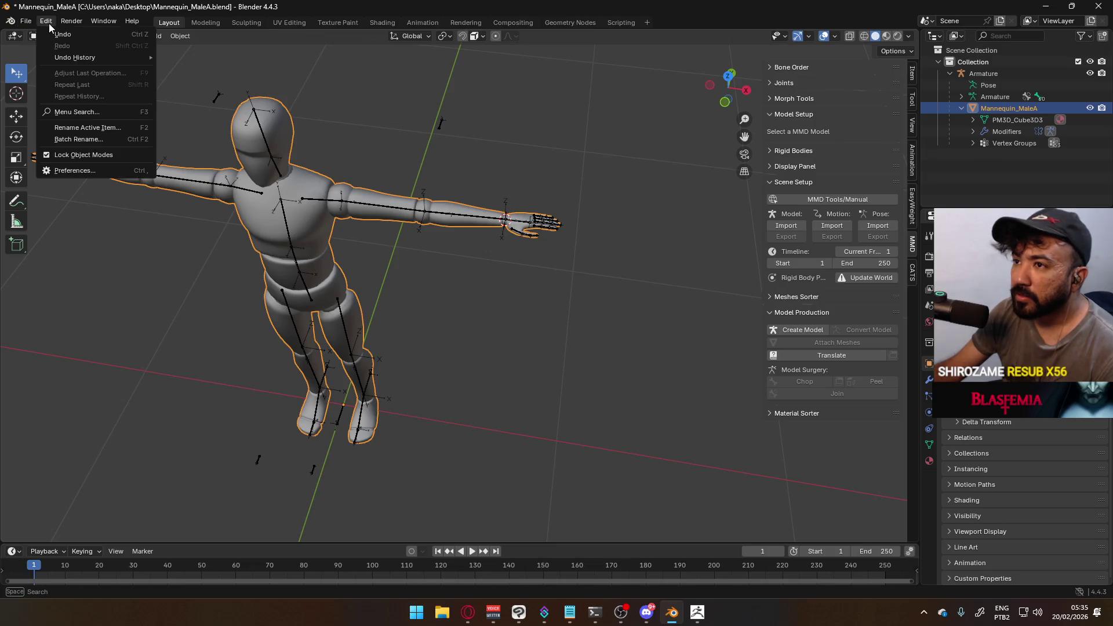
mouse_move(52, 34)
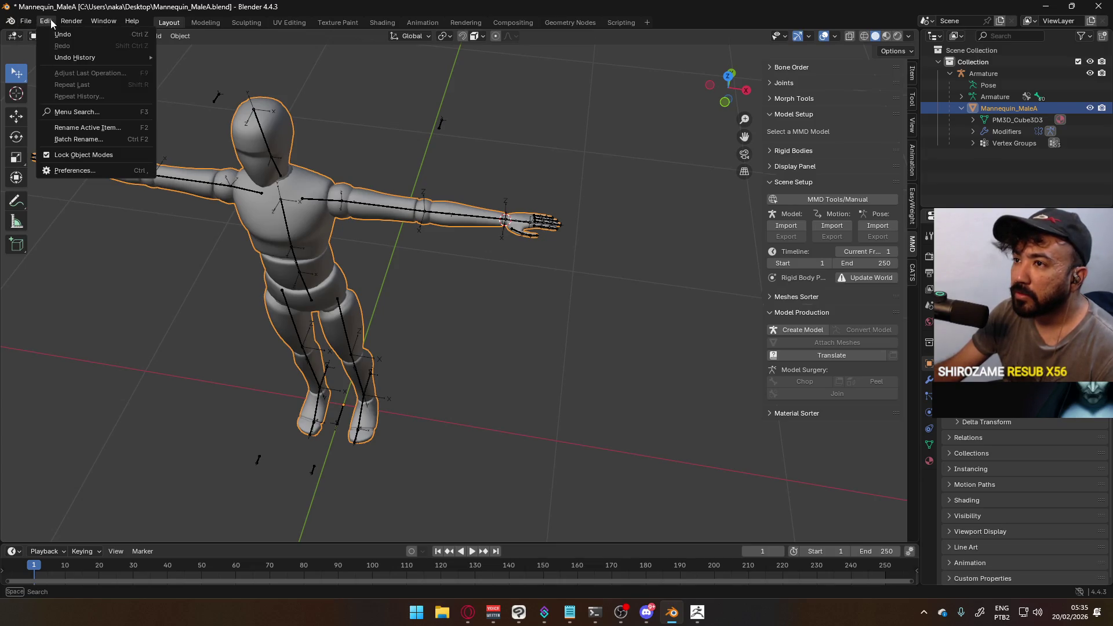
click(139, 171)
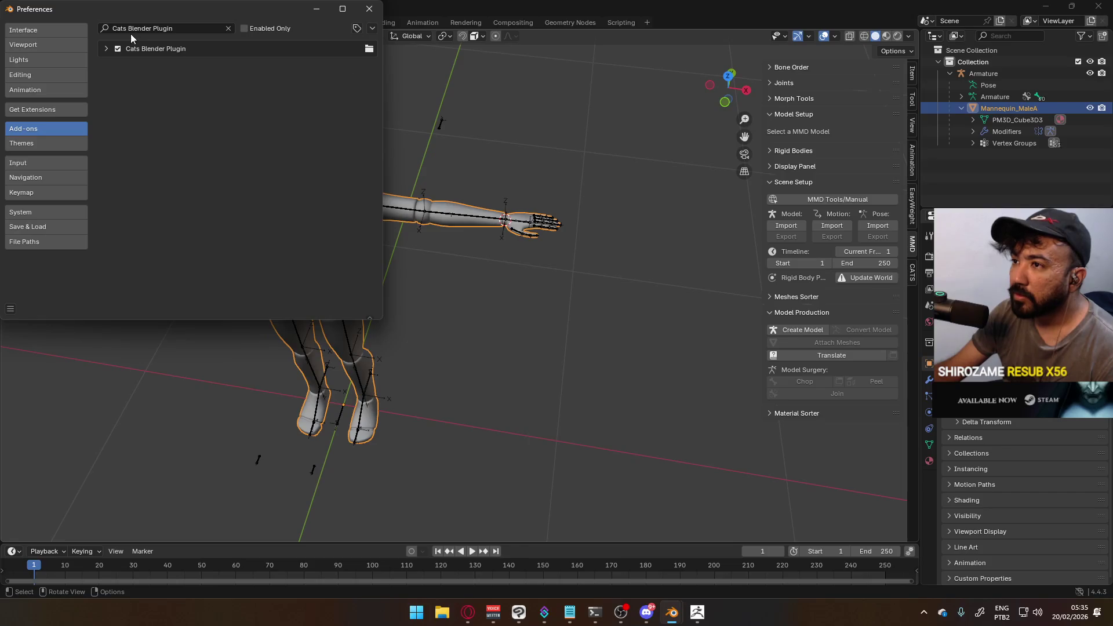